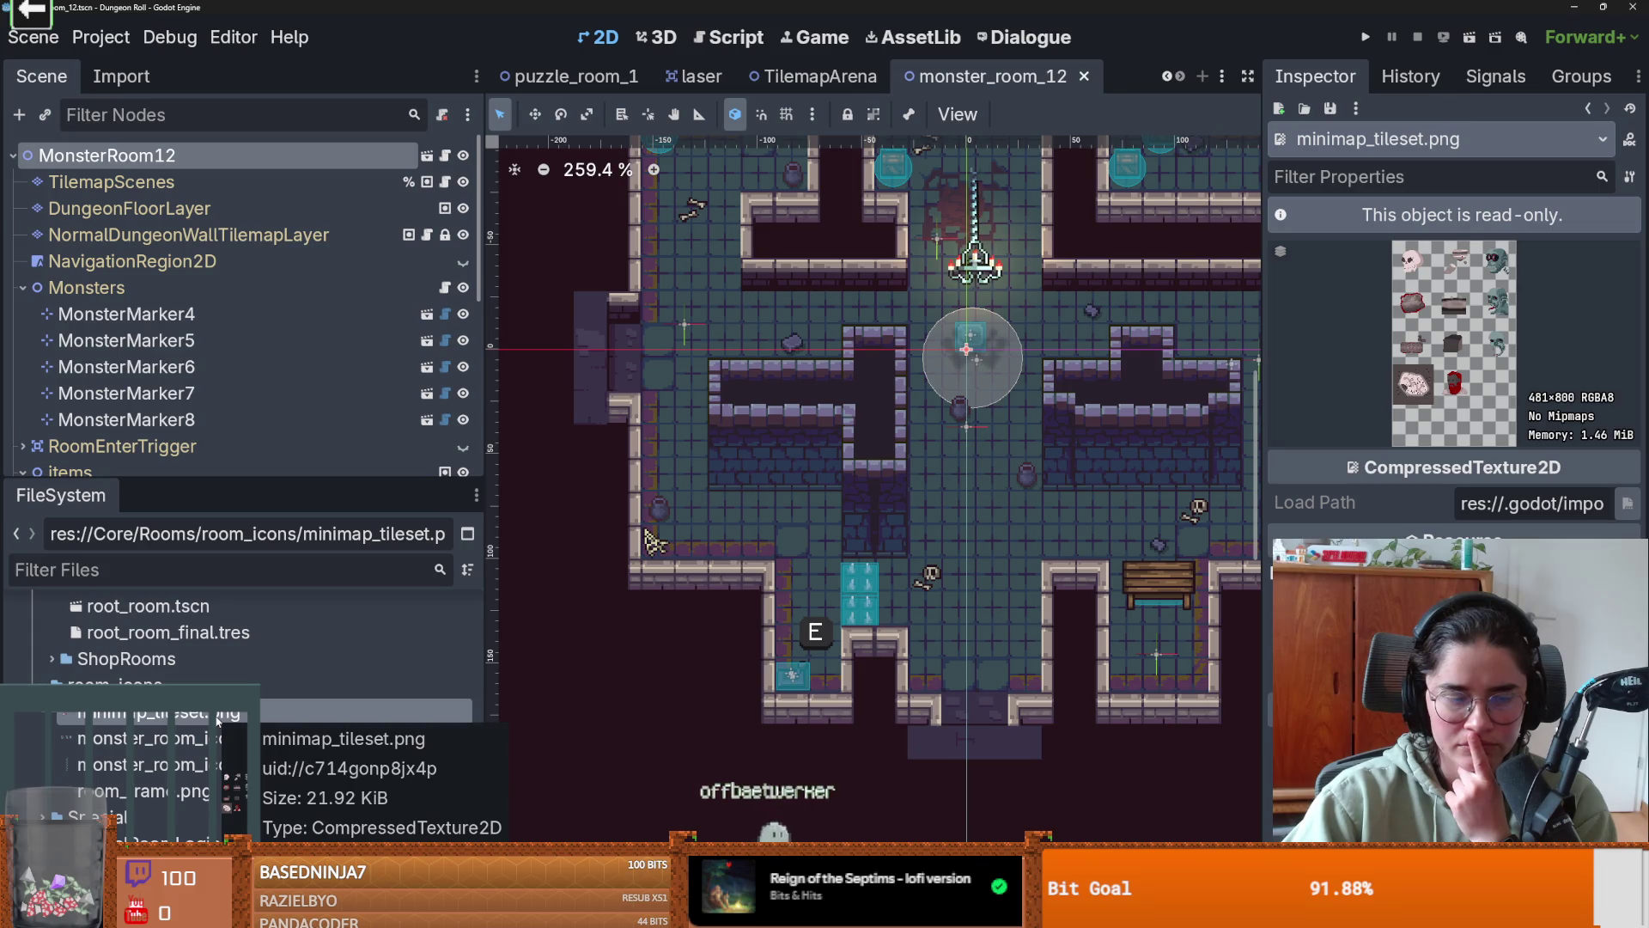
- Open minimap_tileset.png from Godot's FileSystem dock in Aseprite as an external program
right_click(200, 716)
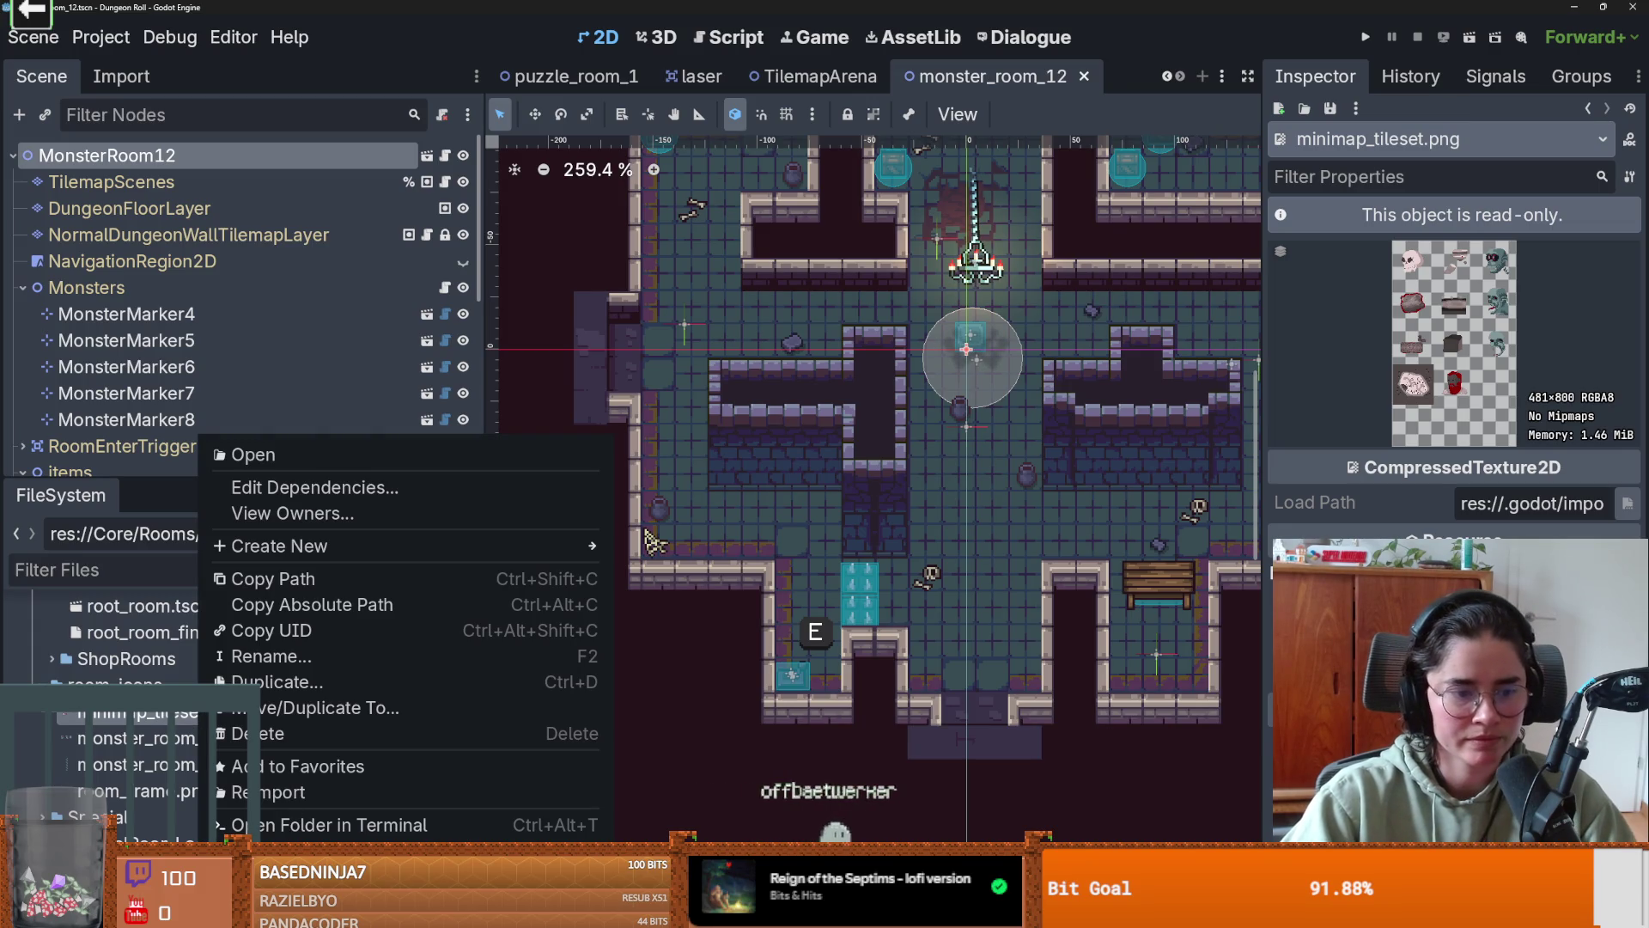
left_click(1314, 480)
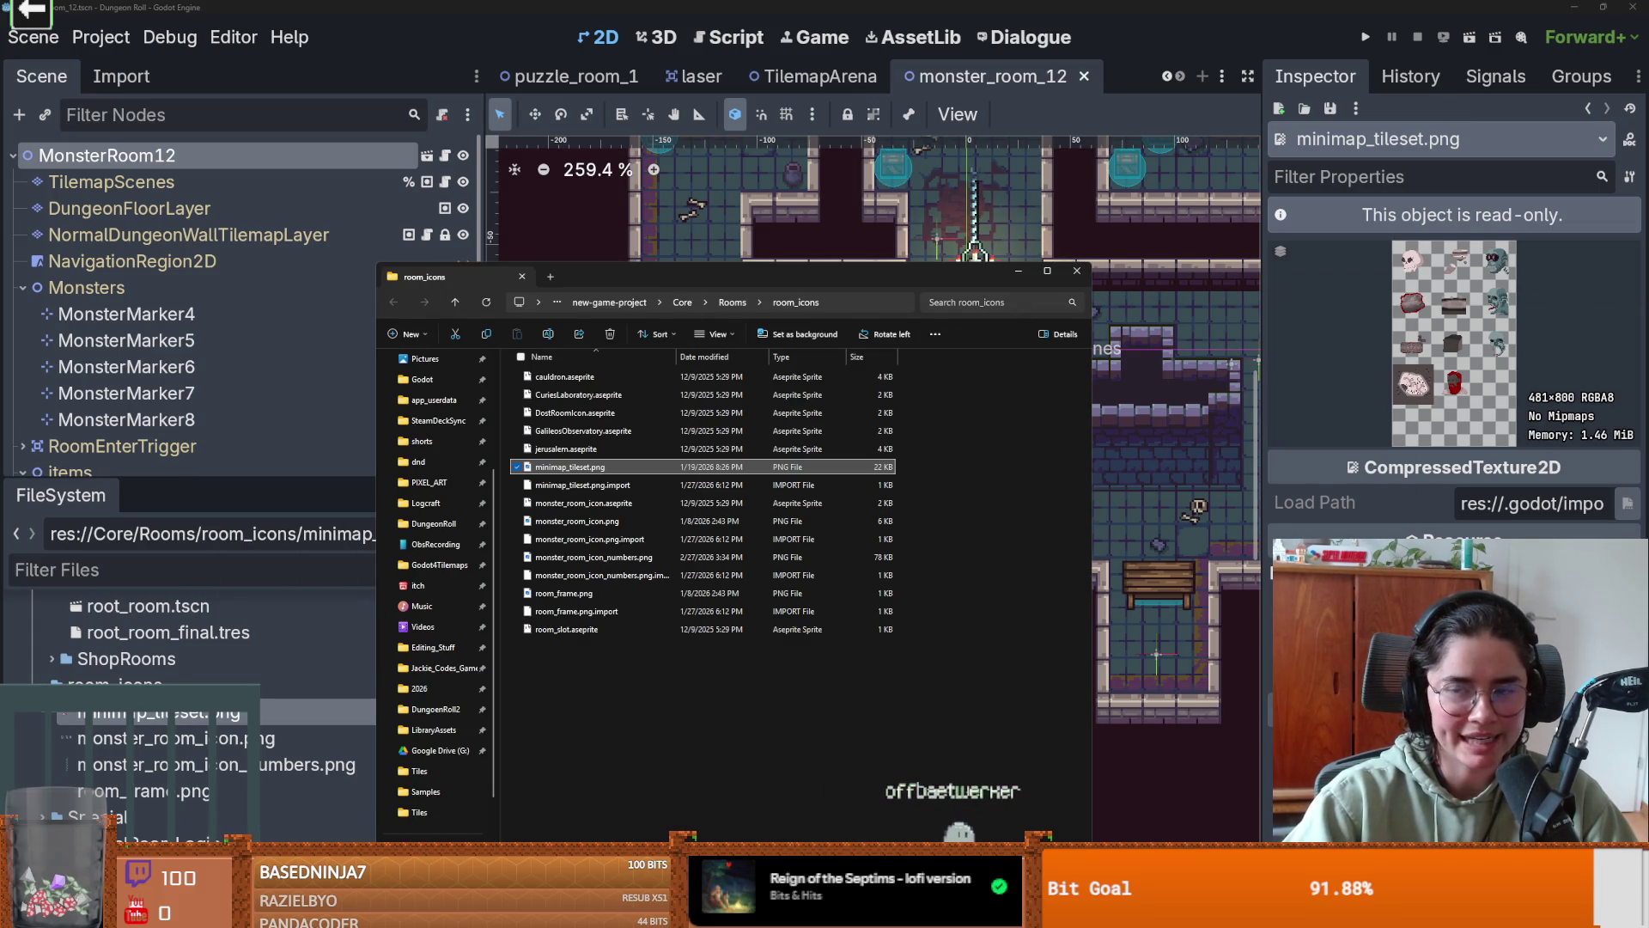
key("alt+Tab")
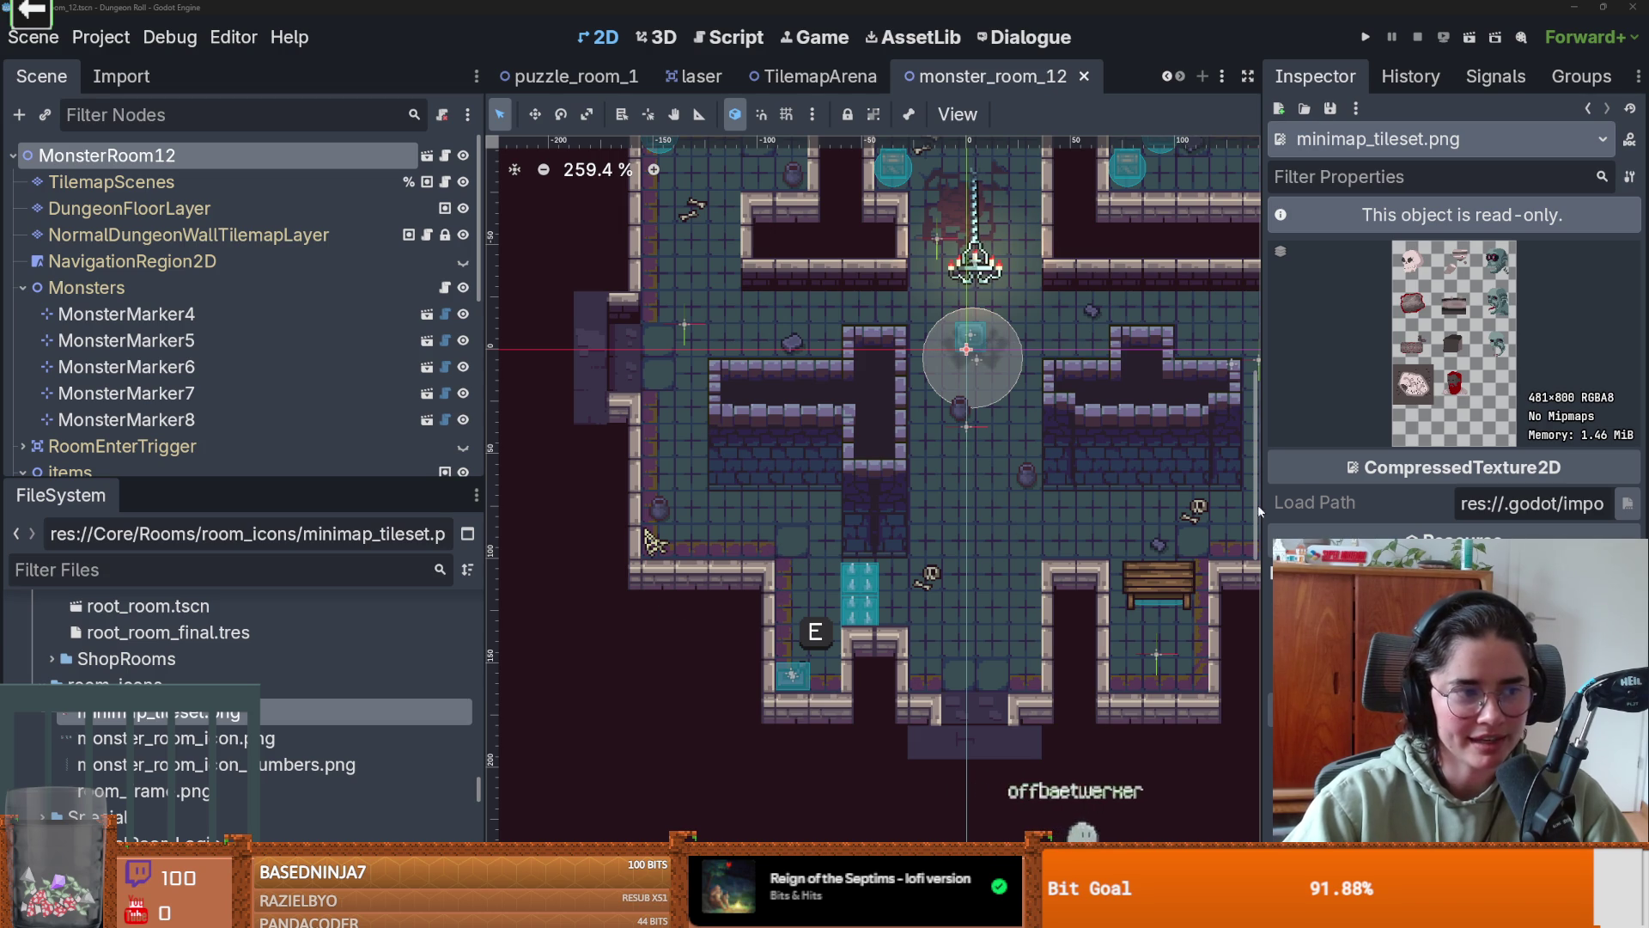
key("alt+Tab")
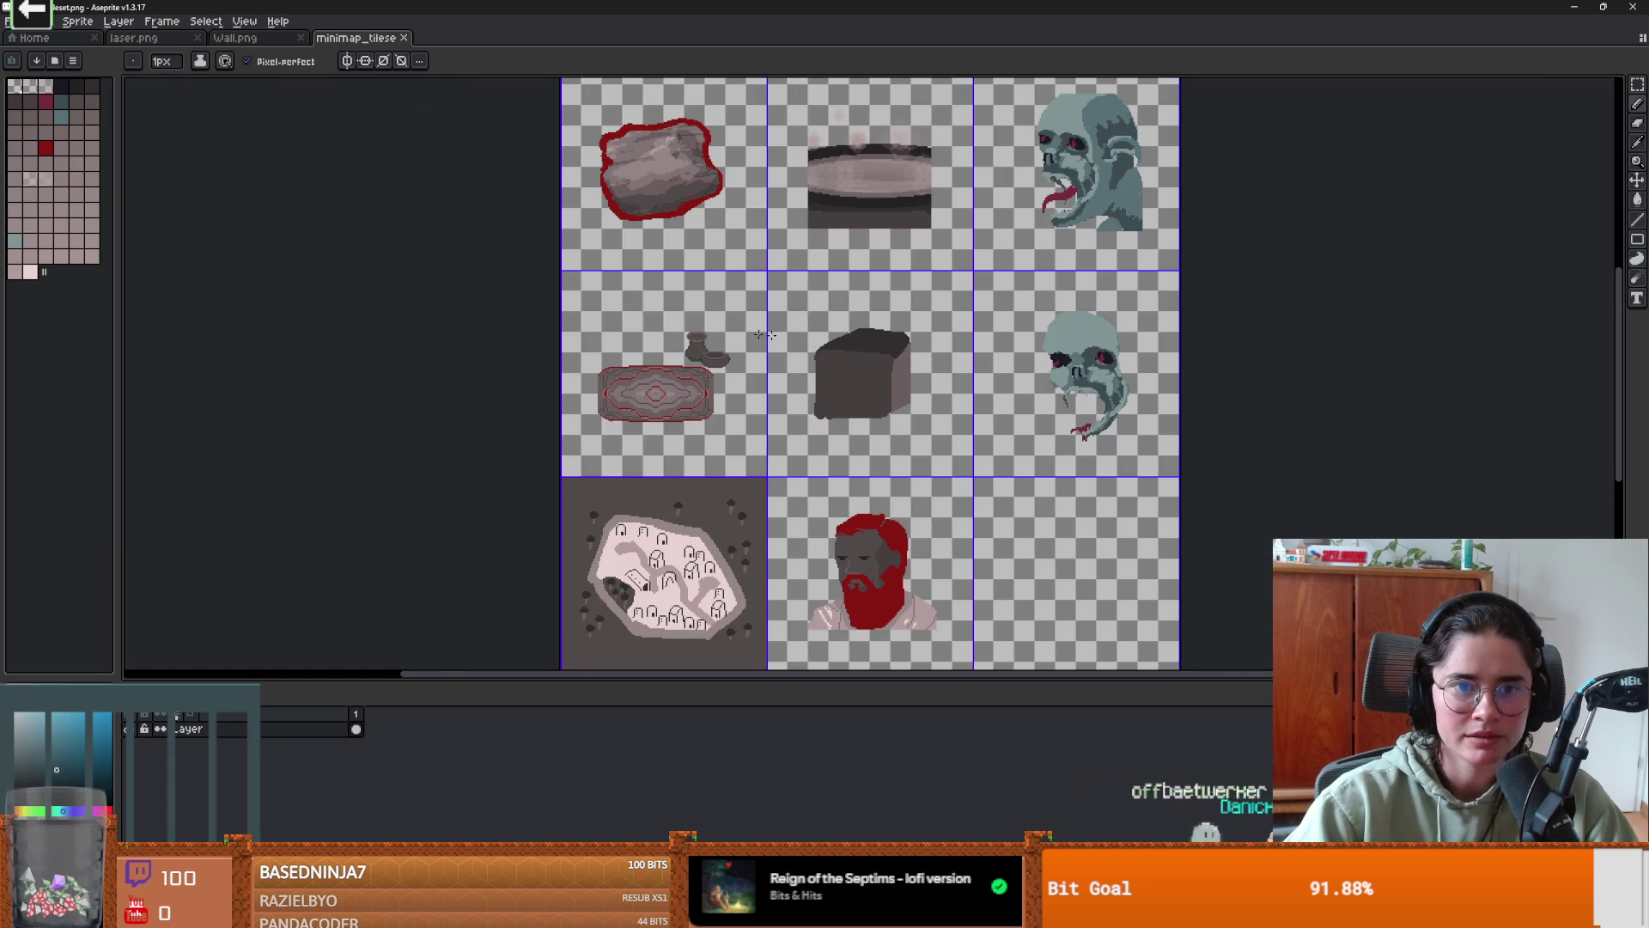
scroll(859, 297, "down", 2)
scroll(859, 297, "up", 1)
scroll(855, 292, "down", 1)
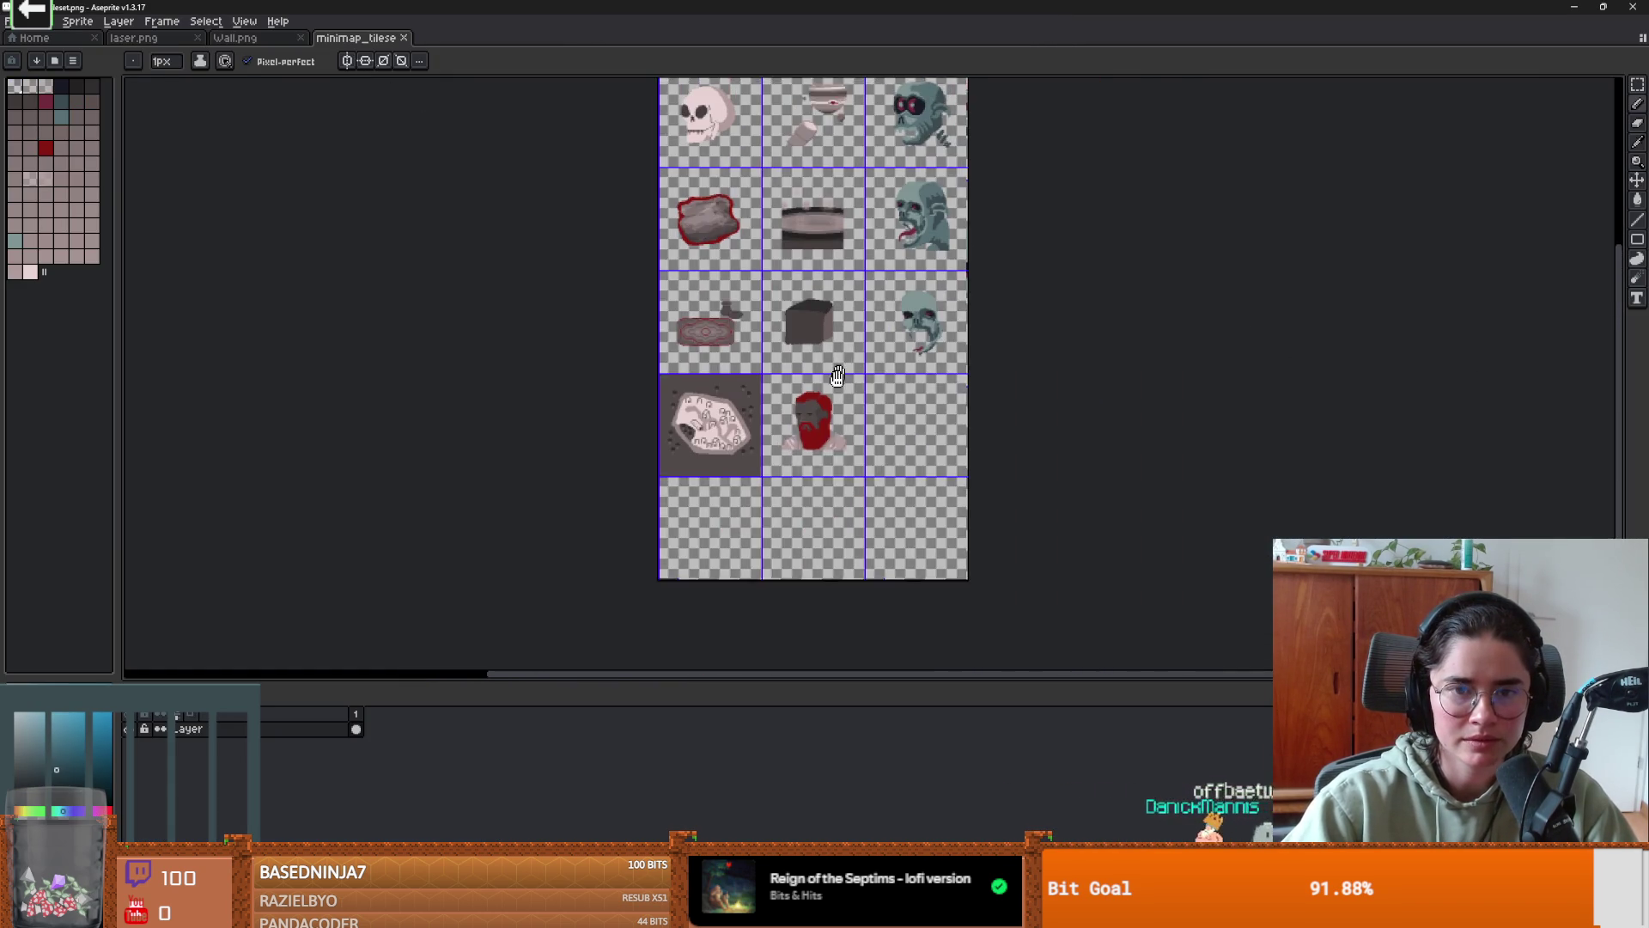
scroll(850, 285, "up", 1)
scroll(849, 285, "down", 1)
scroll(865, 339, "up", 1)
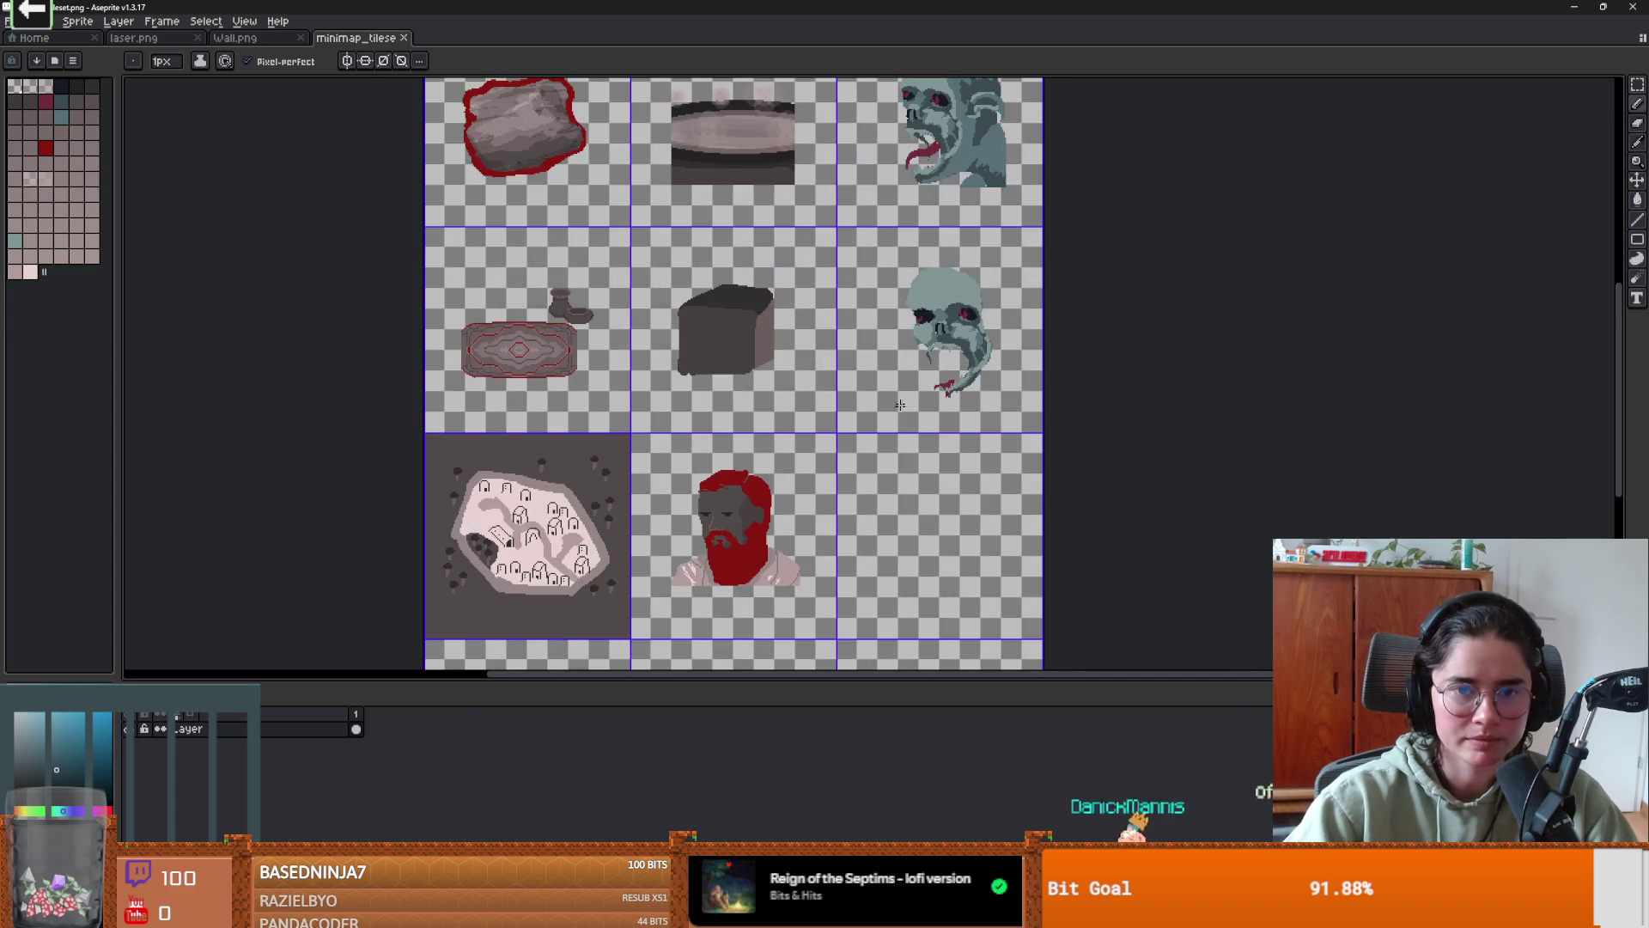
scroll(867, 343, "down", 1)
scroll(886, 443, "up", 1)
key("m")
left_click_drag(825, 347, 1002, 458)
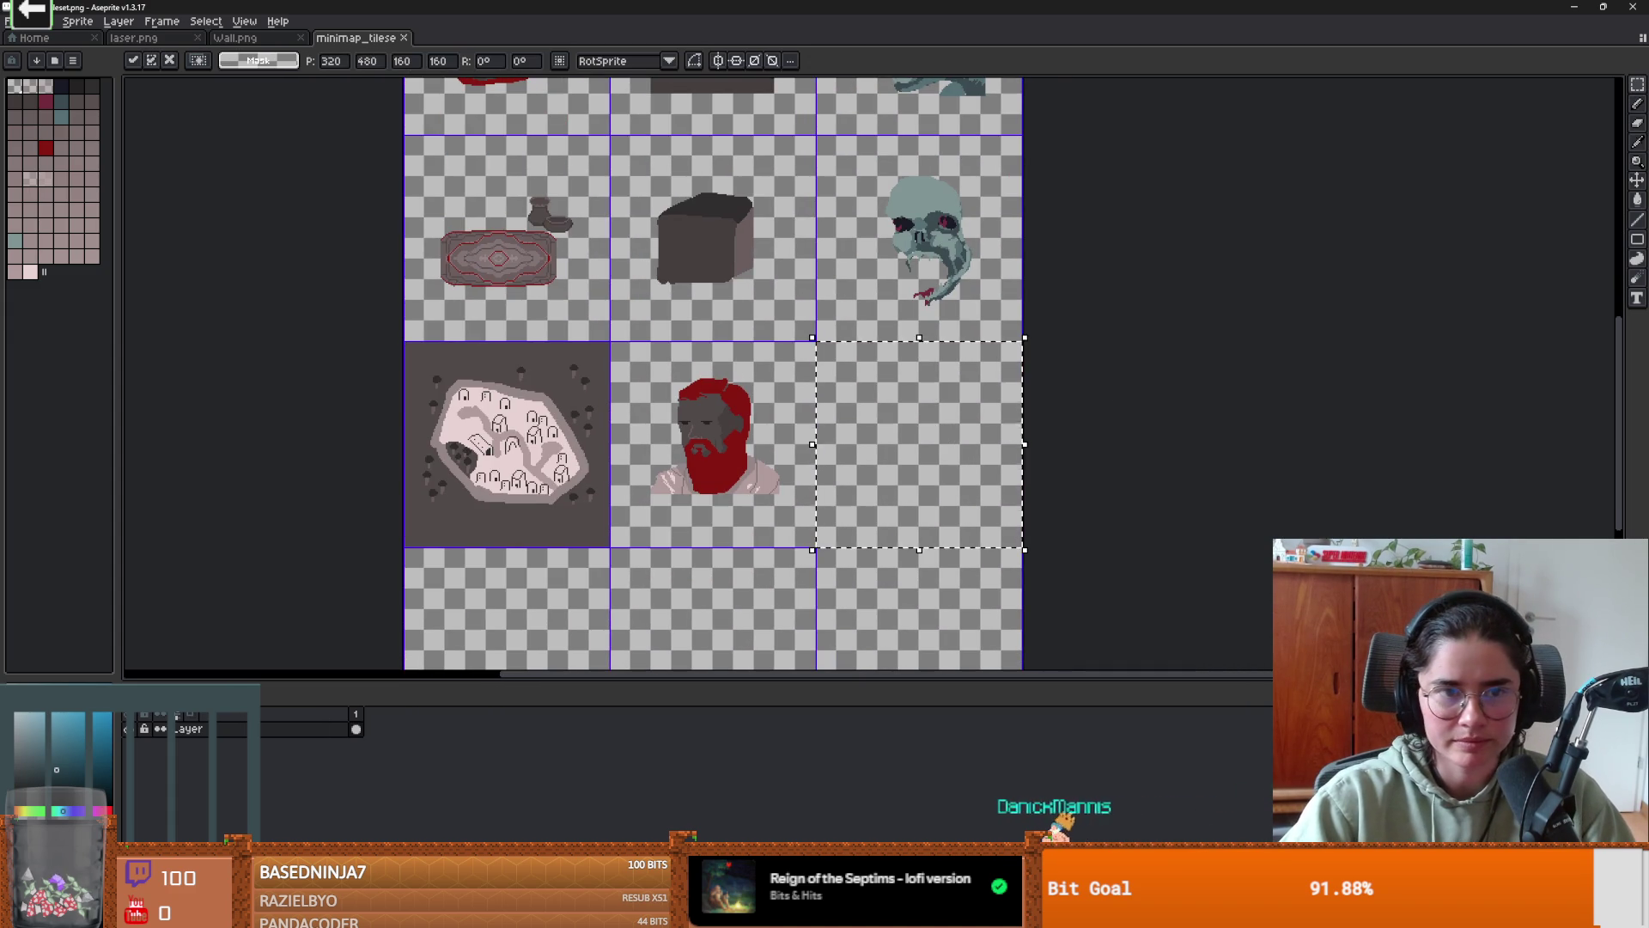
scroll(1002, 458, "down", 2)
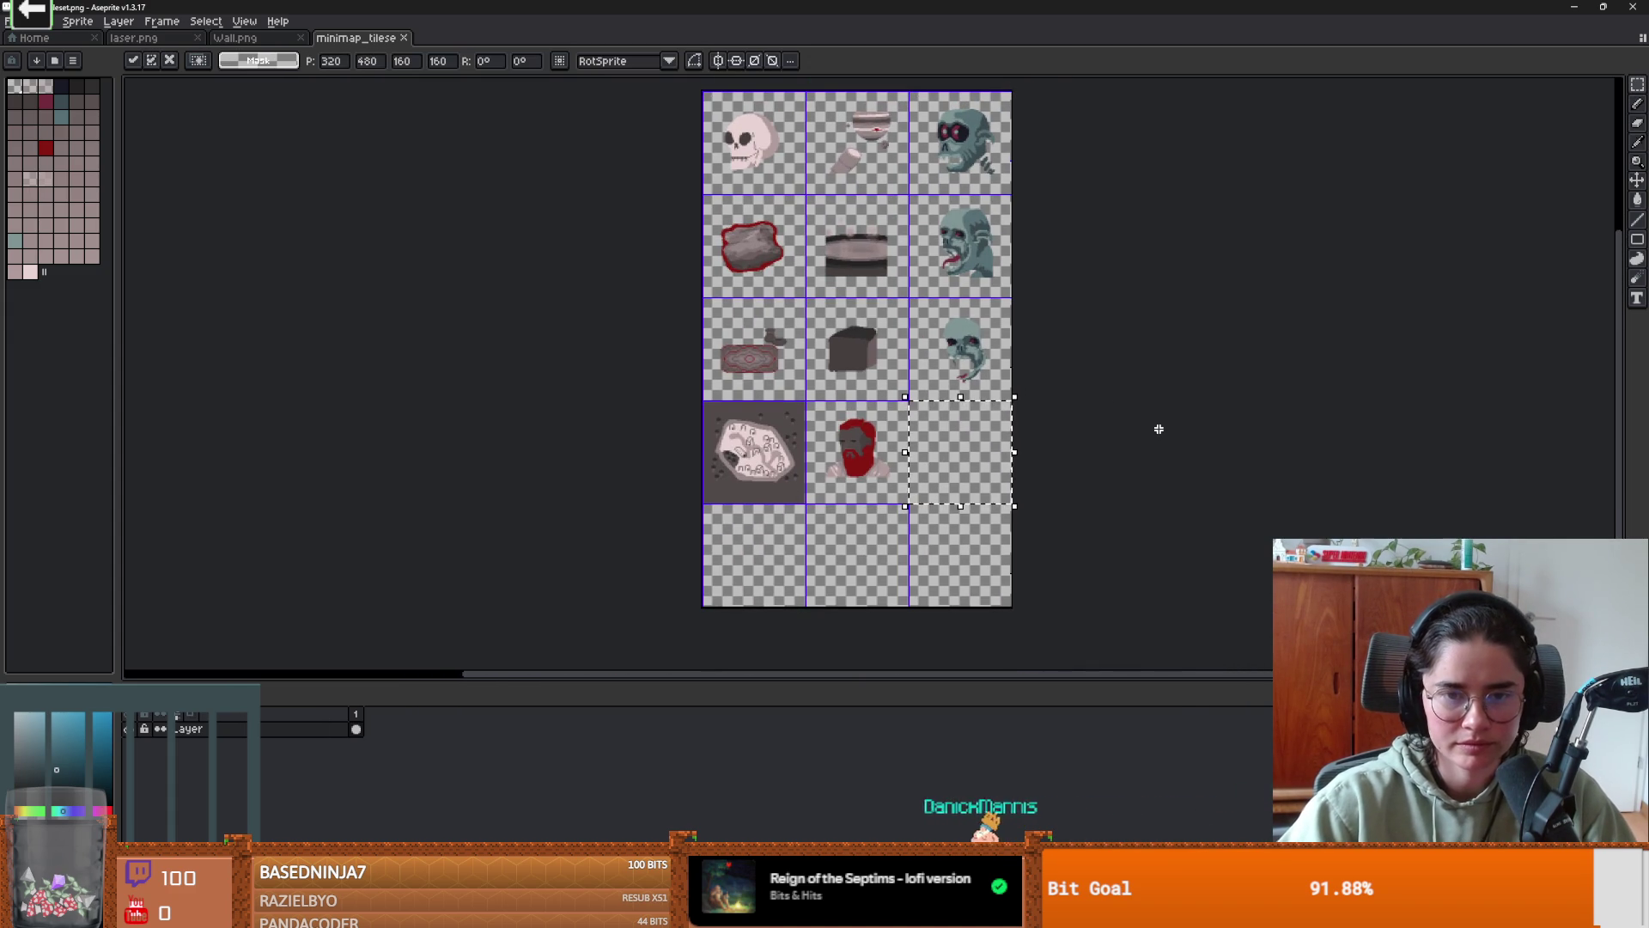
key("super")
key("super")
scroll(937, 451, "up", 2)
scroll(918, 408, "down", 3)
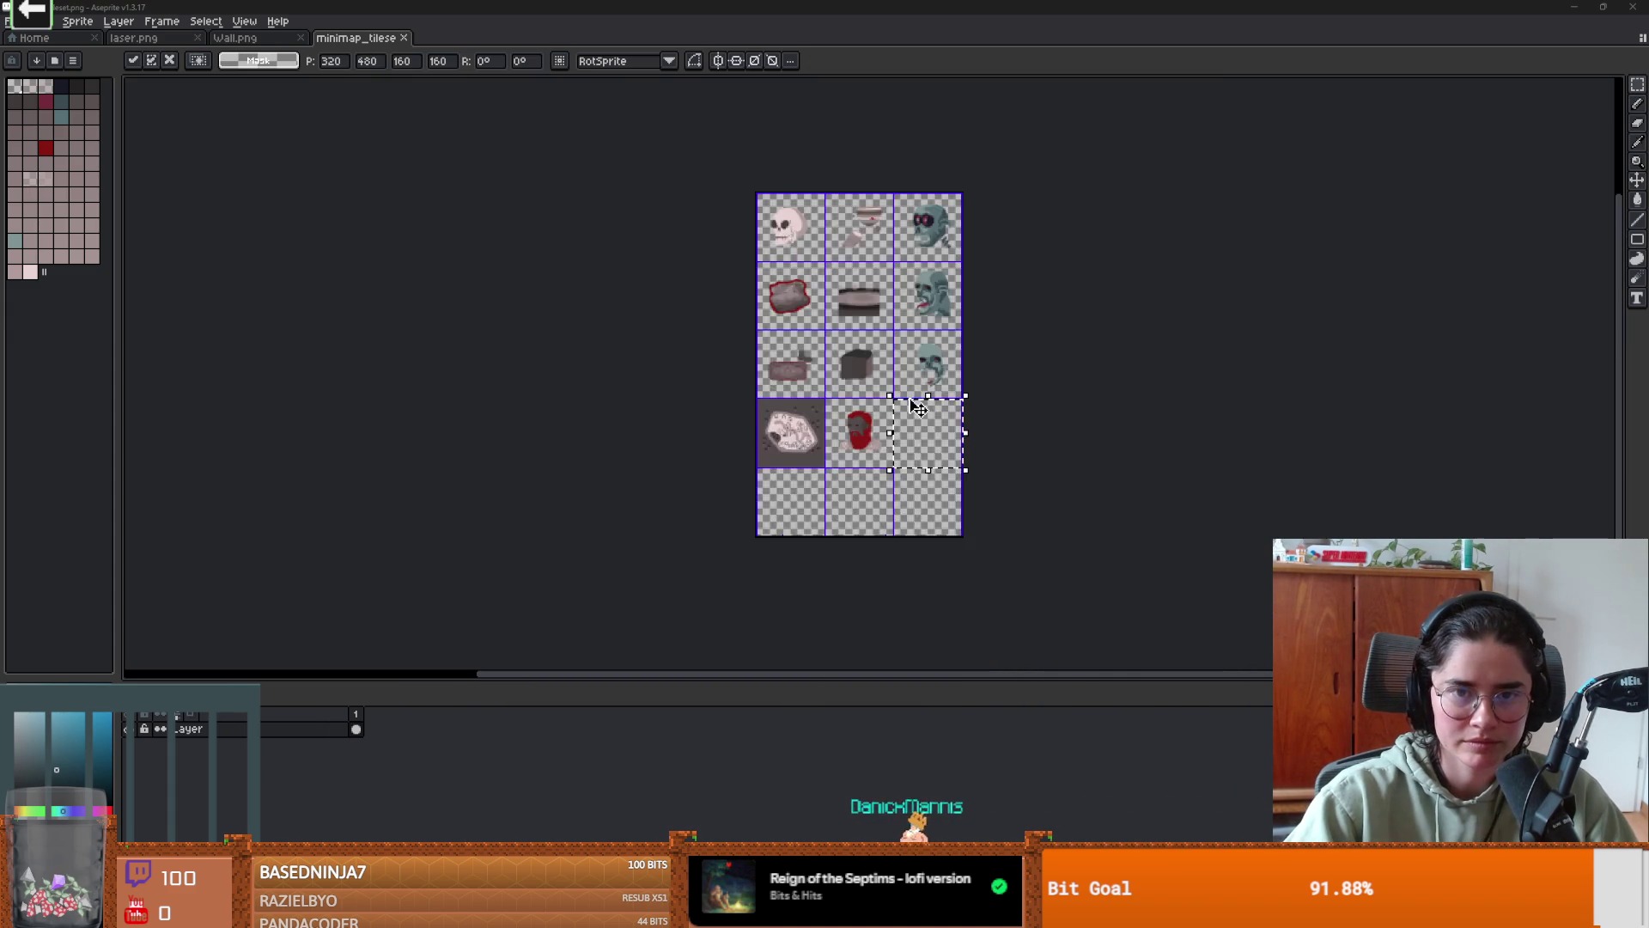
scroll(917, 408, "up", 1)
scroll(1038, 309, "up", 2)
mouse_move(919, 297)
left_mouse_down()
mouse_move(898, 441)
mouse_move(919, 232)
left_mouse_up()
scroll(874, 384, "up", 2)
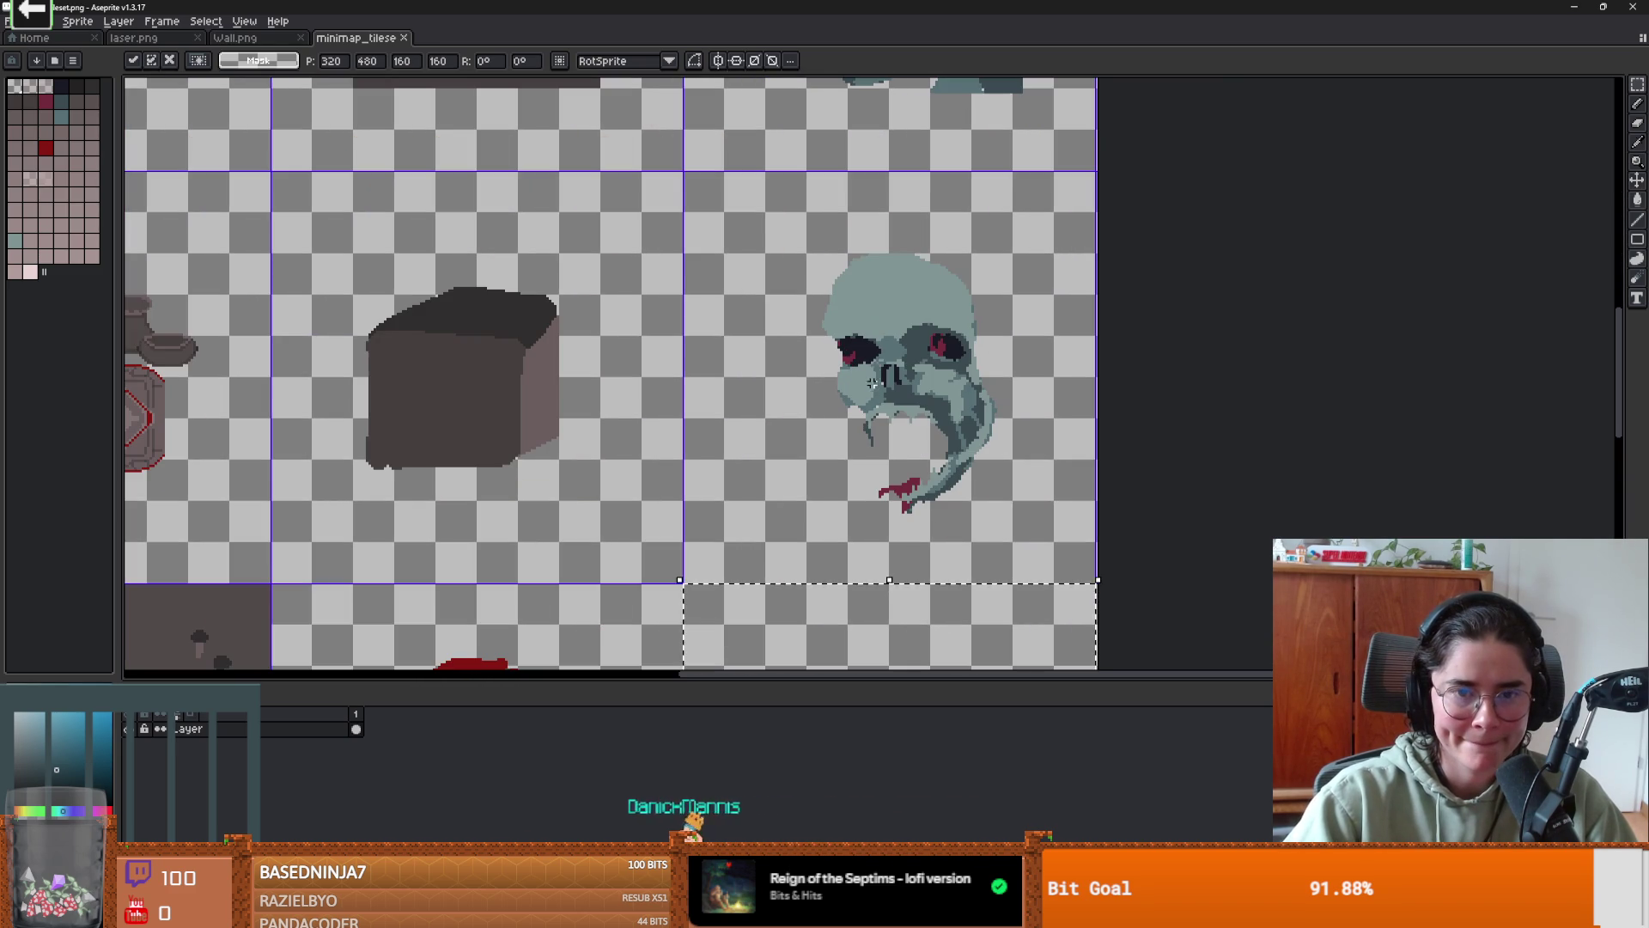
left_click_drag(750, 231, 1037, 529)
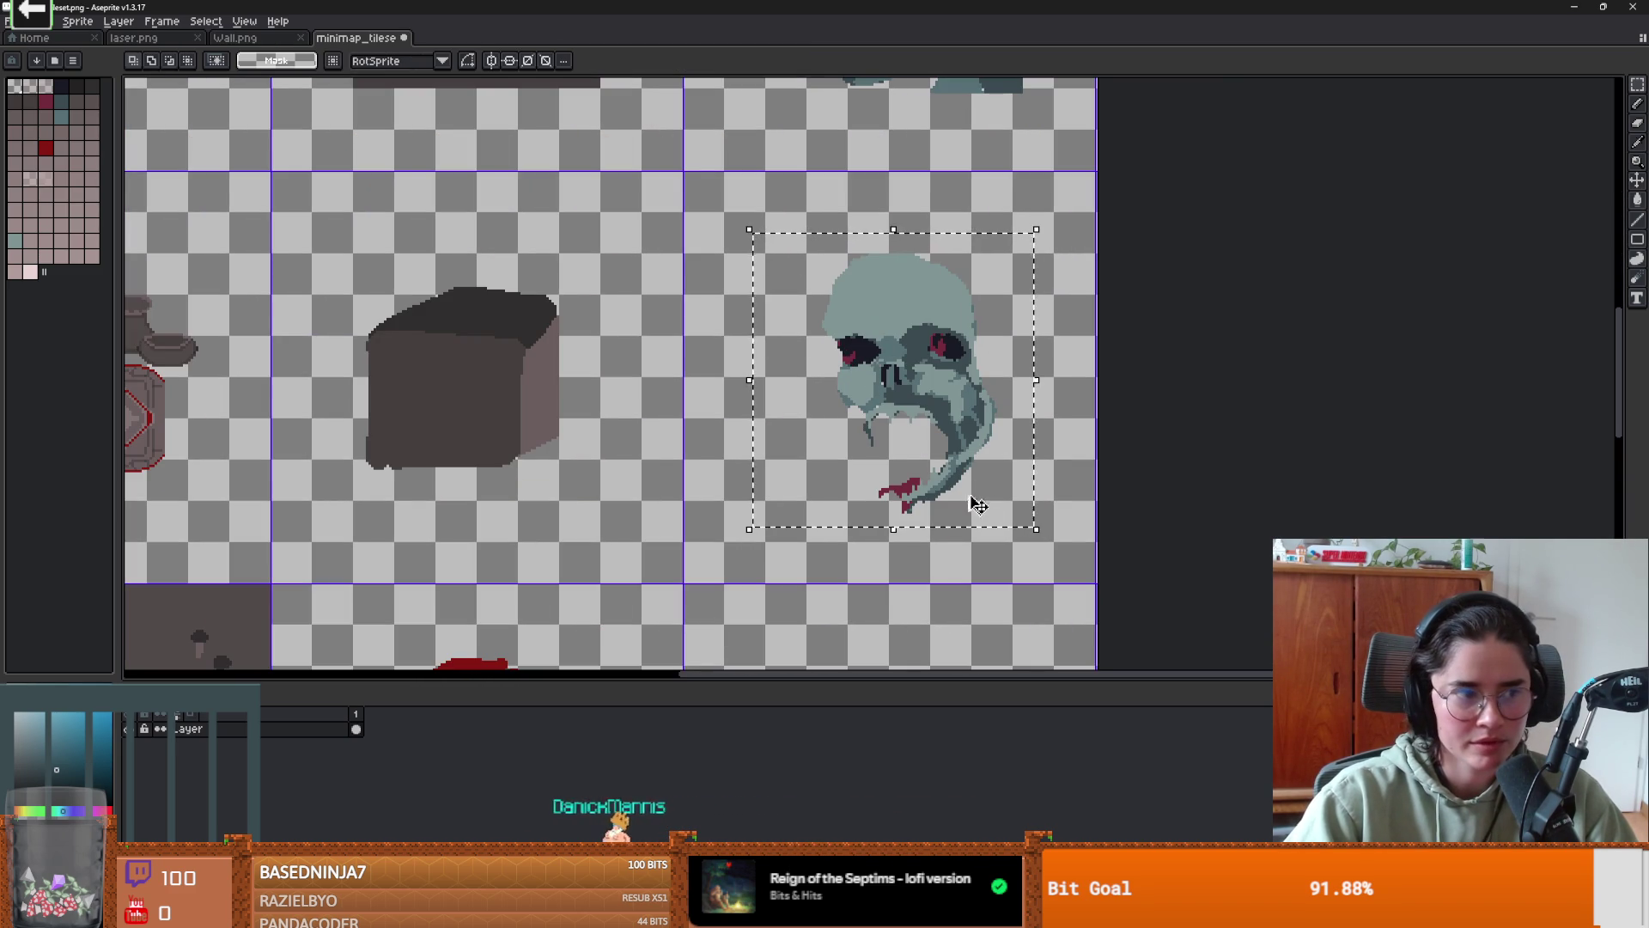
scroll(924, 455, "down", 2)
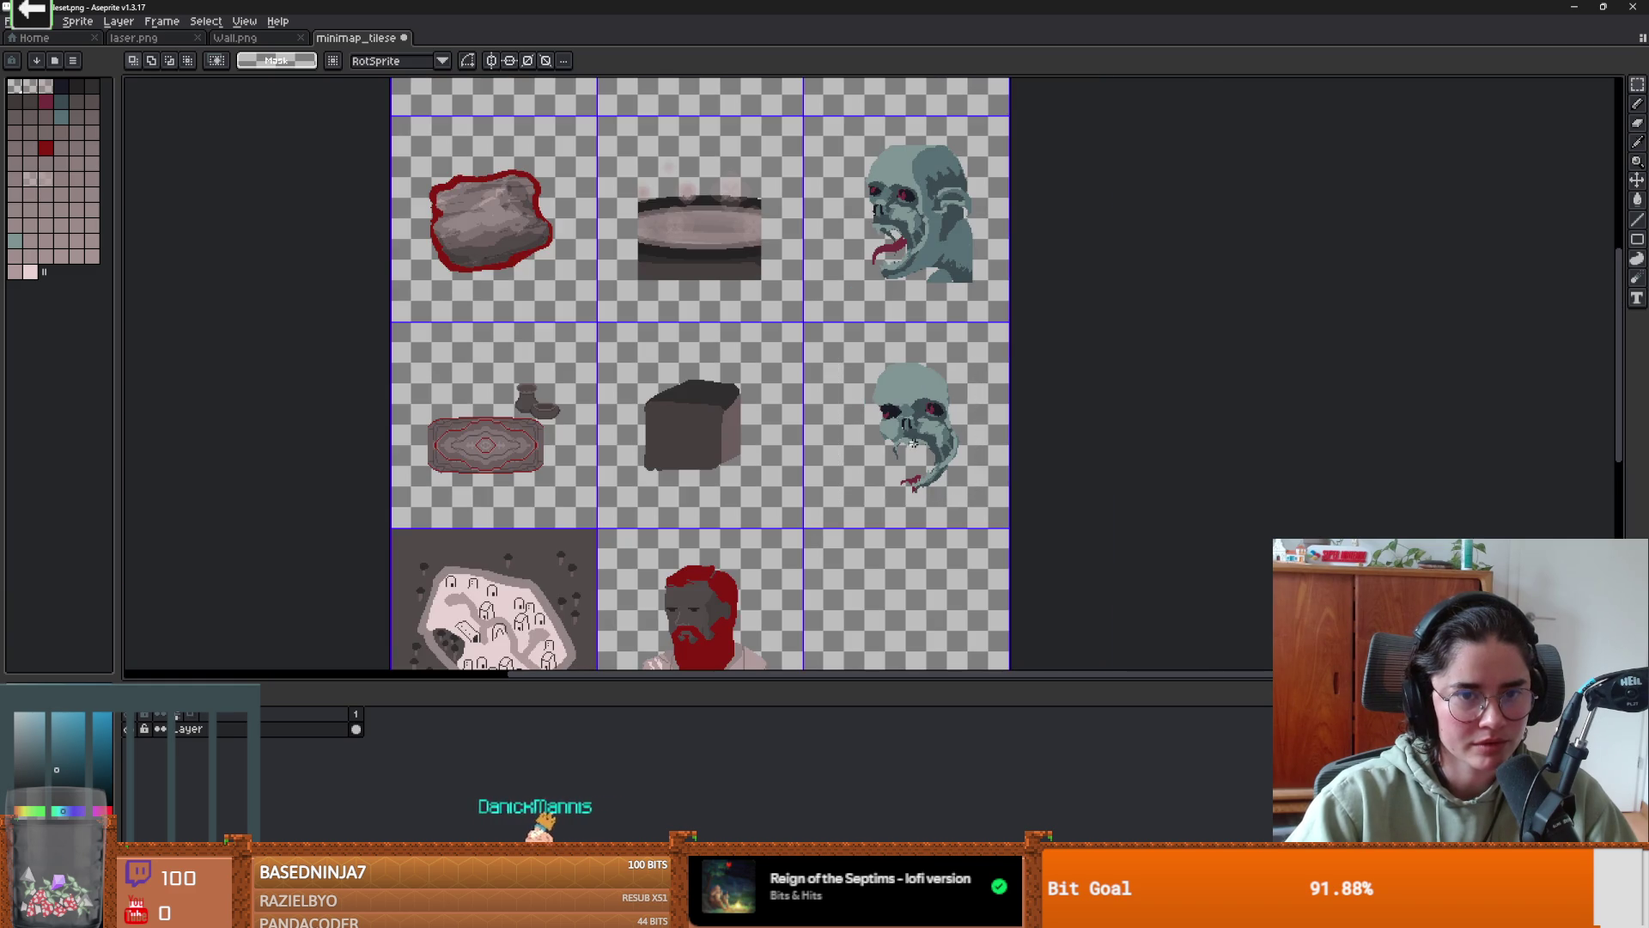
scroll(913, 443, "up", 3)
scroll(898, 448, "down", 1)
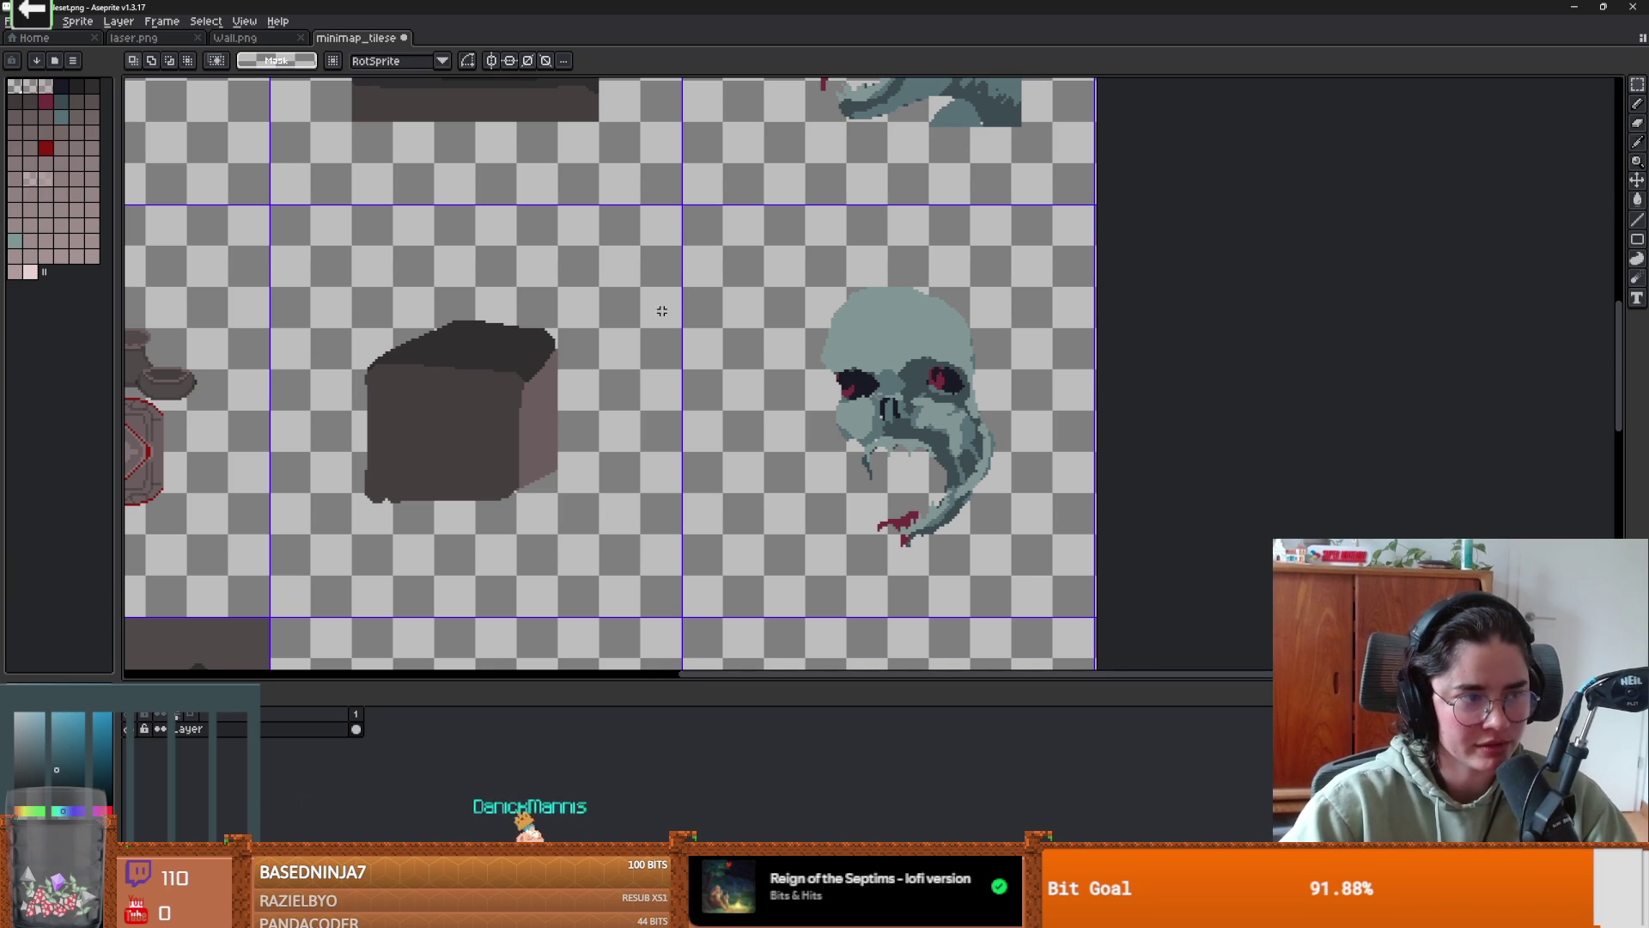
- Select the pot tile in the middle cell of the second row with a rectangular marquee
scroll(661, 309, "down", 4)
scroll(672, 288, "up", 2)
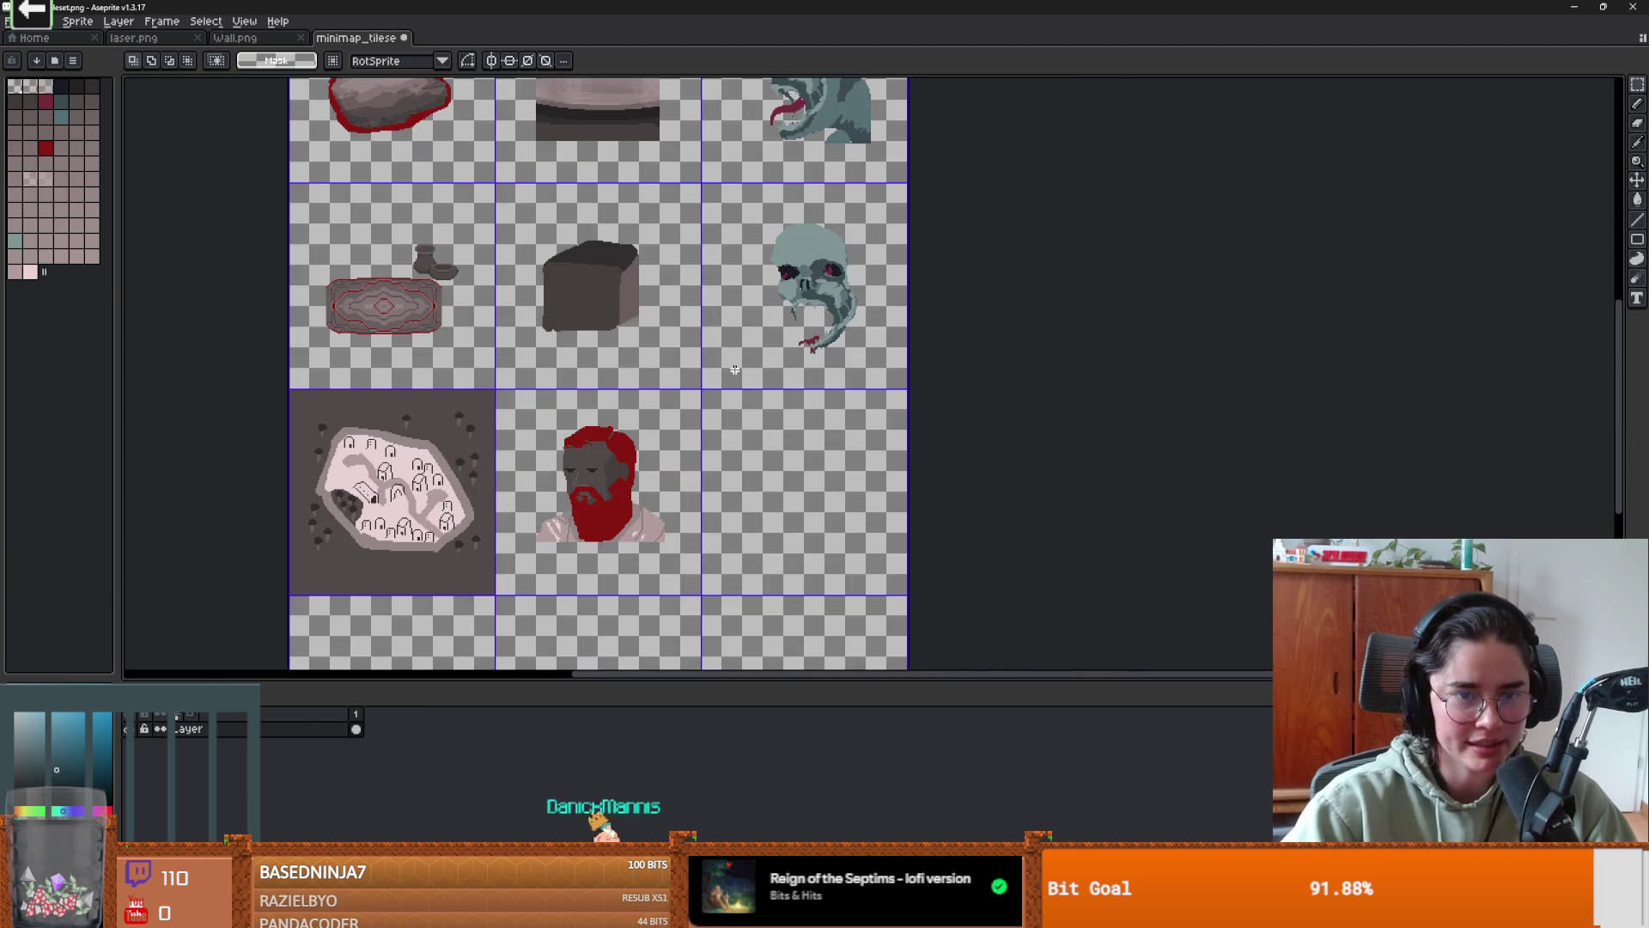
scroll(673, 288, "down", 2)
scroll(845, 448, "up", 4)
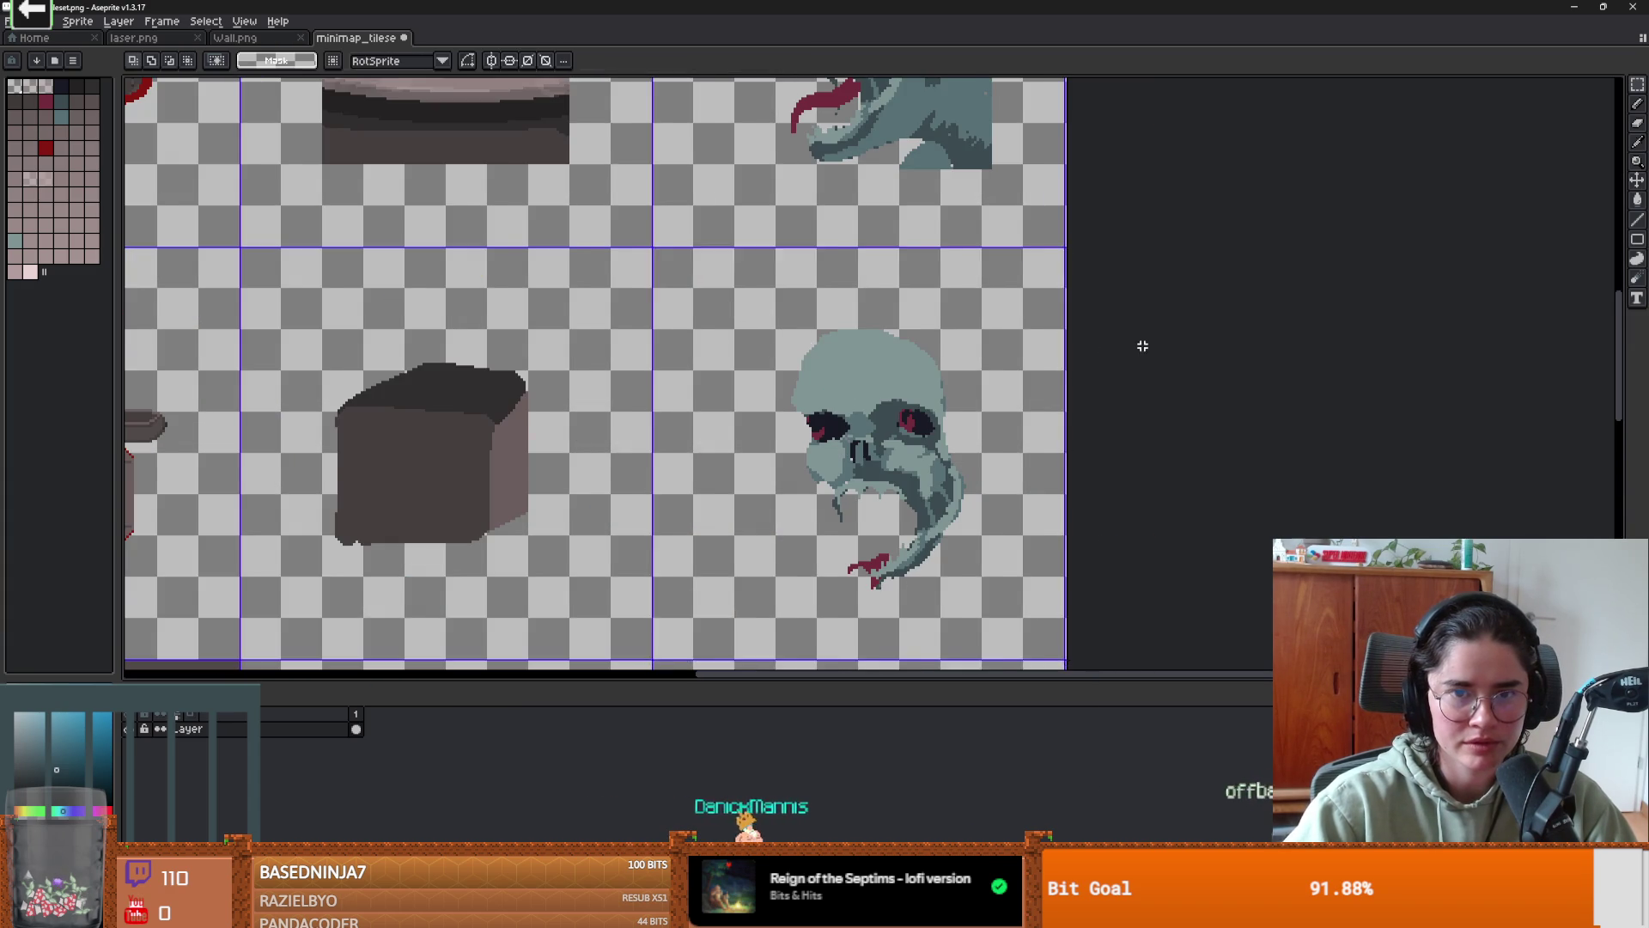
scroll(1002, 464, "down", 2)
scroll(831, 349, "up", 2)
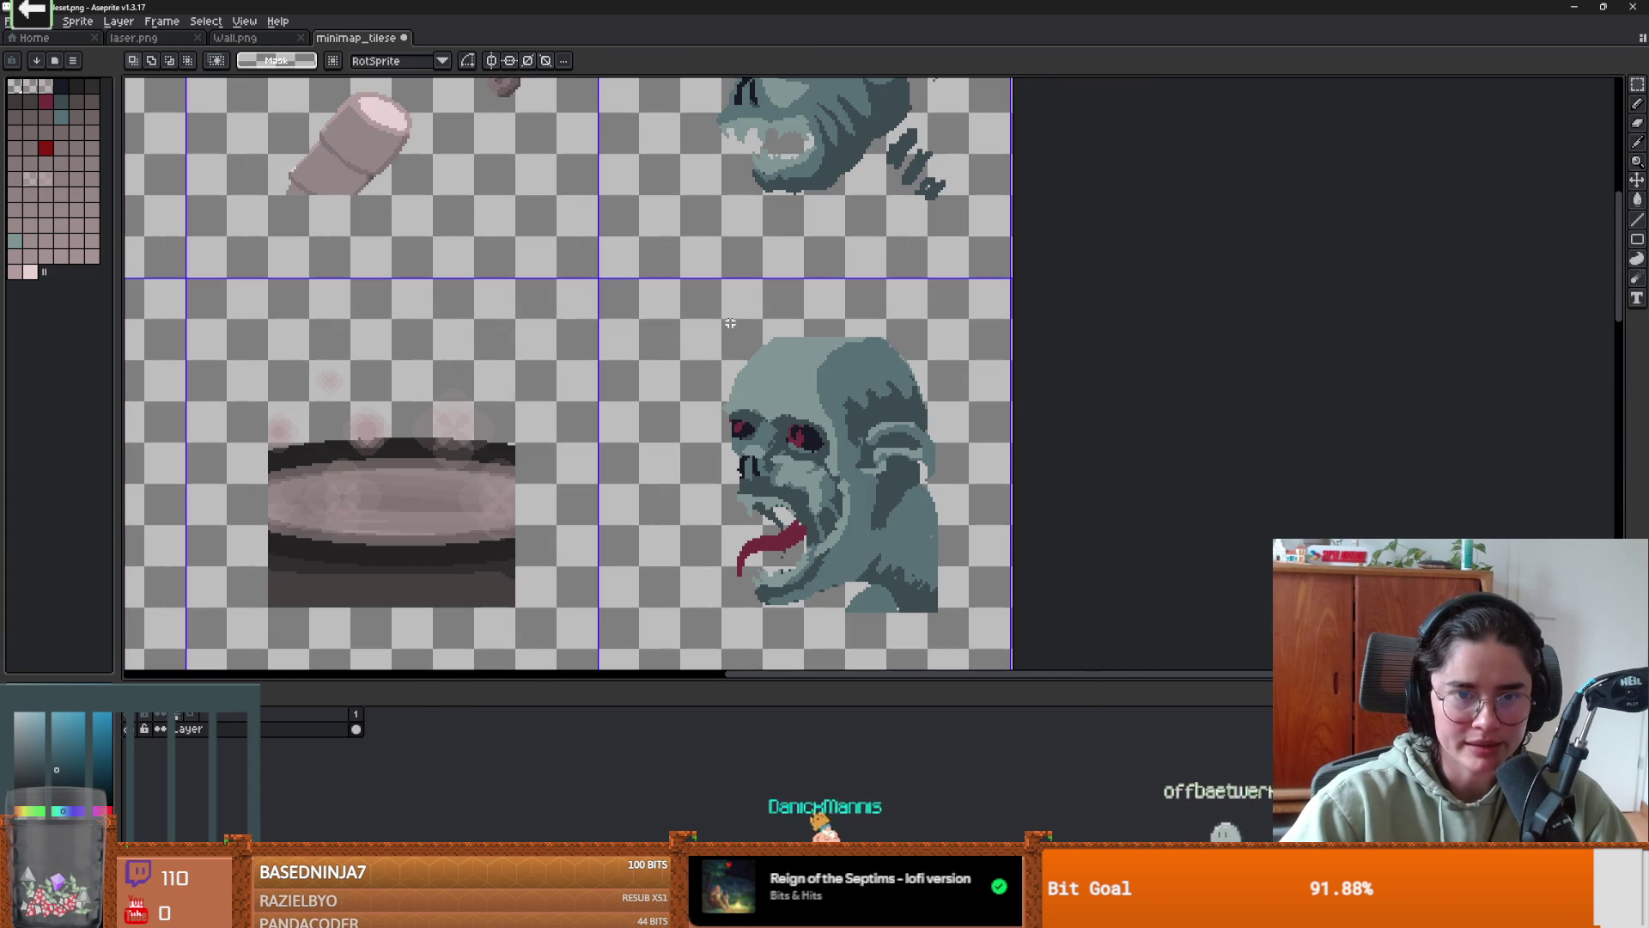
scroll(669, 352, "down", 2)
scroll(755, 442, "up", 2)
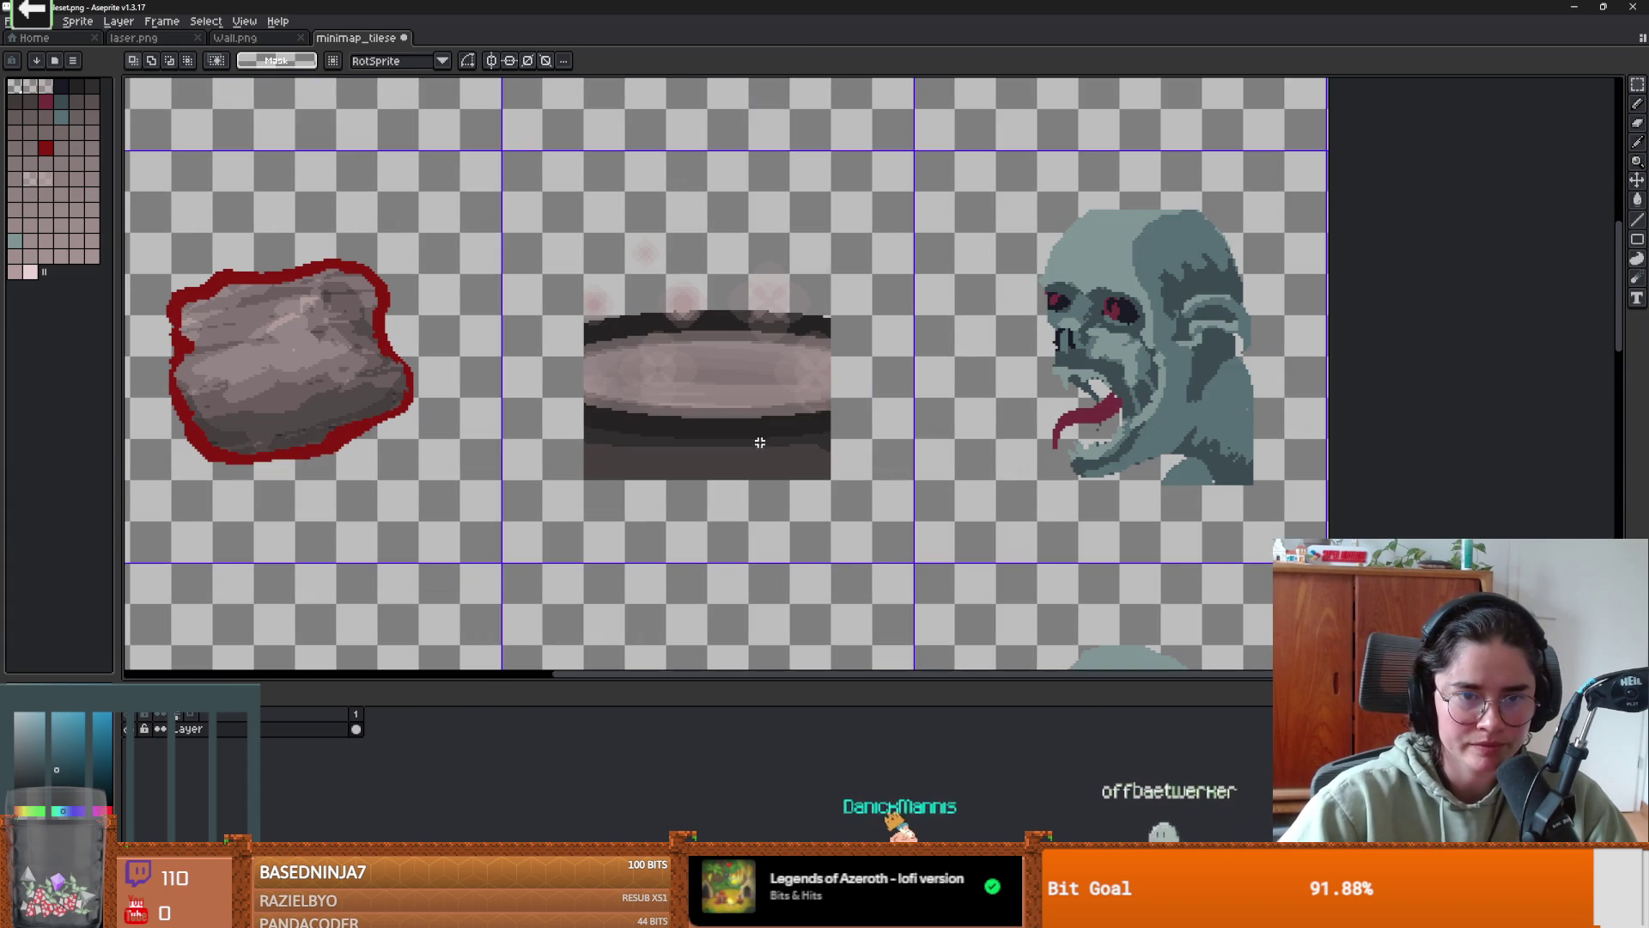
left_click_drag(833, 482, 578, 230)
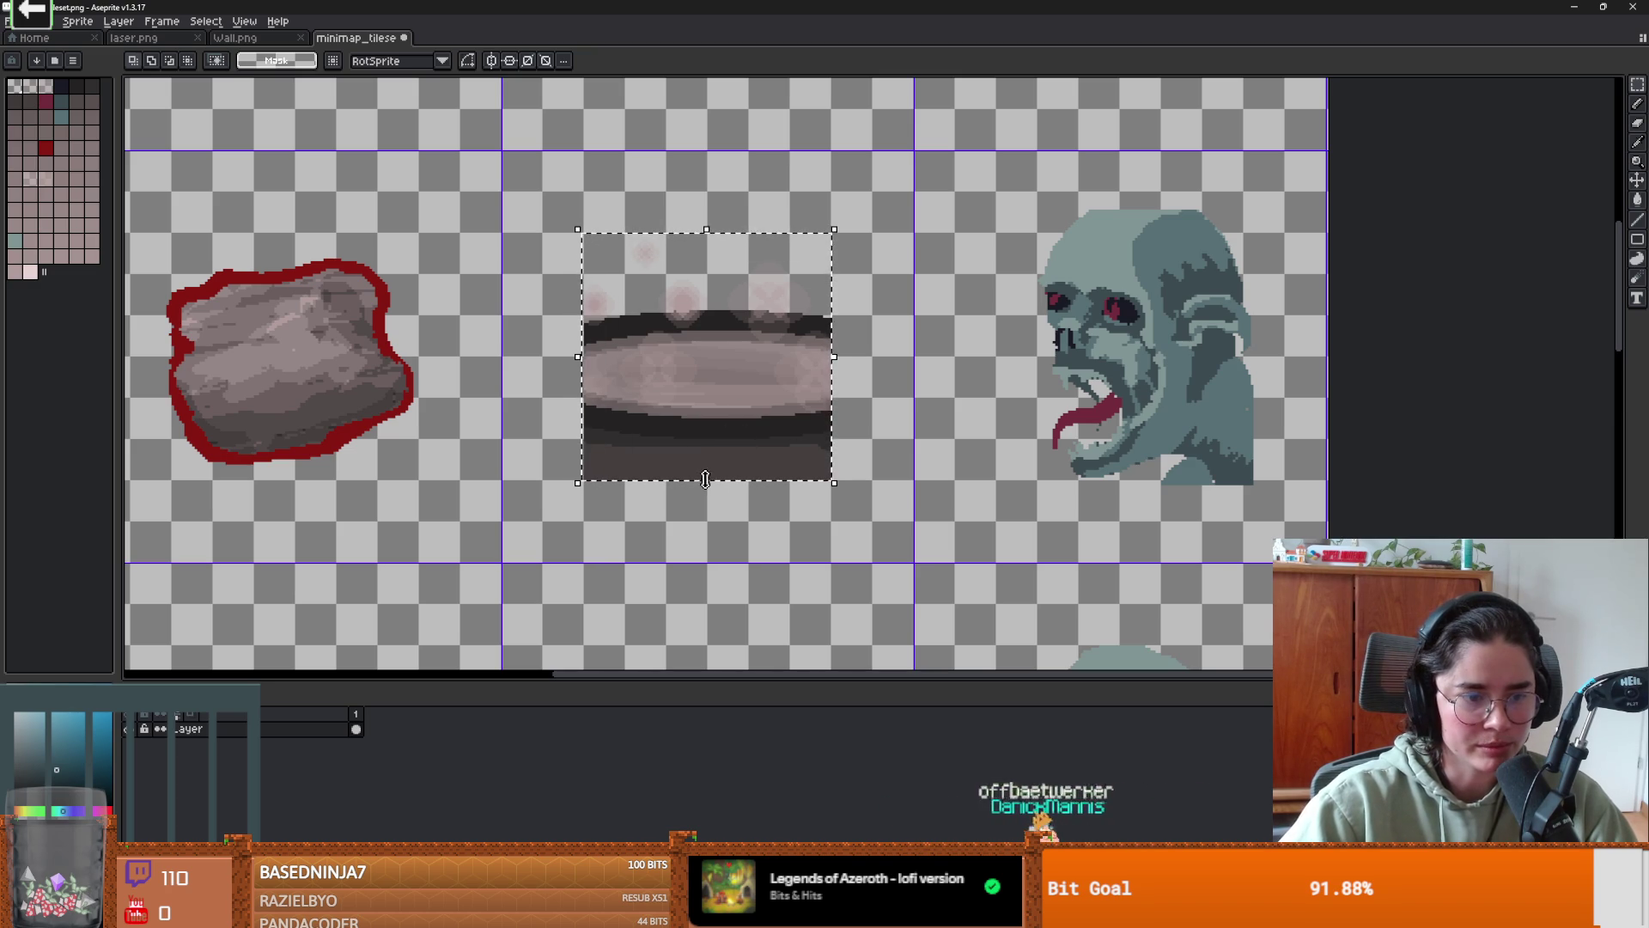
- Pan up to the tileset's top rows and return to Godot
scroll(817, 409, "down", 3)
scroll(823, 416, "up", 3)
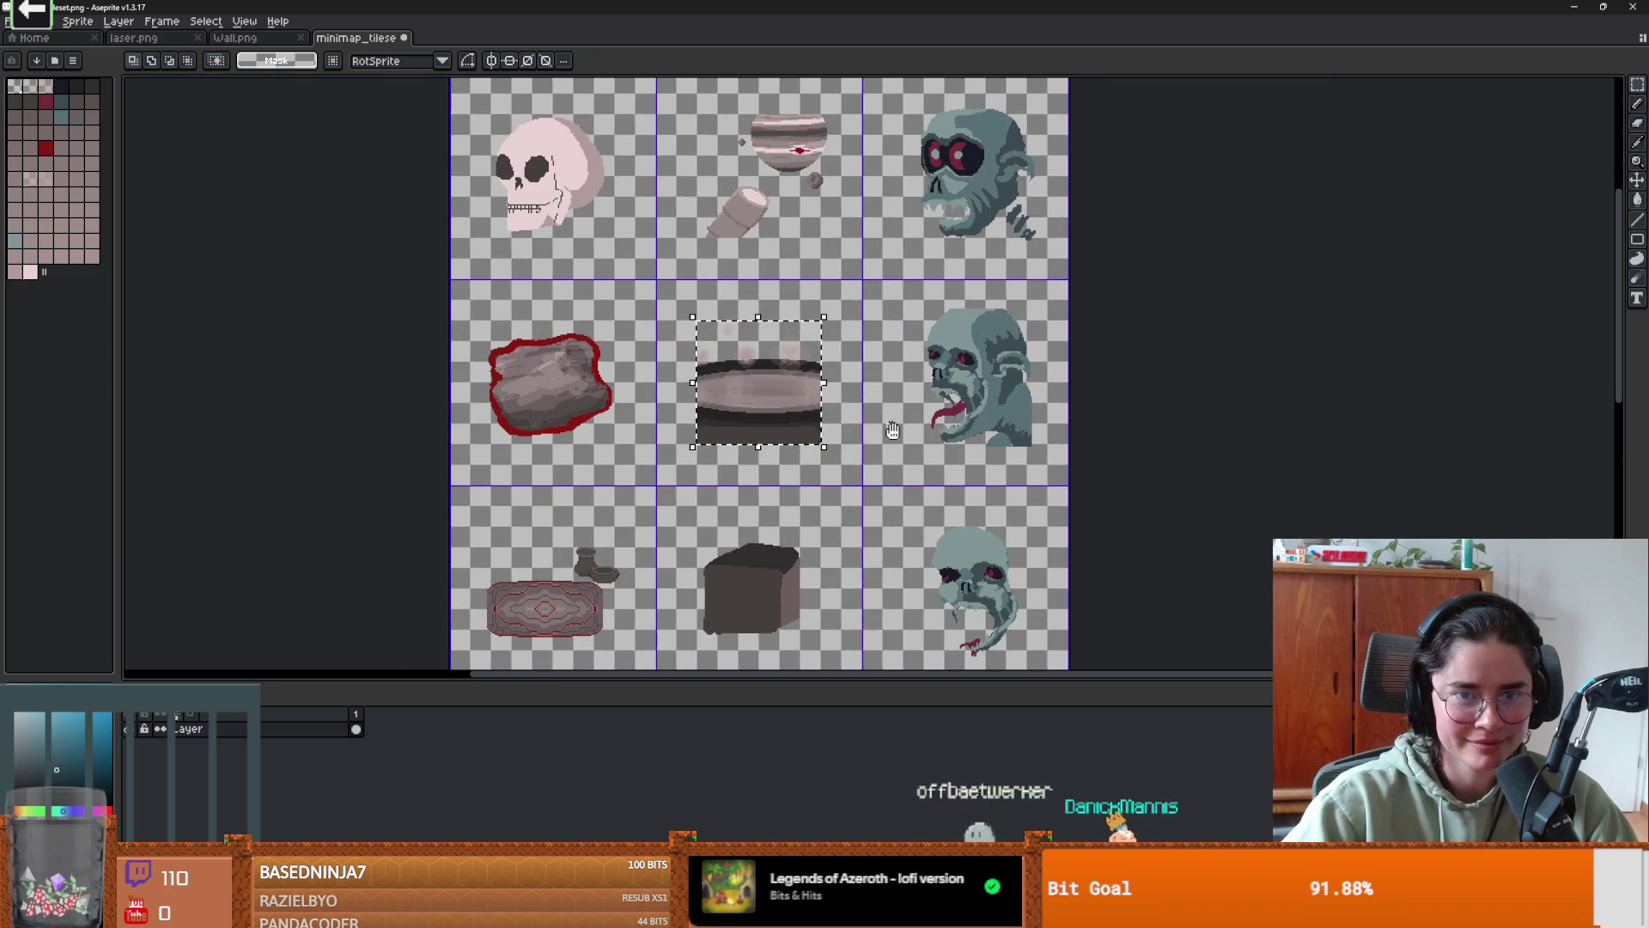
left_click_drag(320, 539, 420, 616)
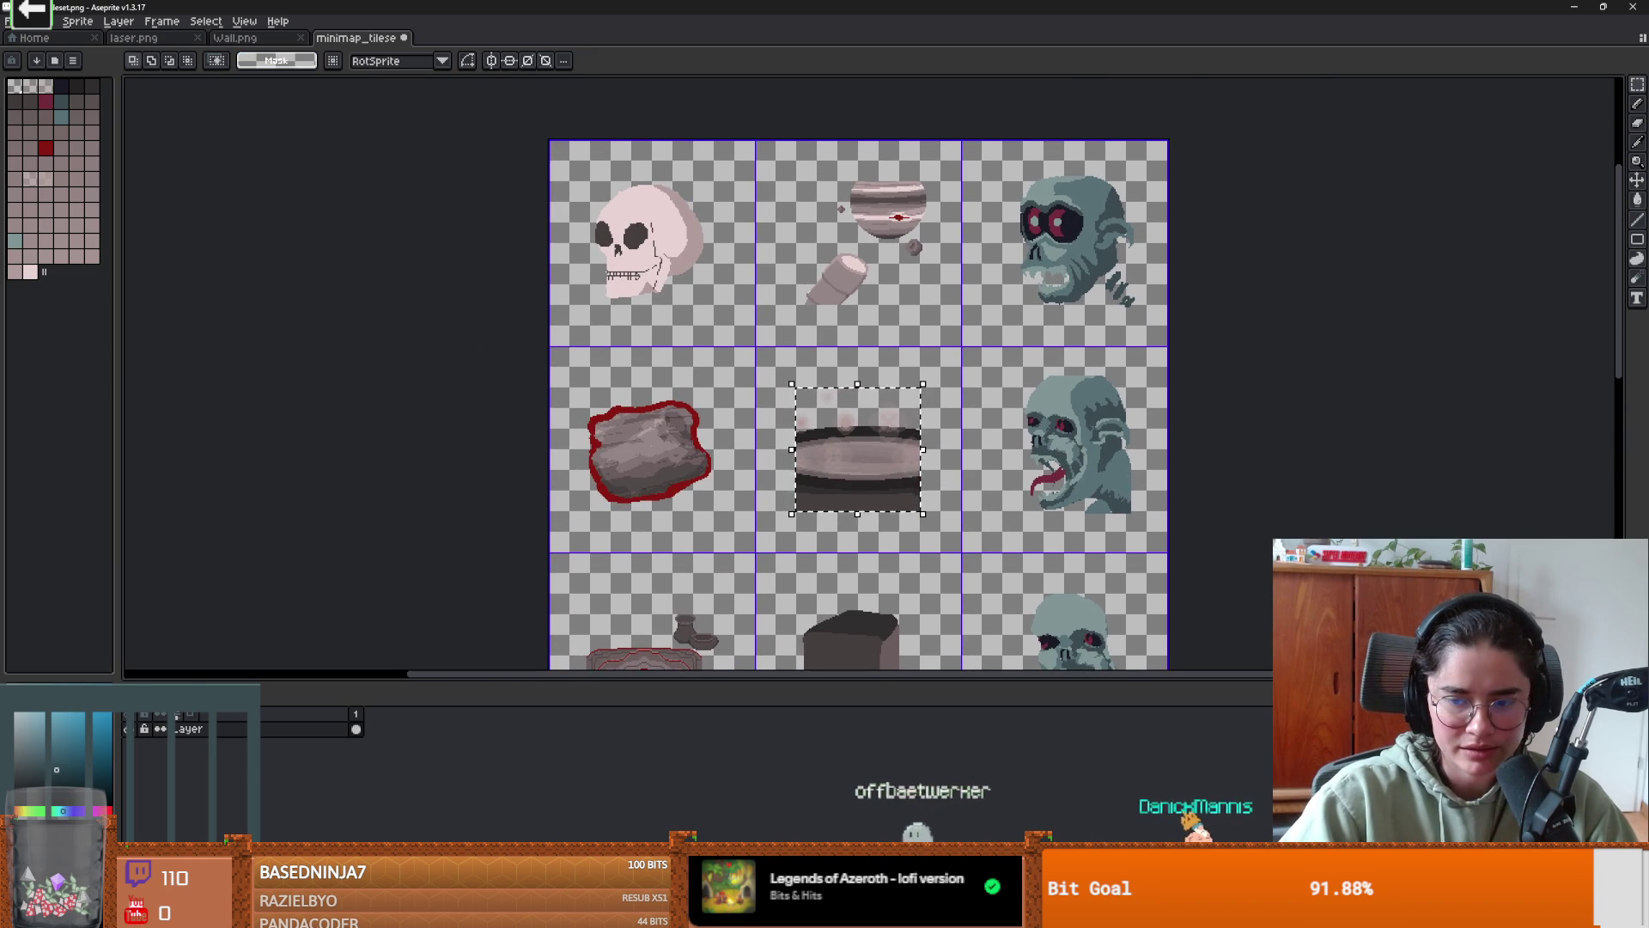
key("alt+Tab")
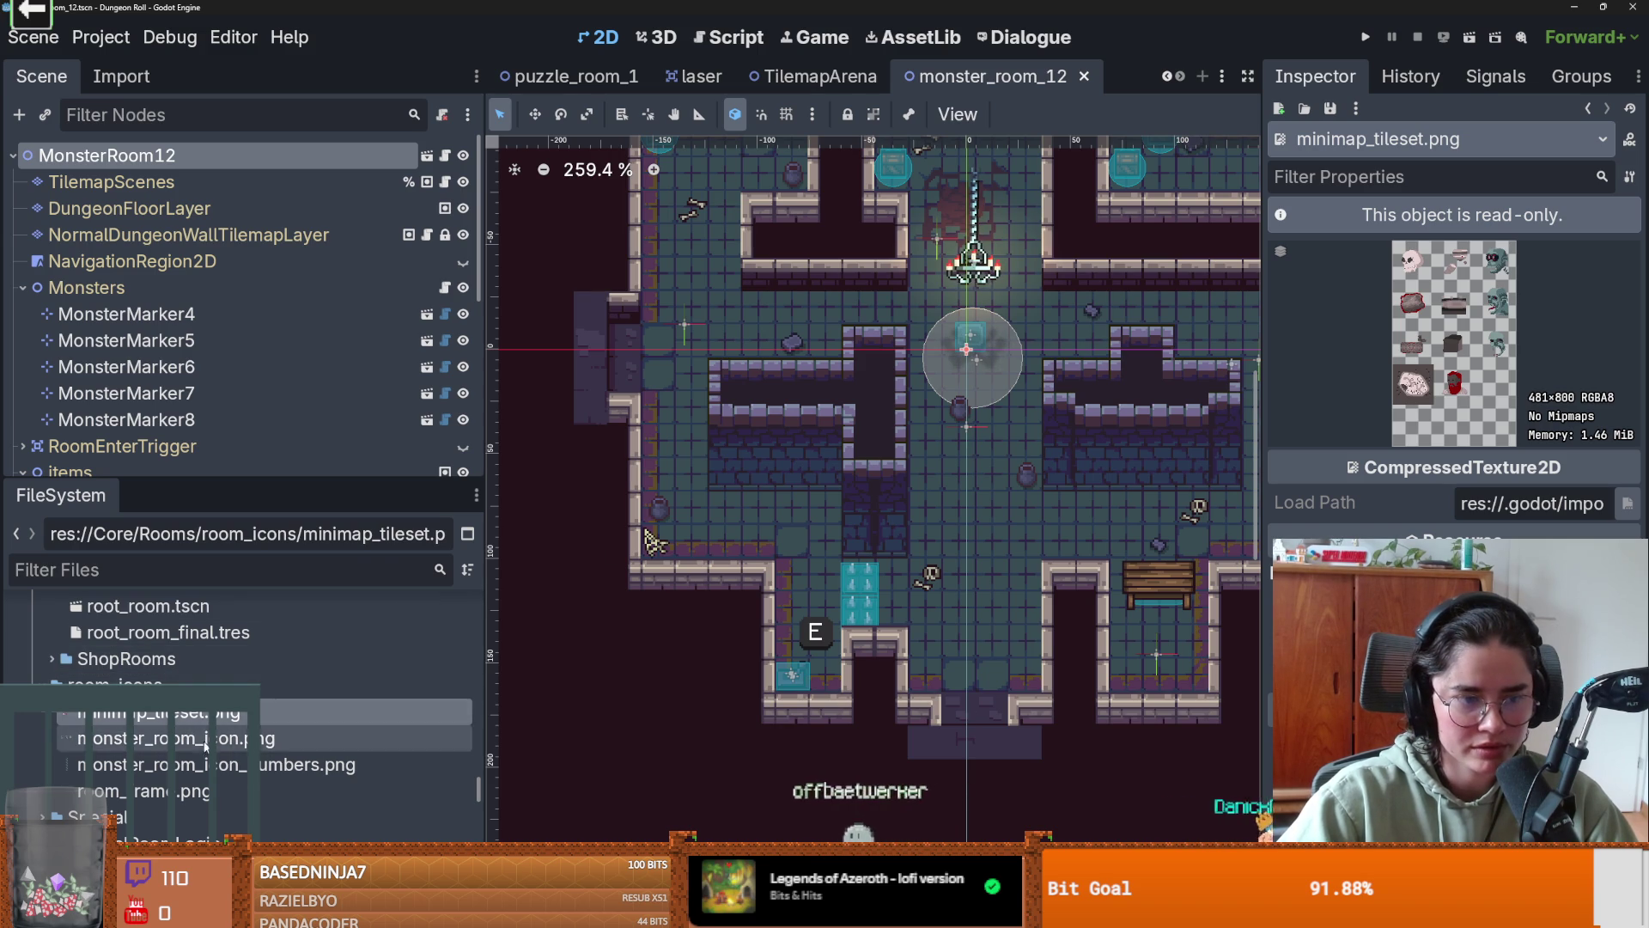
- Open monster_room_icon.png in the external editor from Godot's FileSystem and return to Aseprite
left_click(215, 764)
left_click(215, 739)
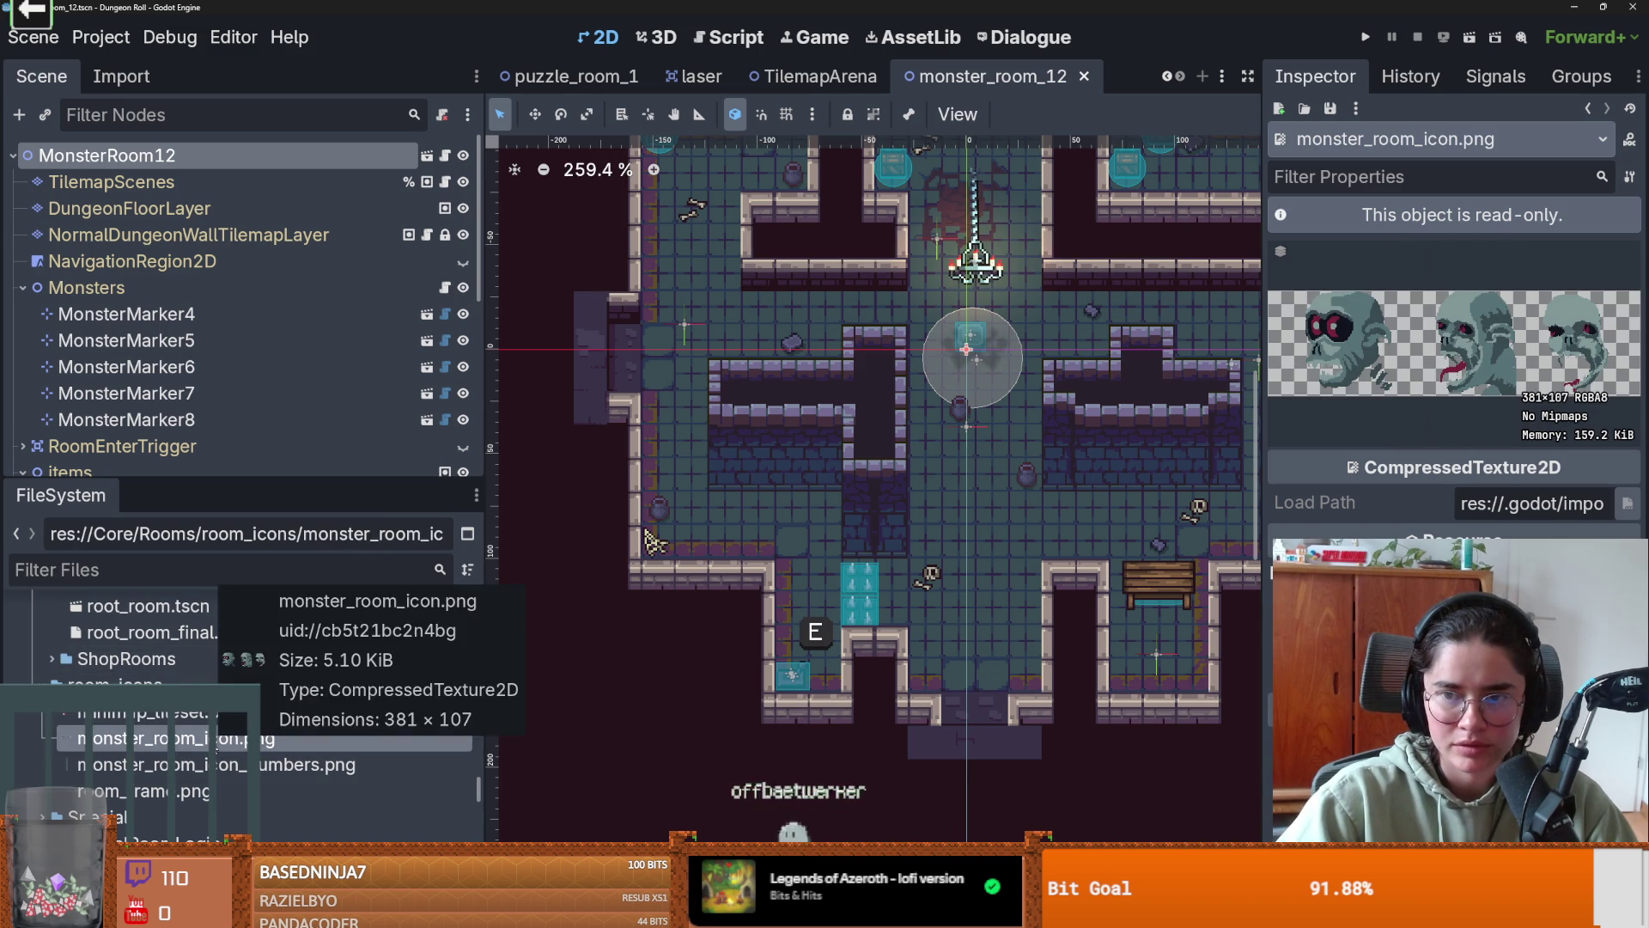
right_click(215, 739)
left_click(701, 587)
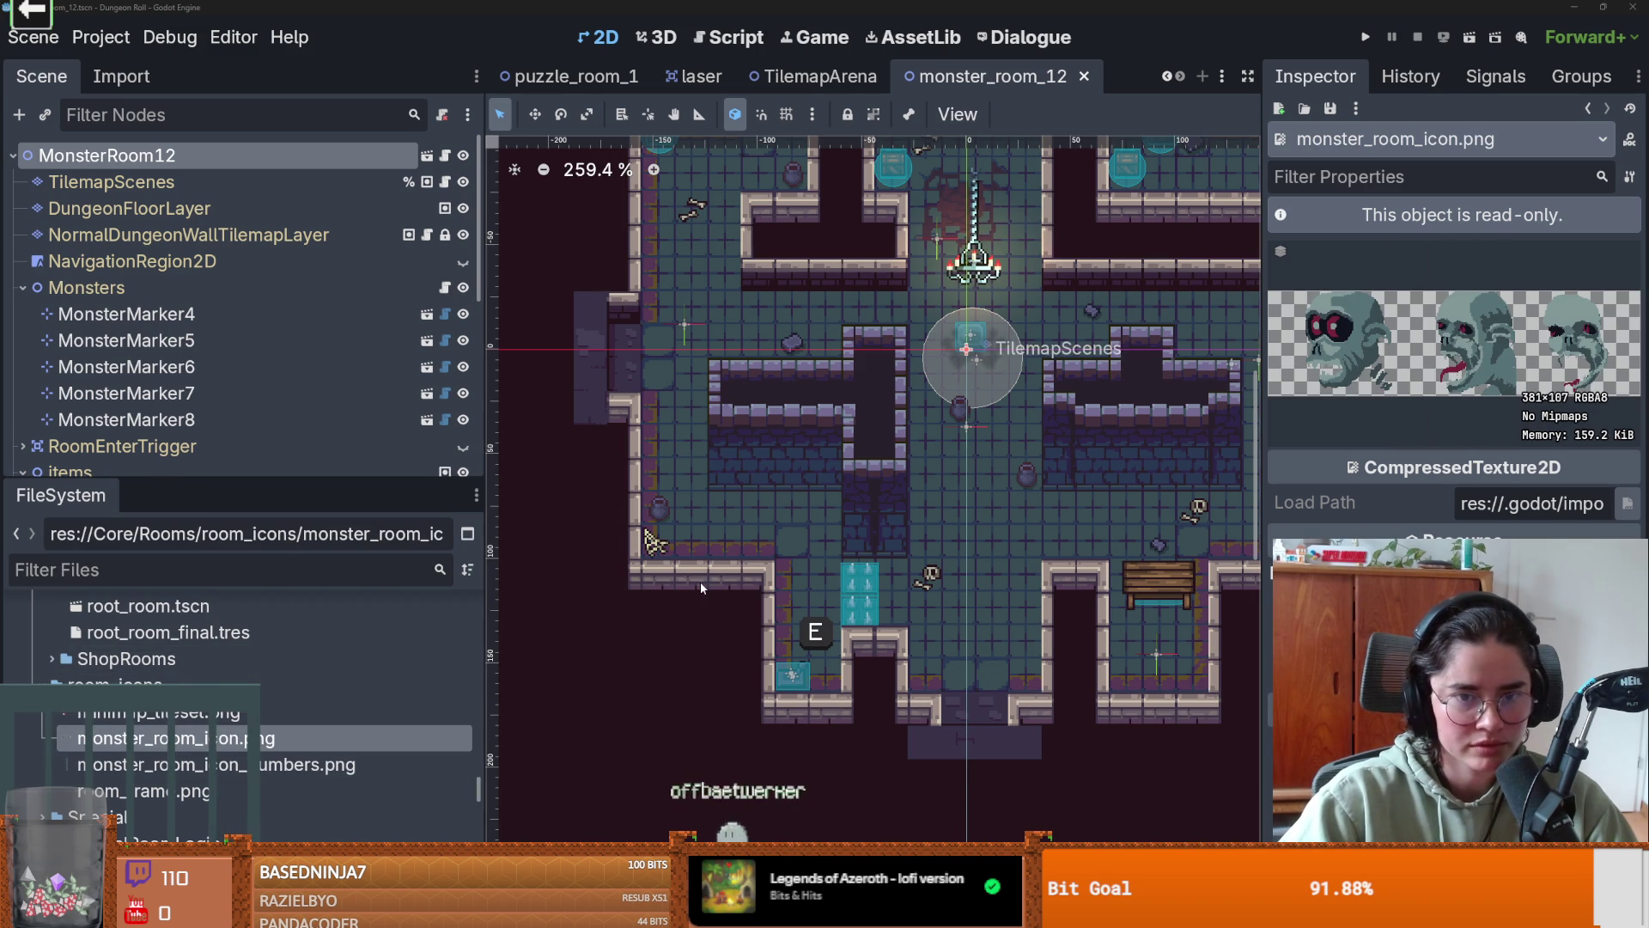
key("alt+Tab")
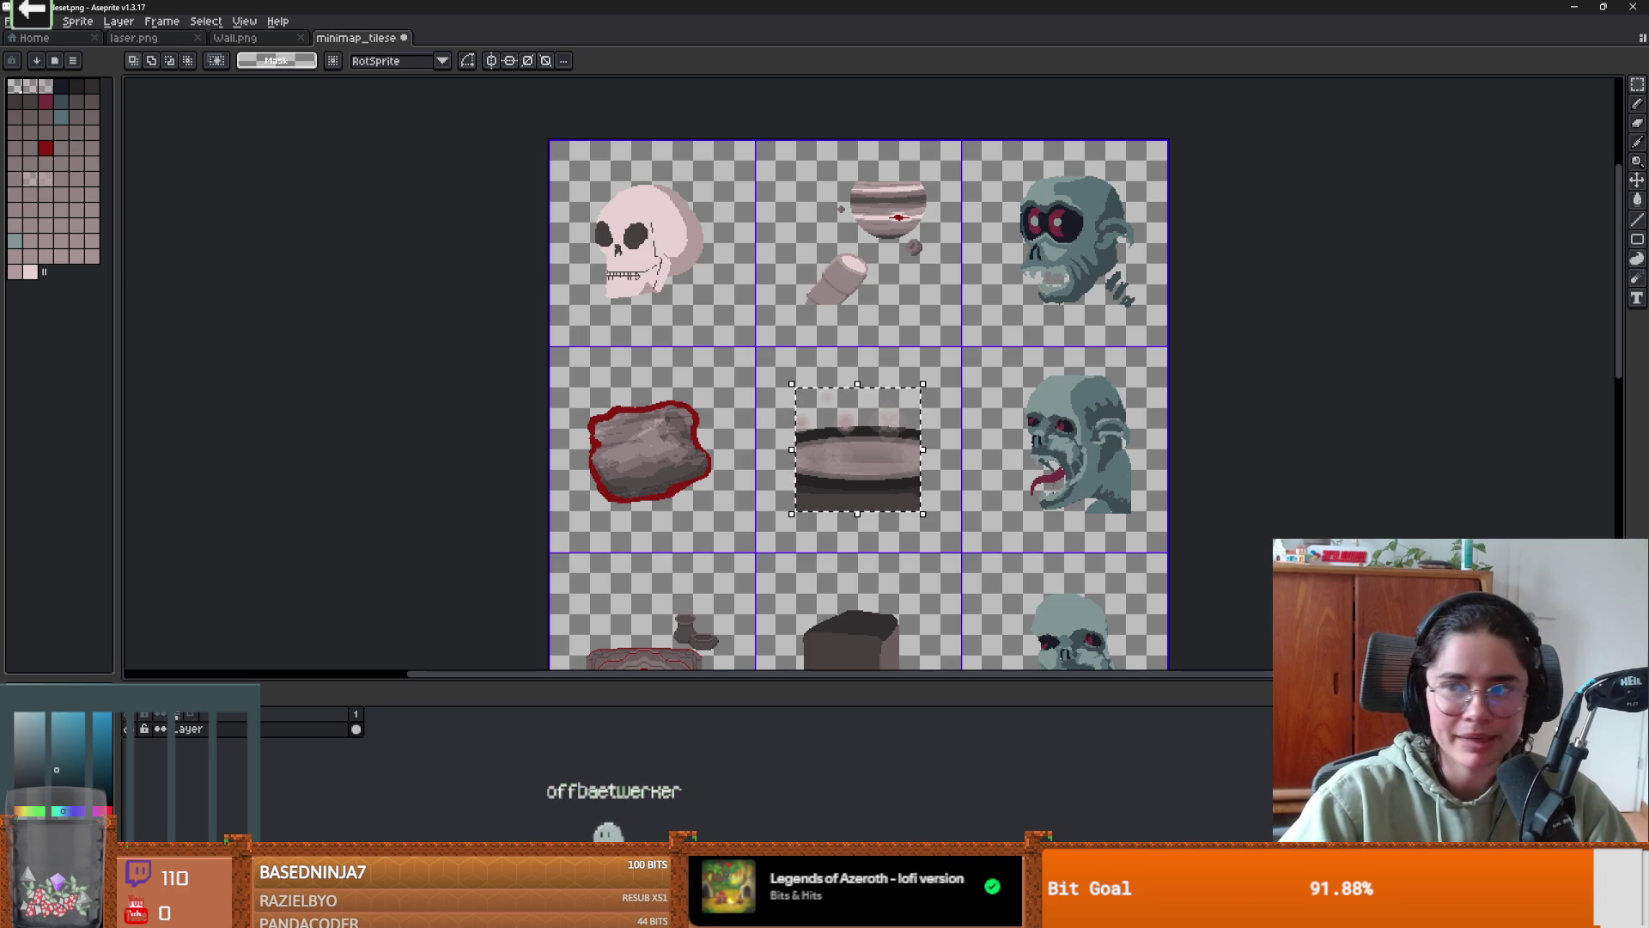
- Select the first skull tile of the monster room icon strip
scroll(881, 322, "up", 2)
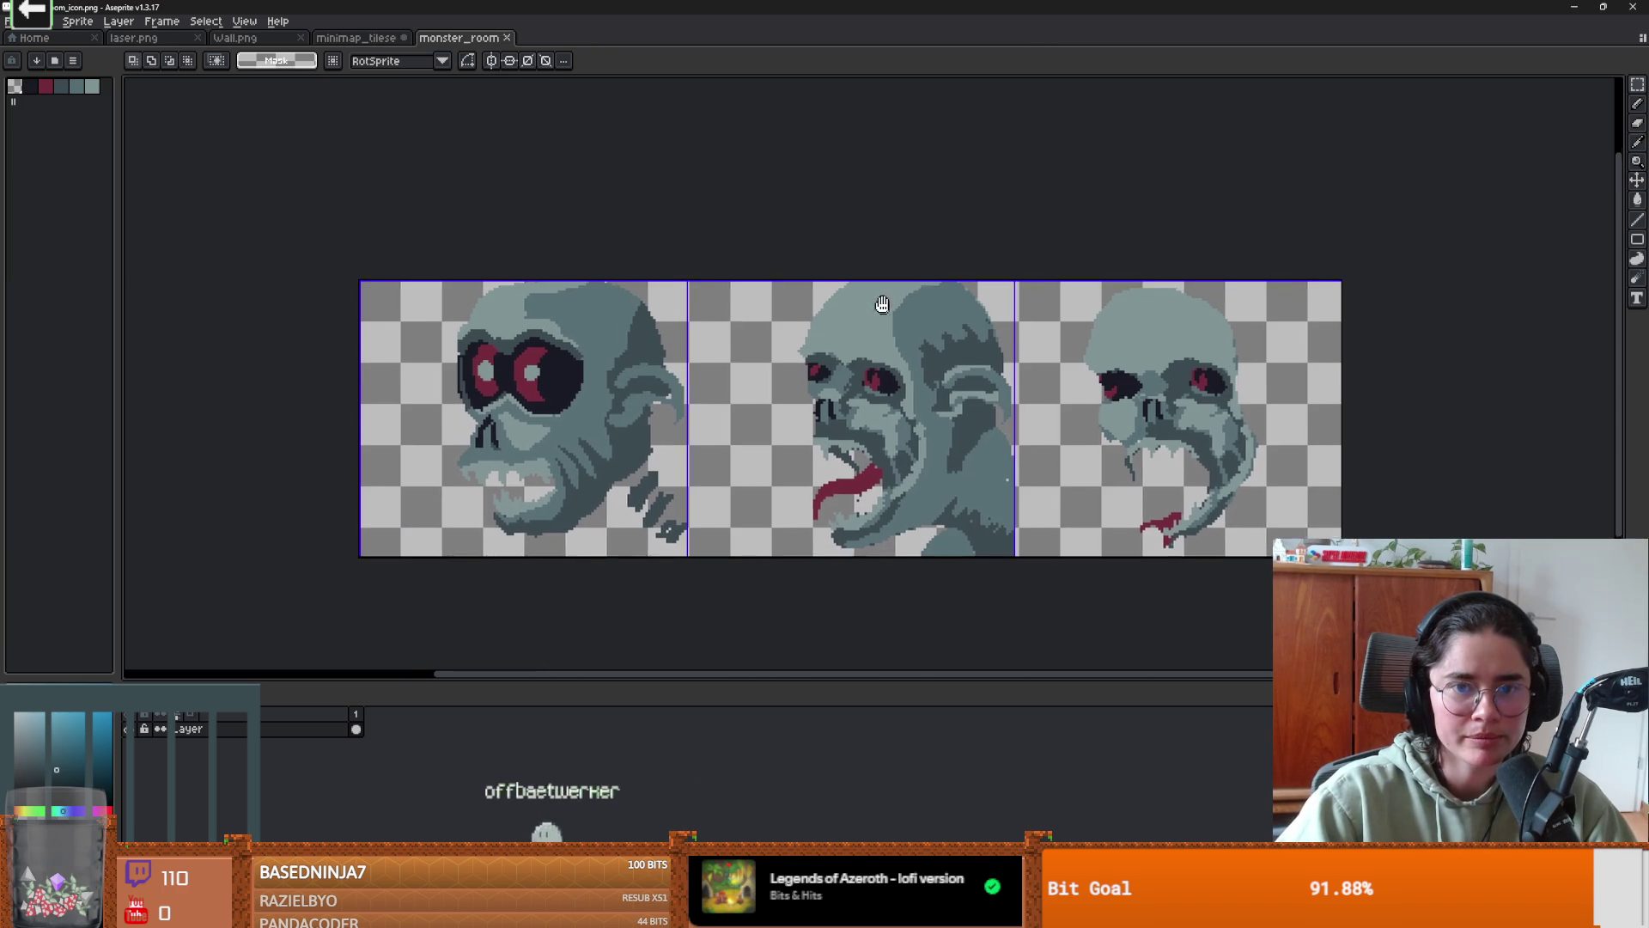
scroll(811, 324, "right", 2)
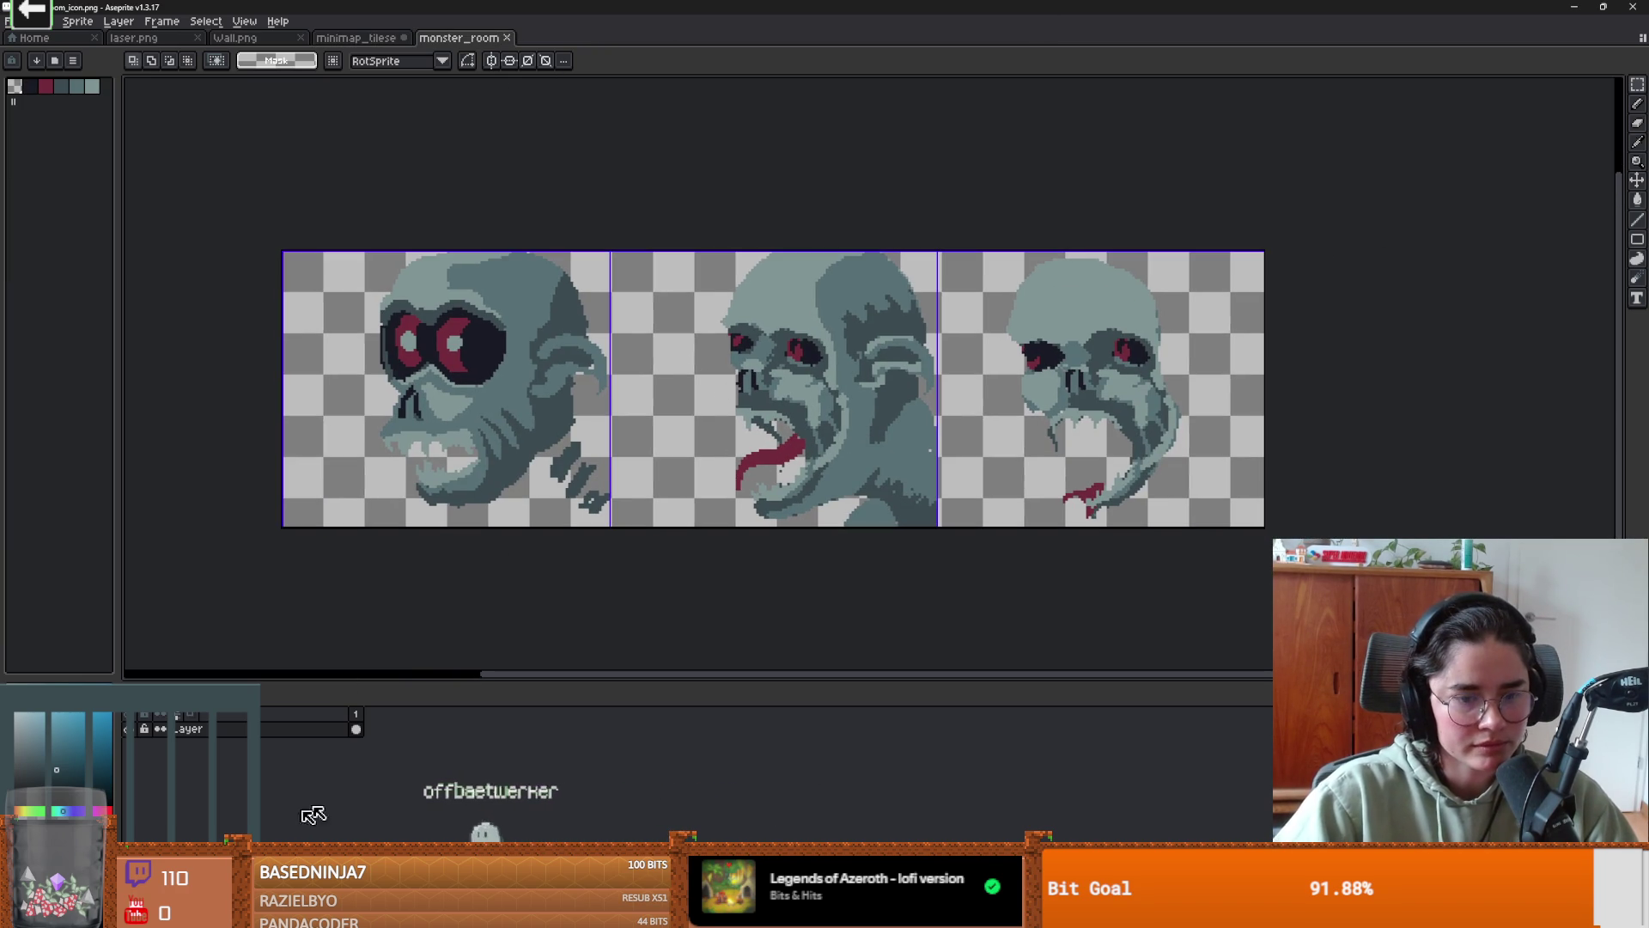
left_click_drag(391, 388, 331, 418)
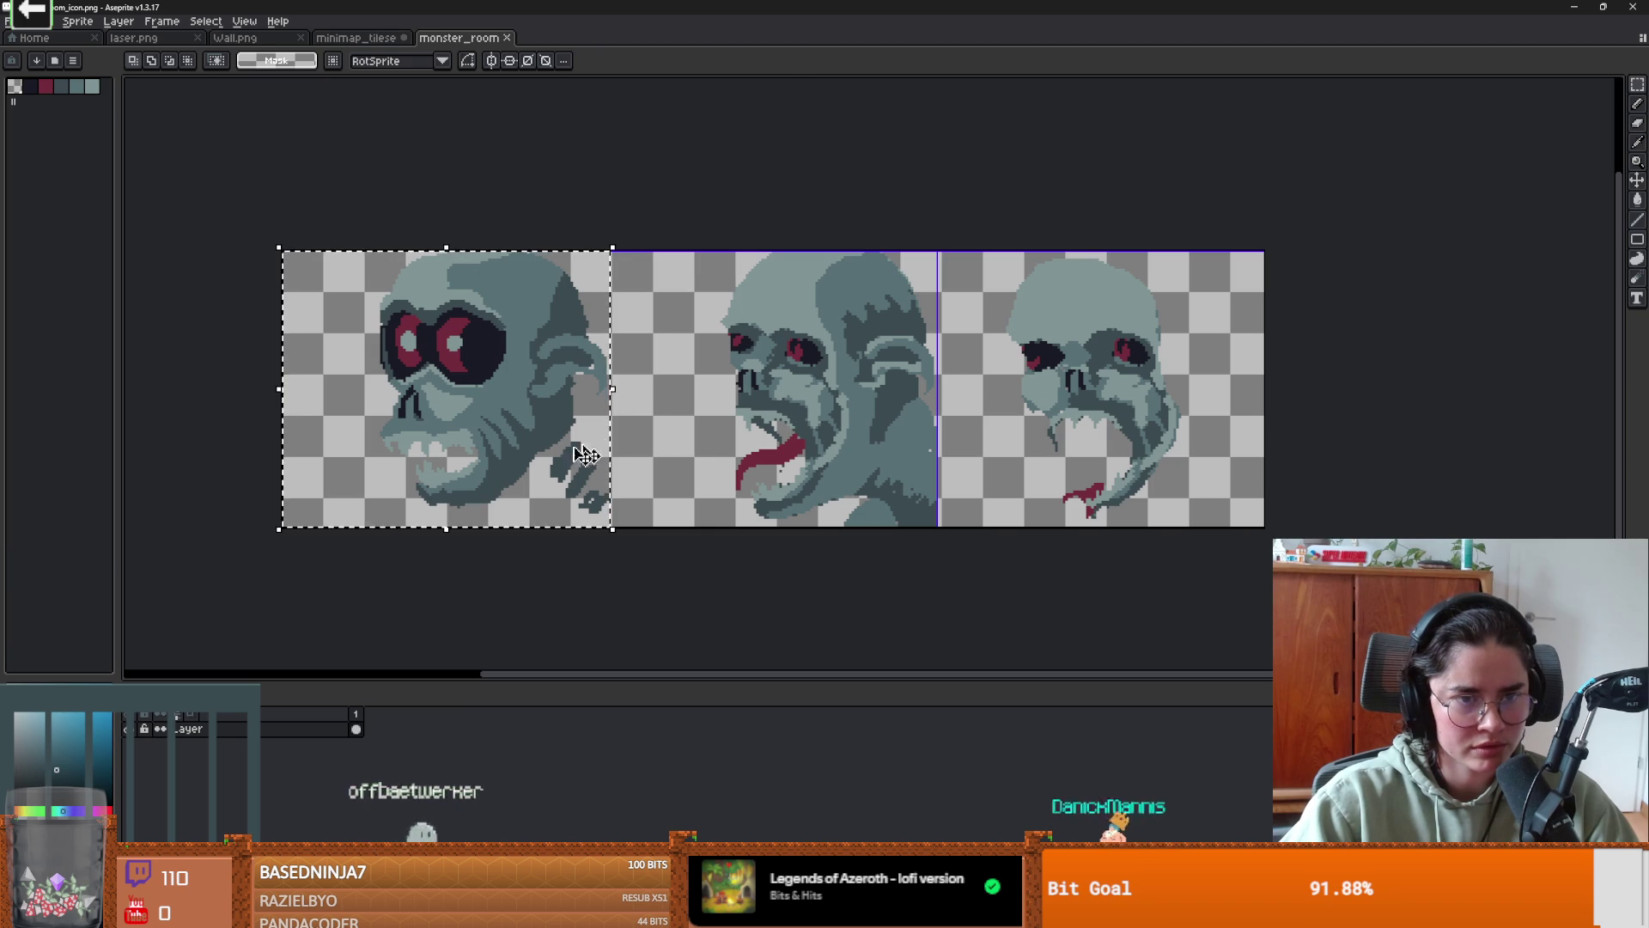
left_click(306, 306)
key("ctrl+a")
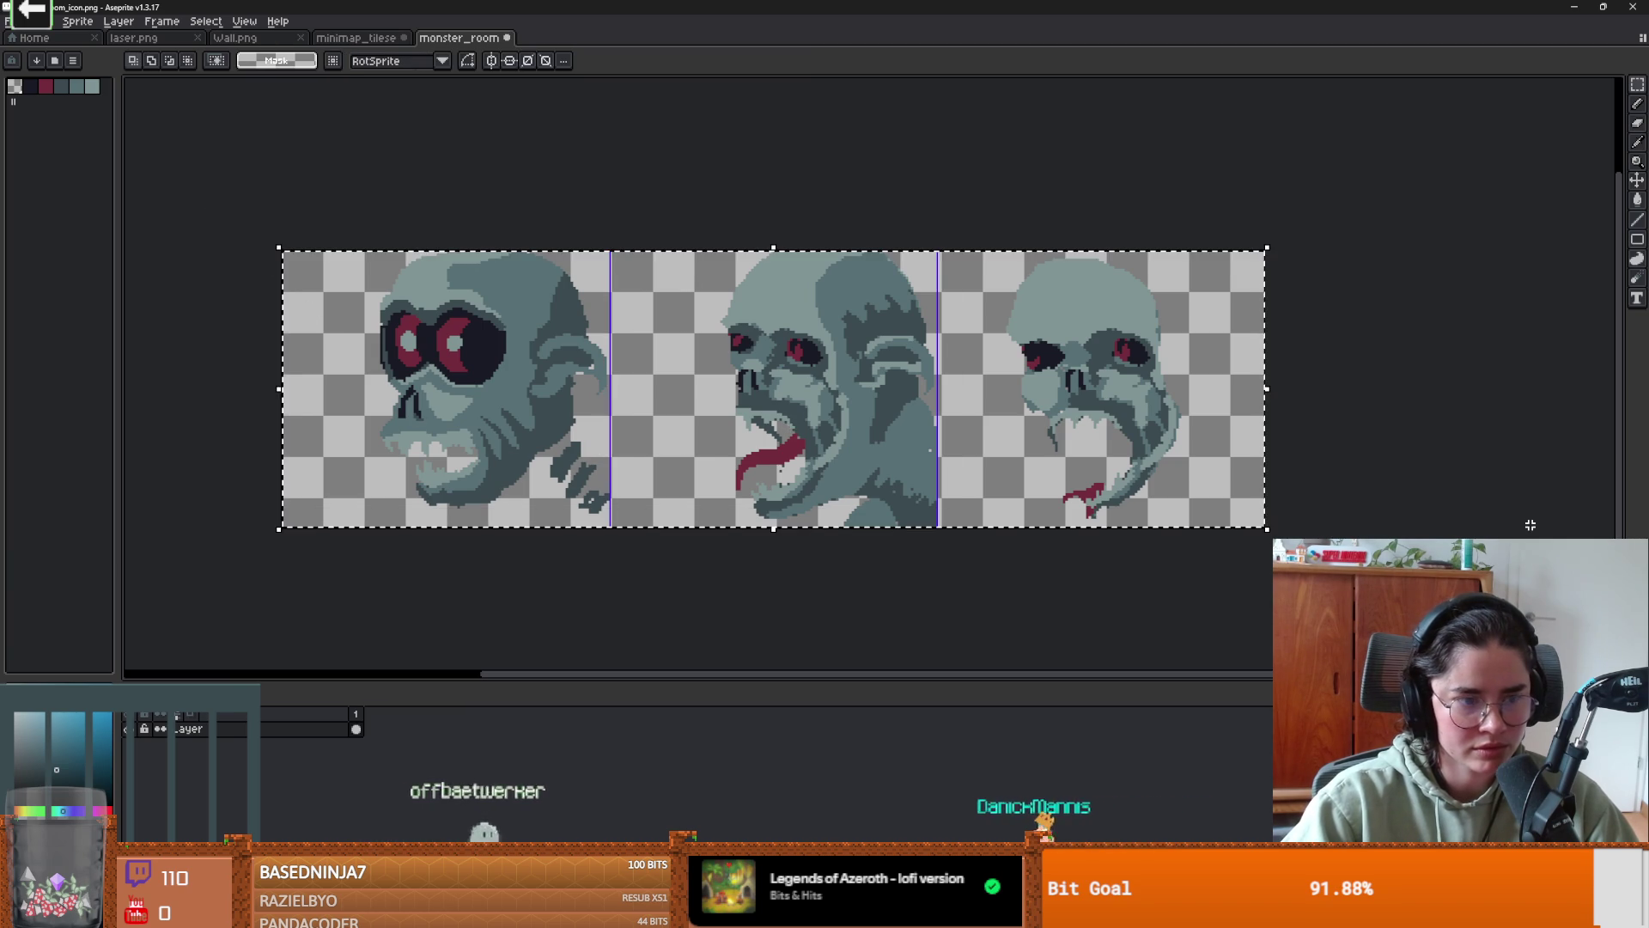
key("ctrl+d")
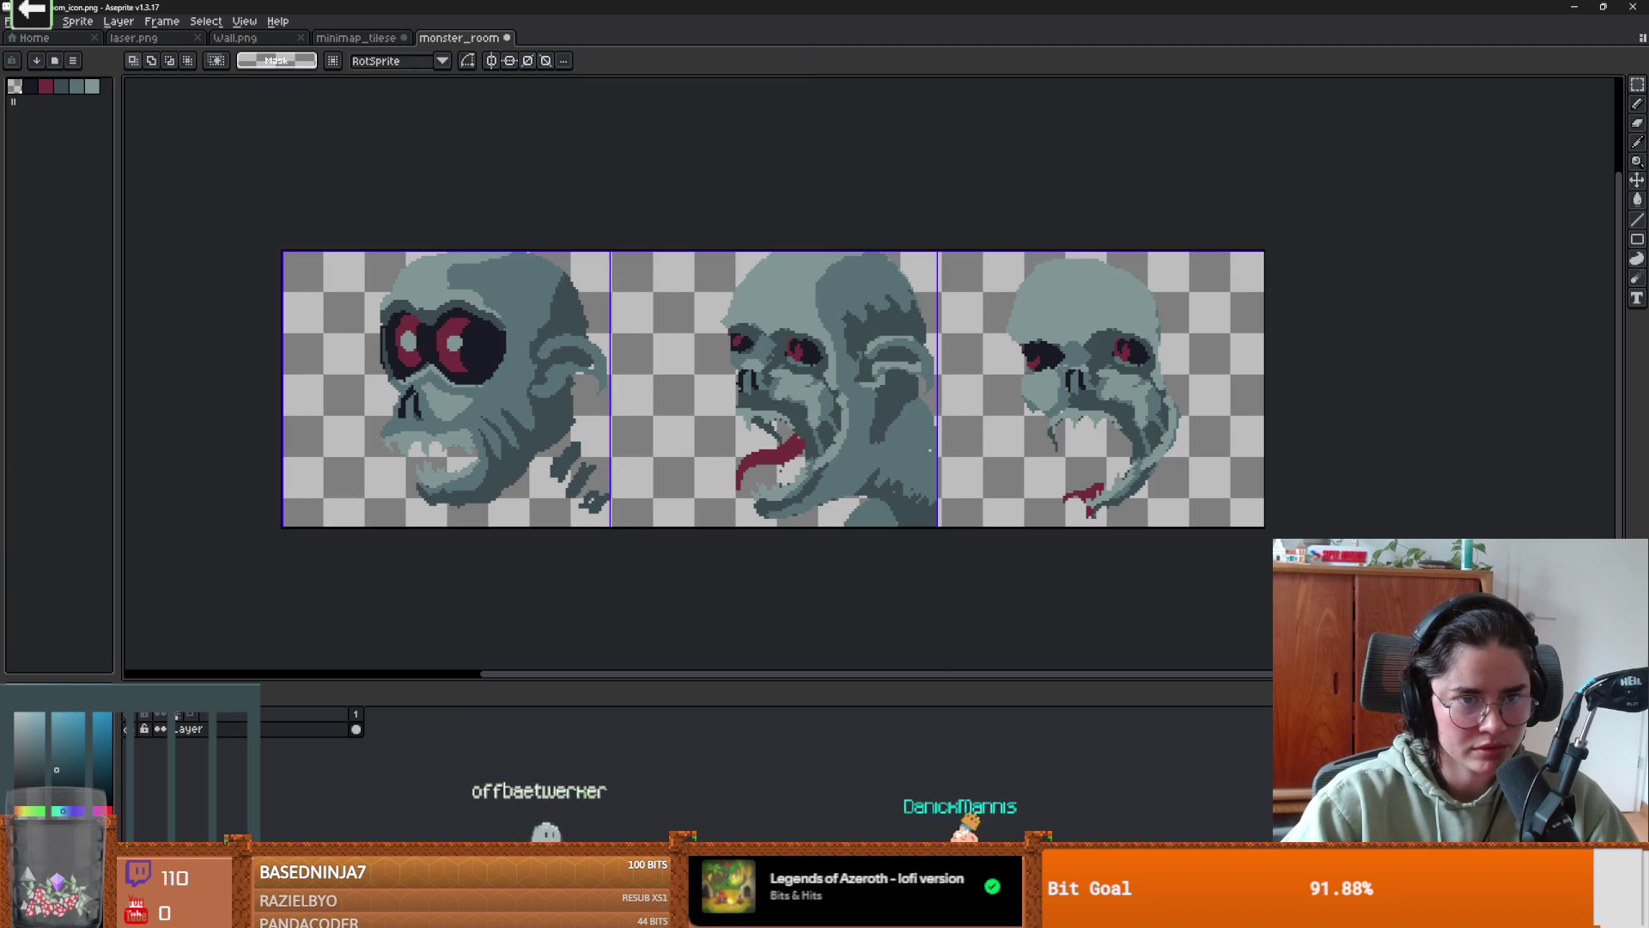
left_click_drag(331, 393, 338, 393)
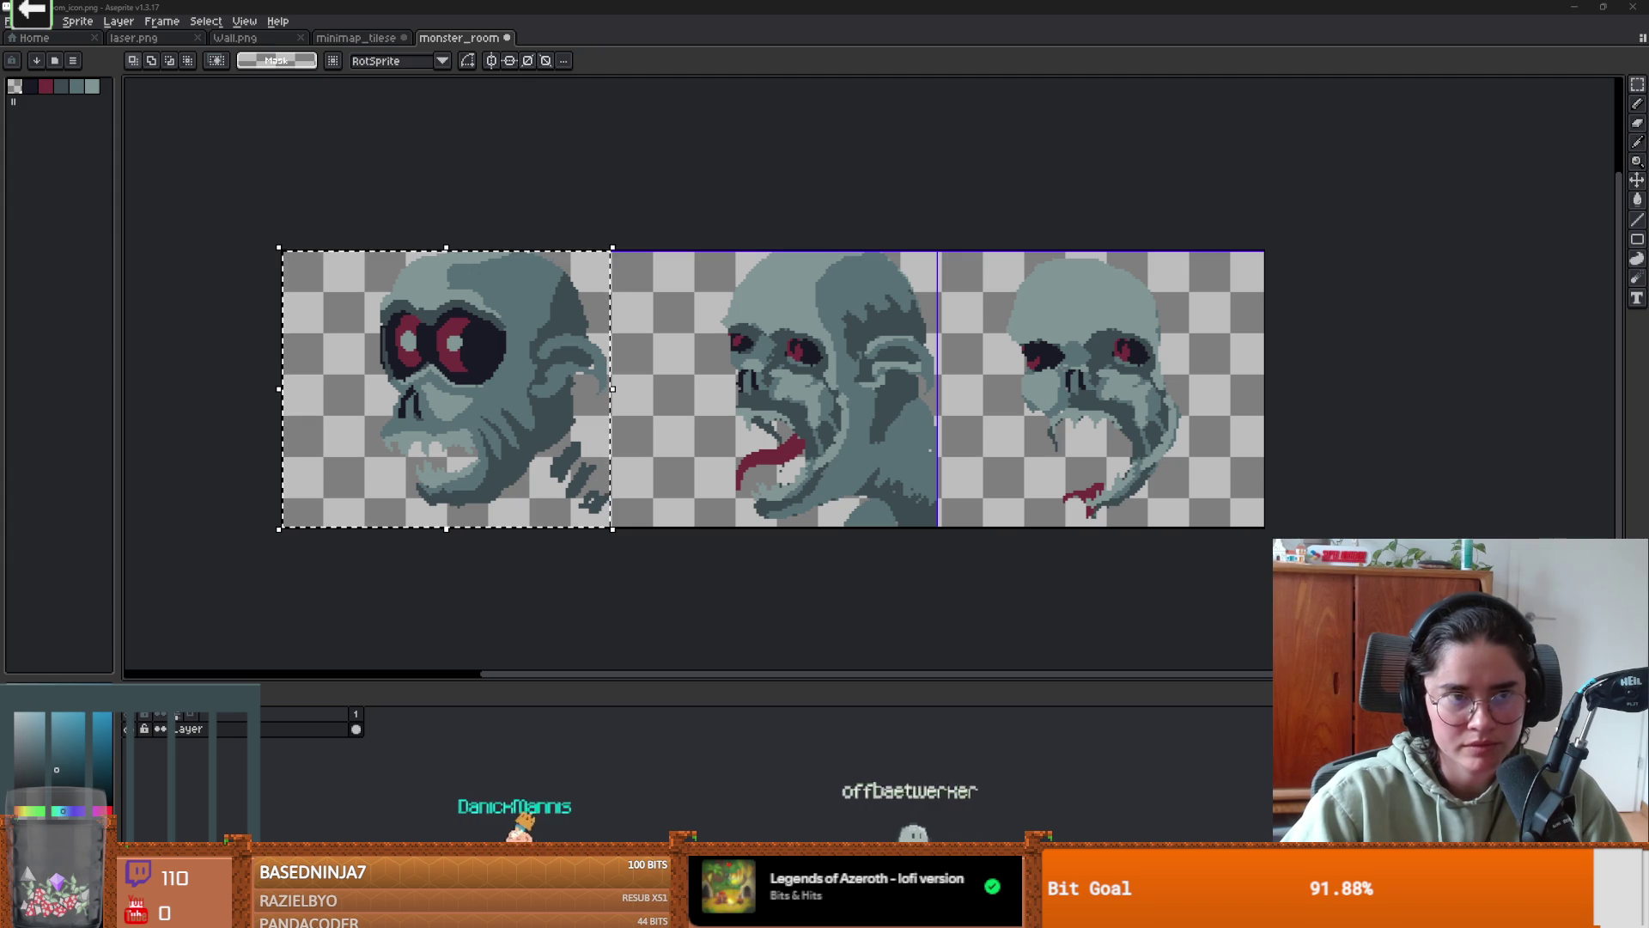
- Capture the skull frames with Snipping Tool, then clear the selection
key("super")
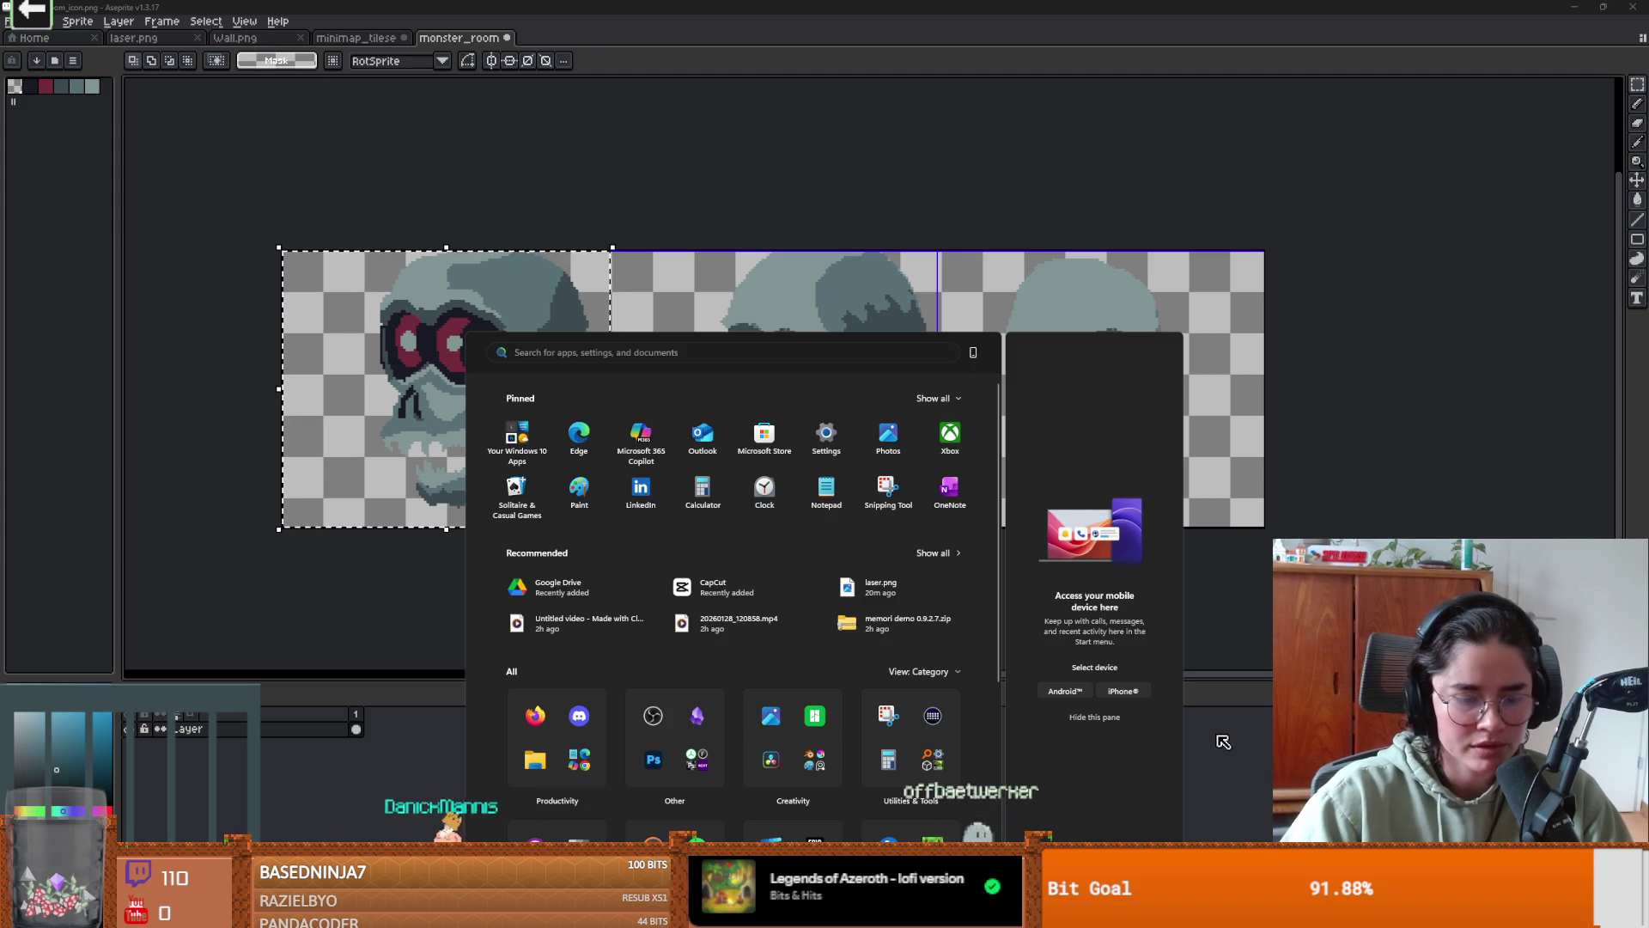
type("snip")
key("Return")
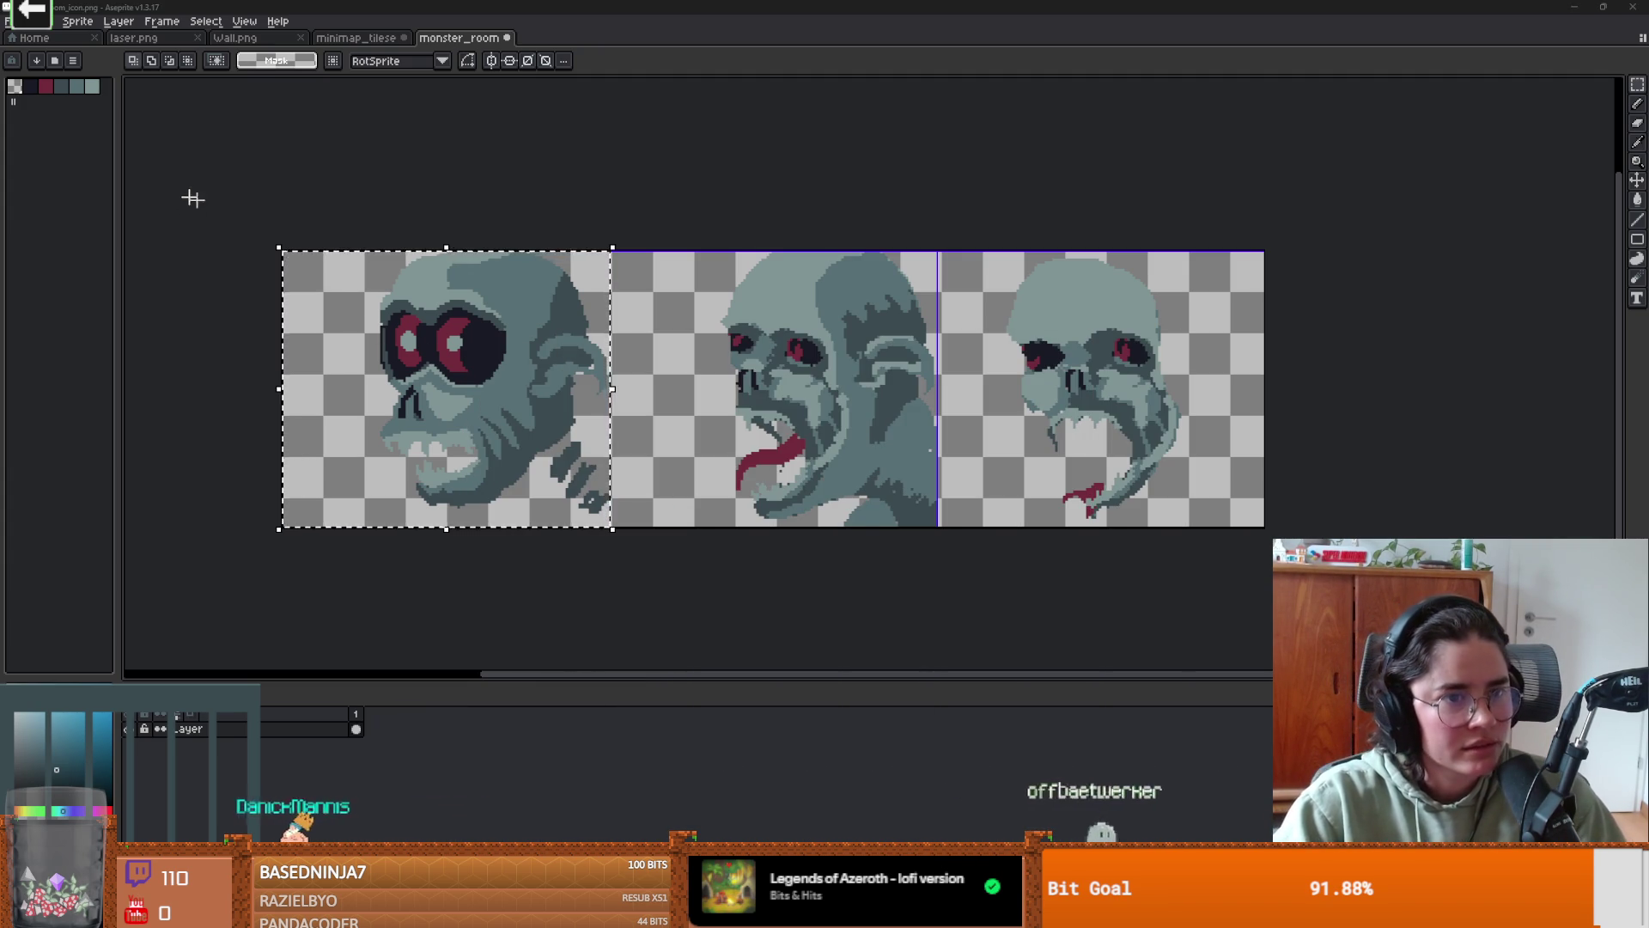
left_click_drag(187, 194, 1372, 632)
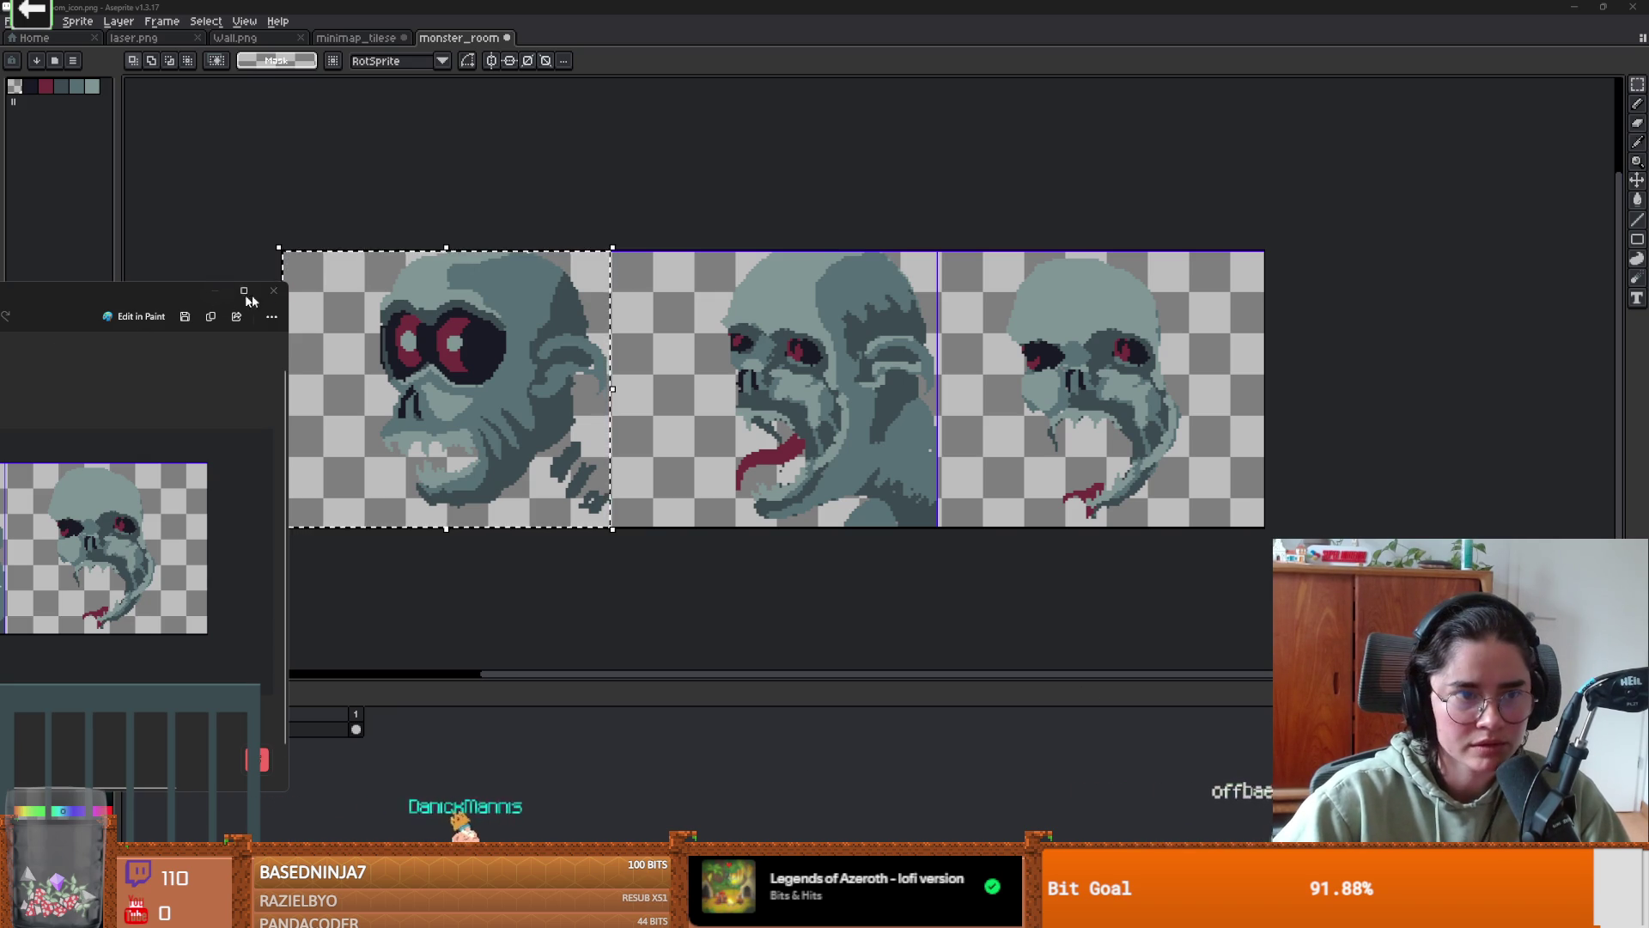
left_click(273, 291)
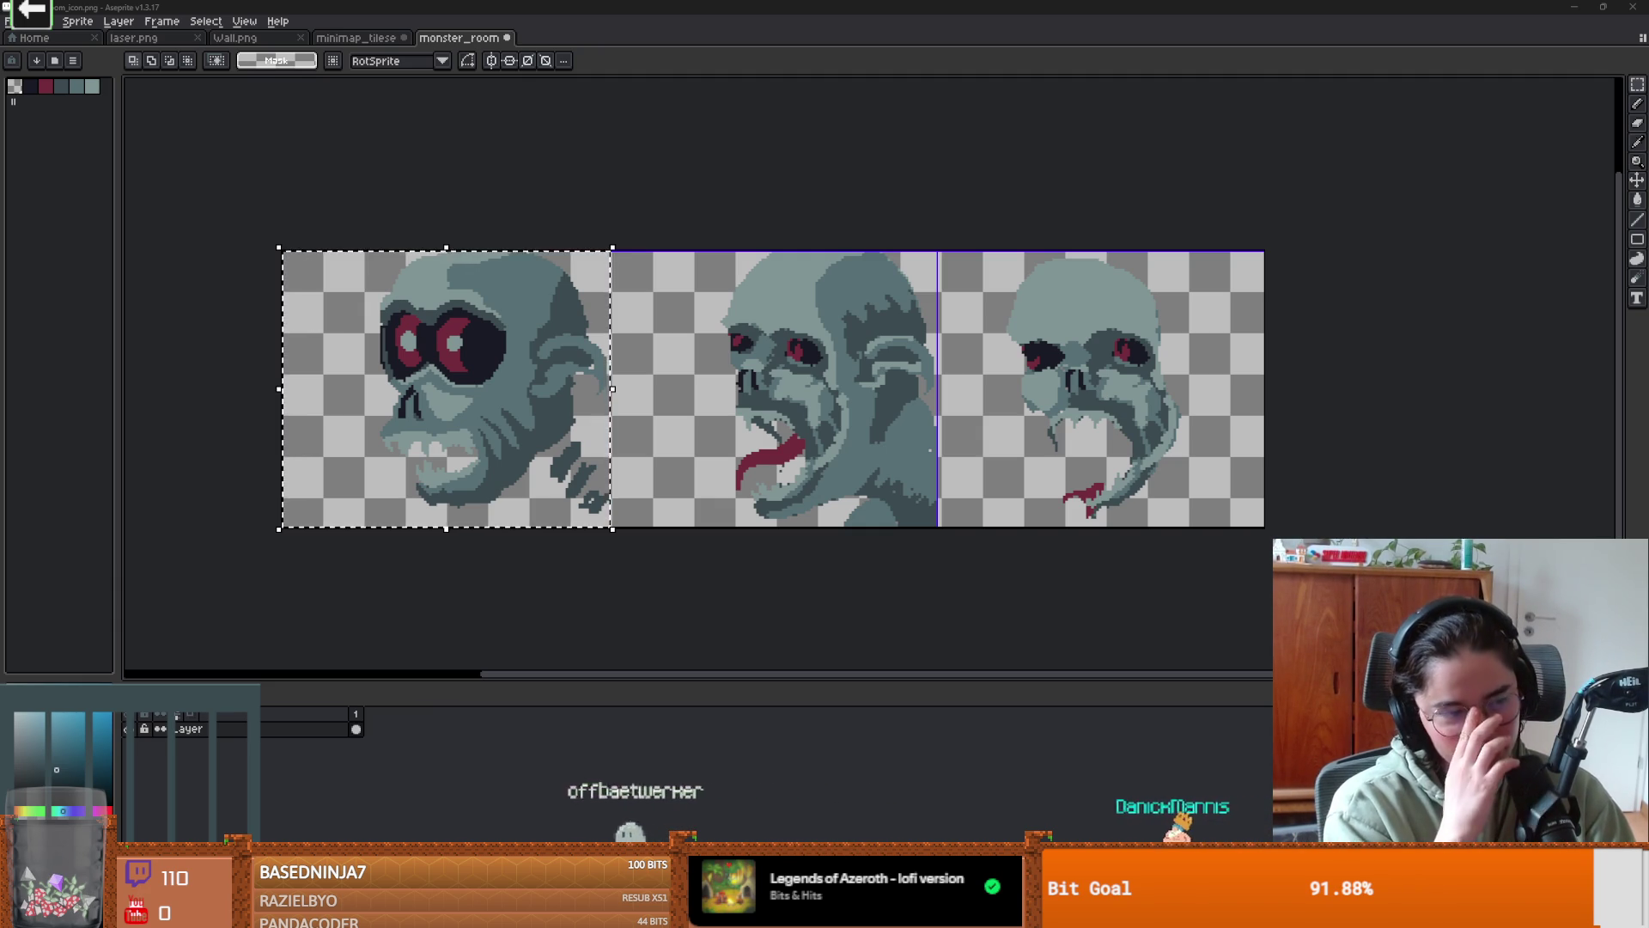
left_click(1071, 290)
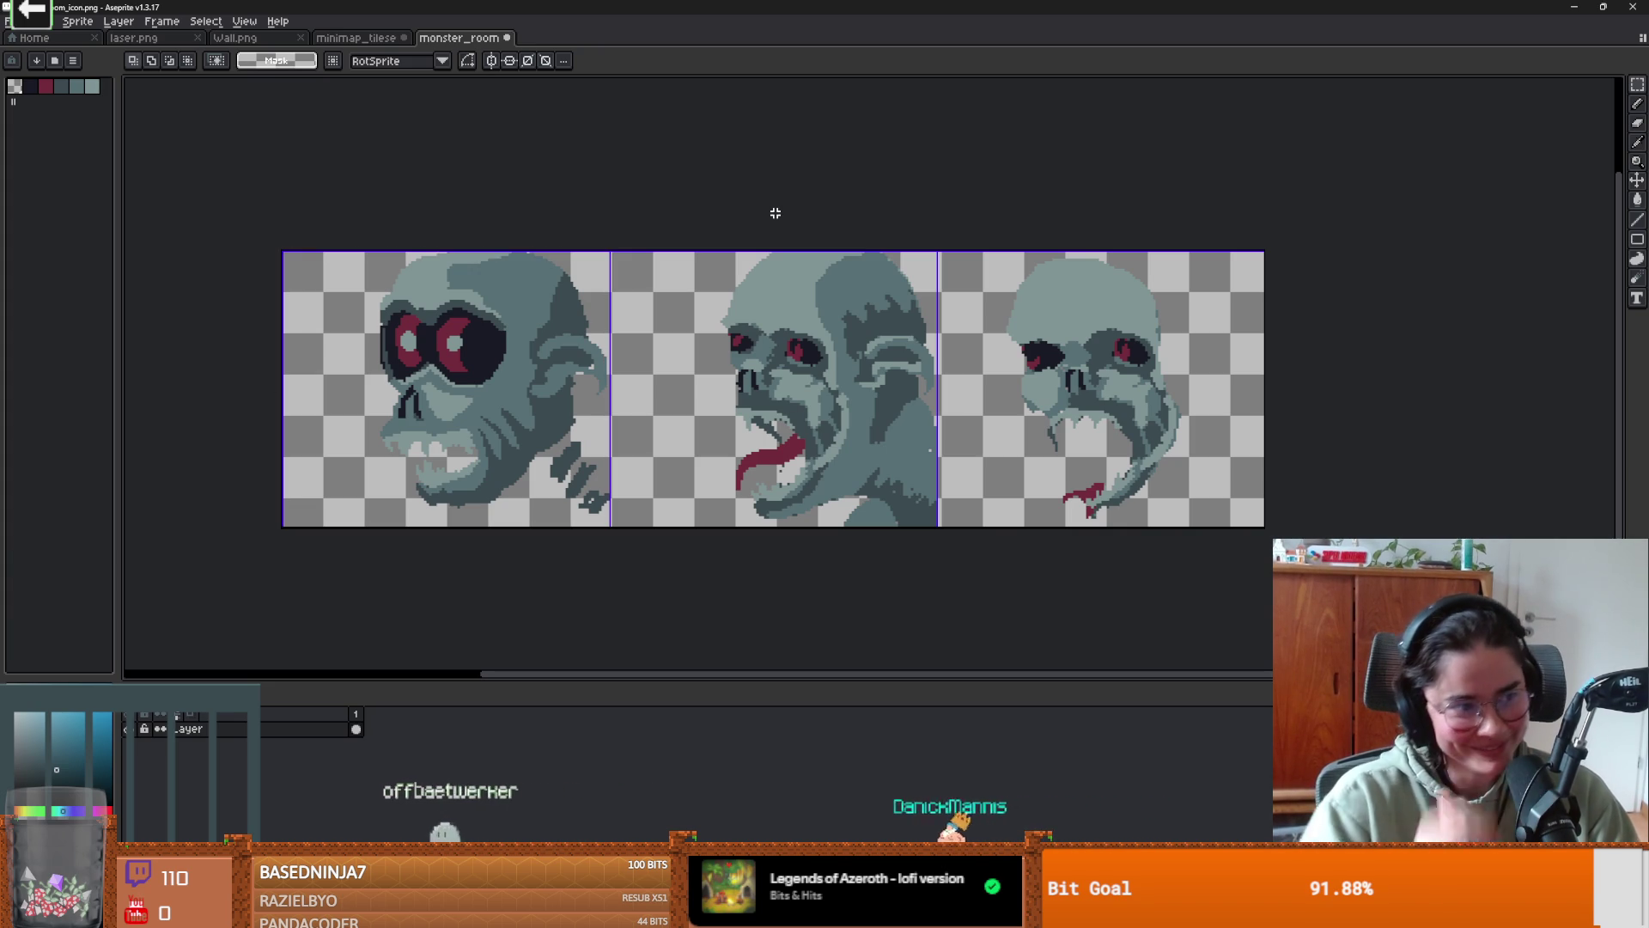
- Pan around the monster_room_12 map in Godot and save the scene with Ctrl+S
key("alt+Tab")
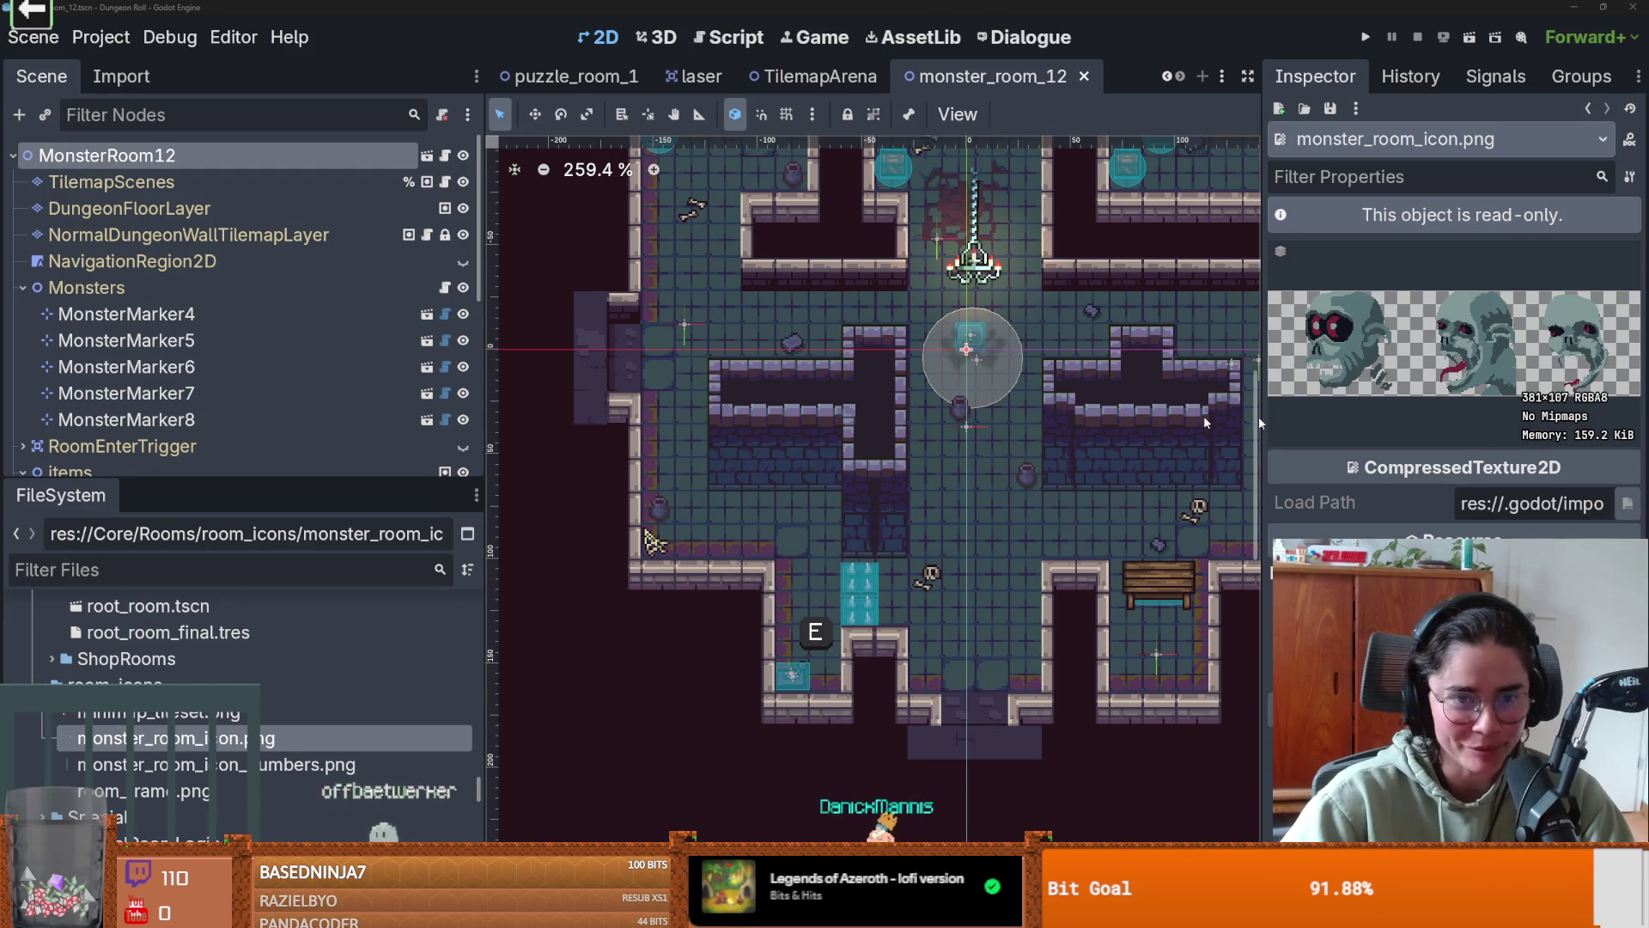
mouse_move(1117, 344)
left_mouse_down()
mouse_move(827, 355)
mouse_move(766, 382)
left_mouse_up()
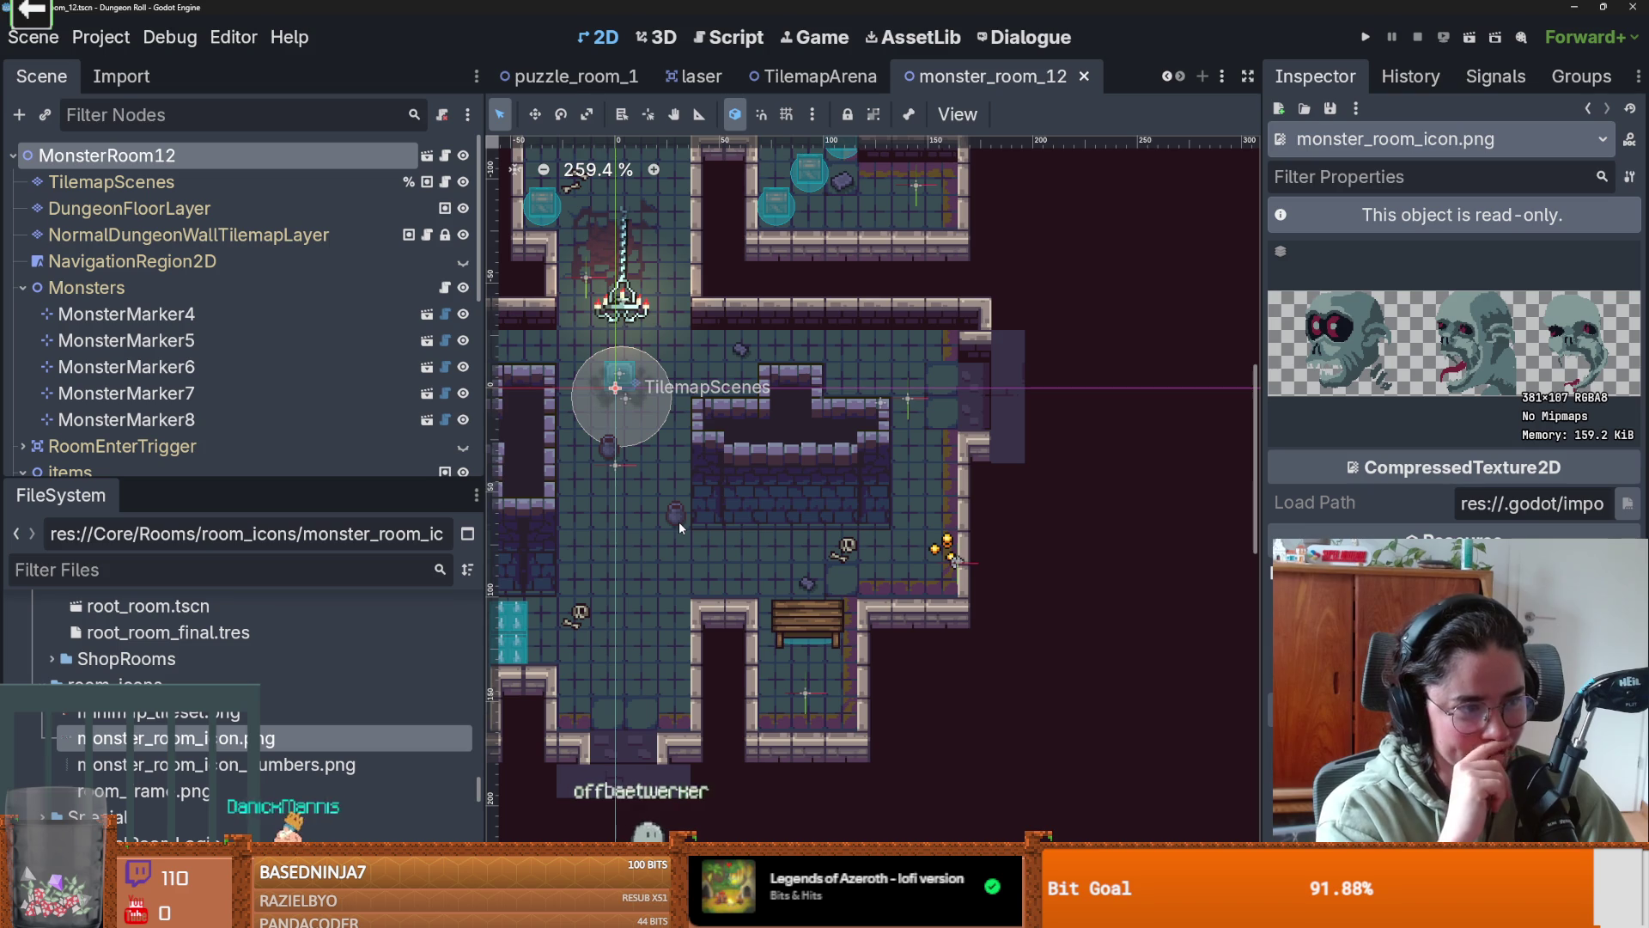
left_click_drag(684, 461, 773, 378)
key("ctrl+s")
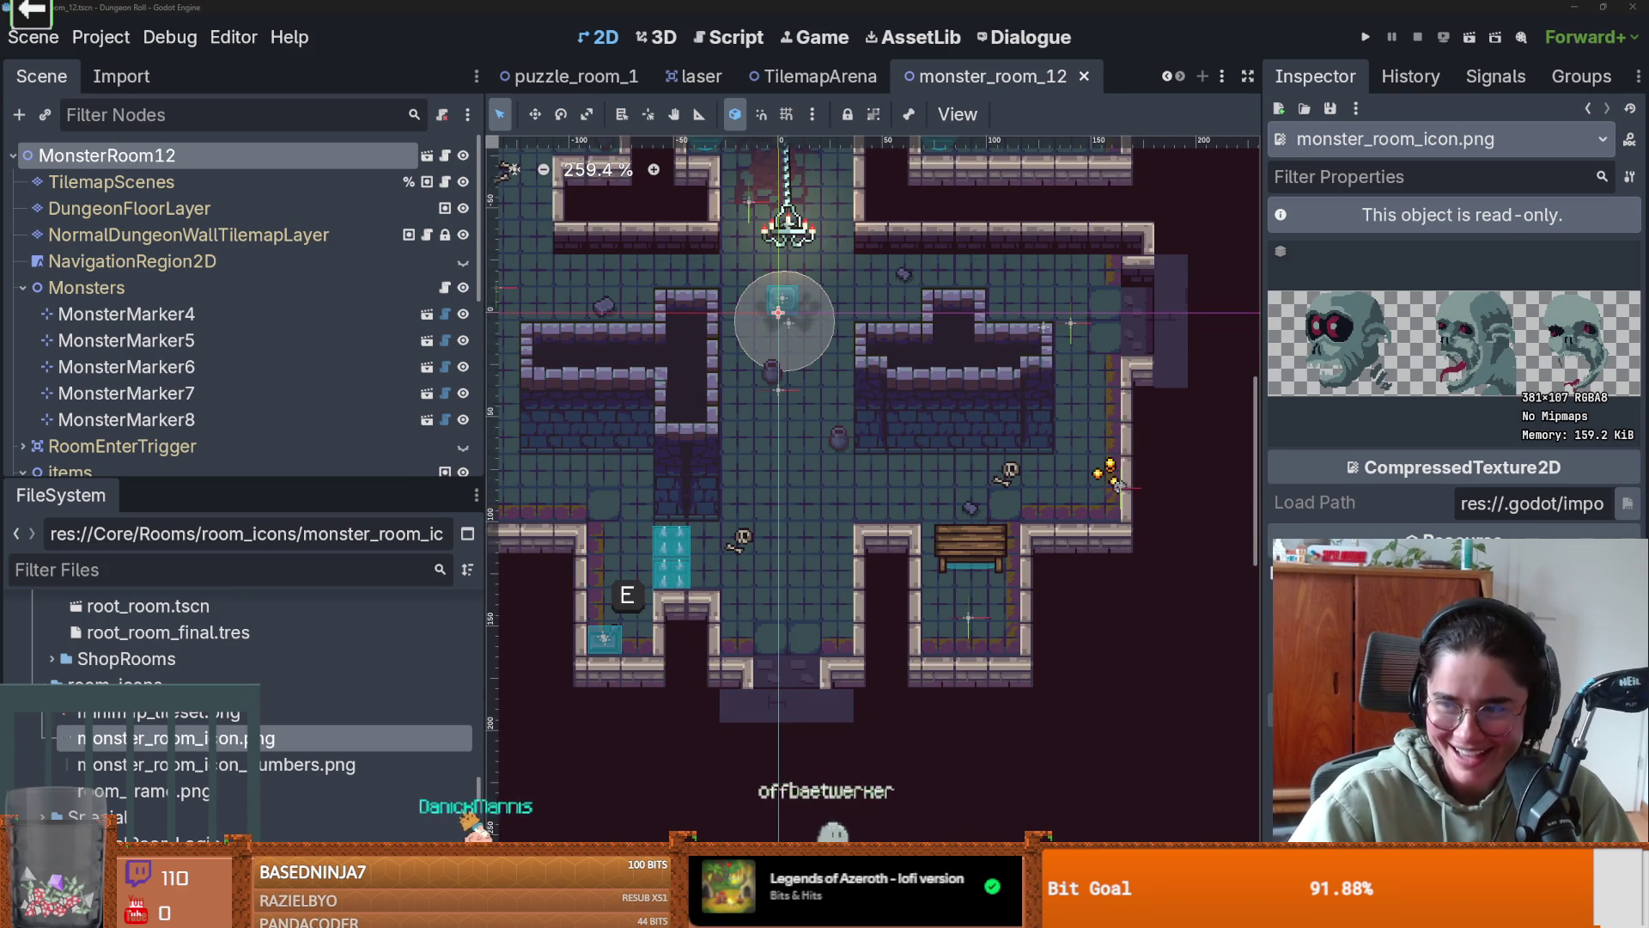
scroll(646, 309, "up", 2)
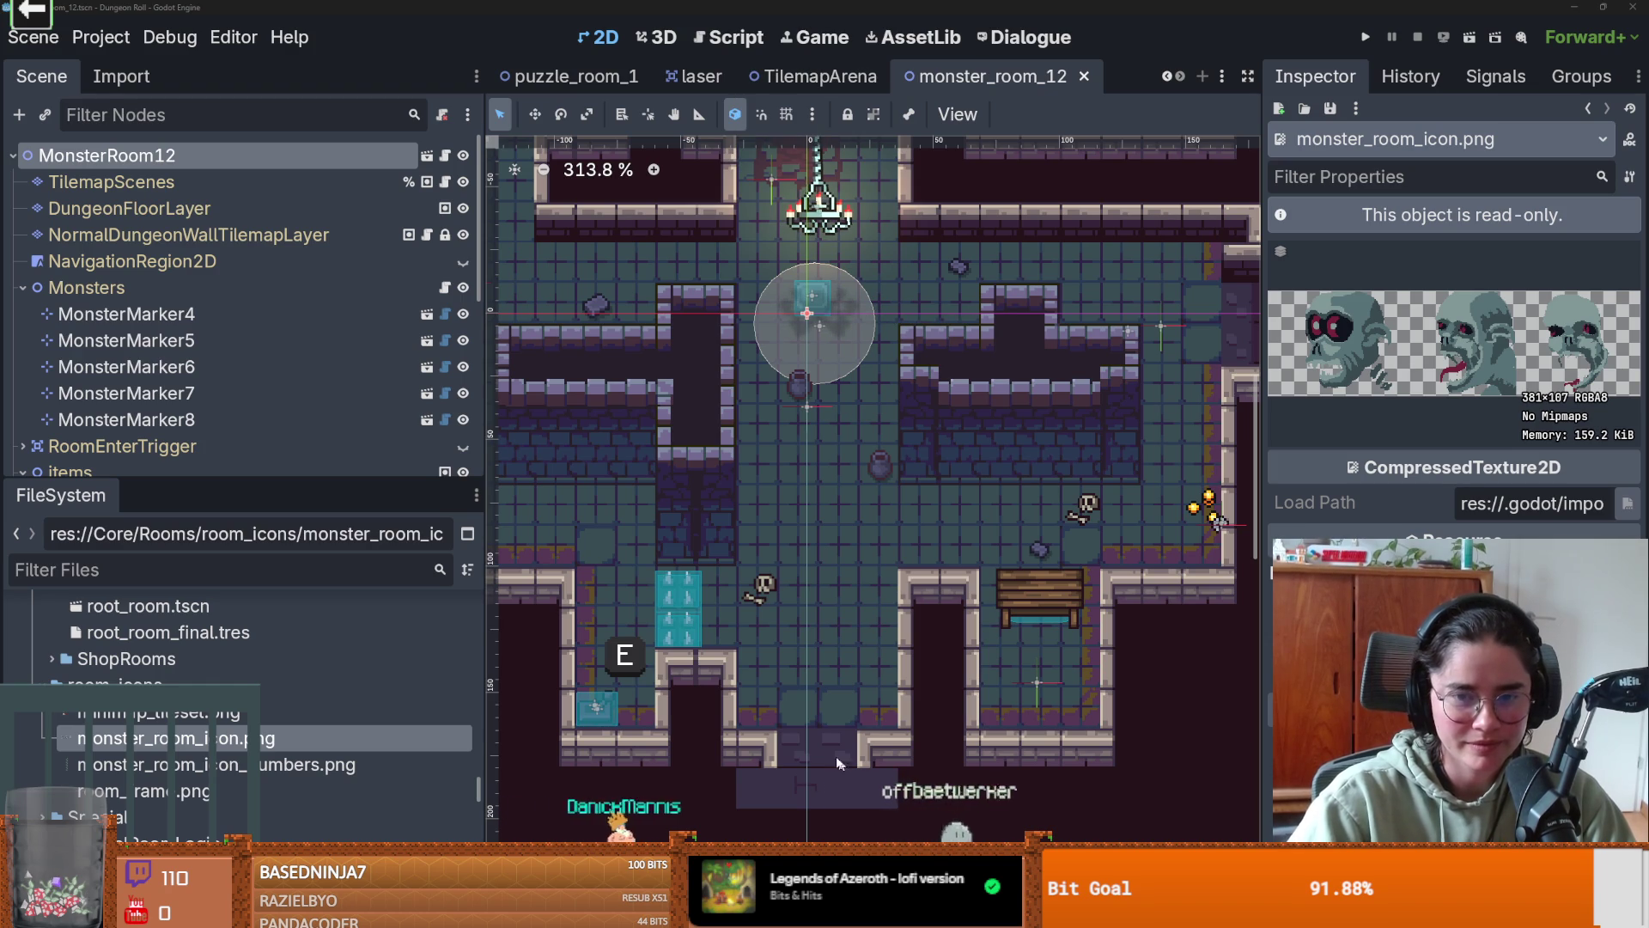
- Switch to the monster_room_icon document and select its first skull frame cell
key("alt+Tab")
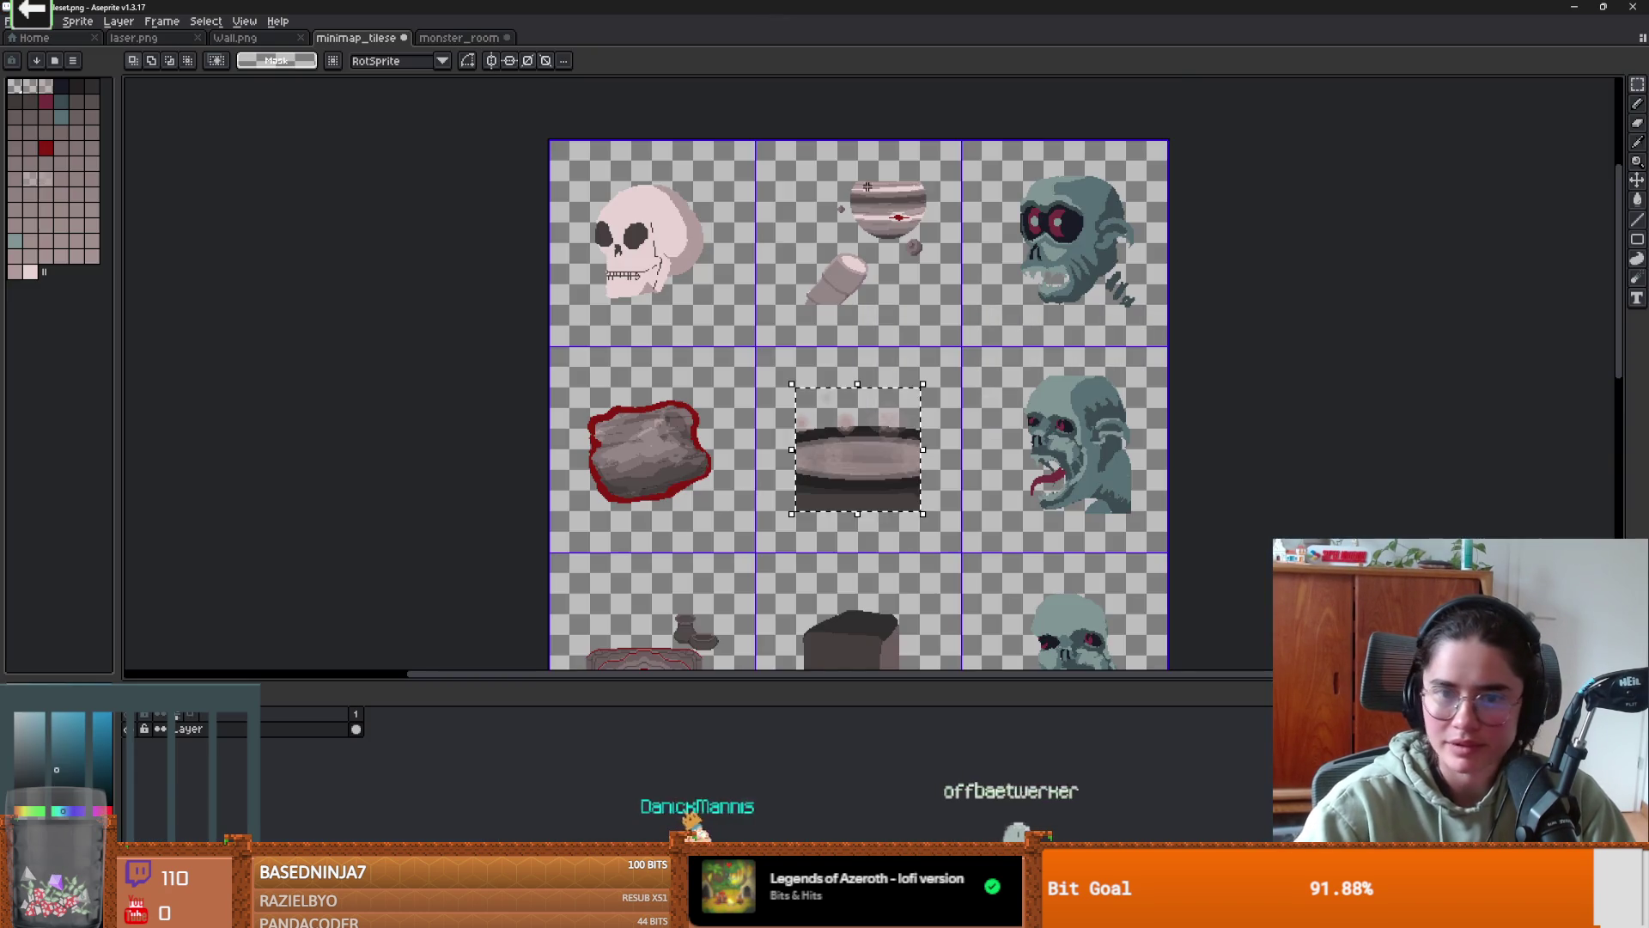
left_click_drag(985, 372, 994, 166)
key("ctrl+Tab")
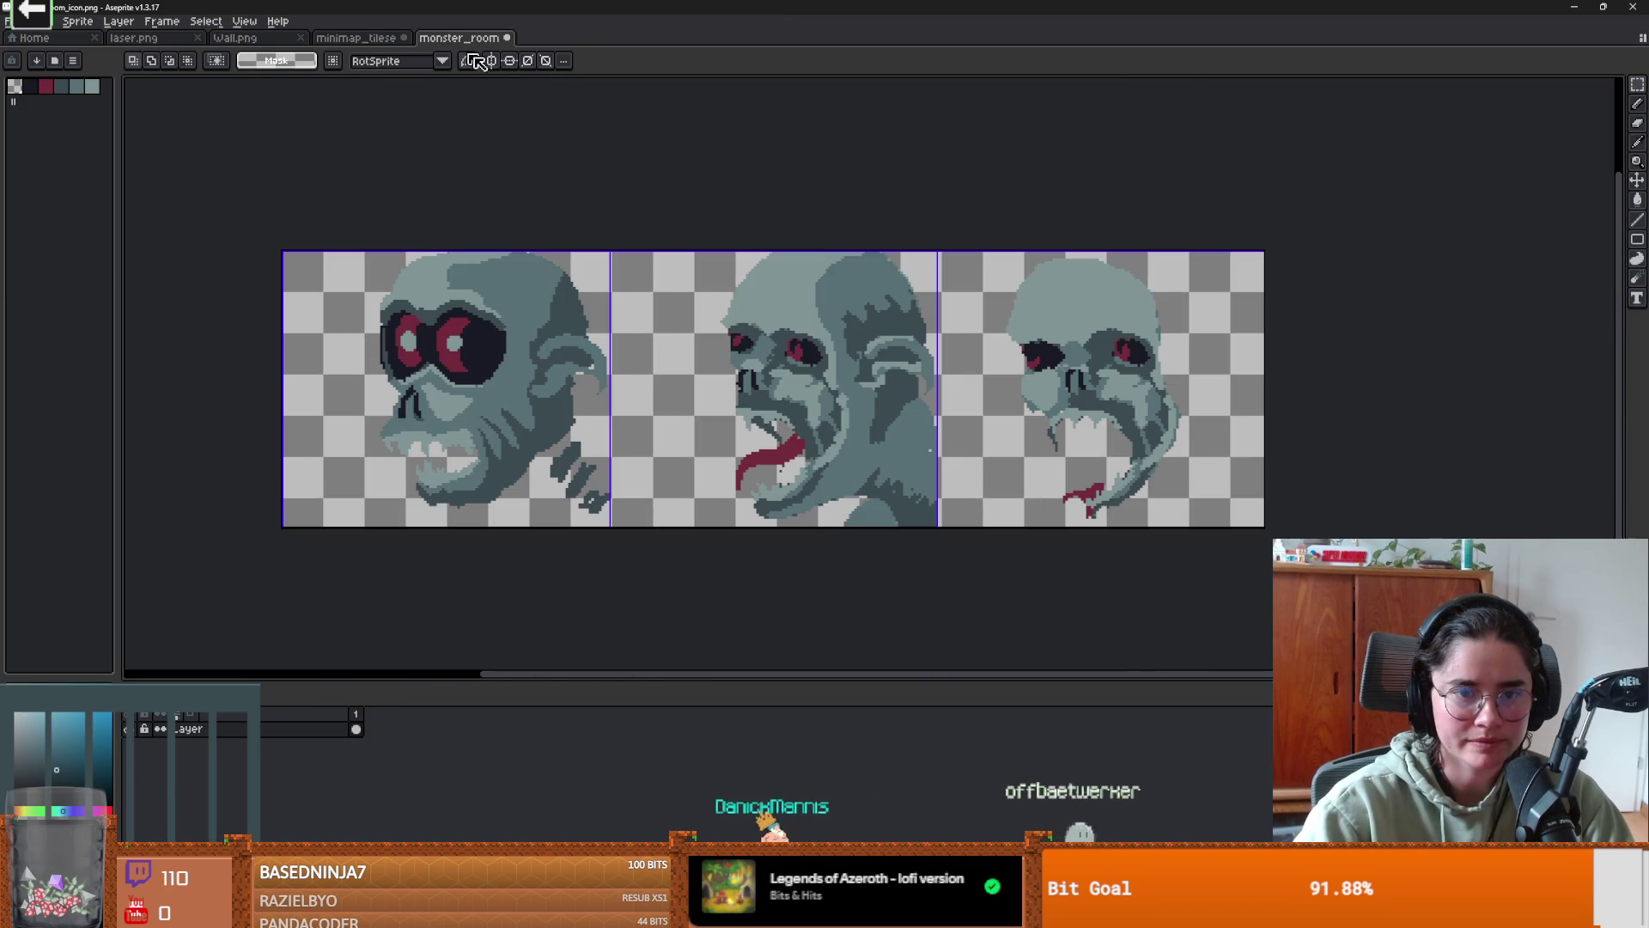
double_click(337, 436)
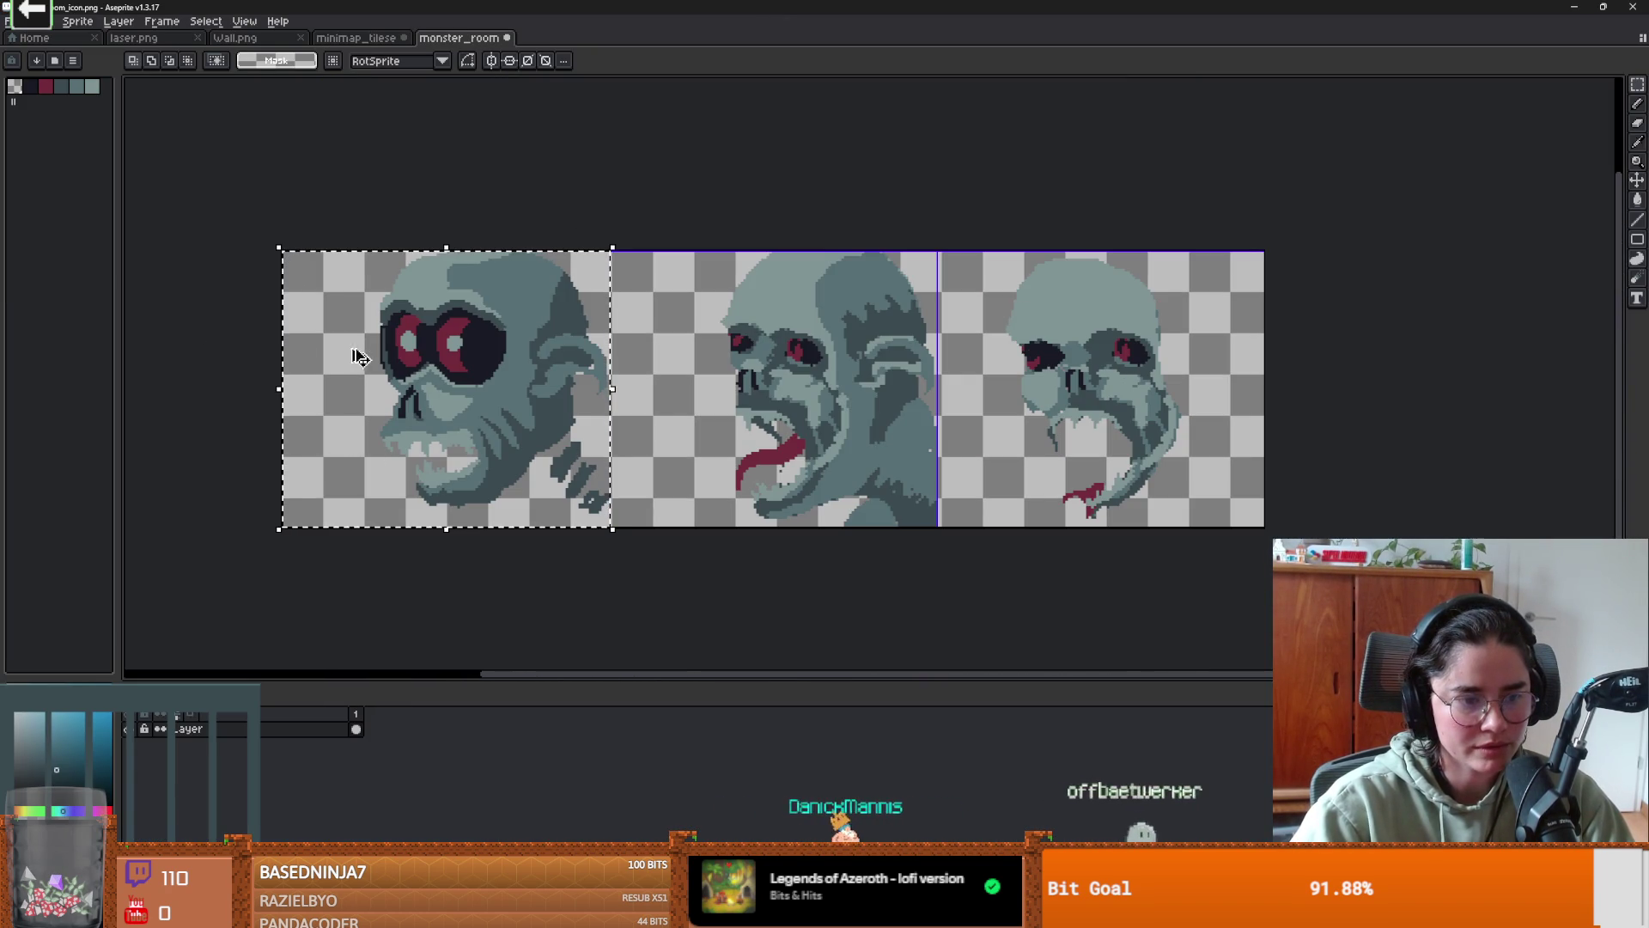
- Start a new sprite from the File menu
left_click(23, 38)
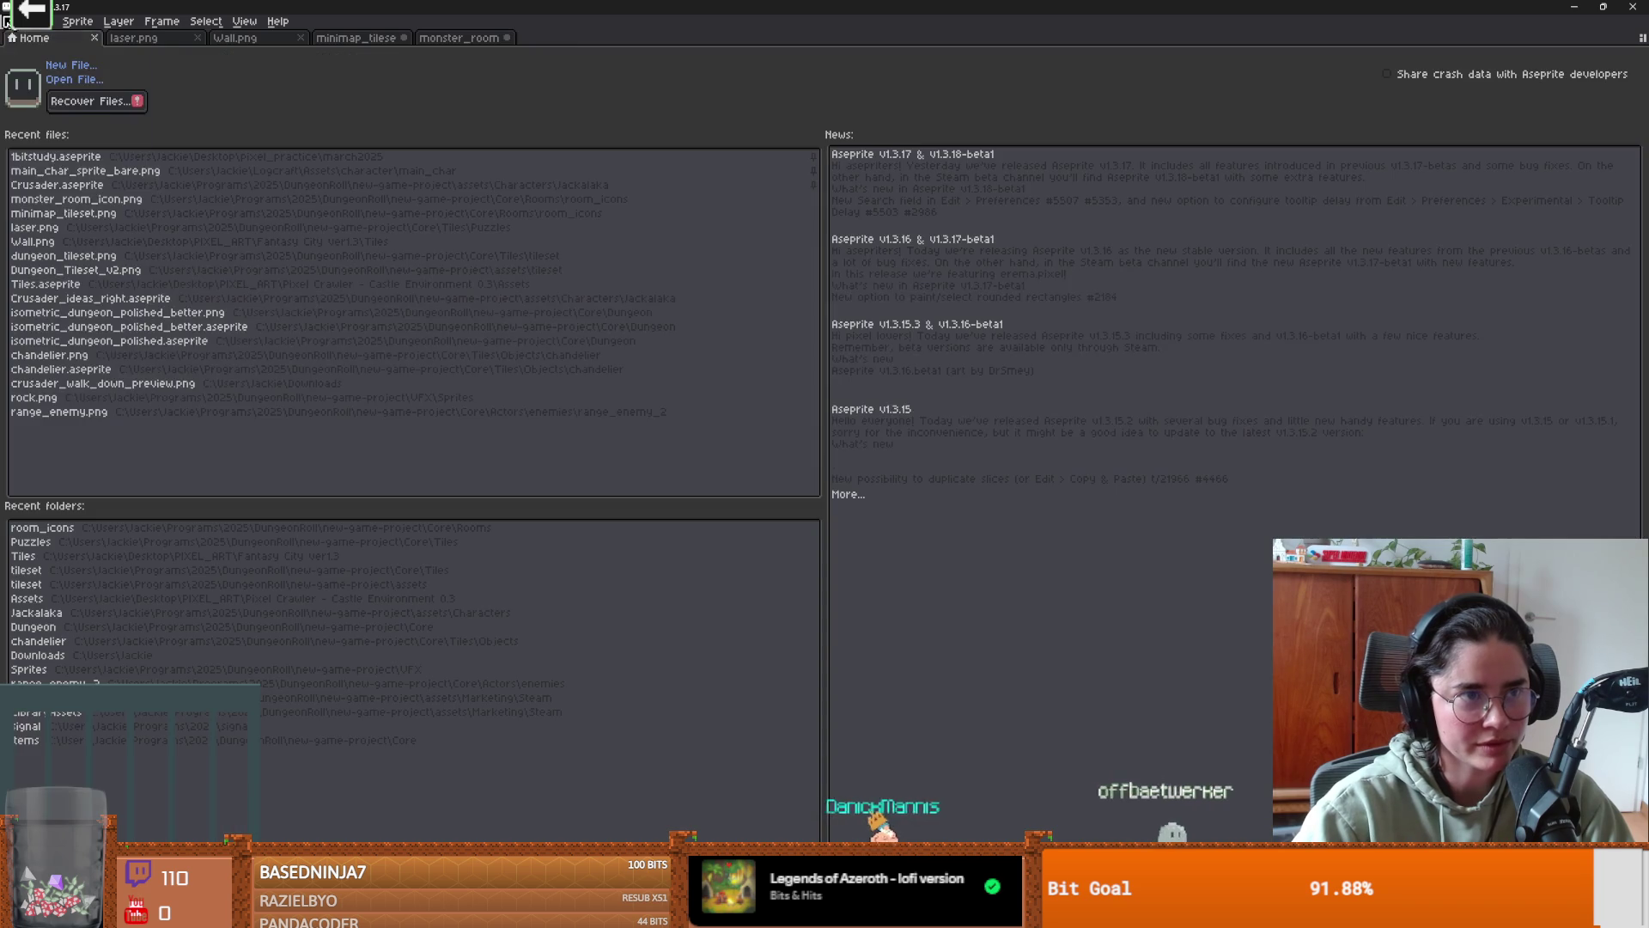
left_click(459, 38)
left_click(6, 21)
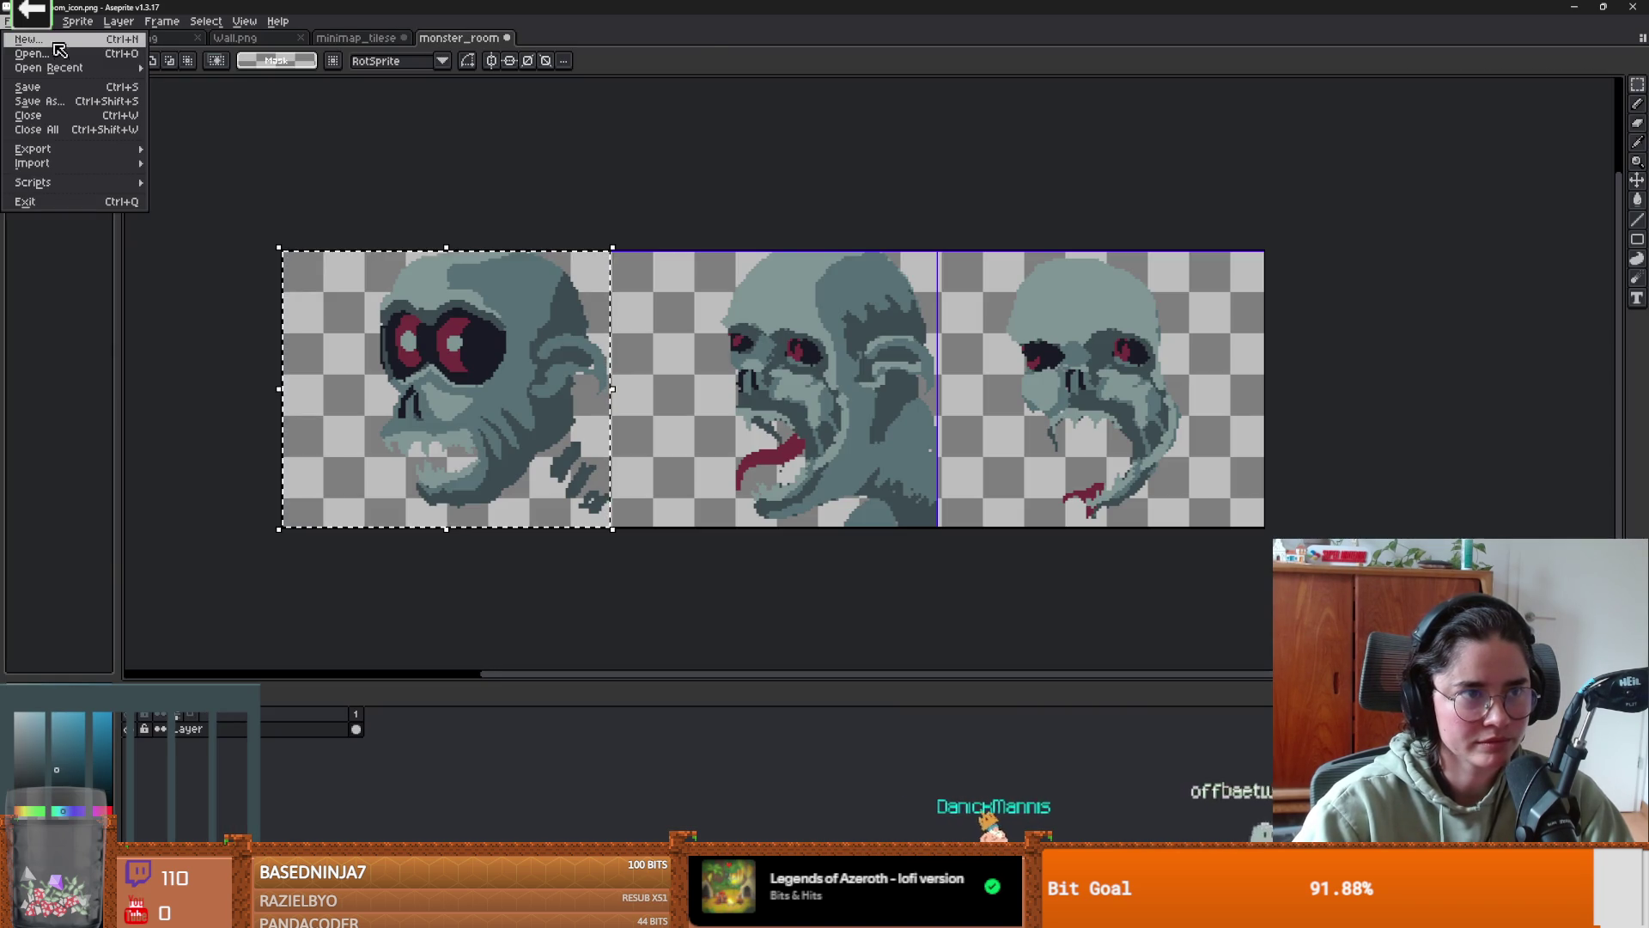
left_click(24, 35)
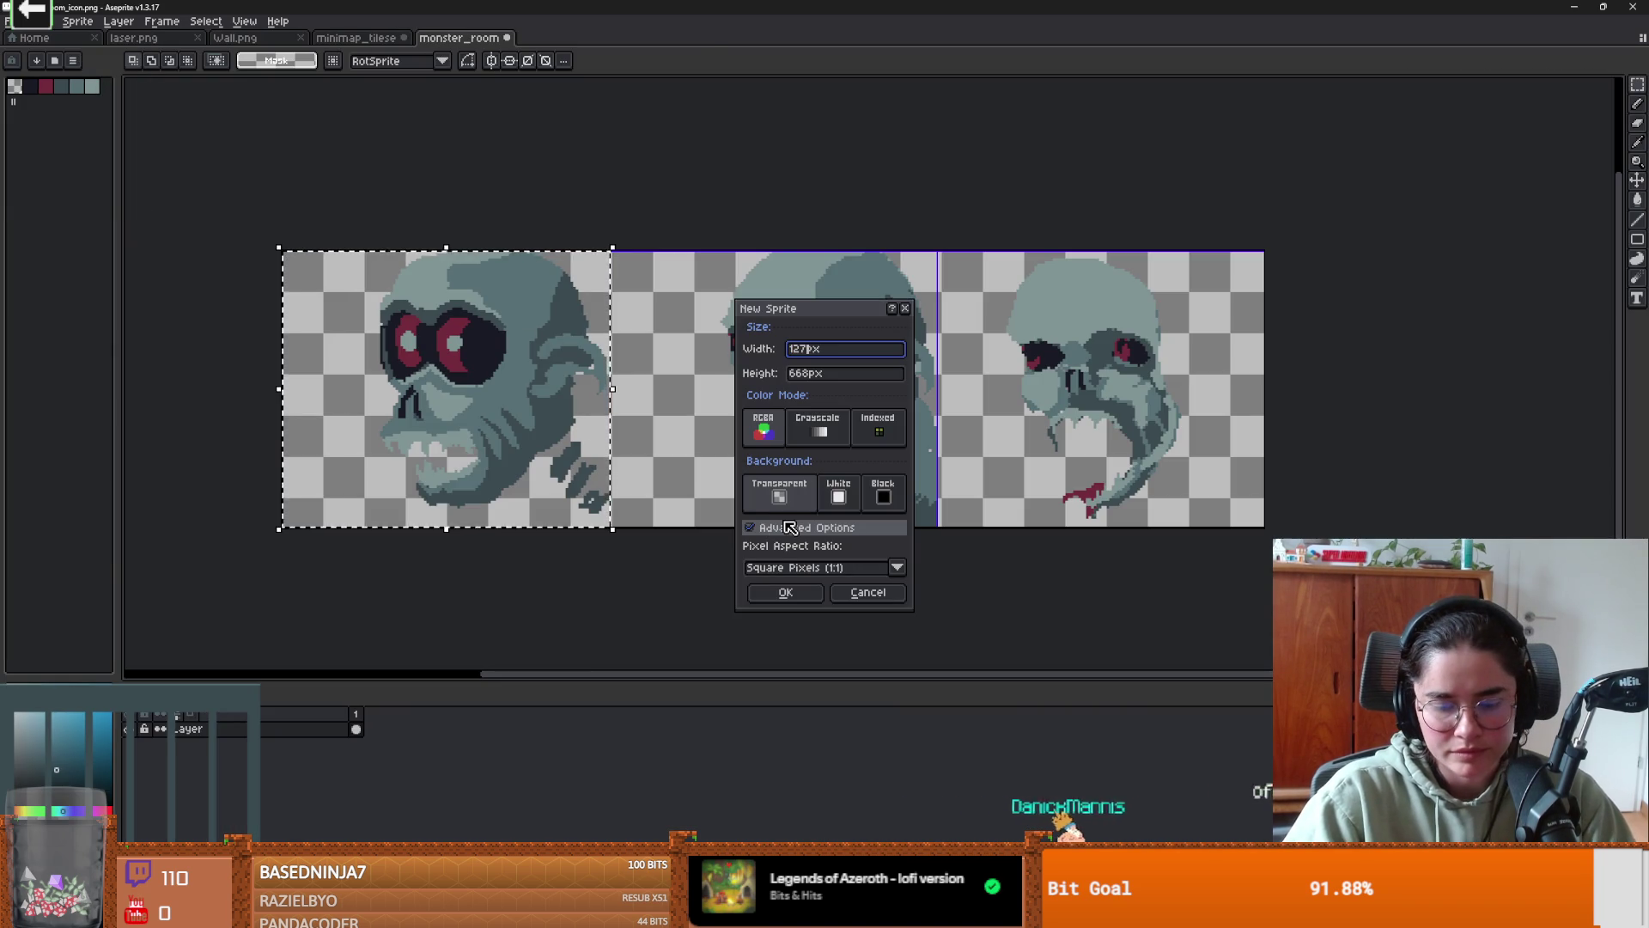
- Enter width 127 and height 107 for the new sprite
type("127")
key("Tab")
type("107")
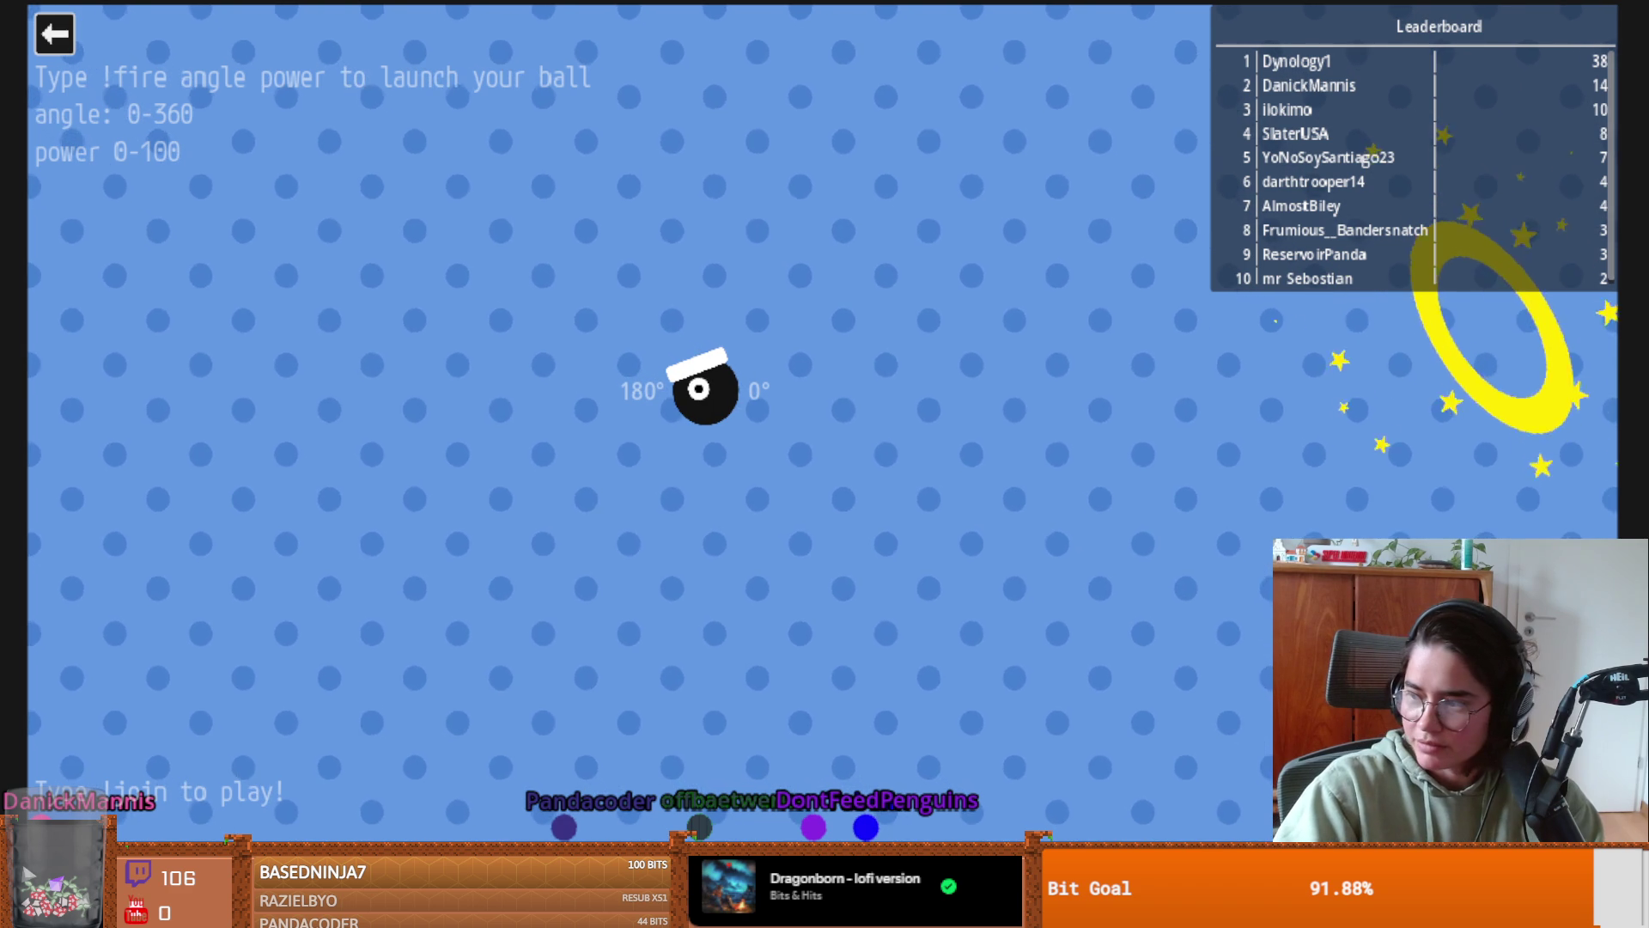
- Leave the ball game, clear the frozen-program warning, and maximize FL Studio
left_click(64, 39)
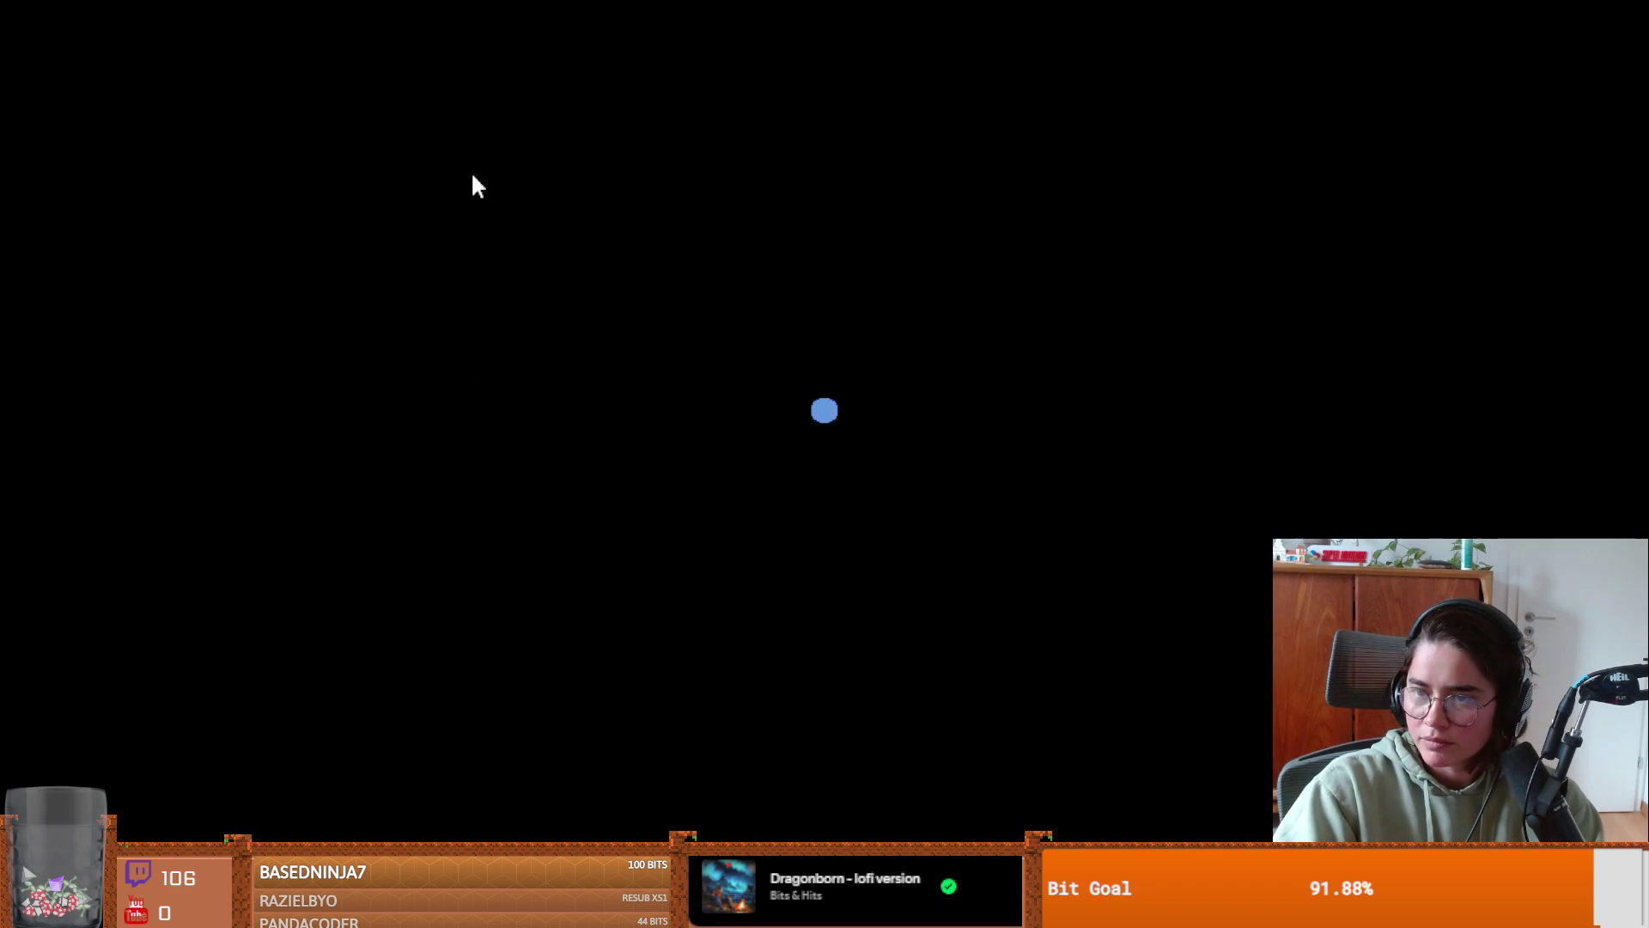
left_click(532, 400)
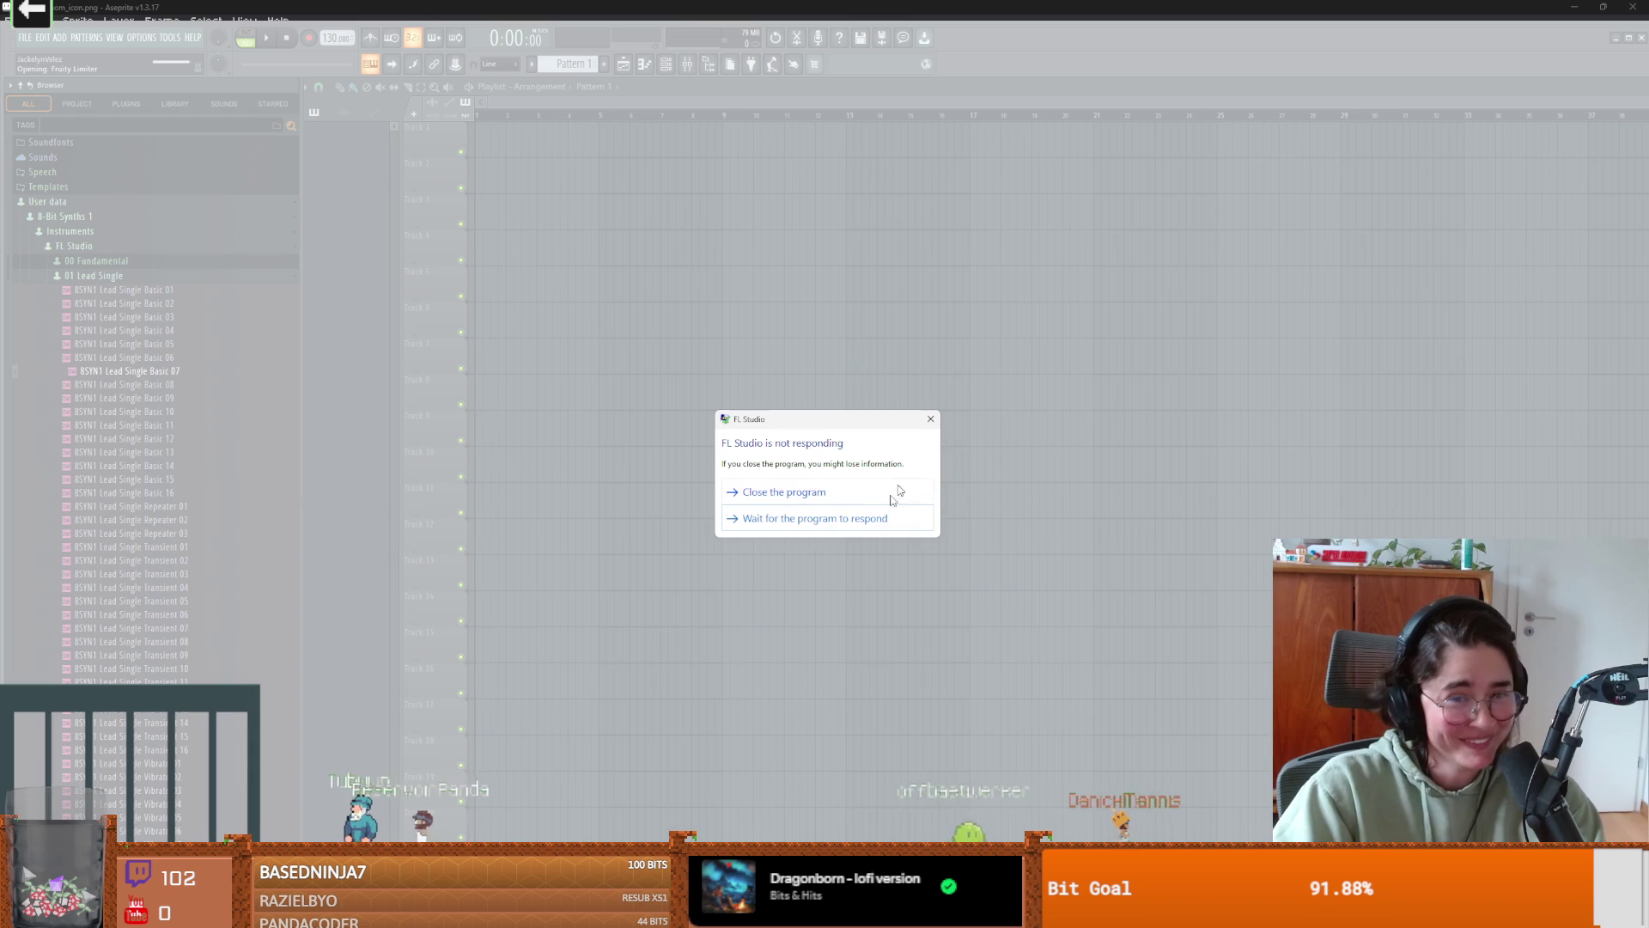
left_click(897, 492)
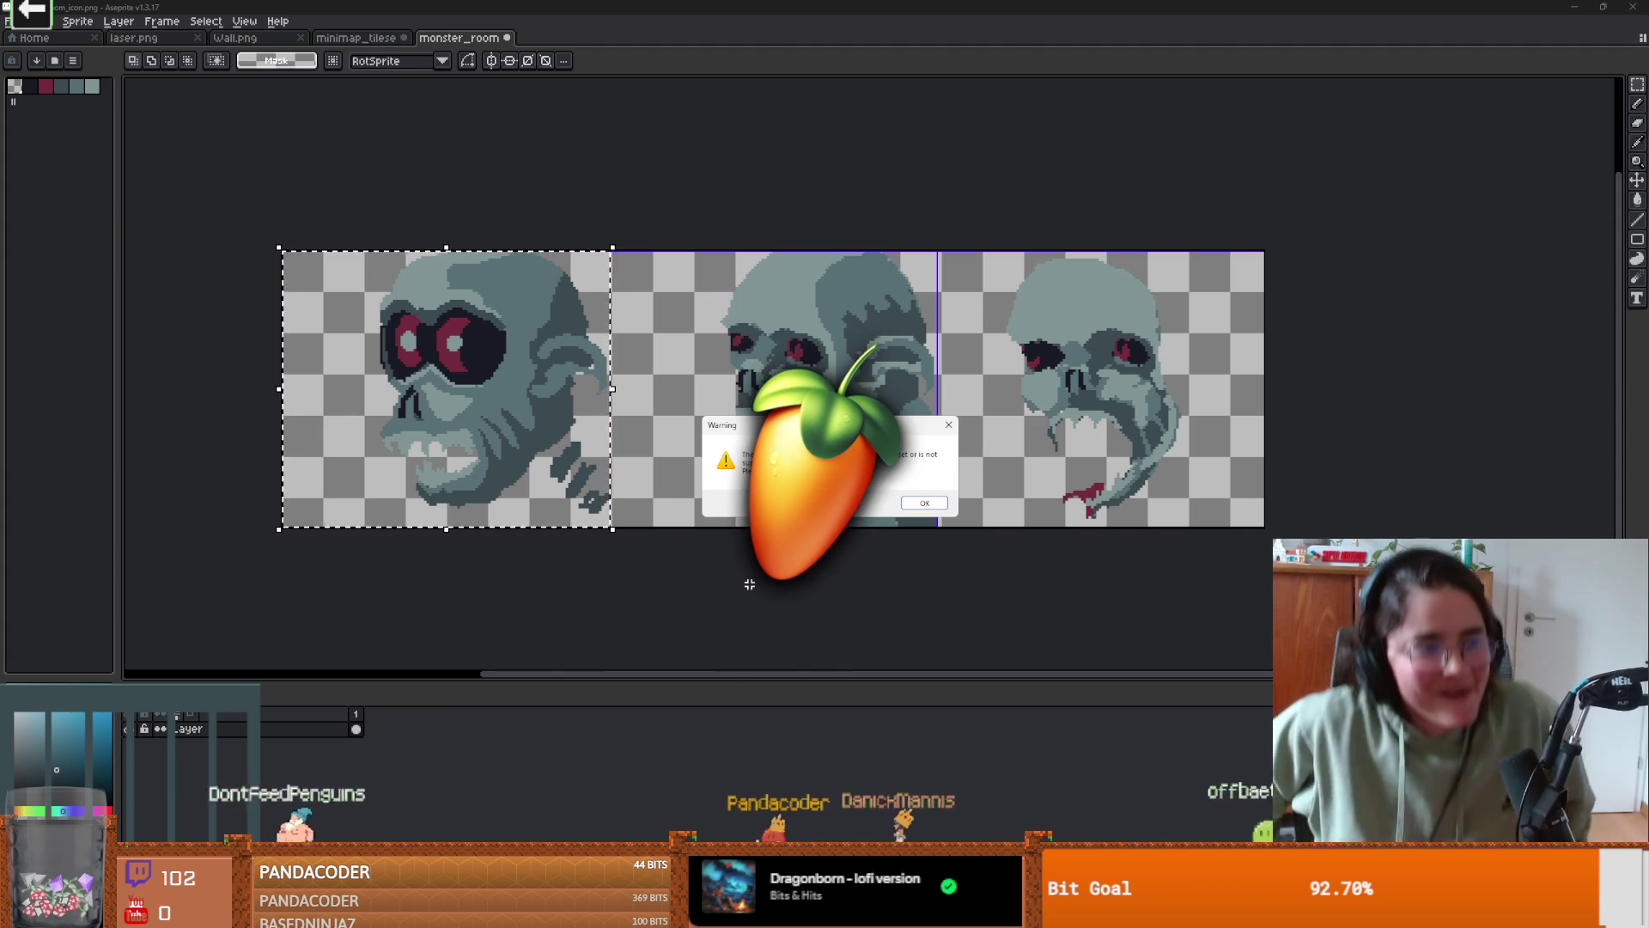
left_click(924, 505)
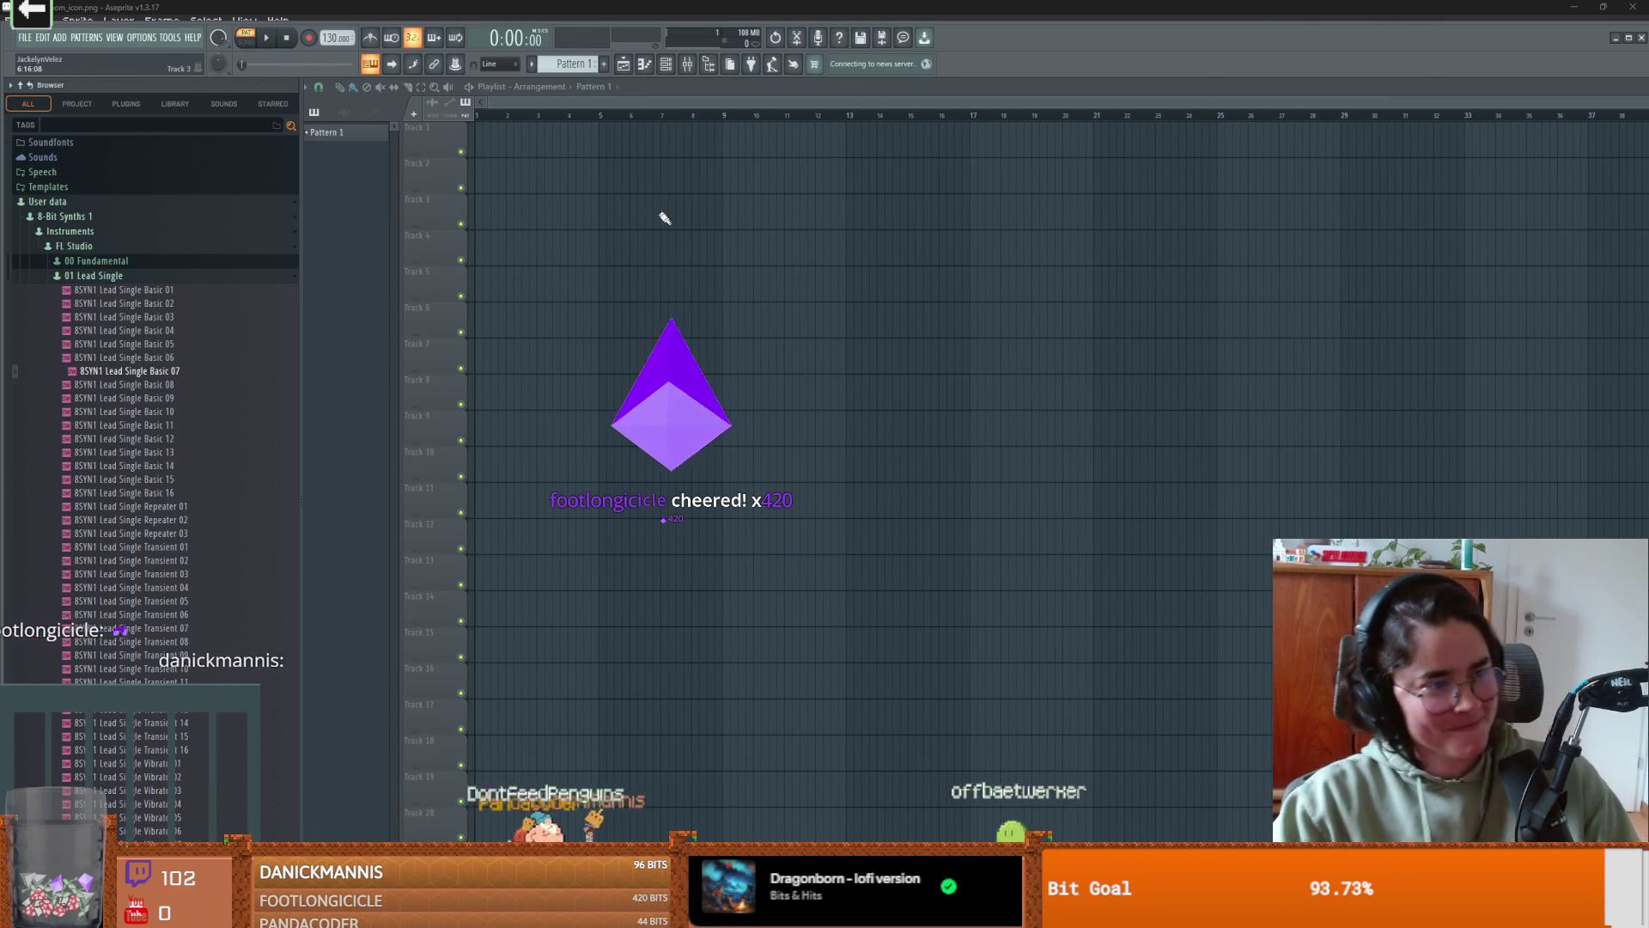
double_click(1029, 27)
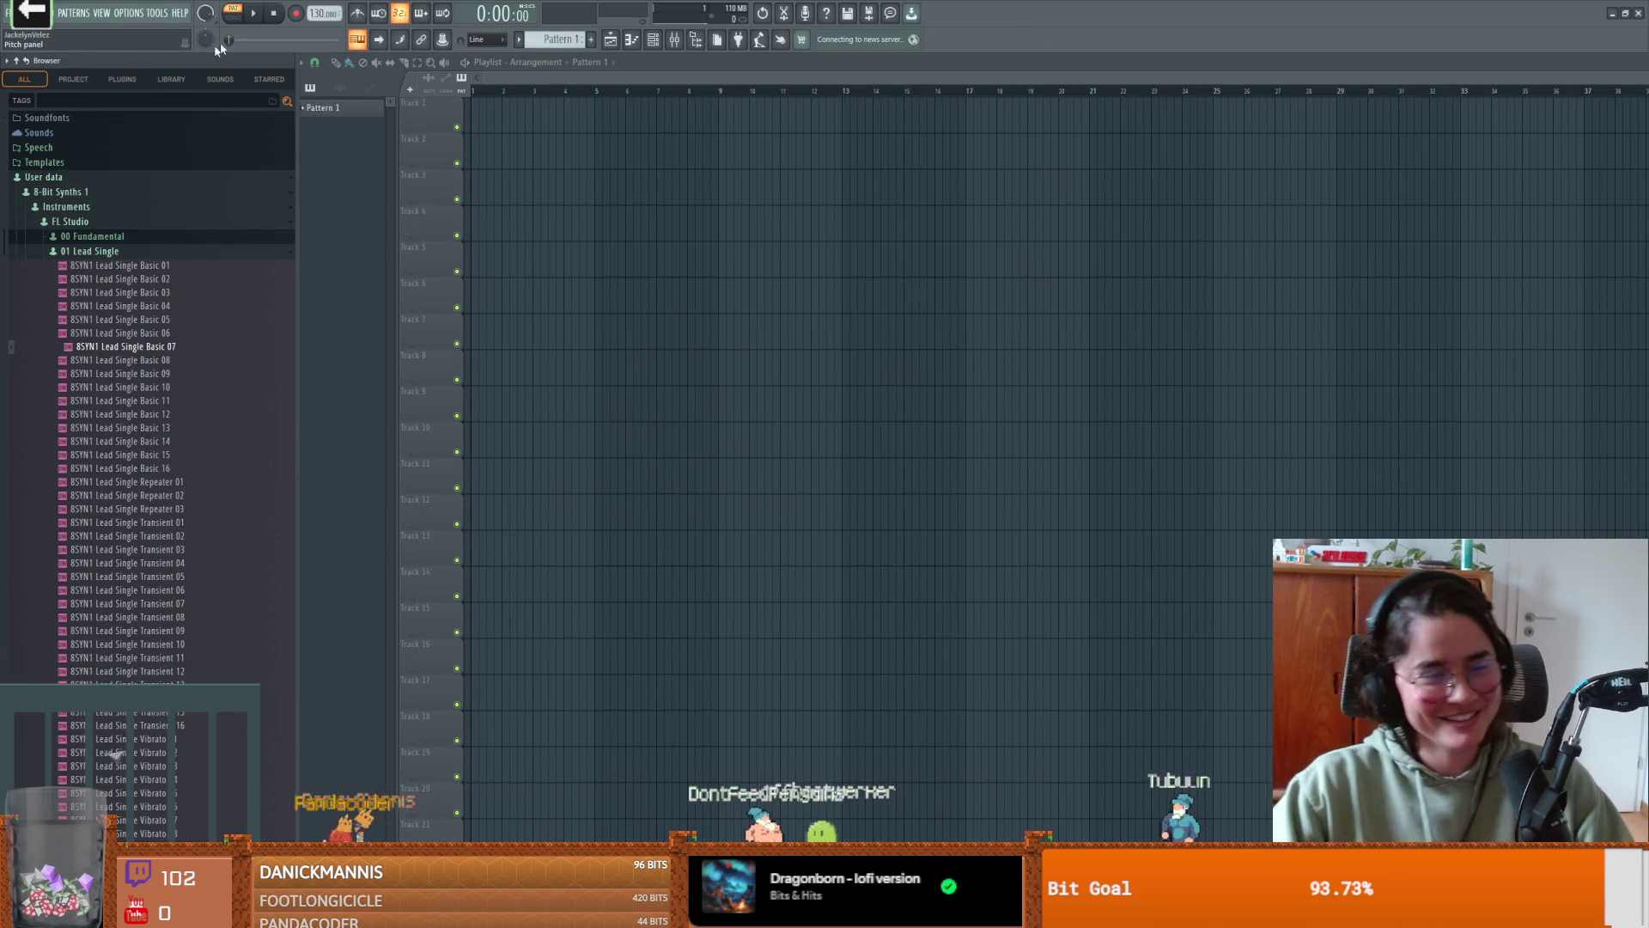
- Set the audio device to CABLE Input (VB-Audio Virtual Cable), then paint Pattern 1 along Track 1 to bar 21
left_click(137, 14)
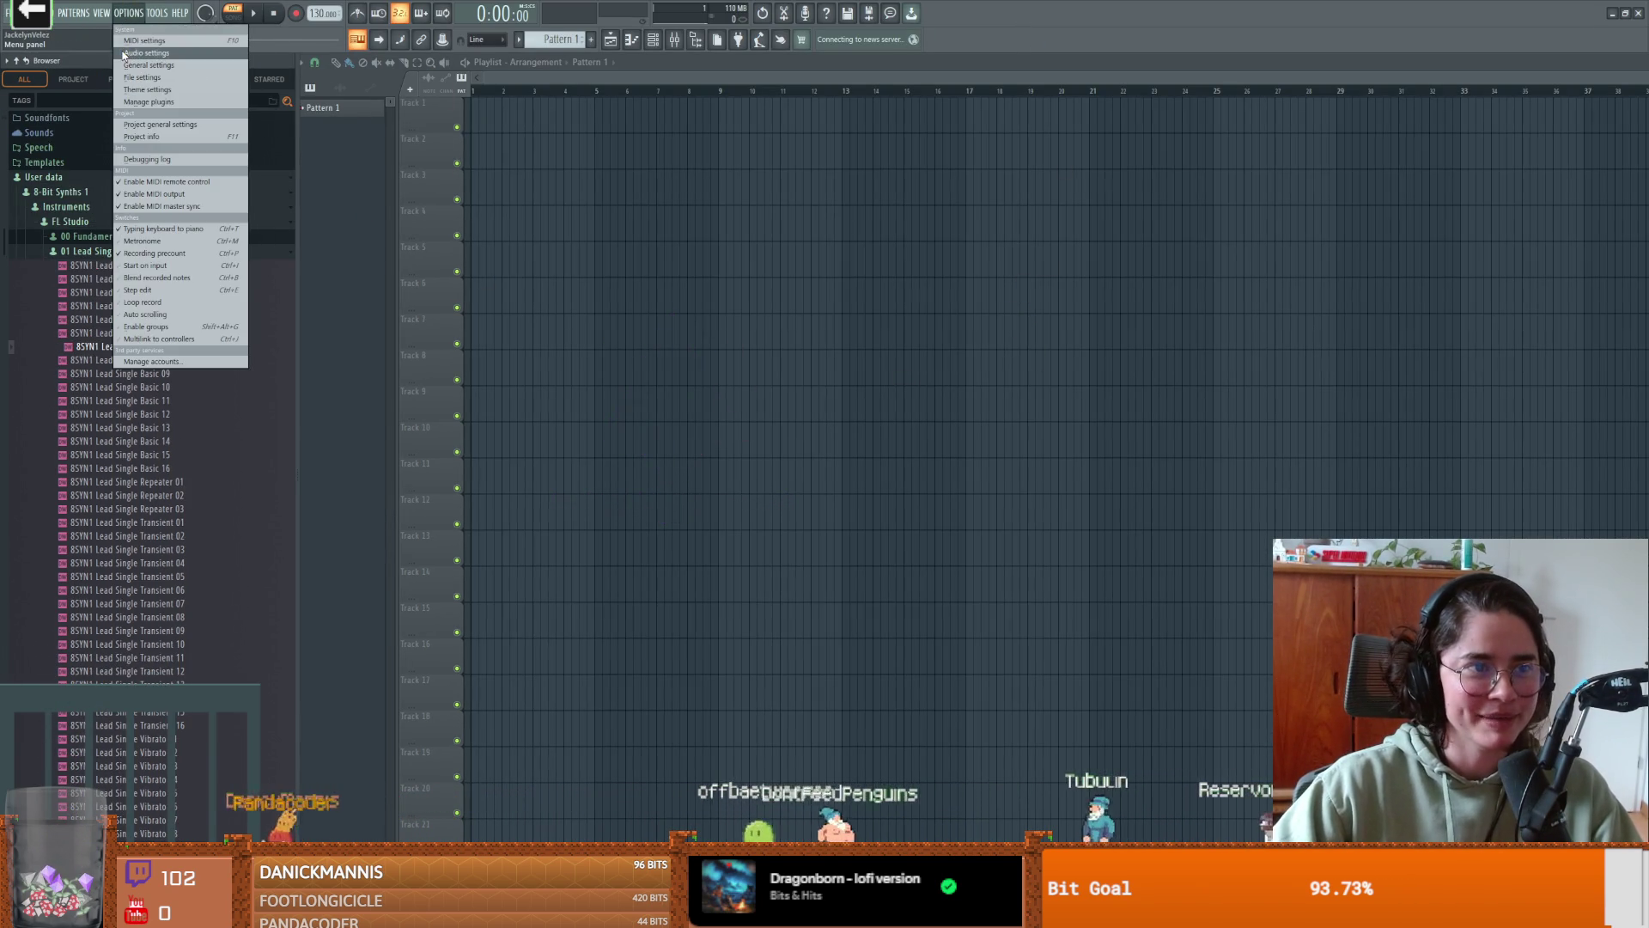
left_click(124, 53)
left_click(750, 236)
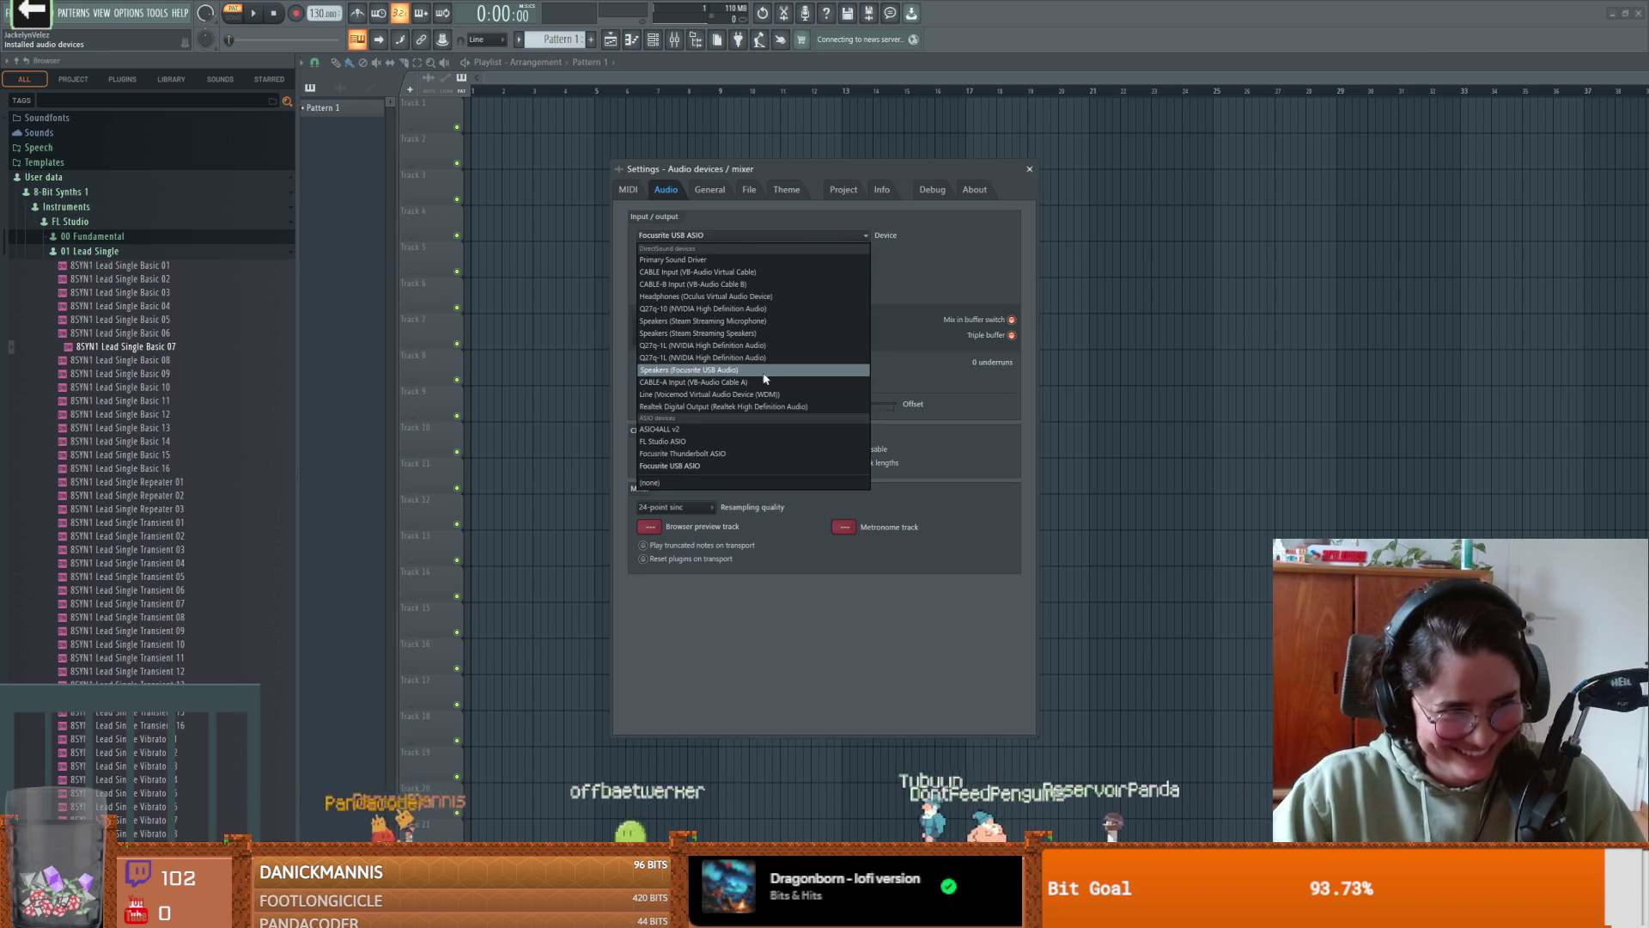
key("Escape")
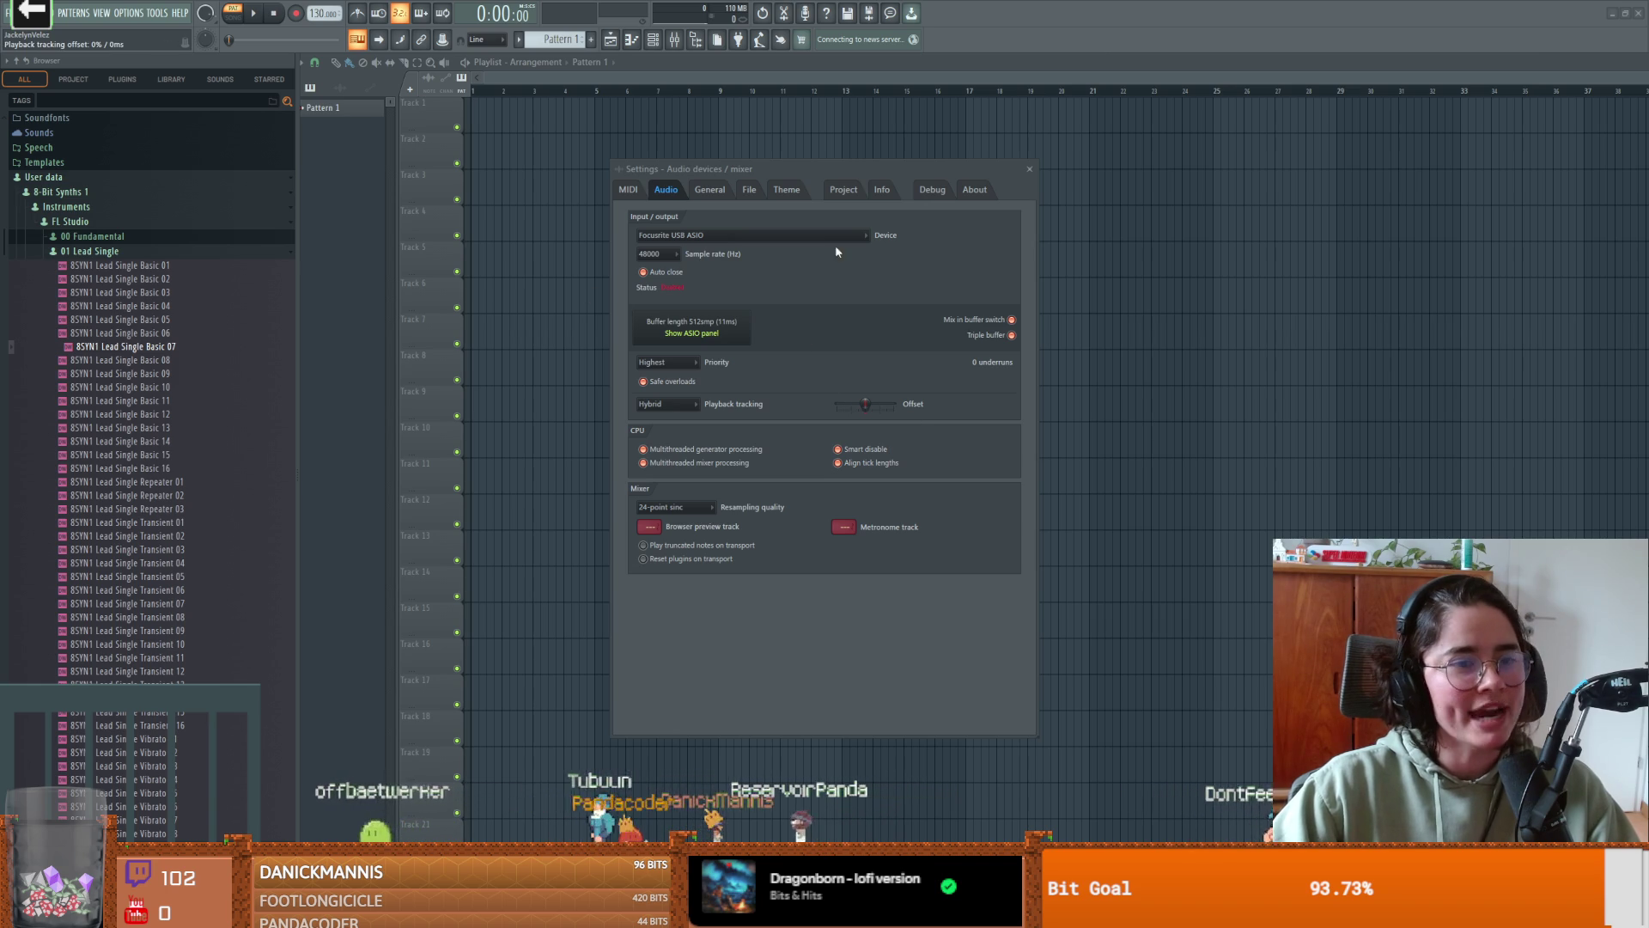
left_click(766, 234)
left_click(942, 506)
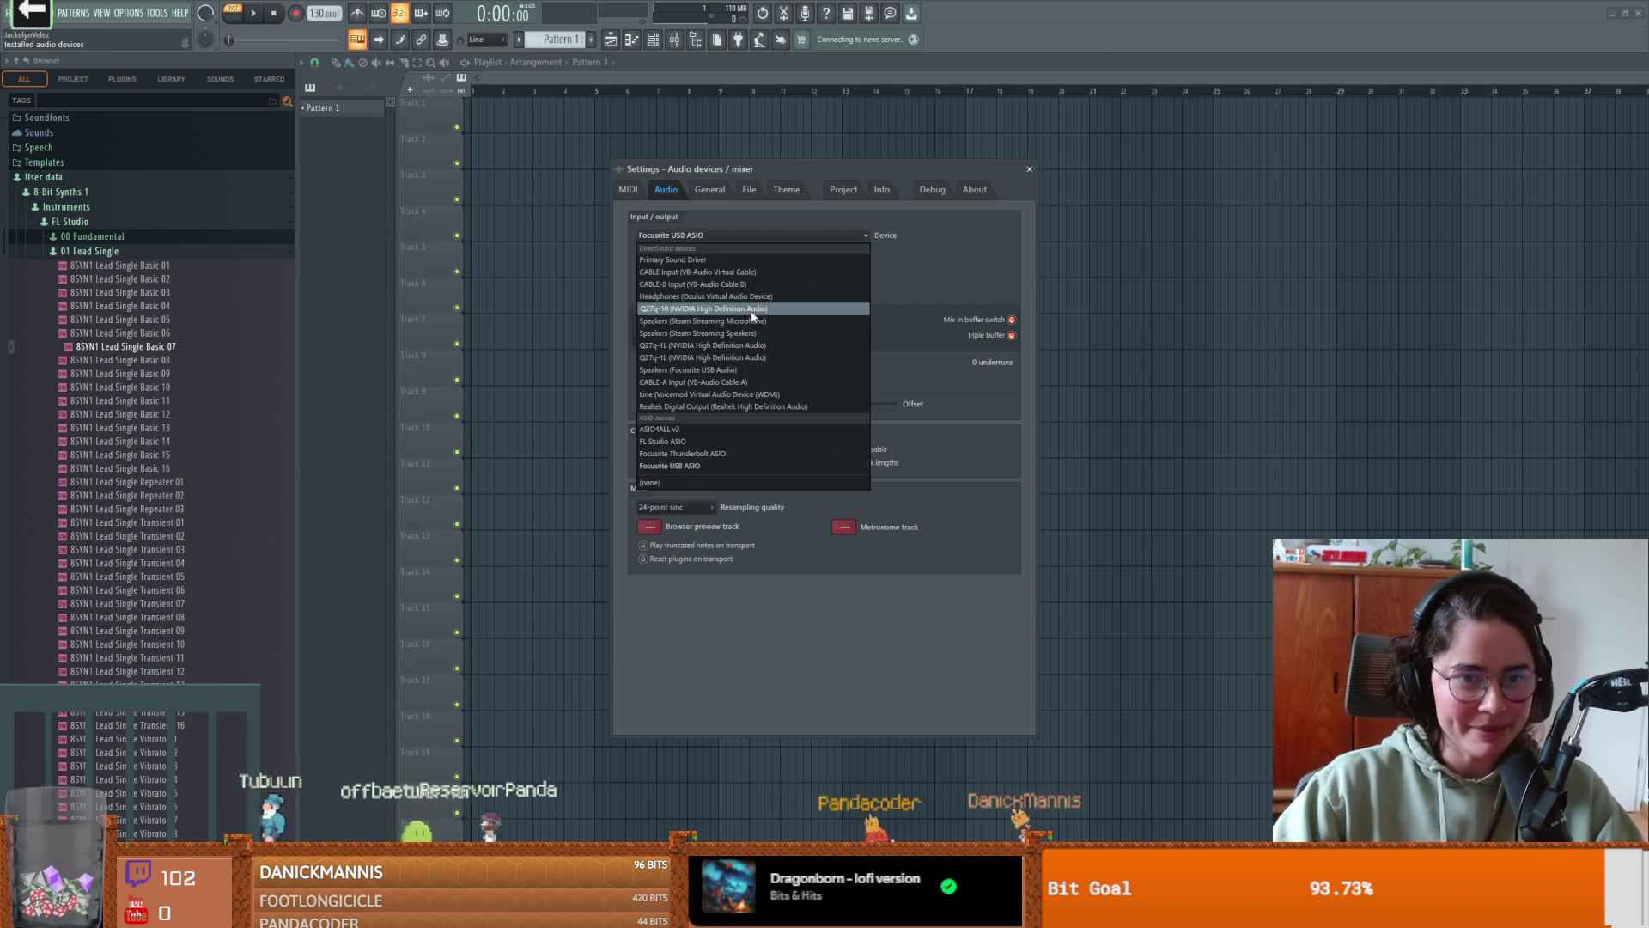
left_click(724, 272)
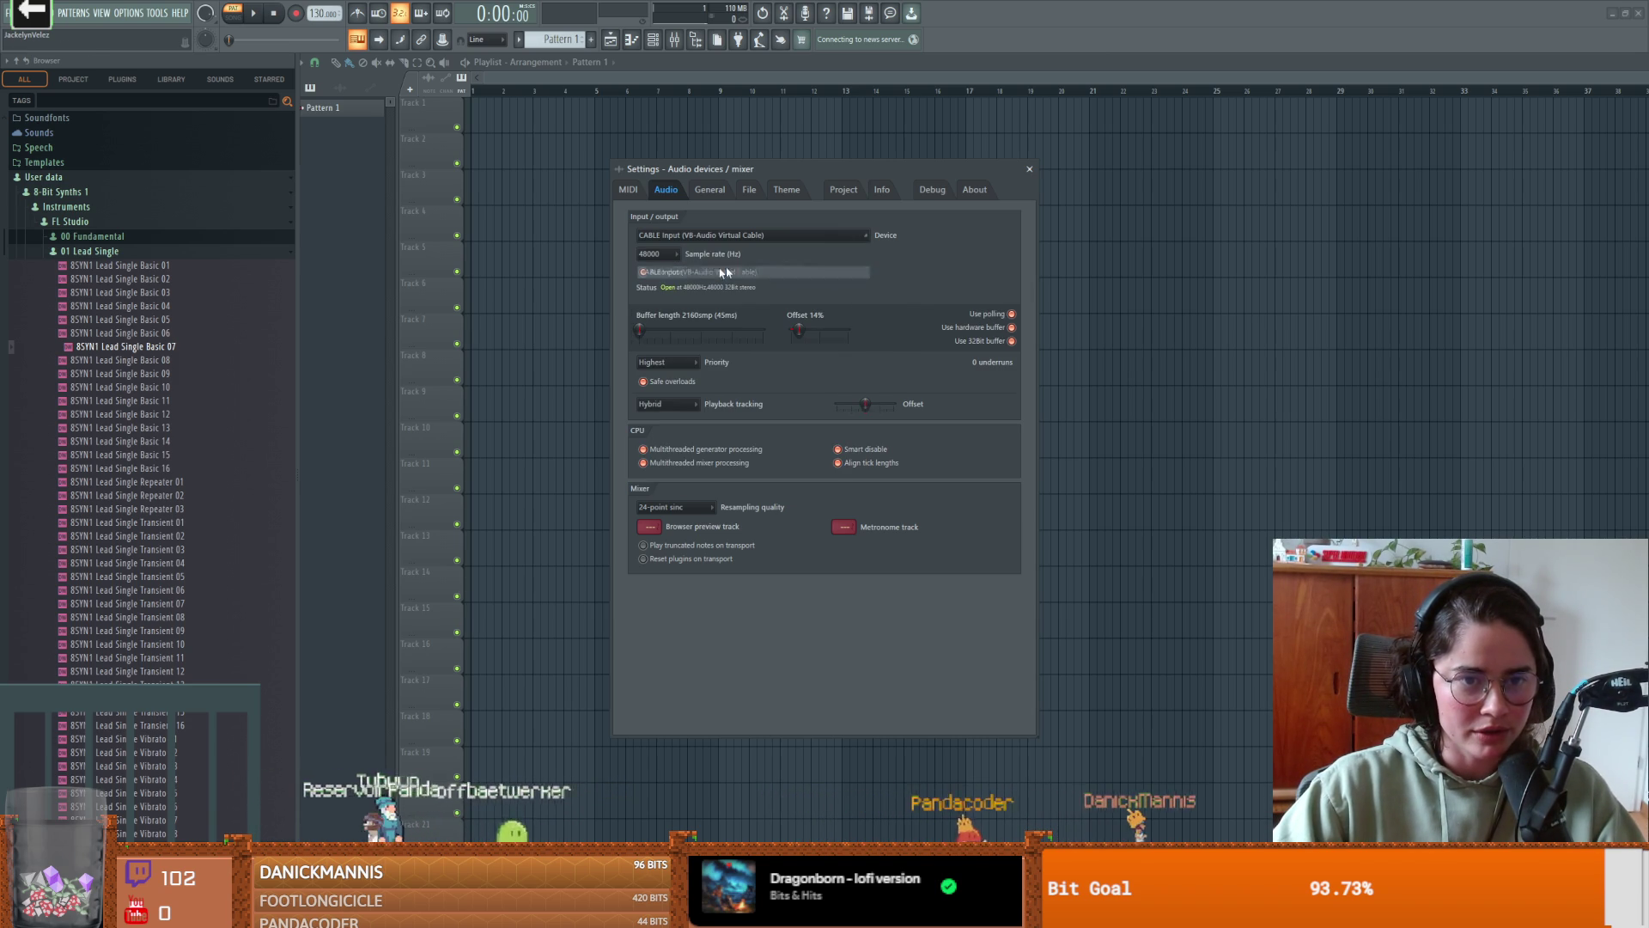
left_click(1030, 168)
left_click_drag(479, 120, 926, 126)
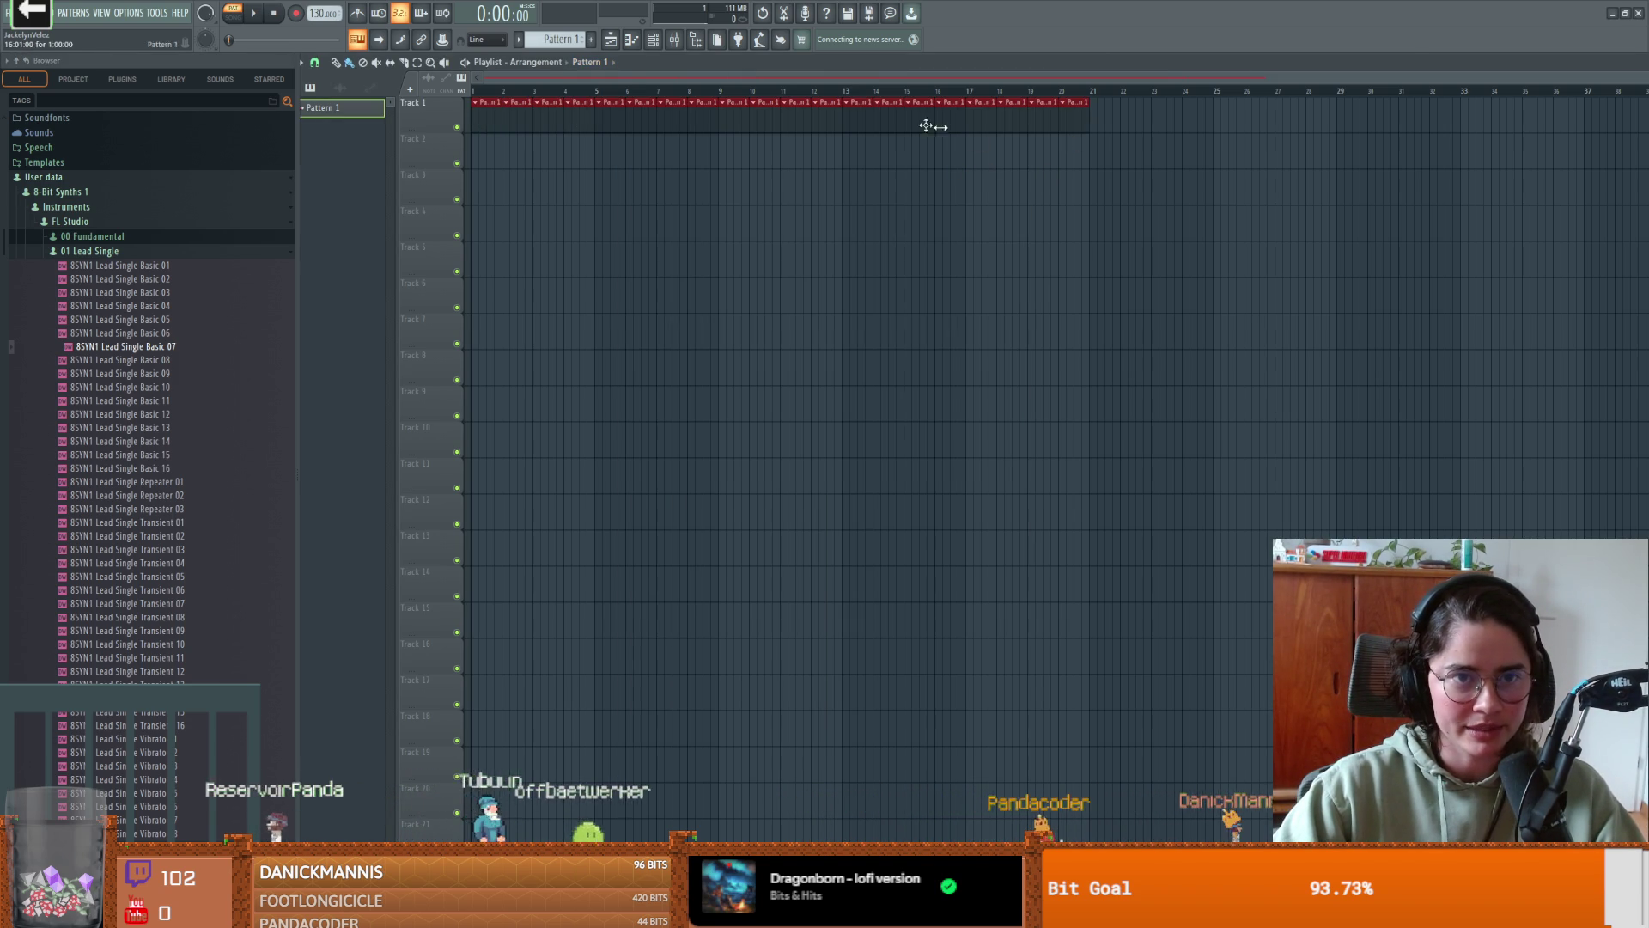
- Open the Channel rack, stop playback, and add an extra kick hit and a clap on step 4
left_click(633, 41)
left_click(635, 49)
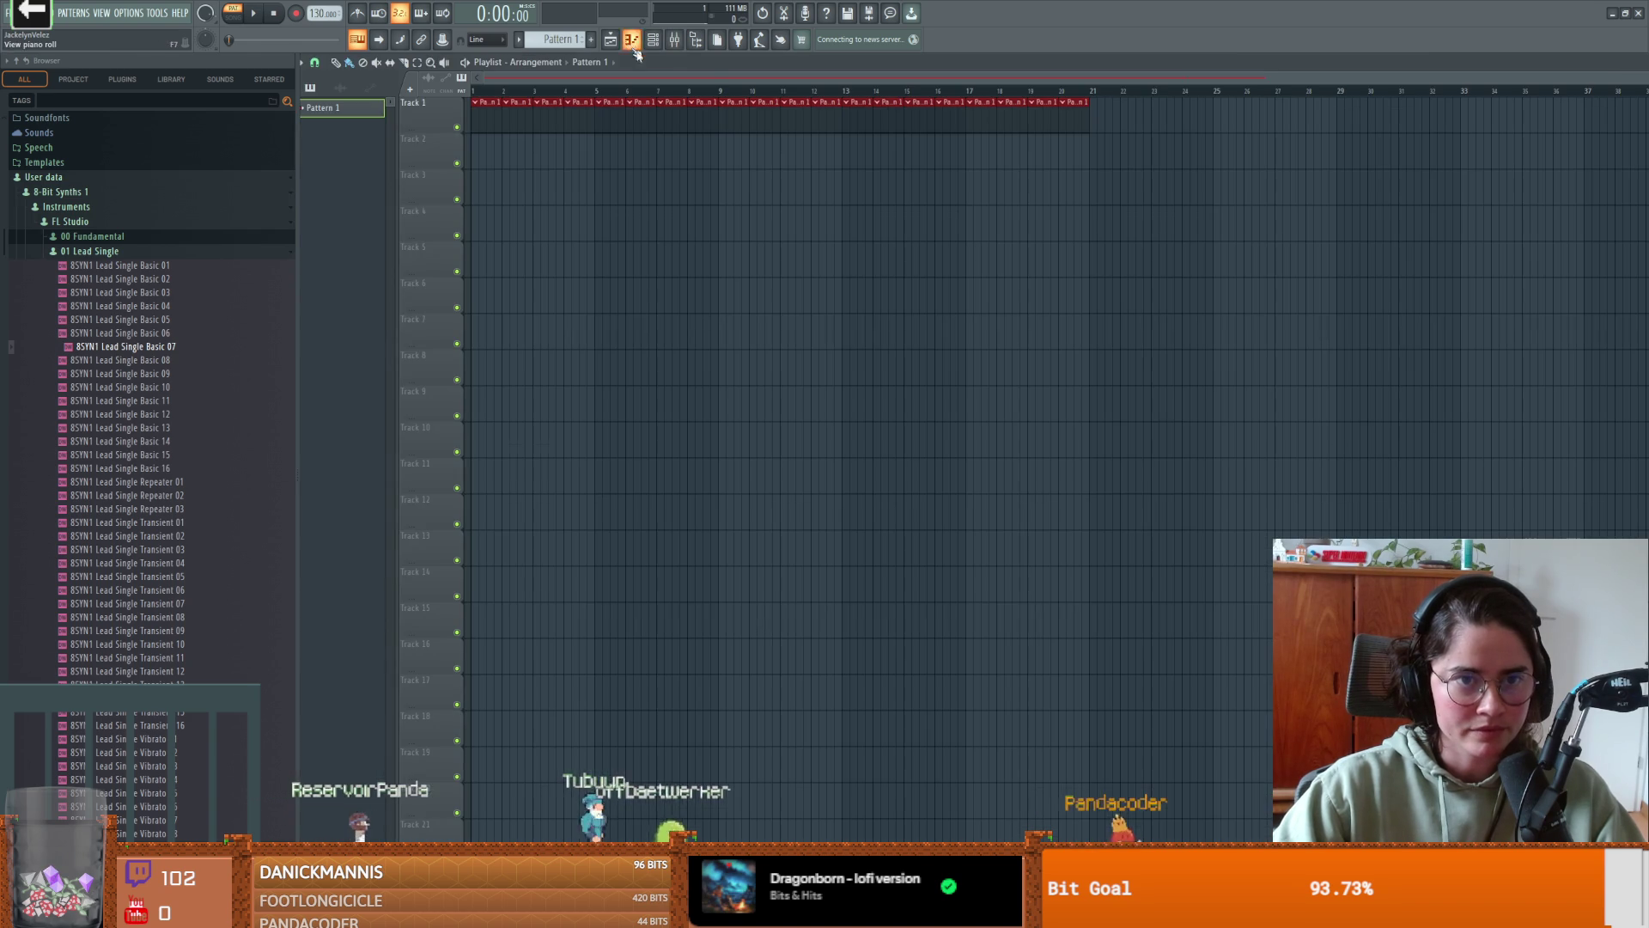
left_click(670, 46)
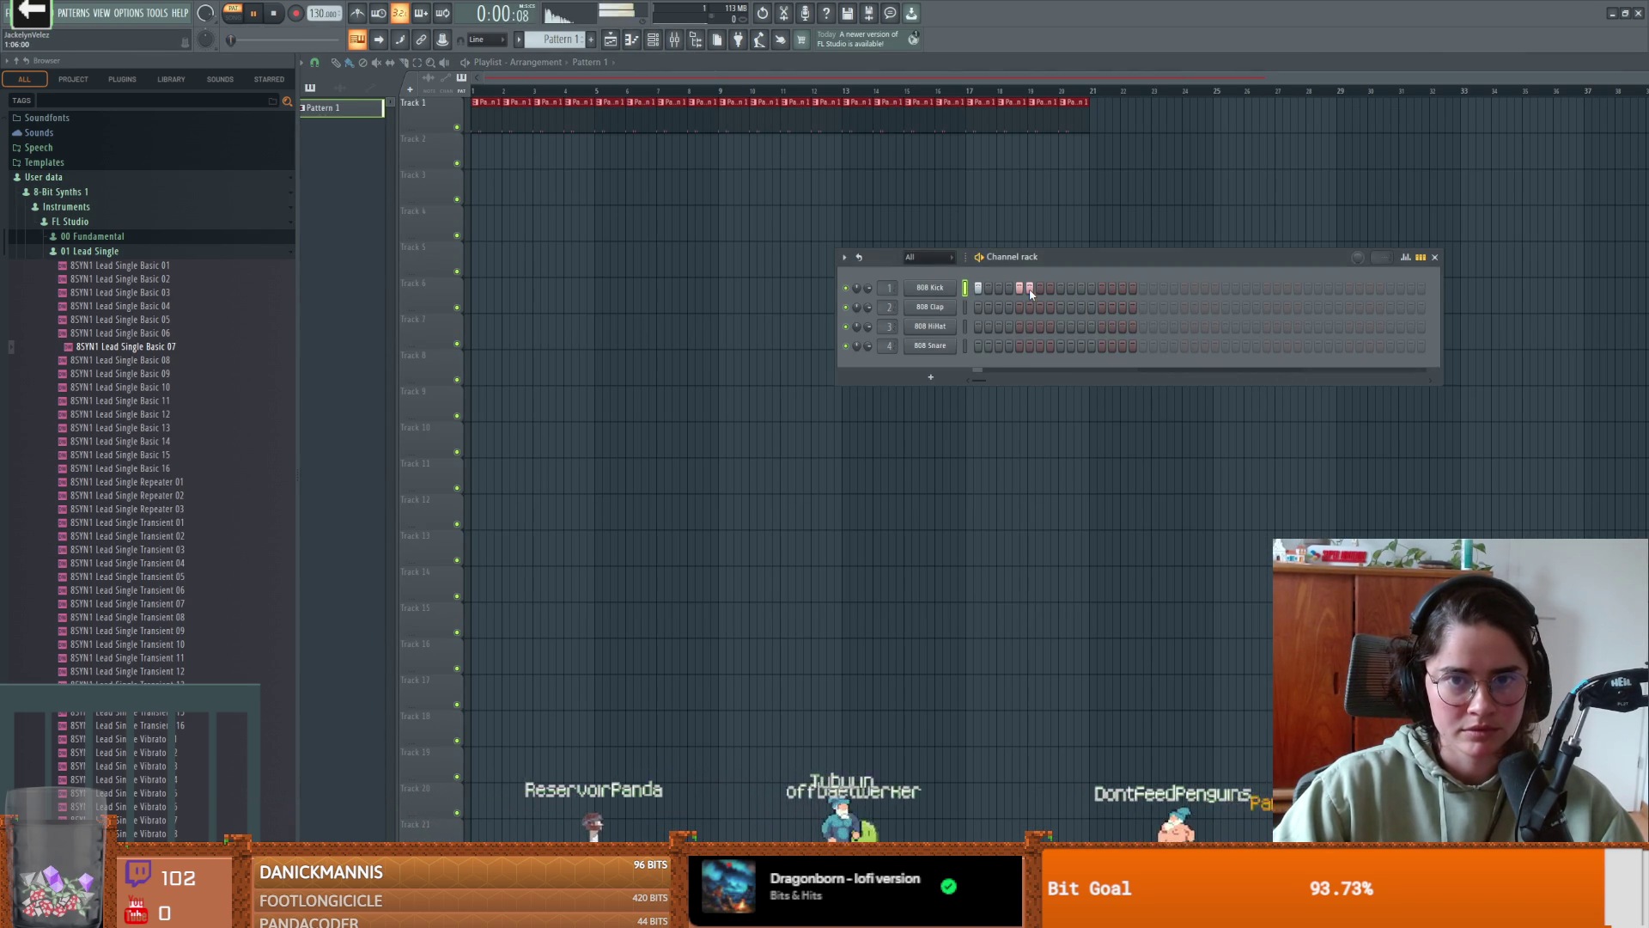
key("space")
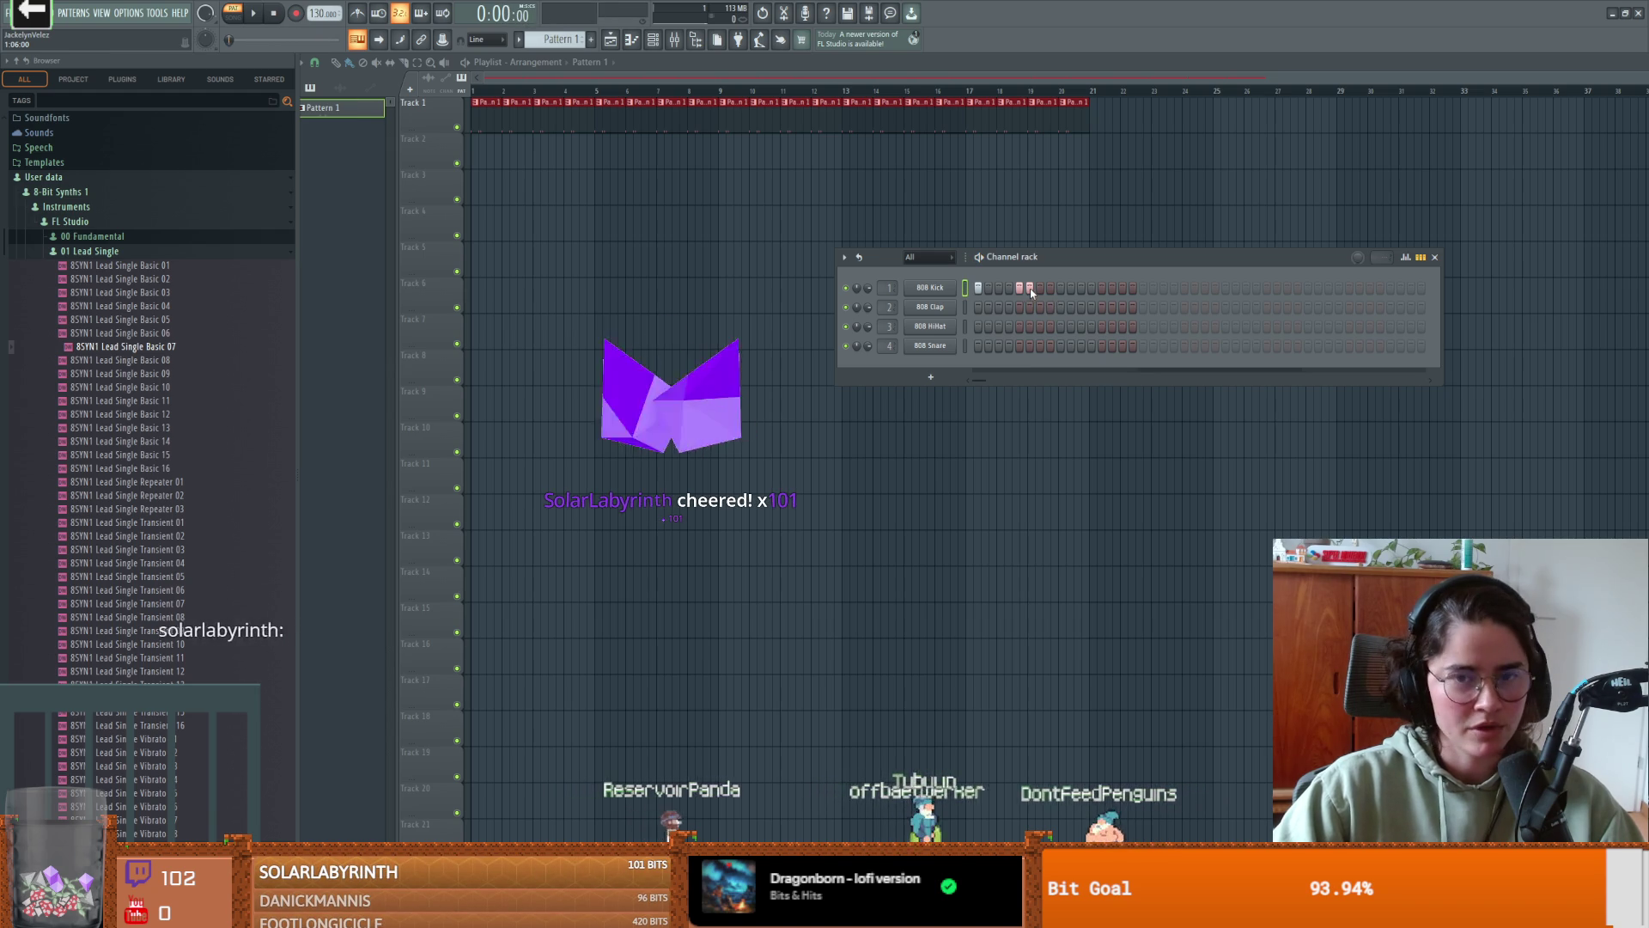
left_click(1102, 287)
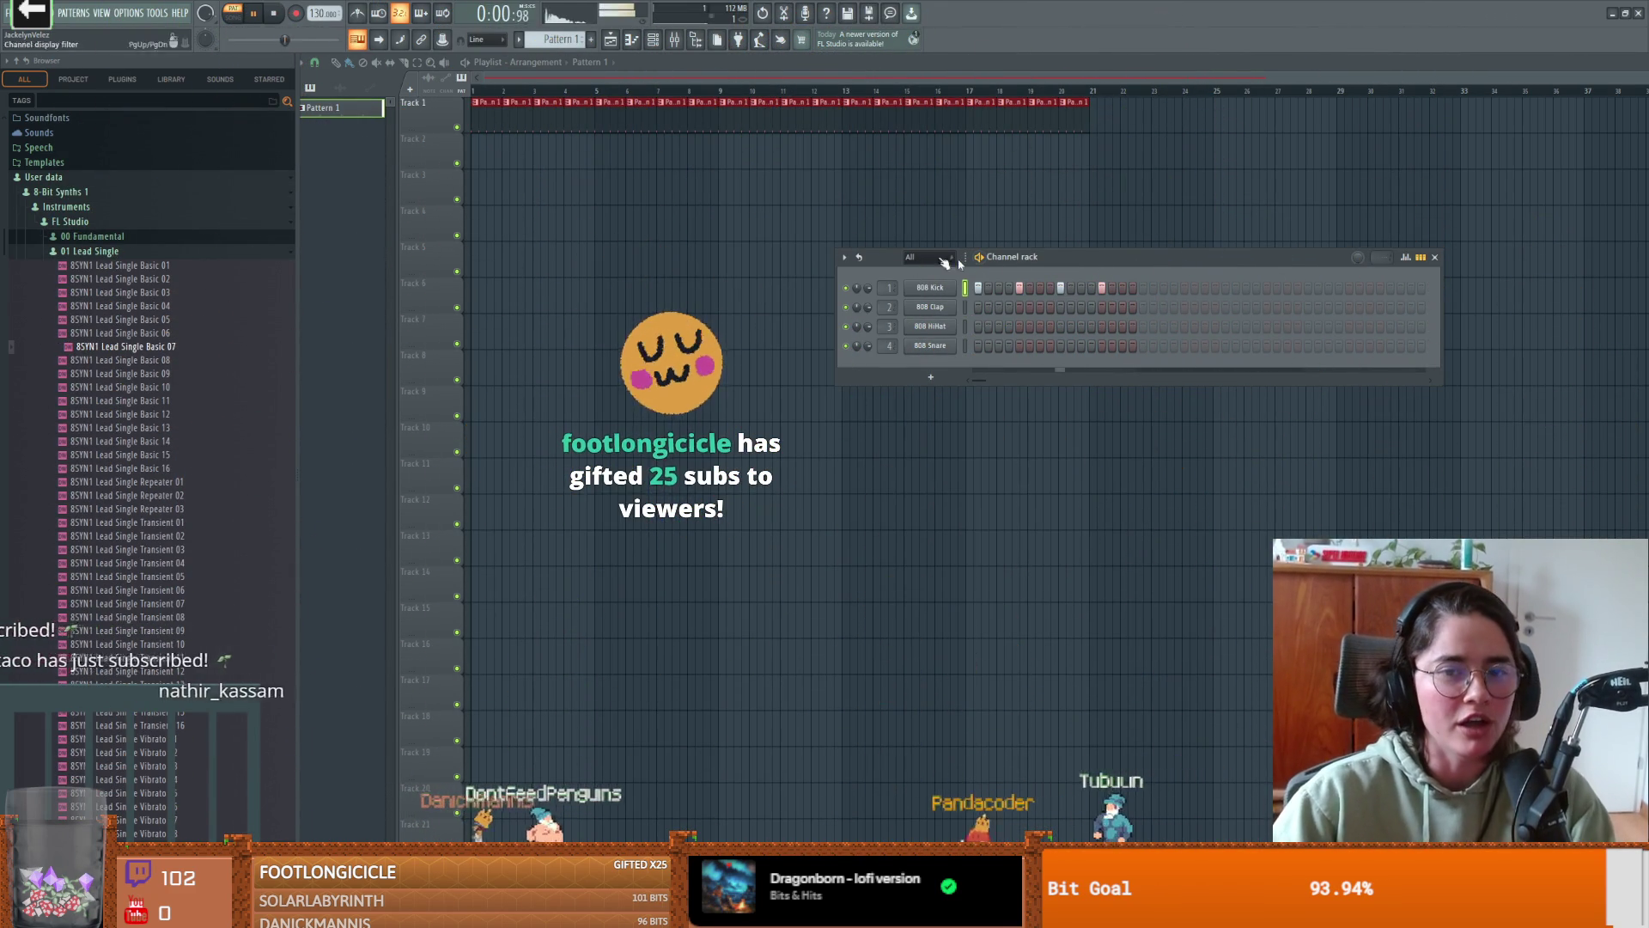
left_click(1009, 307)
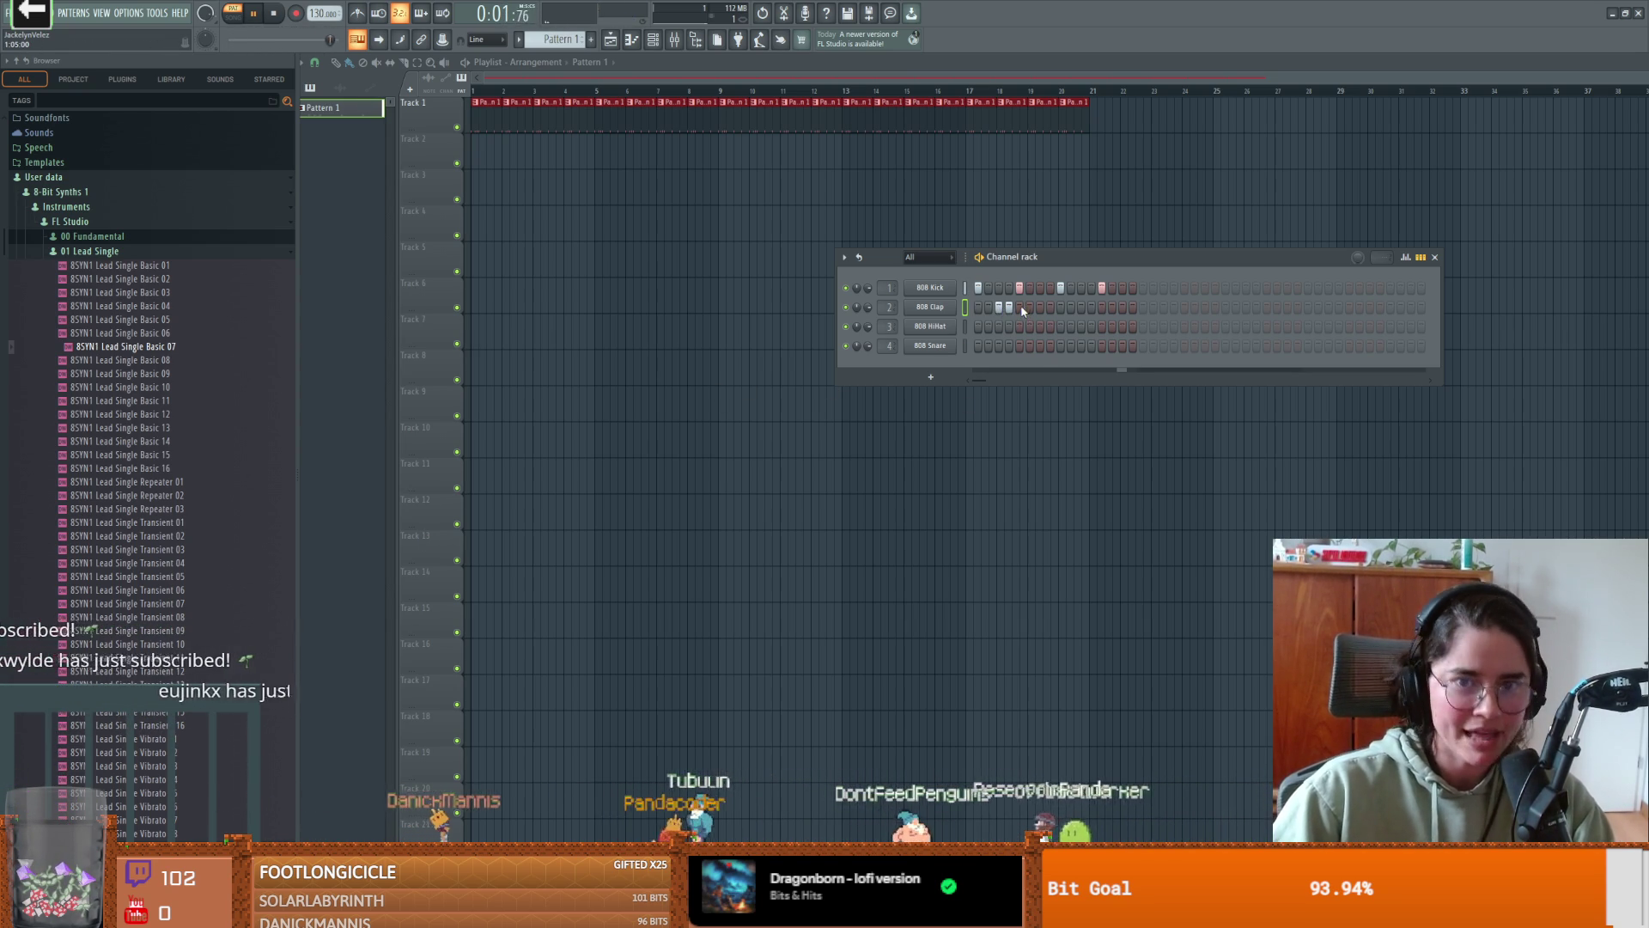
- Paint a run of 808 HiHat steps and add a snare hit late in the pattern
left_click_drag(987, 334, 1200, 331)
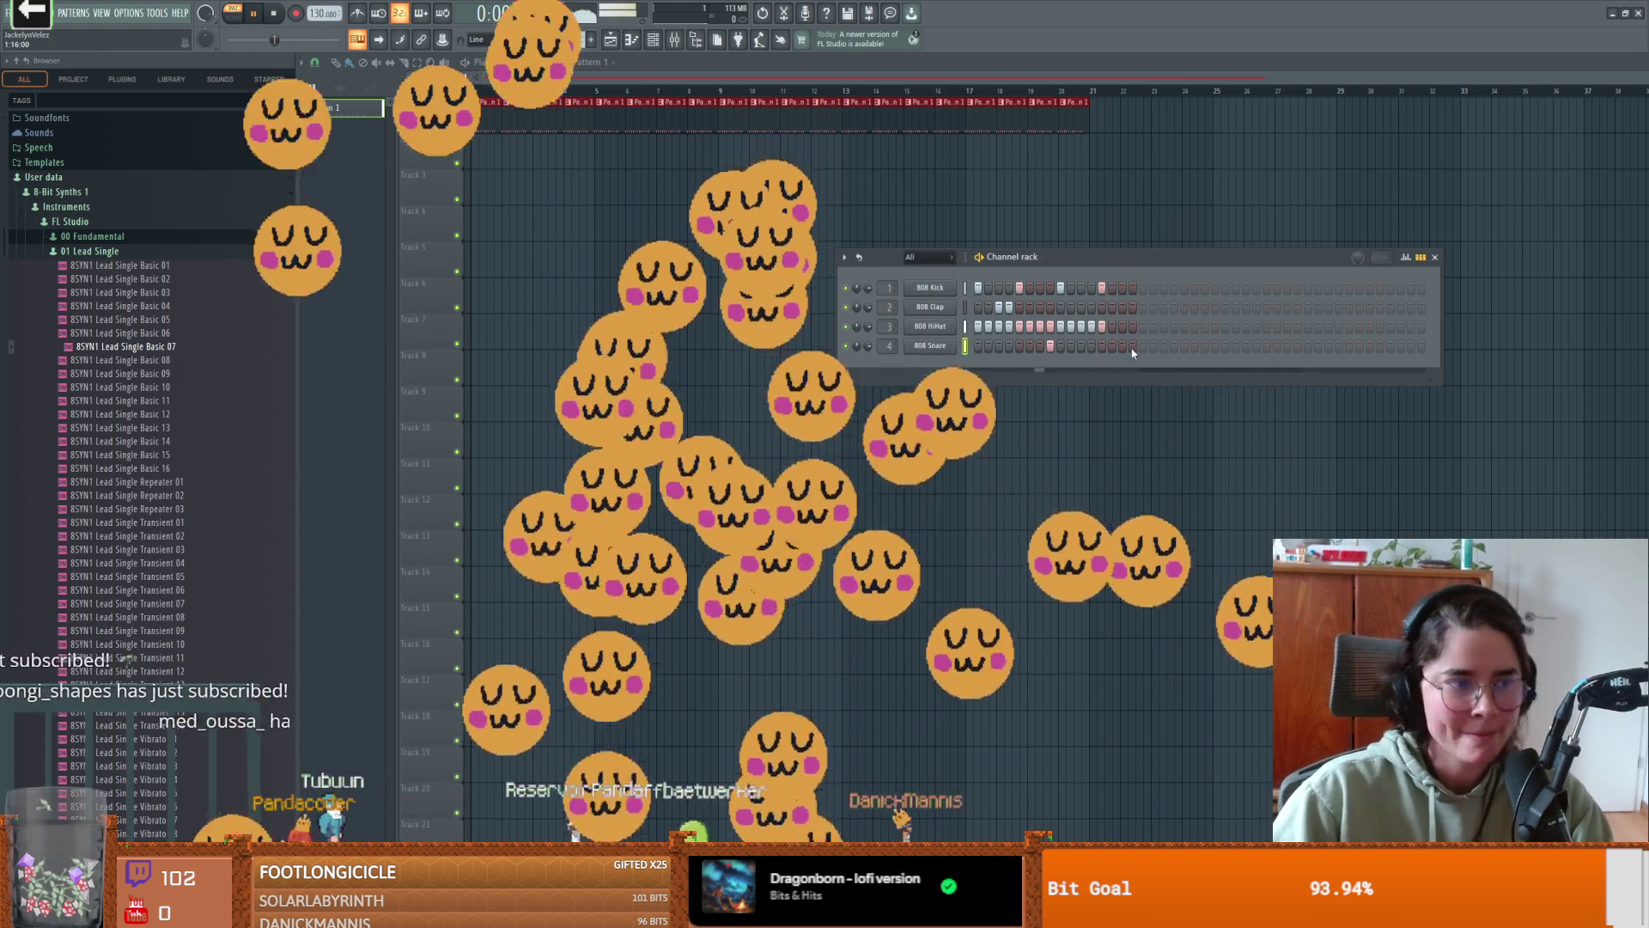
left_click(1132, 346)
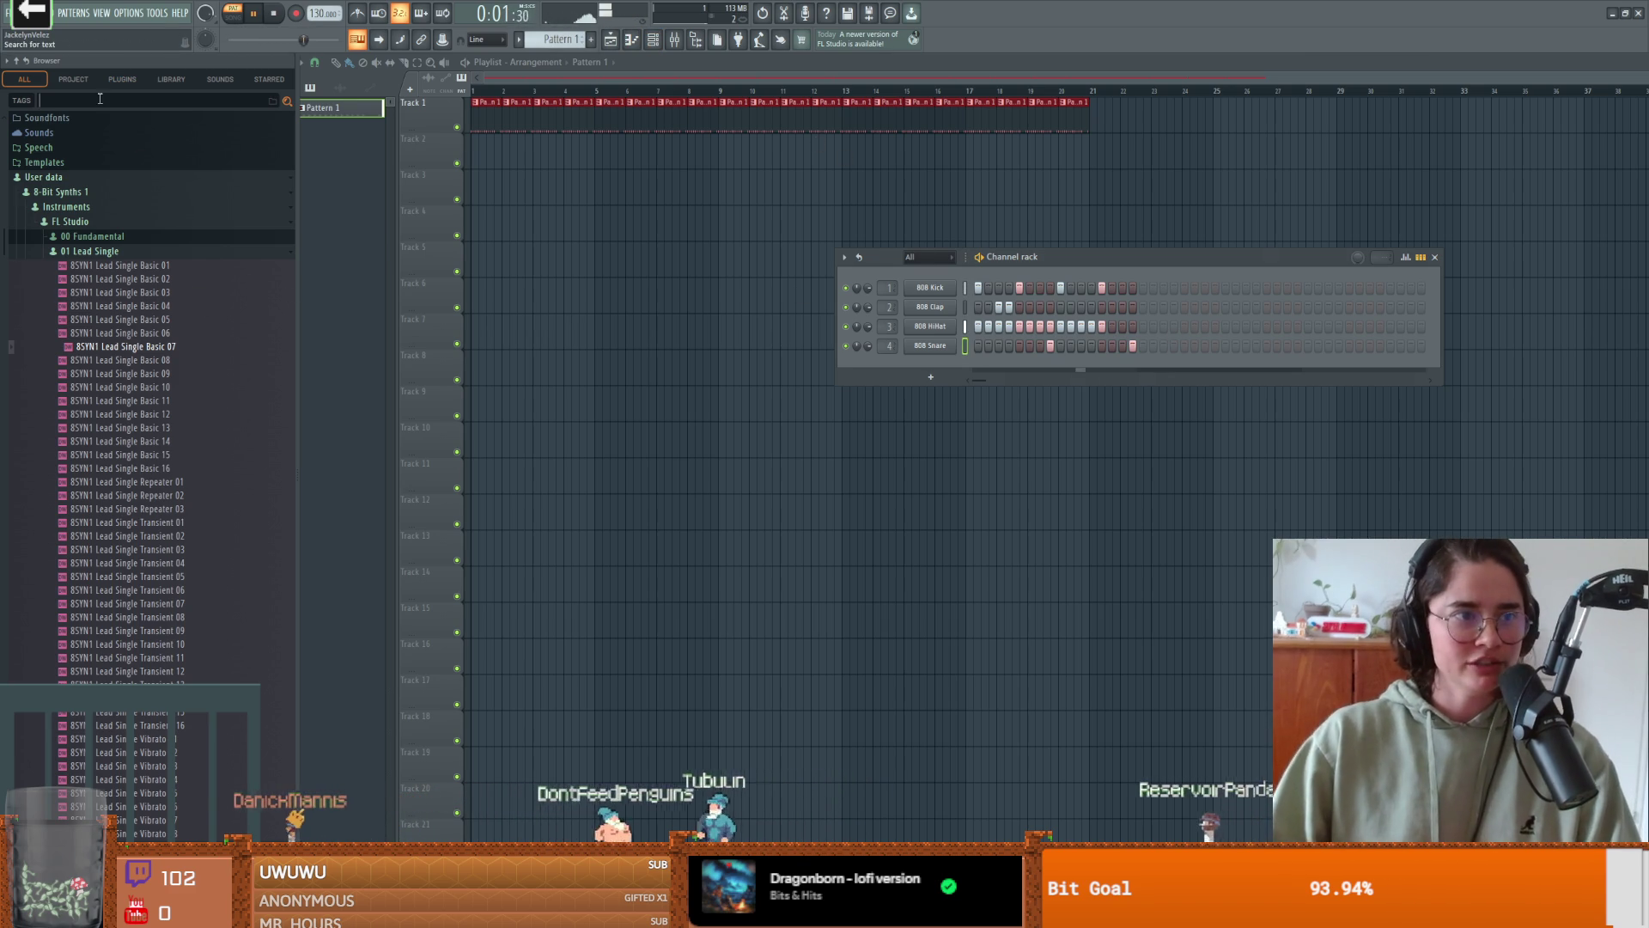
- Add Minisynth as a fifth Channel rack row with the Bass Brassy preset
type("minisynth")
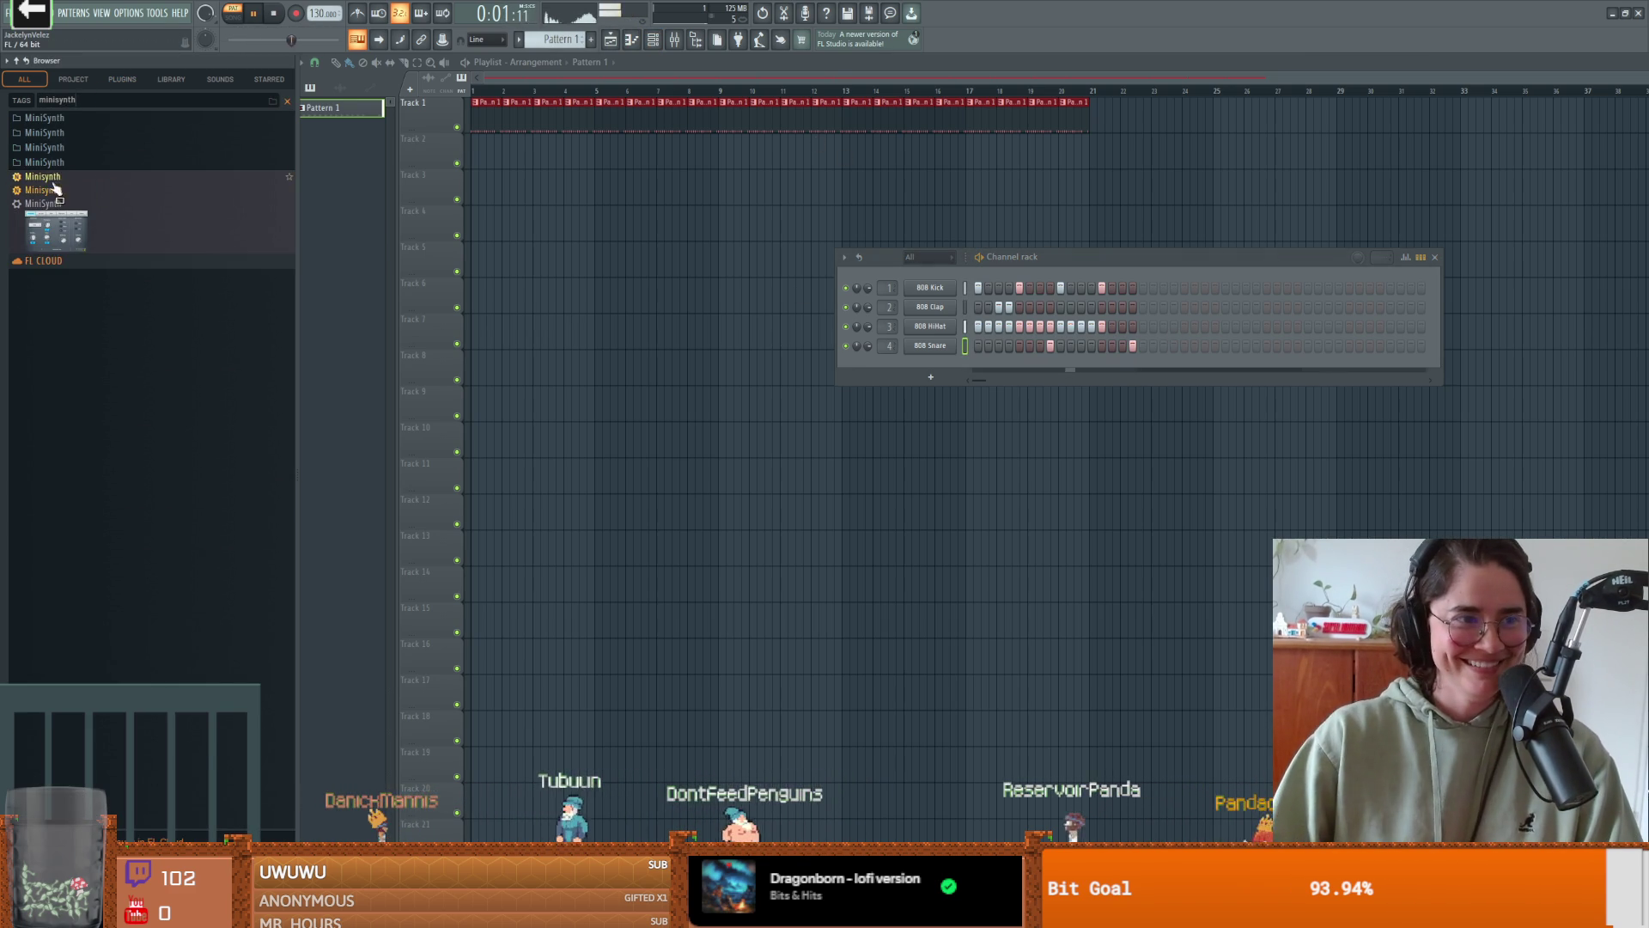
mouse_move(48, 176)
left_mouse_down()
mouse_move(803, 331)
mouse_move(945, 380)
left_mouse_up()
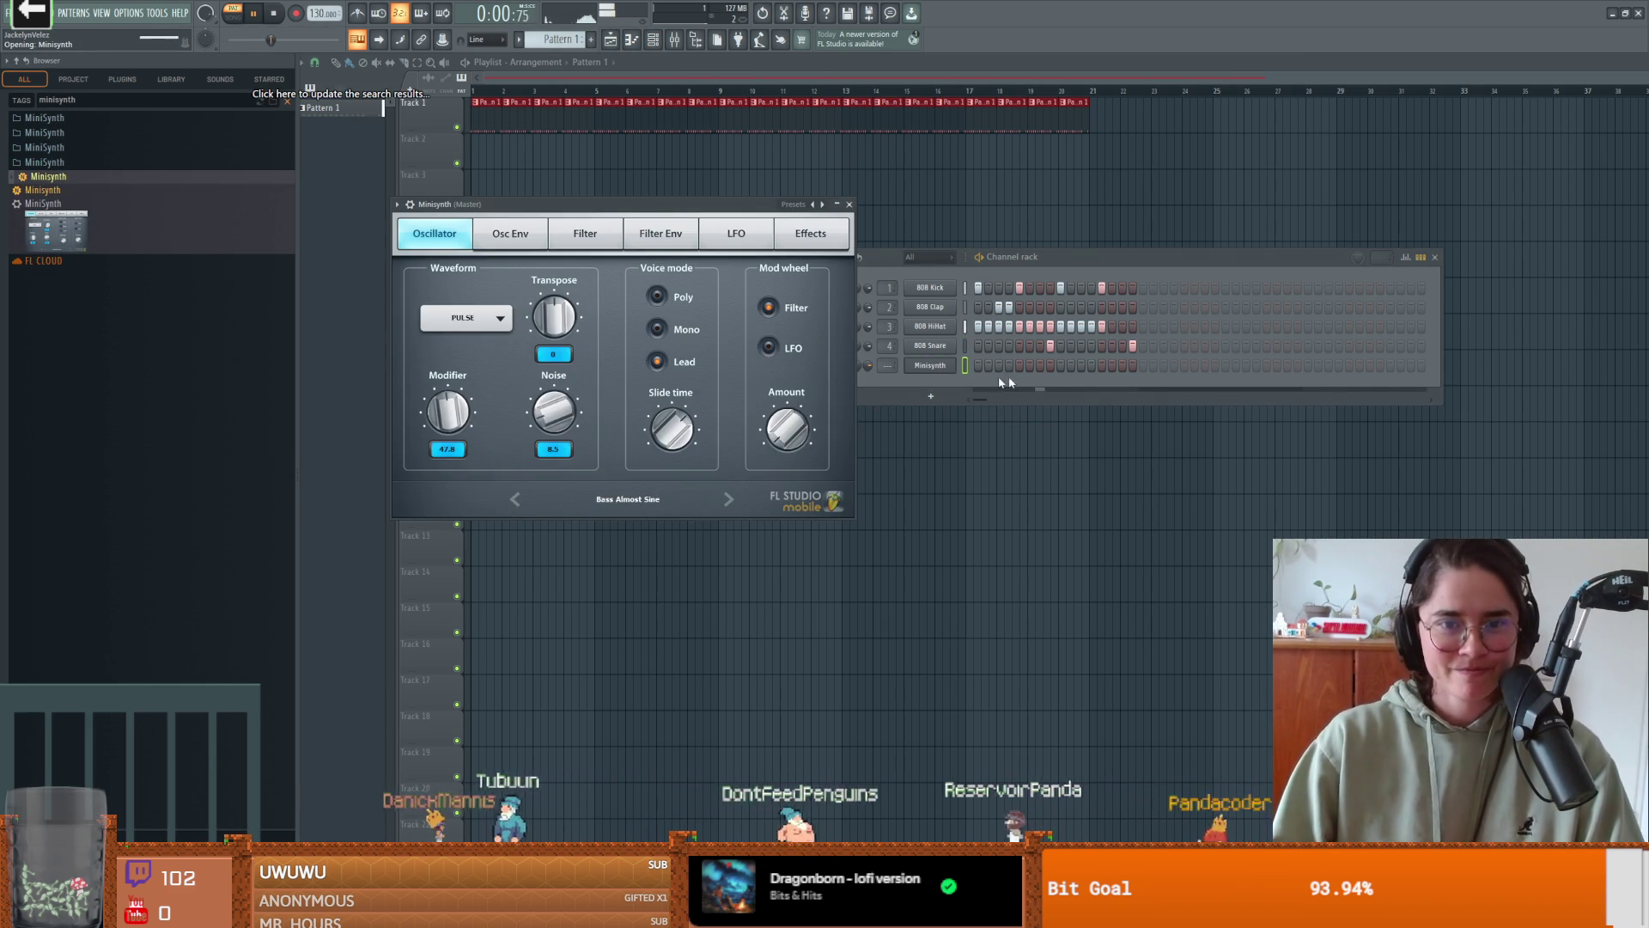
left_click(729, 500)
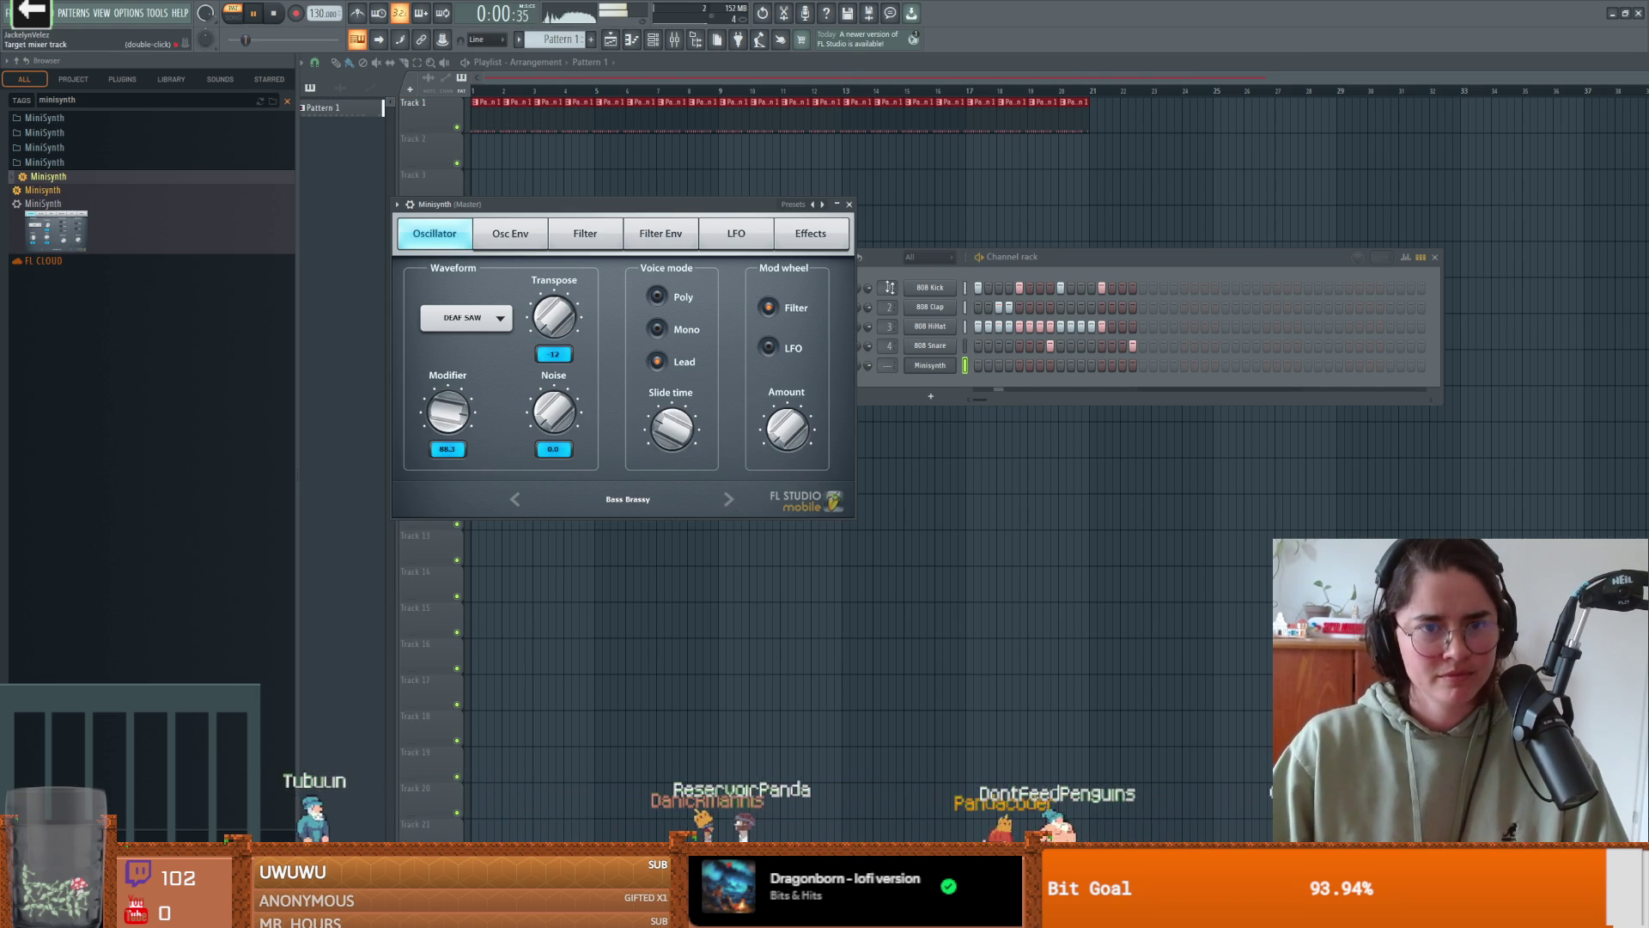
left_click(851, 205)
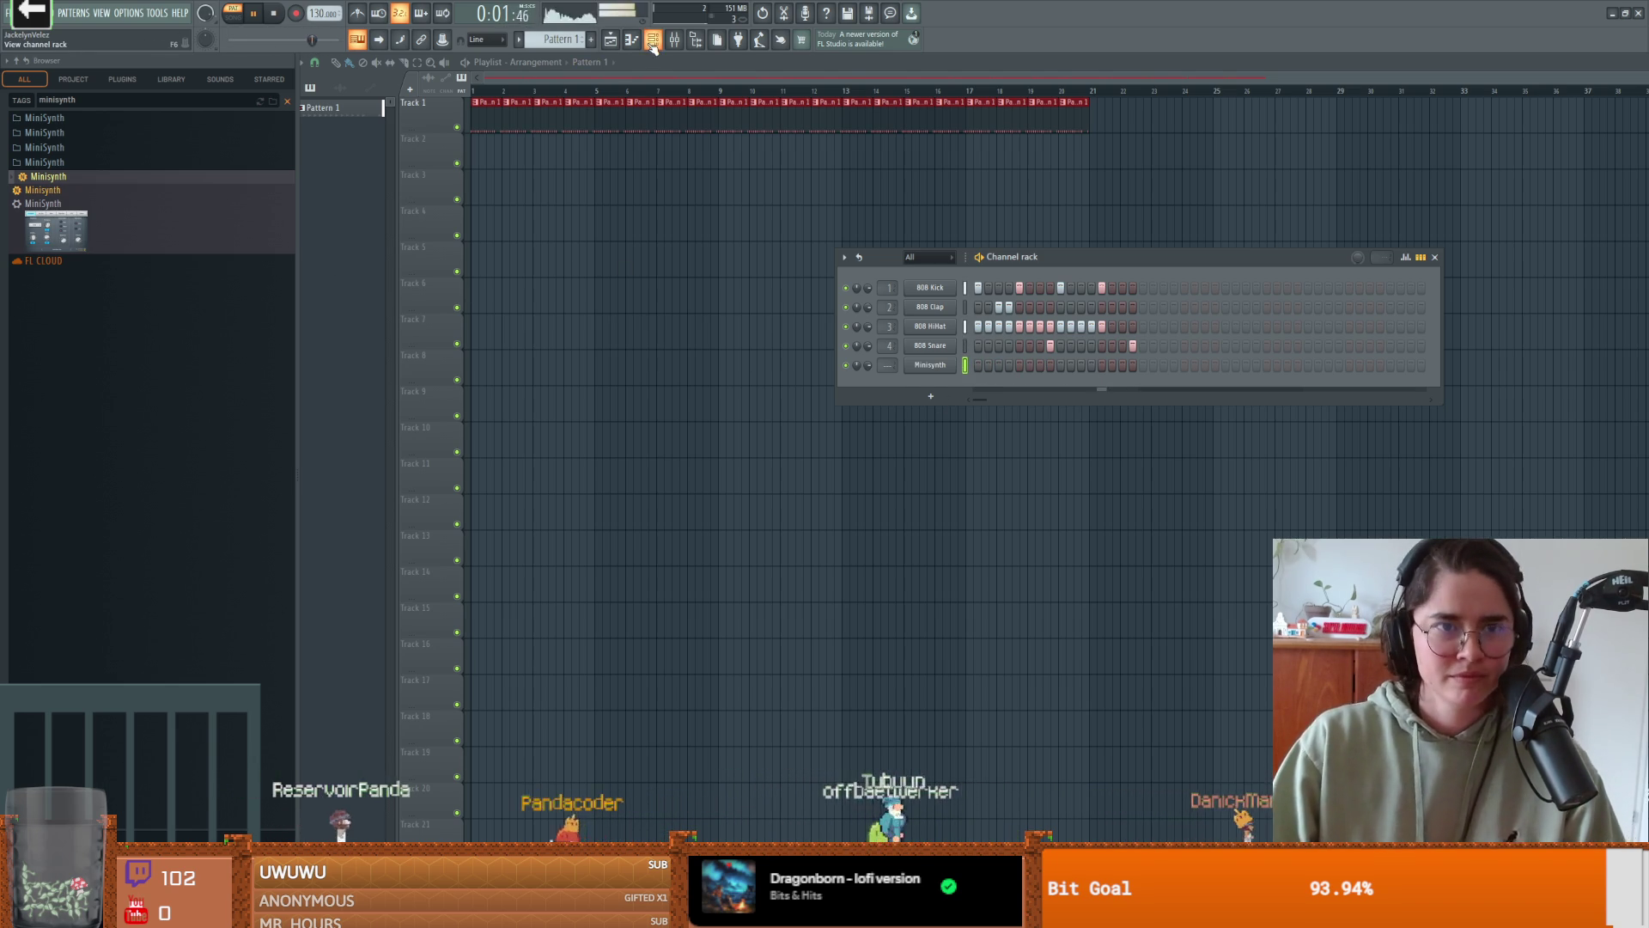
key("F7")
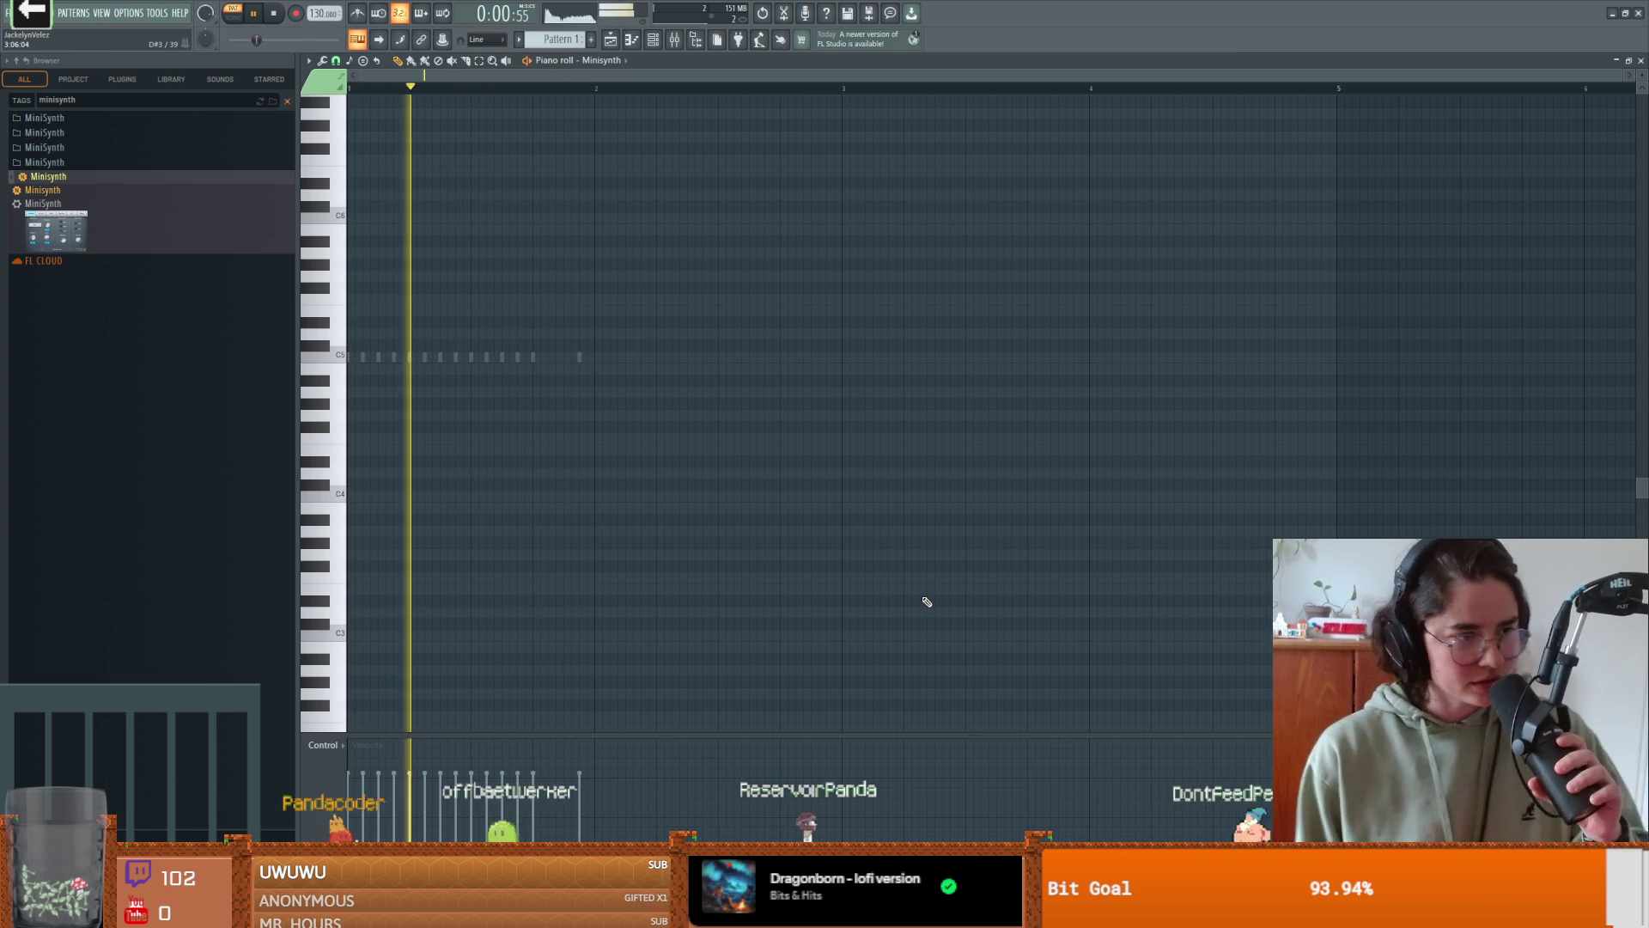
left_click(630, 42)
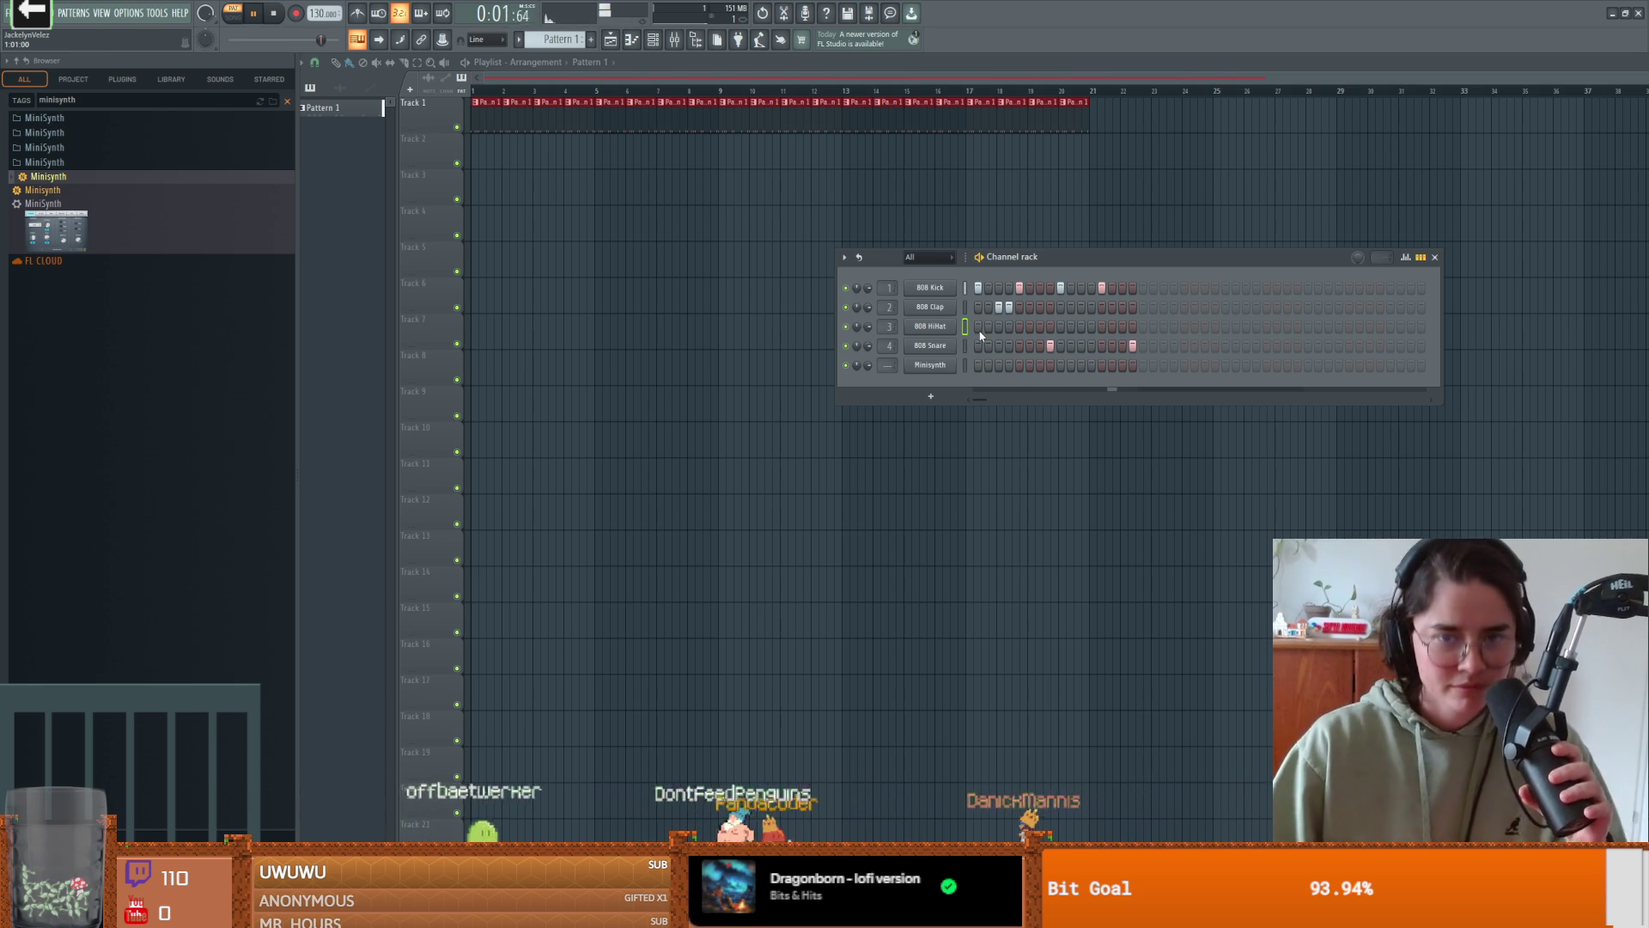
- Extend the 808 HiHat run, erase every pattern clip from Track 1, then switch to the browser
left_click_drag(981, 334, 1148, 324)
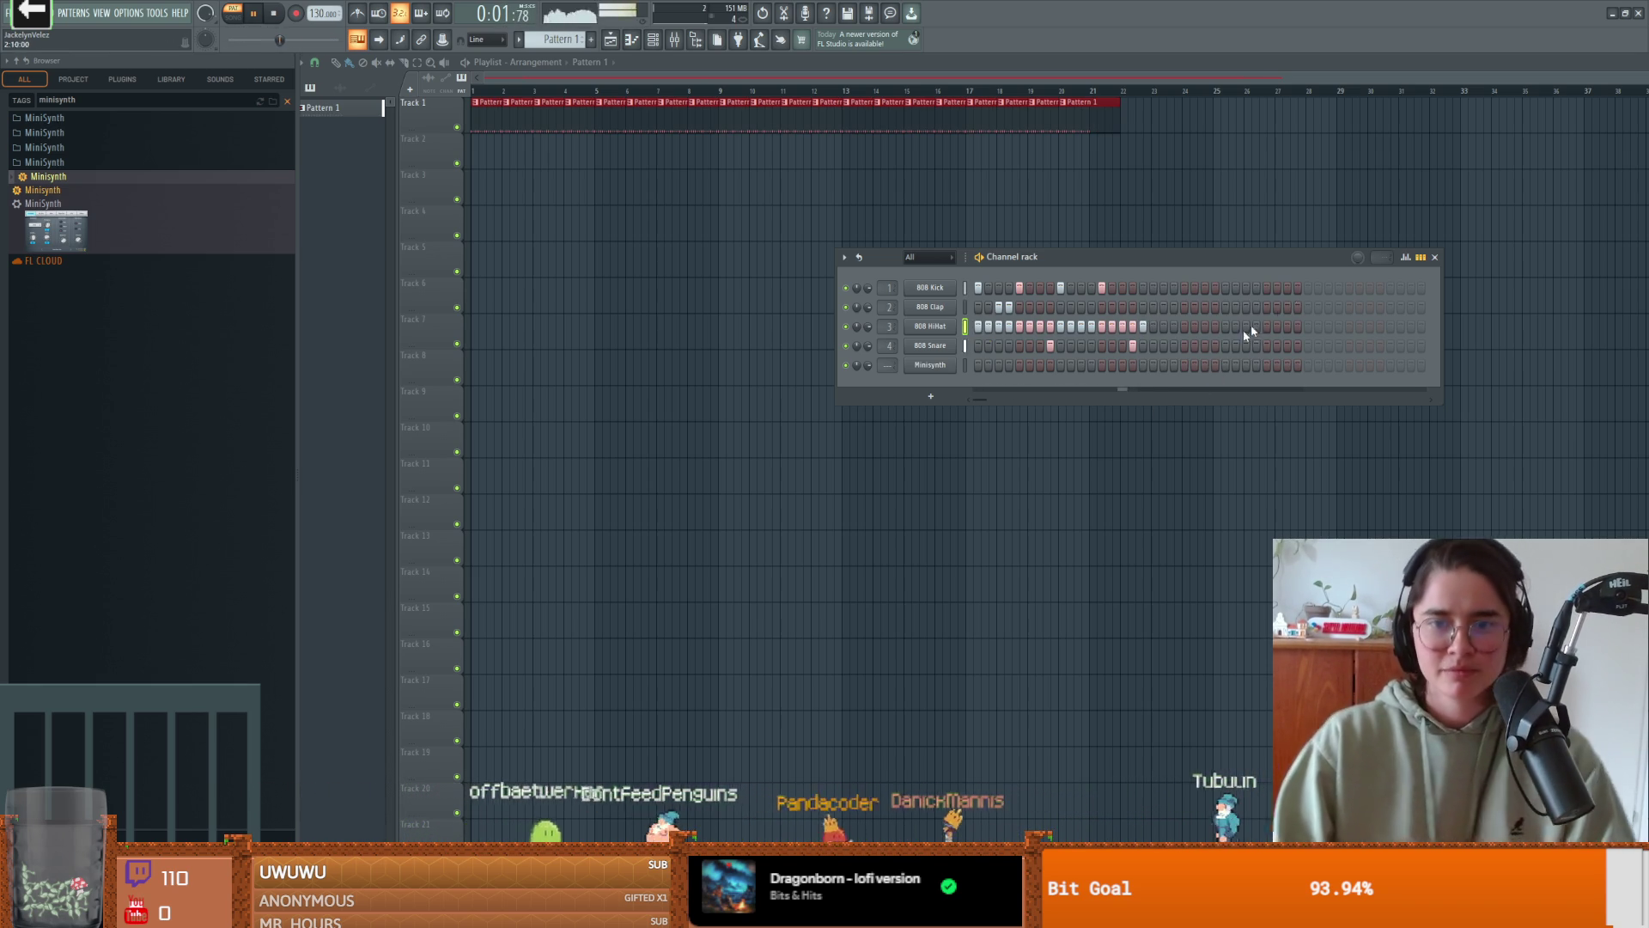
left_click(1436, 258)
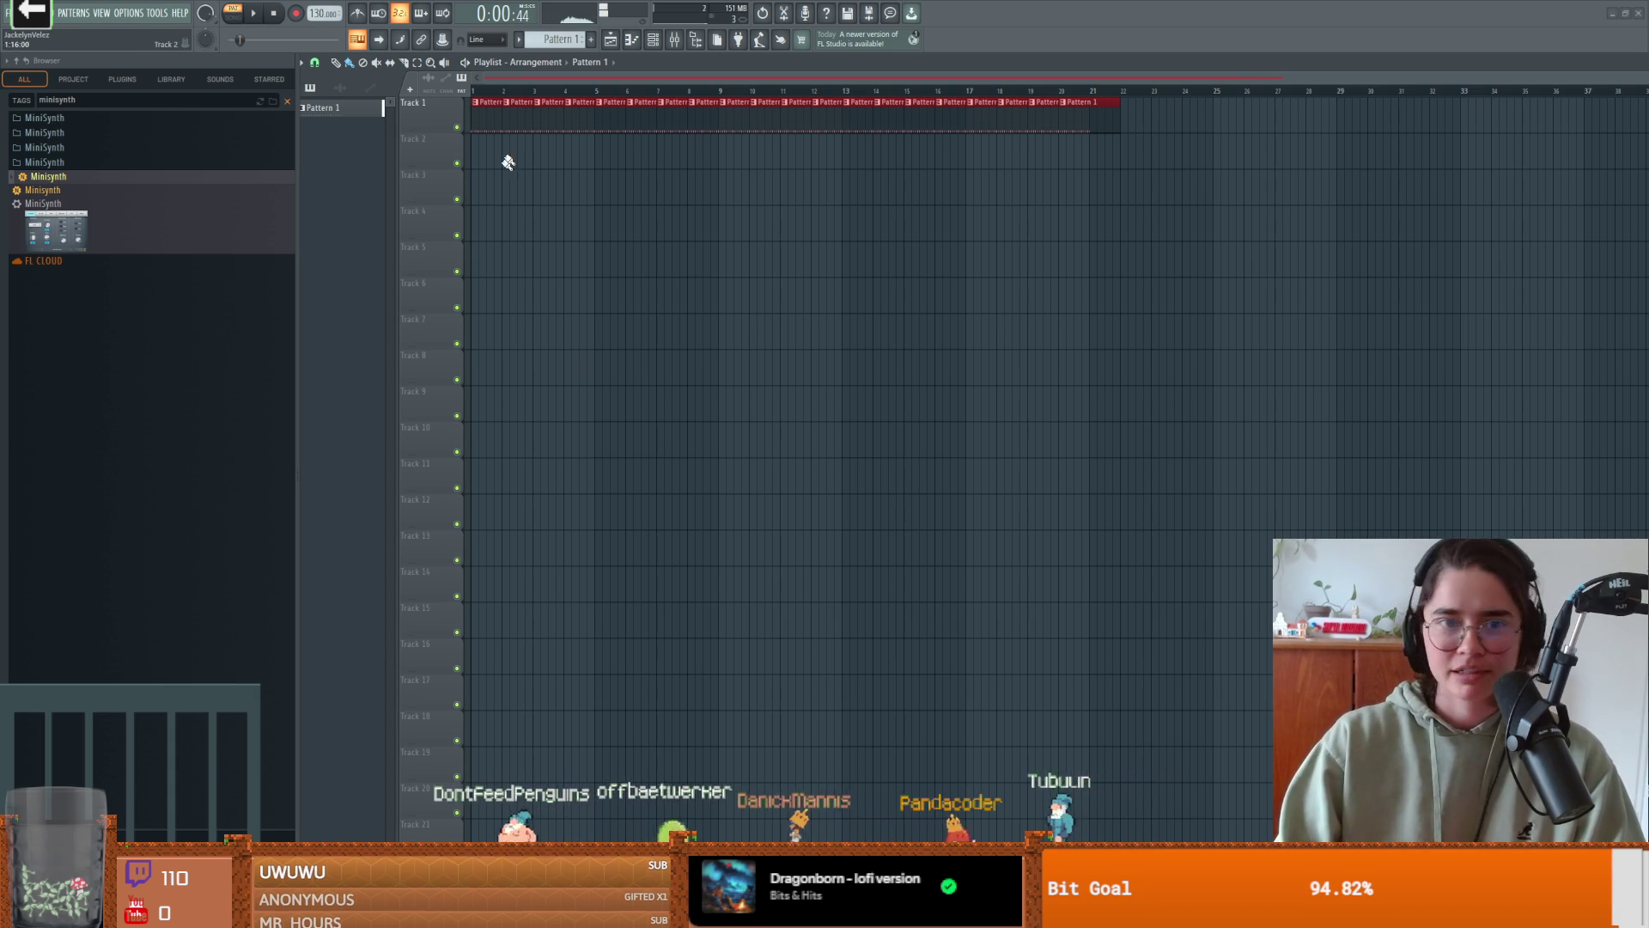
key("space")
left_click_drag(541, 110, 1179, 140)
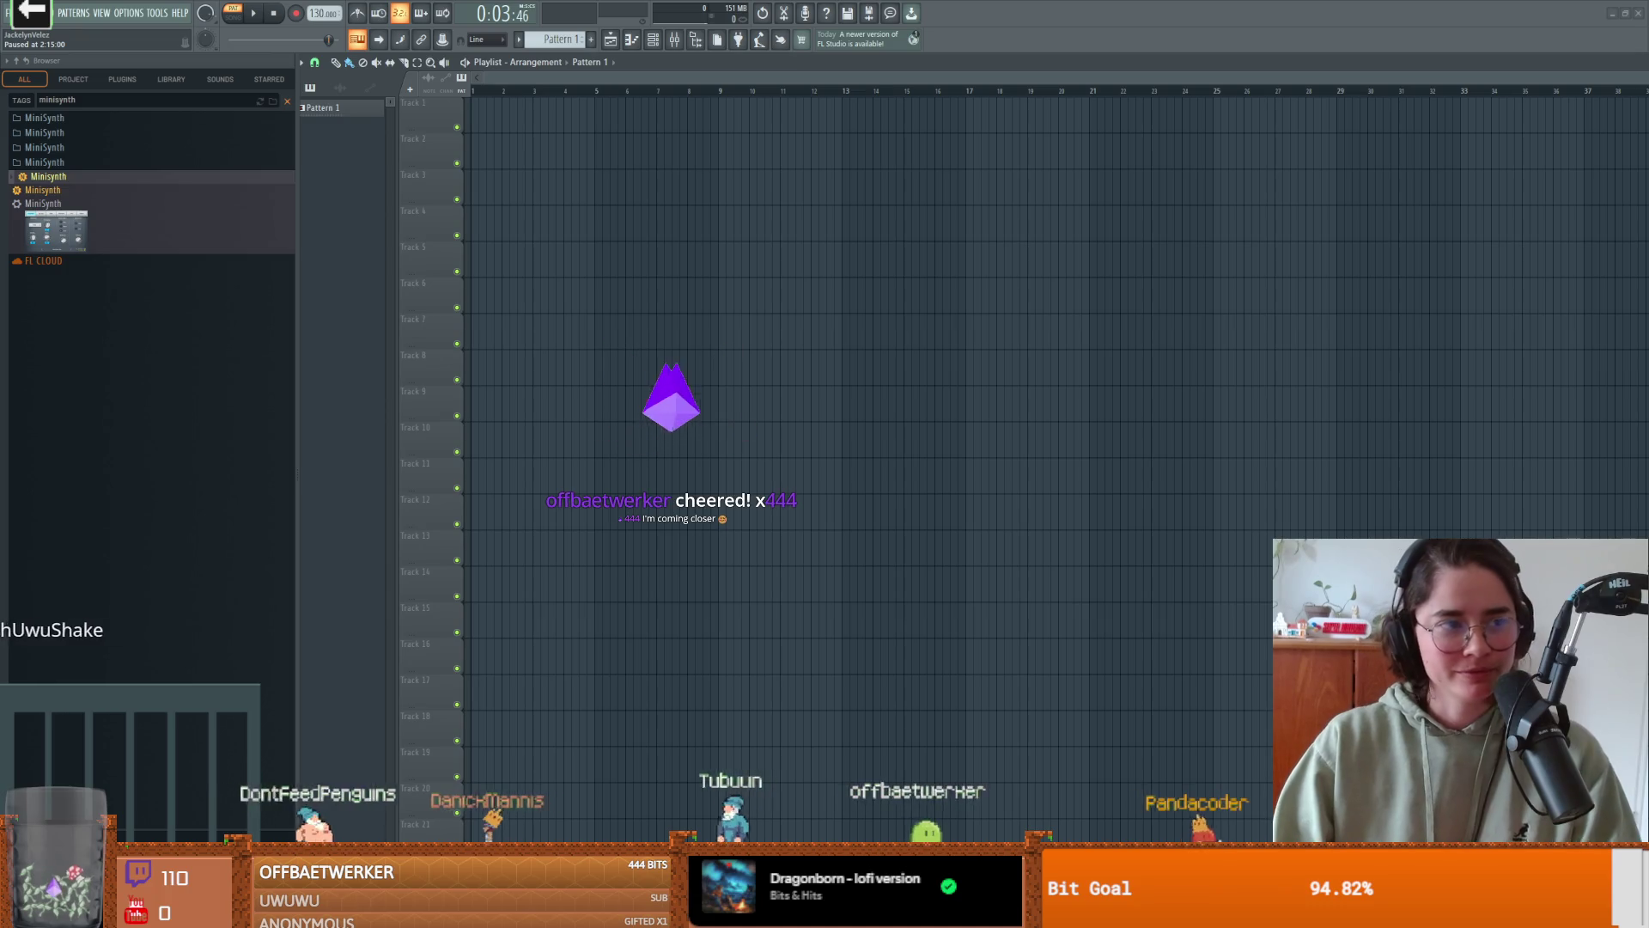
key("space")
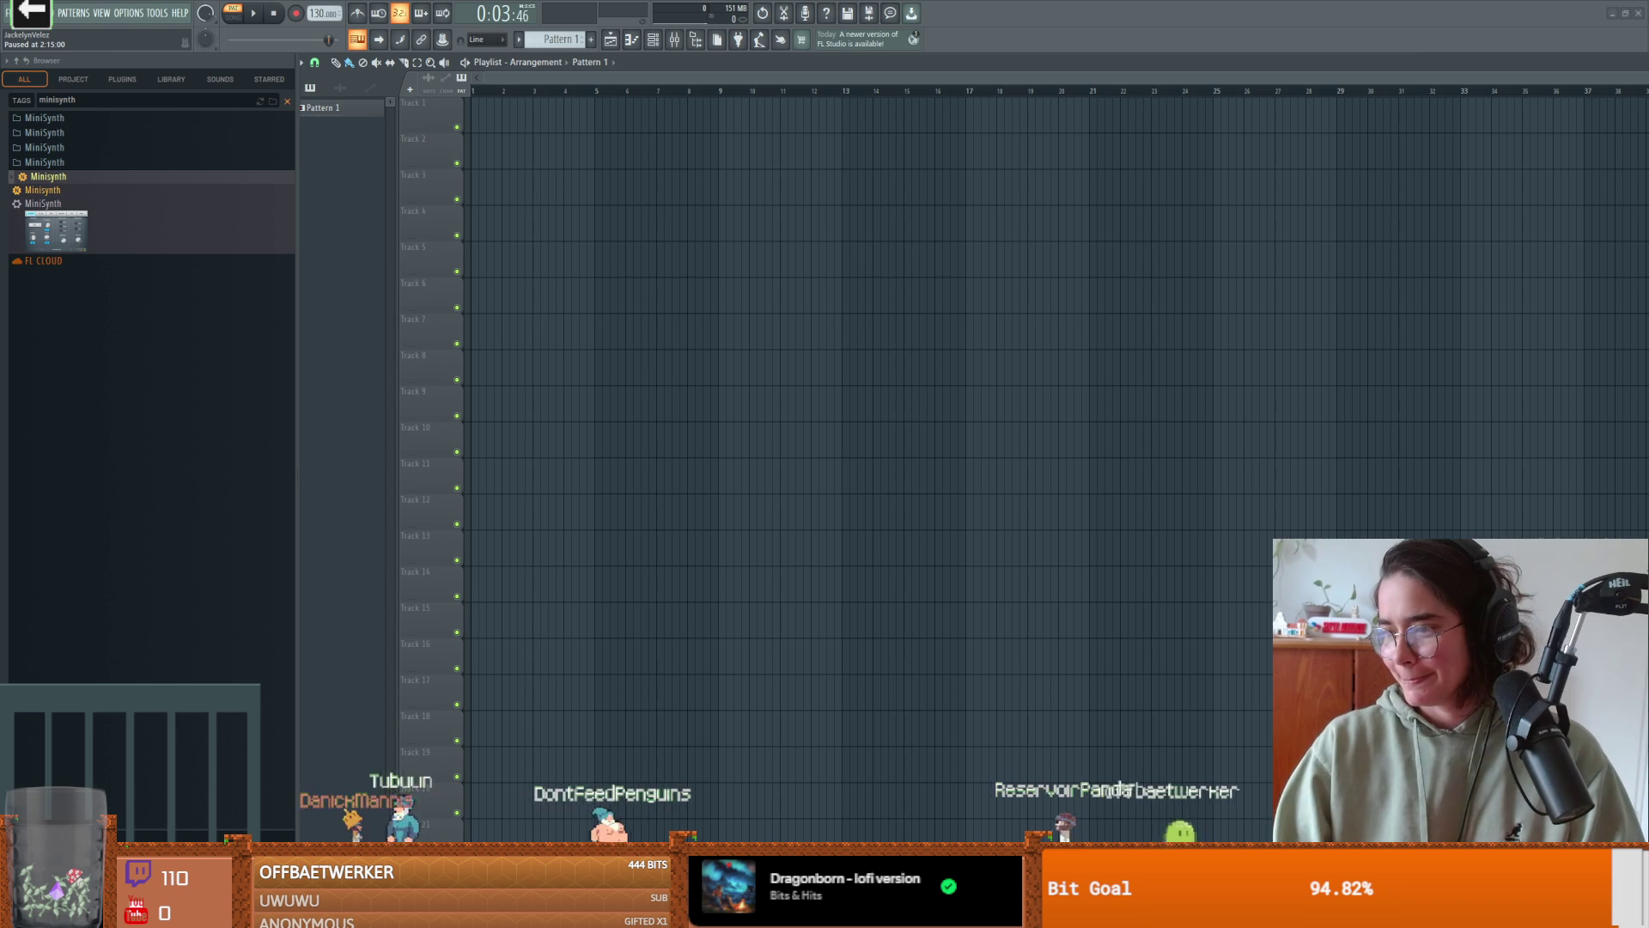
key("alt+Tab")
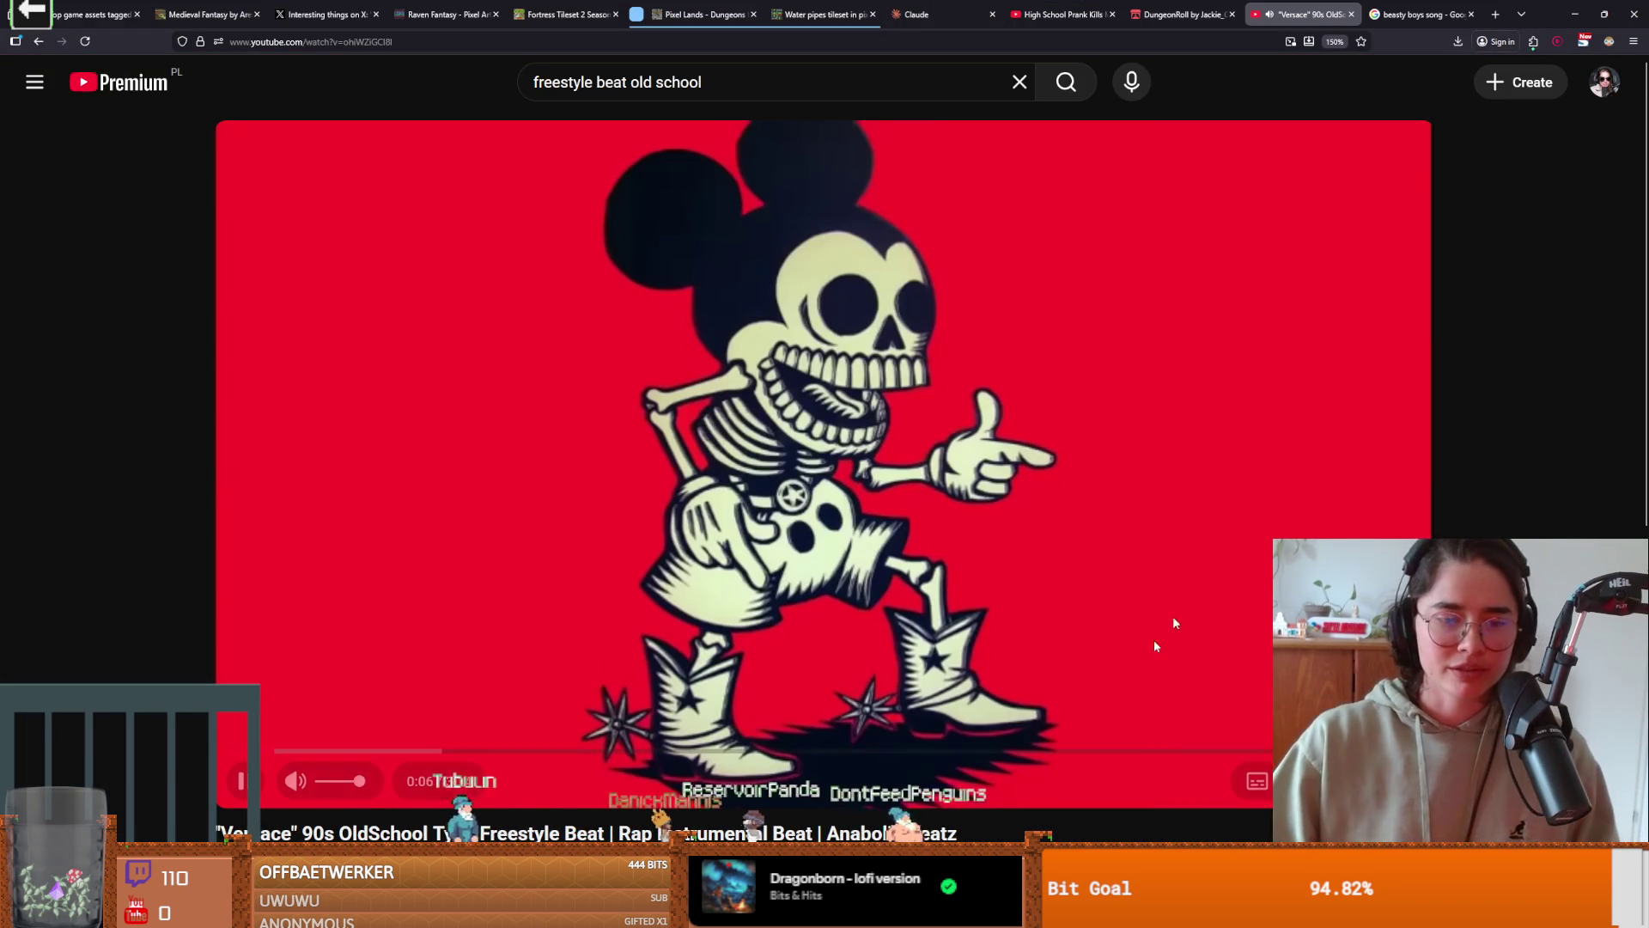
- Watch the old-school freestyle beat video fullscreen
double_click(1045, 403)
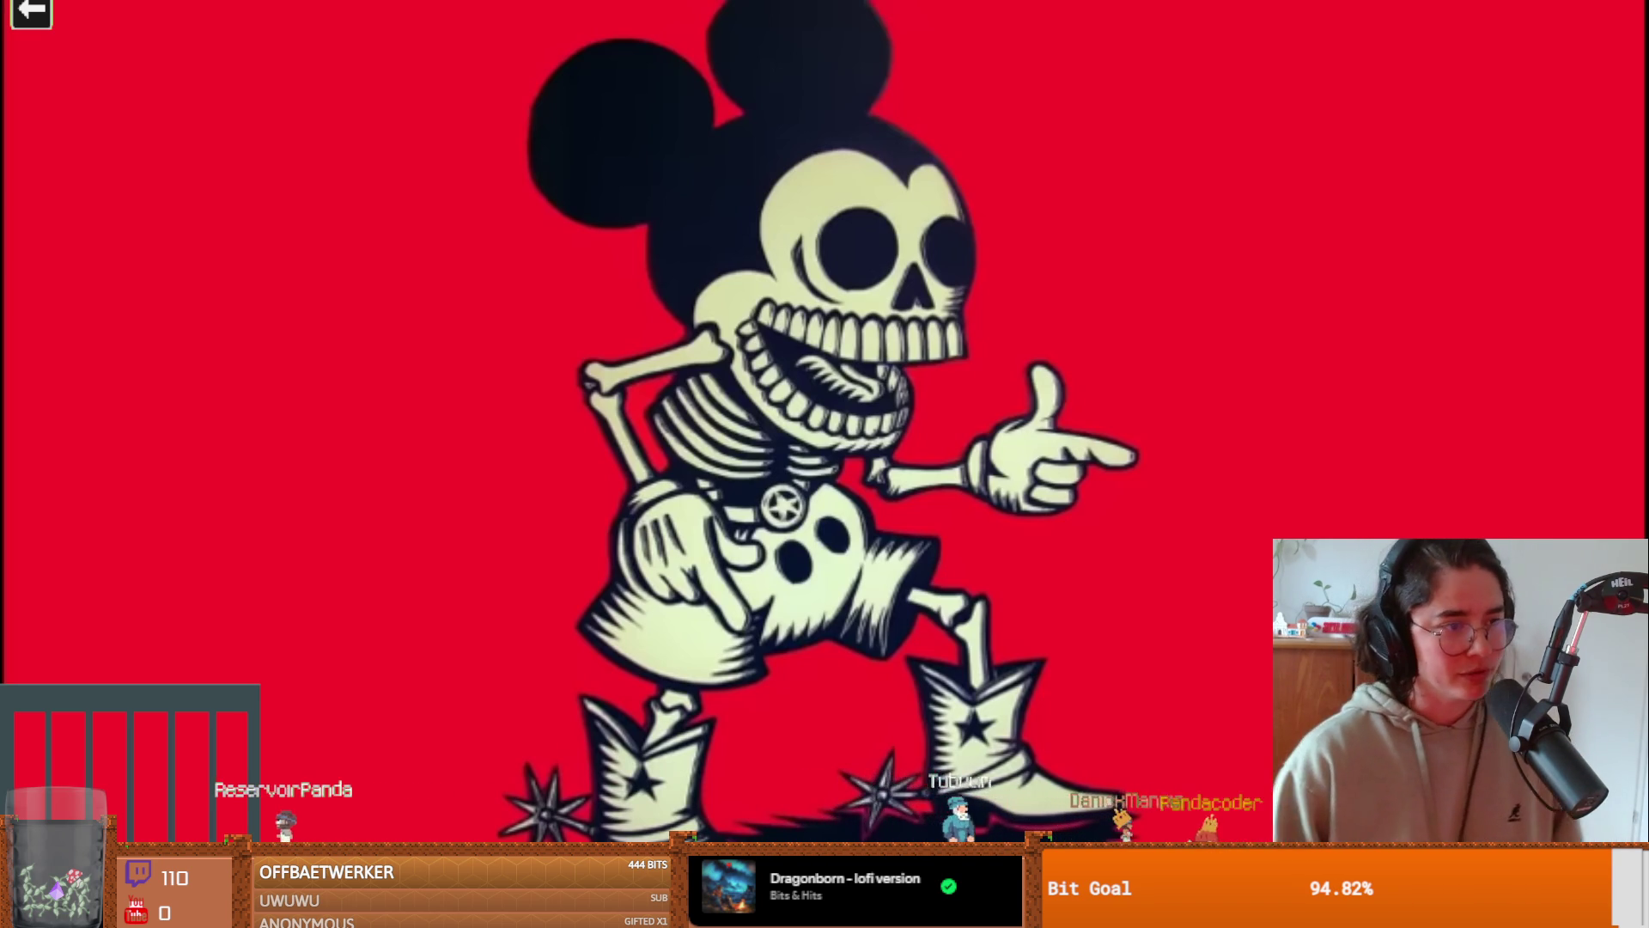
mouse_move(1018, 338)
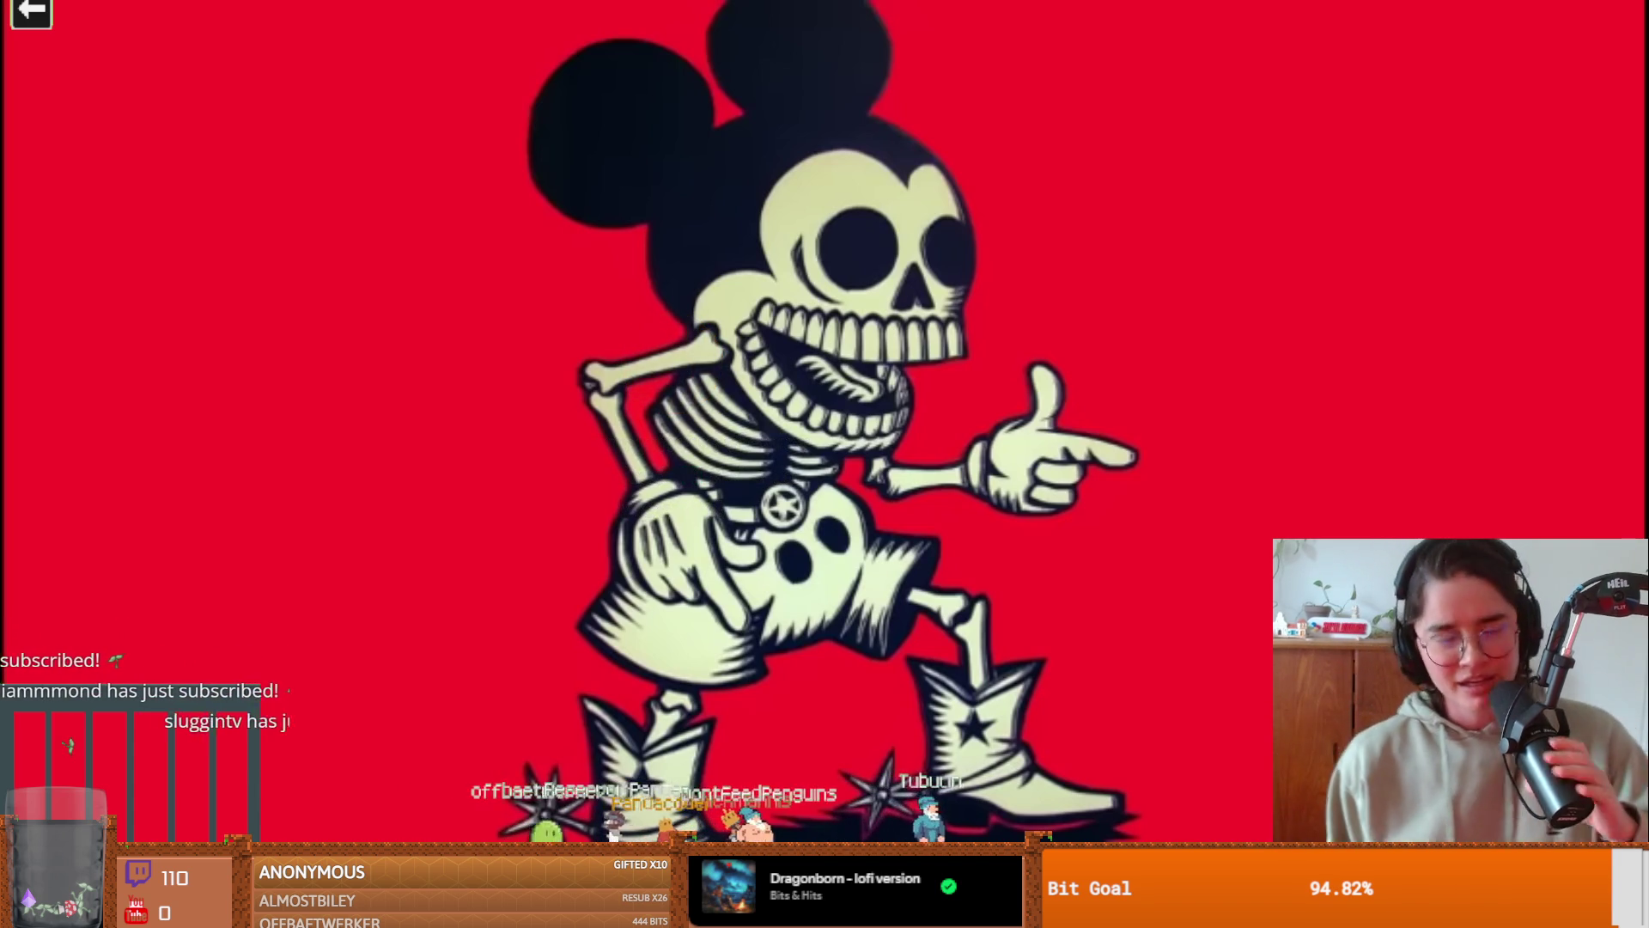
mouse_move(776, 474)
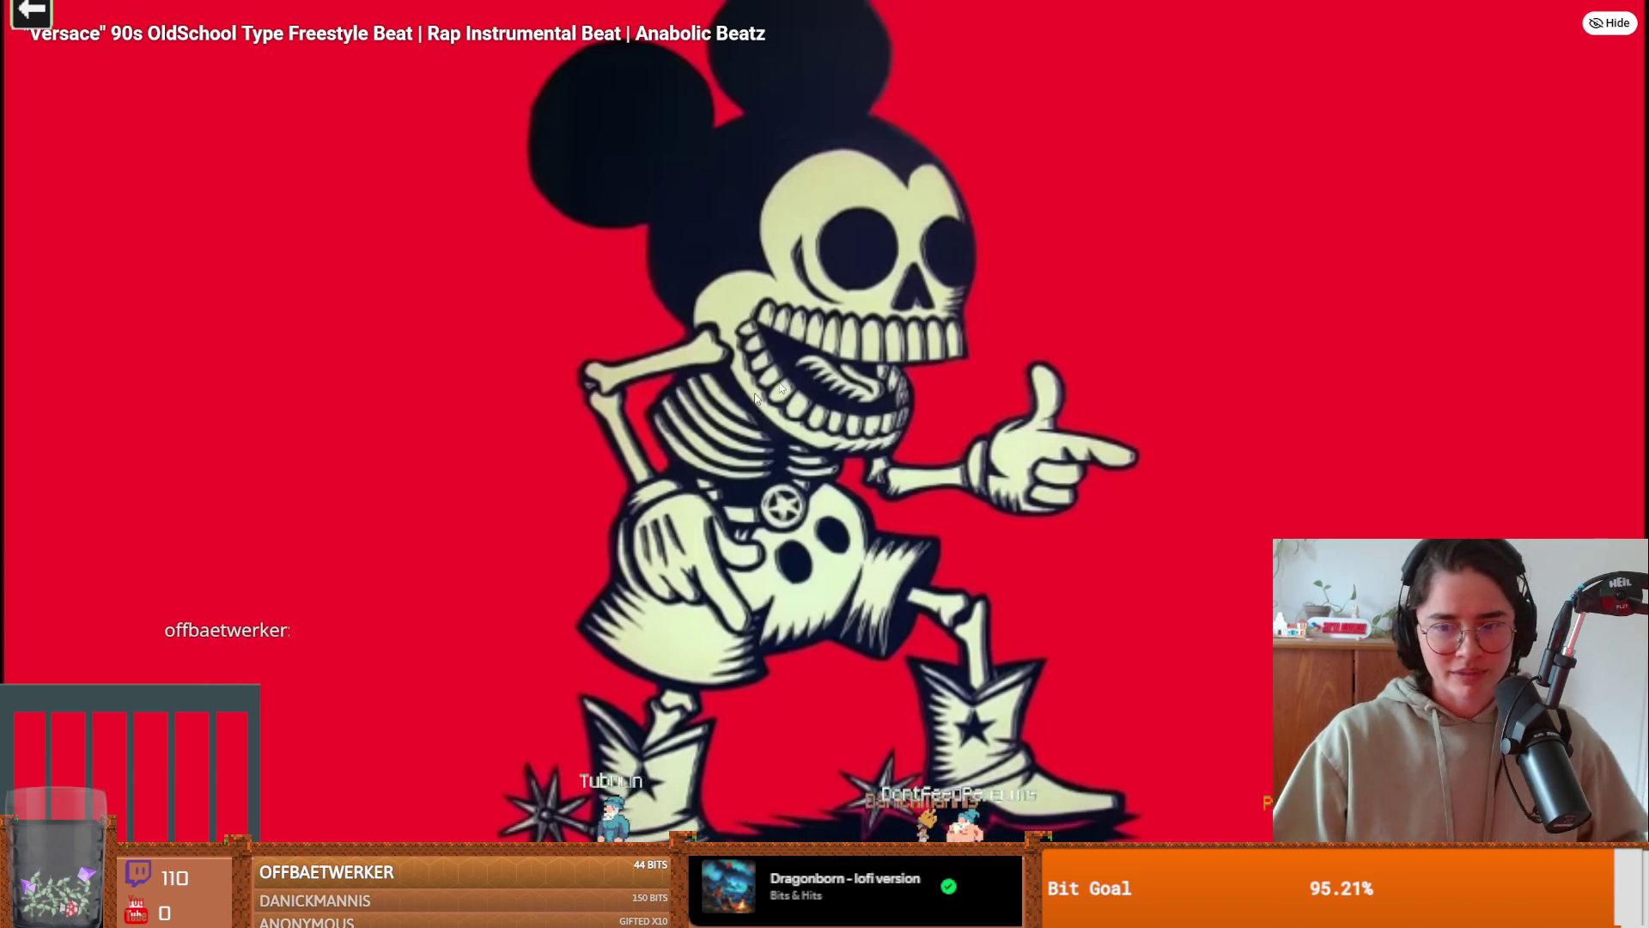
- Pause the beat, exit fullscreen, and switch back to FL Studio's empty playlist
left_click(1022, 561)
key("Escape")
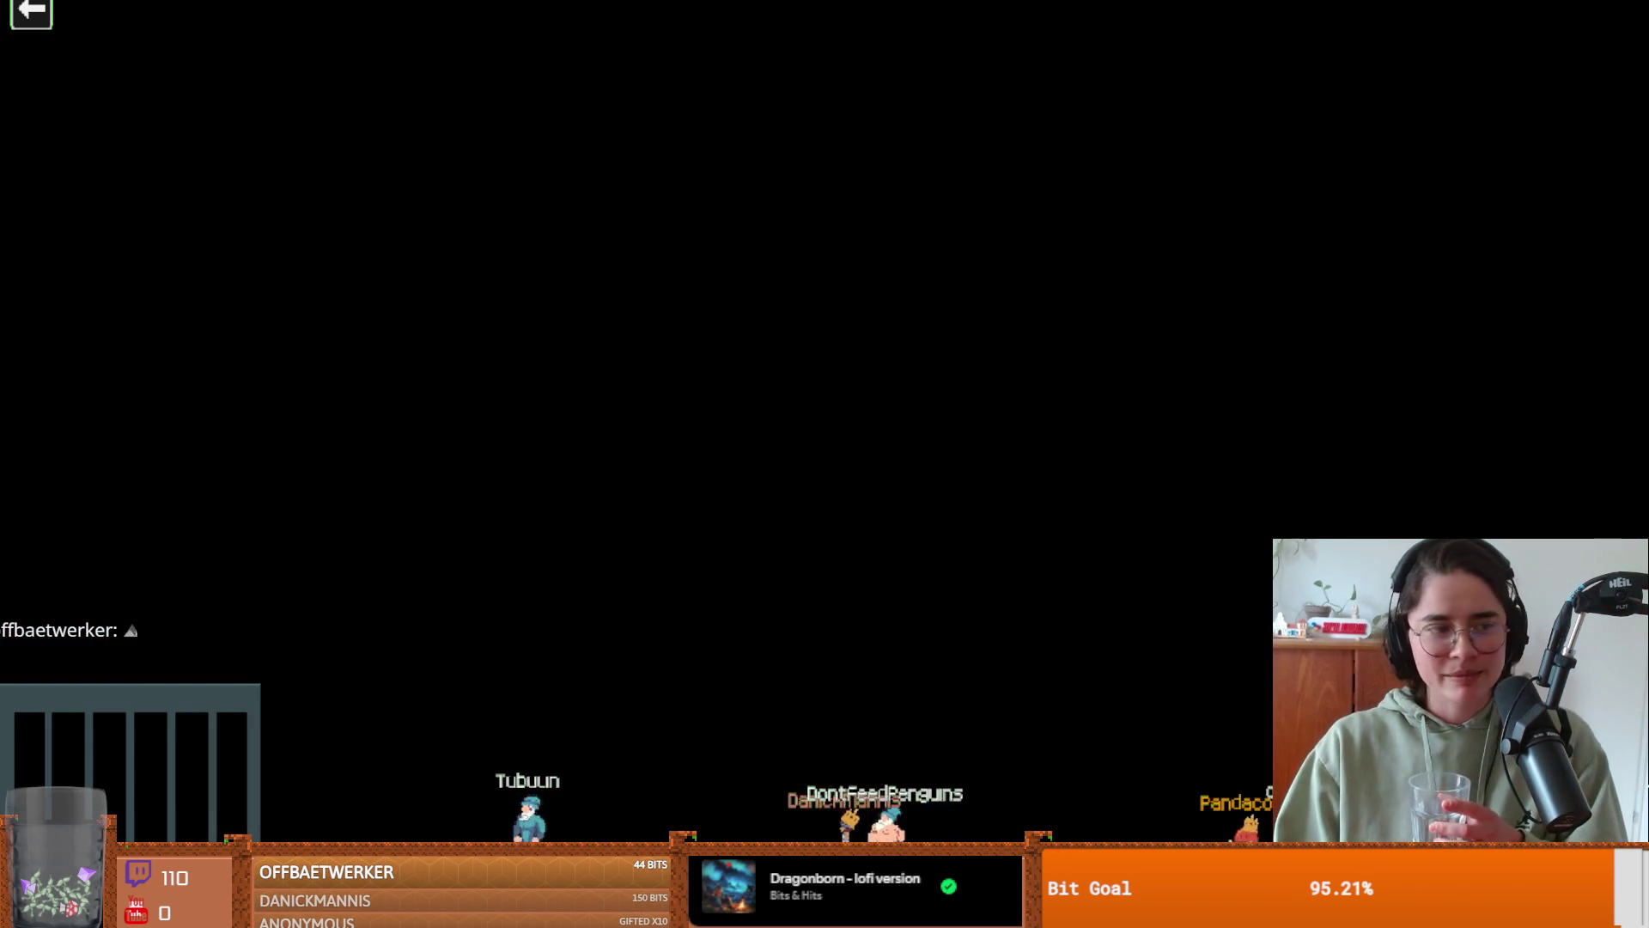
scroll(1050, 516, "down", 5)
scroll(1050, 515, "up", 5)
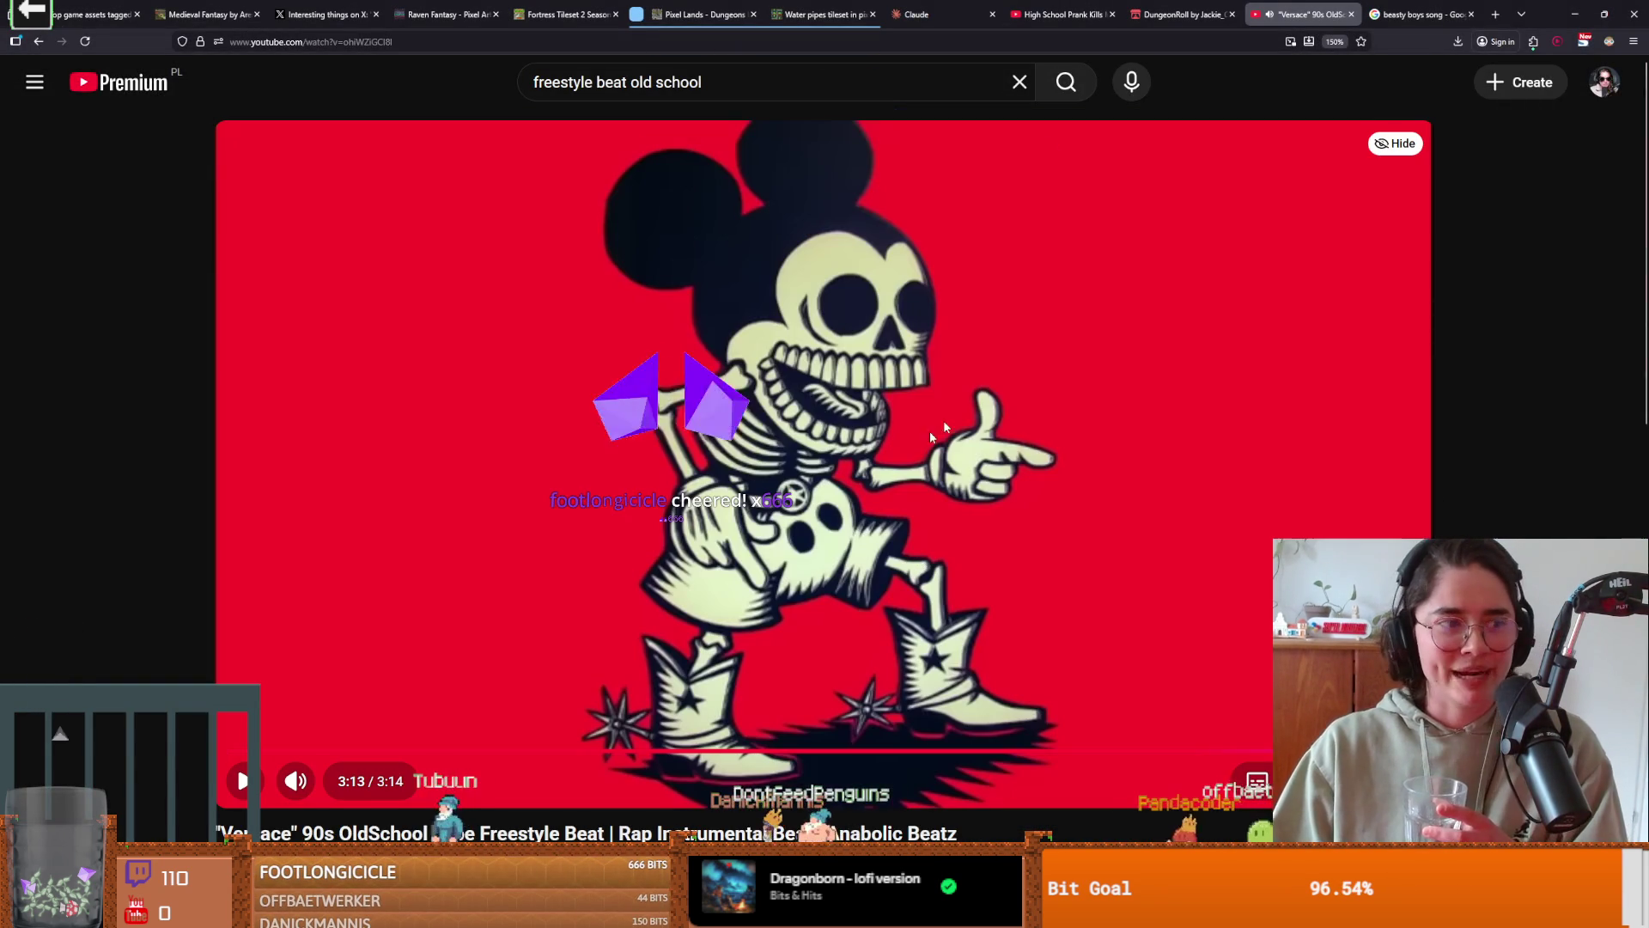
key("alt+Tab")
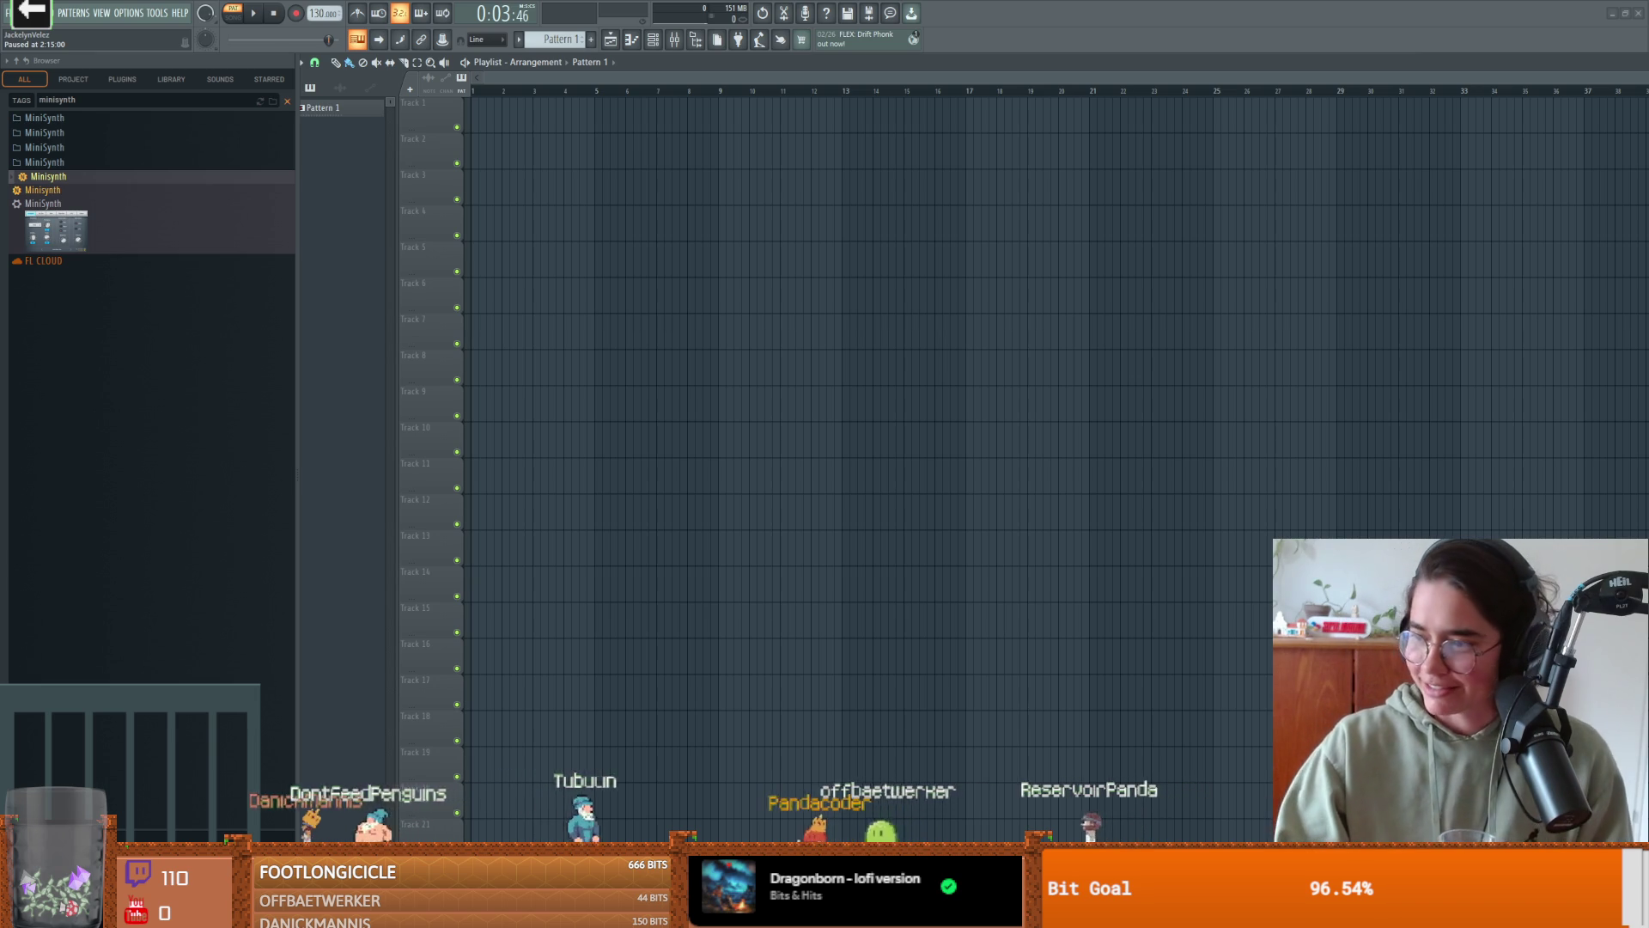
- Play the 'Base De Rap Old Piano' boom bap beat fullscreen, then pause it
key("alt+Tab")
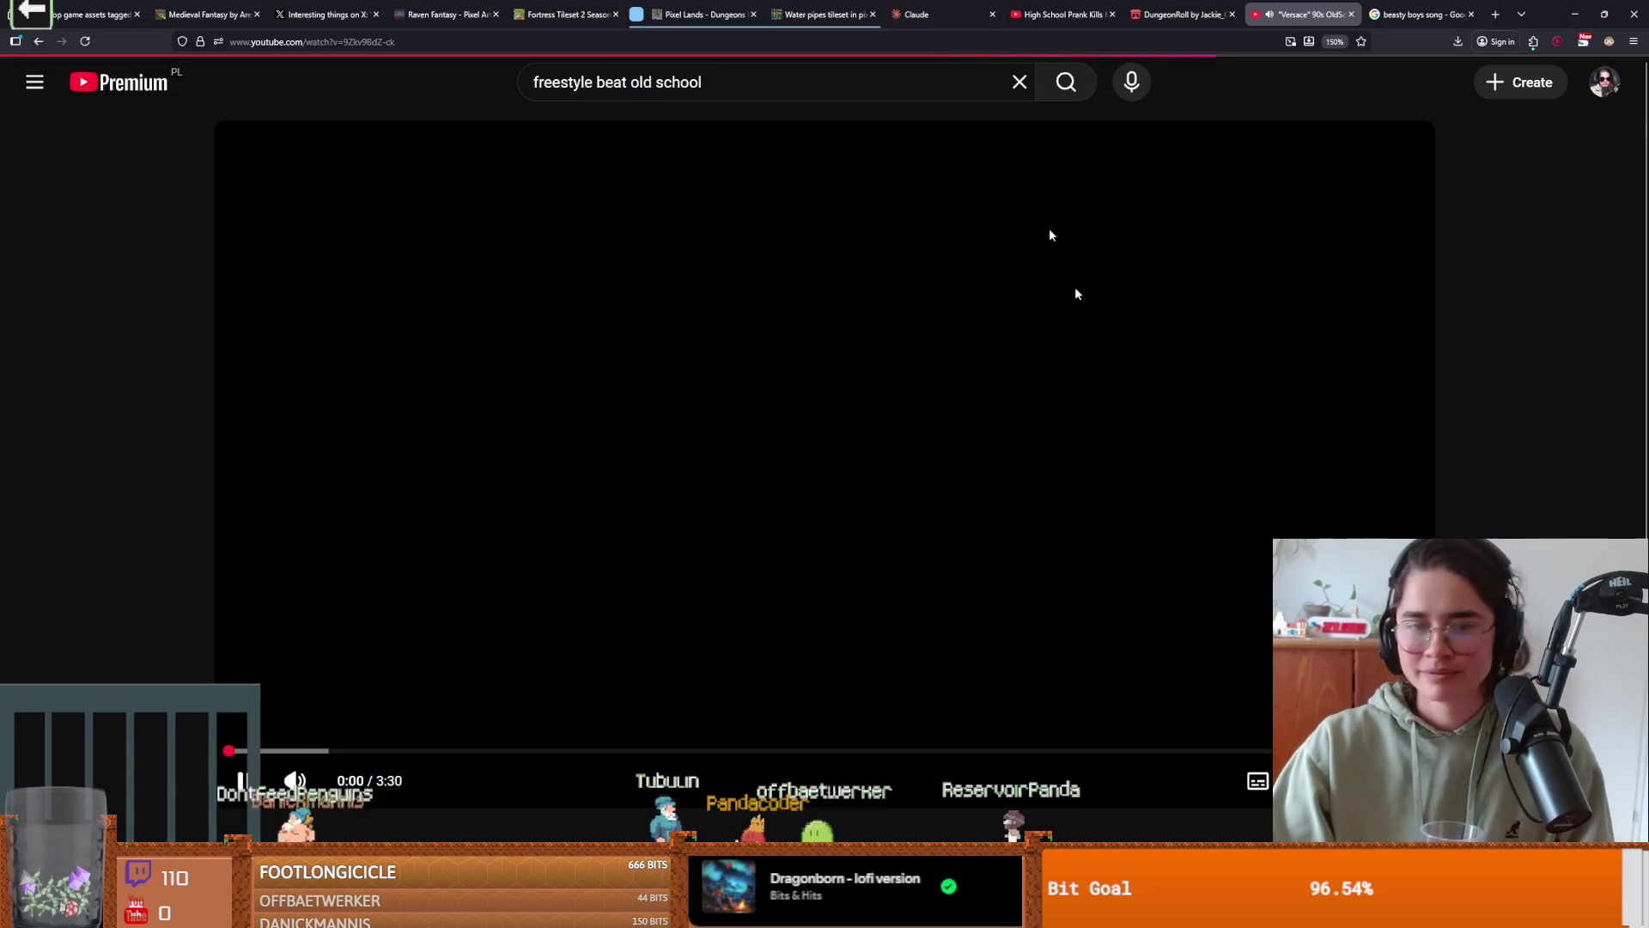
key("f")
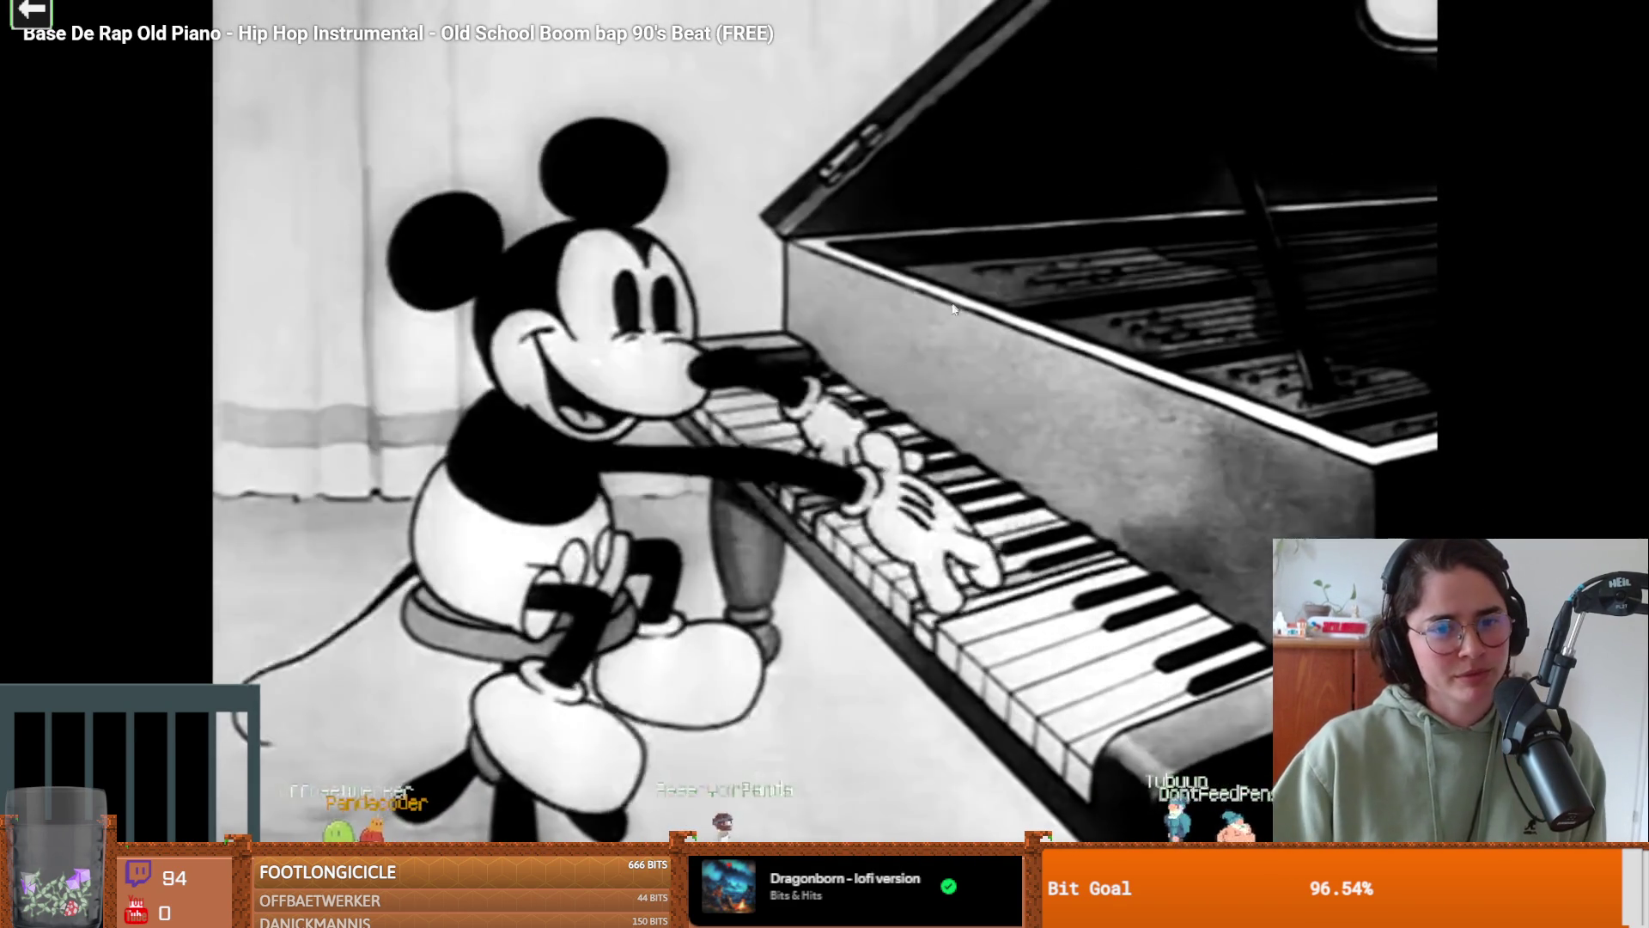
left_click(951, 313)
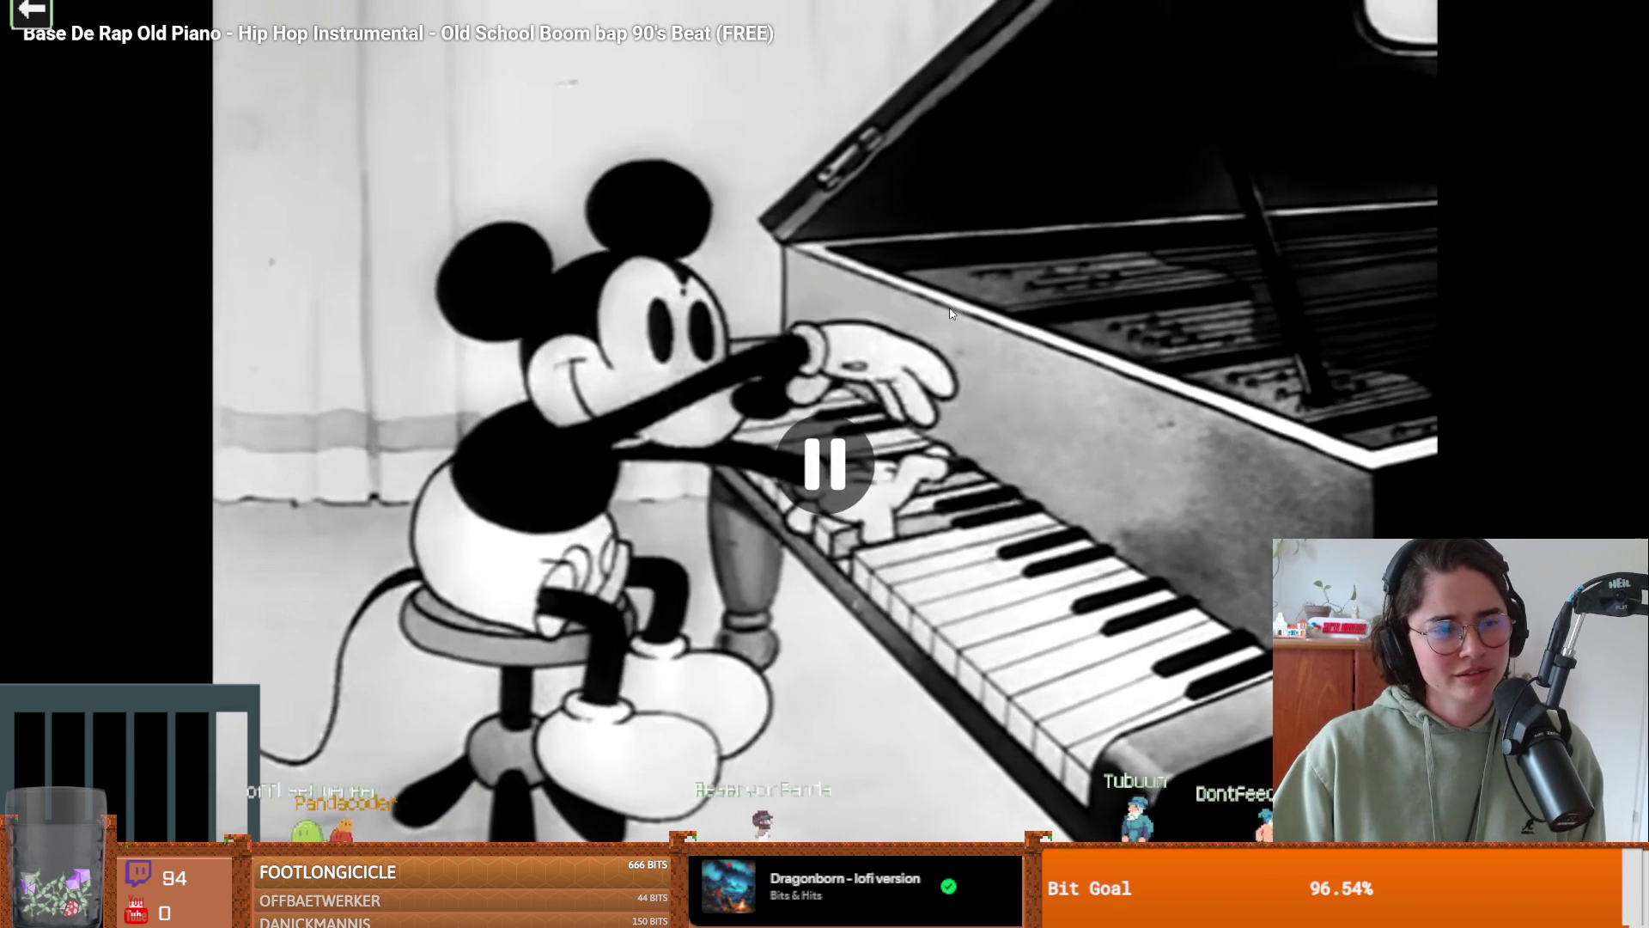
- Resume the piano boom bap beat and let it play to the end-screen suggestions
left_click(950, 314)
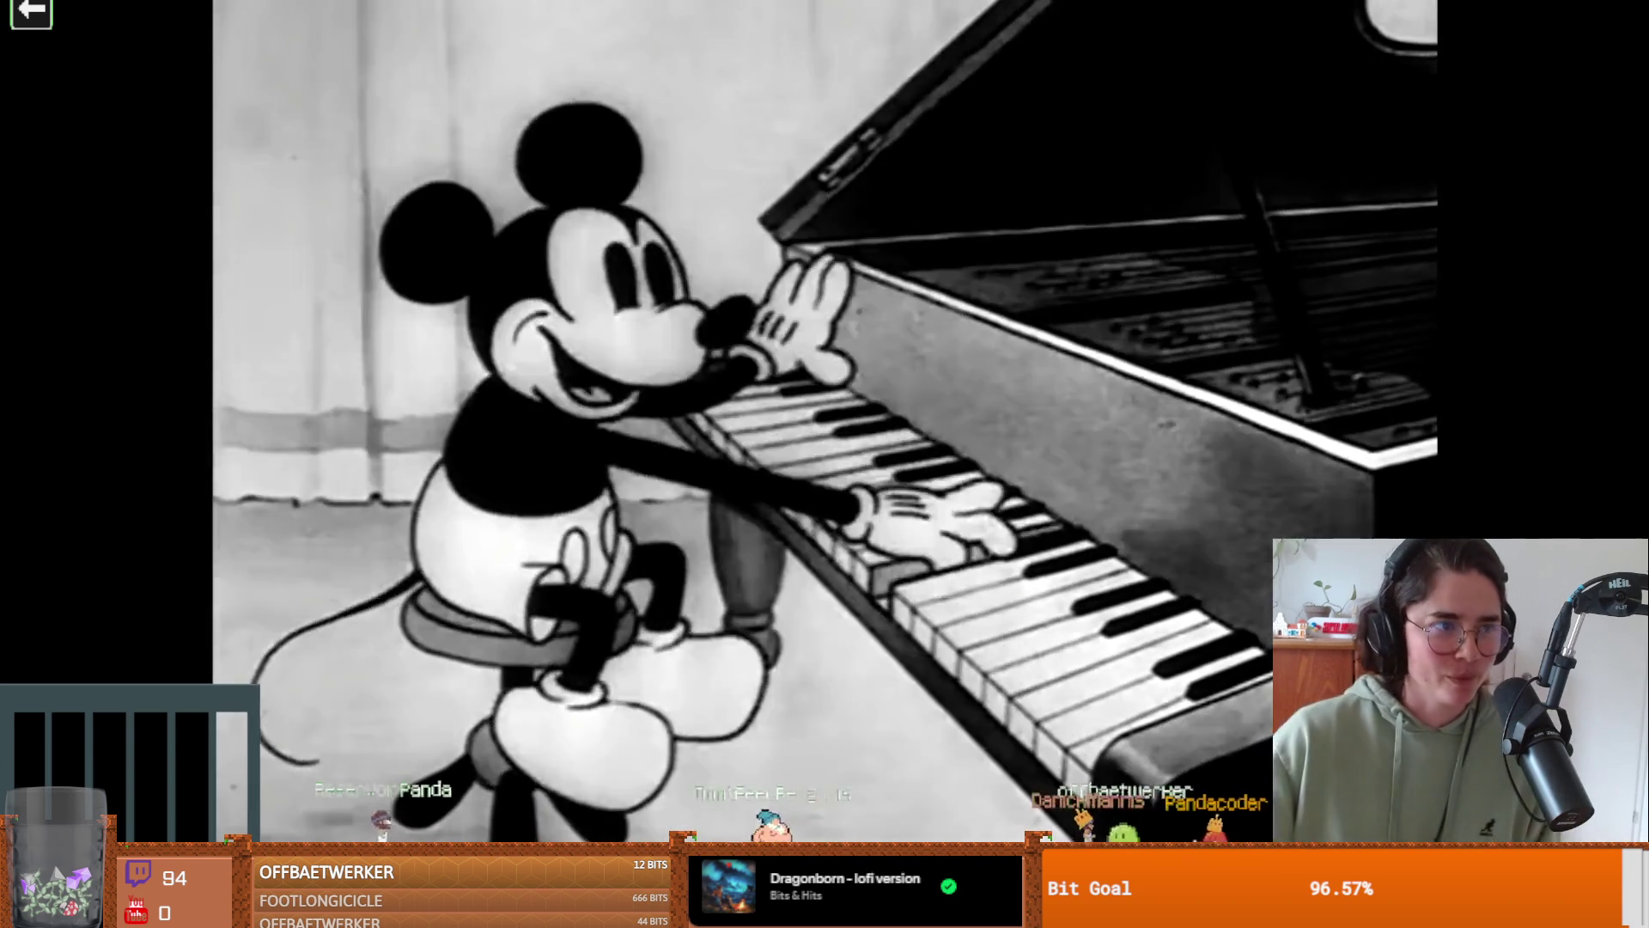
mouse_move(1152, 93)
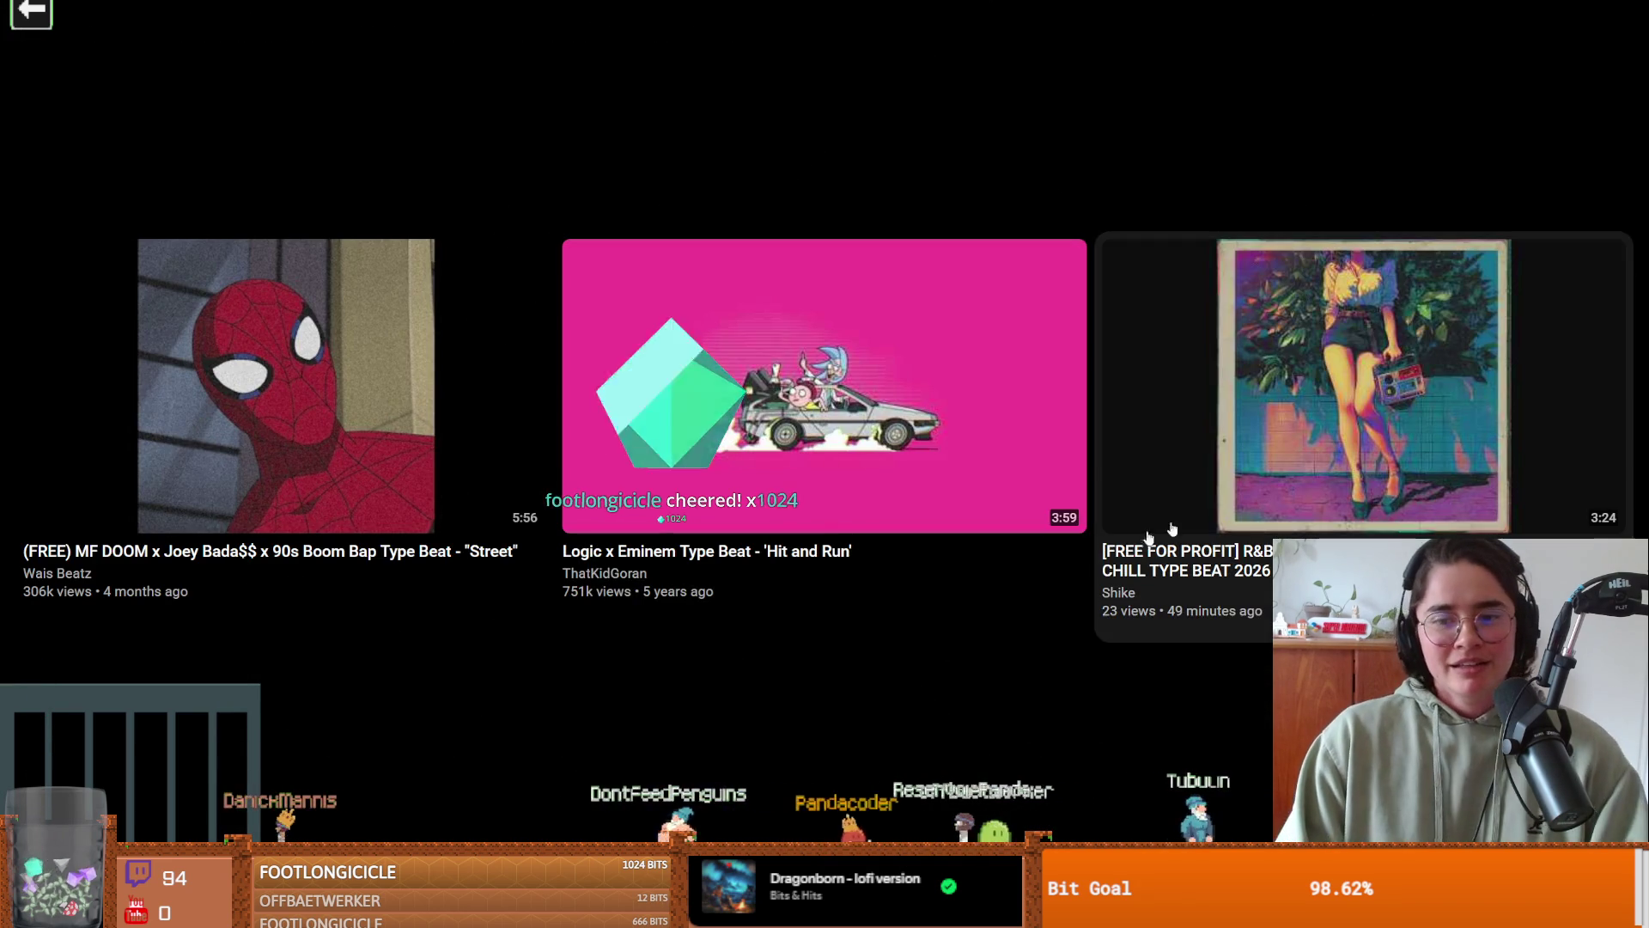
- Start the suggested R&B X Boom Bap type beat, pause it, and exit fullscreen
left_click(1173, 528)
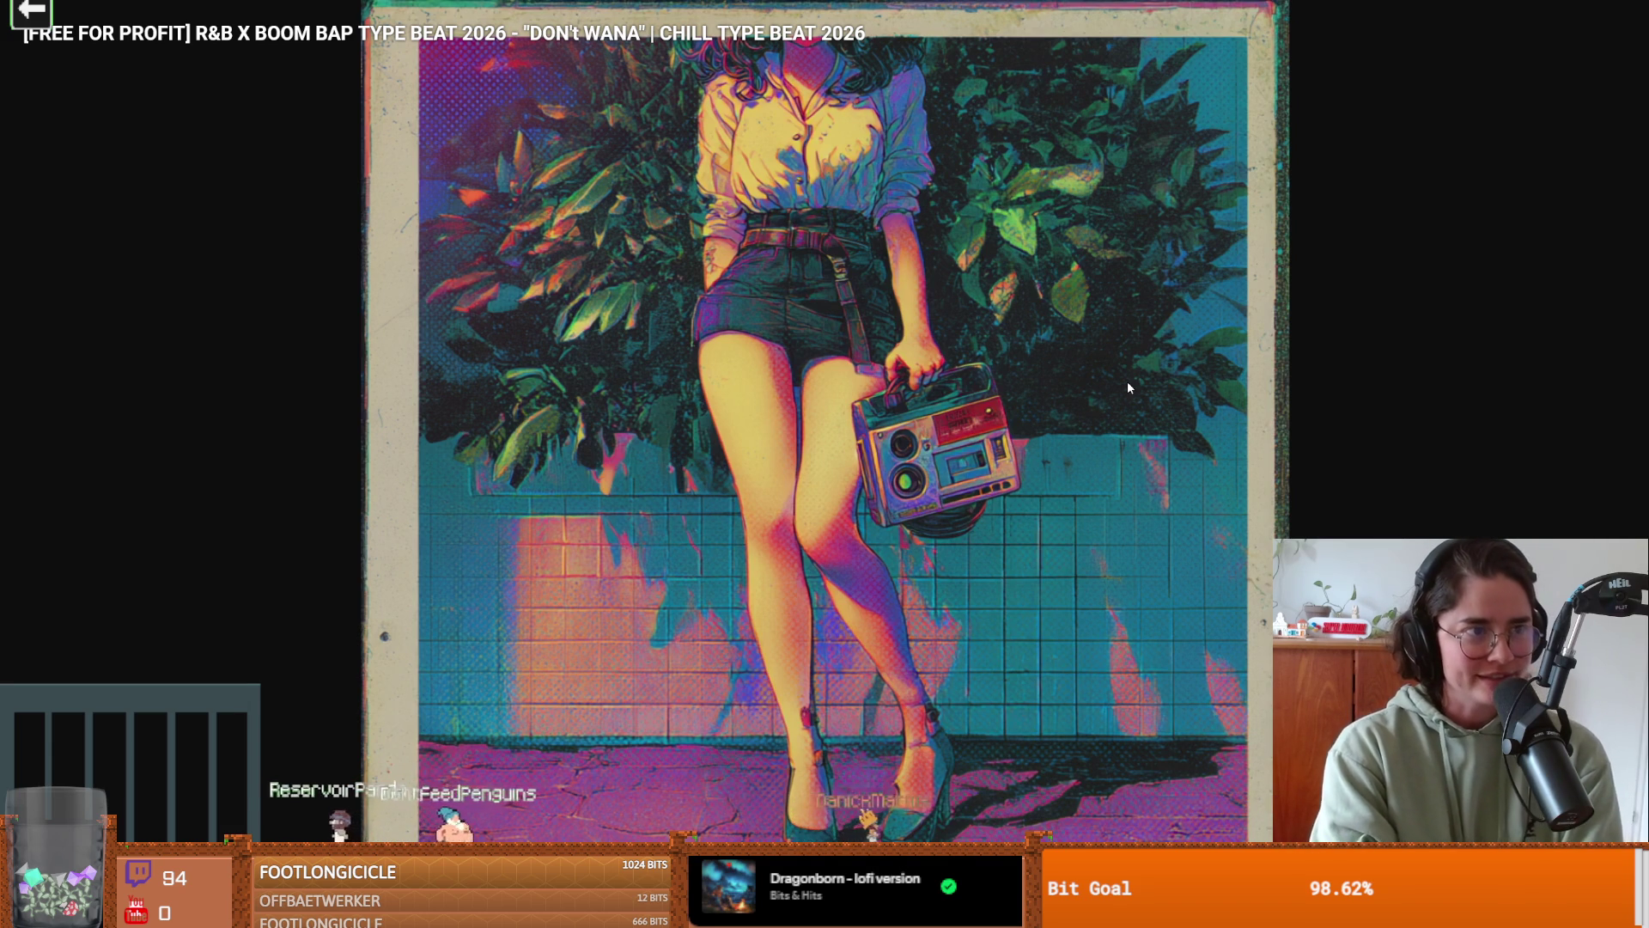
key("space")
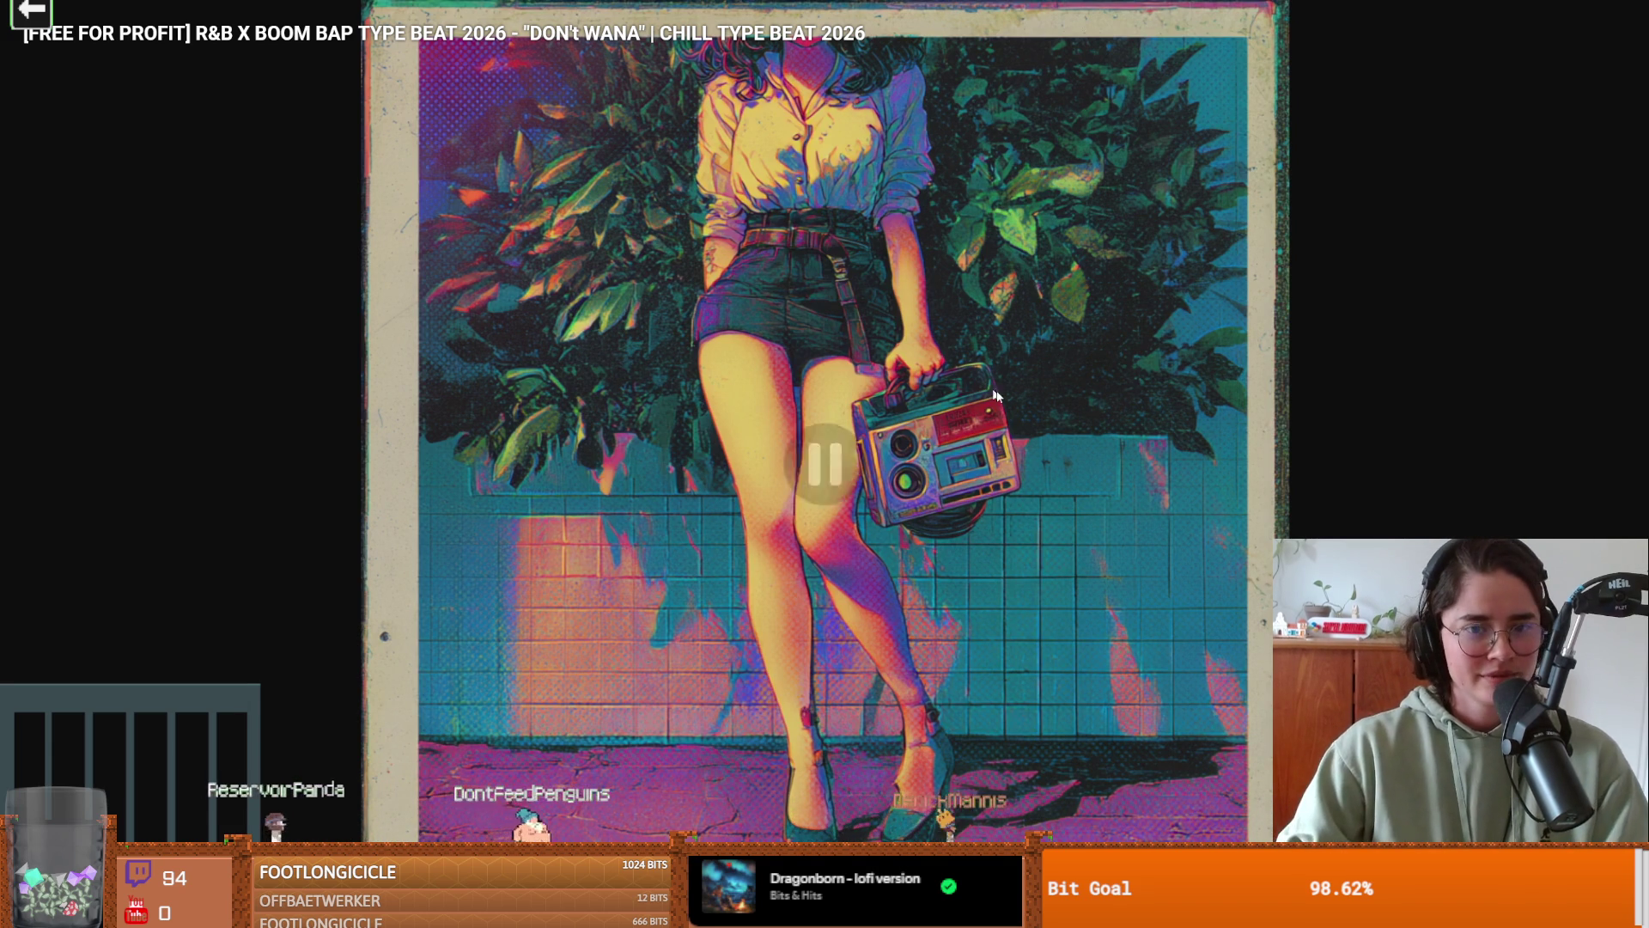
key("Escape")
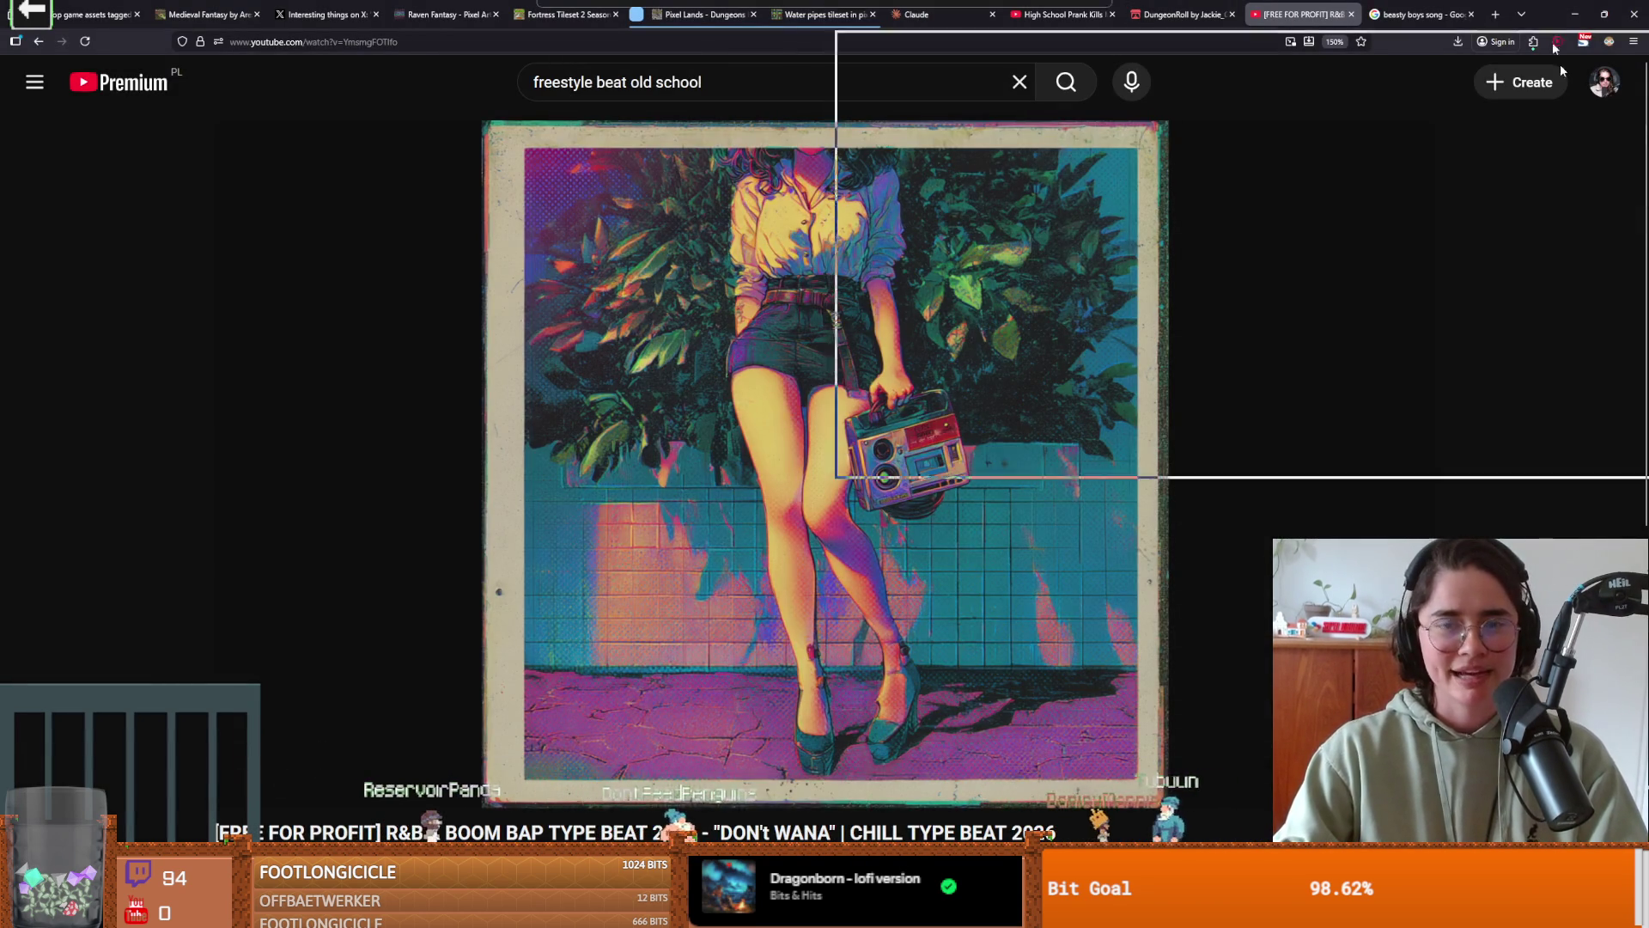
- Switch from YouTube back to the FL Studio Pattern 1 playlist
key("alt+Tab")
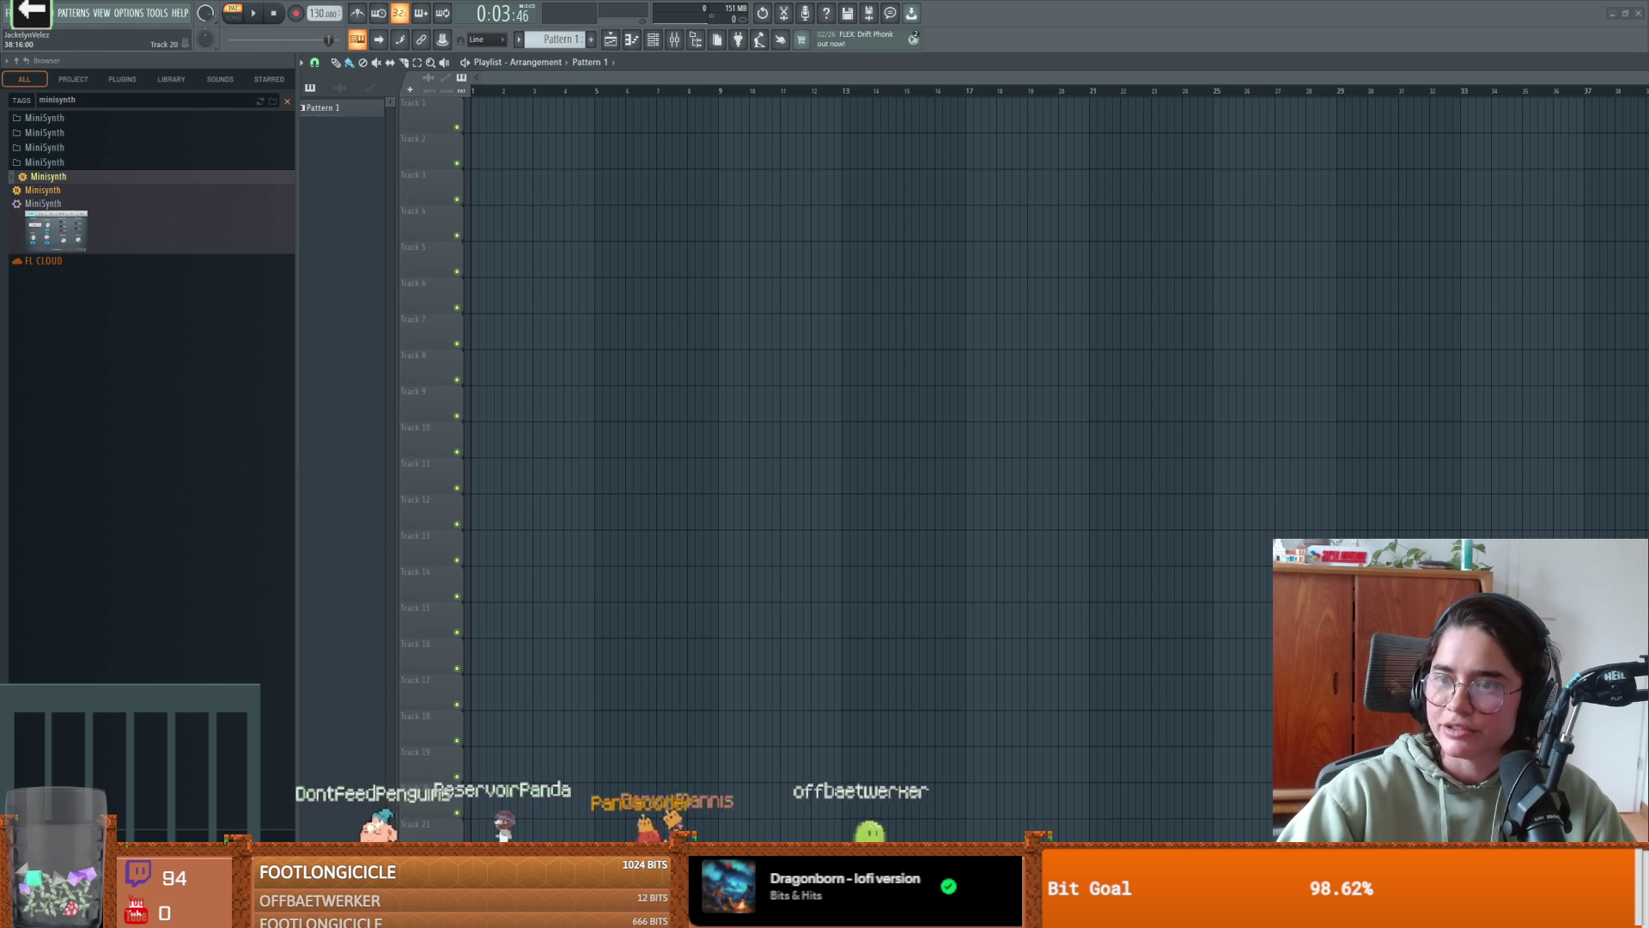
- Play and stop the FL Studio project, close it without saving, and return to Aseprite
key("alt+Tab")
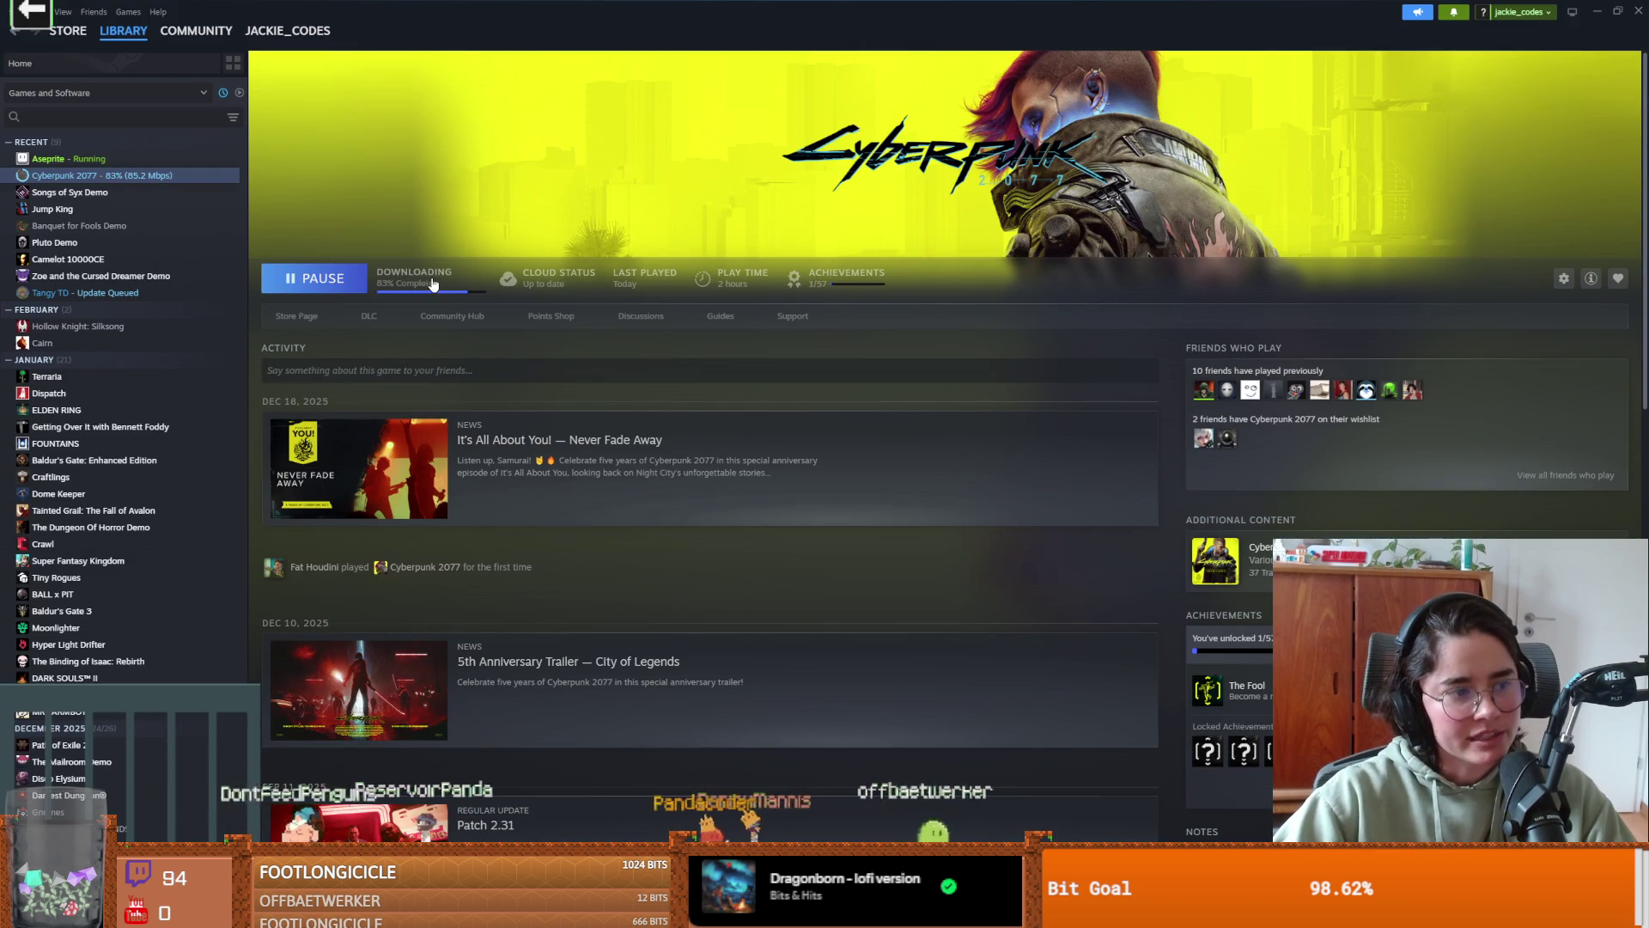
key("alt+Tab")
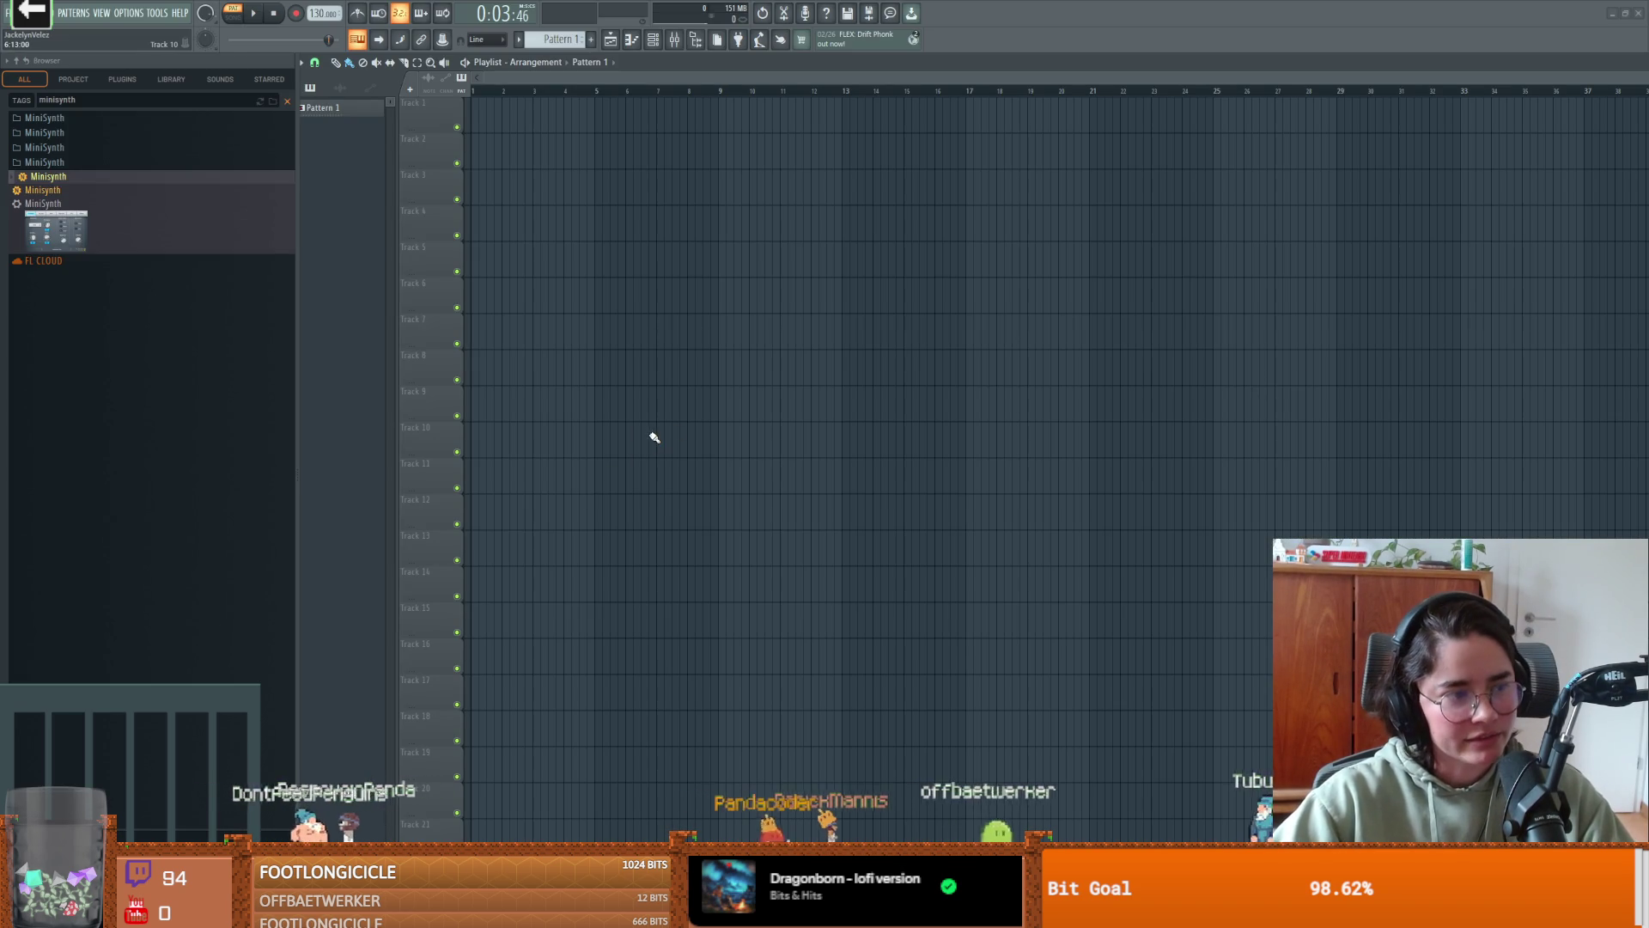
key("space")
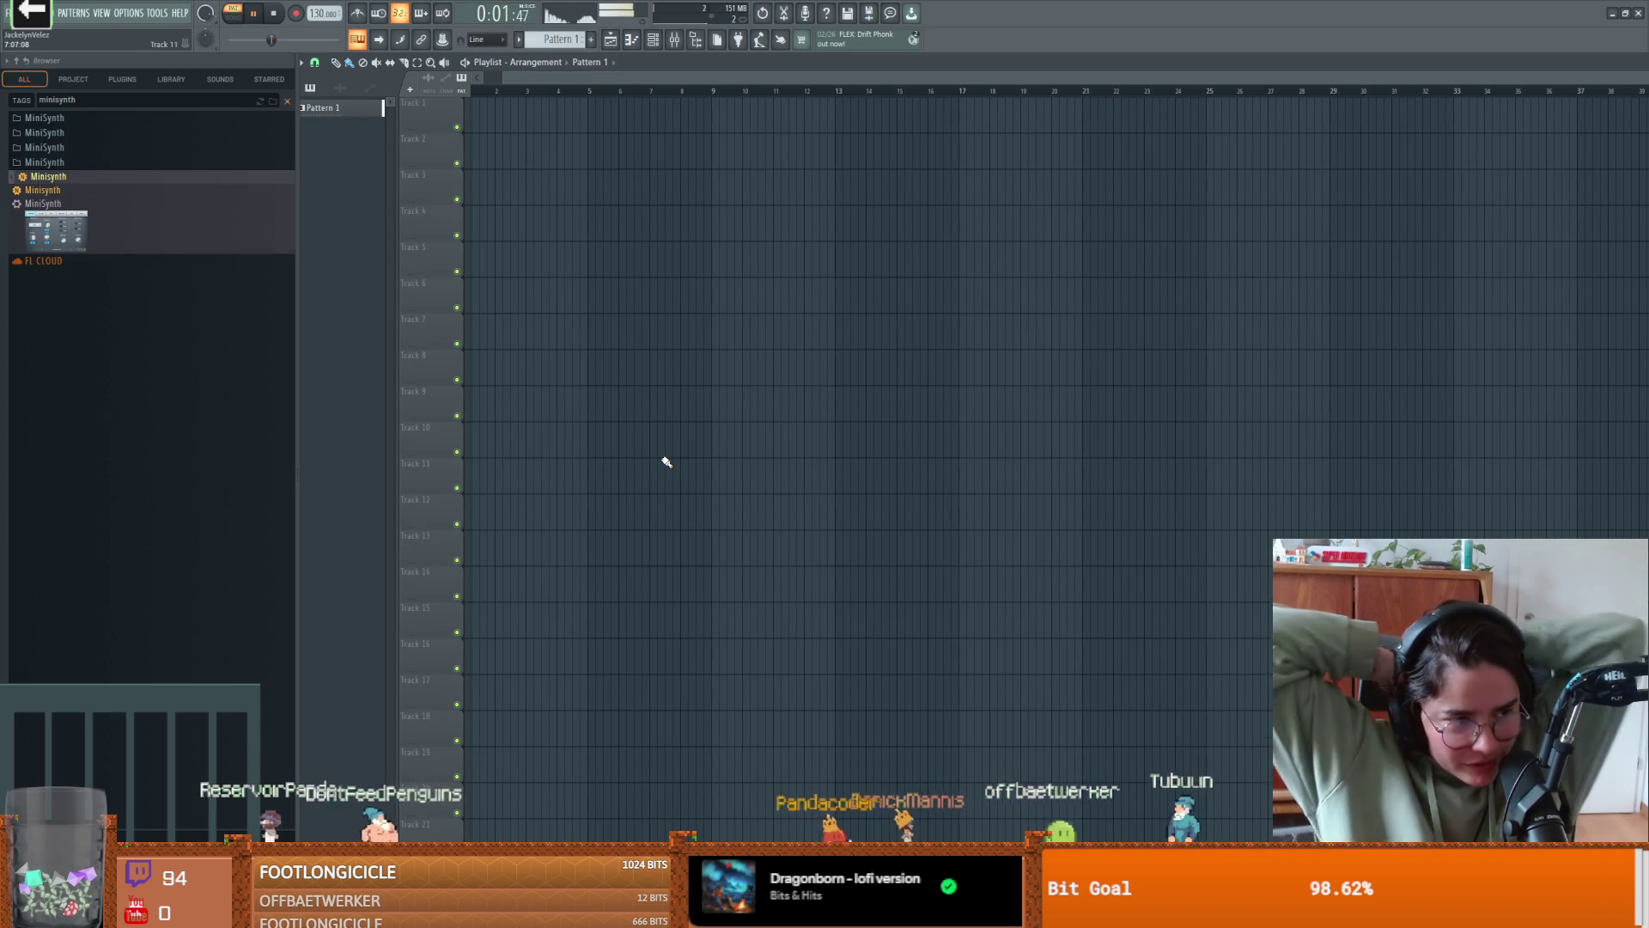
key("space")
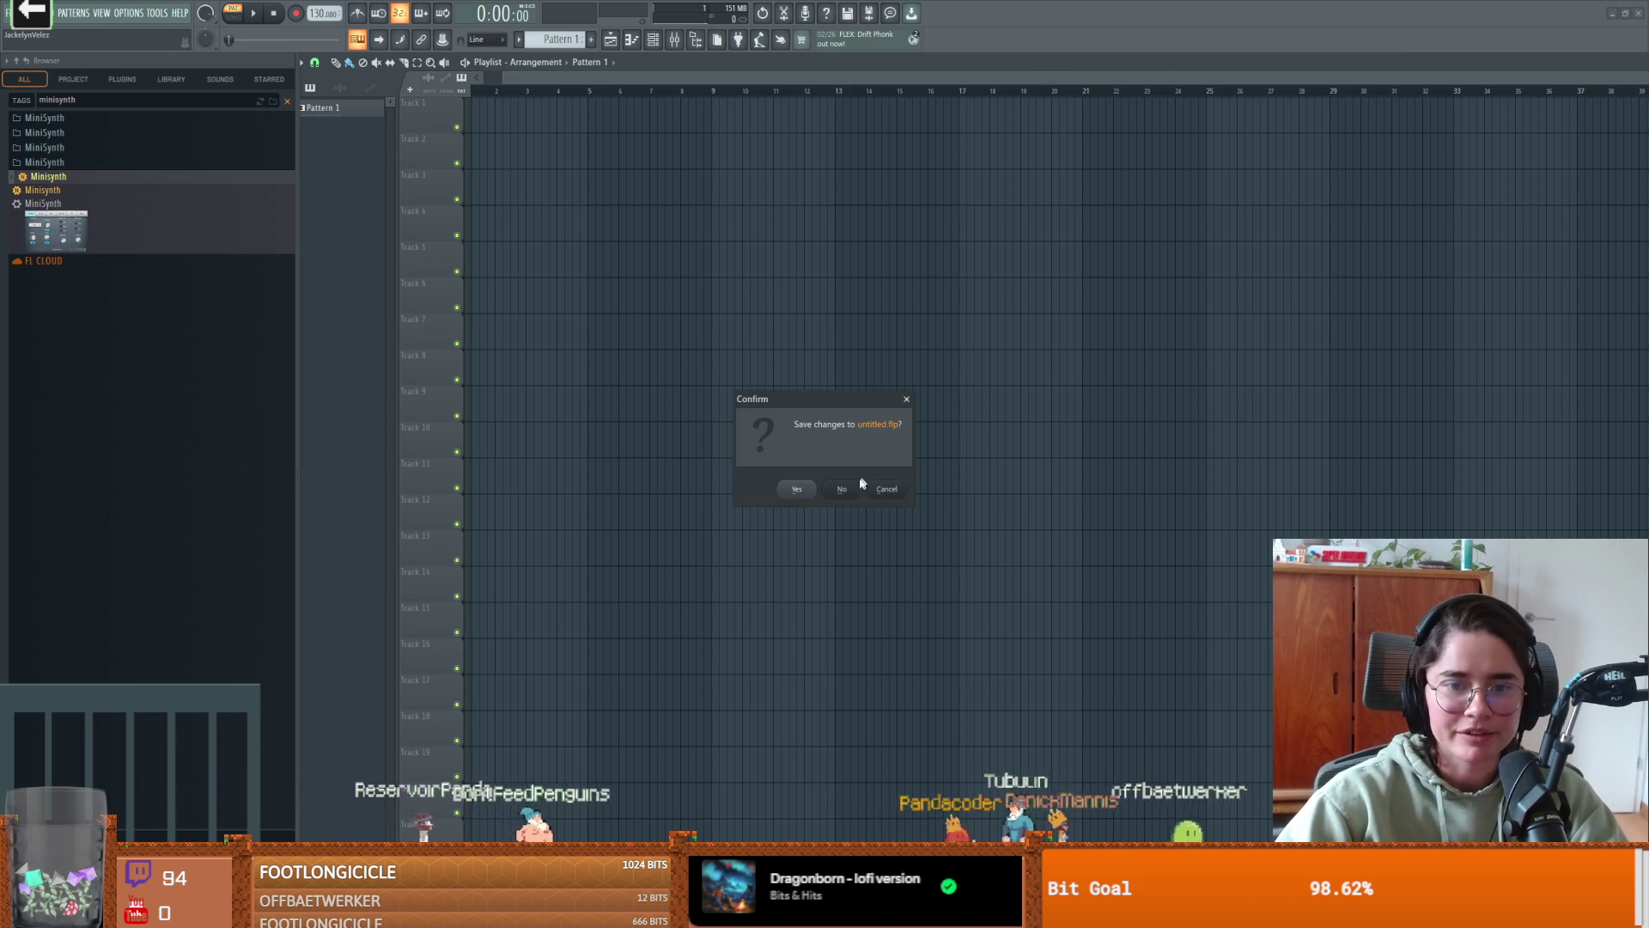
left_click(842, 489)
scroll(674, 533, "up", 2)
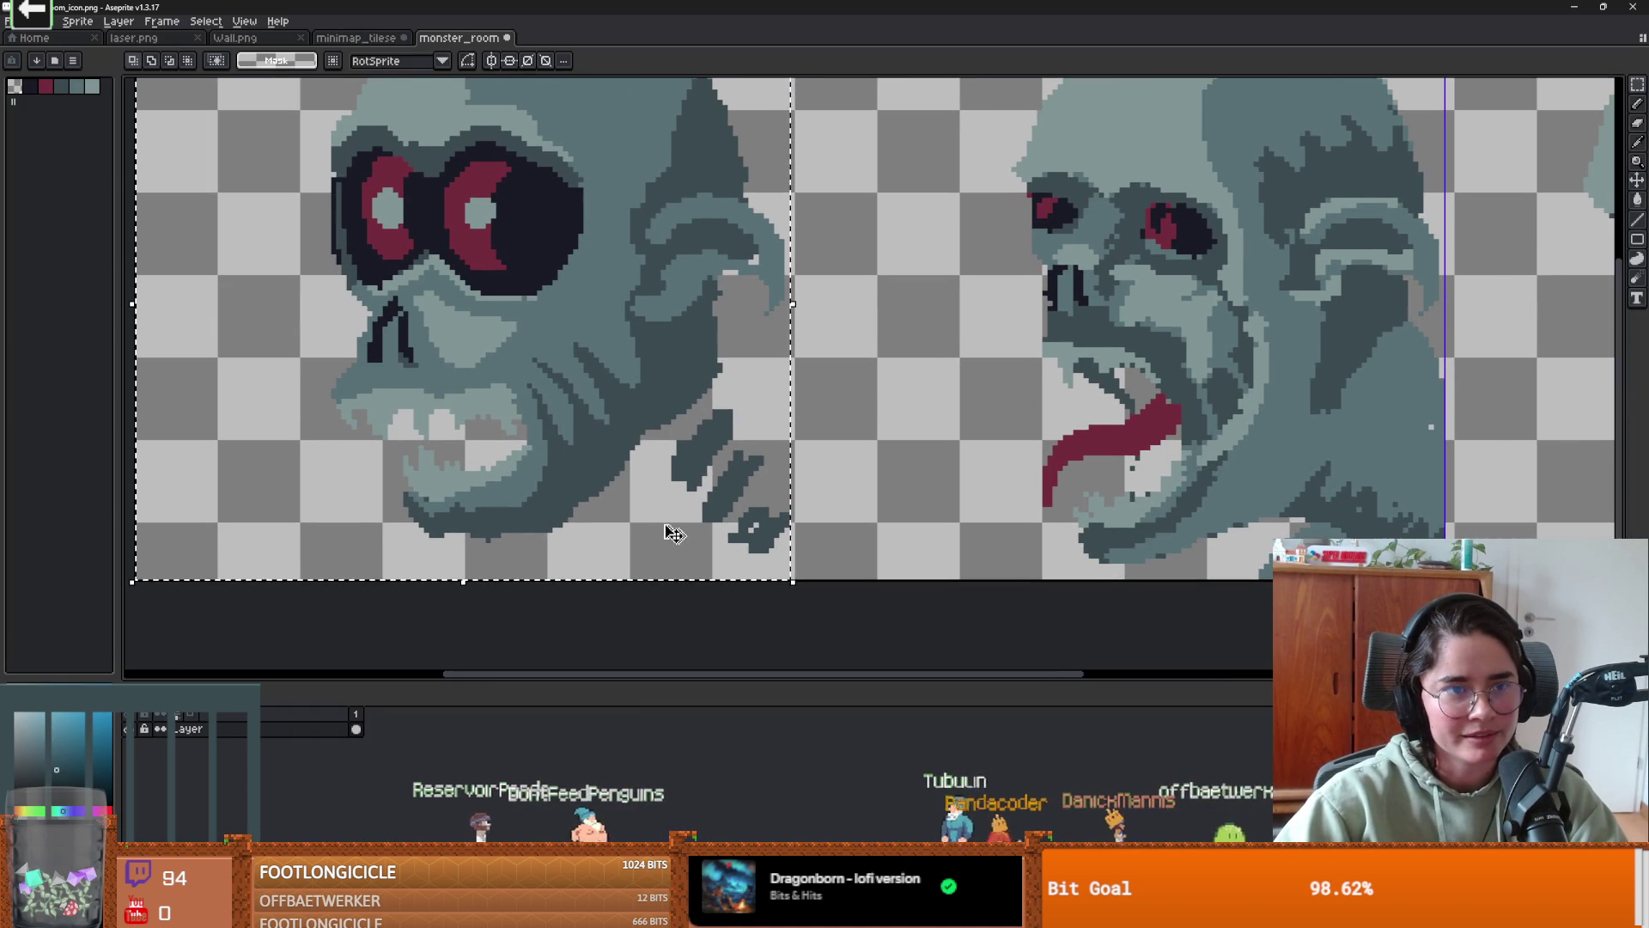
left_click(356, 38)
- Show the monster_room skull sprites, then start and cancel a new sprite
left_click(459, 38)
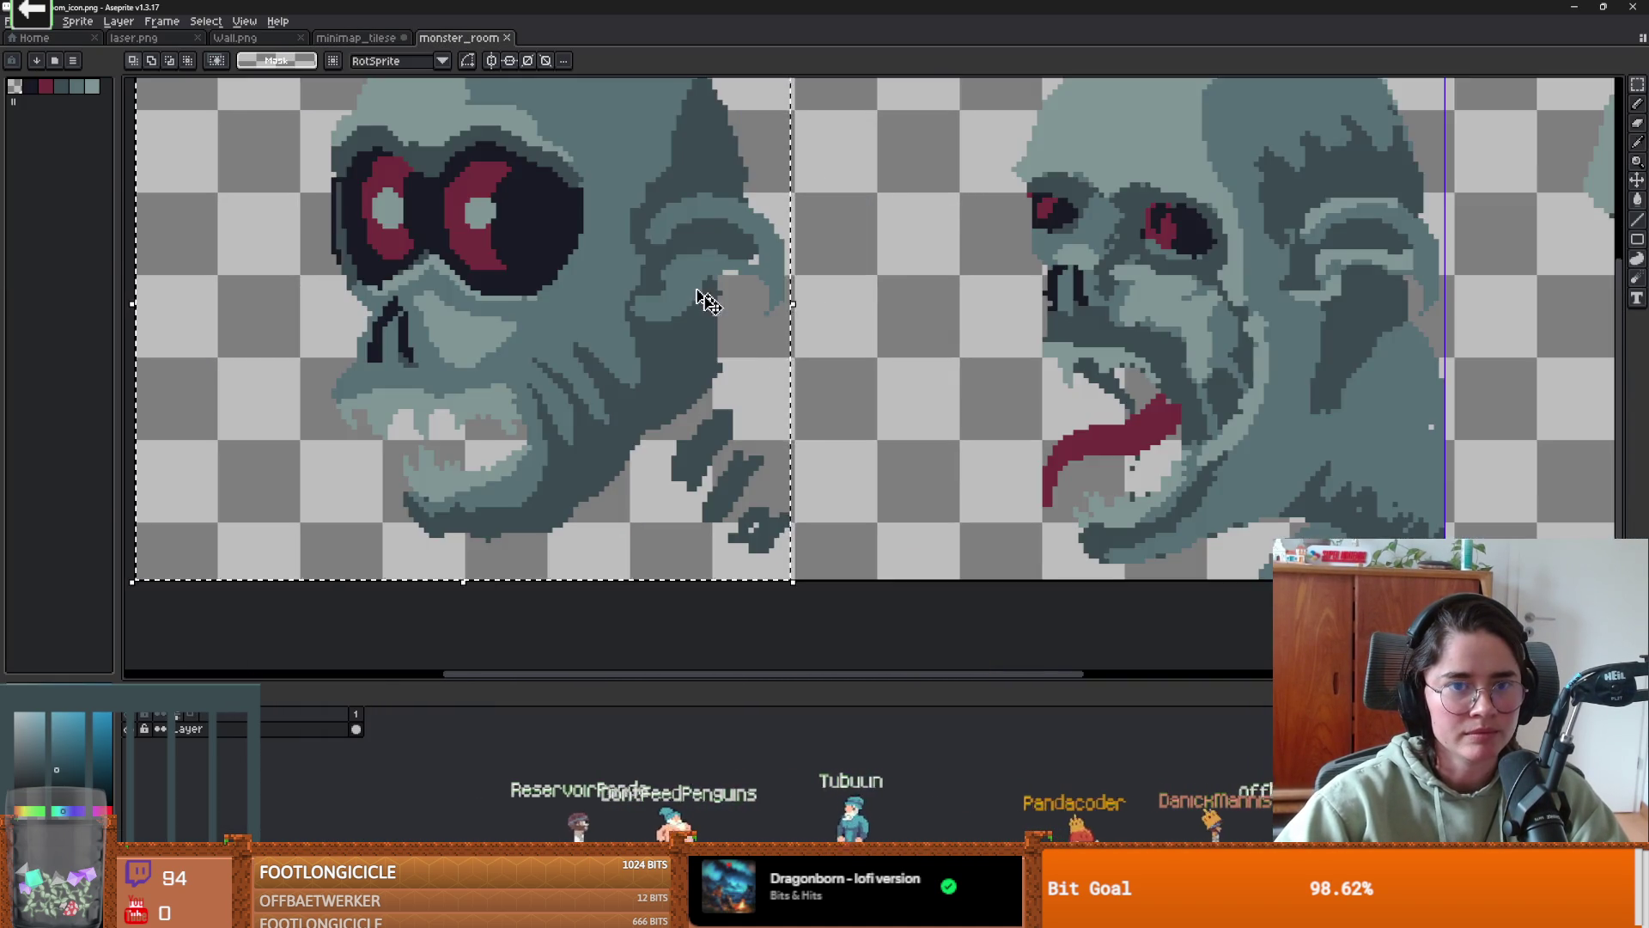
scroll(698, 294, "down", 3)
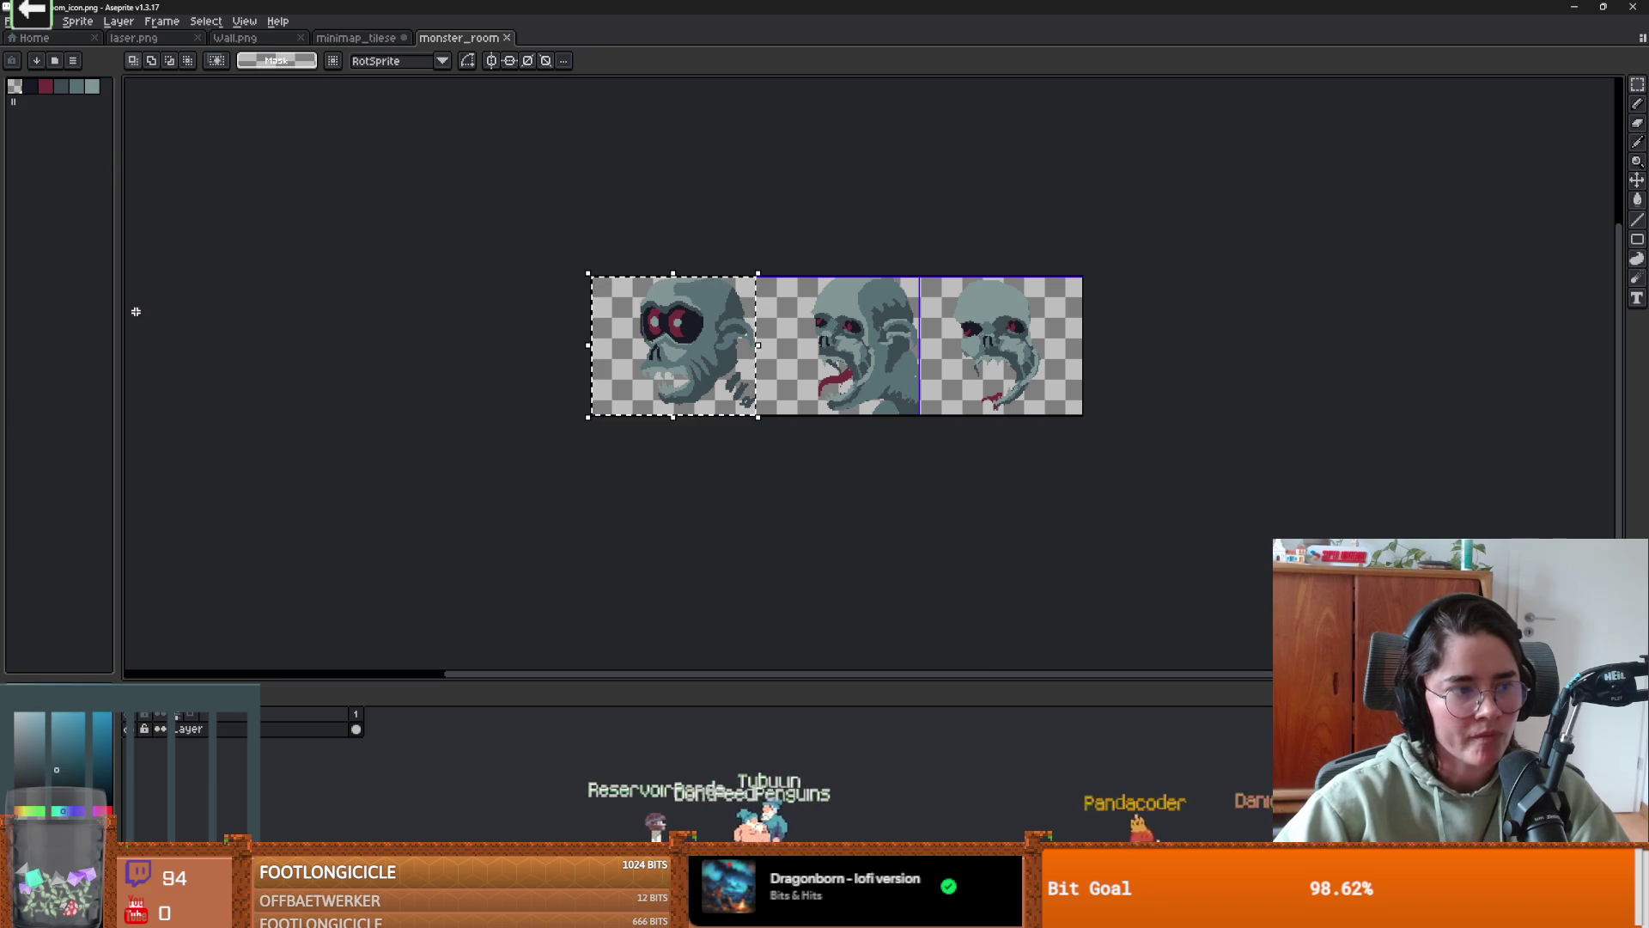
scroll(531, 455, "up", 2)
scroll(531, 455, "down", 1)
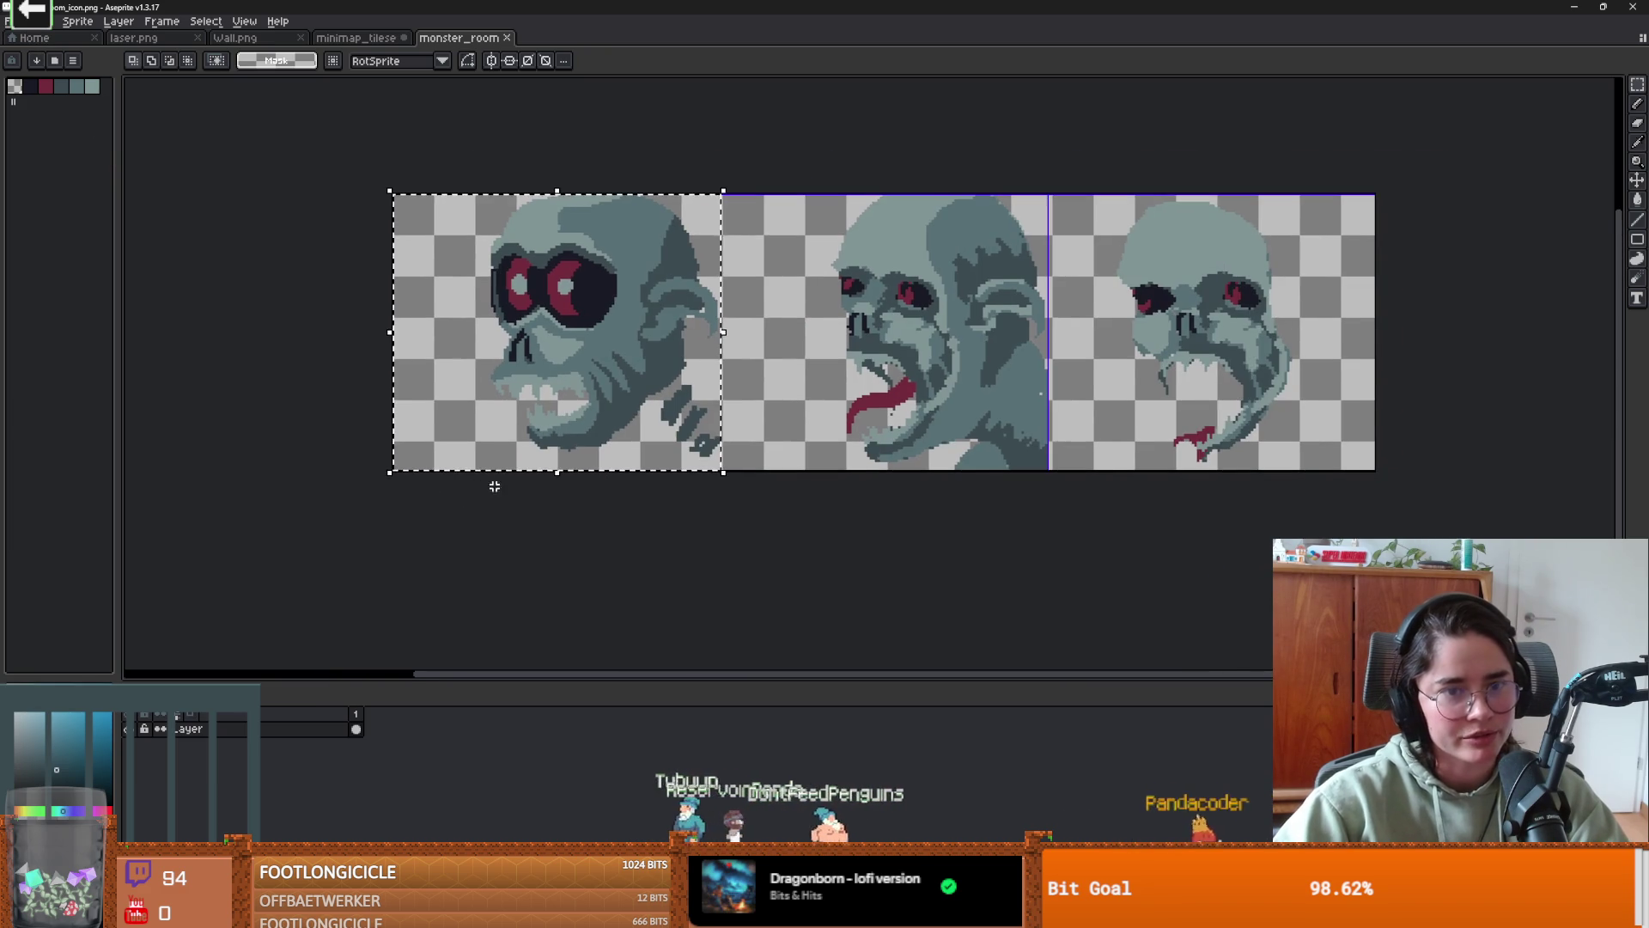
left_click(12, 20)
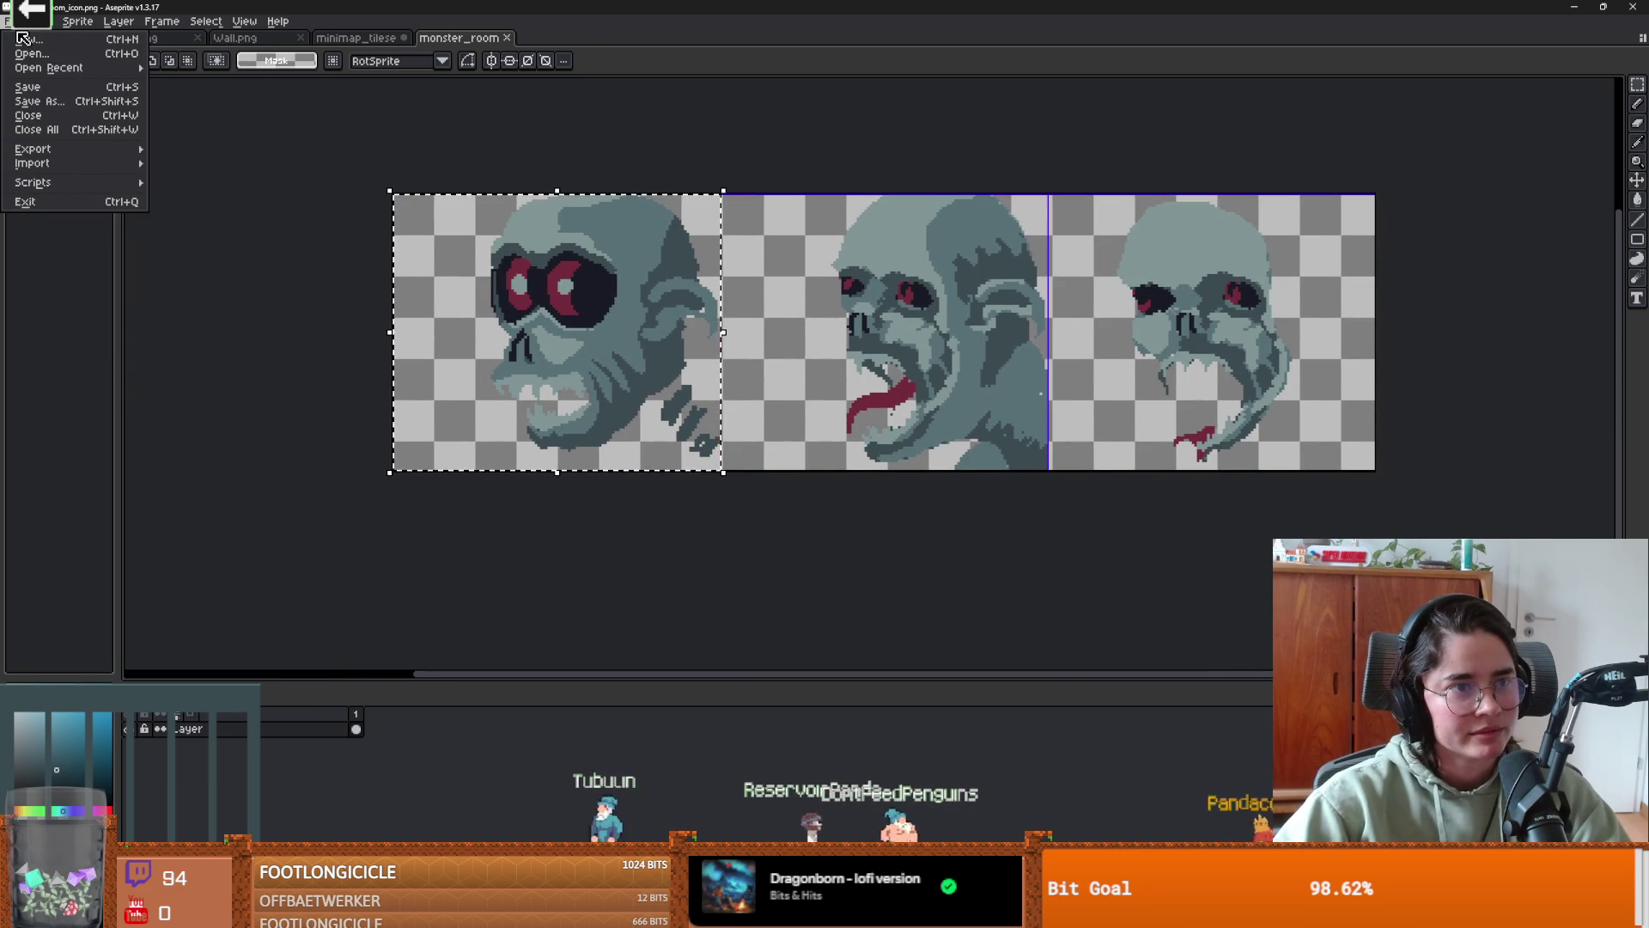
left_click(26, 39)
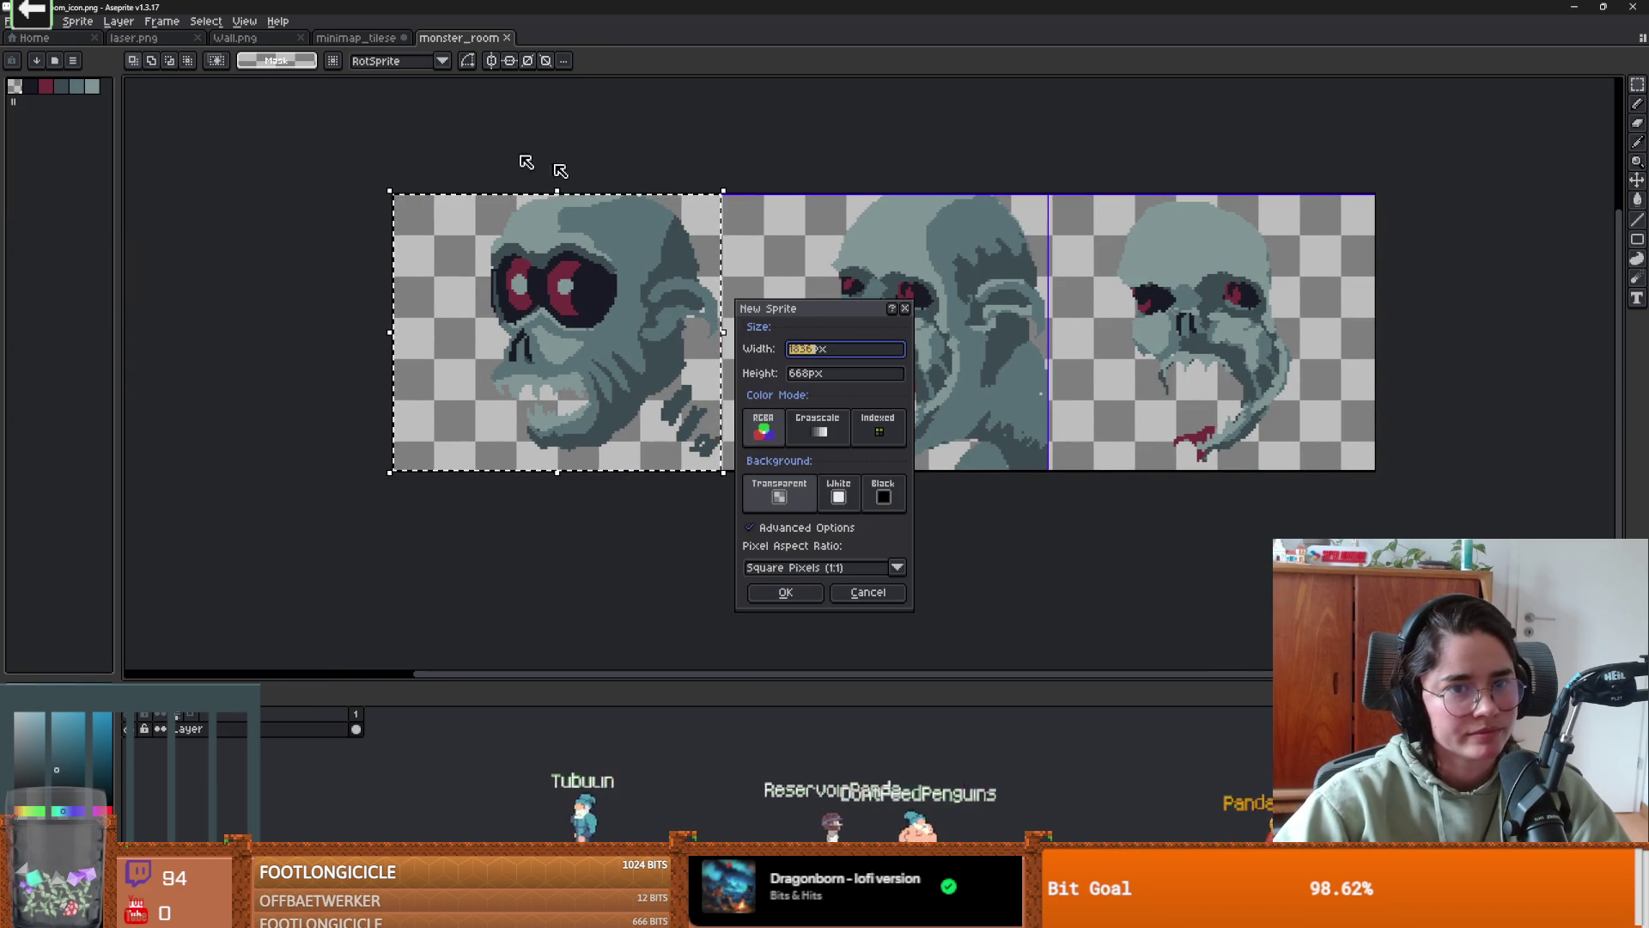
left_click(905, 307)
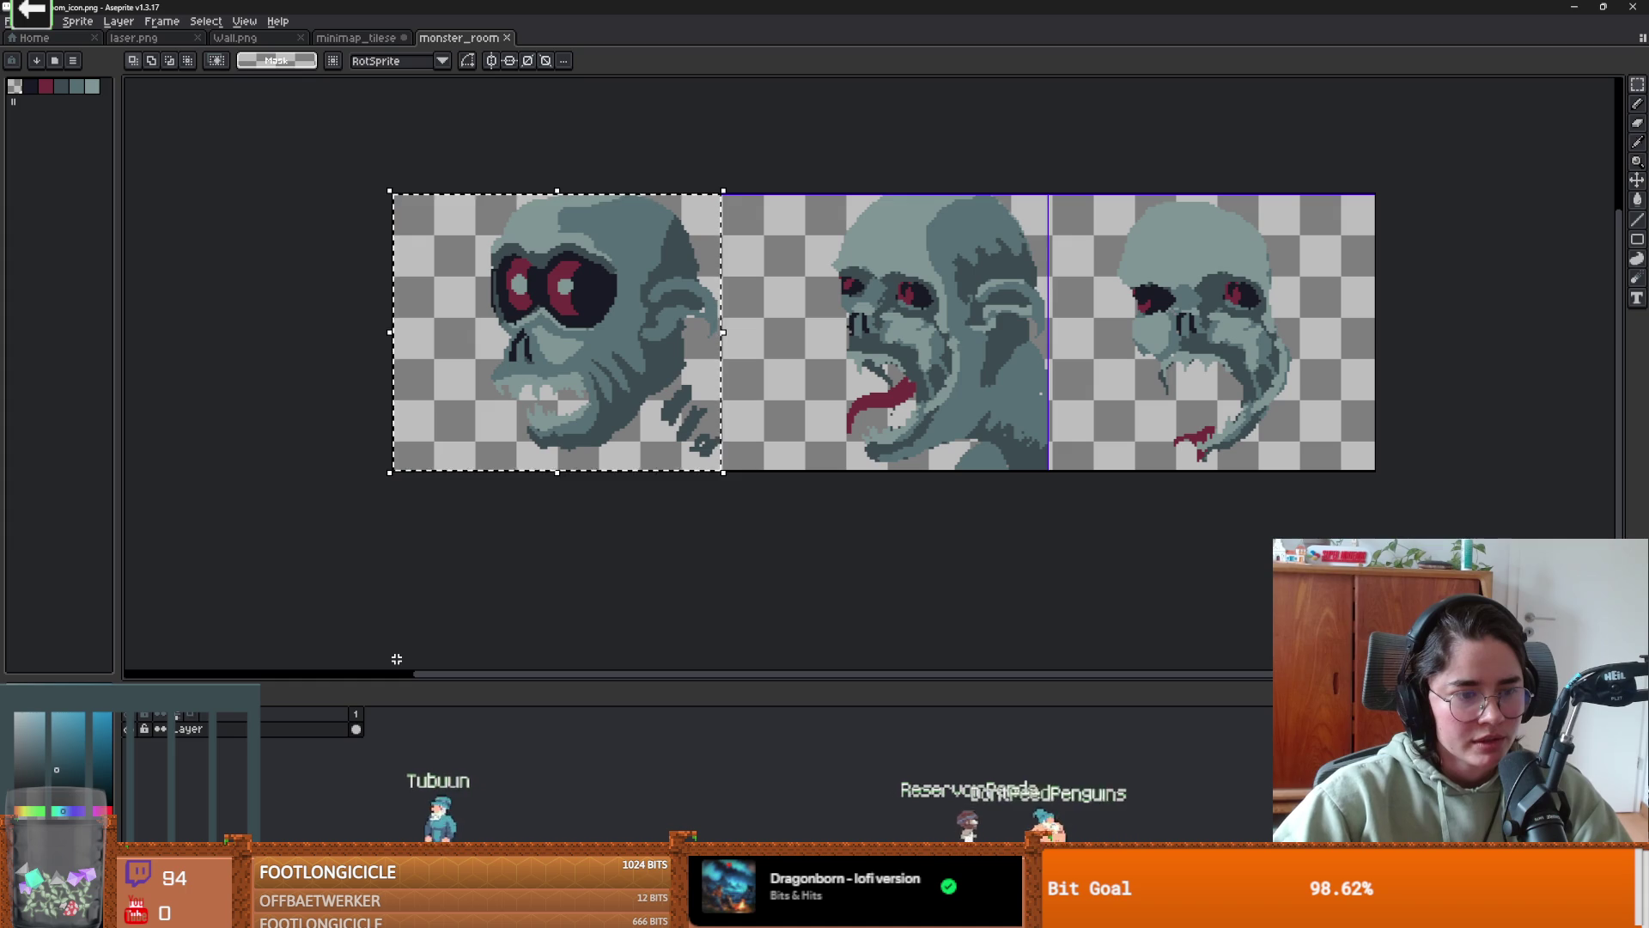
- Create a new sprite 127 px wide by 107 px tall
left_click(12, 21)
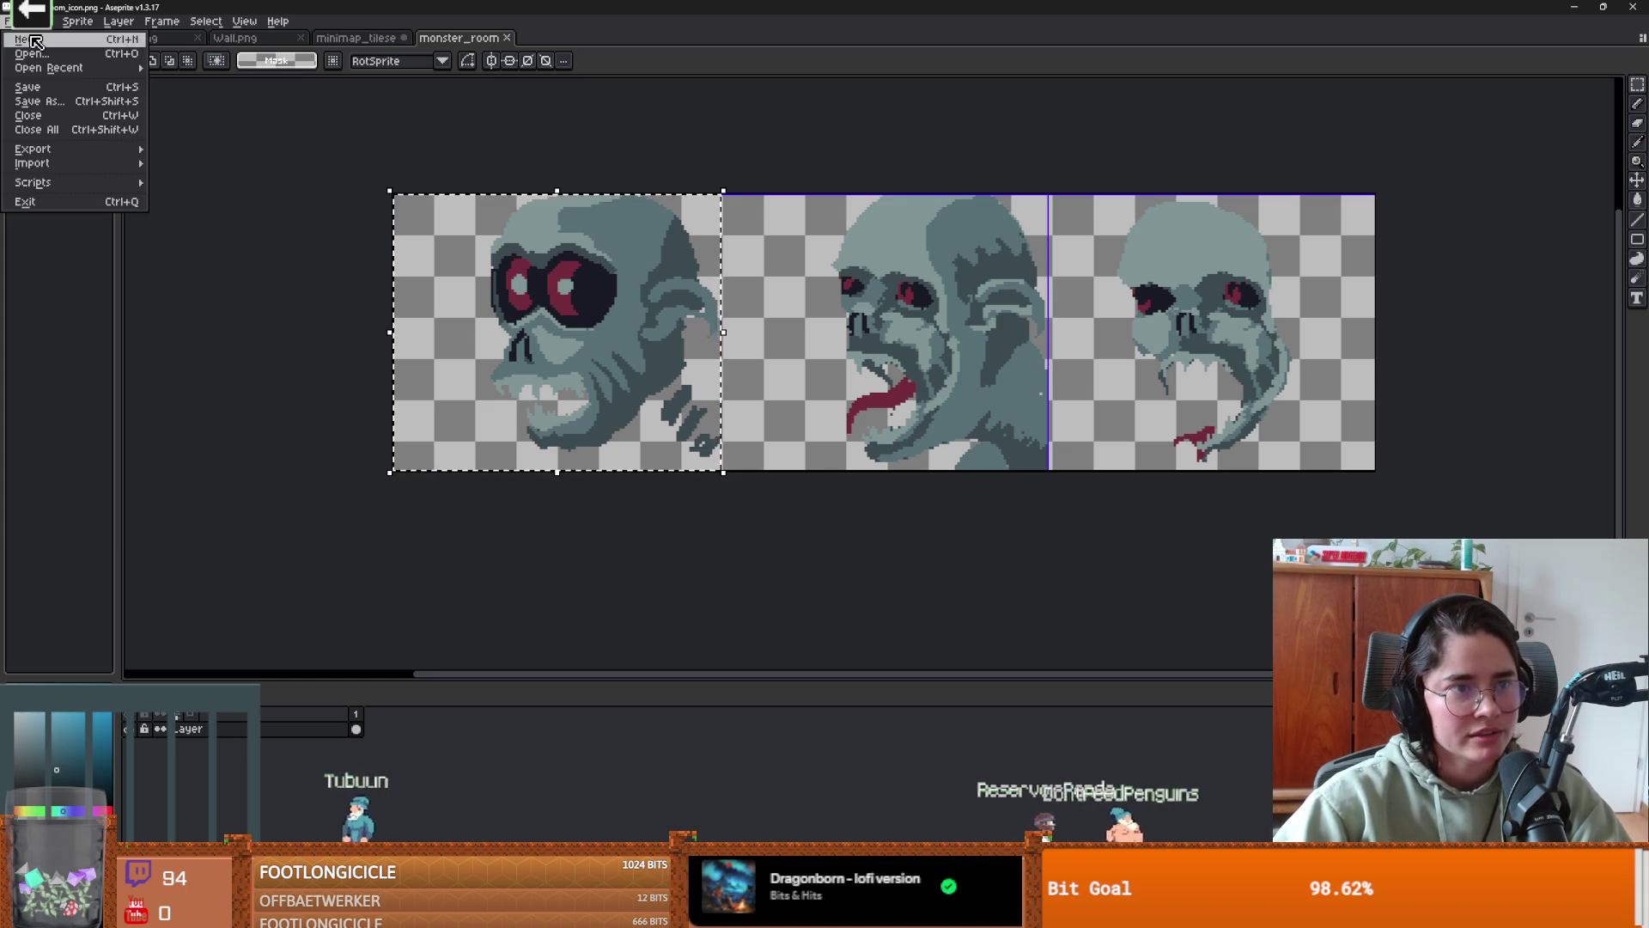
left_click(34, 39)
type("27")
key("Tab")
type("107")
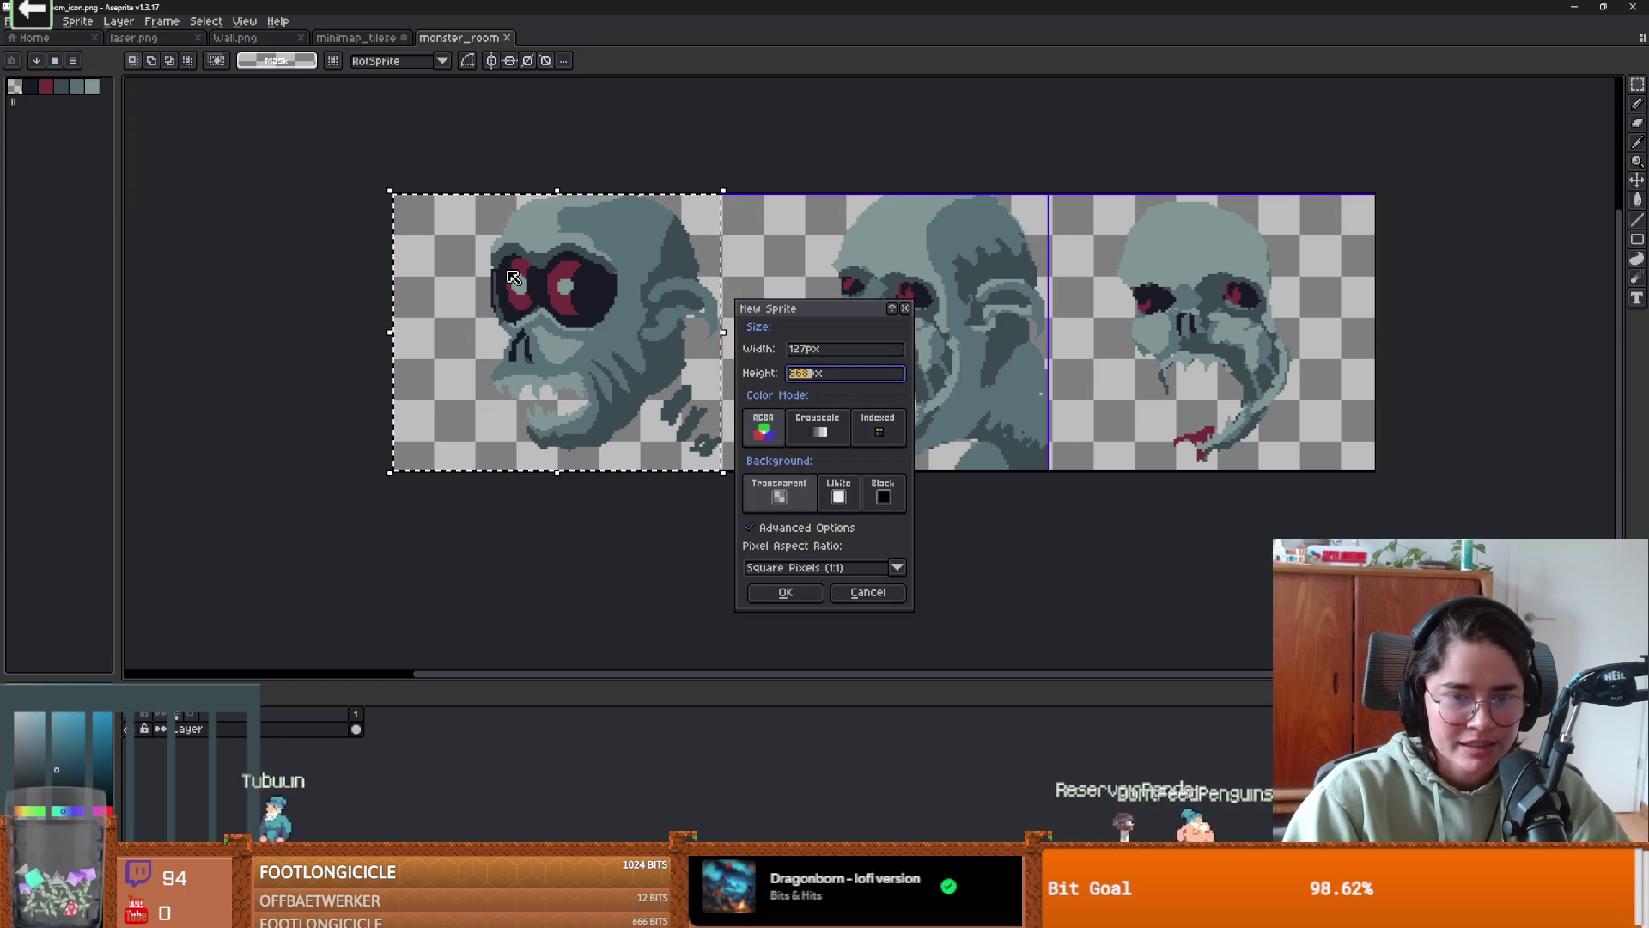
key("Return")
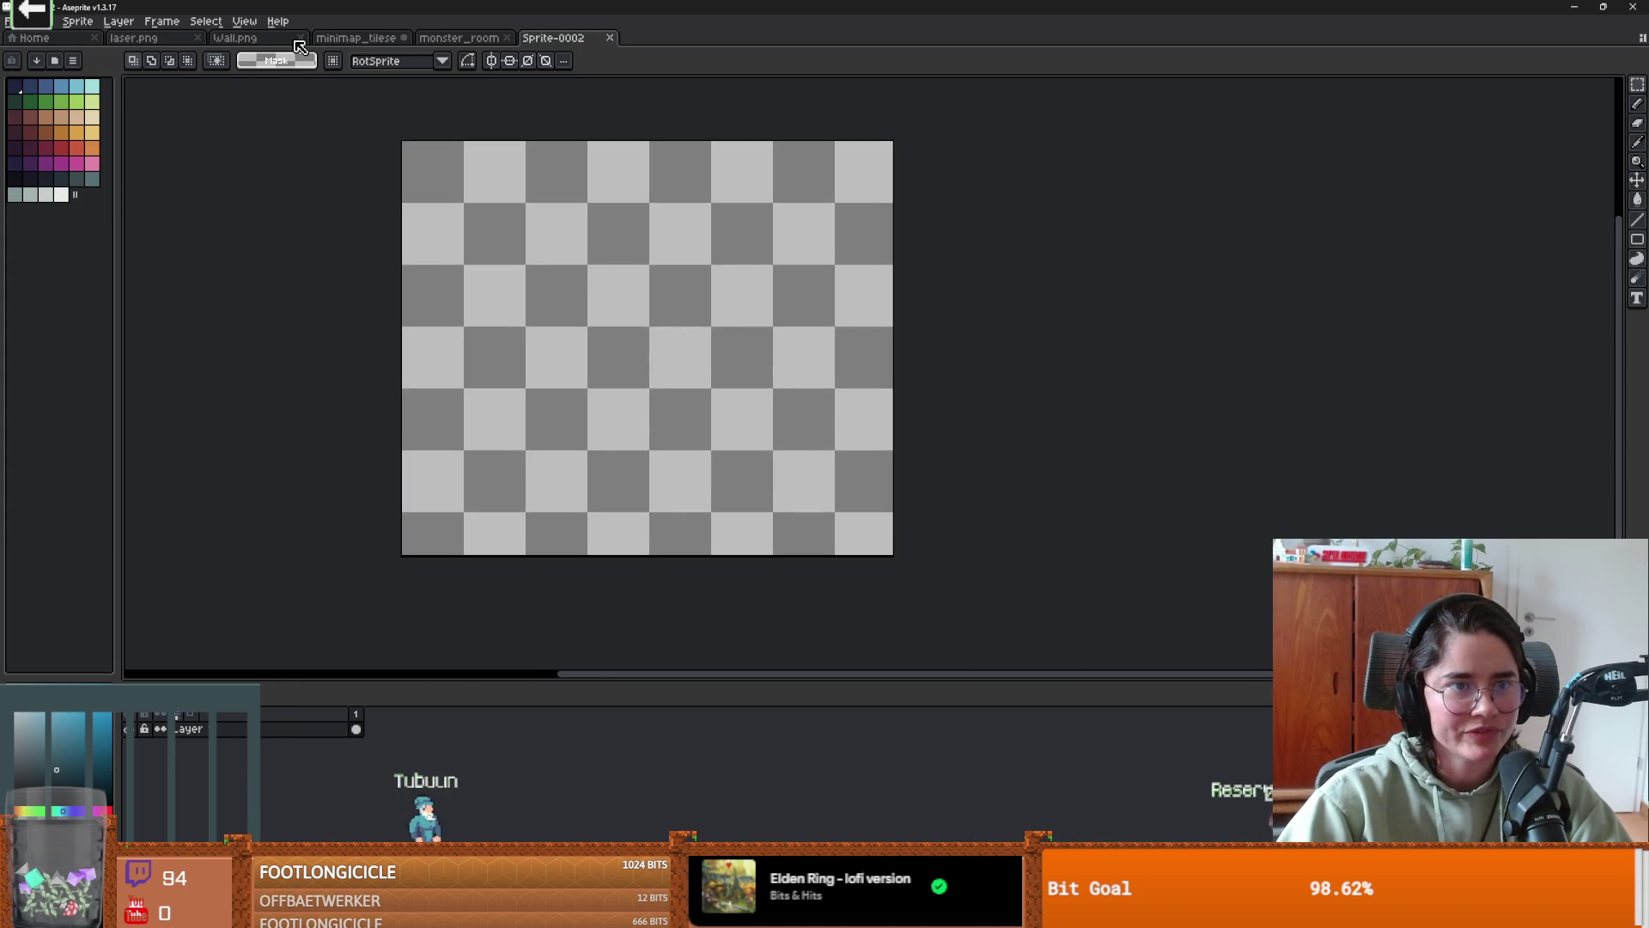
- Glance at monster_room, return to blank Sprite-0002, and open the palette Presets list
left_click(486, 39)
key("ctrl+Tab")
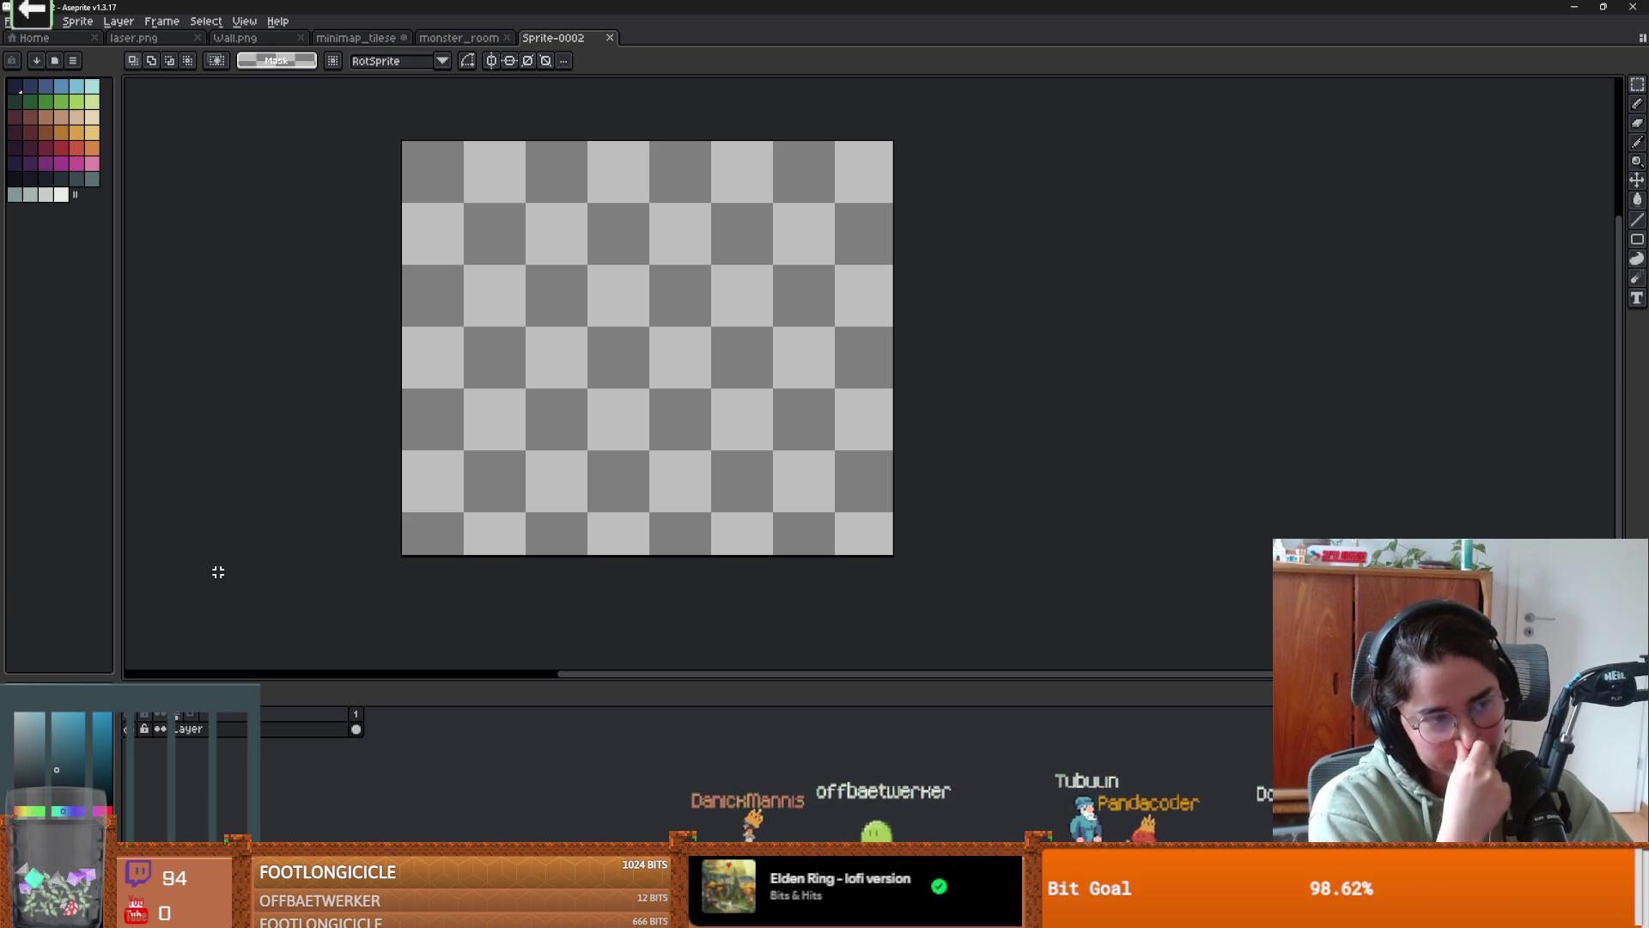
mouse_move(230, 267)
left_mouse_down()
mouse_move(467, 221)
mouse_move(420, 183)
left_mouse_up()
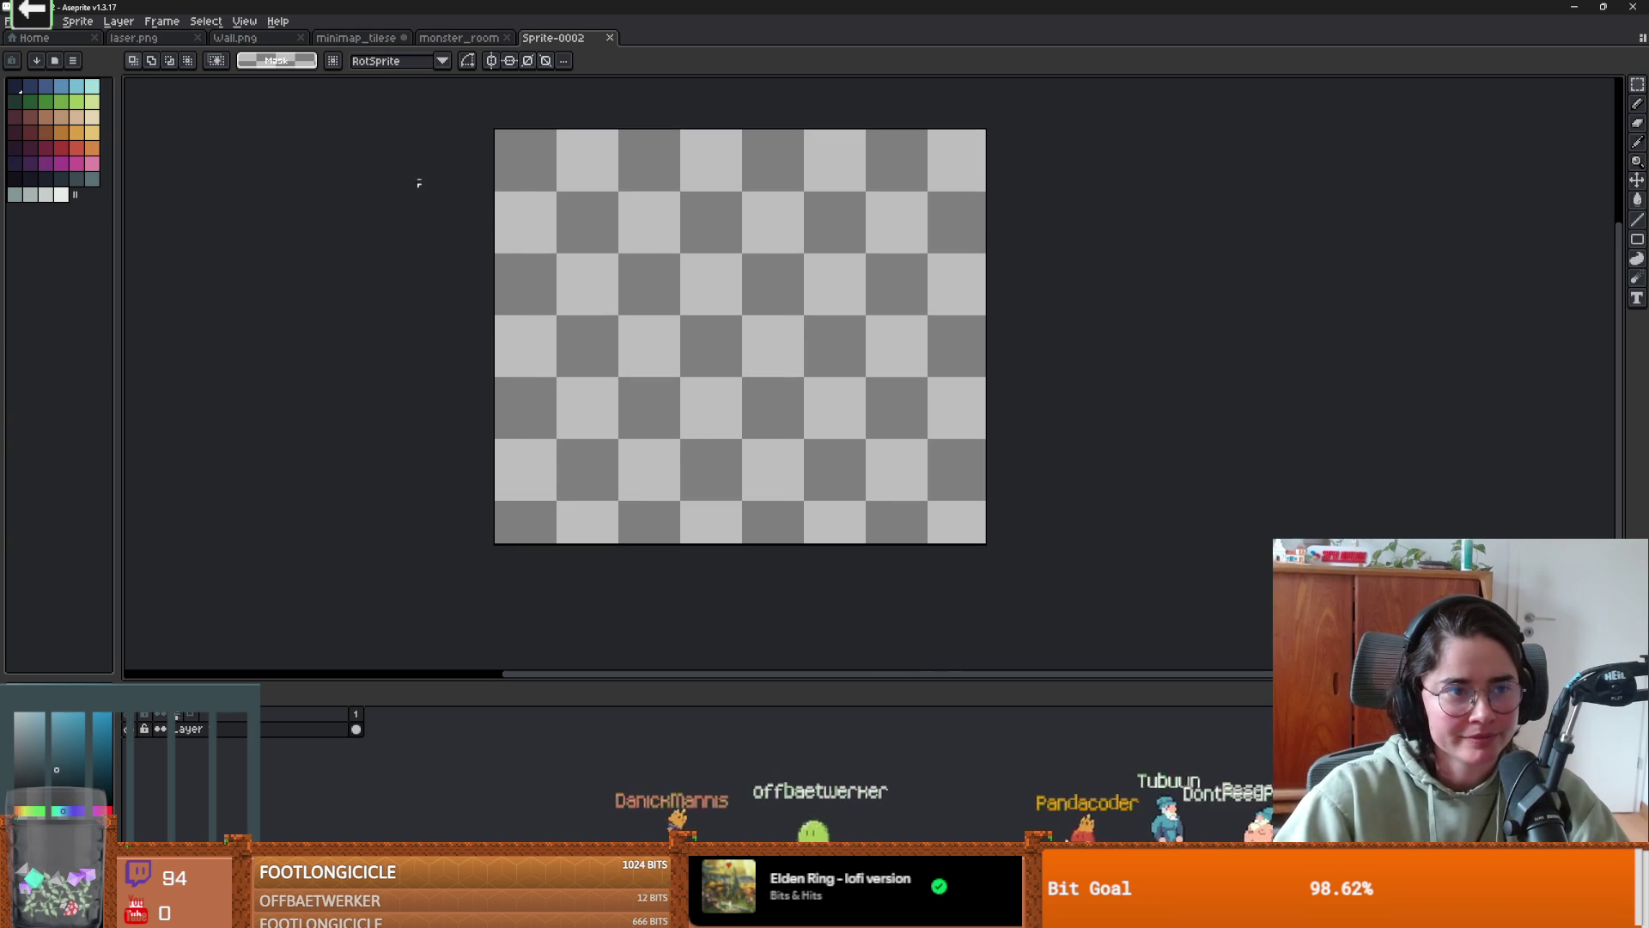
left_click(57, 62)
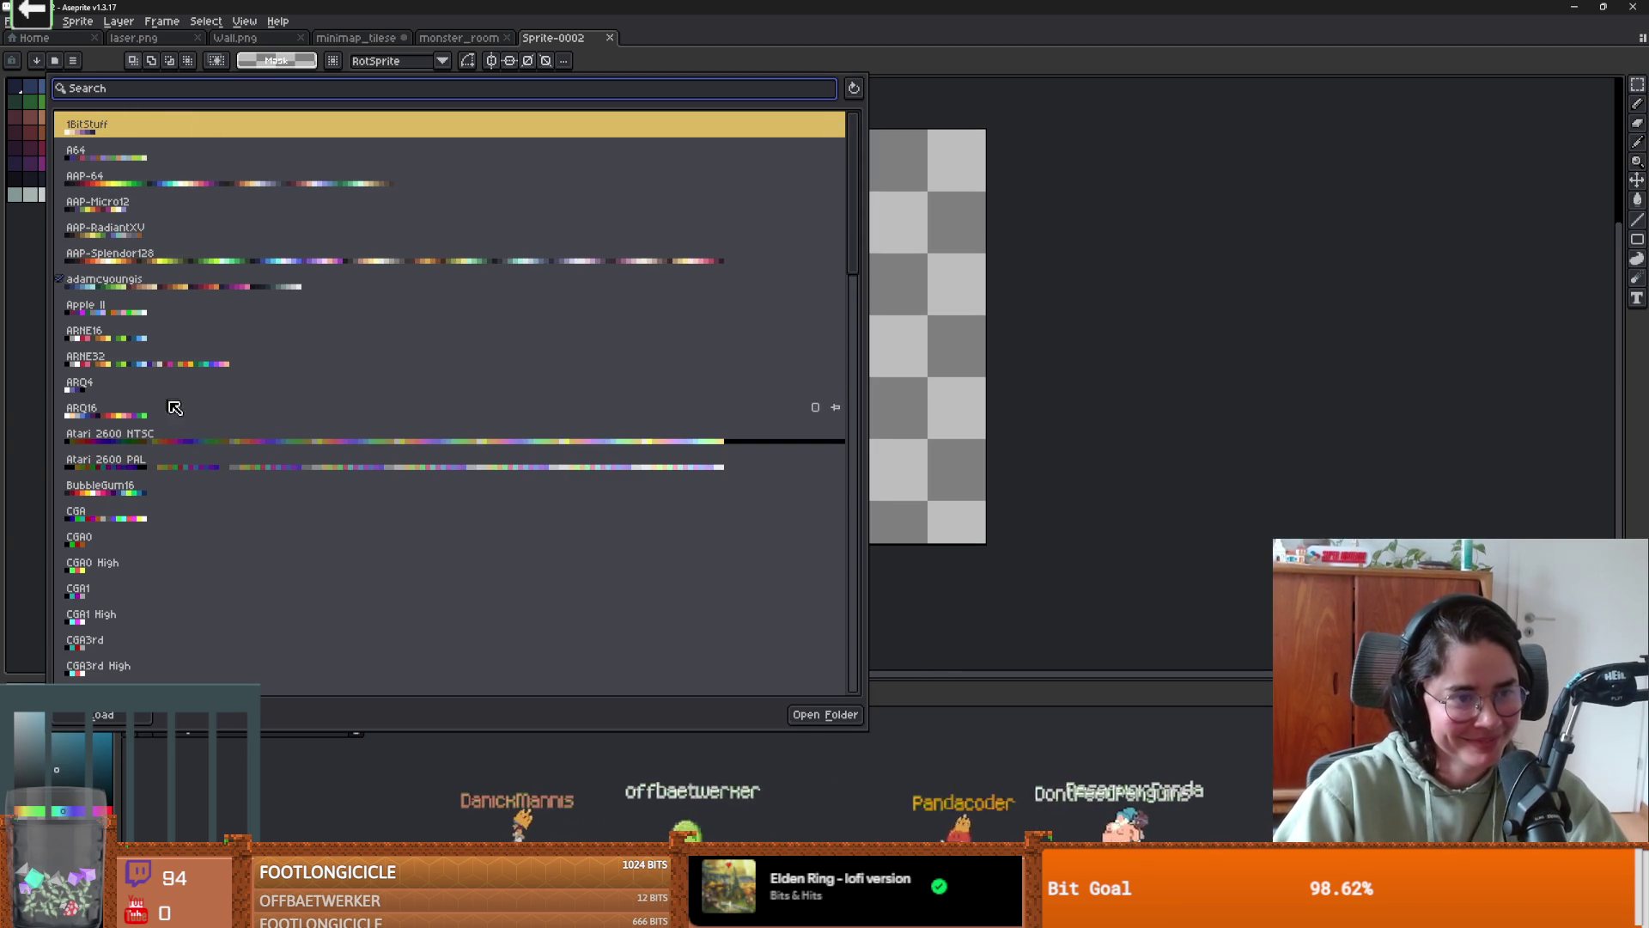
- Load the chromatic_with_red preset palette onto Sprite-0002
scroll(215, 344, "down", 5)
scroll(225, 415, "down", 3)
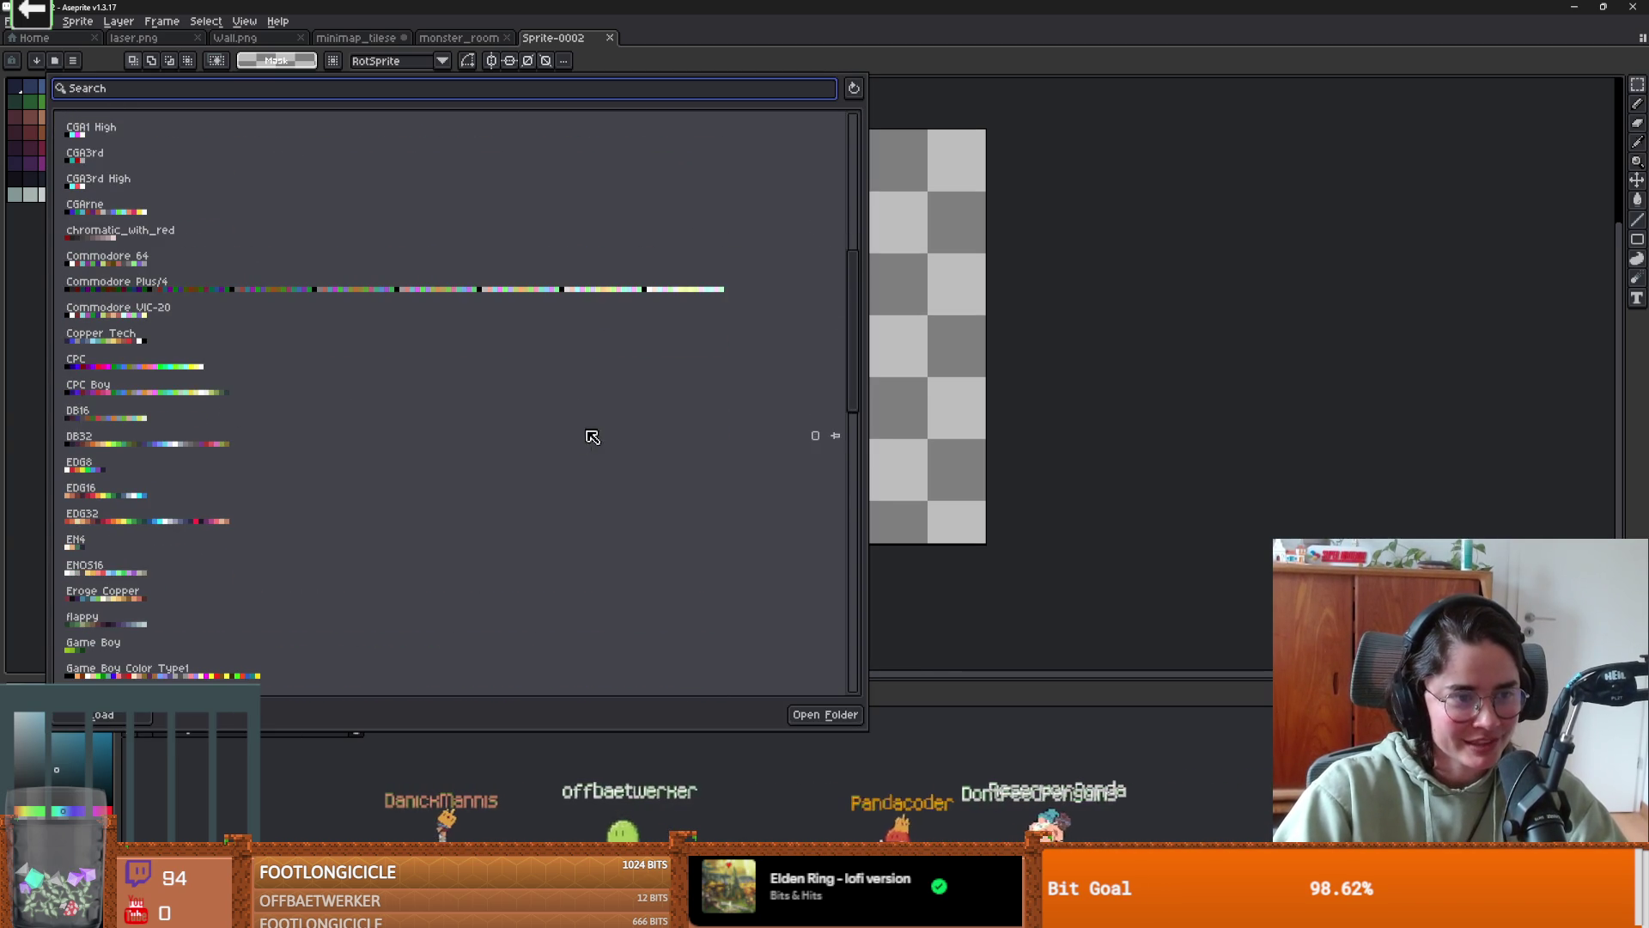
mouse_move(862, 397)
left_mouse_down()
mouse_move(869, 516)
mouse_move(875, 226)
mouse_move(866, 684)
mouse_move(847, 238)
left_mouse_up()
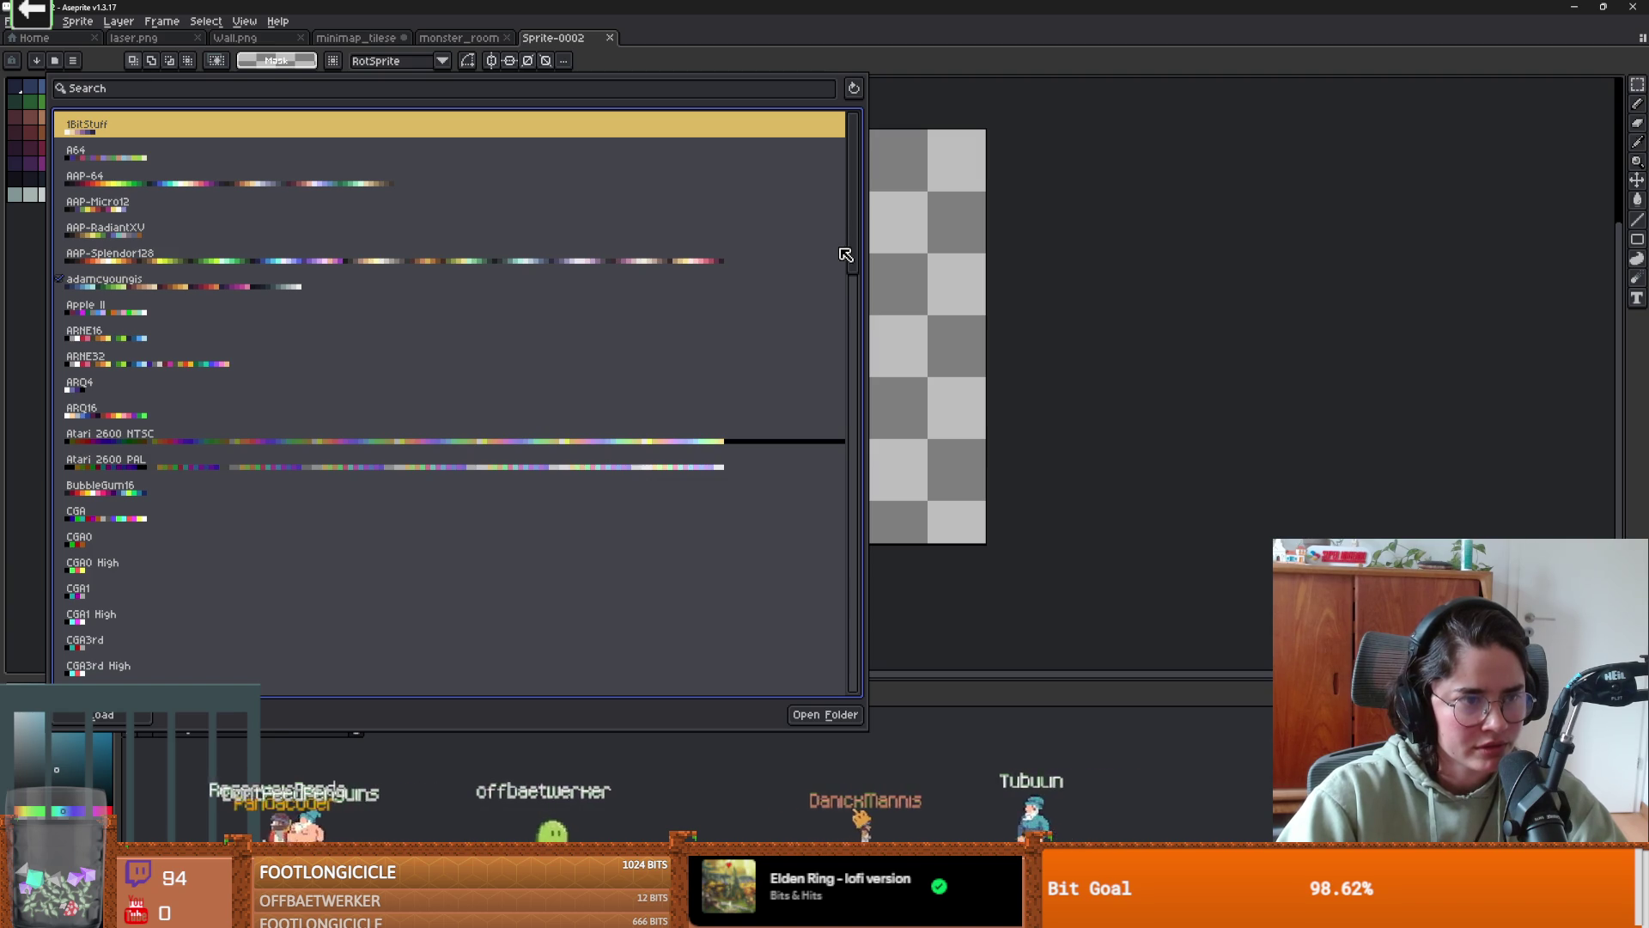
left_click_drag(846, 254, 844, 277)
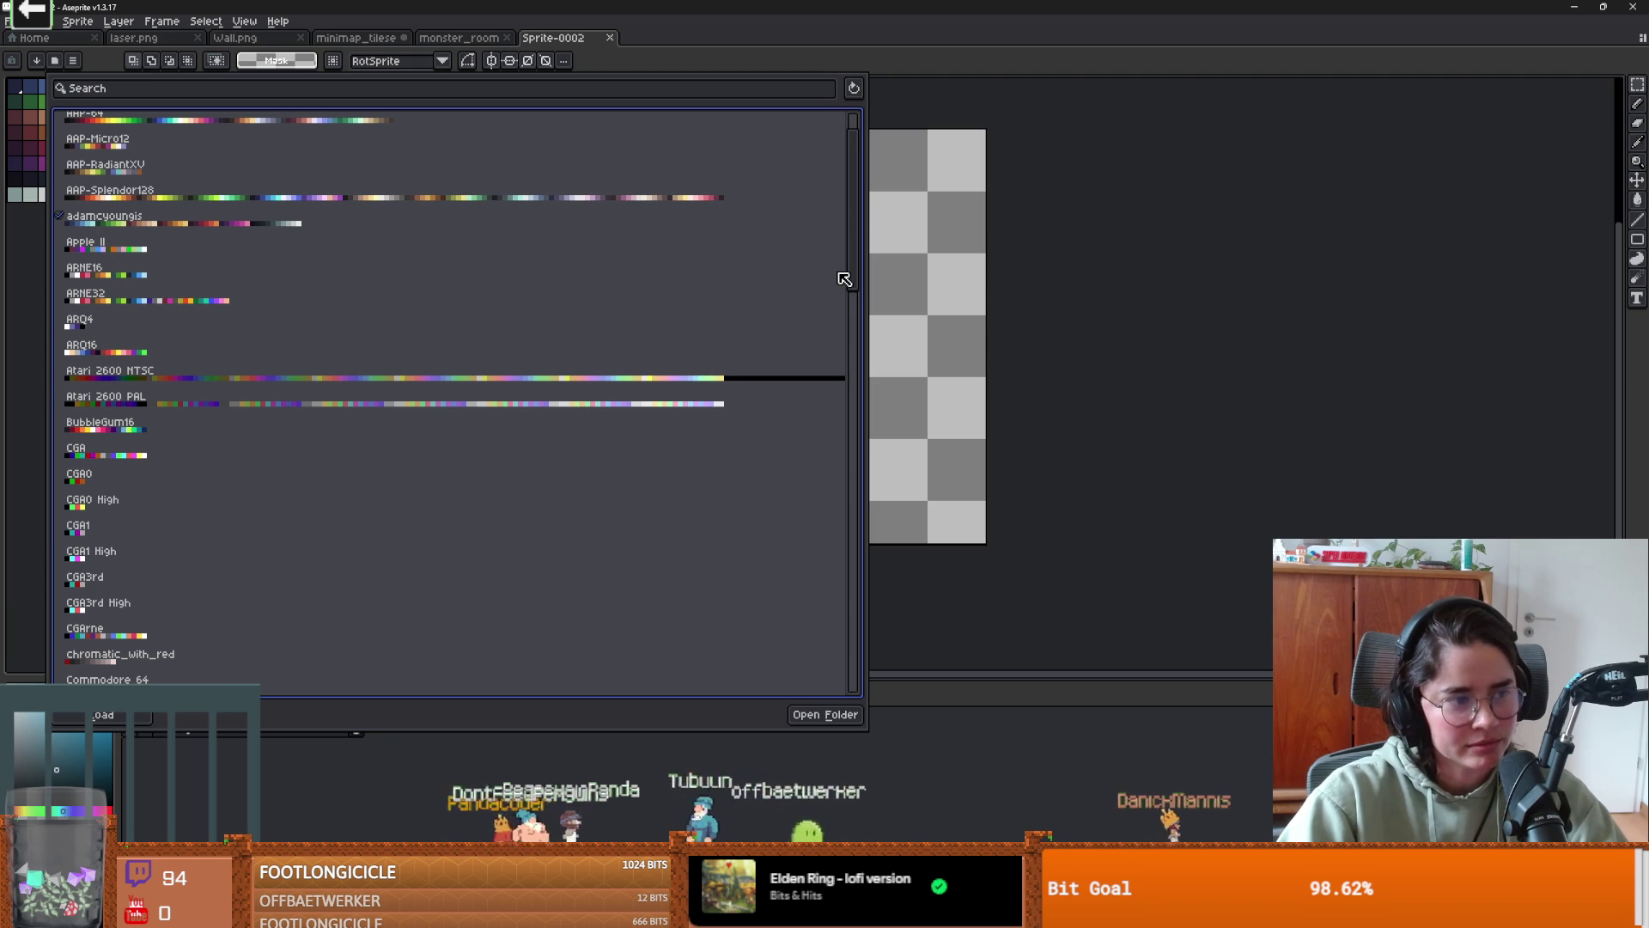
left_click_drag(844, 277, 859, 350)
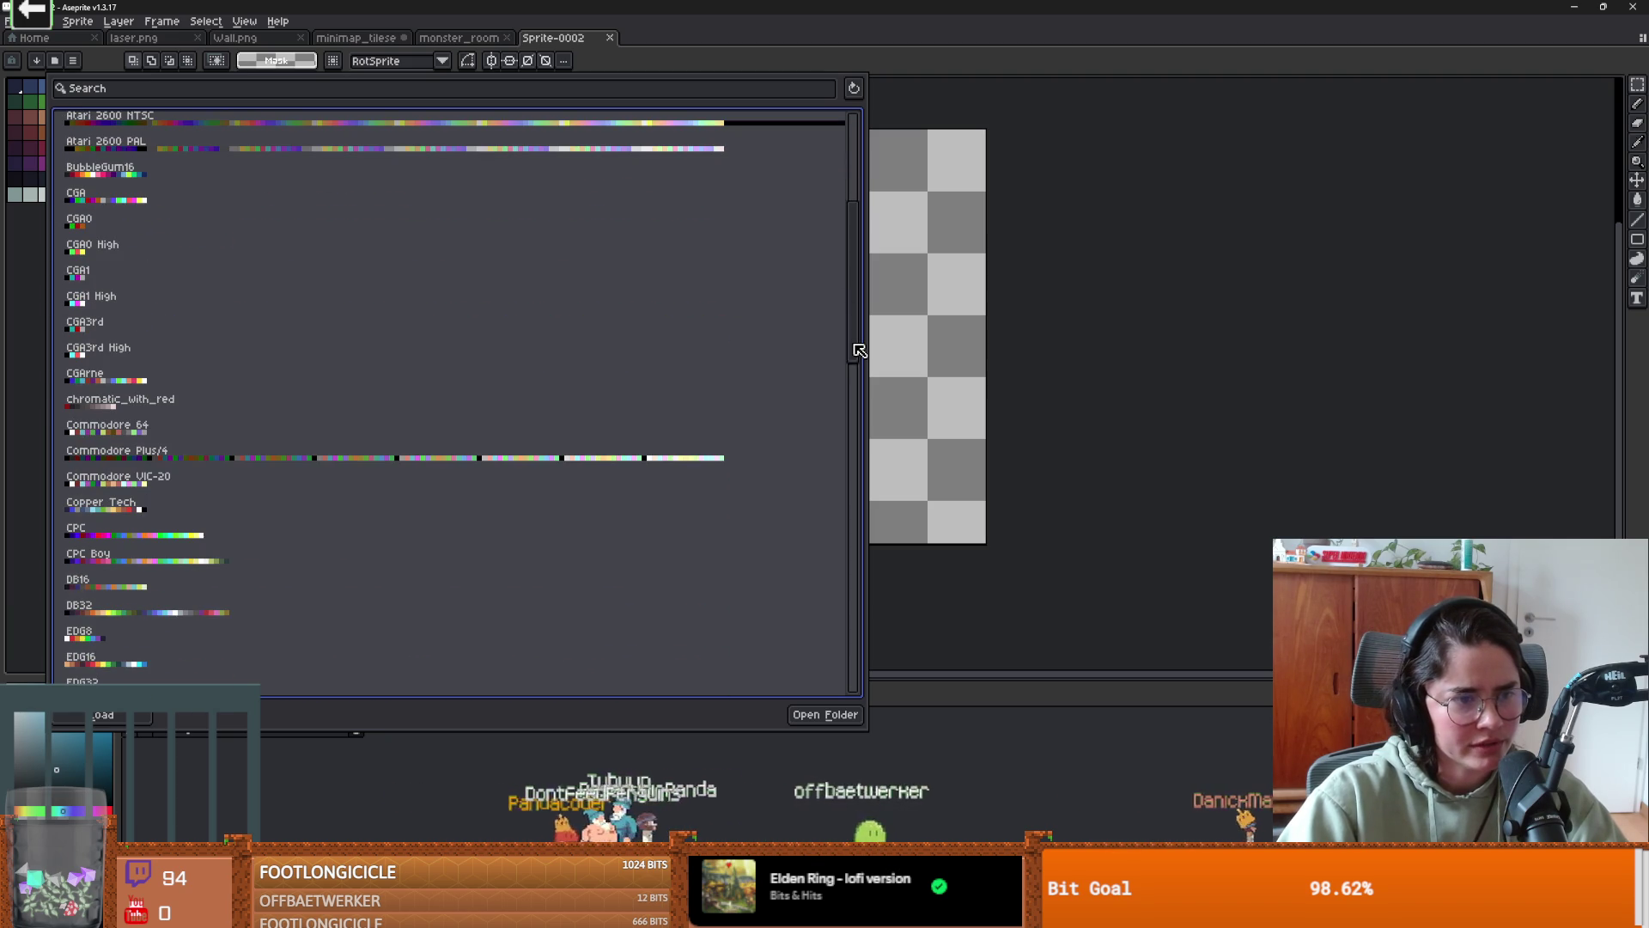
left_click(163, 404)
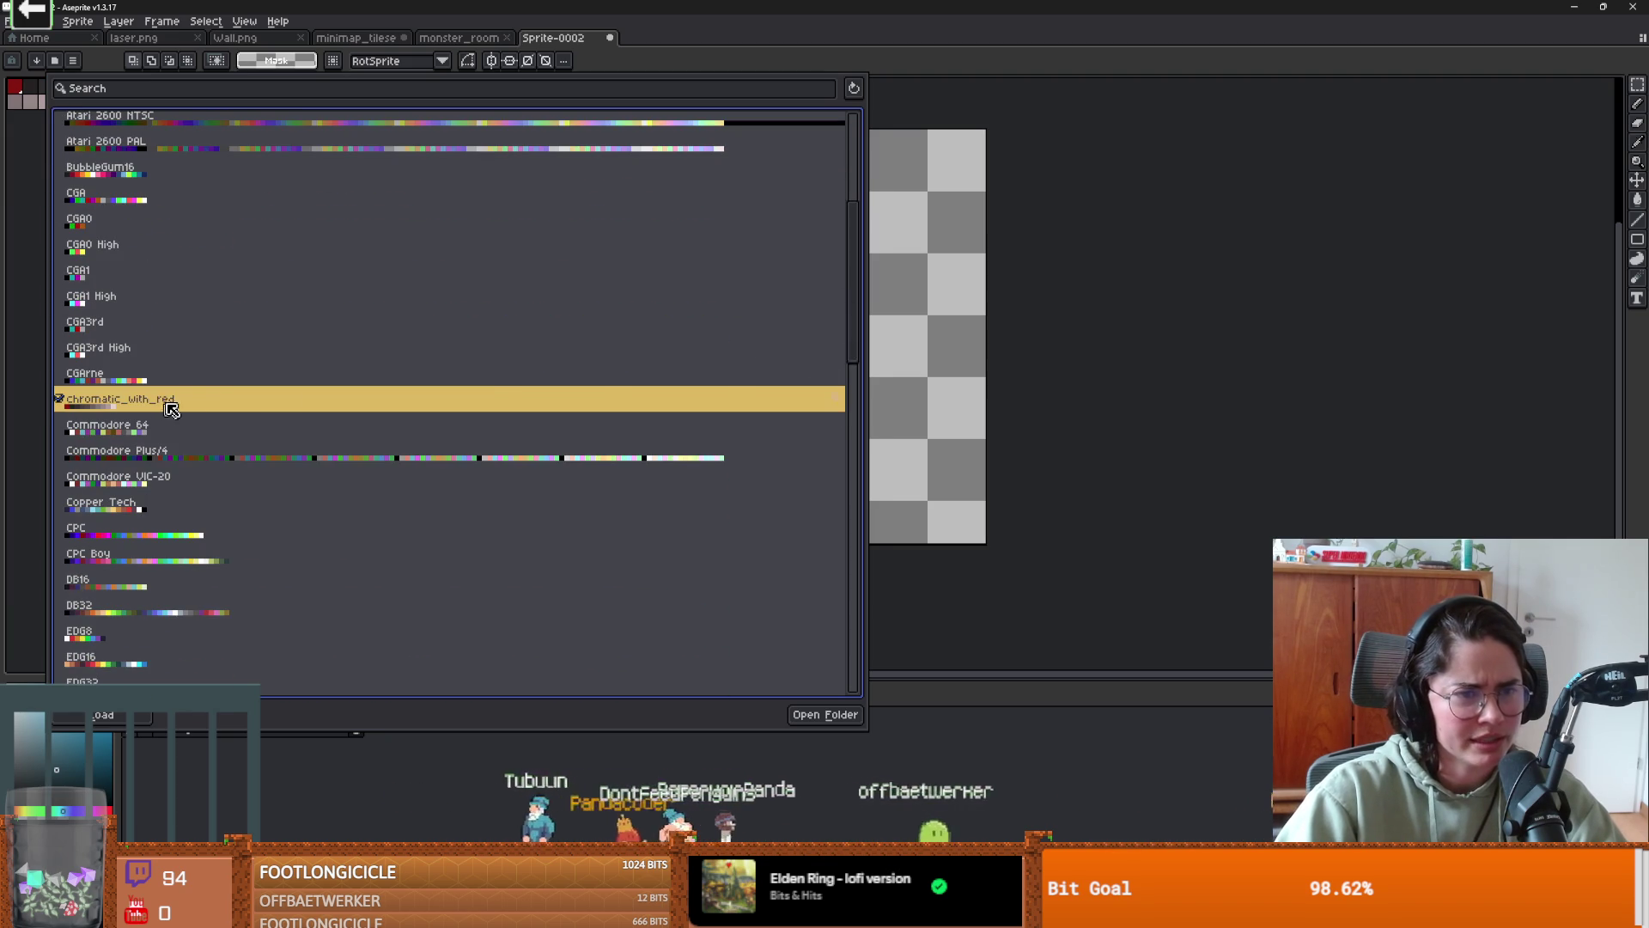
- Look over the monster_room sprites and the full 3x3 minimap_tileset grid
left_click(439, 38)
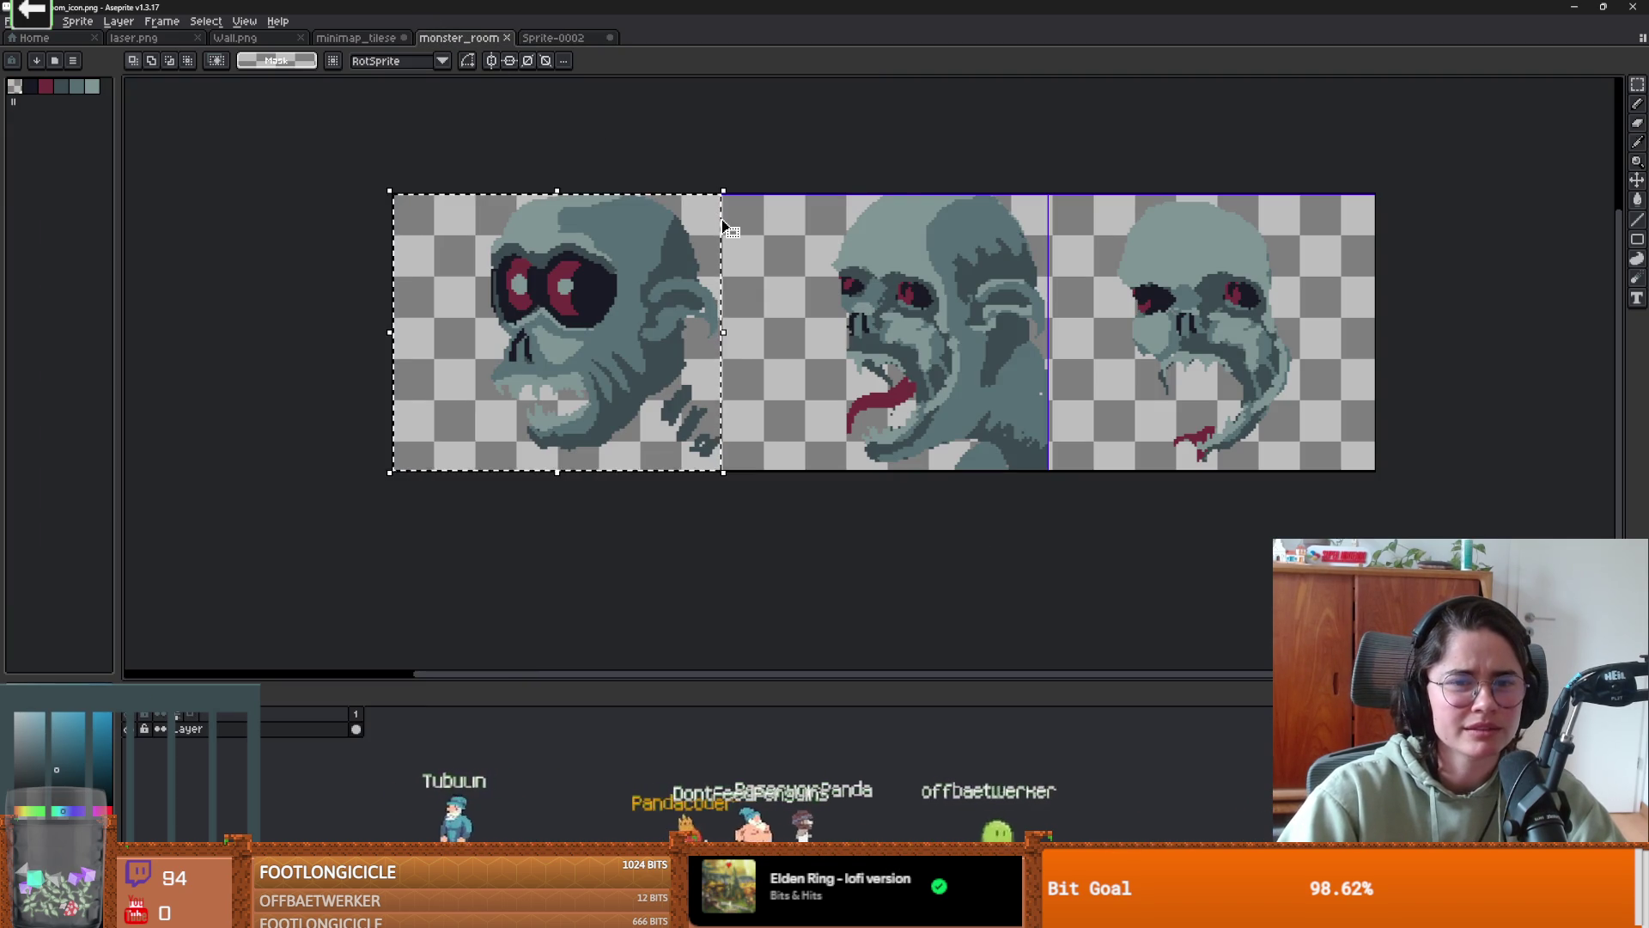
left_click(368, 40)
scroll(567, 230, "up", 5)
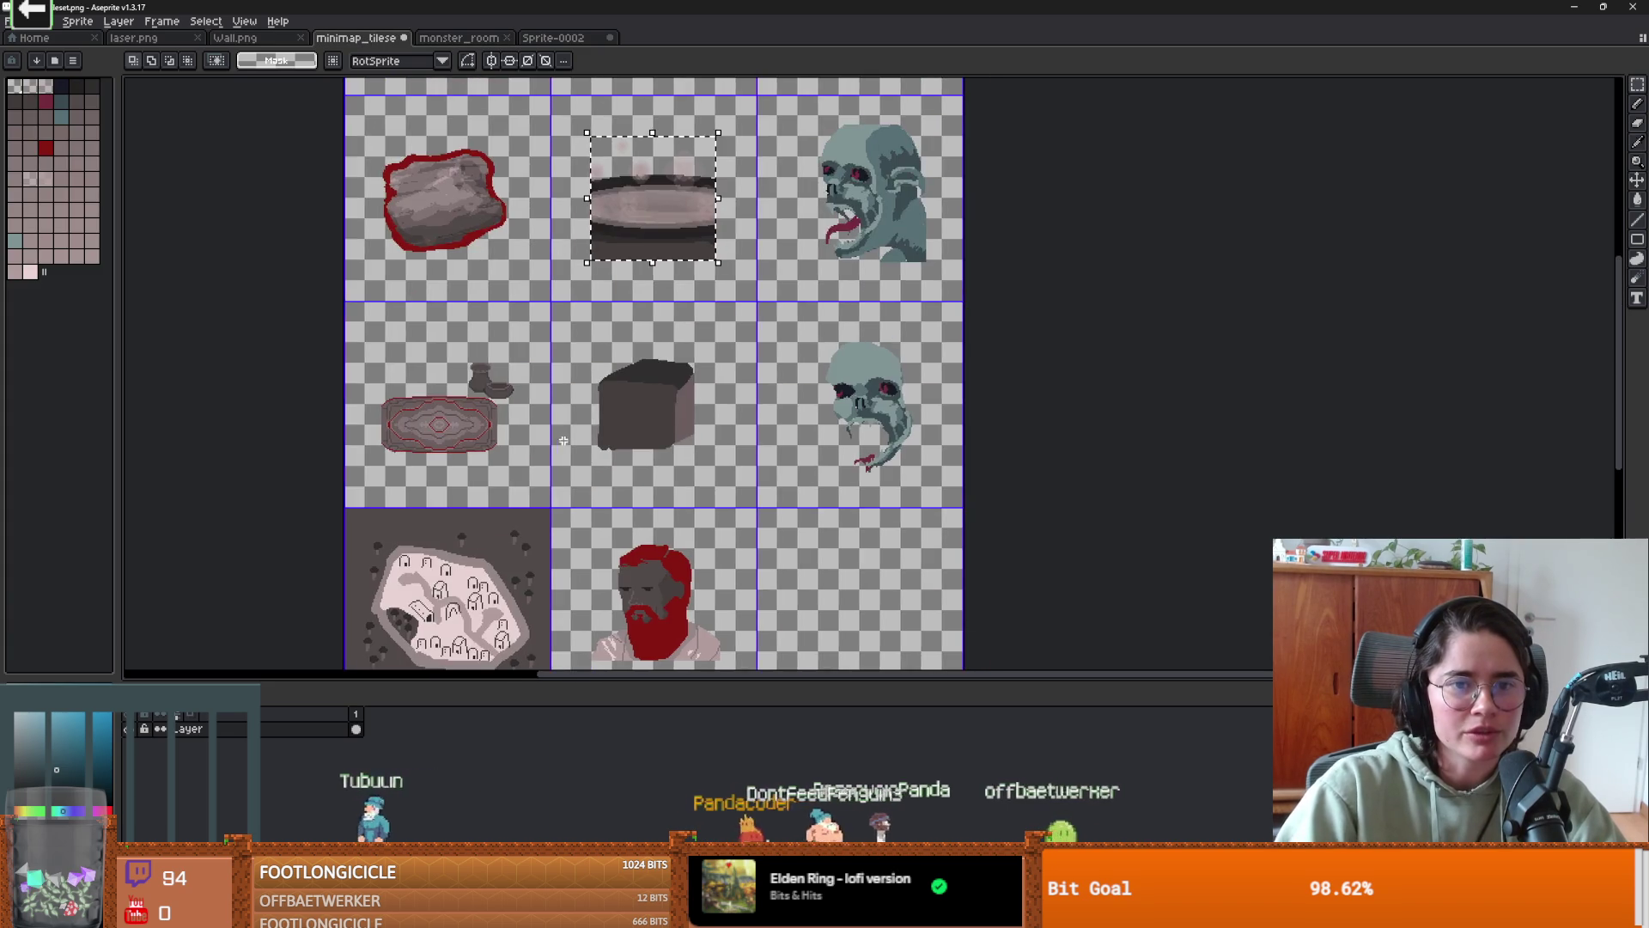
scroll(755, 186, "down", 2)
scroll(755, 186, "down", 2)
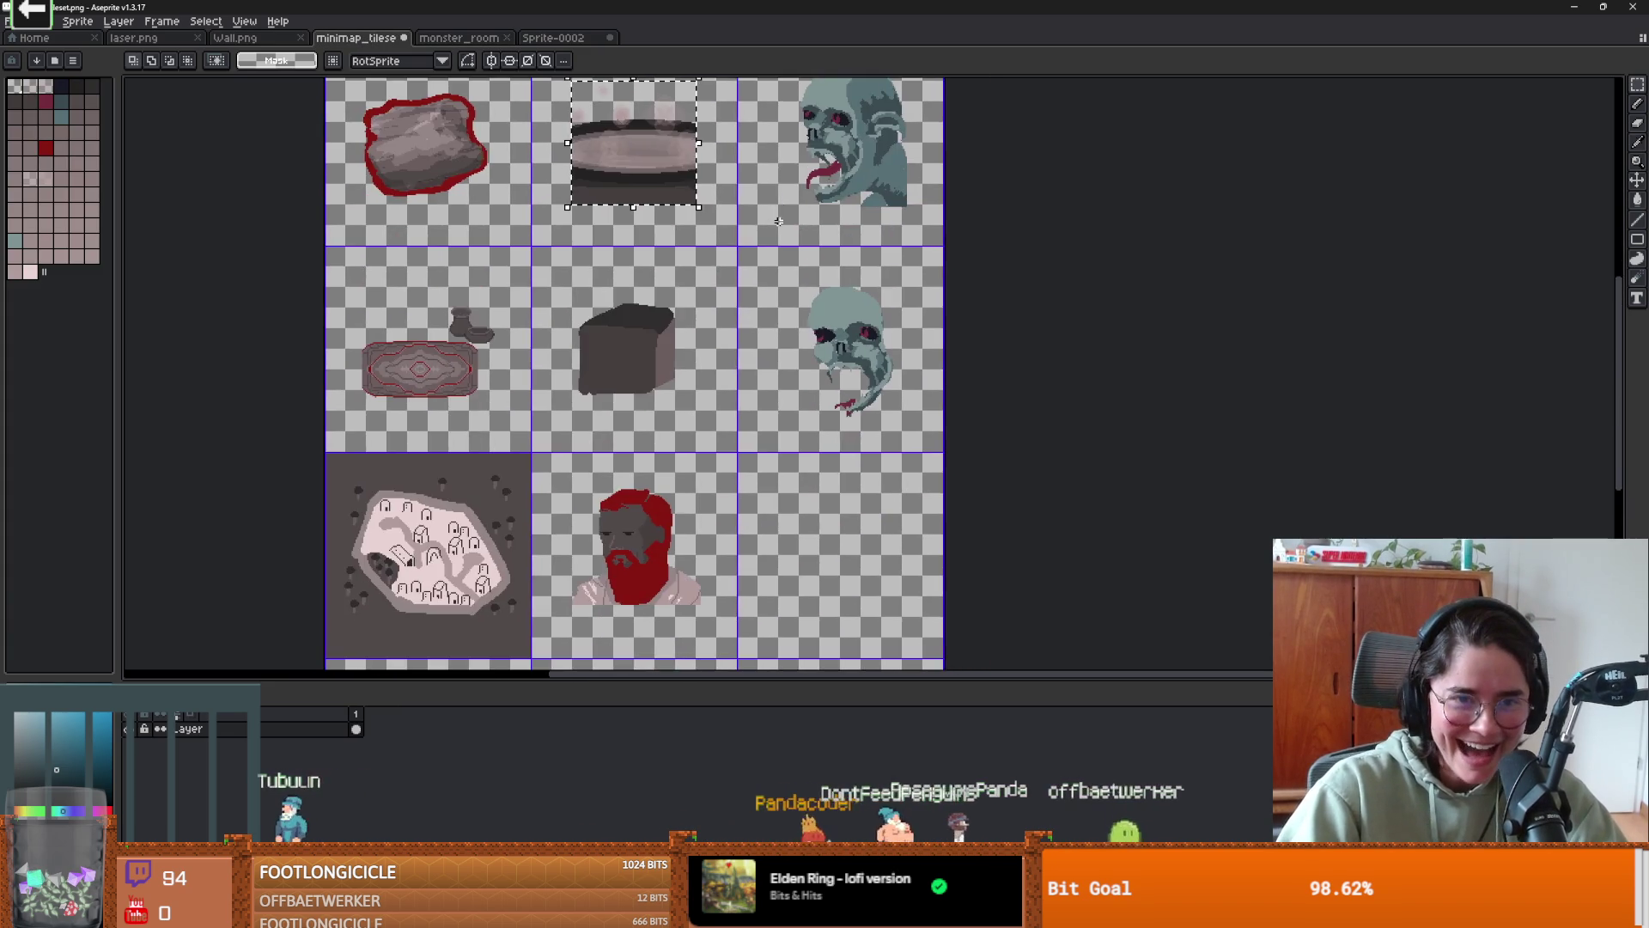
scroll(859, 258, "up", 2)
scroll(913, 319, "down", 3)
scroll(913, 318, "up", 3)
left_click_drag(913, 318, 784, 318)
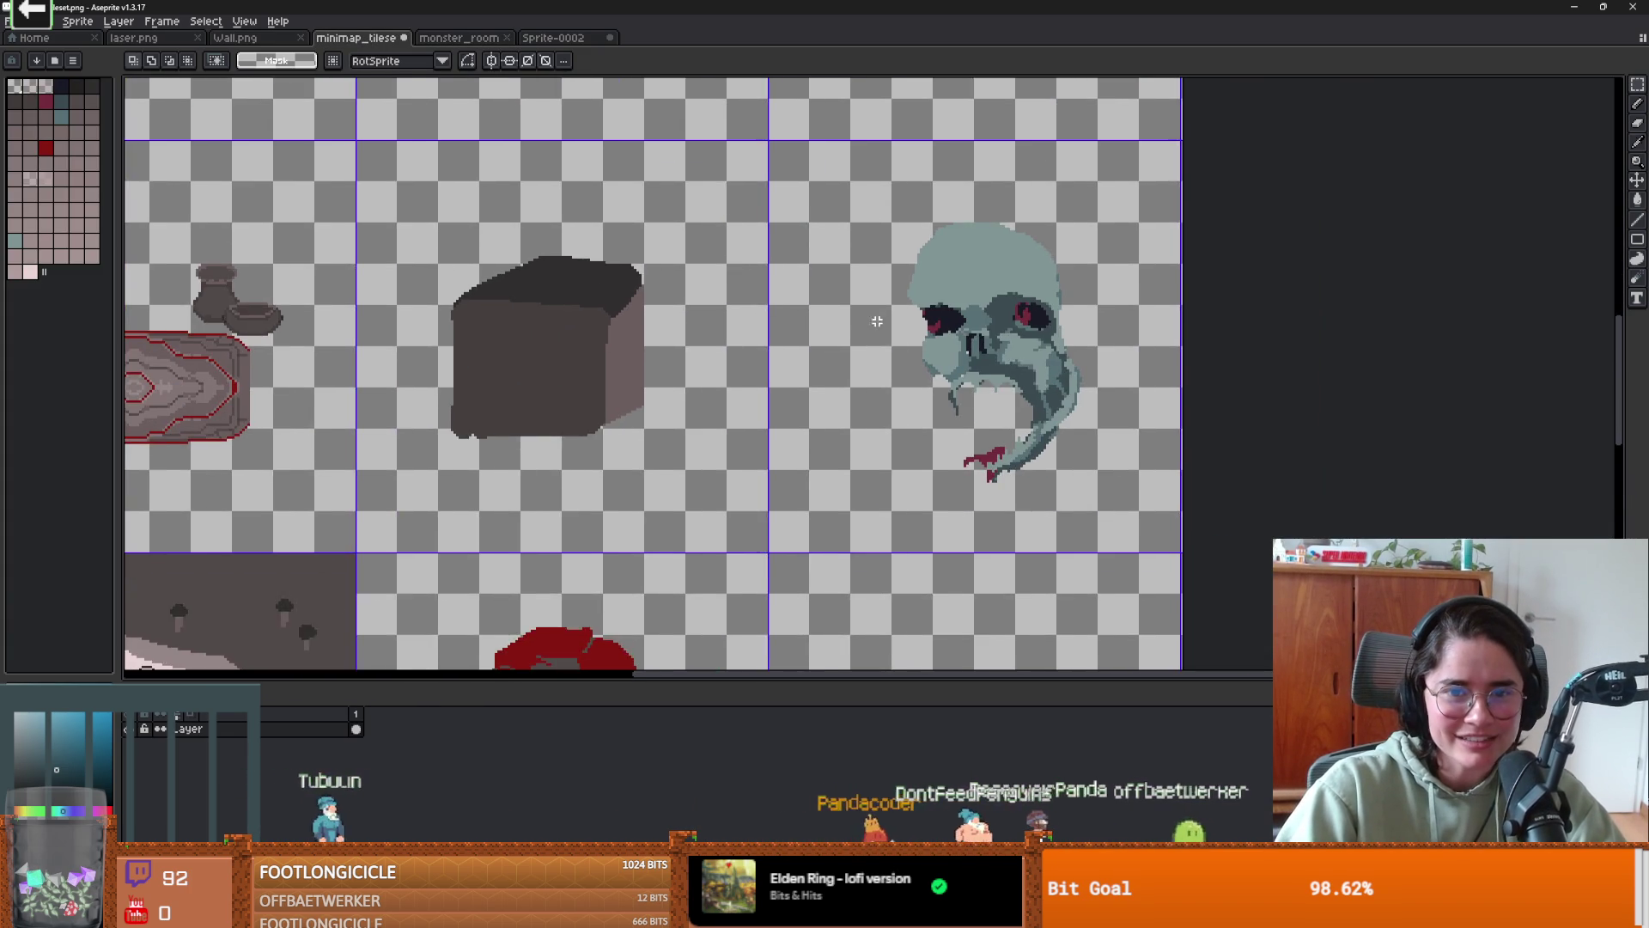
scroll(809, 350, "down", 2)
- On Sprite-0002, start the outline with a horizontal line along the top
left_click(553, 38)
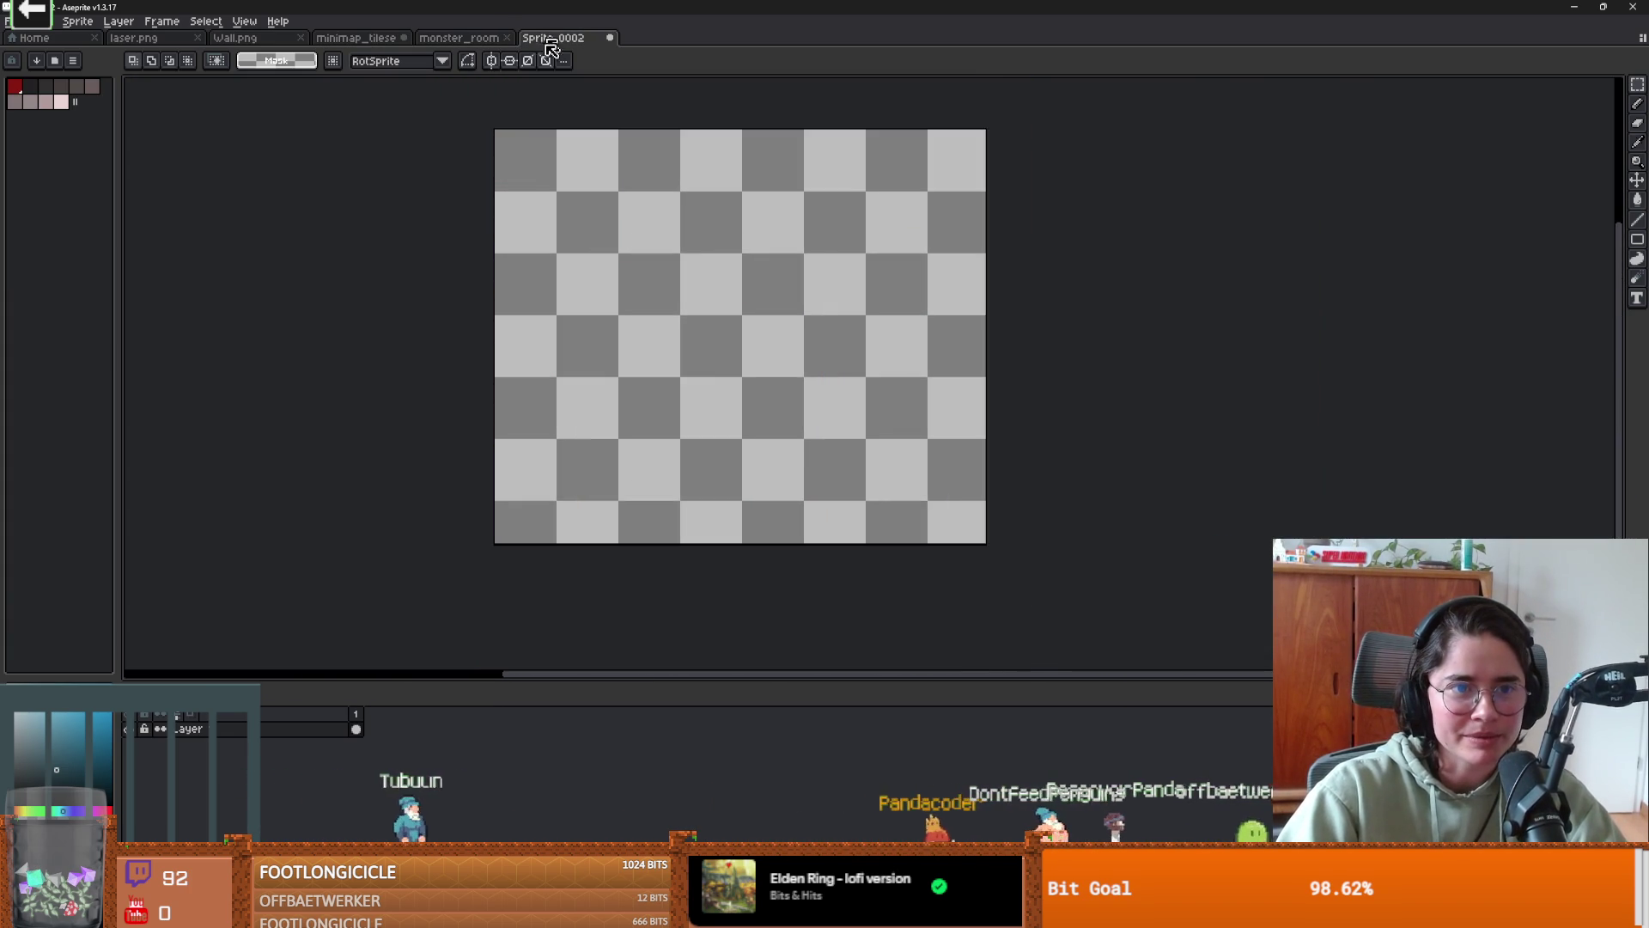
scroll(505, 343, "up", 2)
key("b")
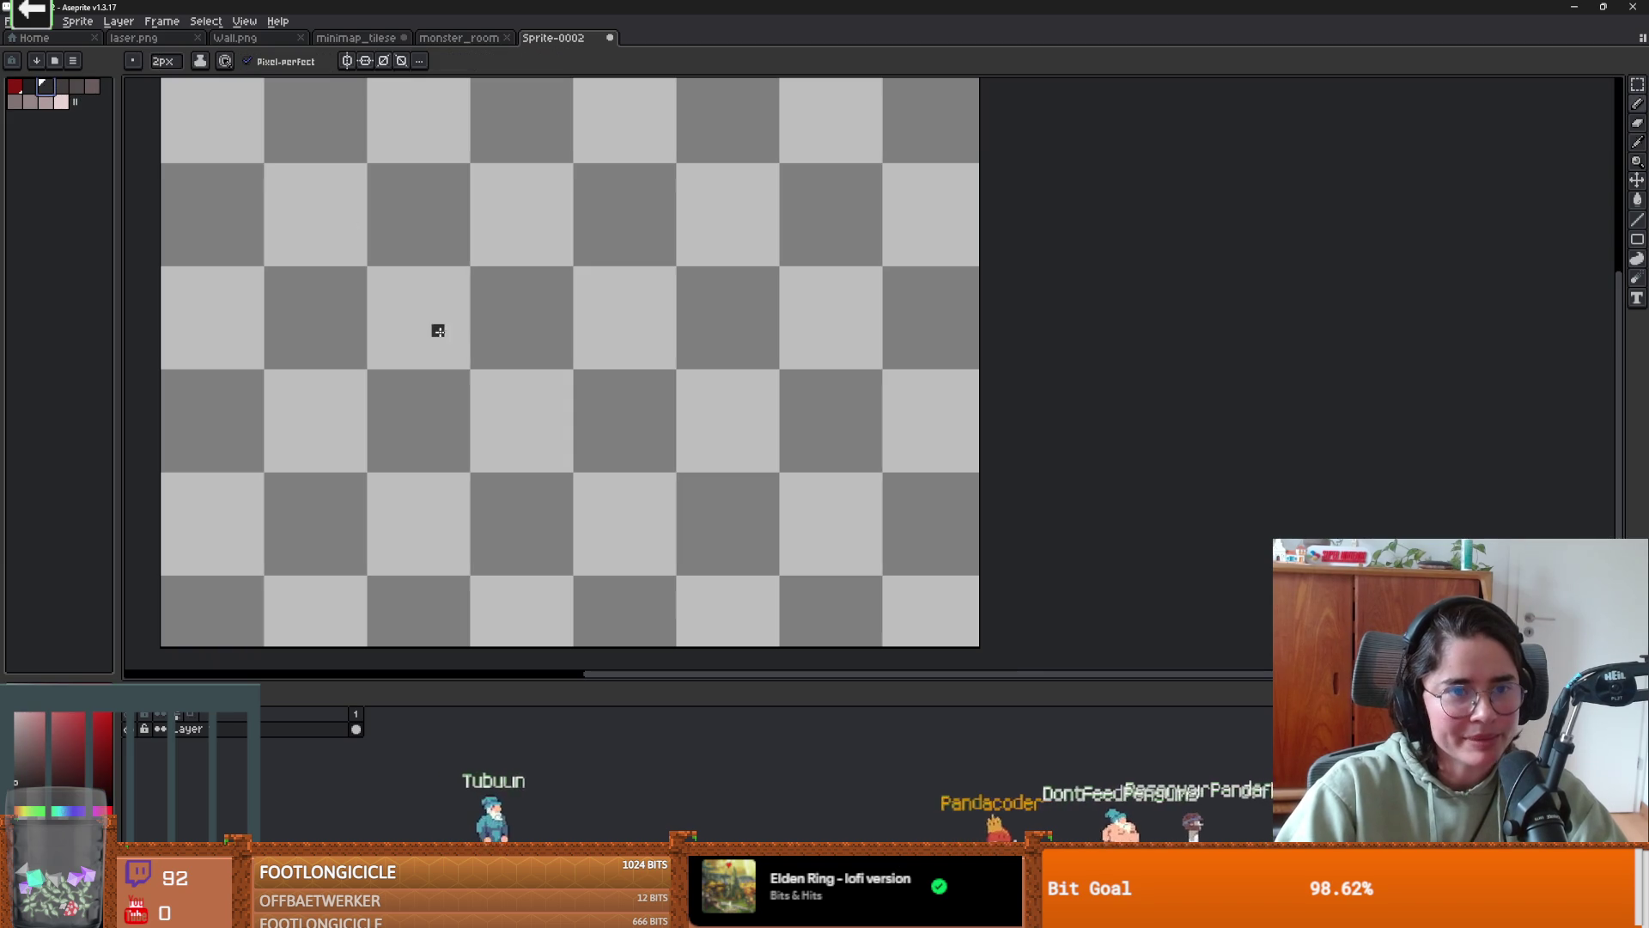
mouse_move(369, 232)
left_mouse_down()
mouse_move(315, 284)
mouse_move(302, 341)
mouse_move(404, 368)
mouse_move(425, 328)
mouse_move(418, 273)
mouse_move(496, 272)
mouse_move(507, 130)
left_mouse_up()
scroll(447, 257, "down", 1)
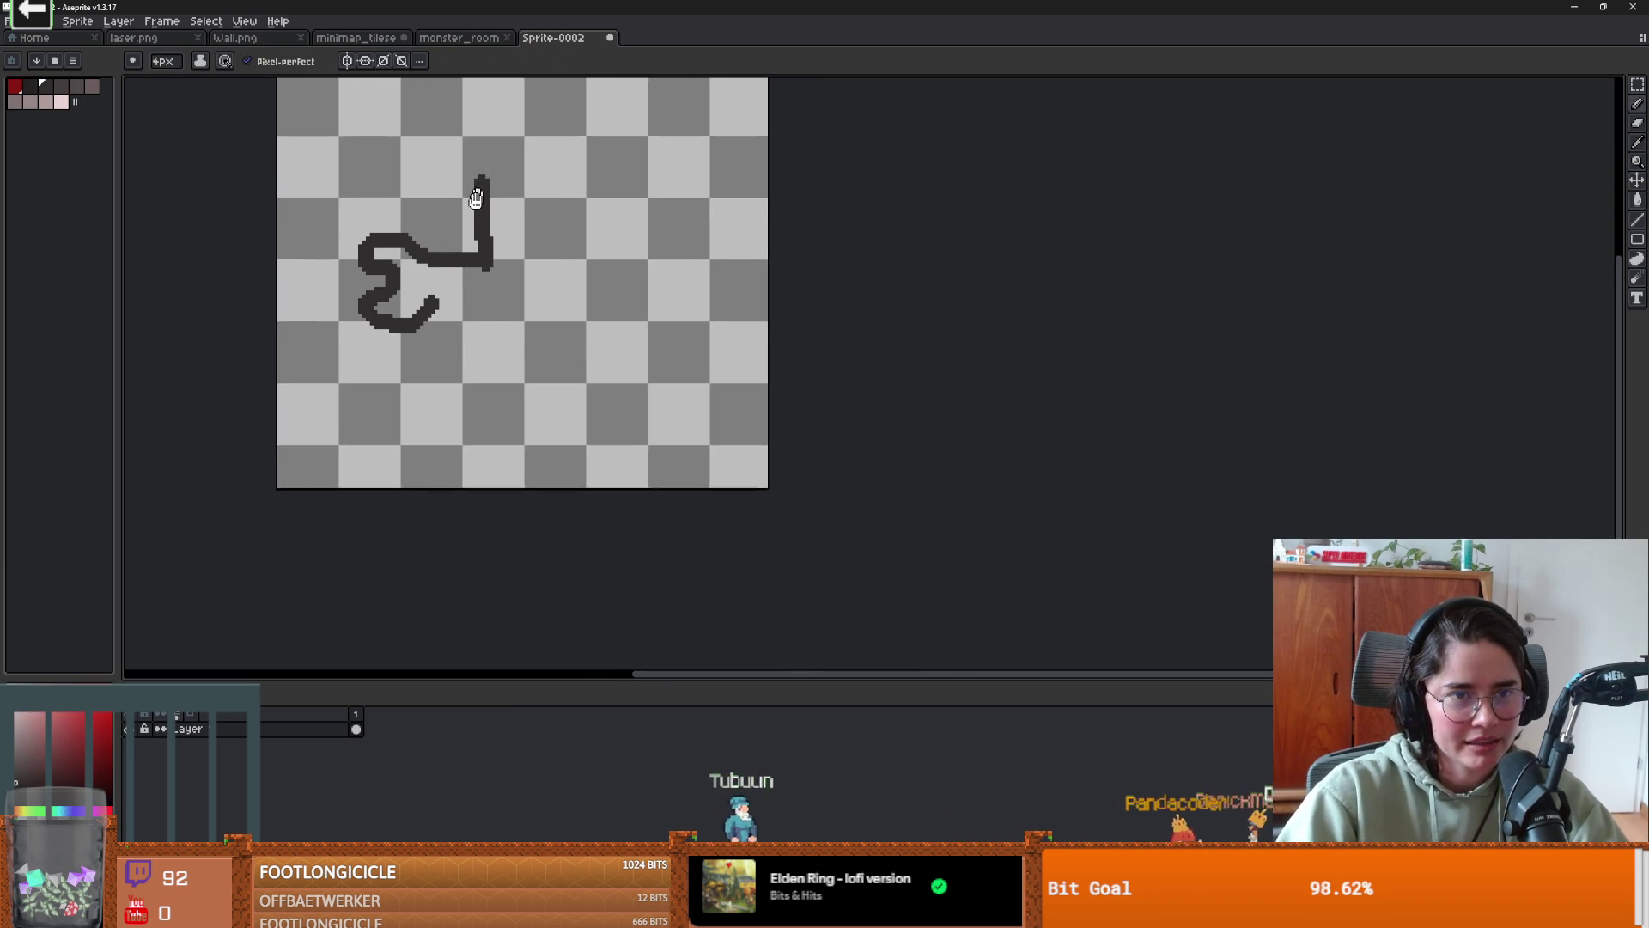
mouse_move(470, 203)
left_mouse_down()
mouse_move(537, 202)
mouse_move(563, 272)
left_mouse_up()
key("ctrl+z")
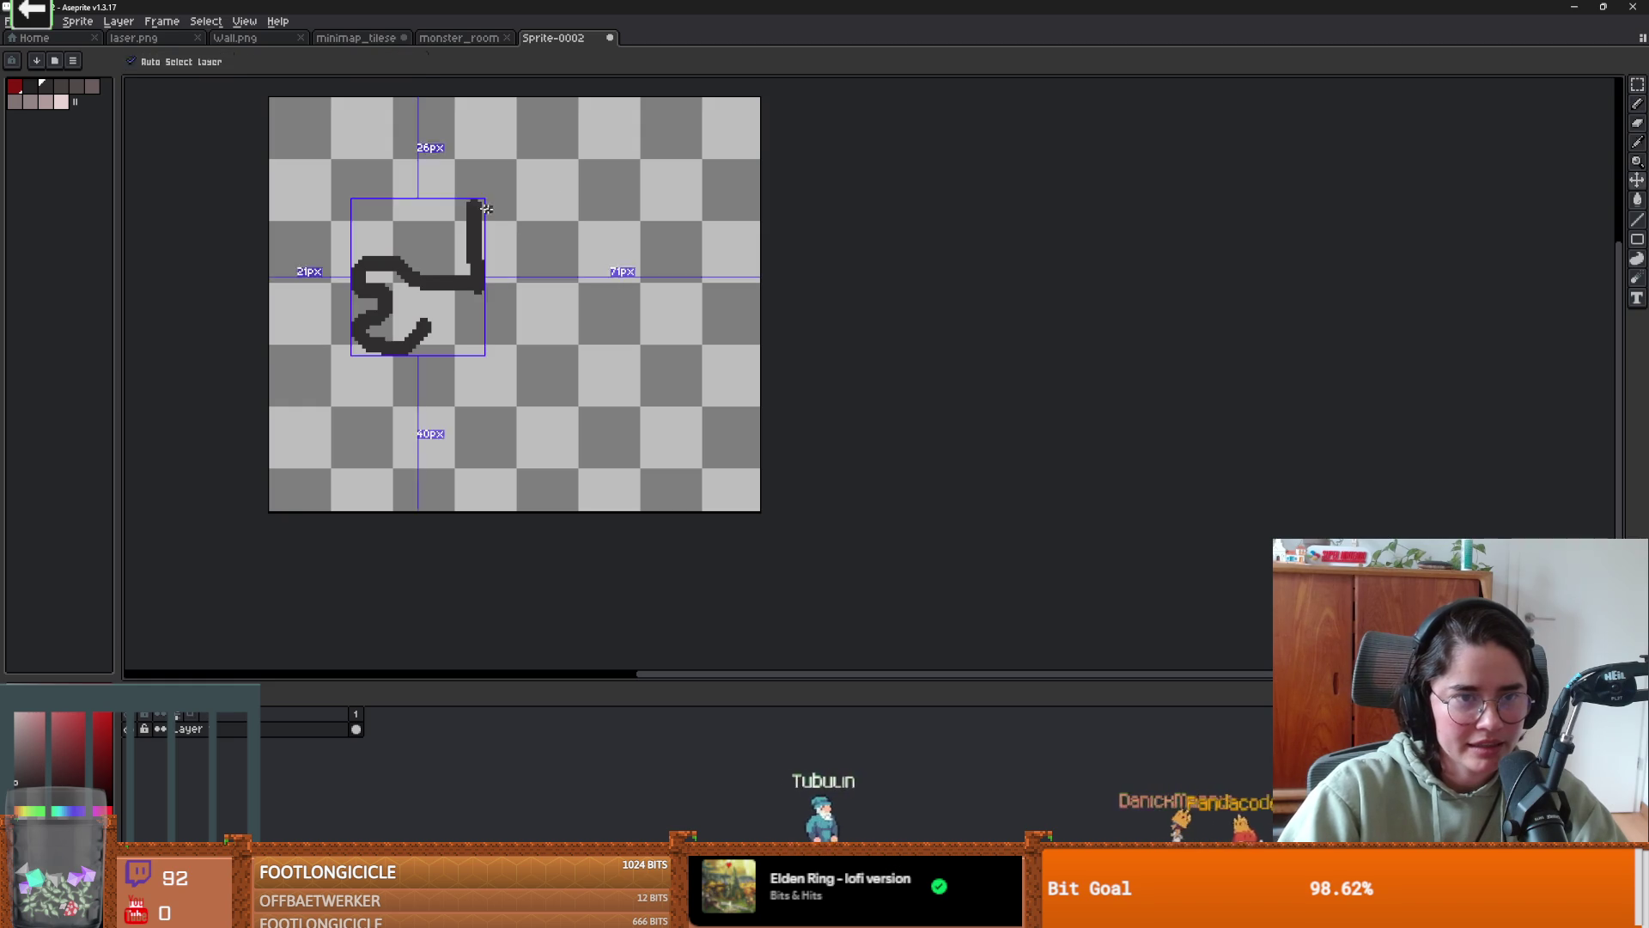
left_click_drag(459, 201, 633, 201)
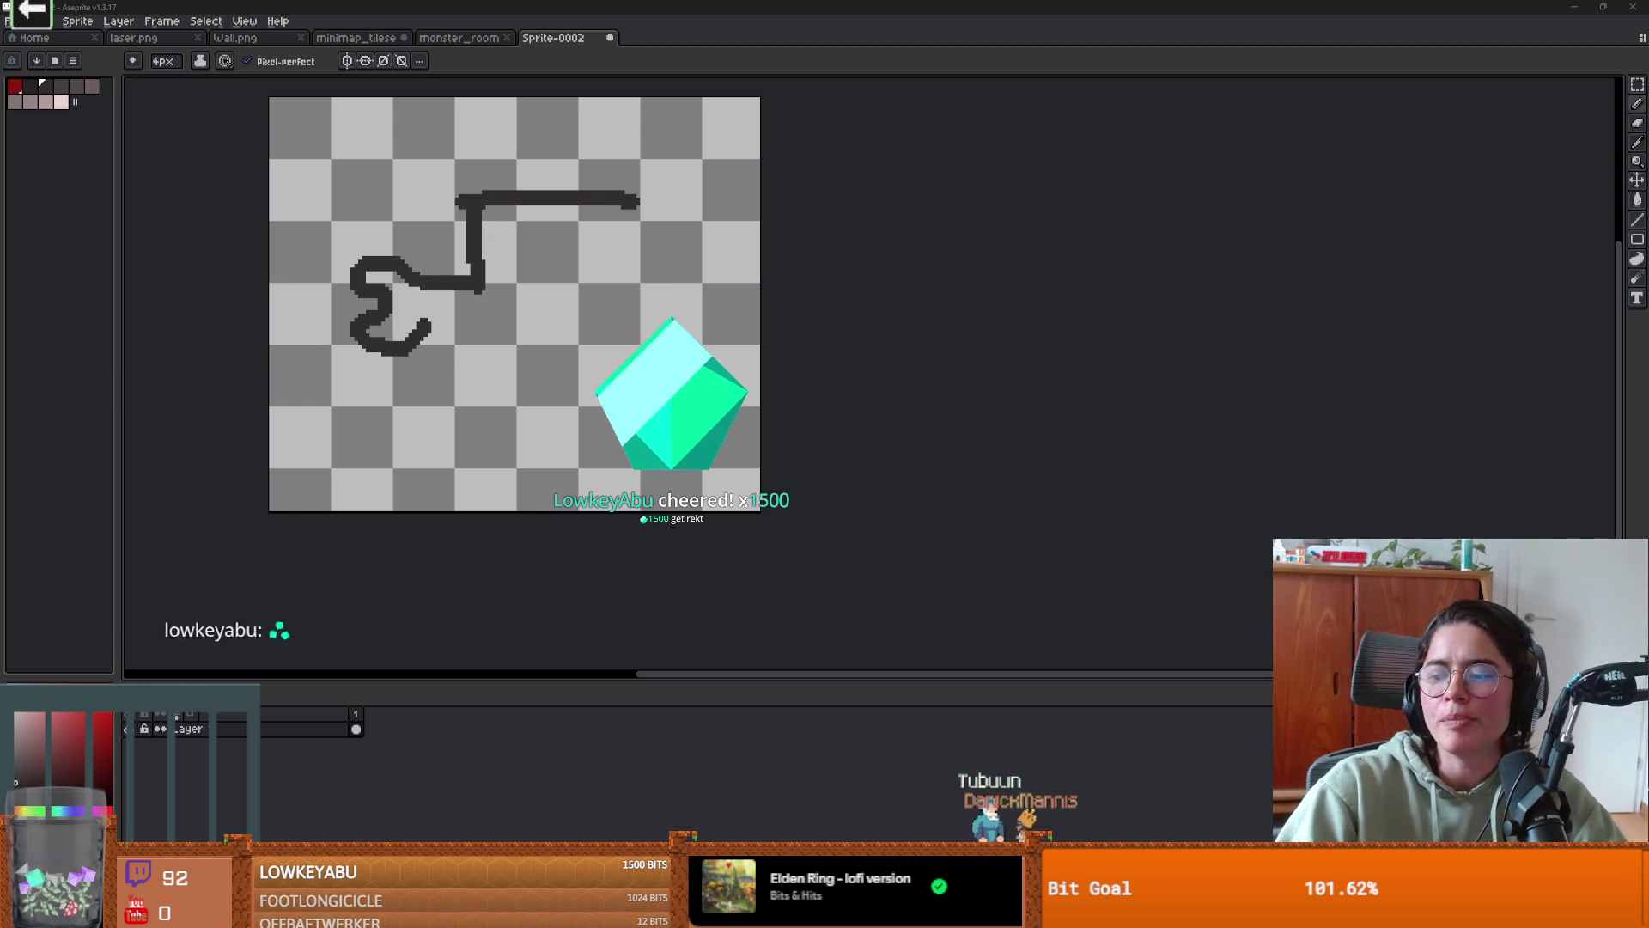
- Undo the stray strokes and erase the left squiggle with an 18px eraser
scroll(508, 250, "up", 2)
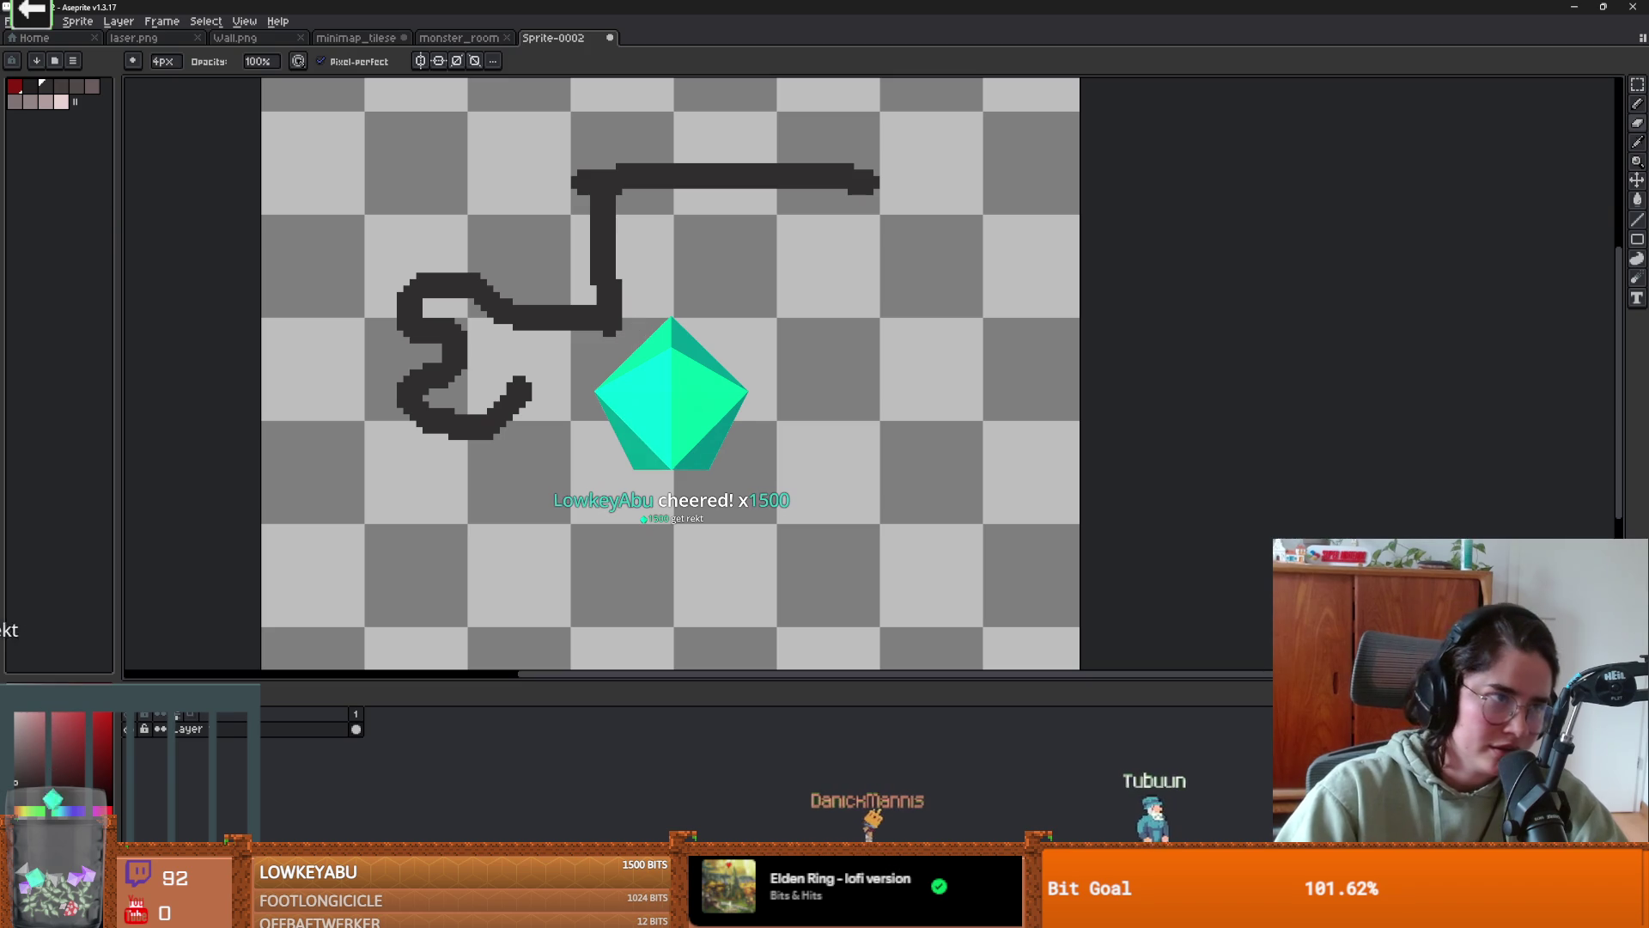
key("ctrl+z")
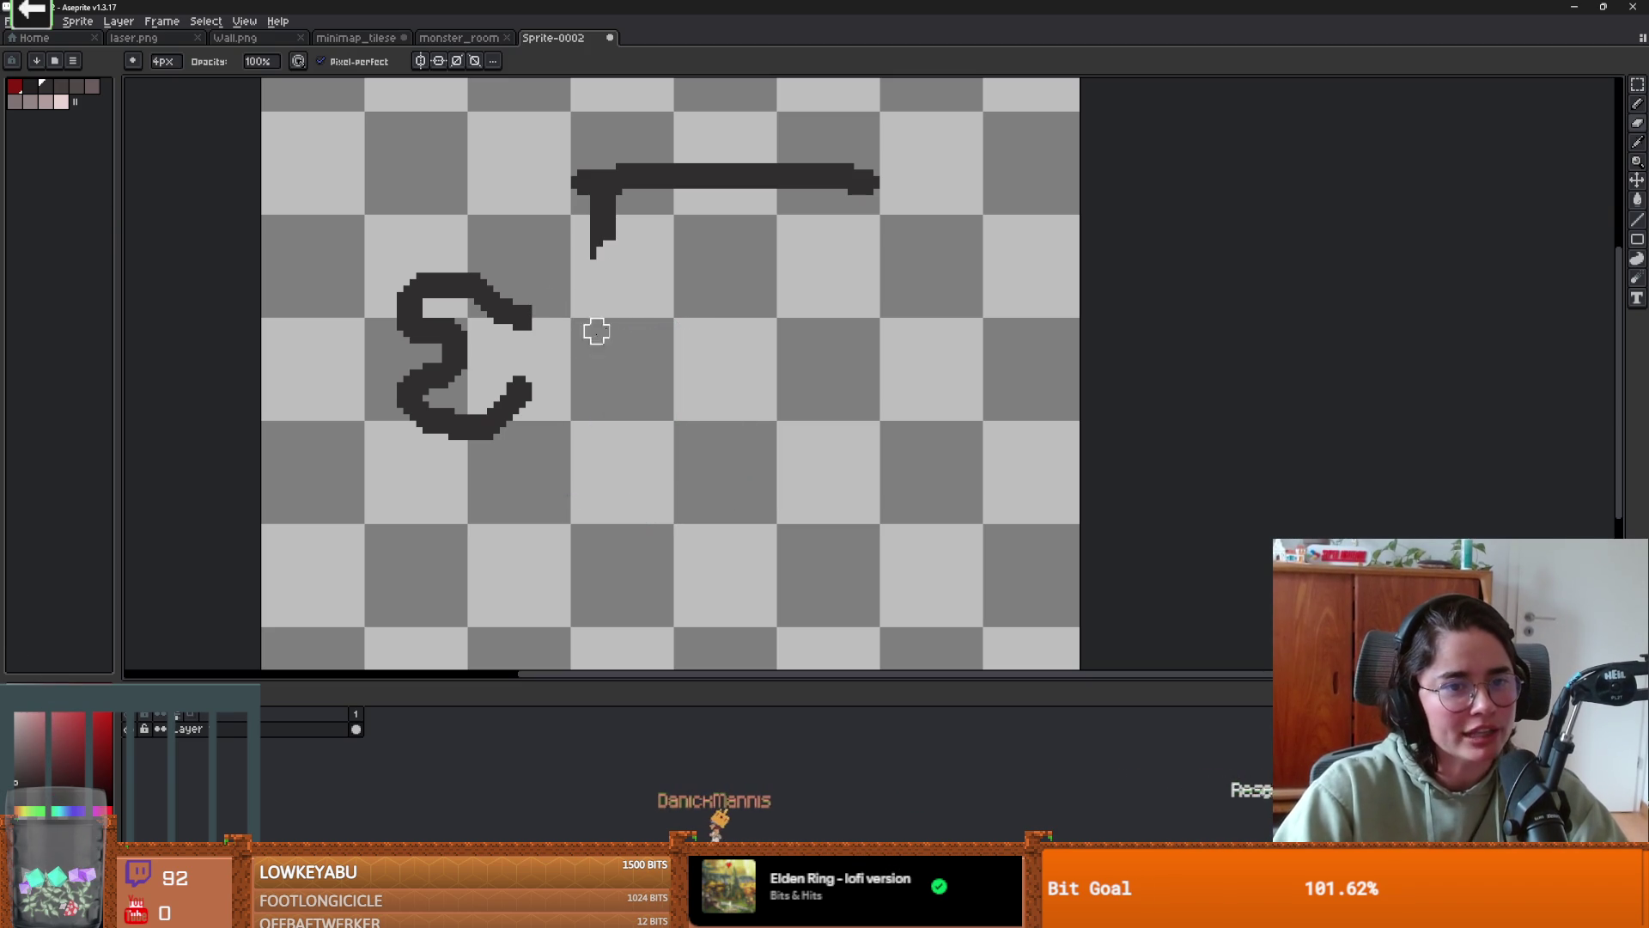
key("ctrl+z")
key("ctrl+z")
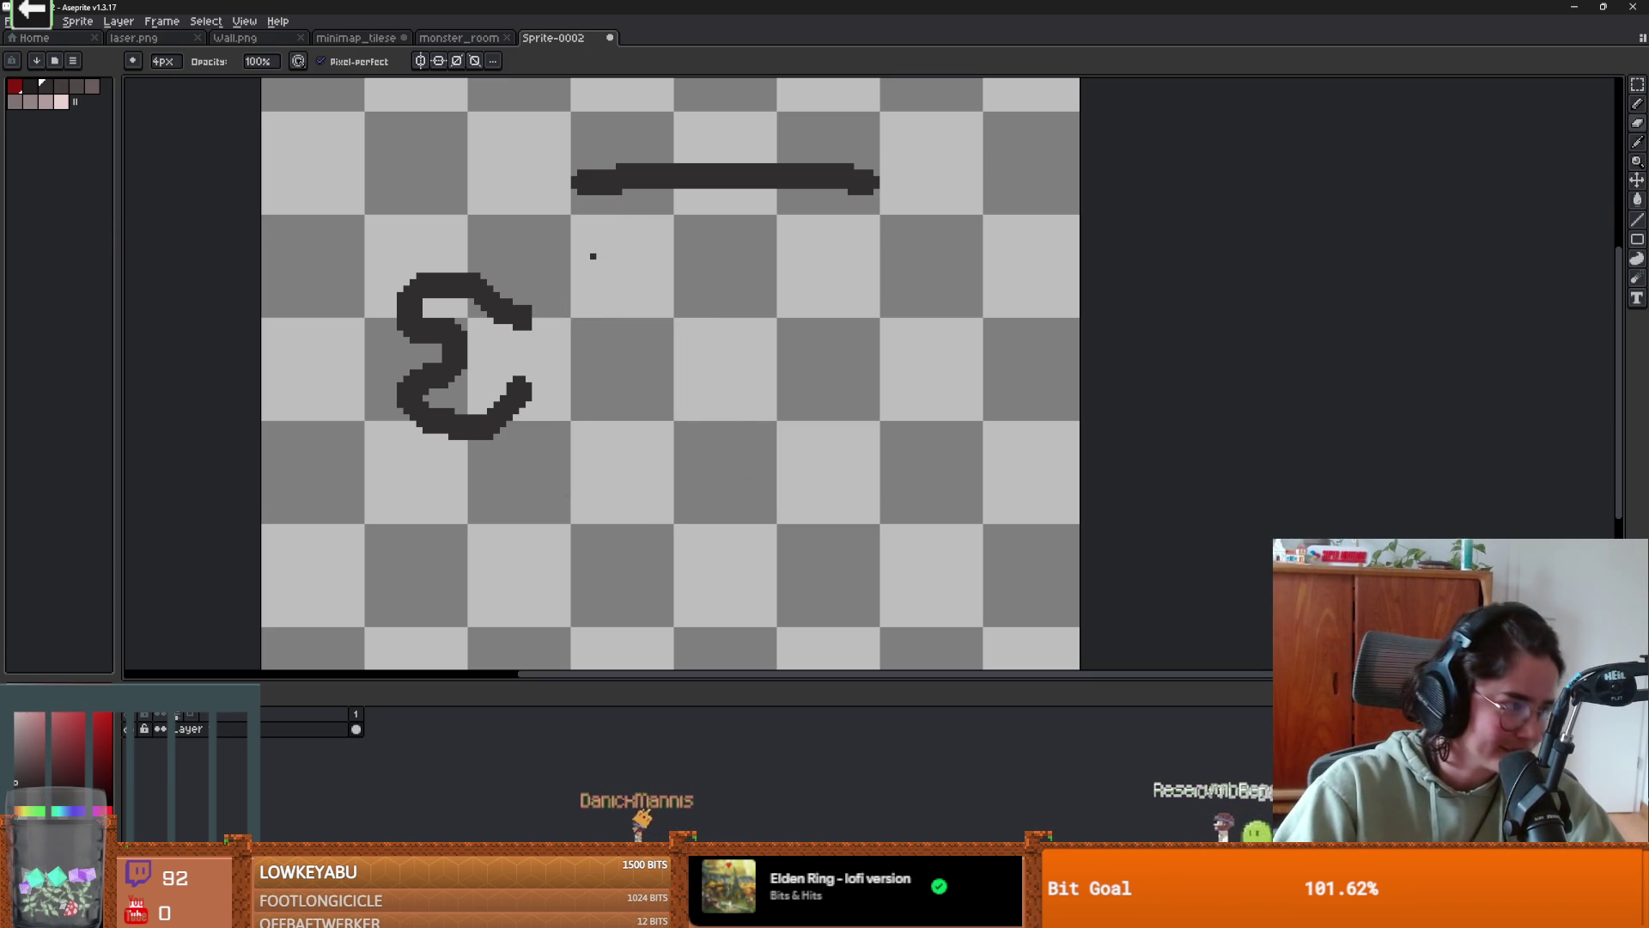
scroll(705, 274, "up", 1)
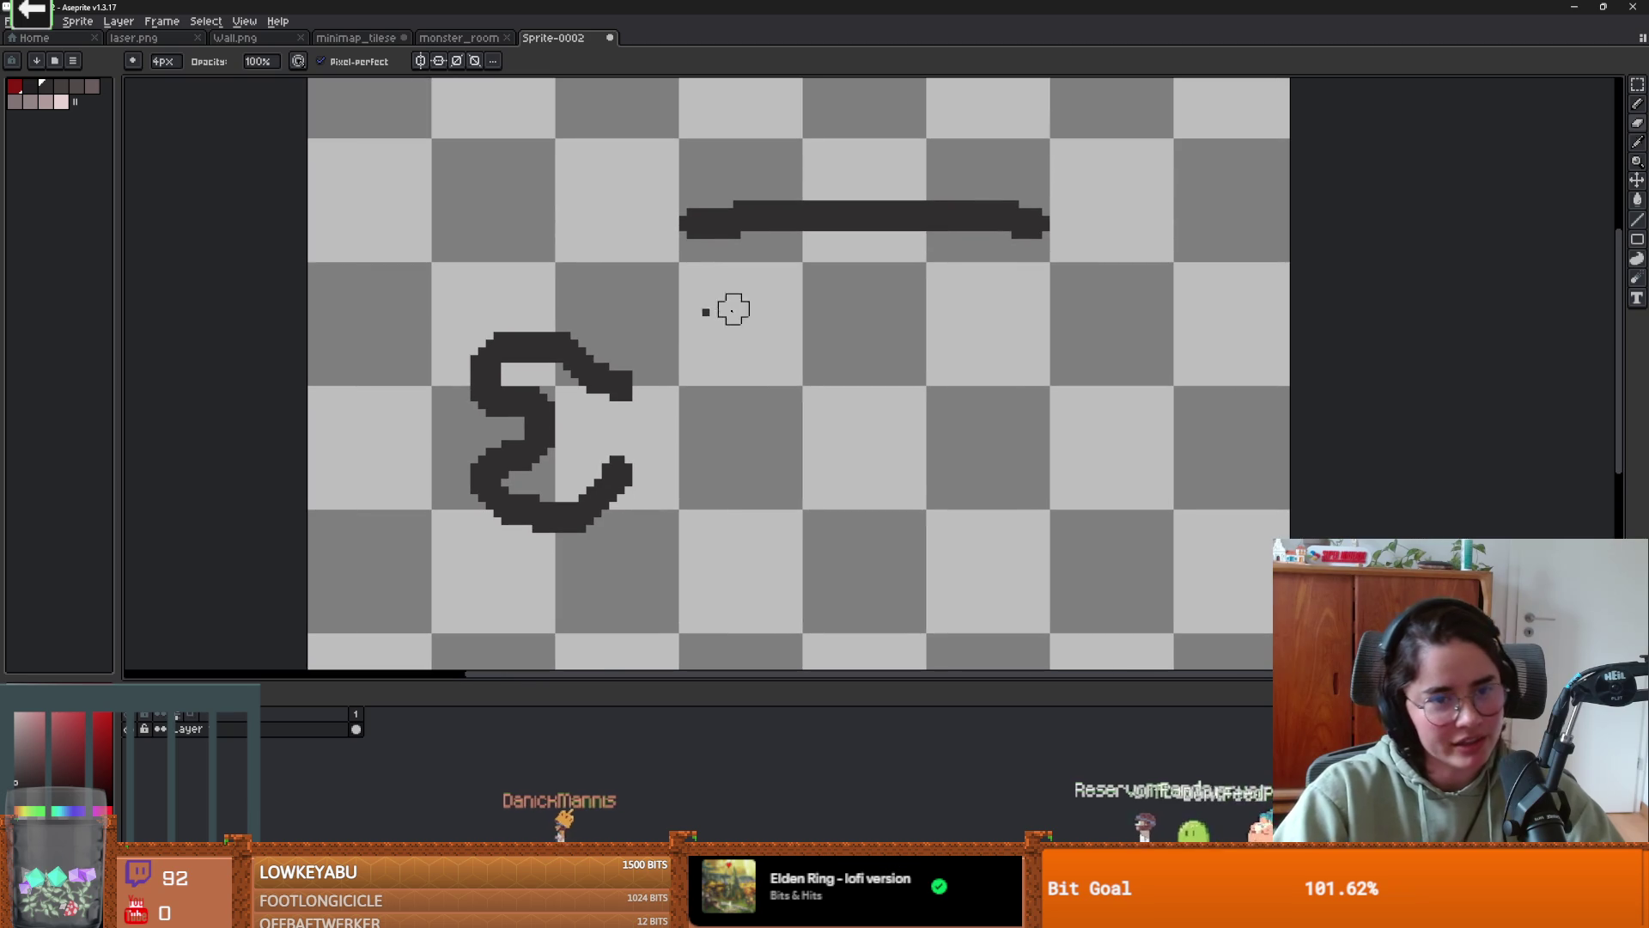
key("e")
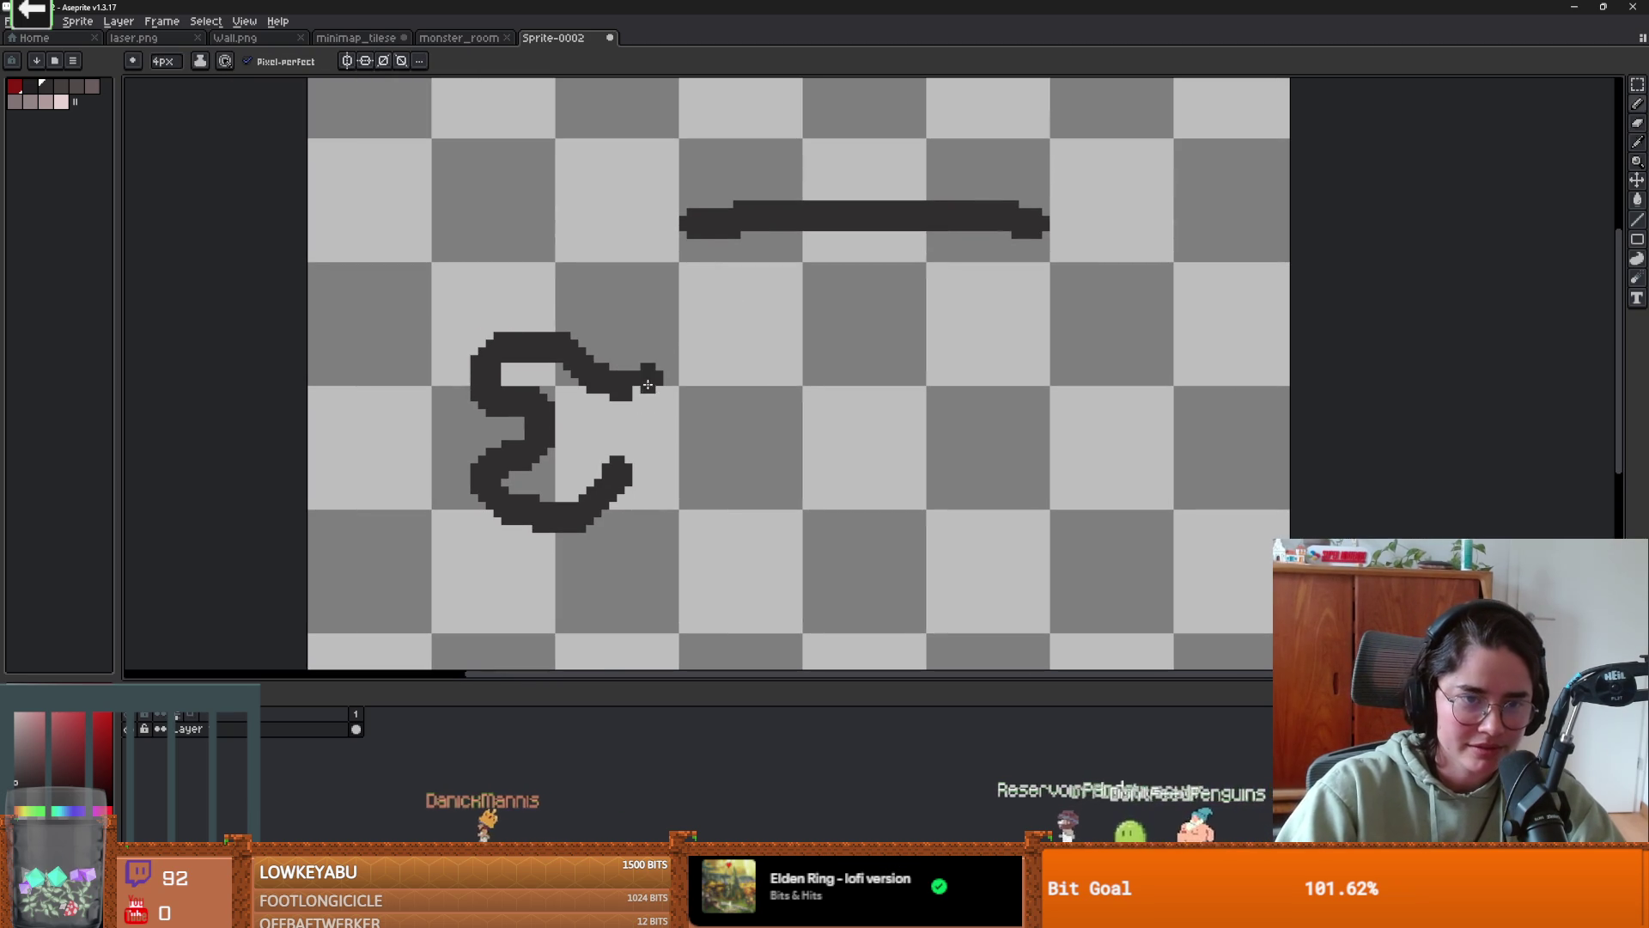
key("e")
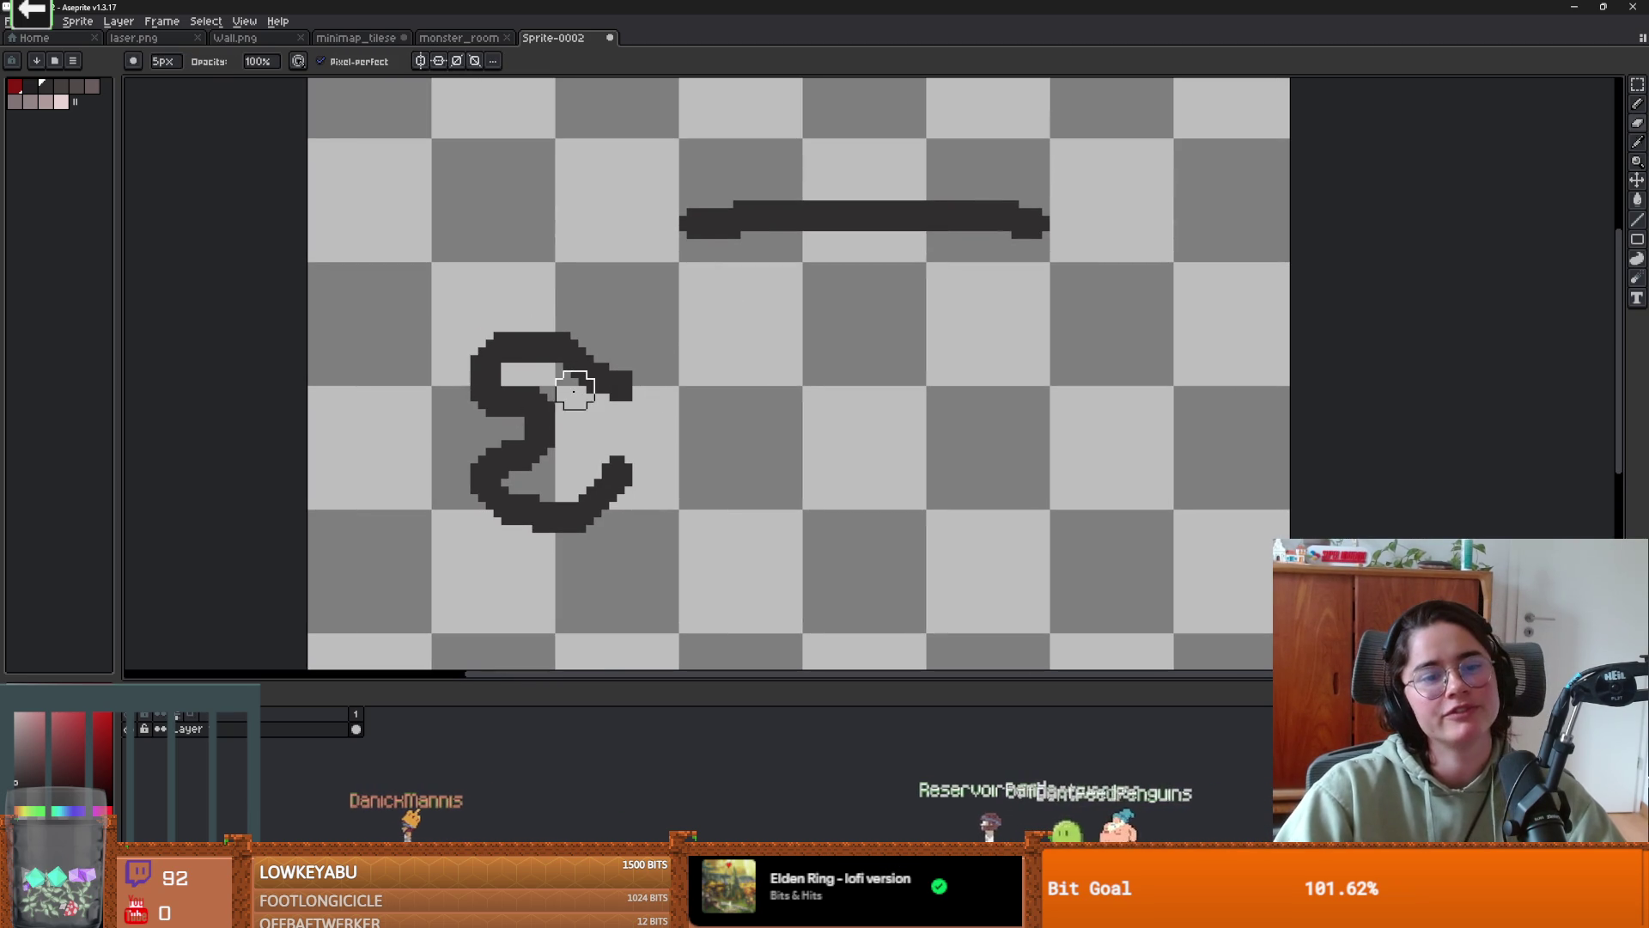
mouse_move(533, 361)
left_mouse_down()
mouse_move(478, 368)
mouse_move(513, 464)
left_mouse_up()
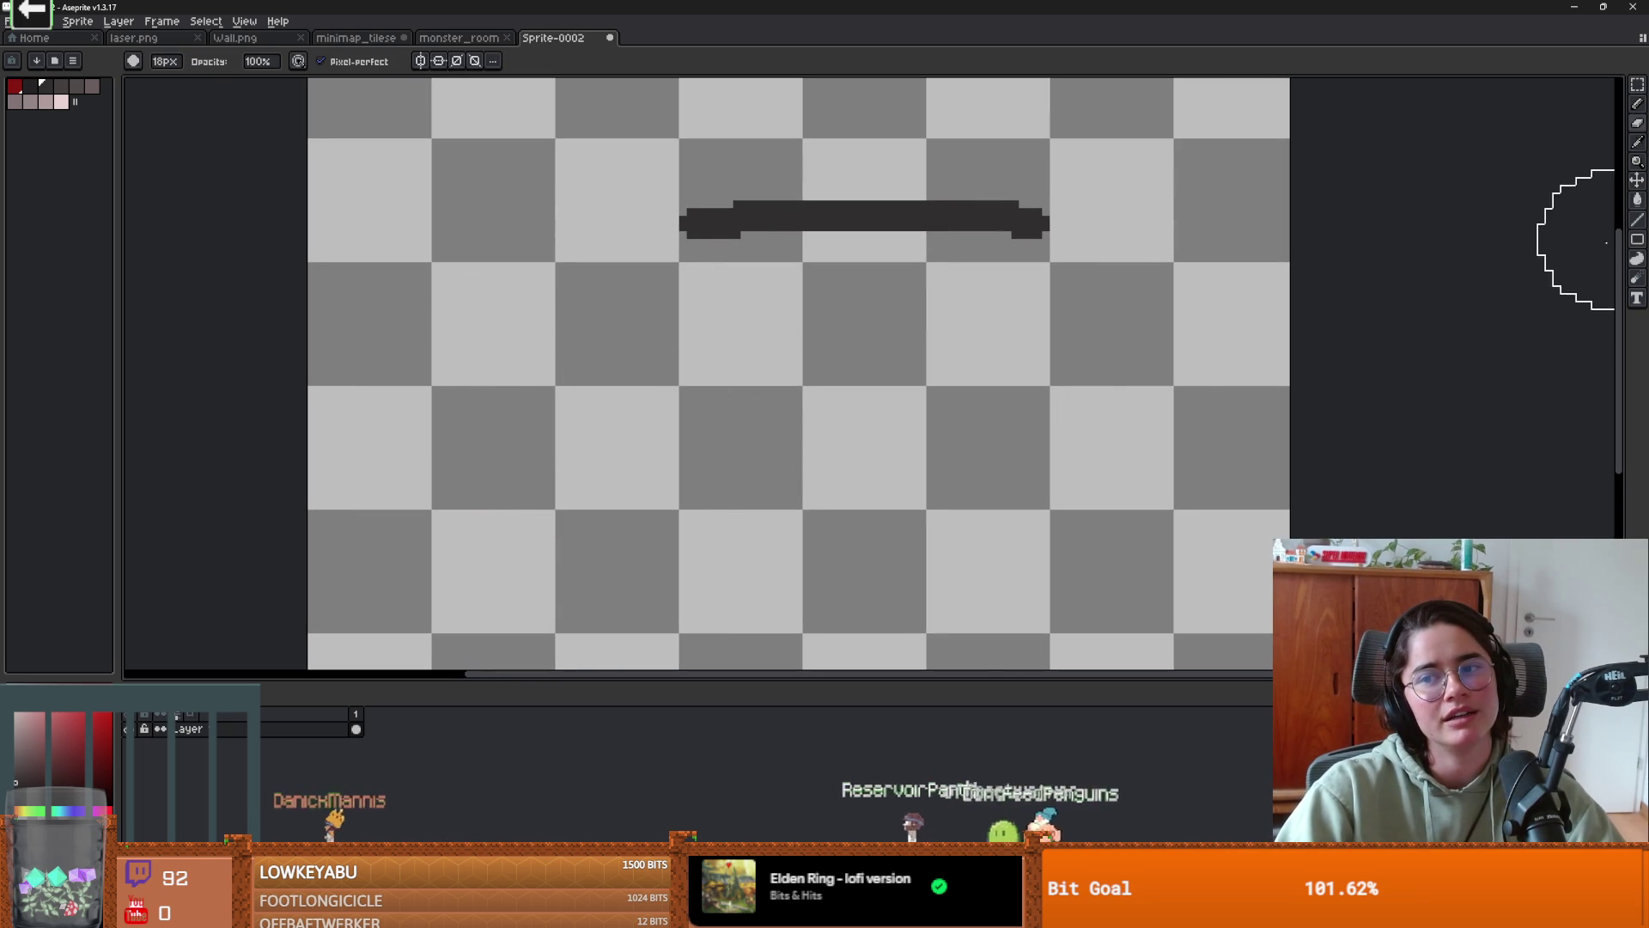
- Discard a trial ellipse and draw a thick 5px vertical line down from the top line's left end
left_click(1637, 238)
left_click(1598, 239)
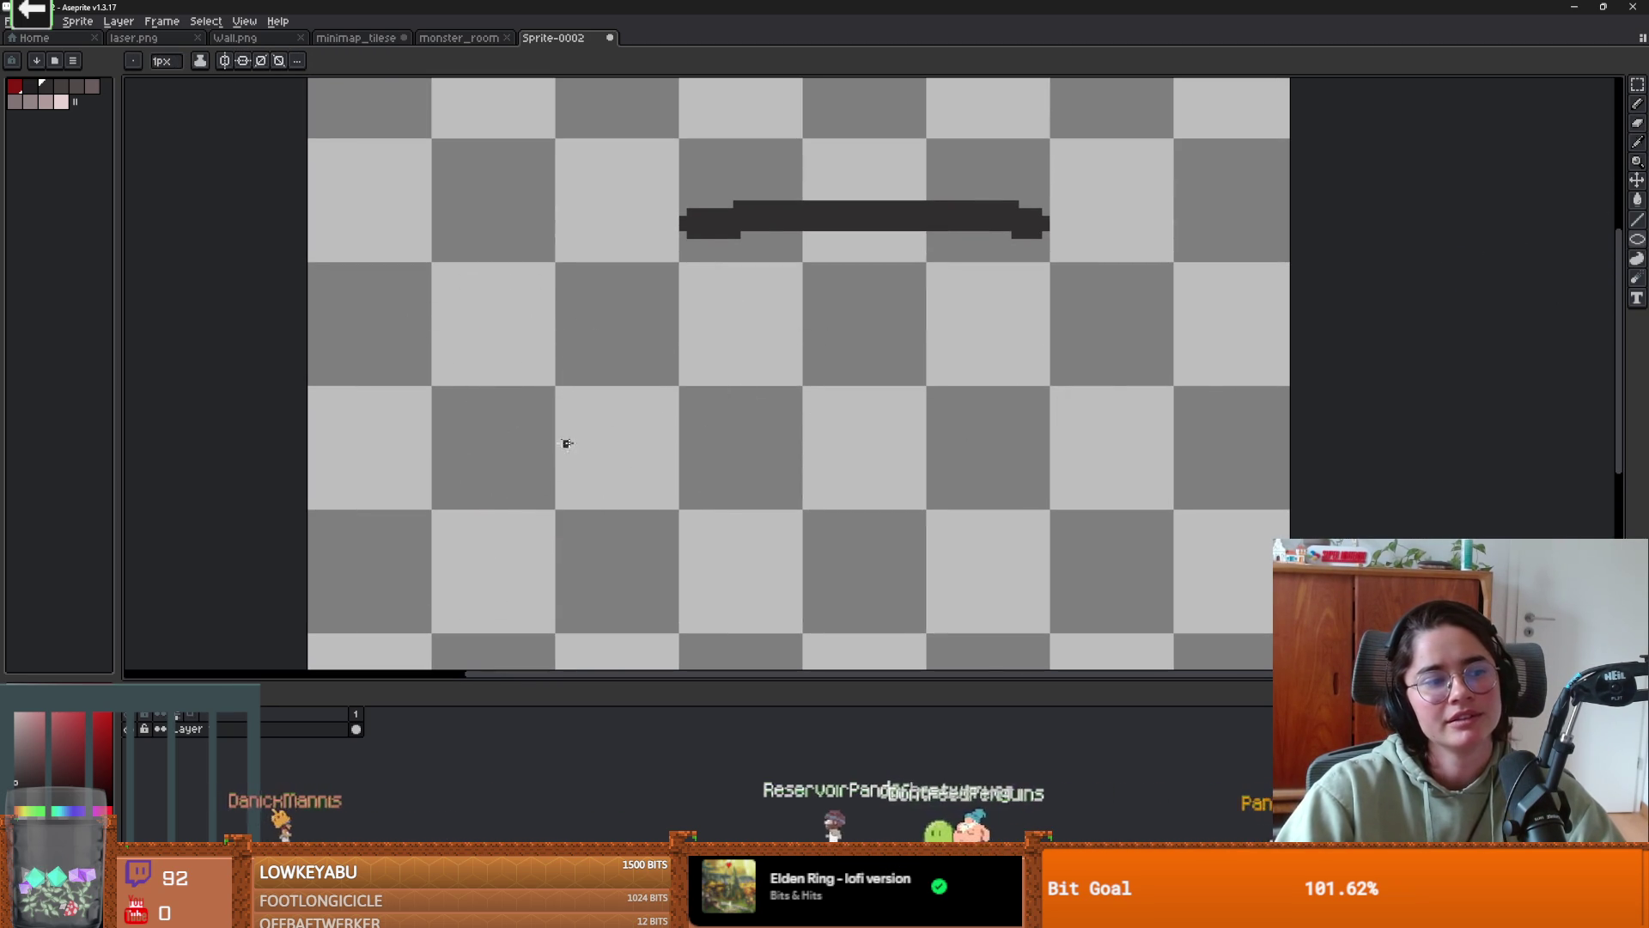
left_click_drag(472, 326, 670, 540)
key("ctrl+z")
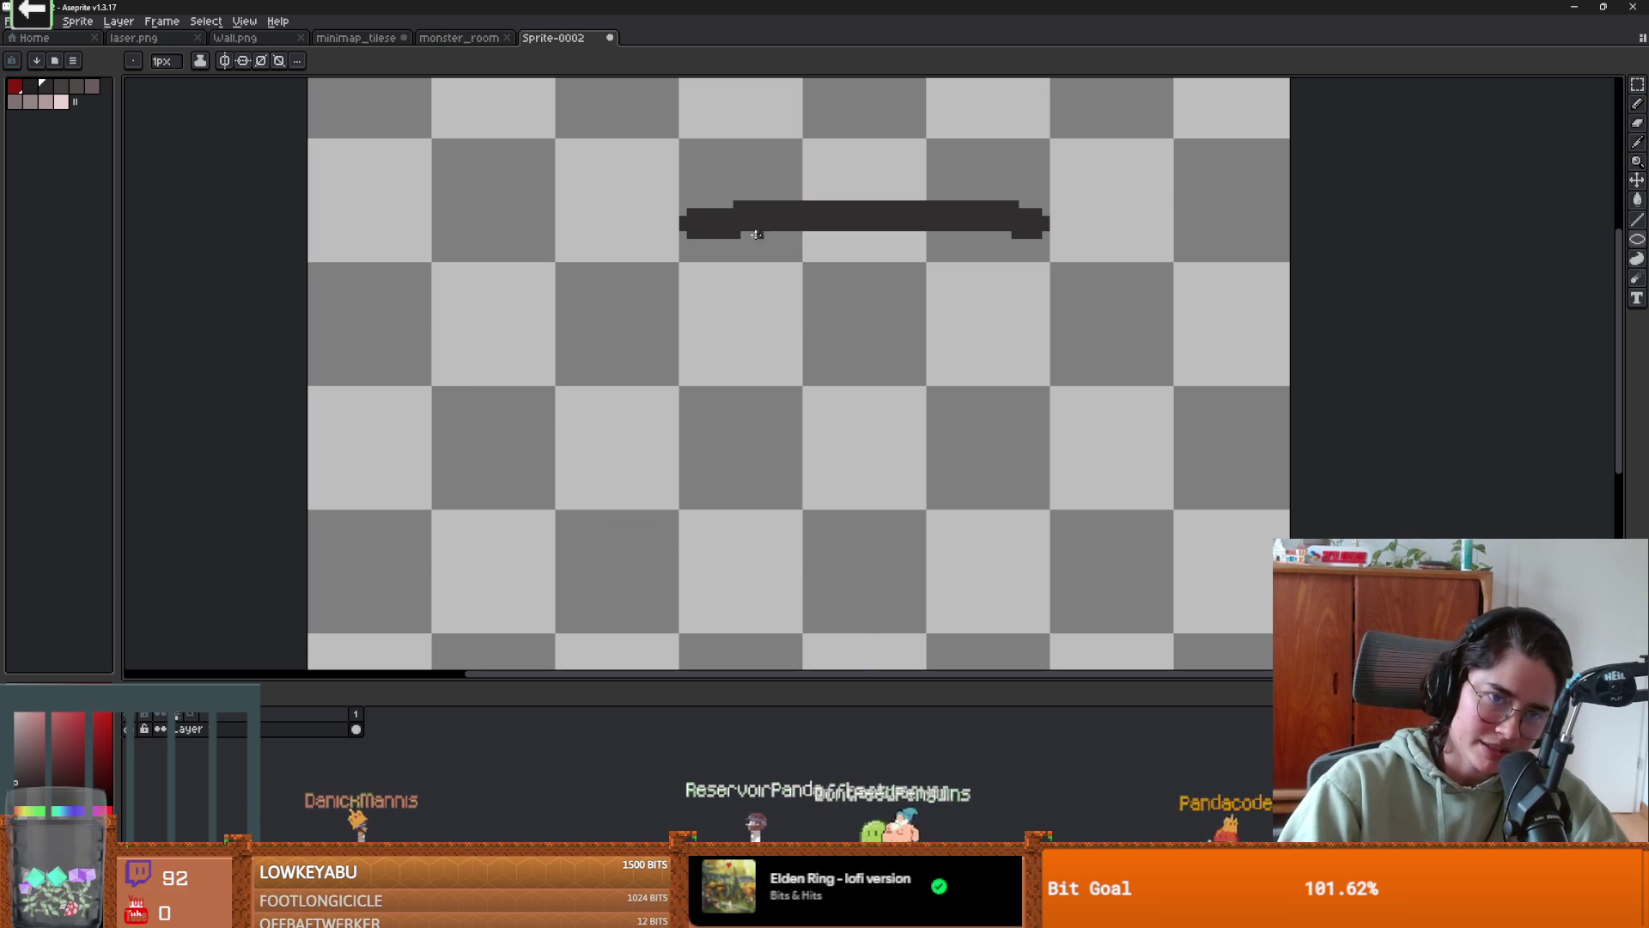
key("b")
left_click(693, 215)
key("plus")
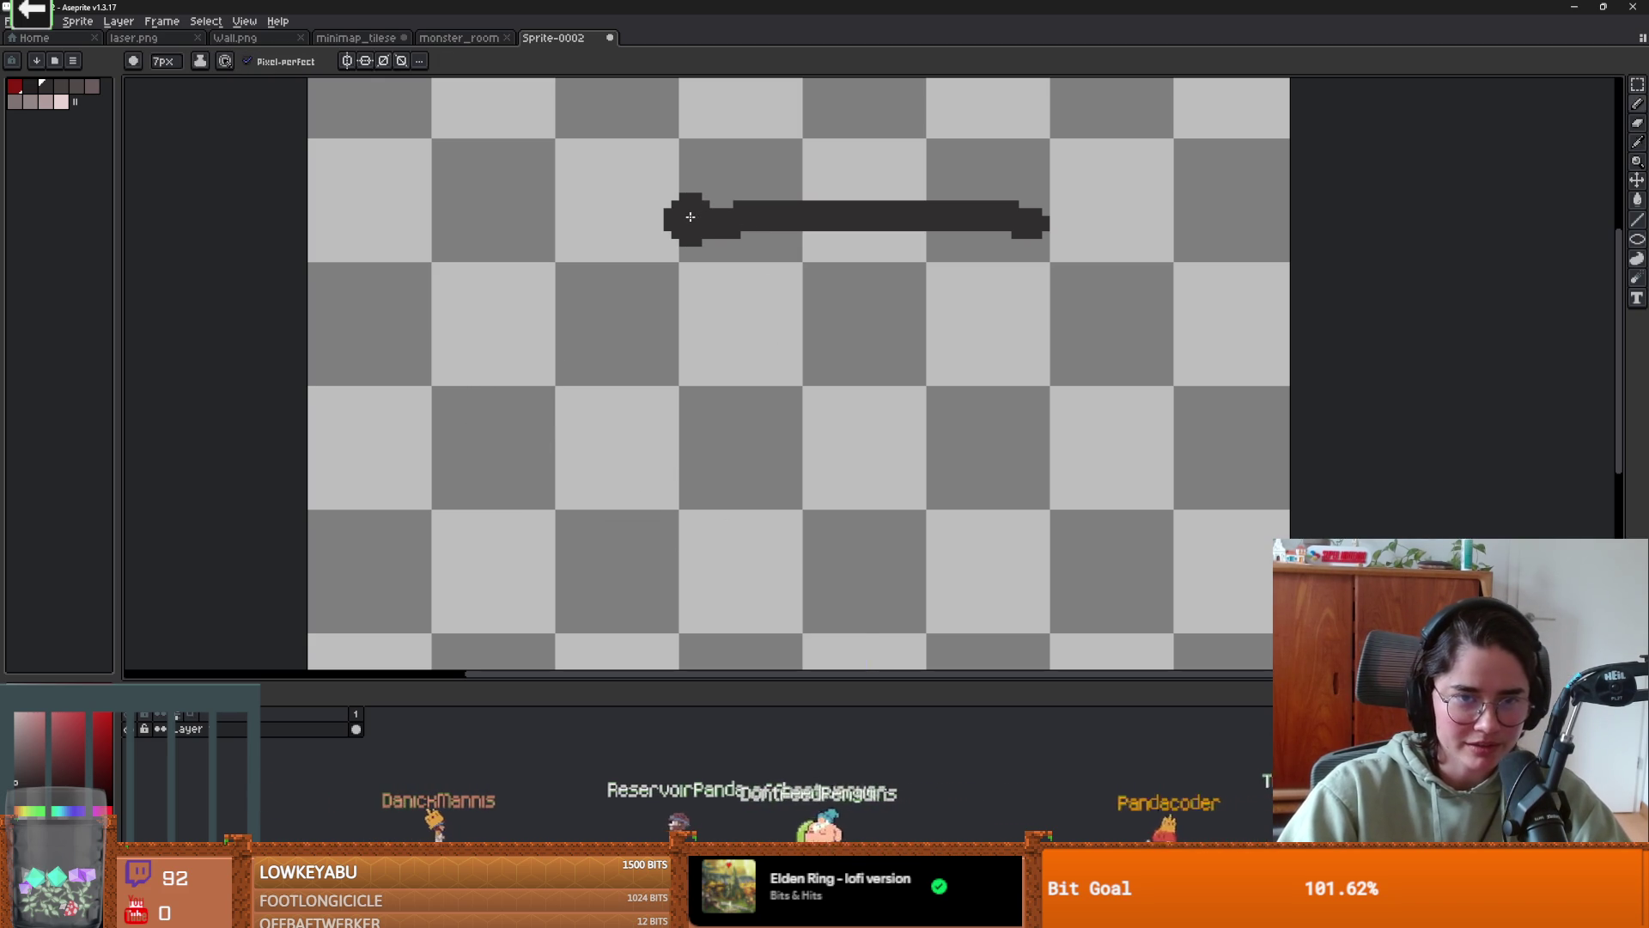
left_click_drag(687, 216, 679, 377)
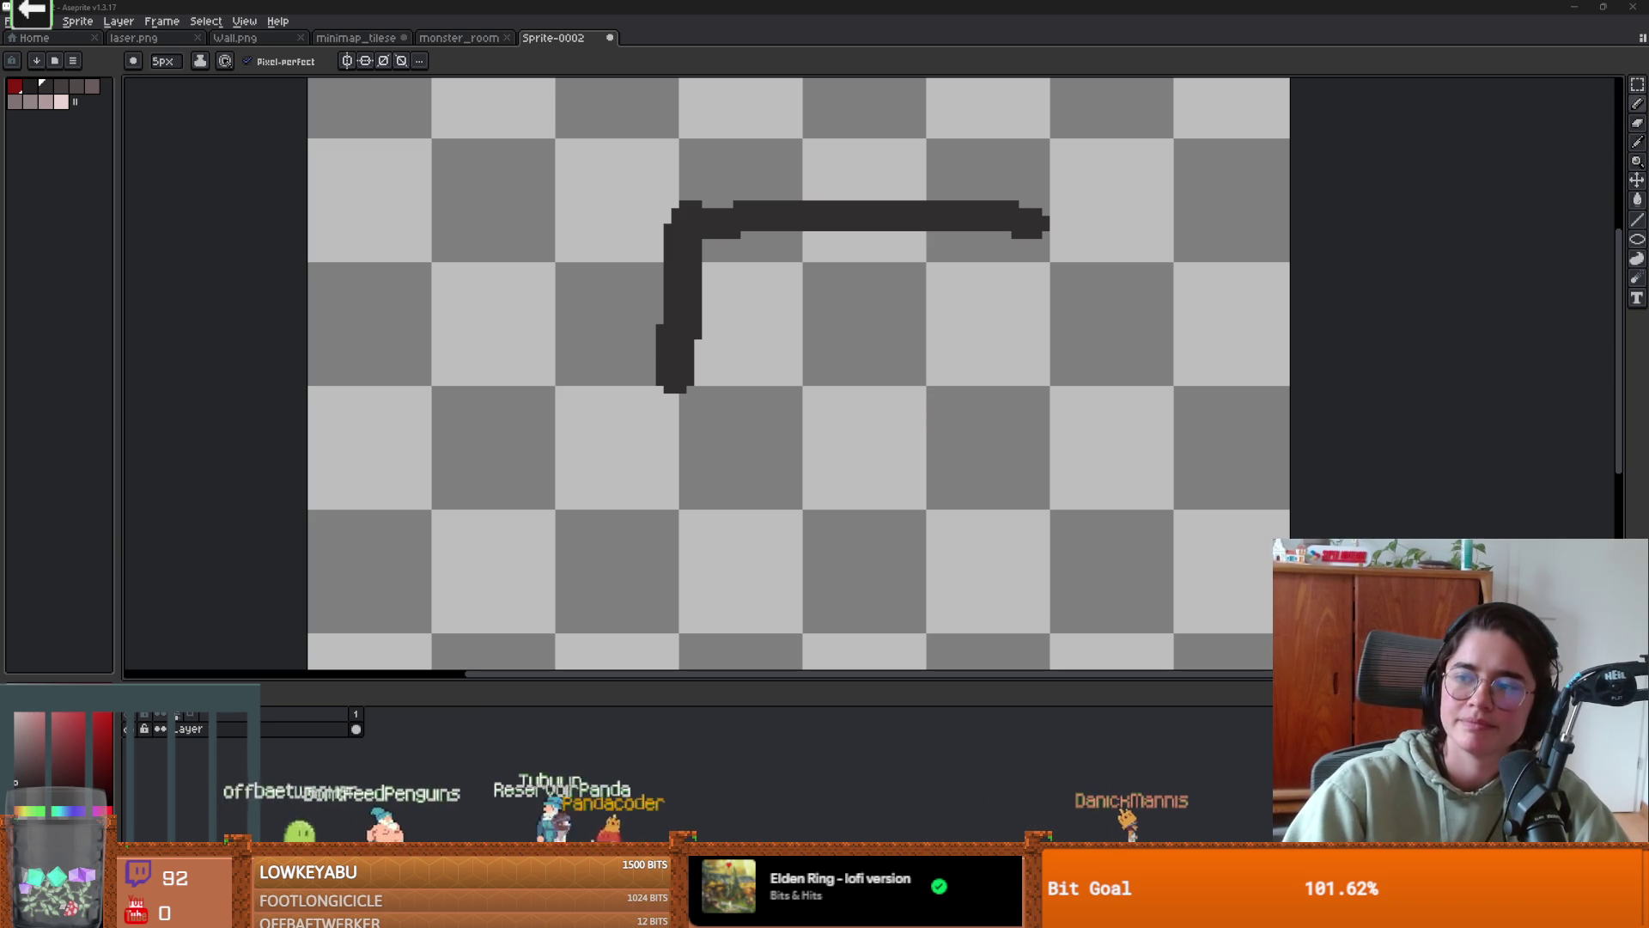
- Extend the outline straight down from the left knob
scroll(687, 353, "down", 1)
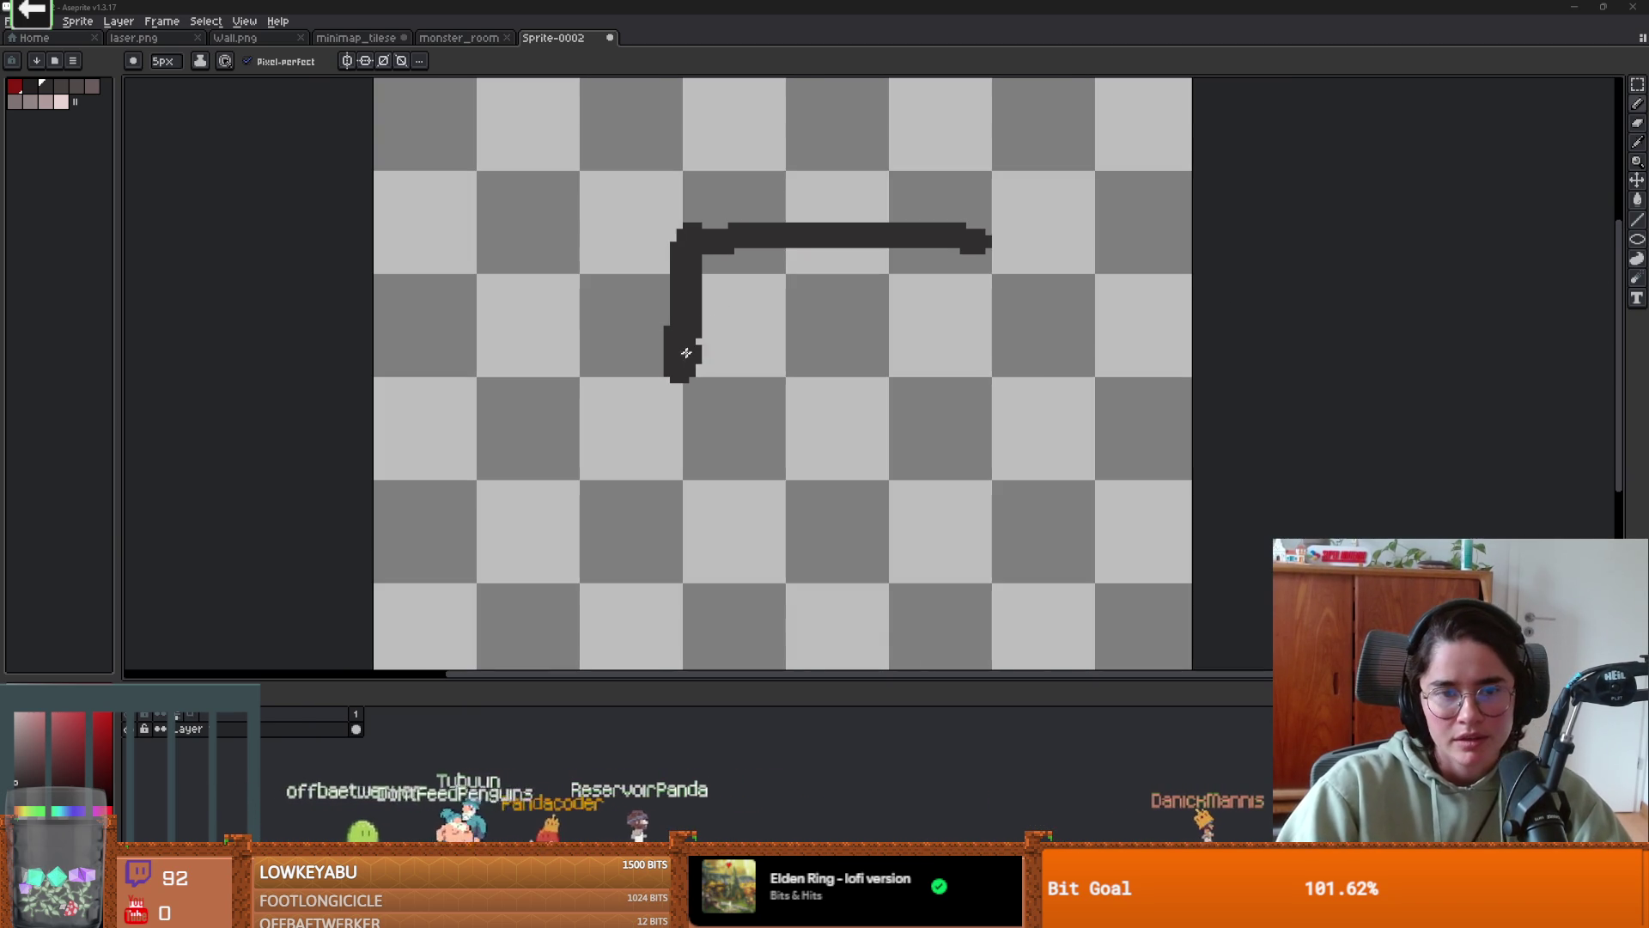
left_click_drag(667, 351, 529, 351)
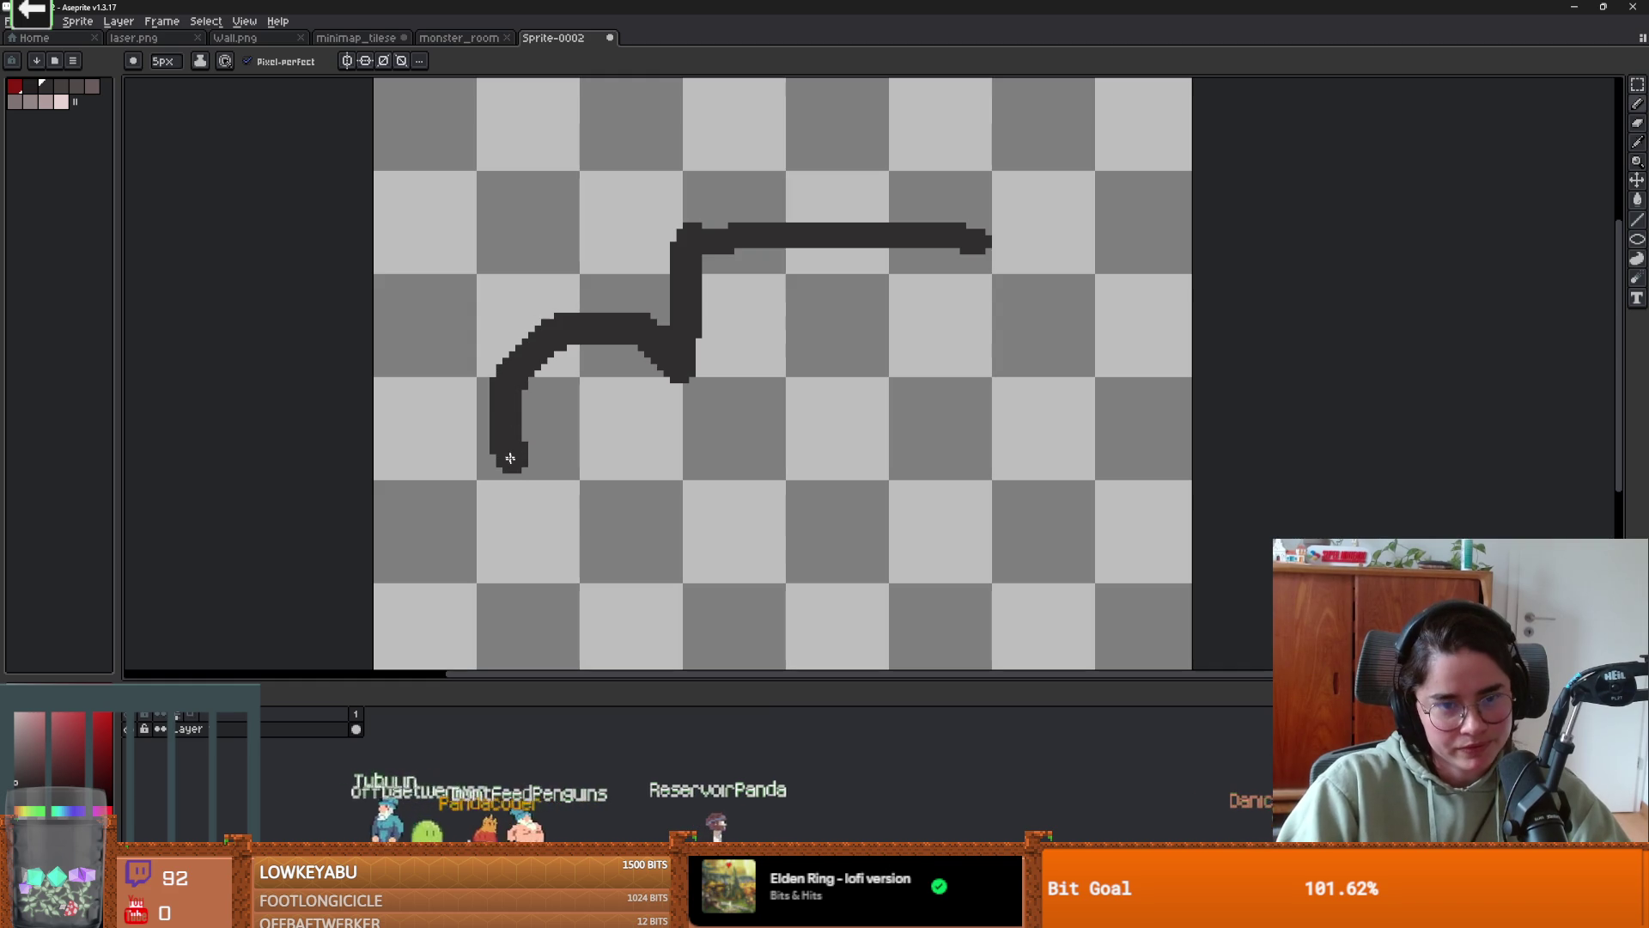
left_click_drag(510, 458, 692, 516)
key("ctrl+z")
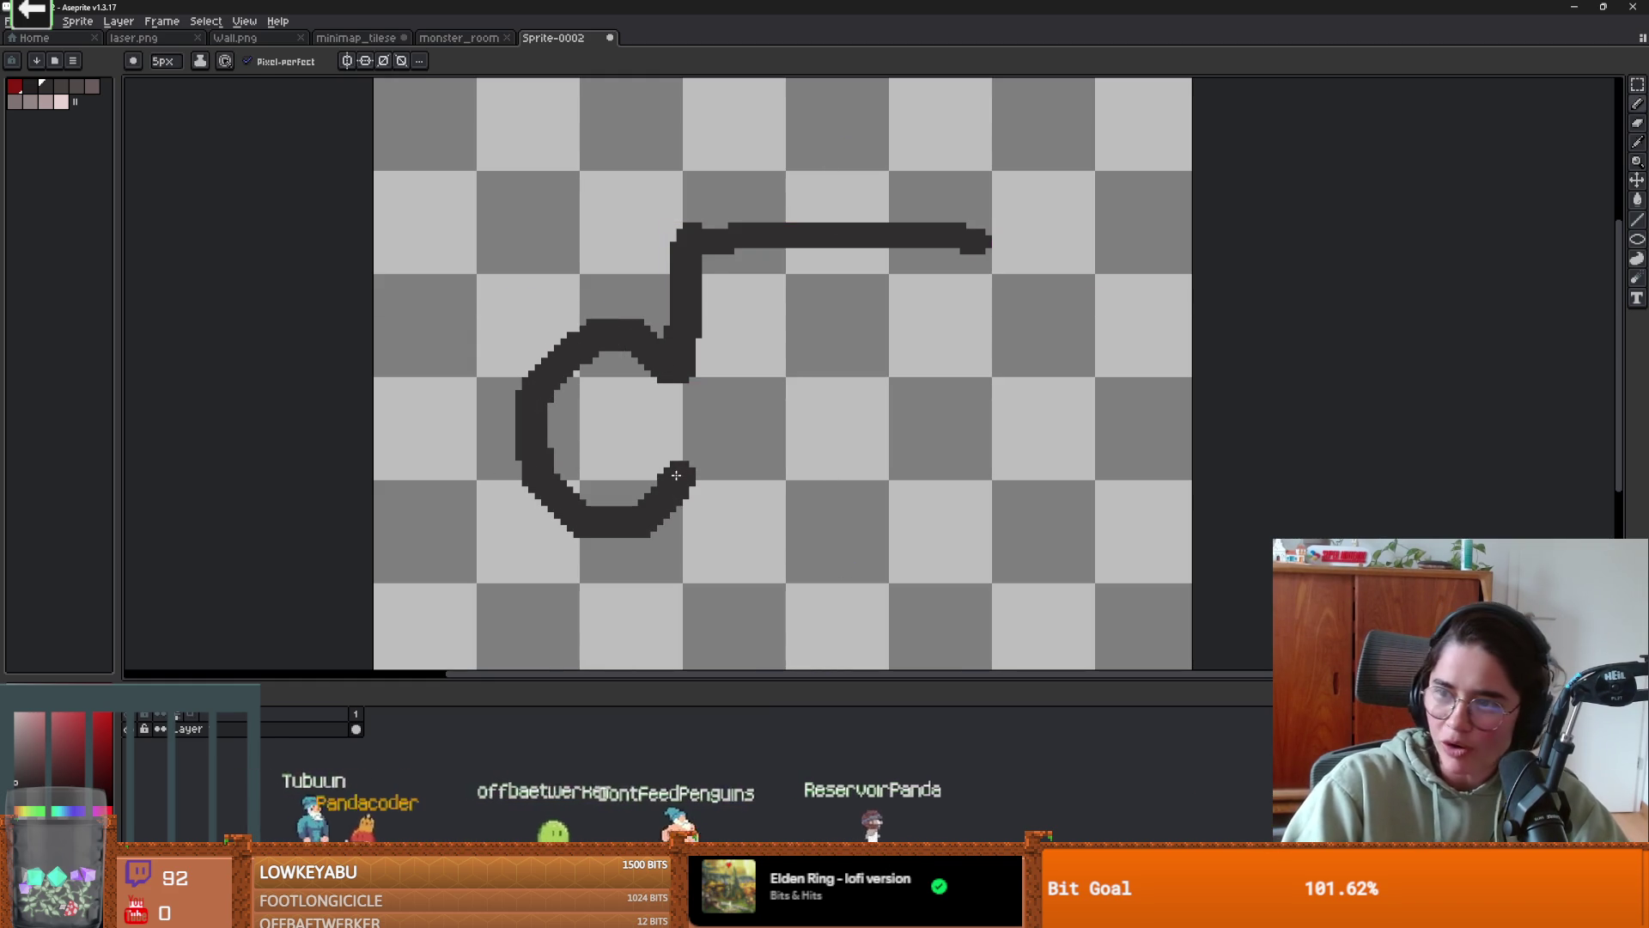
left_click_drag(707, 366, 653, 293)
mouse_move(631, 411)
left_mouse_down()
mouse_move(629, 533)
mouse_move(597, 560)
mouse_move(557, 527)
left_mouse_up()
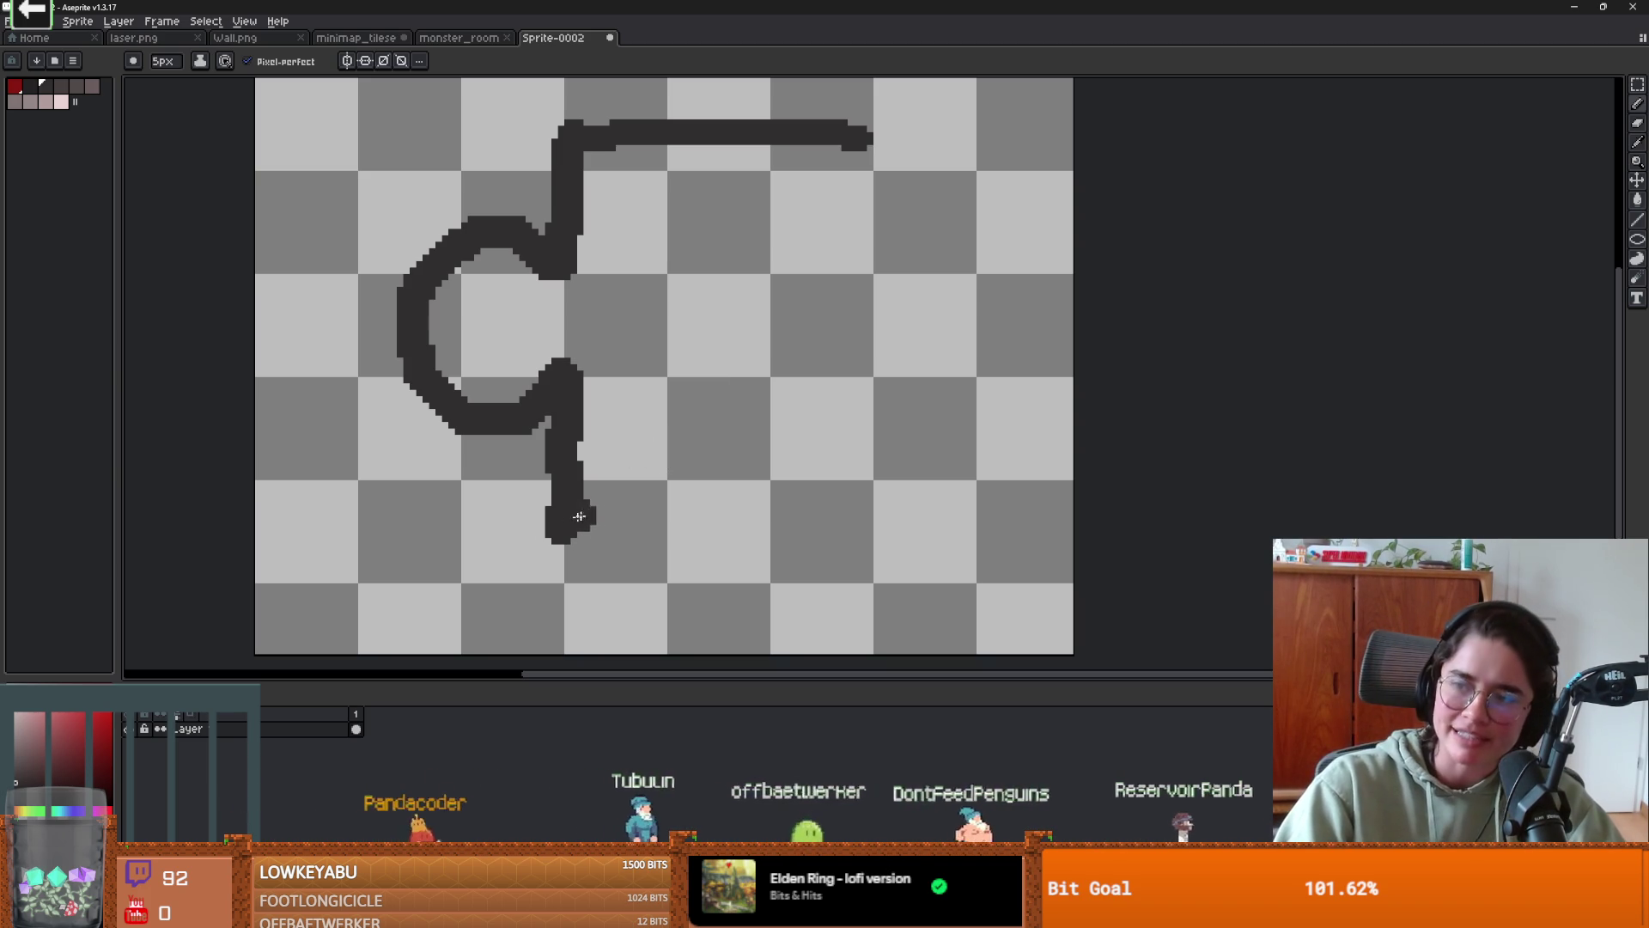
- Draw the bottom edge with a wide notch arch, then the right side and right knob
mouse_move(559, 520)
left_mouse_down()
mouse_move(670, 515)
mouse_move(701, 402)
mouse_move(796, 489)
left_mouse_up()
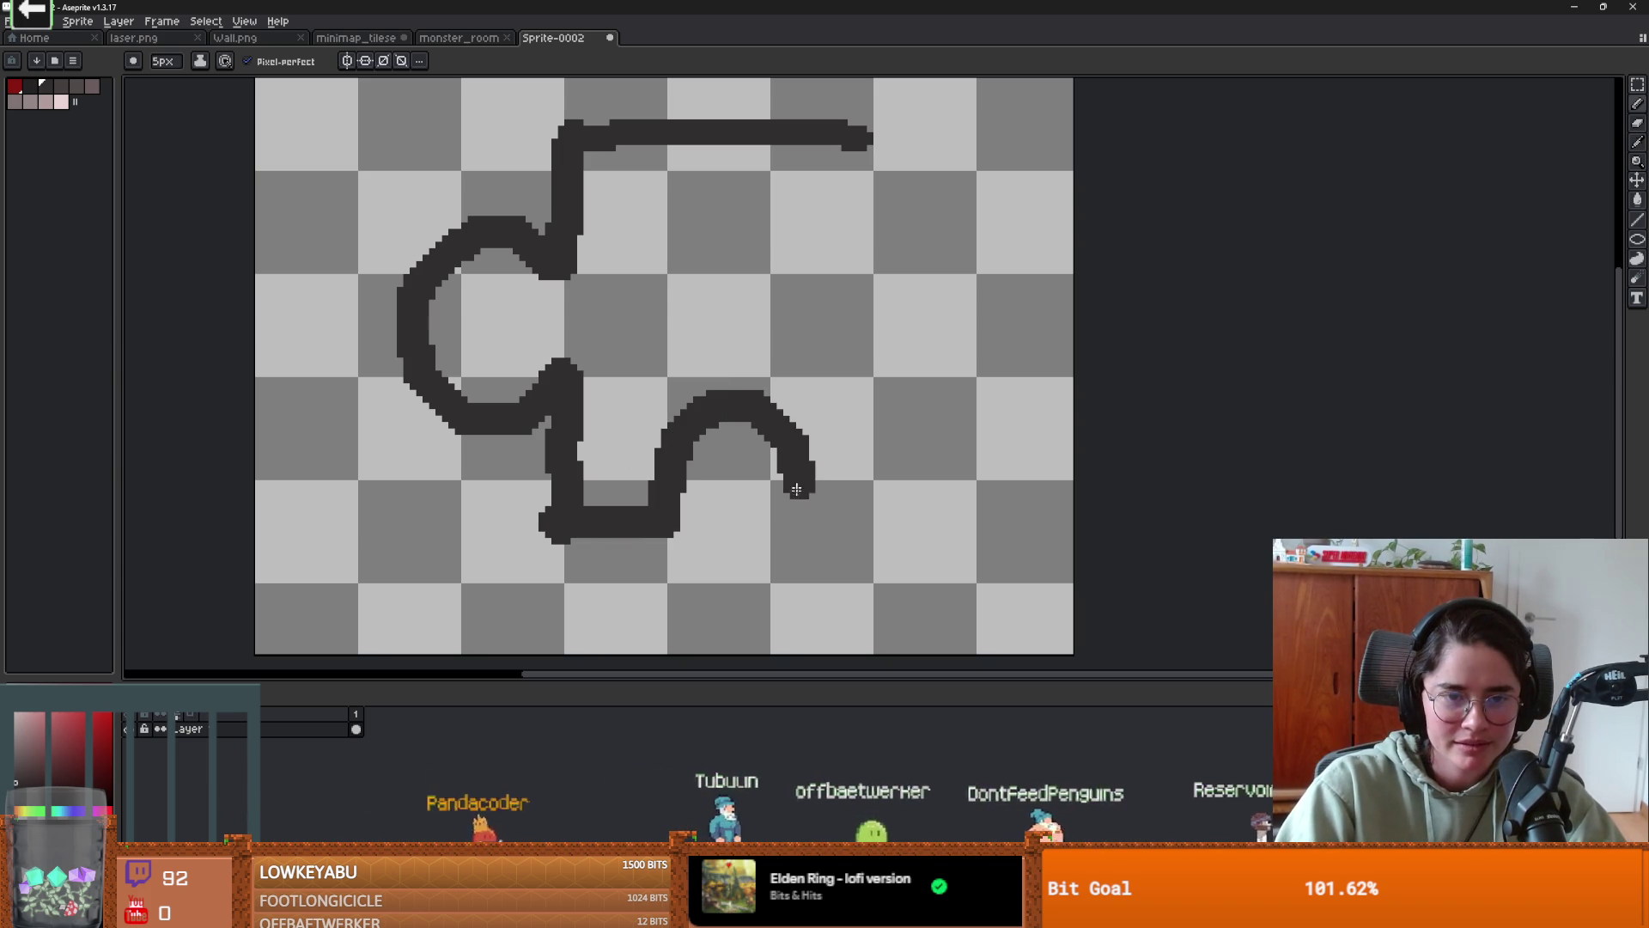
key("ctrl+z")
mouse_move(679, 516)
left_mouse_down()
mouse_move(640, 471)
mouse_move(786, 391)
mouse_move(799, 518)
mouse_move(885, 523)
left_mouse_up()
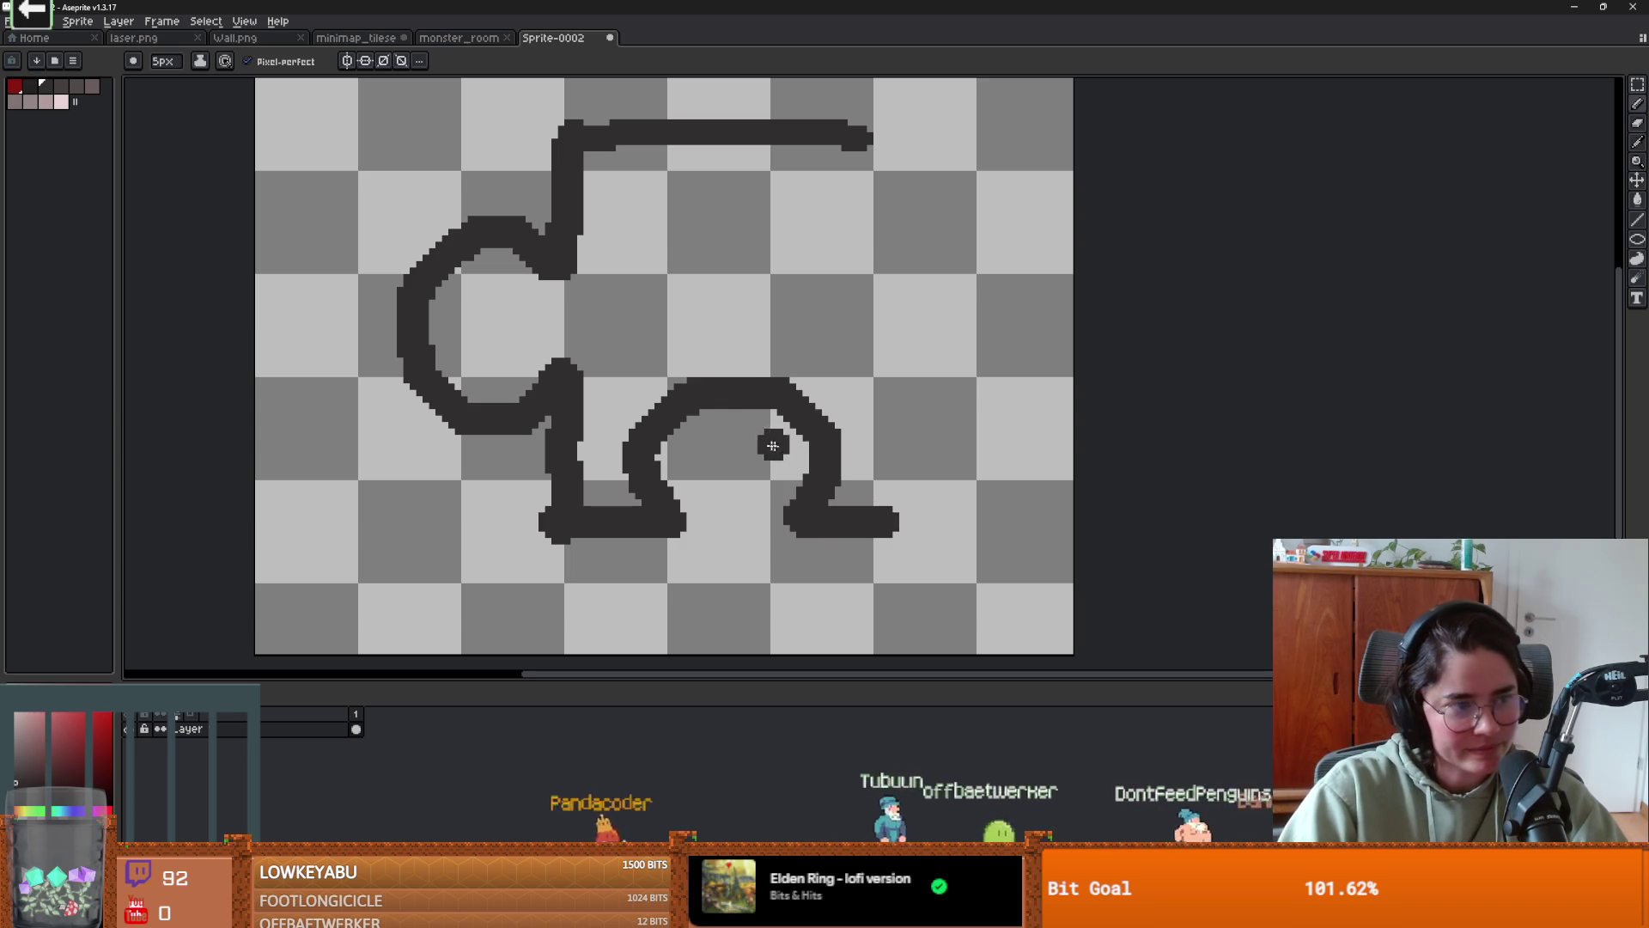
scroll(900, 523, "up", 1)
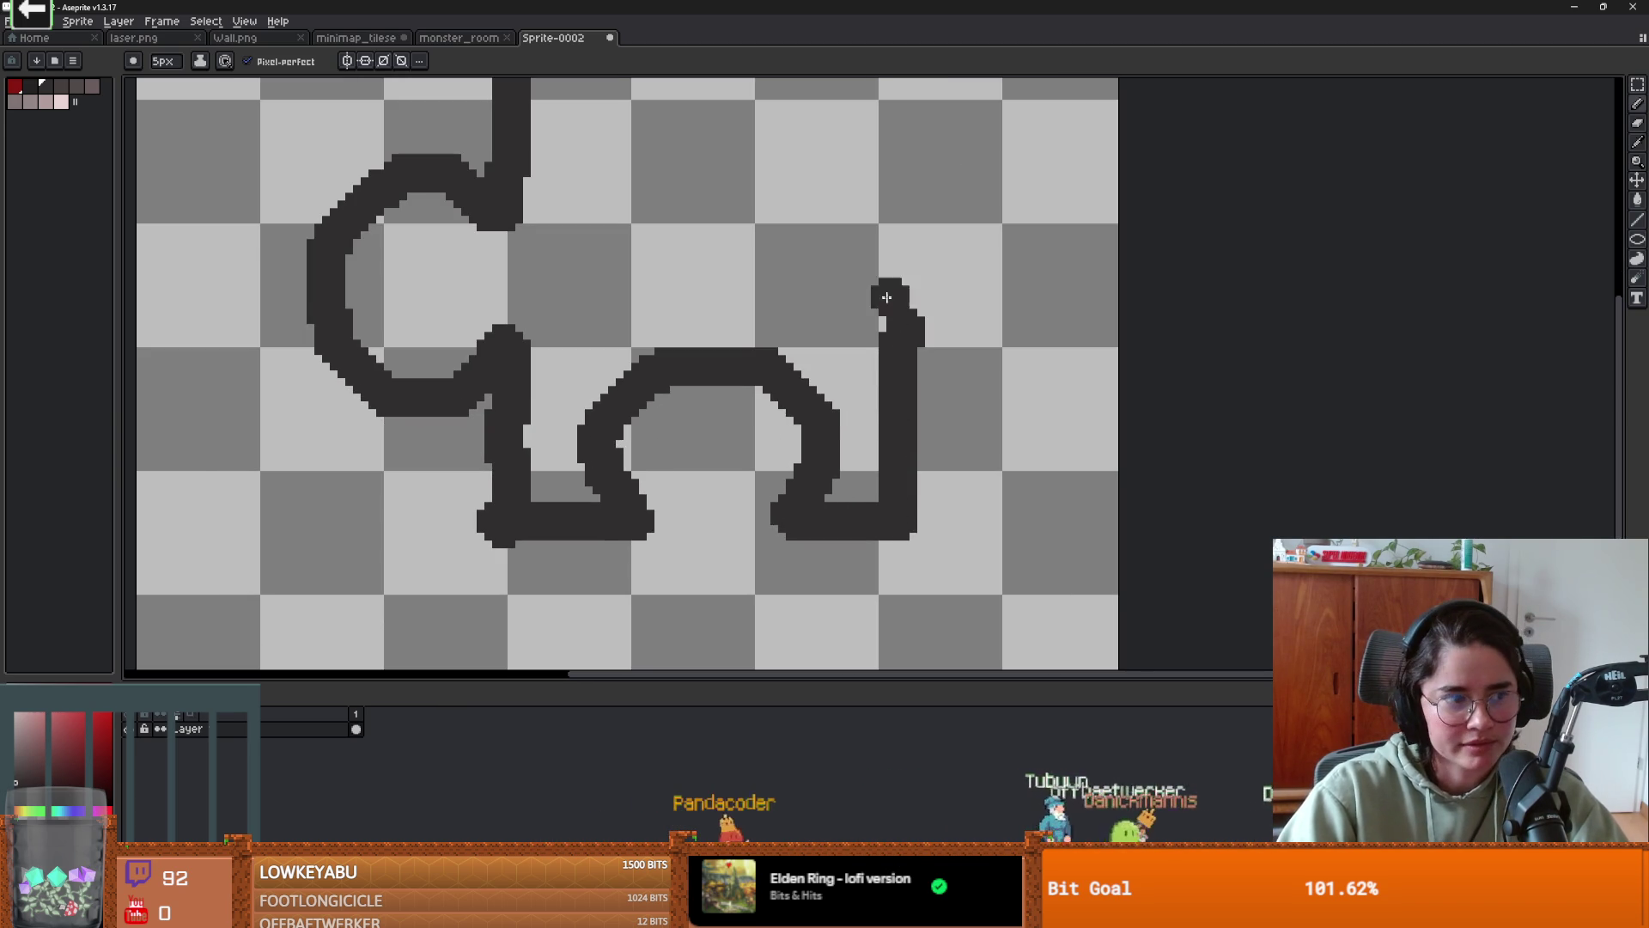
left_click_drag(886, 297, 921, 432)
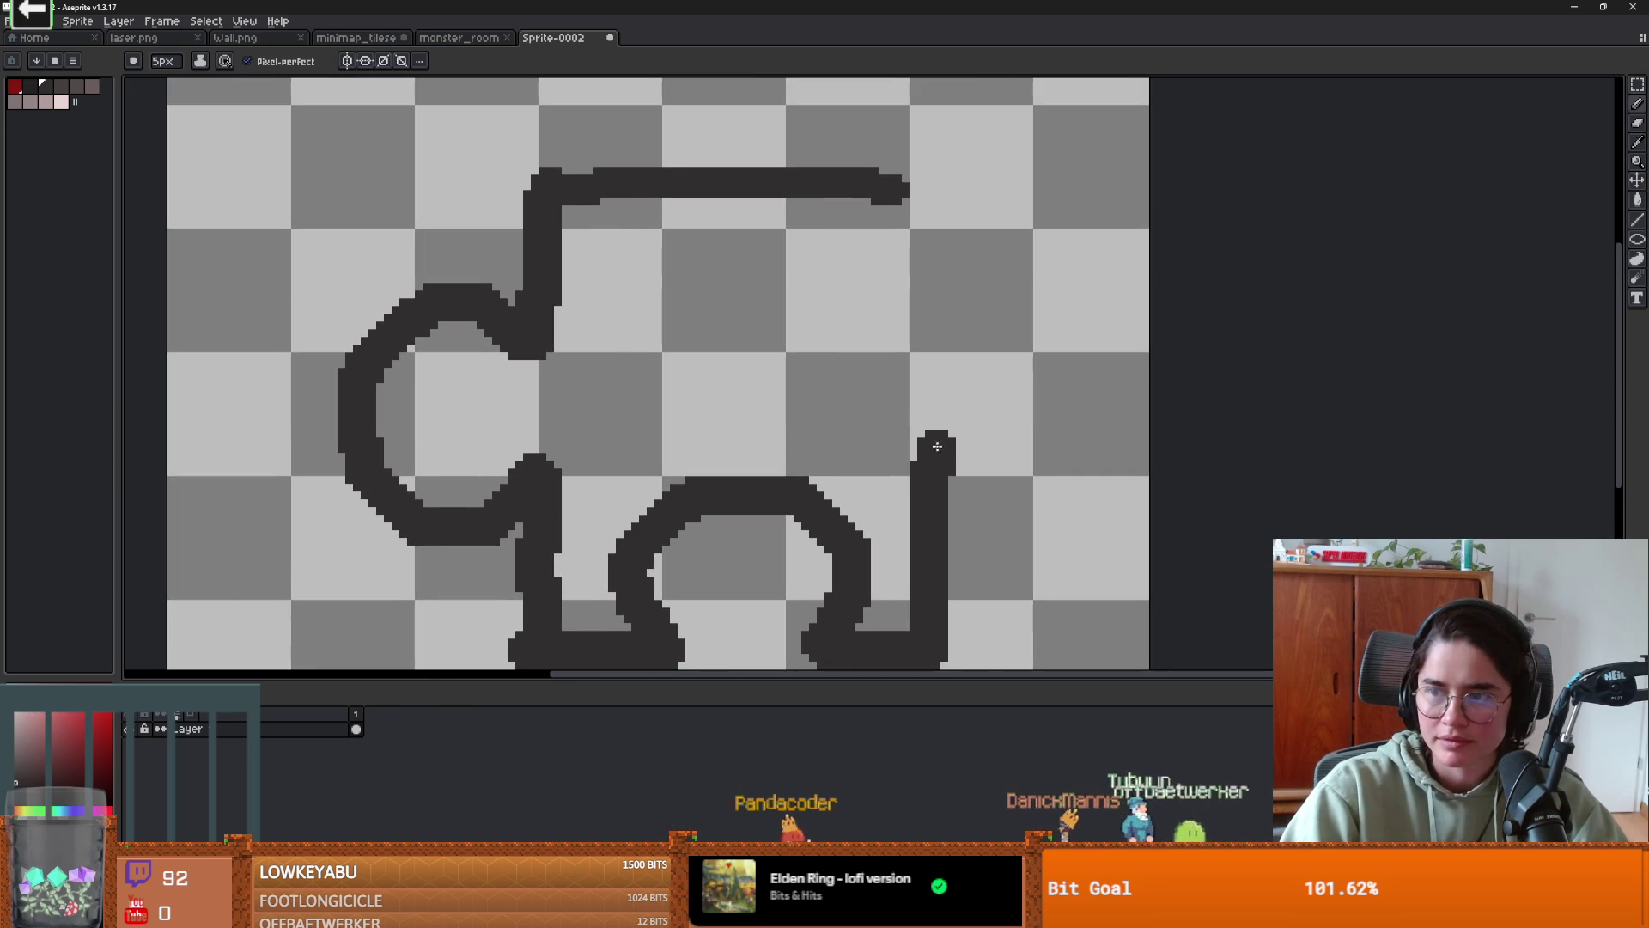
mouse_move(957, 501)
left_mouse_down()
mouse_move(1084, 404)
mouse_move(1011, 273)
left_mouse_up()
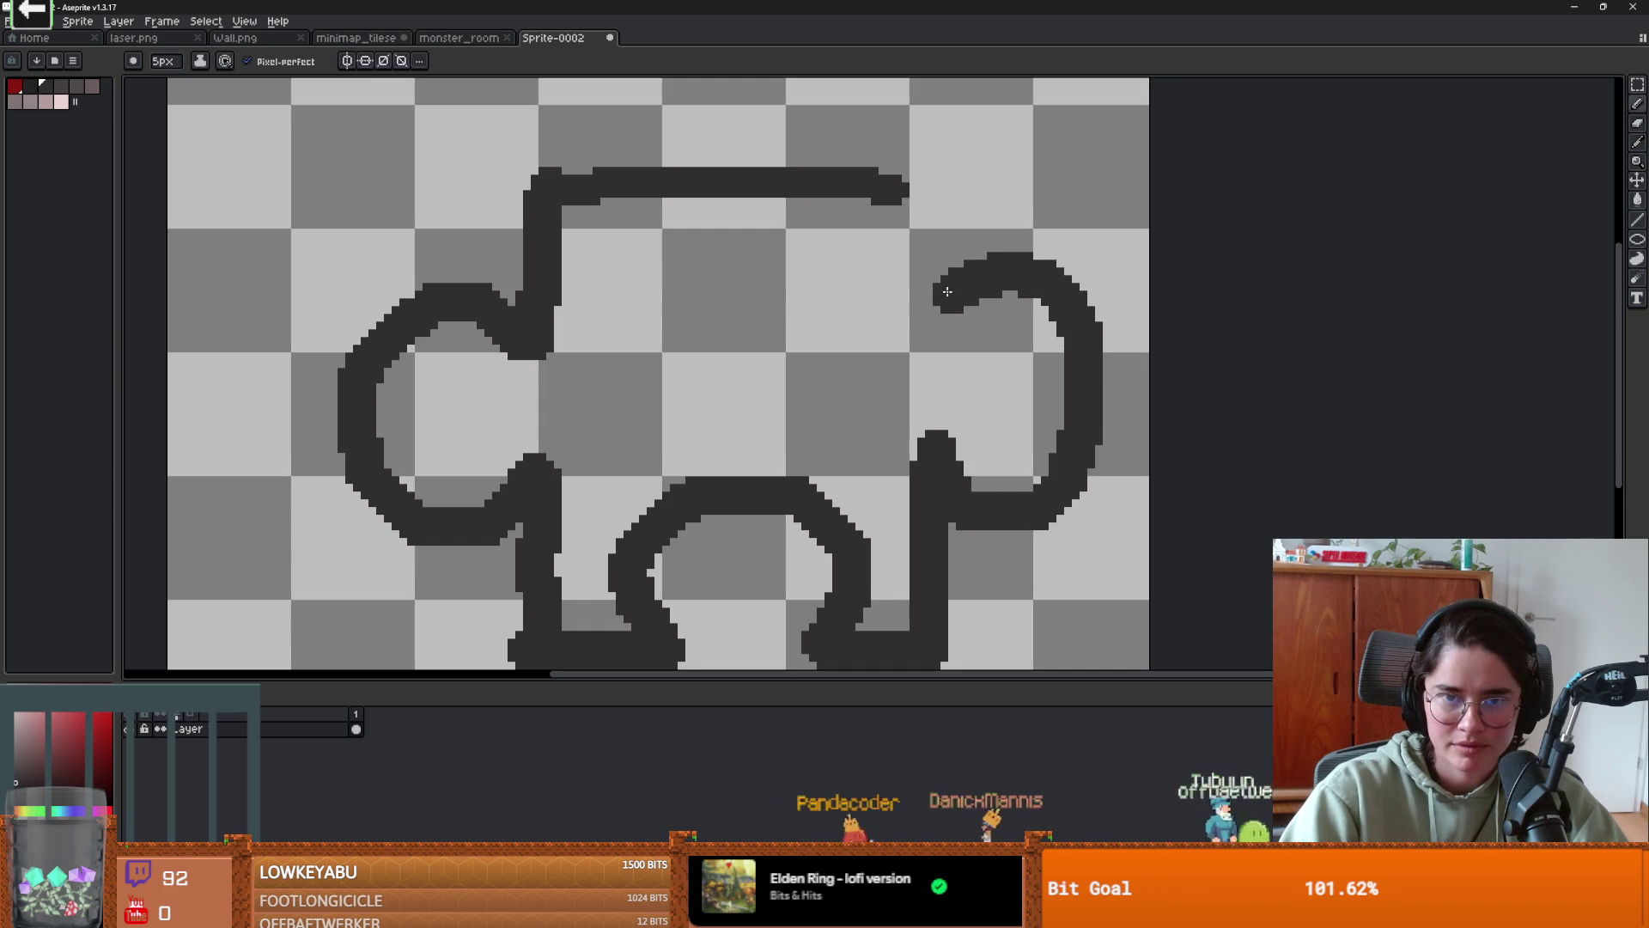
scroll(842, 368, "down", 2)
scroll(871, 387, "up", 1)
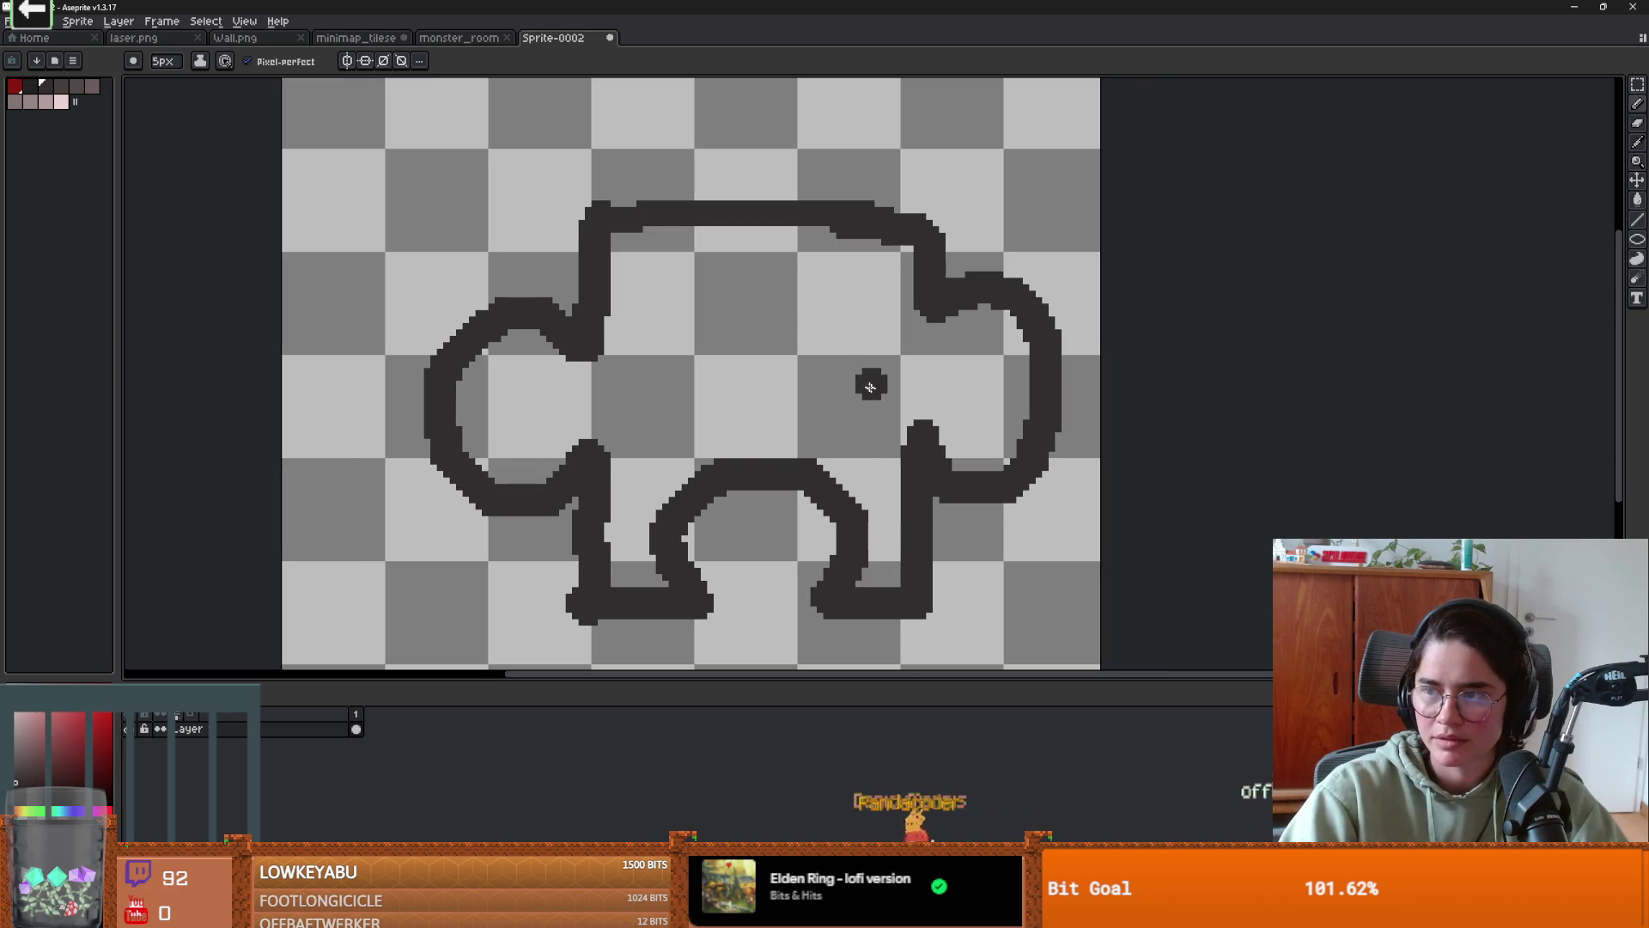
scroll(881, 370, "down", 1)
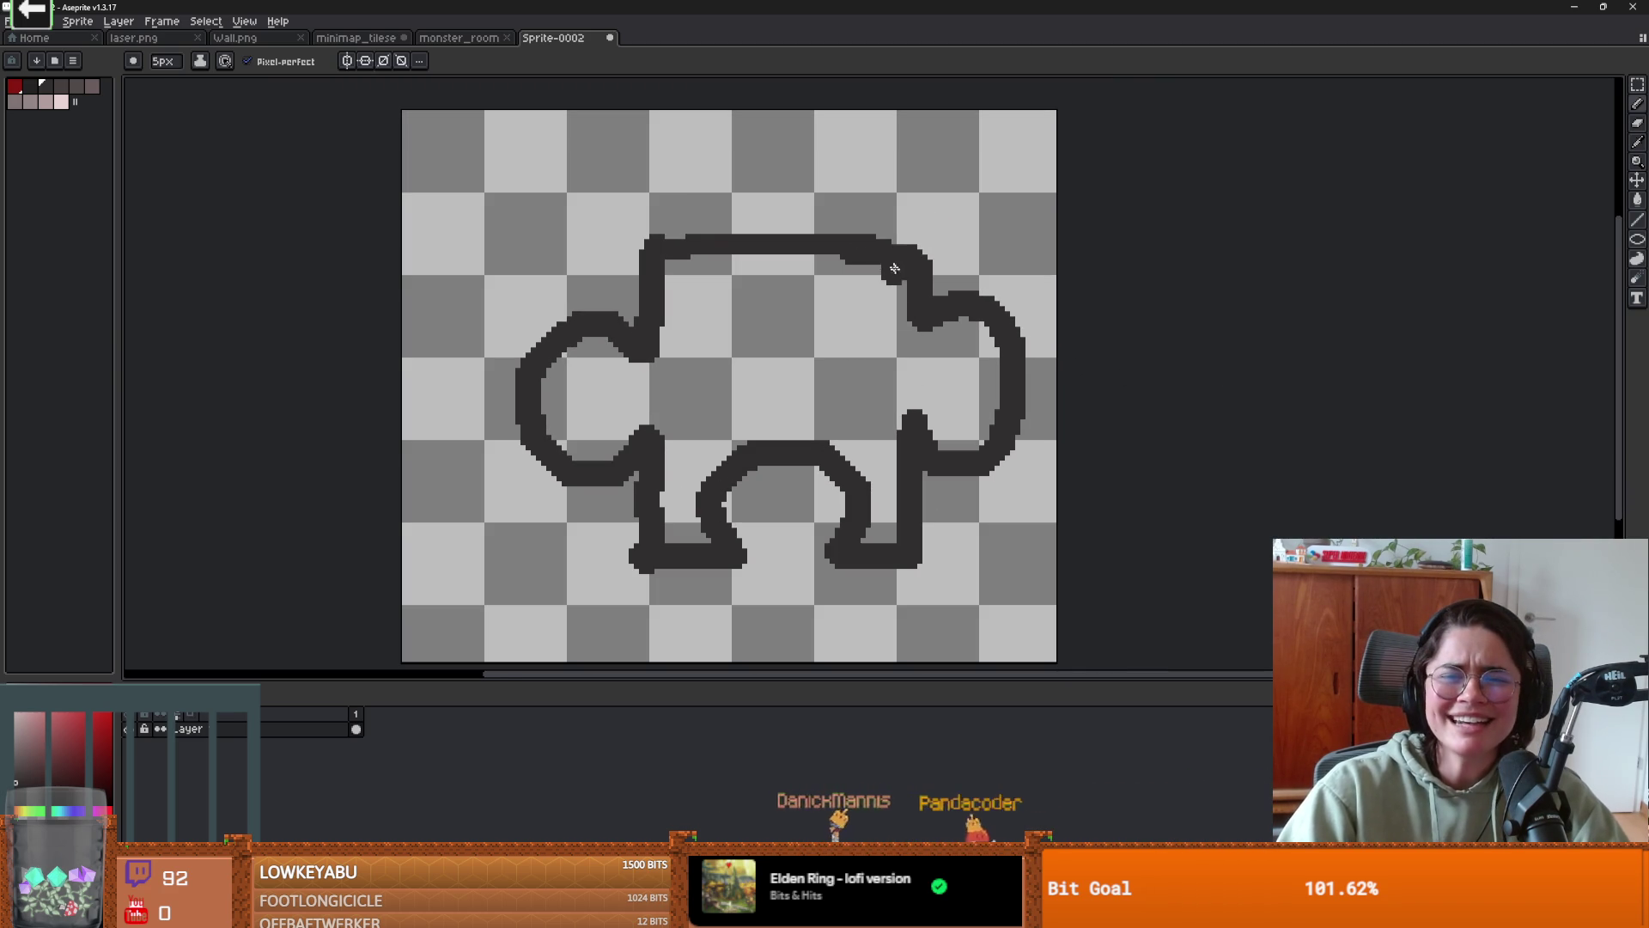
- Erase the stray bump under the puzzle piece's top outline with a small eraser
scroll(922, 250, "down", 1)
scroll(922, 251, "up", 1)
key("e")
scroll(816, 360, "up", 1)
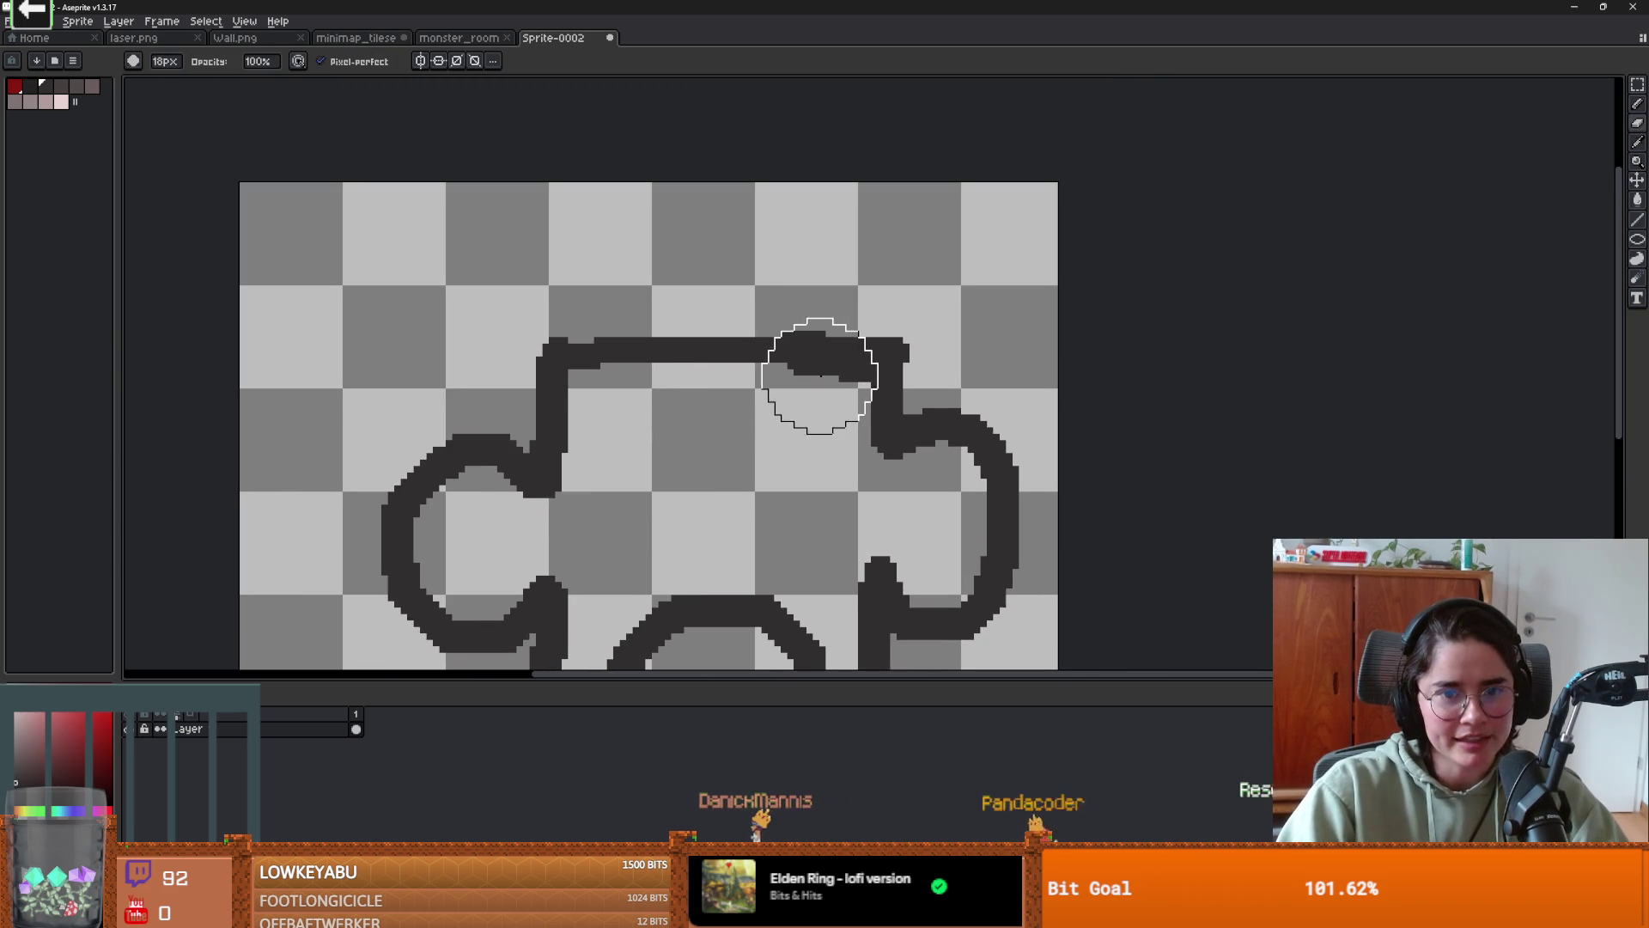
key("ctrl+z")
key("b")
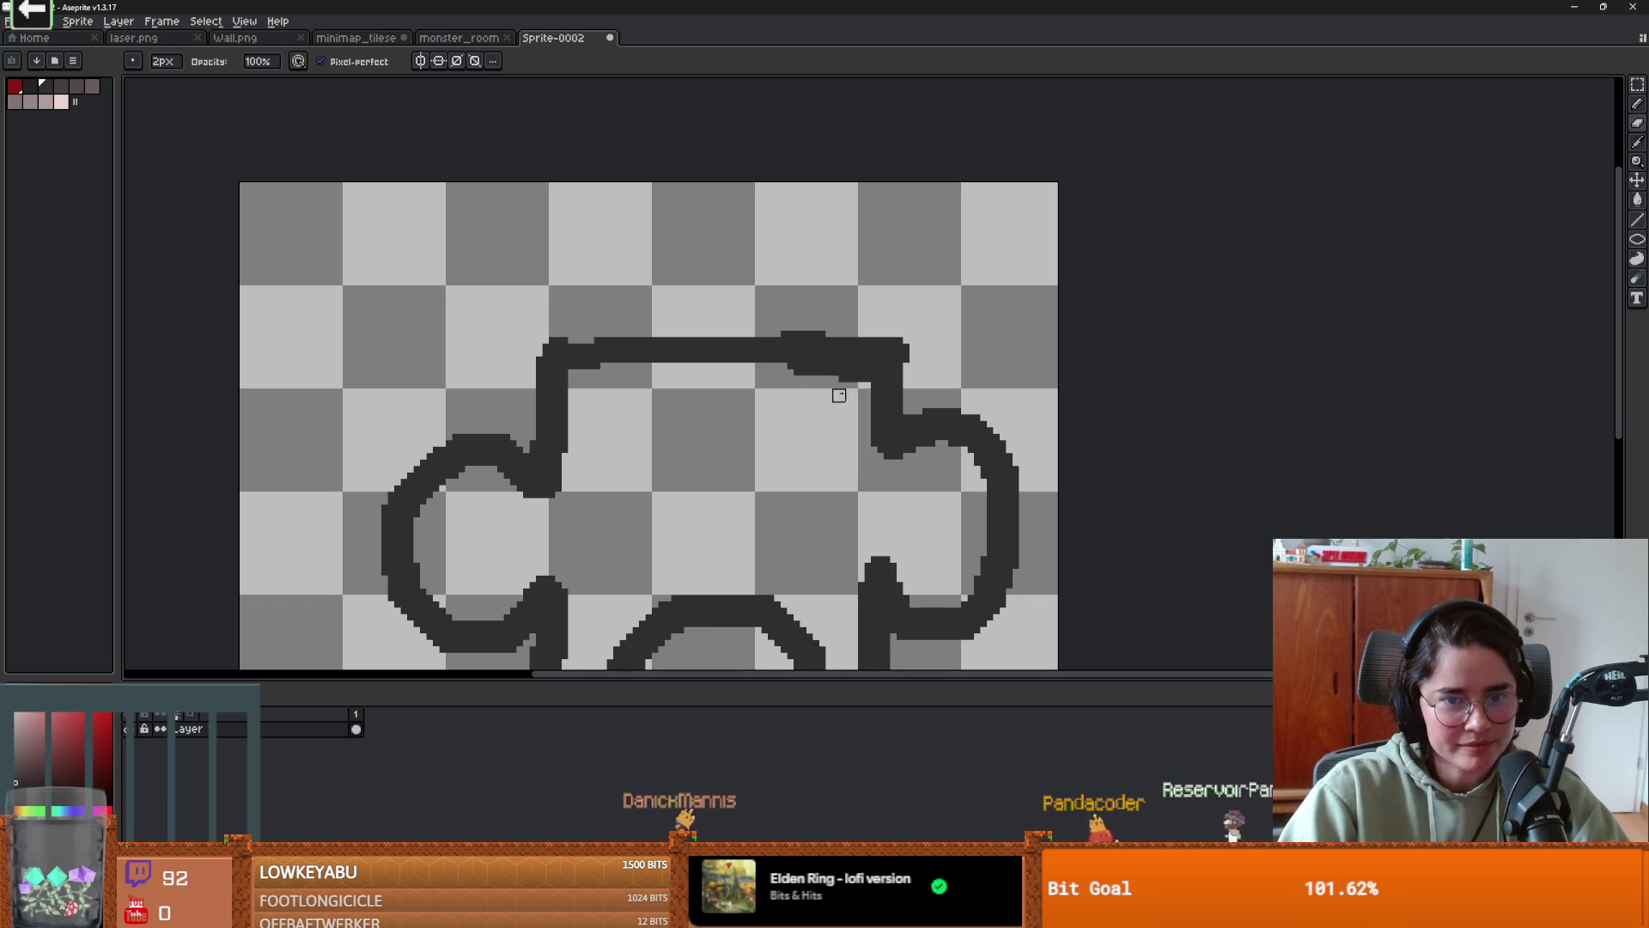
left_click_drag(859, 376, 756, 375)
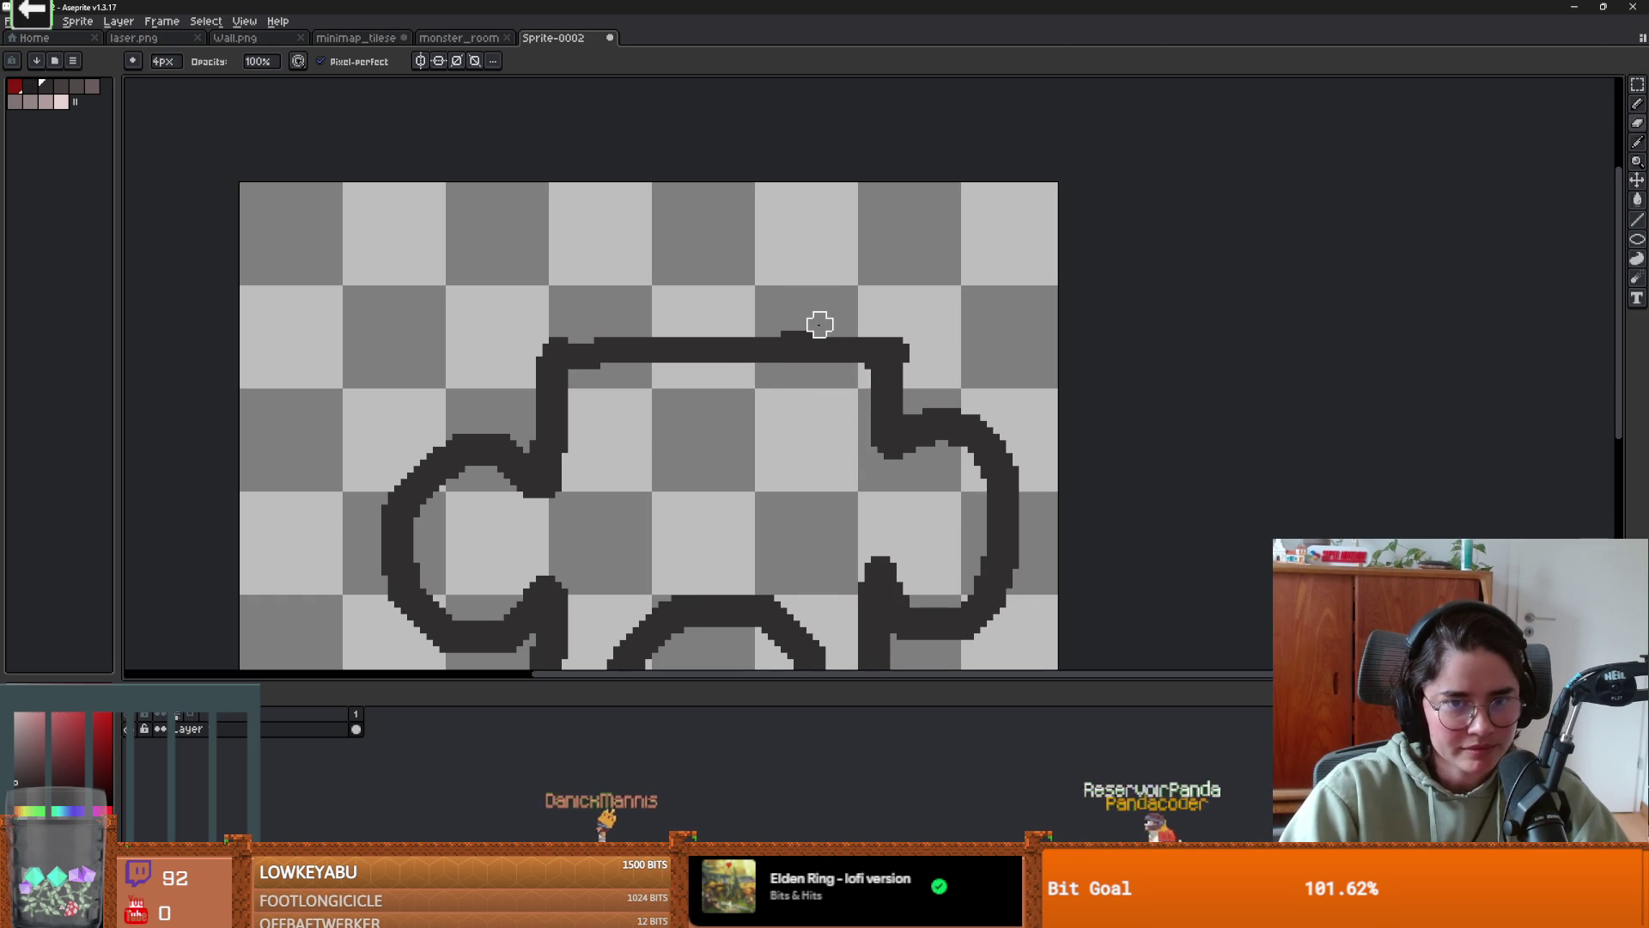
scroll(904, 330, "down", 3)
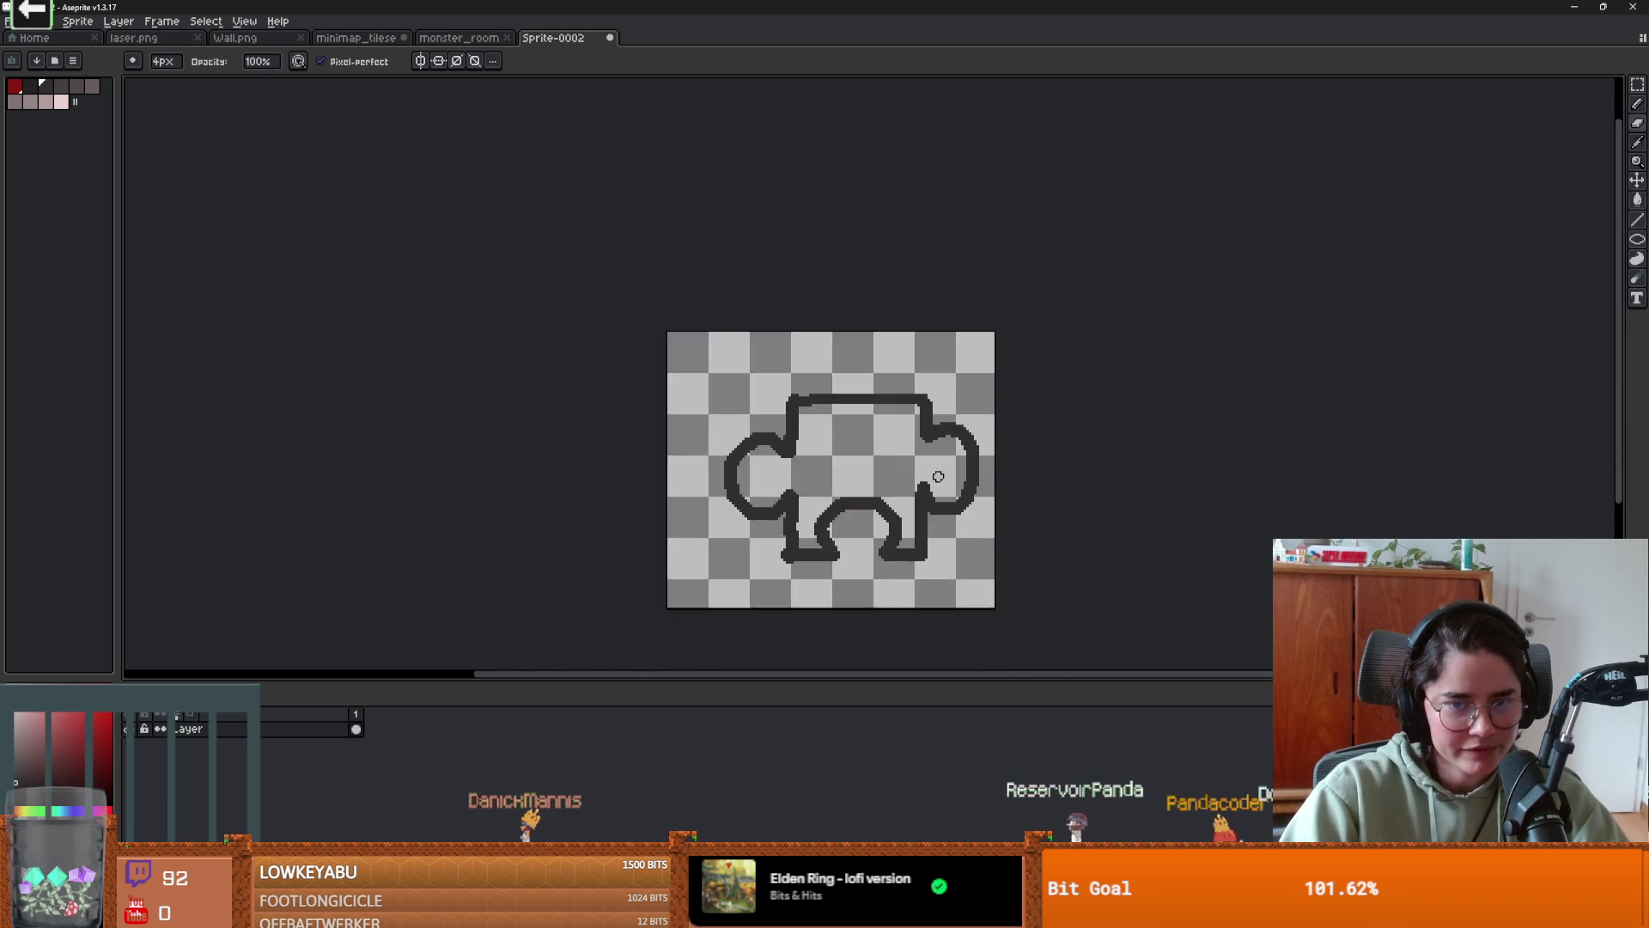
scroll(1012, 342, "up", 3)
- Fill the piece's inside with a dark shade, then redo it slightly lighter
key("i")
left_click(66, 95)
key("g")
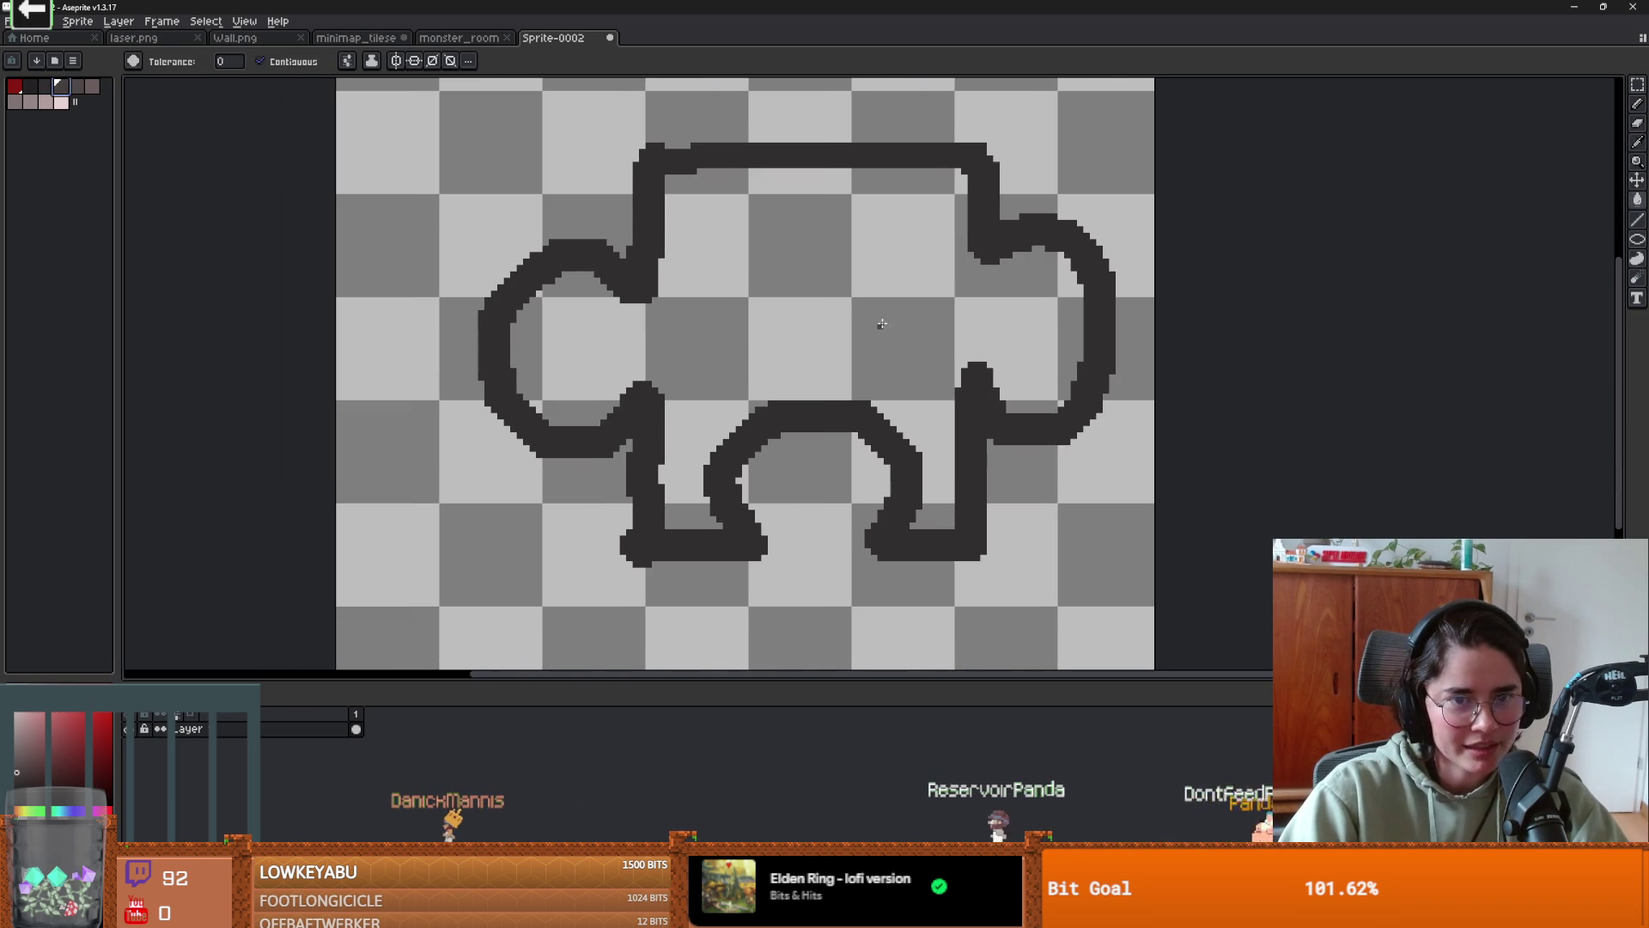
left_click(876, 324)
scroll(877, 326, "down", 3)
scroll(721, 337, "up", 2)
key("ctrl+z")
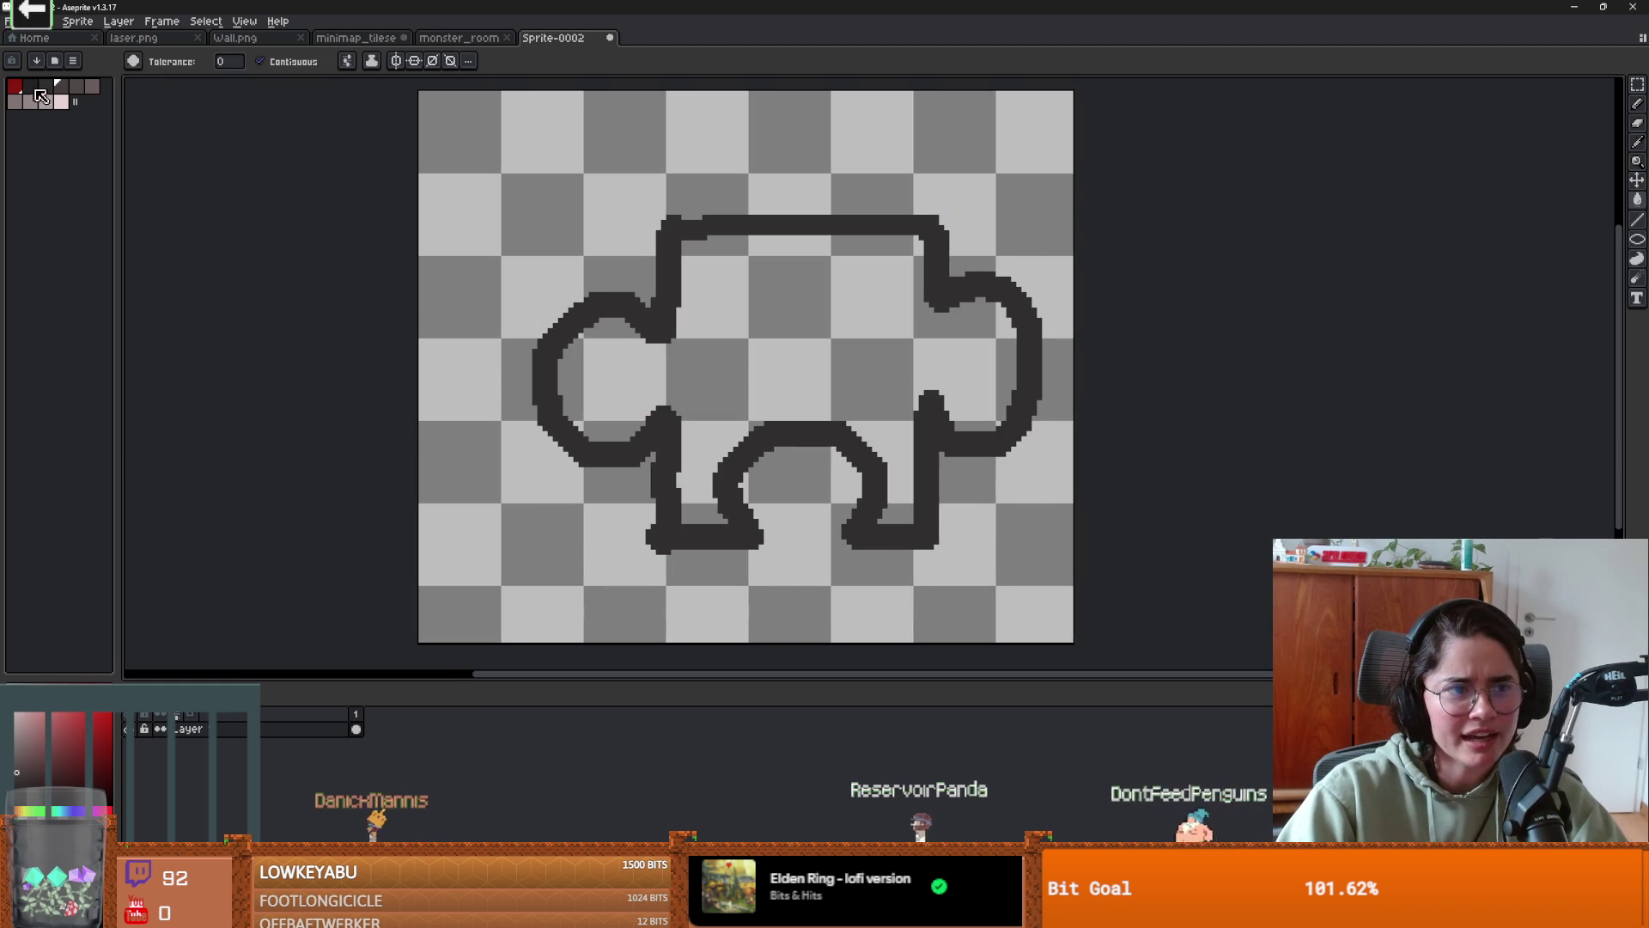
left_click(744, 356)
scroll(744, 356, "up", 1)
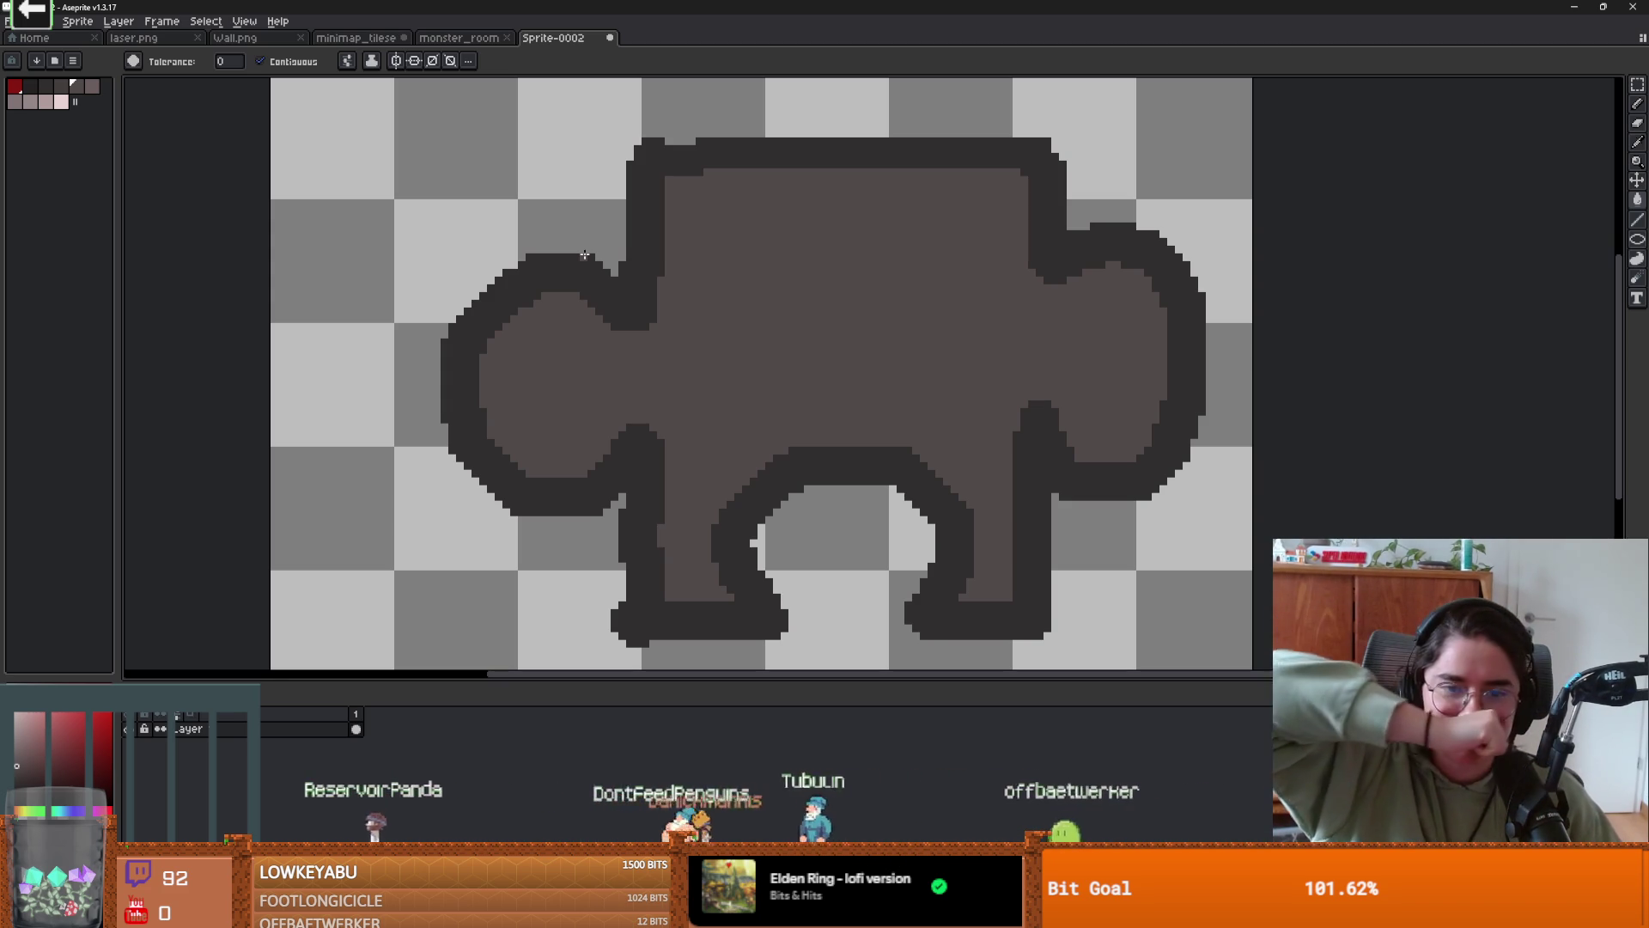
- Paste the puzzle piece into minimap_tileset and commit it in the empty cell beside the bearded head
key("ctrl+shift+Tab")
key("ctrl+shift+Tab")
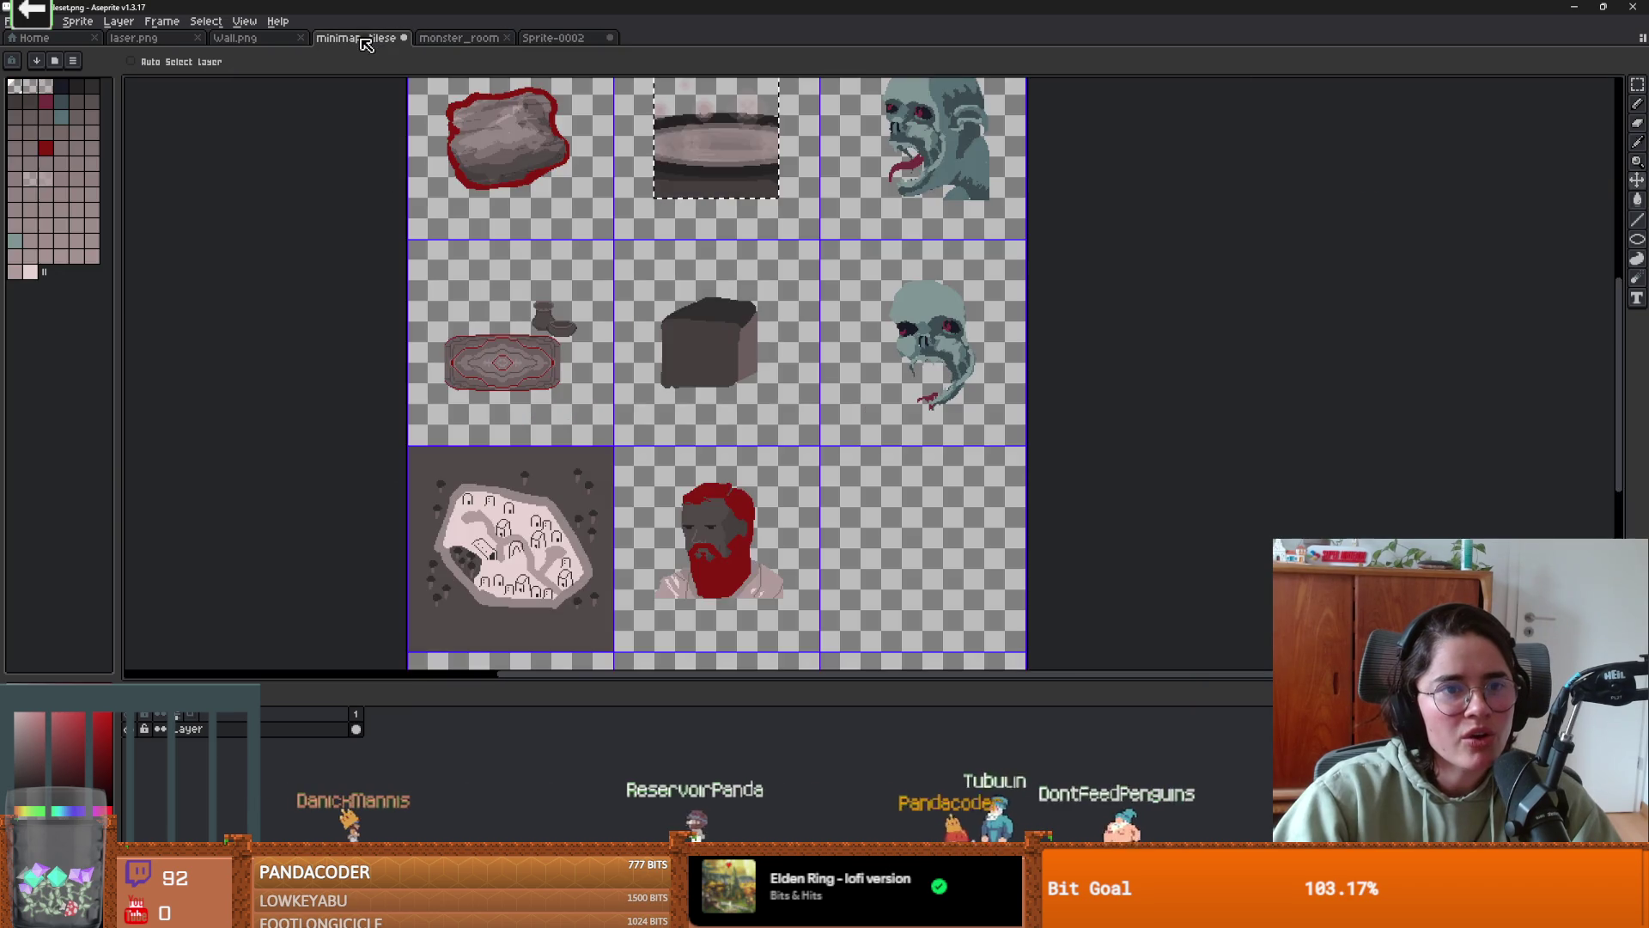
scroll(613, 239, "down", 2)
key("ctrl+v")
scroll(612, 240, "up", 3)
scroll(613, 240, "down", 3)
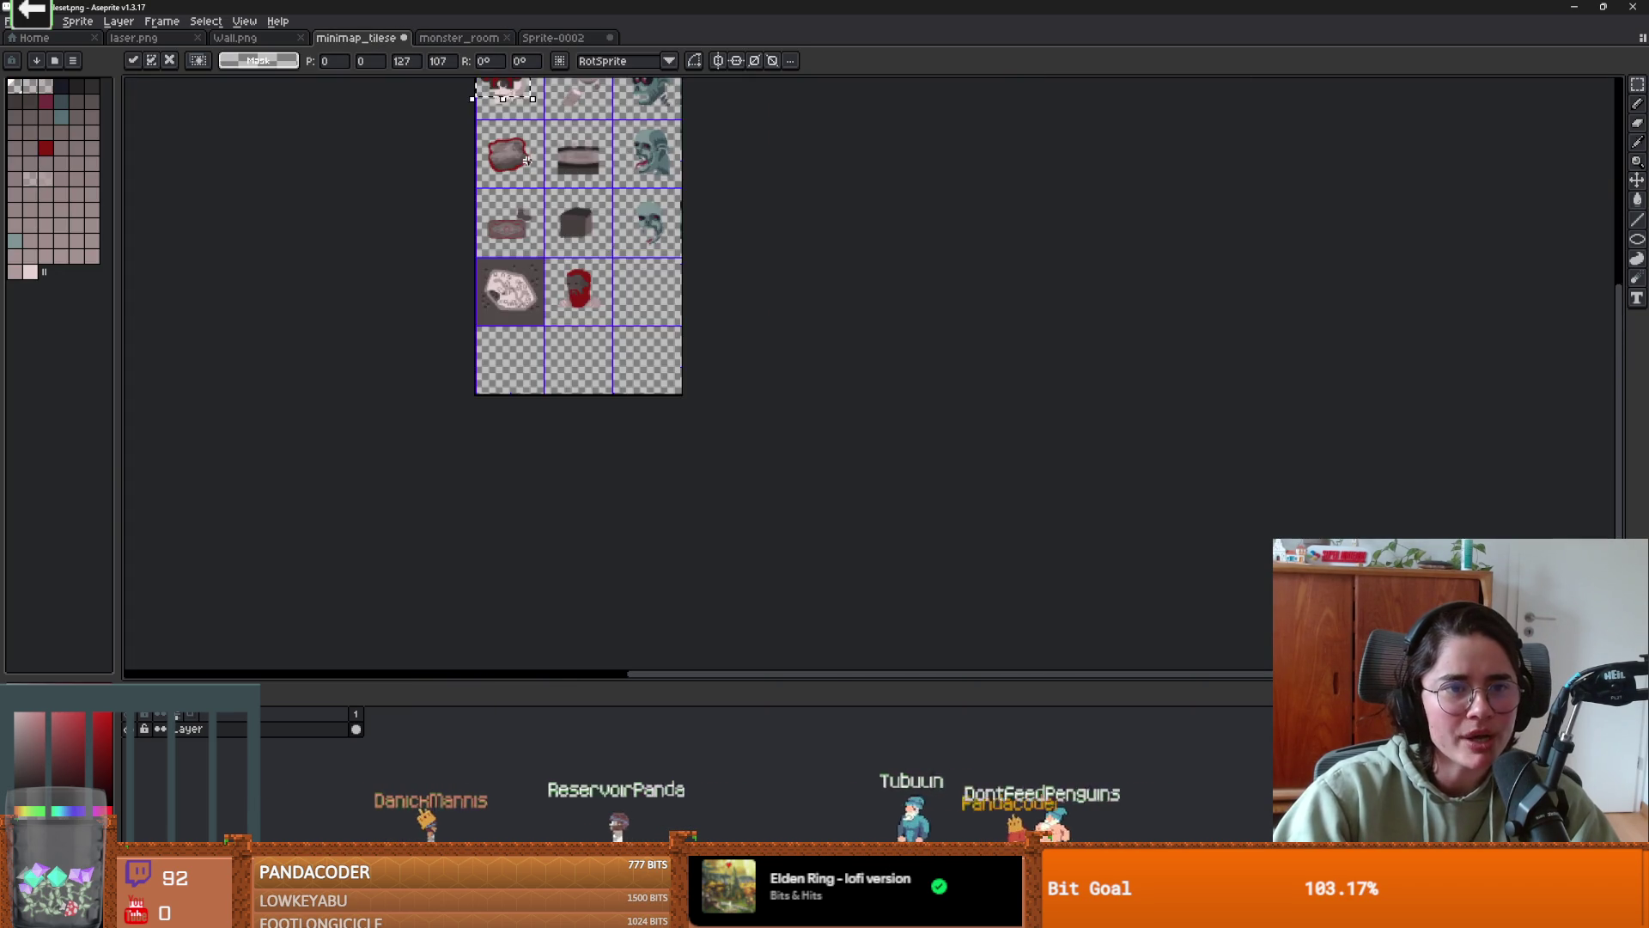
scroll(725, 468, "up", 3)
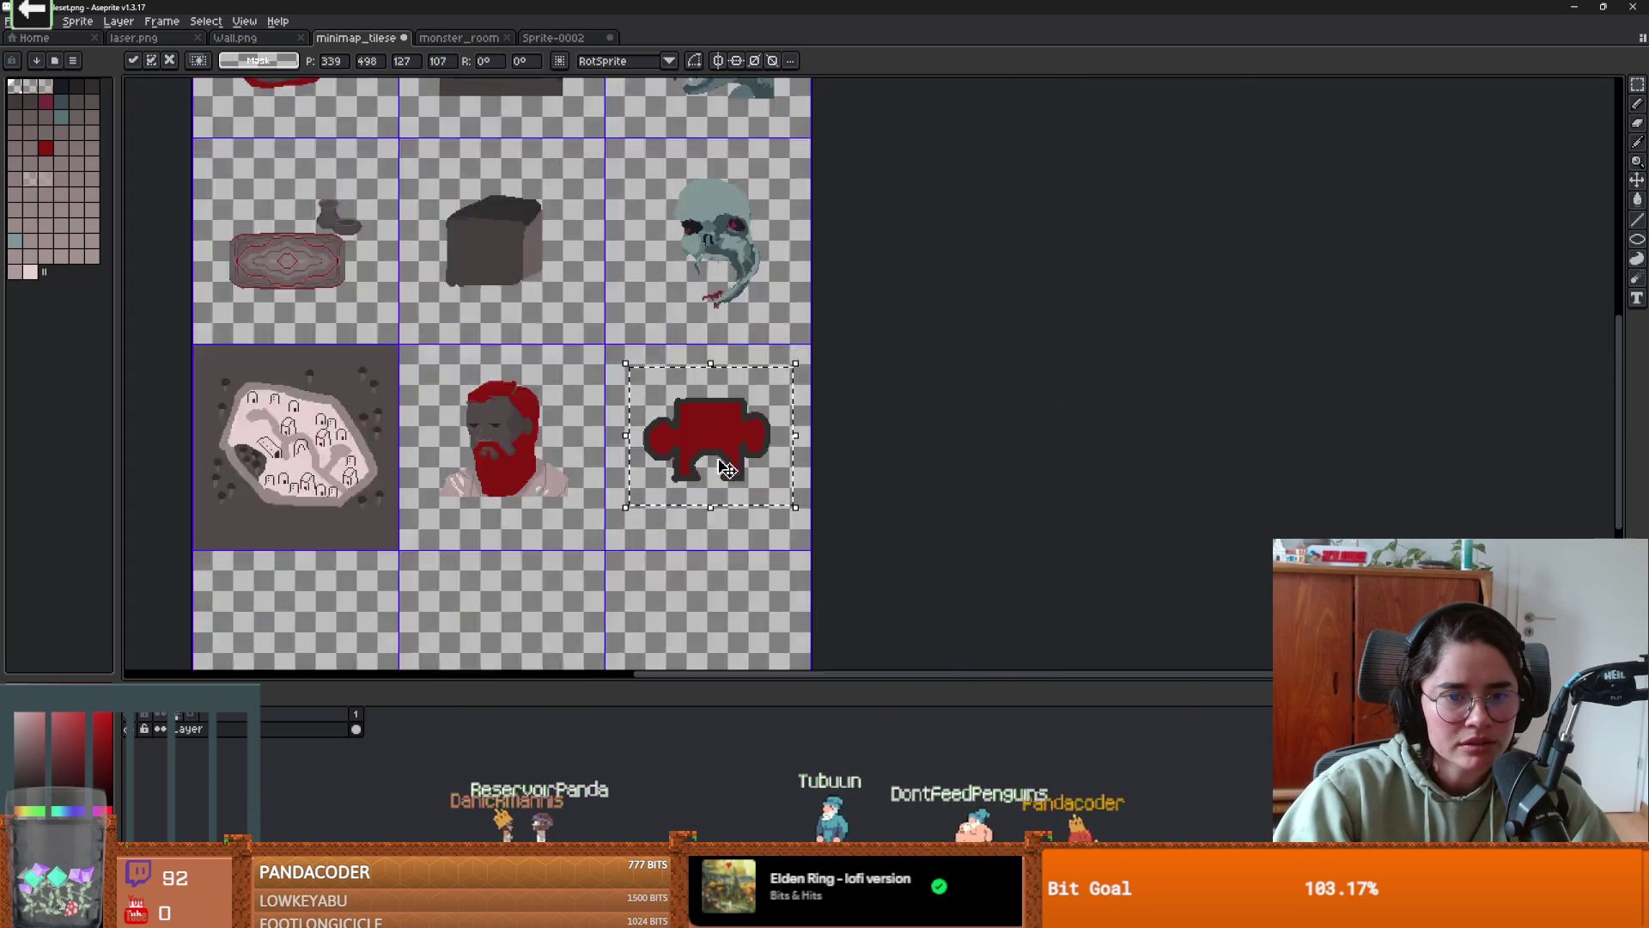
scroll(719, 421, "up", 2)
scroll(718, 416, "down", 2)
left_click(902, 496)
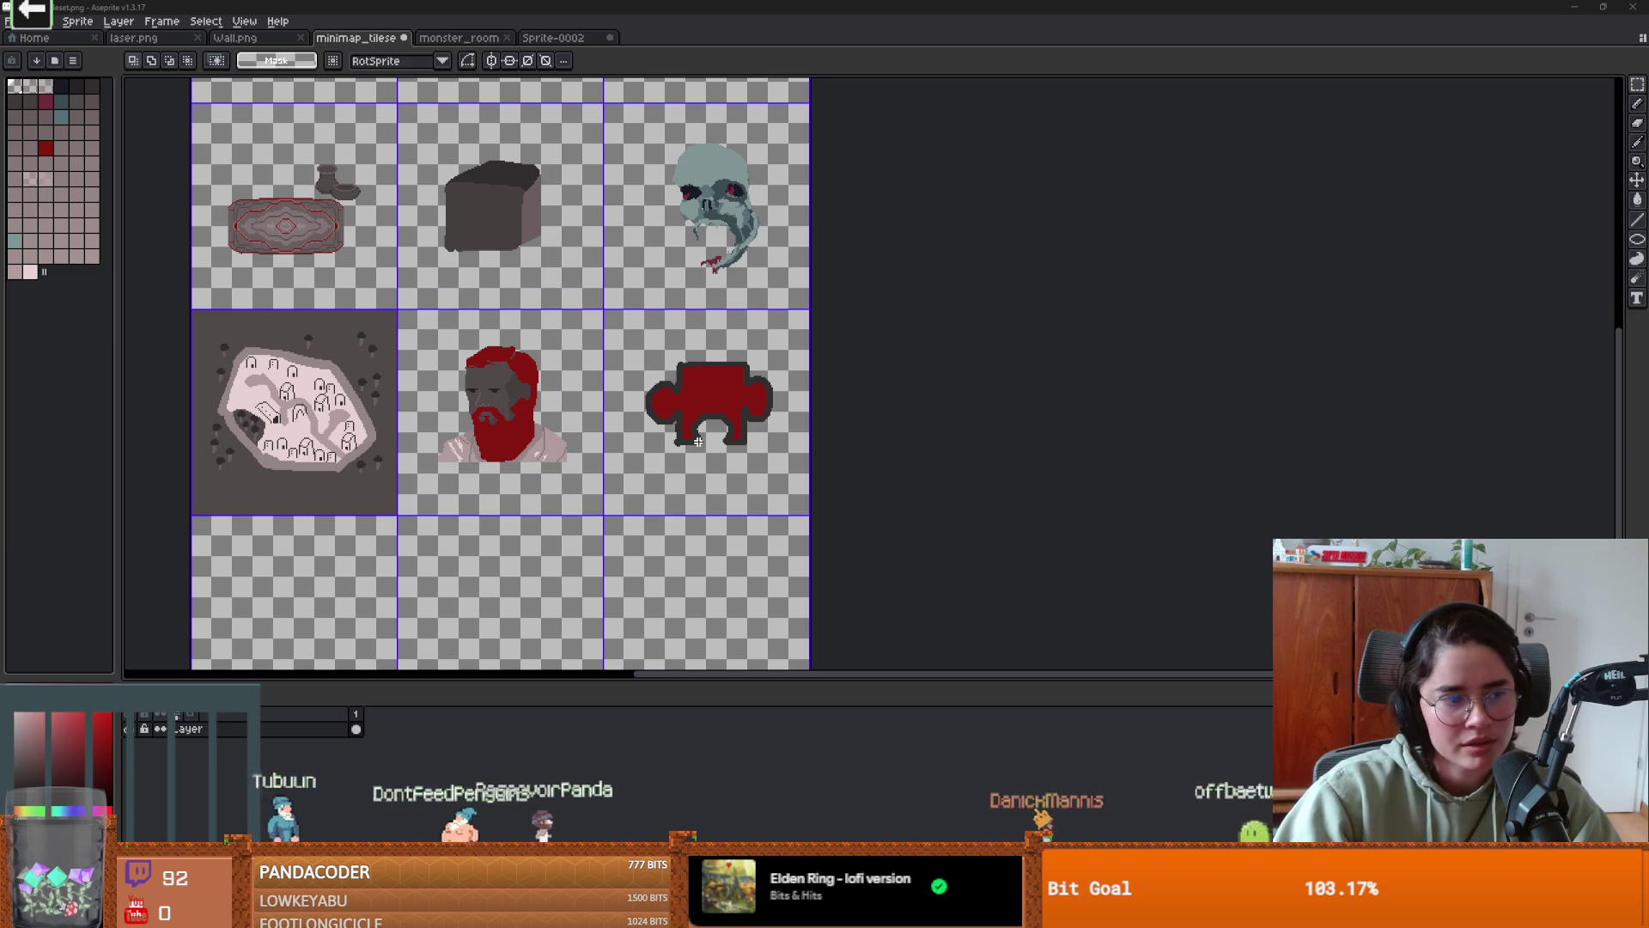
scroll(698, 441, "up", 2)
scroll(698, 441, "down", 2)
scroll(688, 421, "up", 1)
scroll(691, 420, "down", 1)
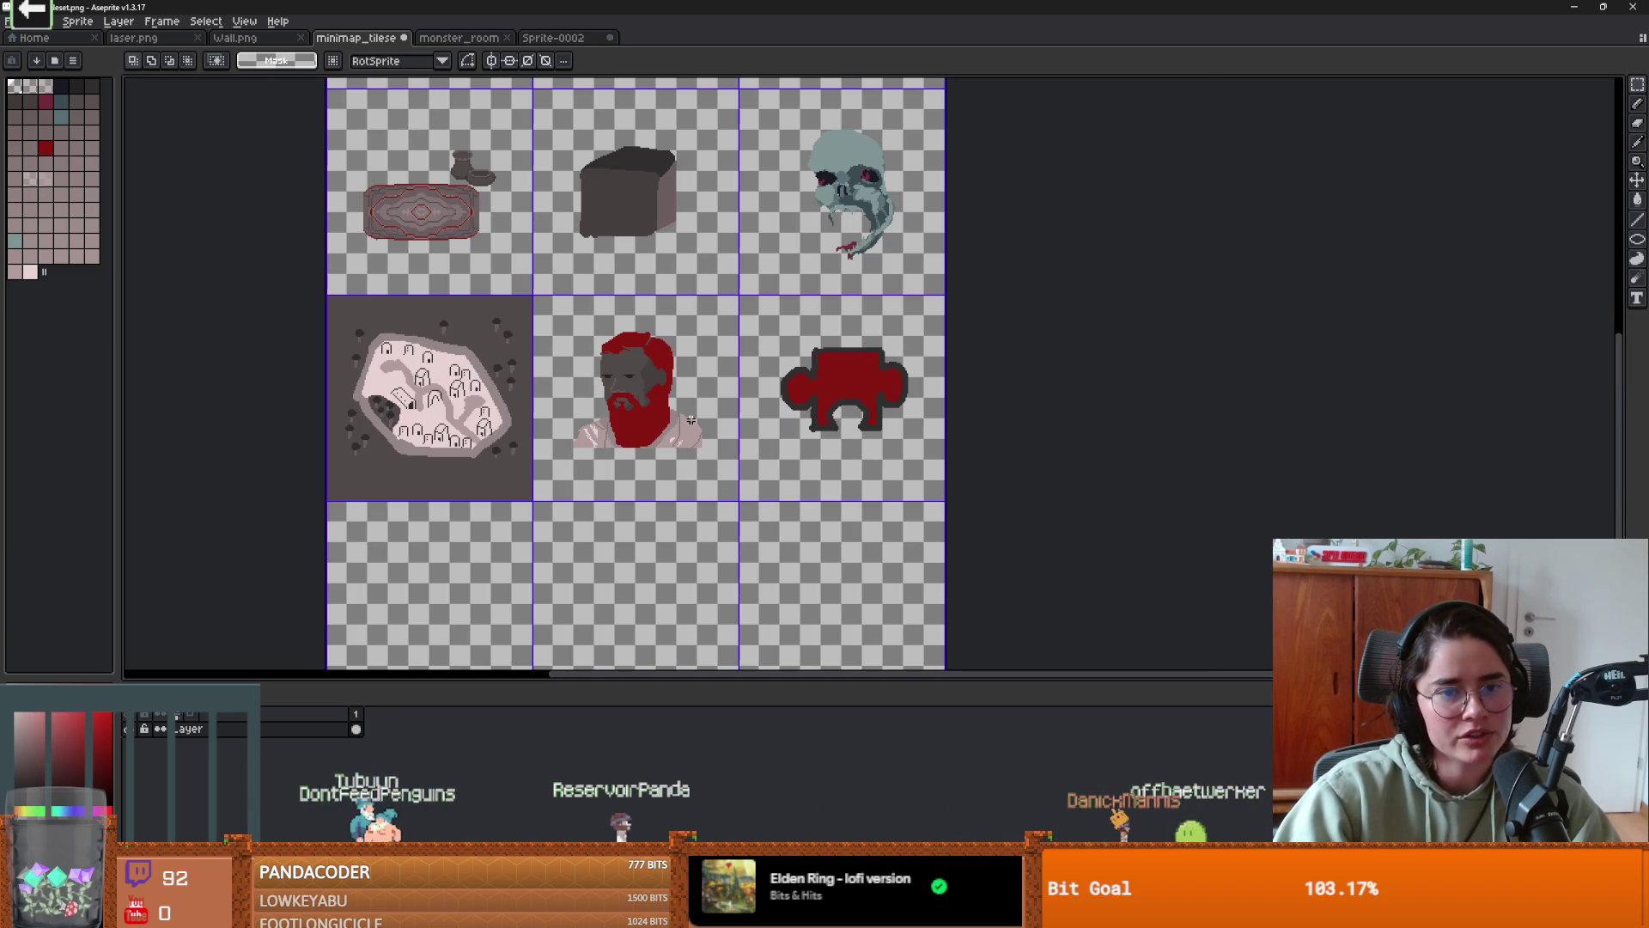
scroll(924, 413, "up", 2)
scroll(658, 379, "up", 2)
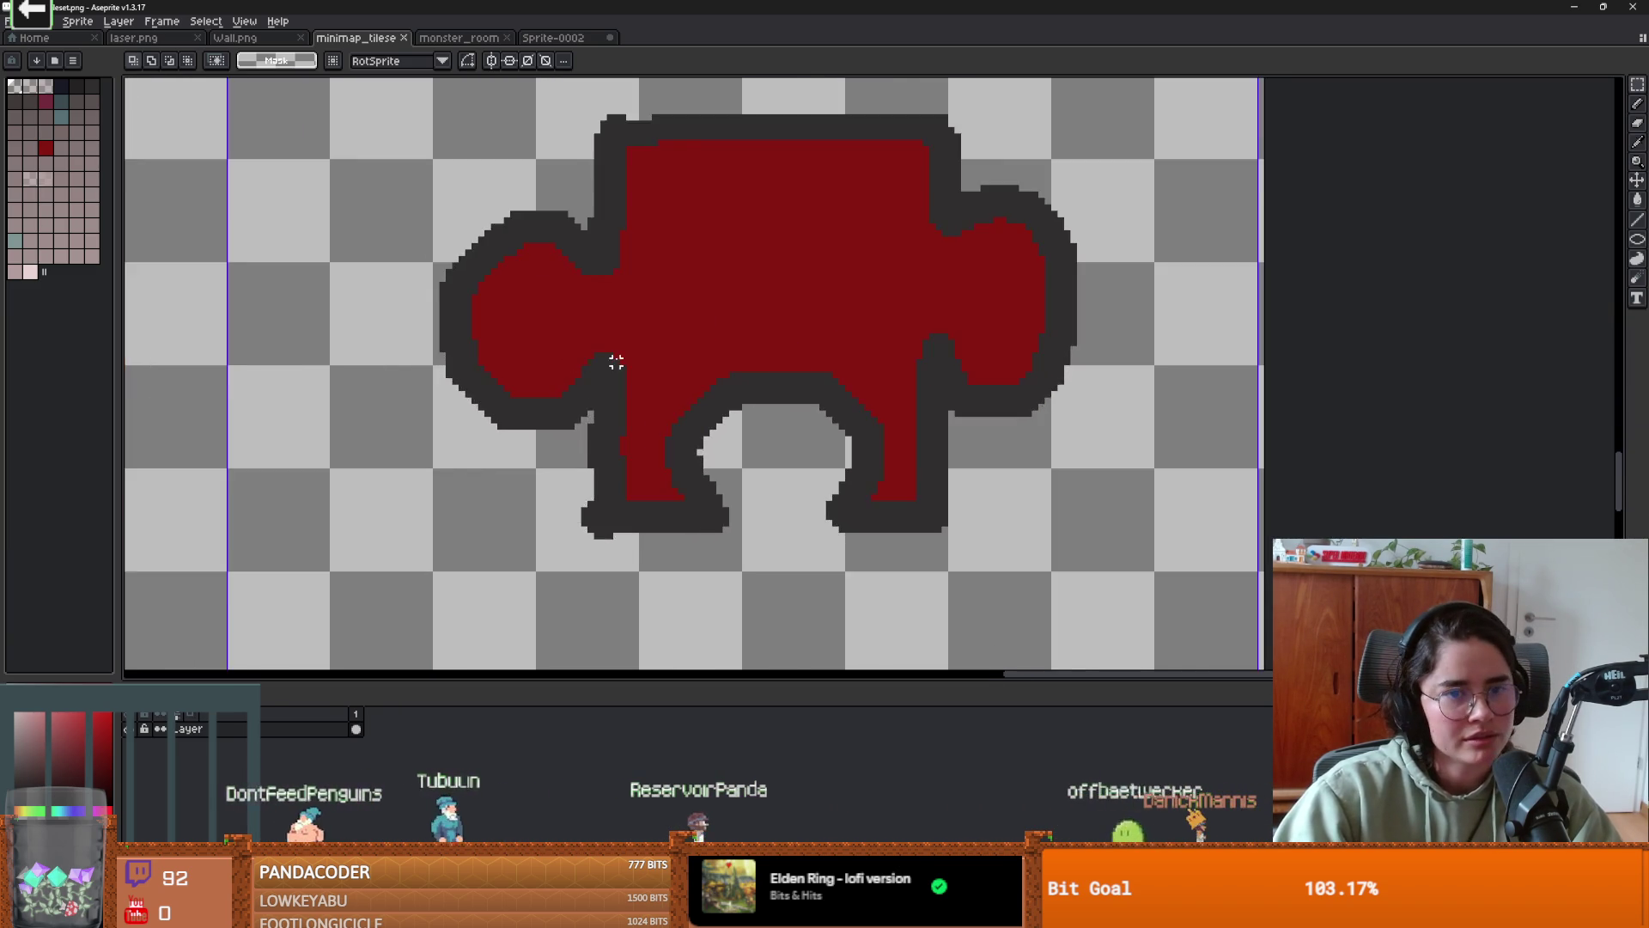
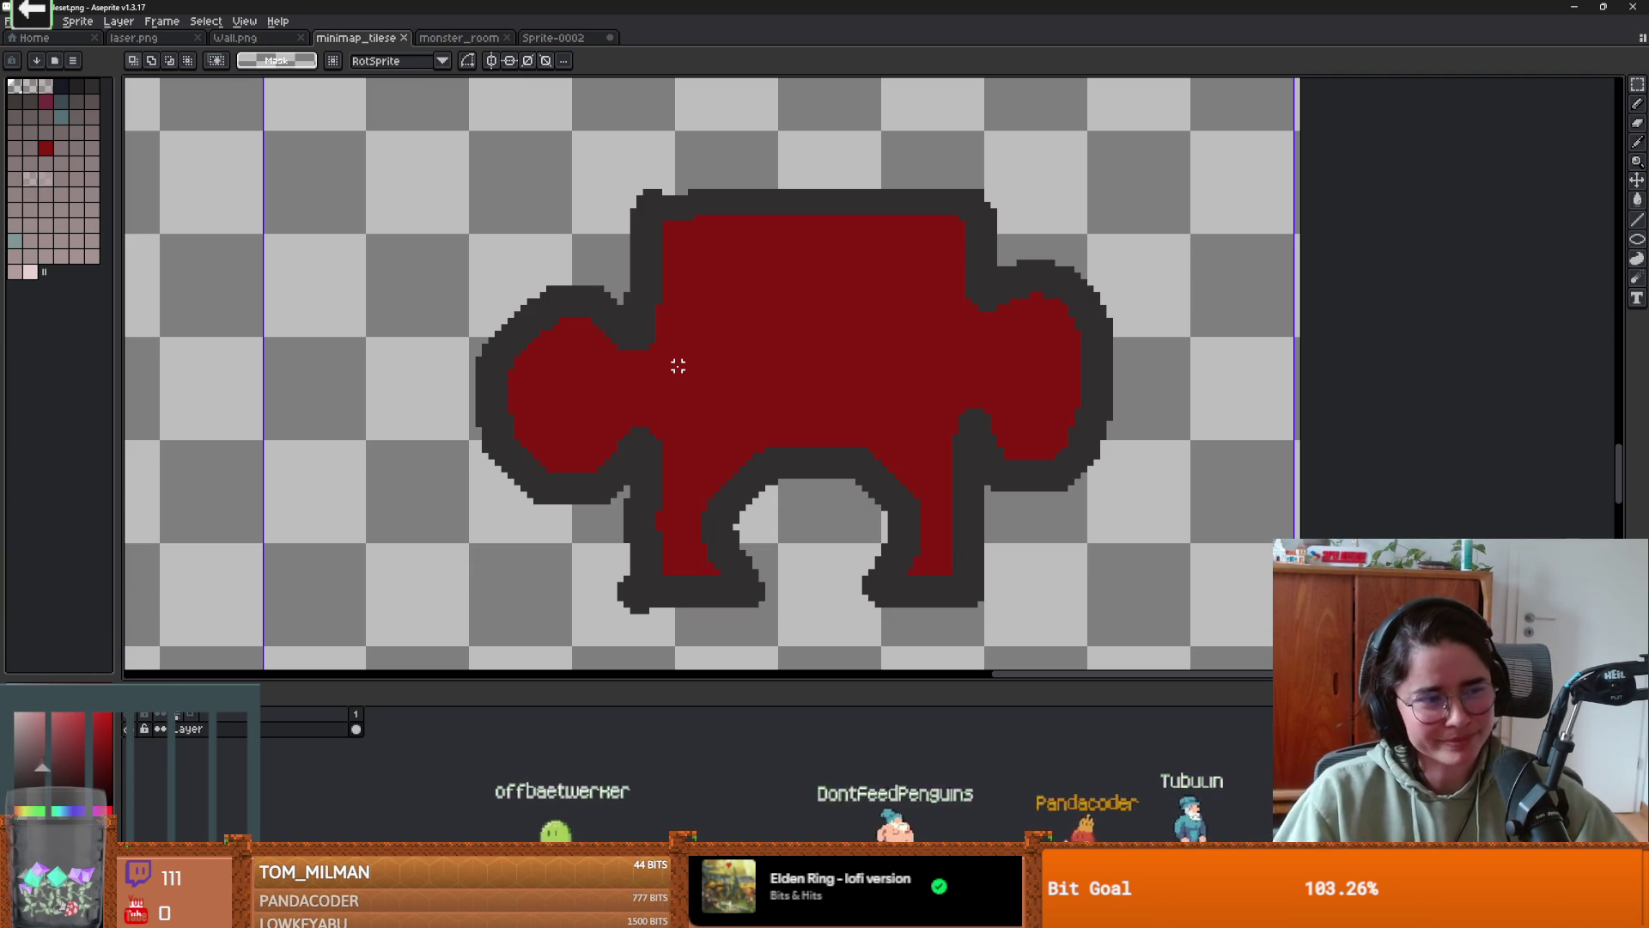
- Magic Wand-select the puzzle piece's dark outline
scroll(672, 359, "down", 3)
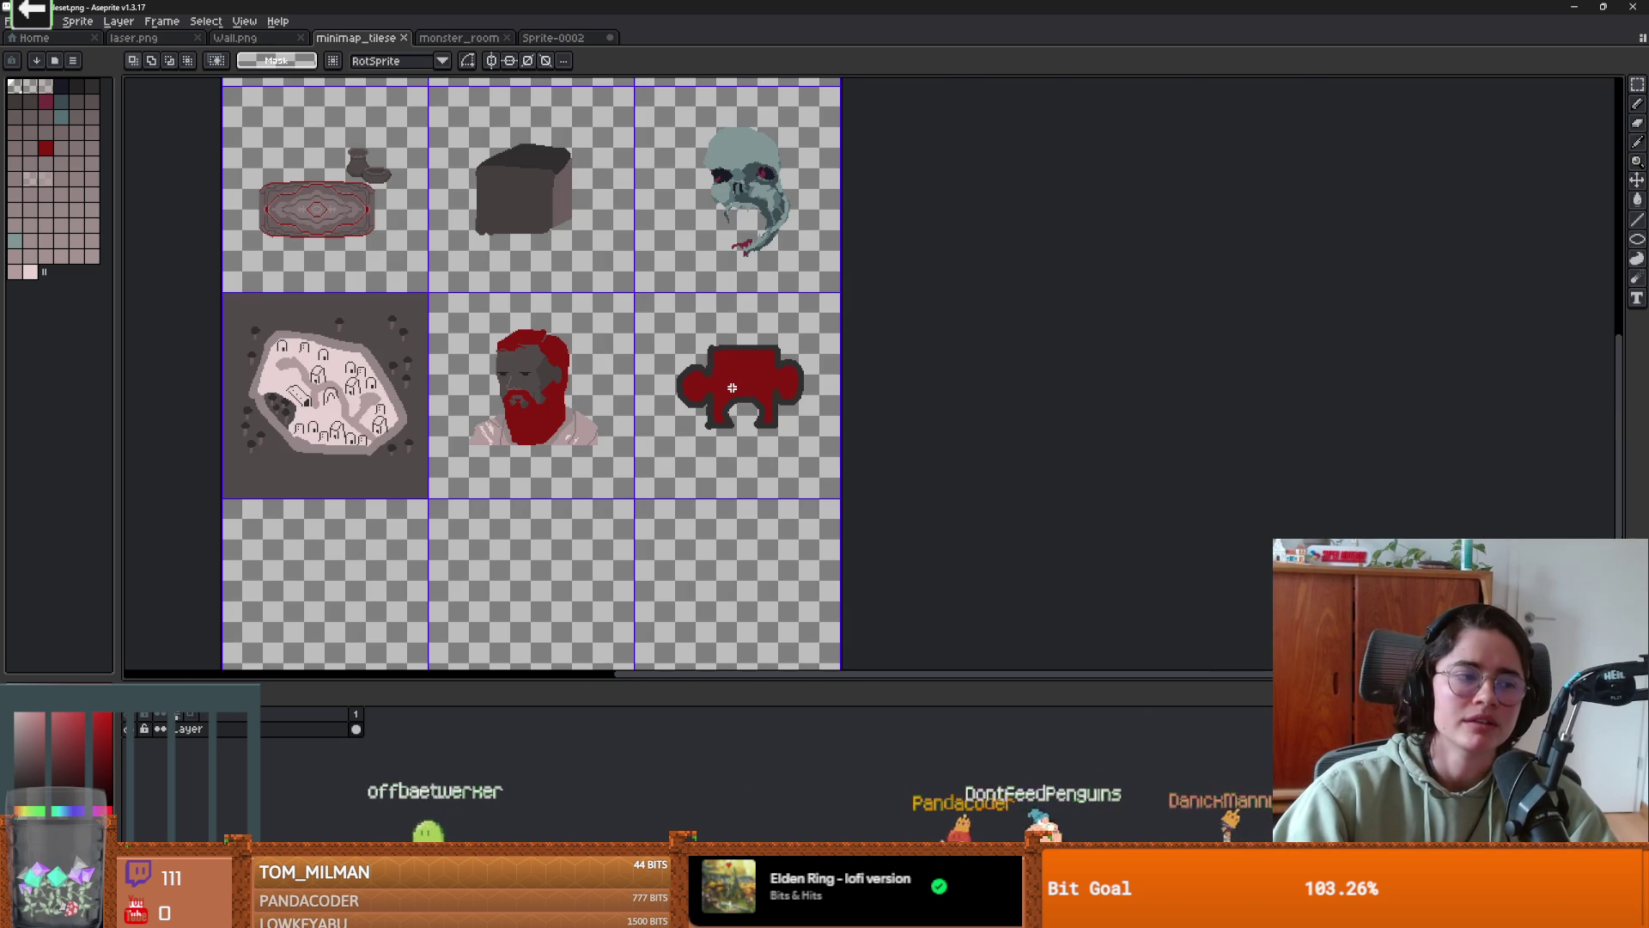
scroll(732, 387, "up", 3)
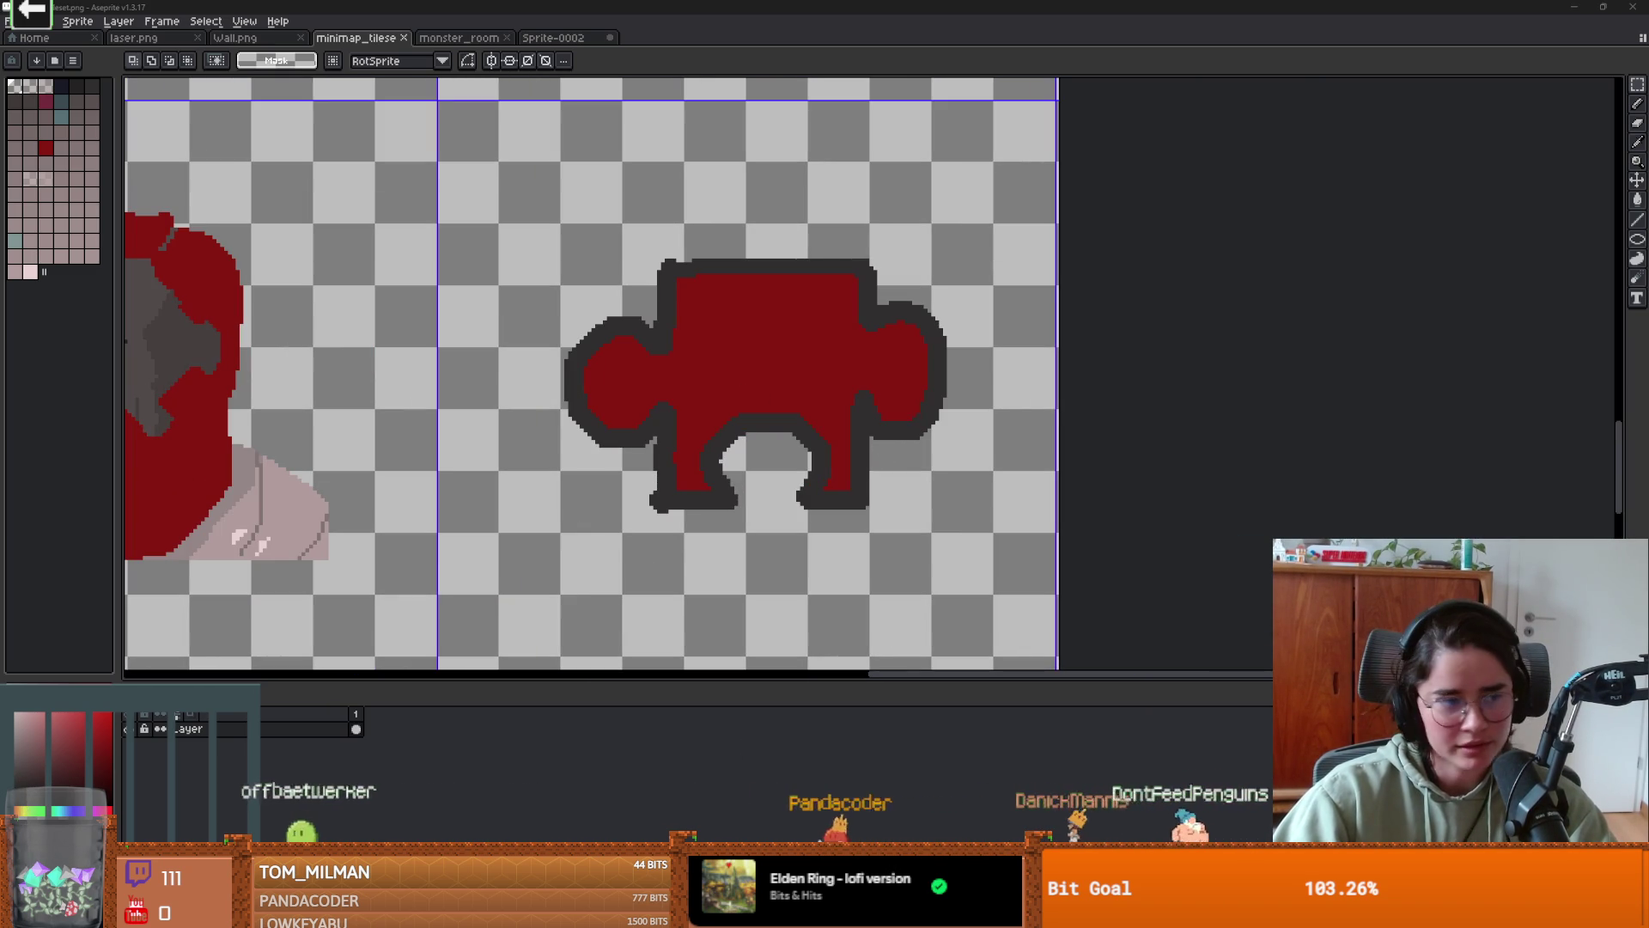
scroll(799, 421, "down", 2)
scroll(755, 372, "up", 3)
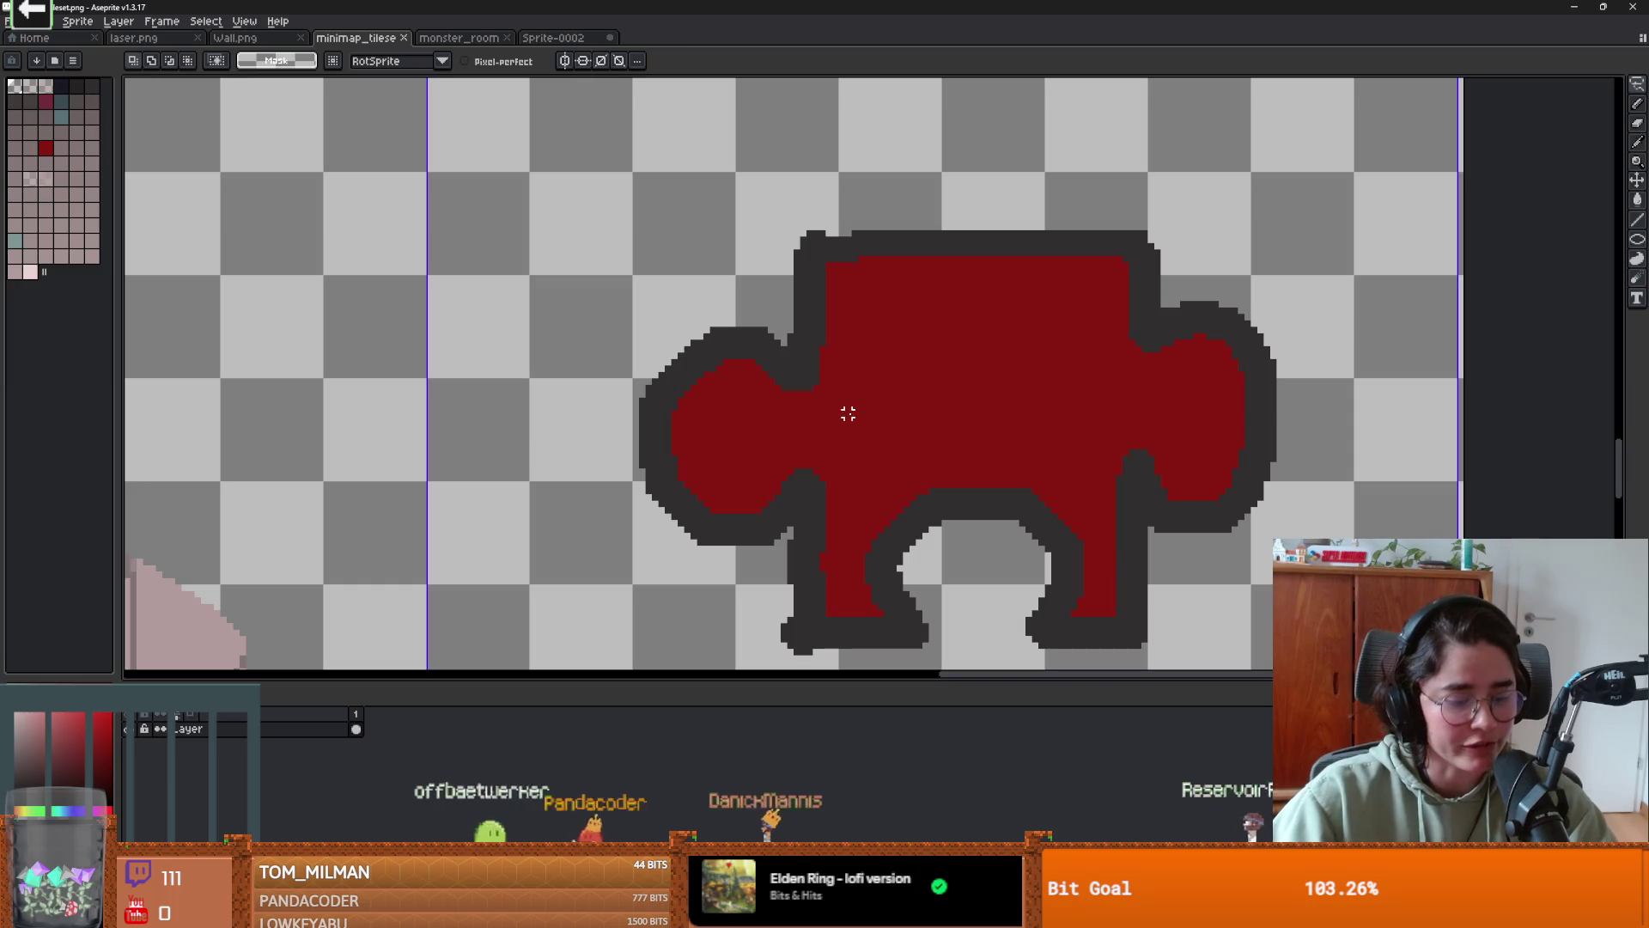
key("w")
left_click(803, 342)
- Load the chromatic_with_red palette from the palette presets
scroll(857, 394, "down", 2)
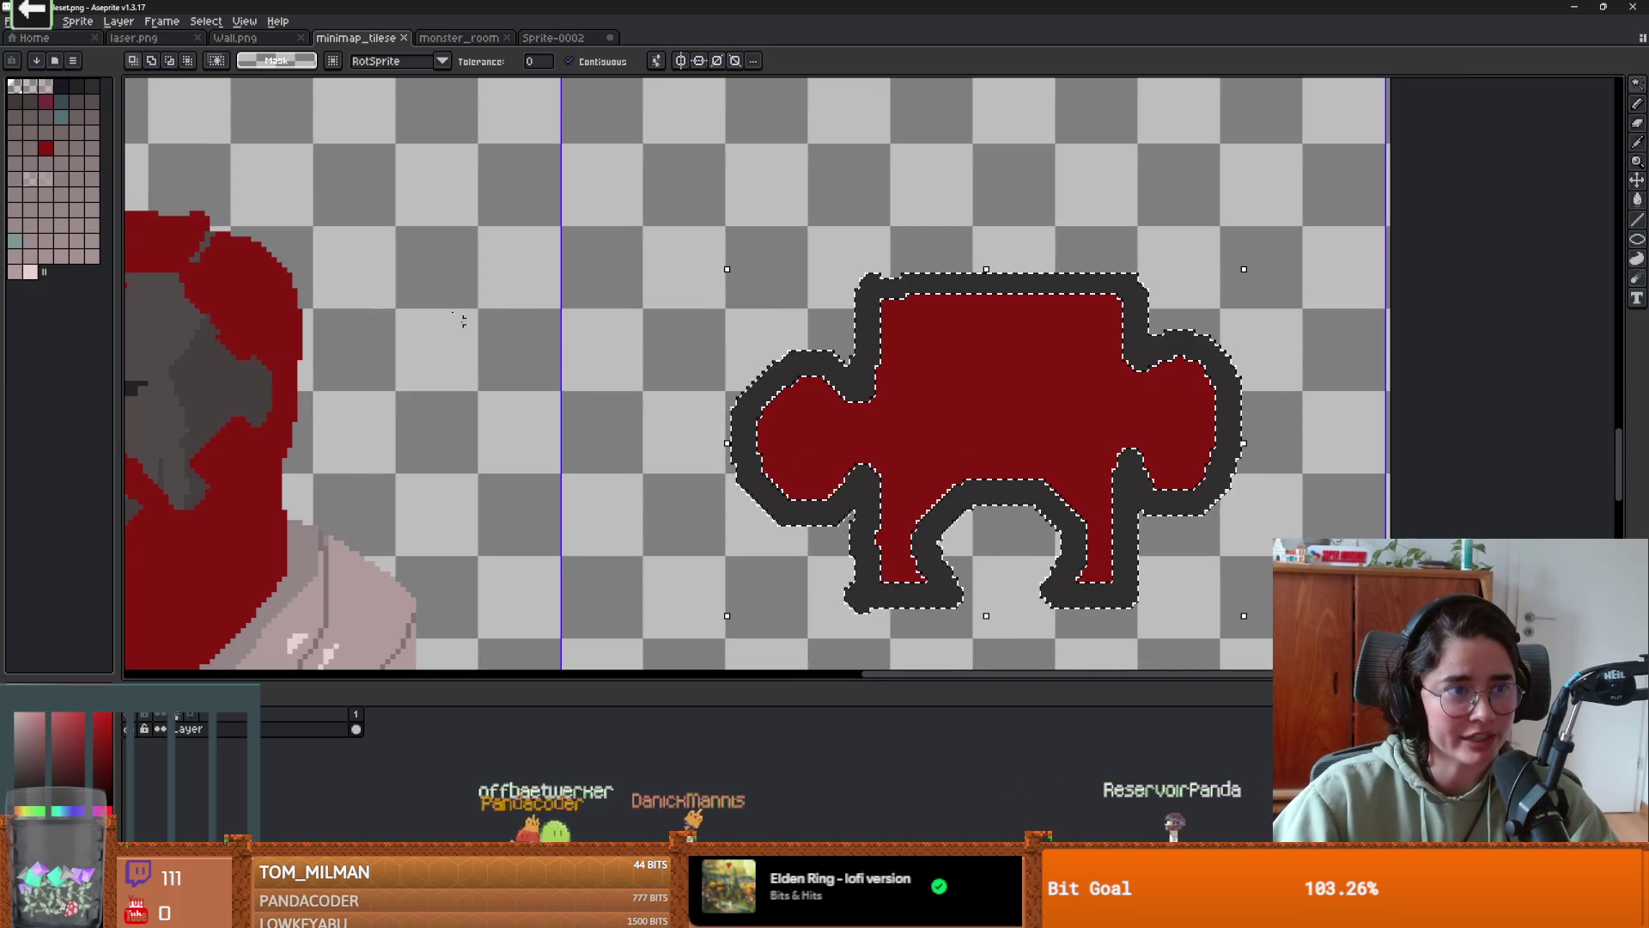
left_click(54, 60)
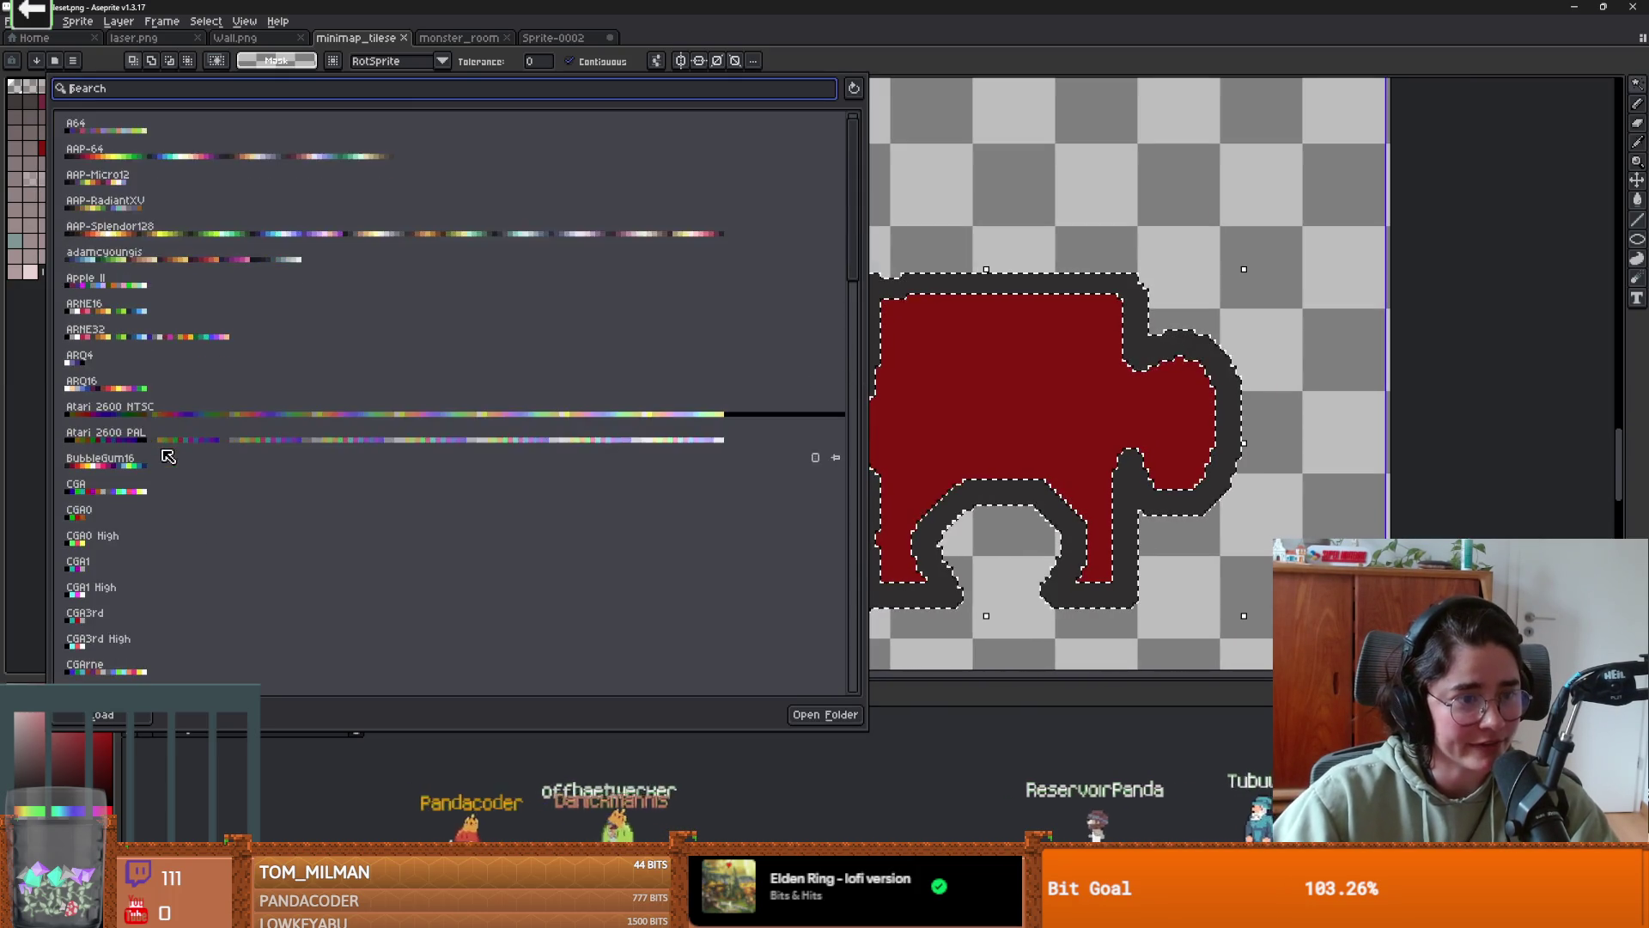
scroll(137, 387, "down", 5)
left_click(116, 511)
double_click(116, 511)
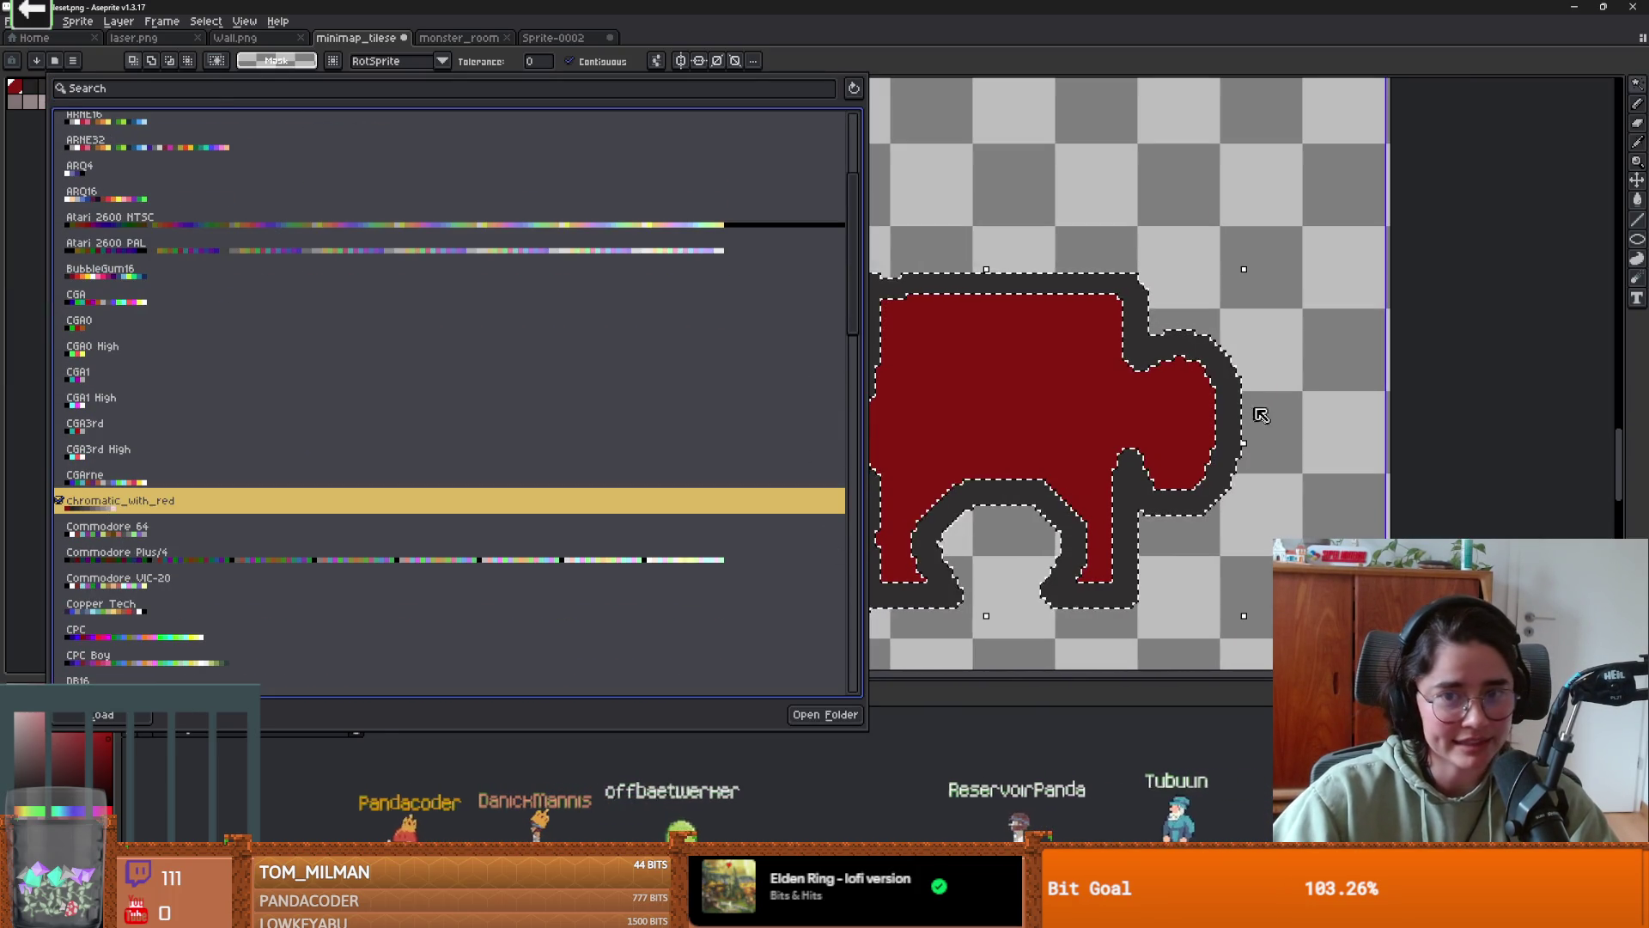
- Pencil dark grey along the outline's inner top edges, then deselect
left_click(60, 86)
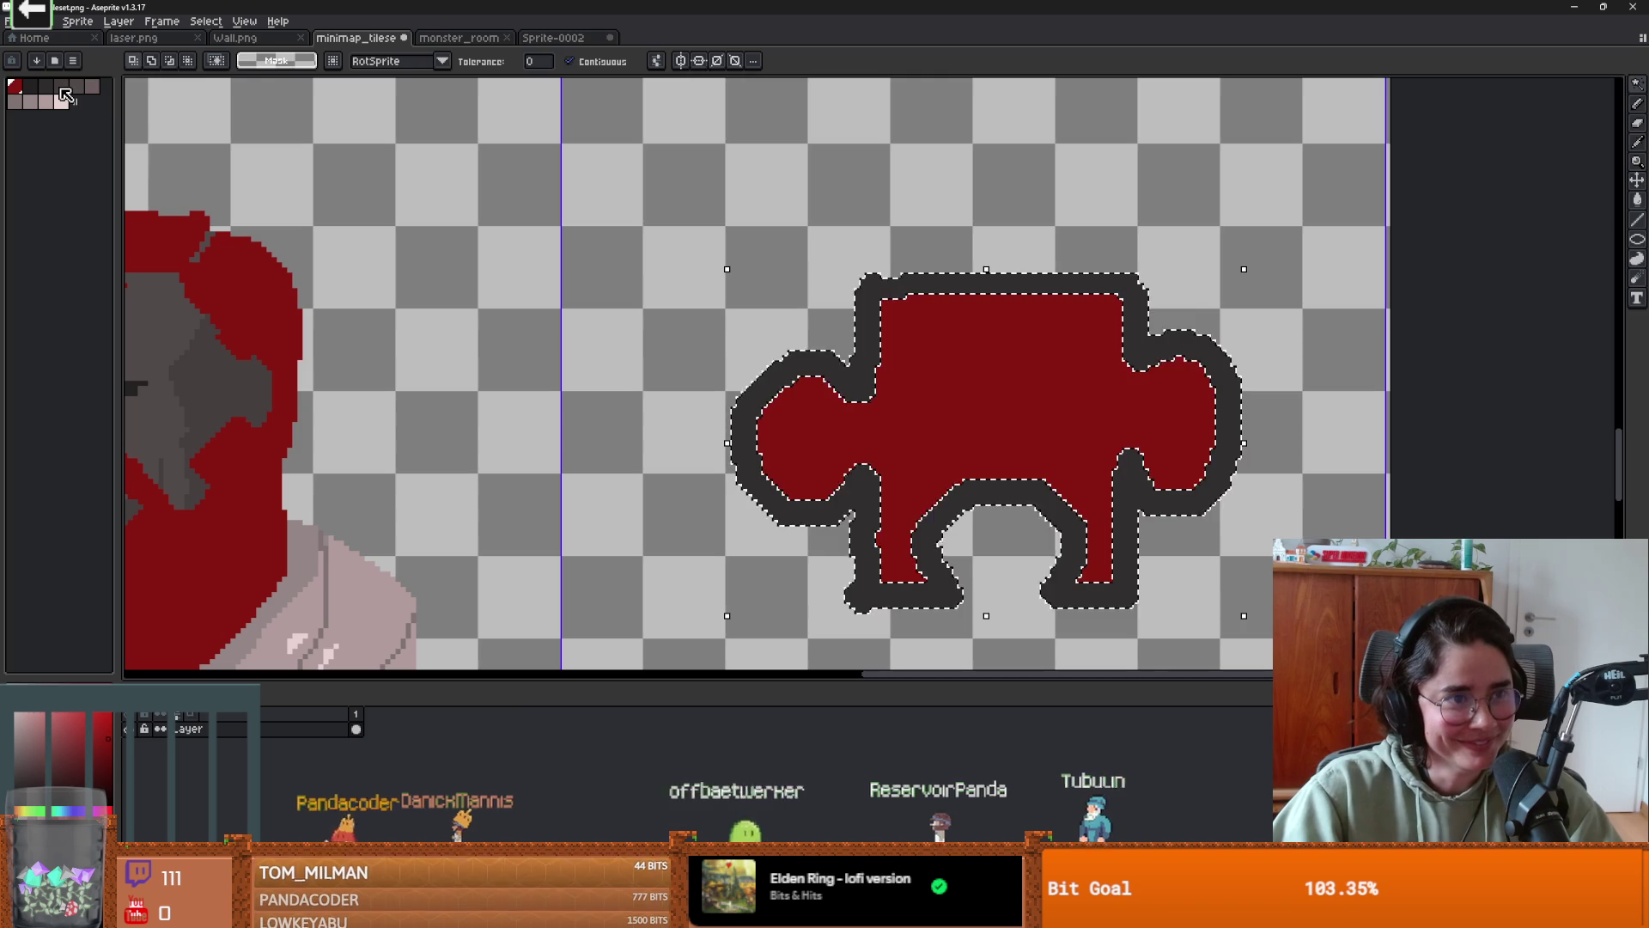
key("b")
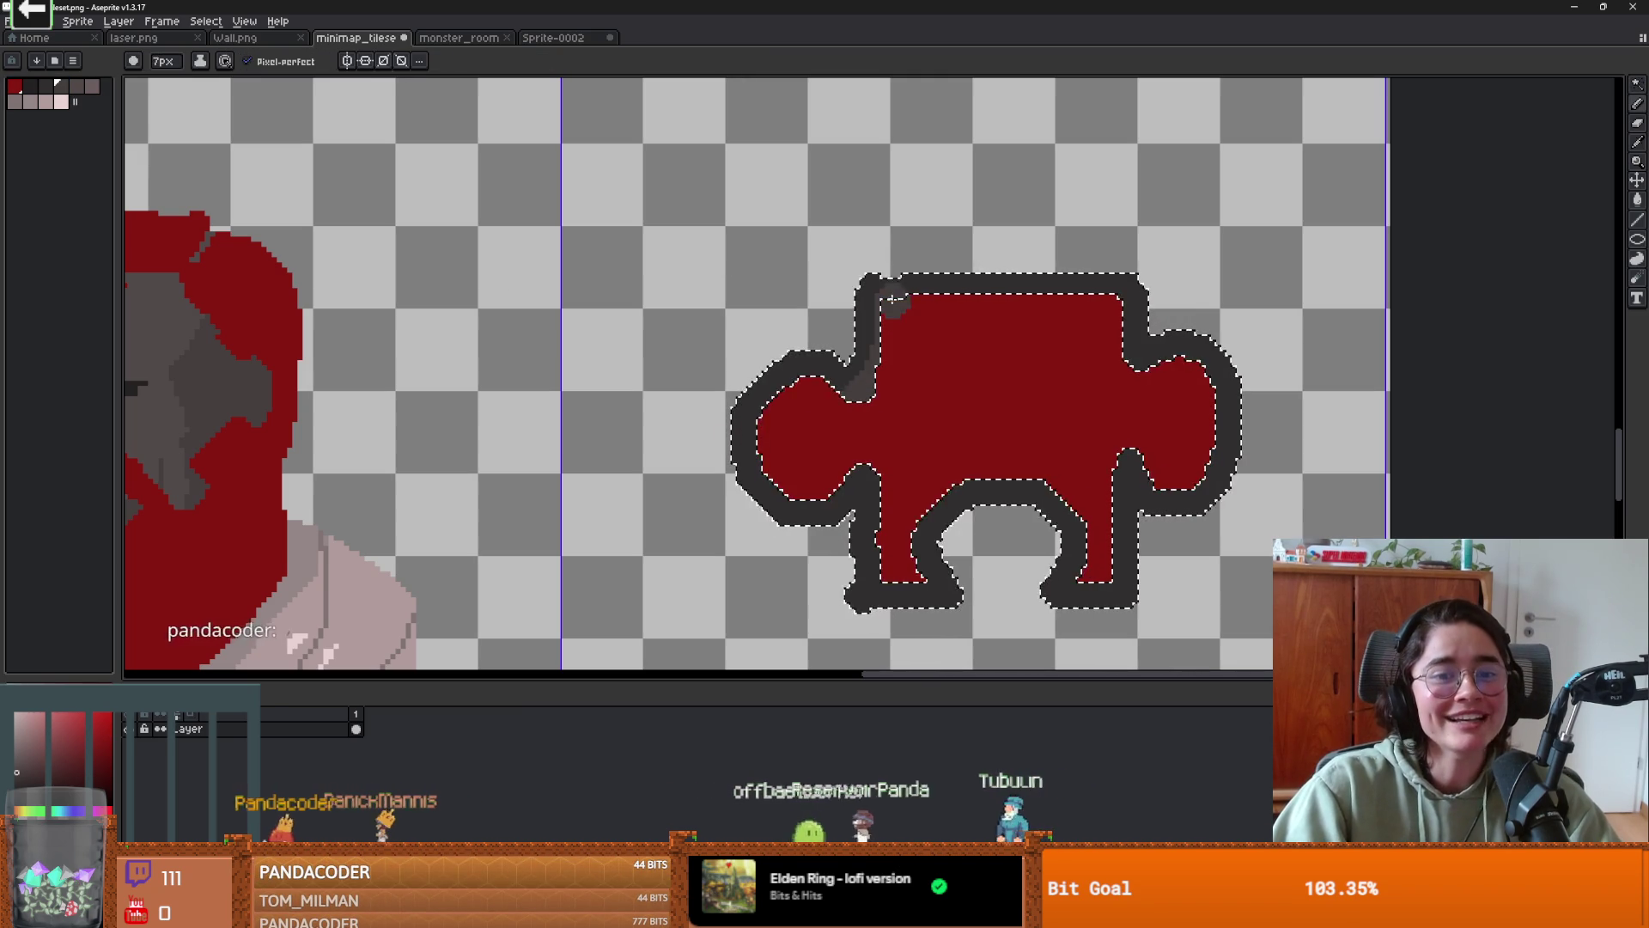
mouse_move(894, 299)
left_mouse_down()
mouse_move(913, 313)
mouse_move(1125, 296)
mouse_move(1136, 365)
left_mouse_up()
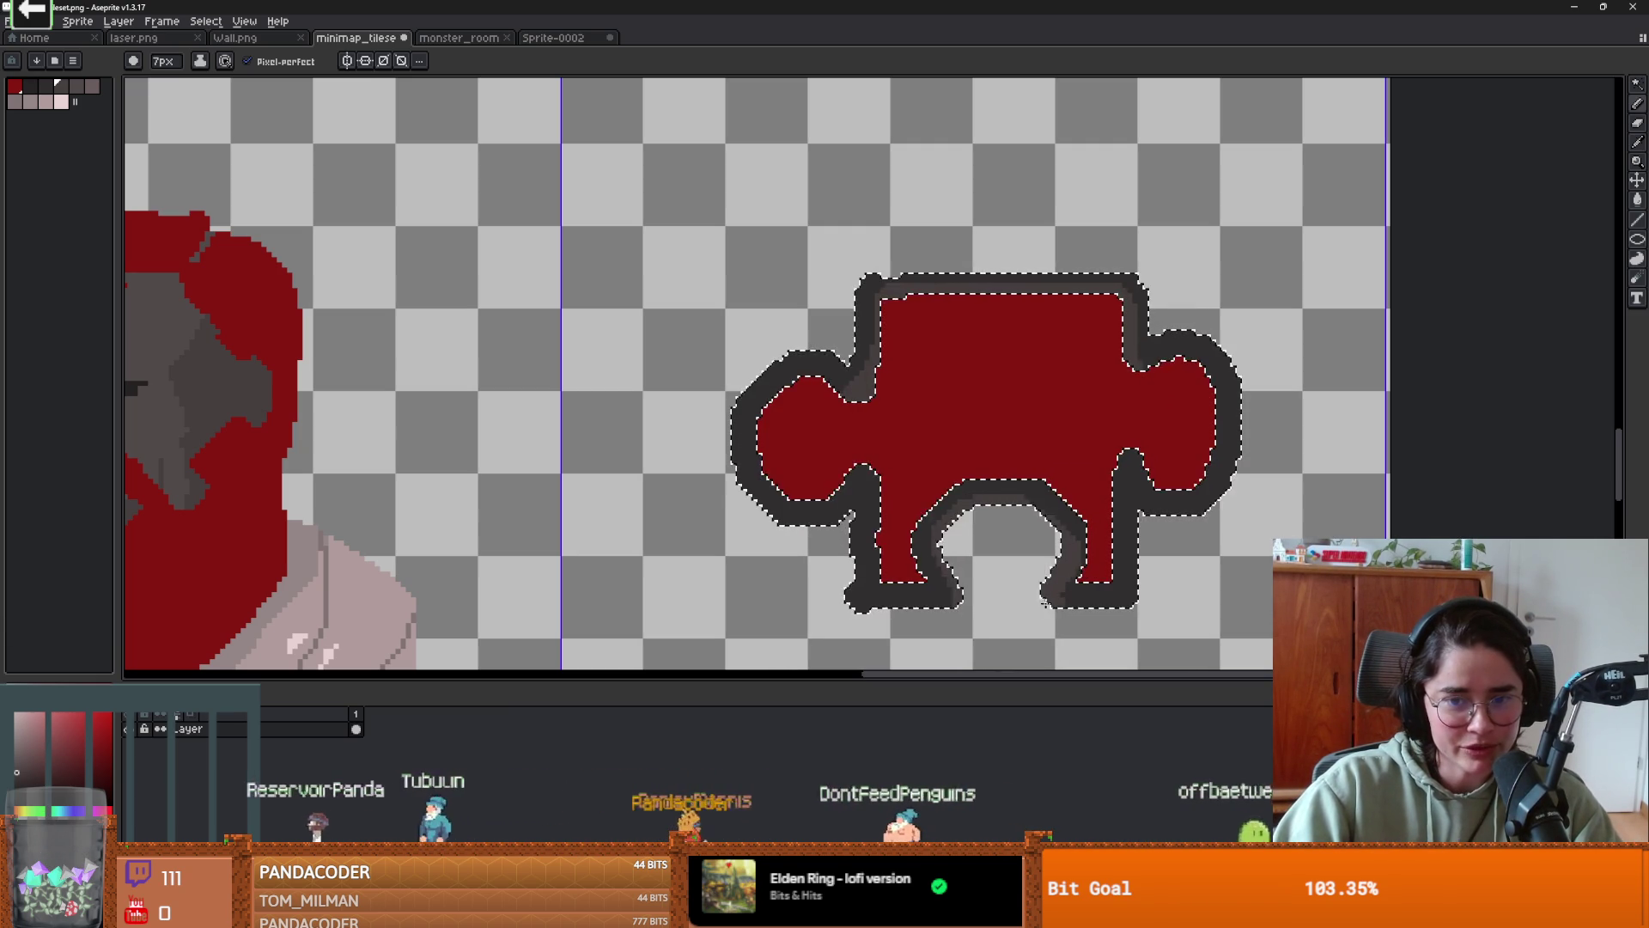
scroll(1025, 513, "up", 1)
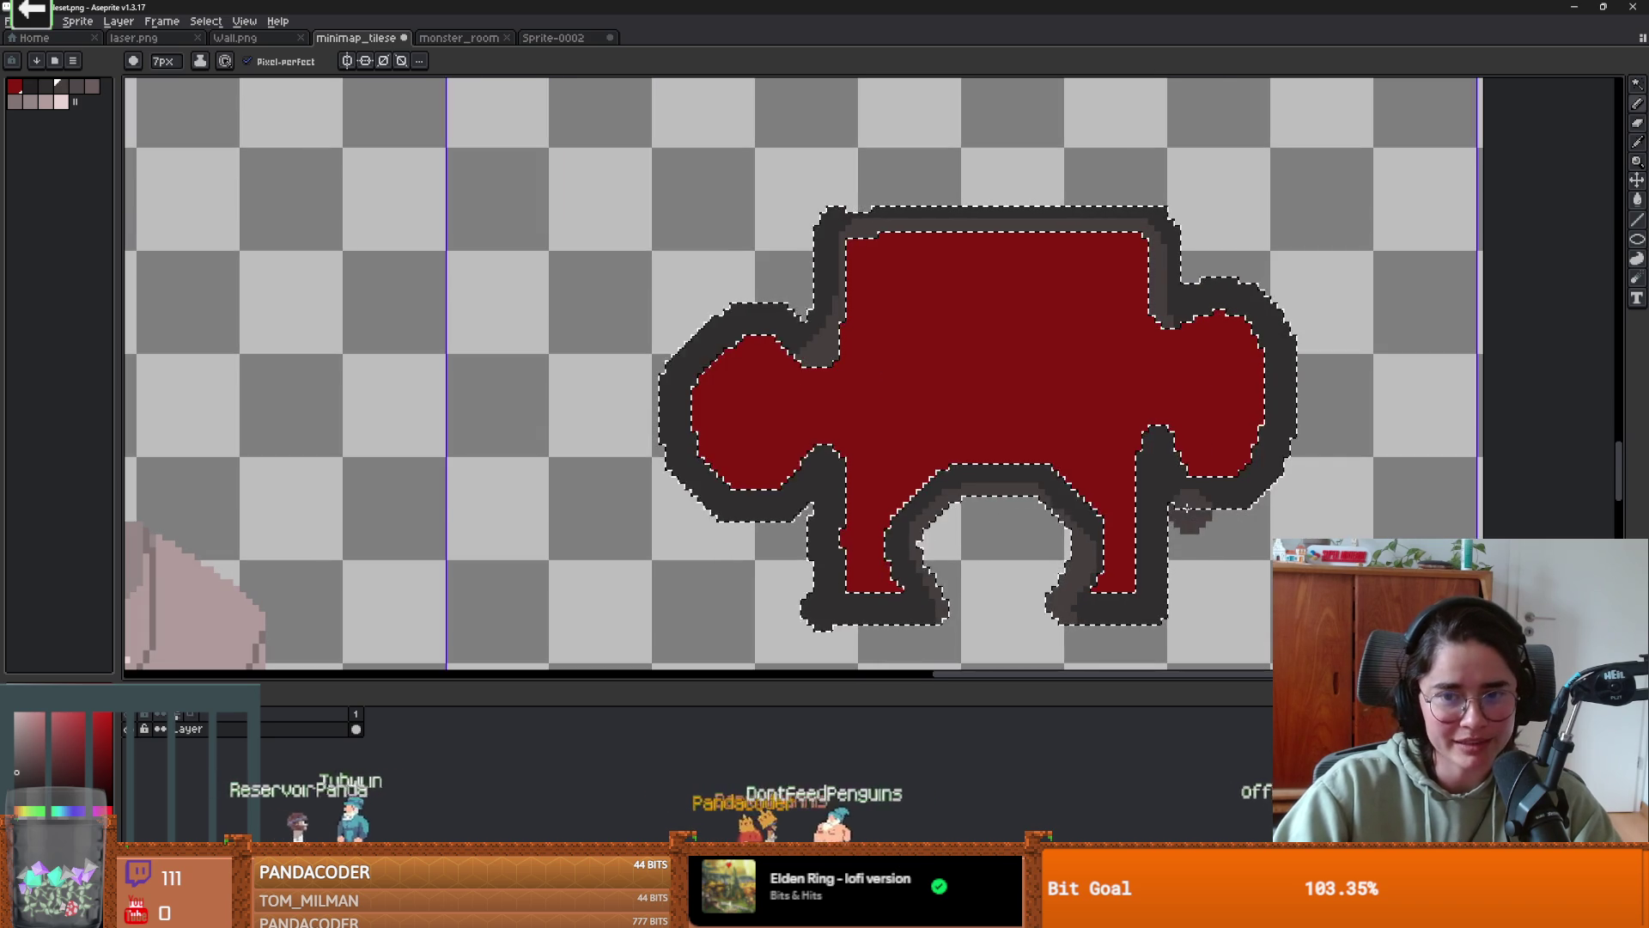
scroll(1013, 352, "down", 2)
key("m")
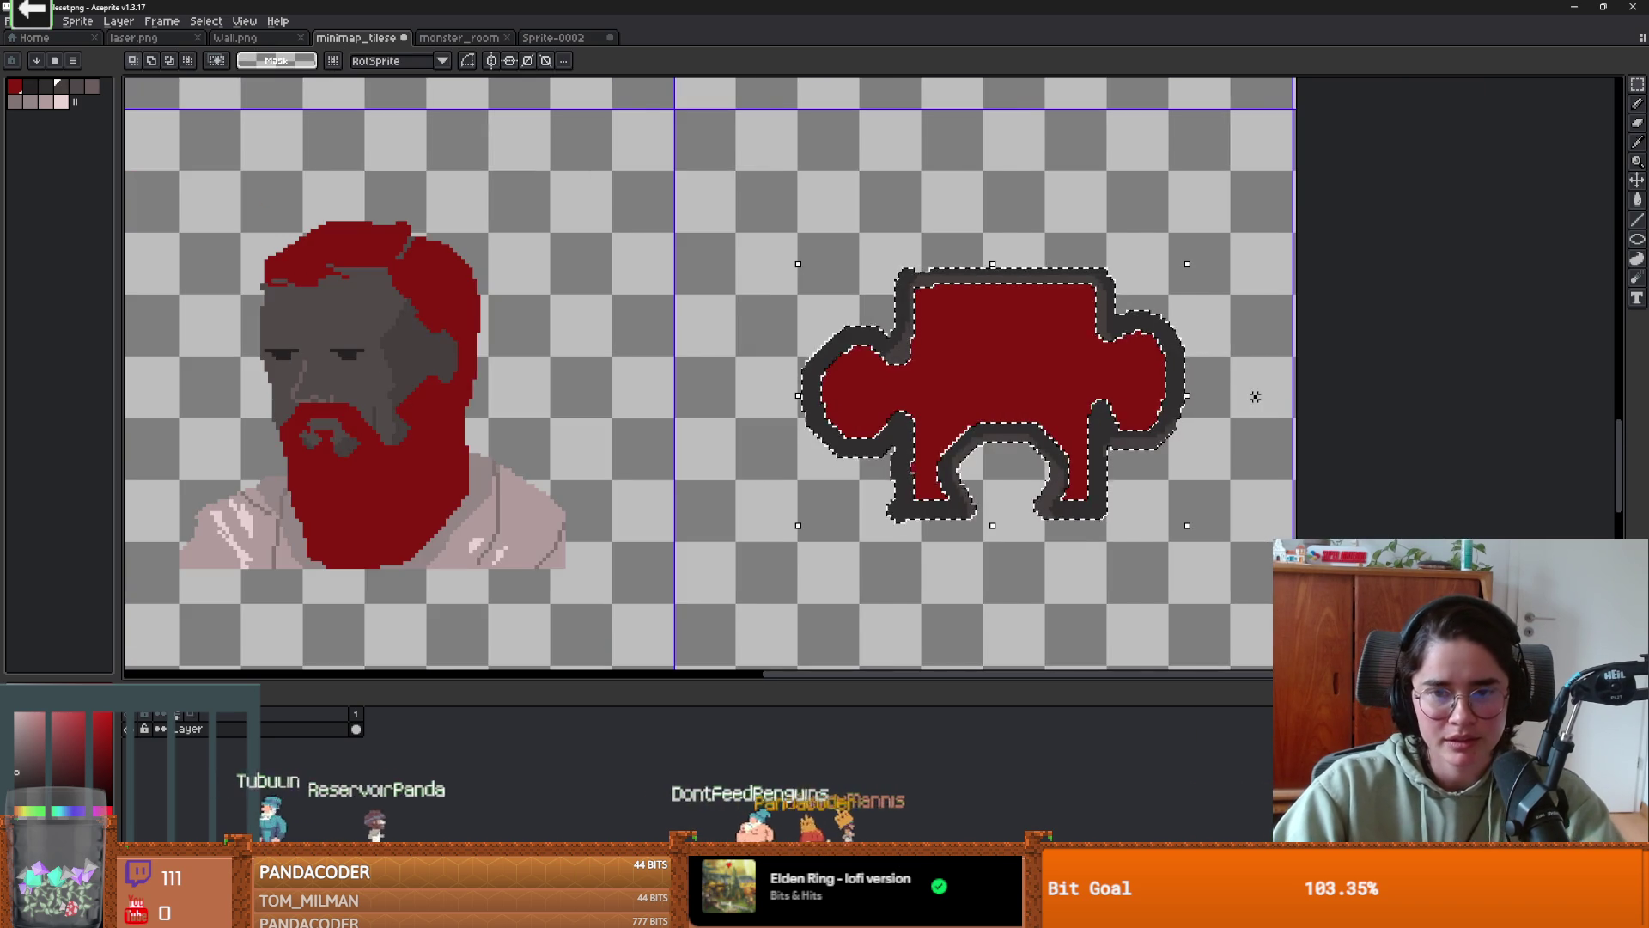
key("ctrl+d")
scroll(1093, 479, "down", 2)
scroll(1093, 479, "up", 2)
left_click_drag(1093, 479, 1073, 482)
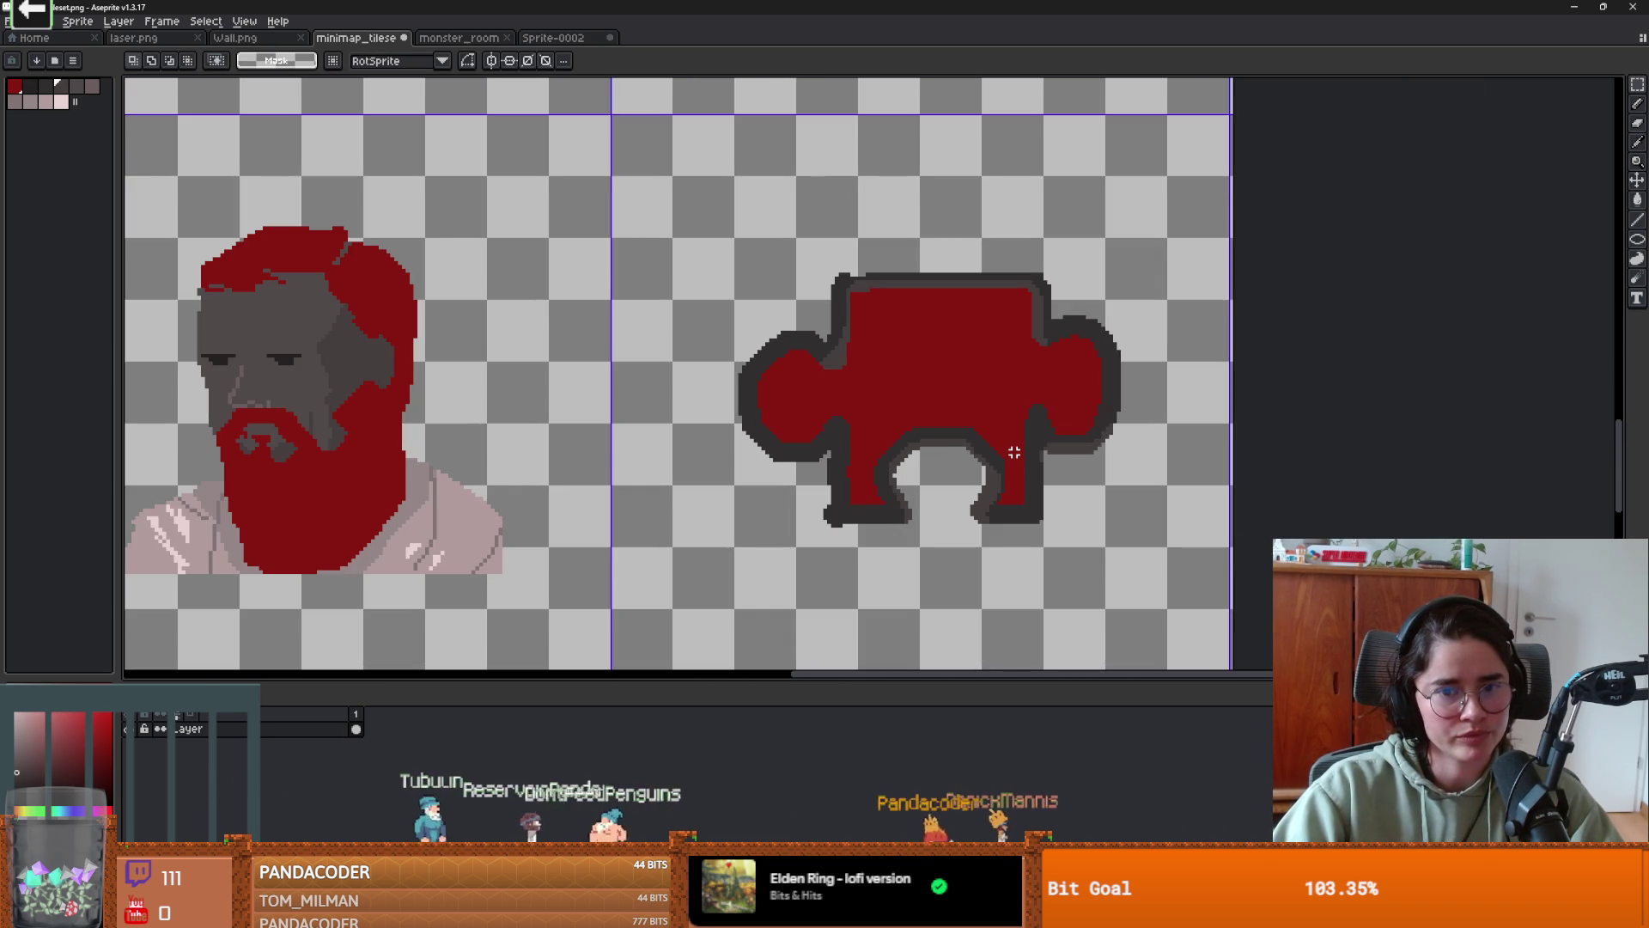
- Replace the puzzle piece in Sprite-0002 with the laser.png sprite, positioned upper middle
left_click(154, 42)
key("ctrl+a")
left_click(531, 41)
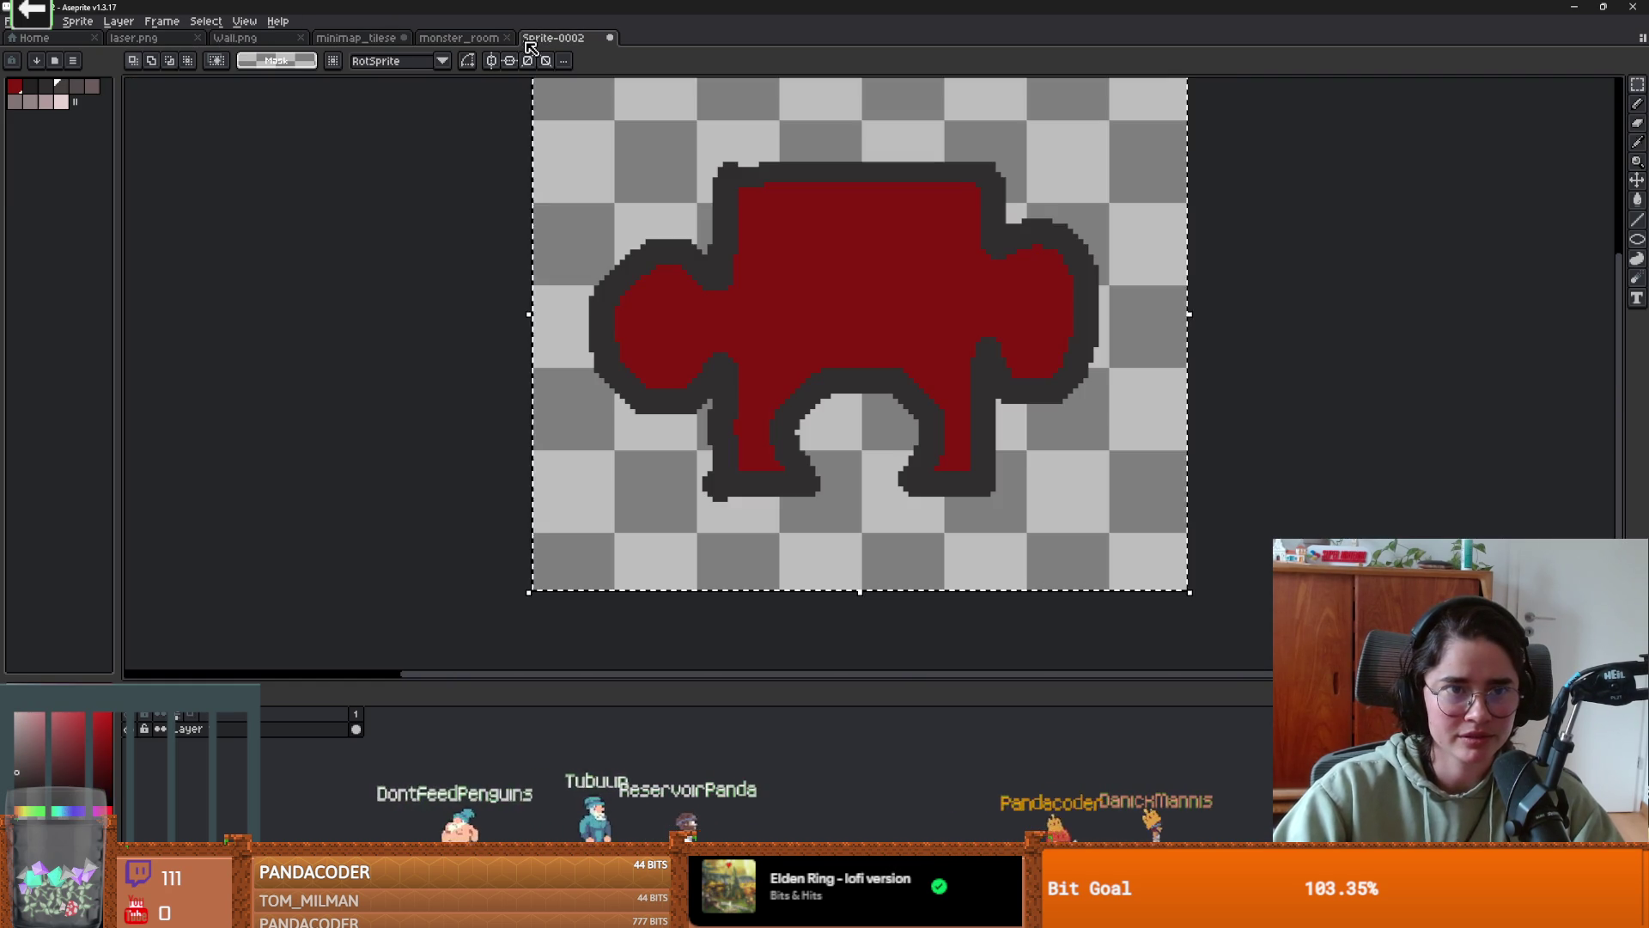
scroll(773, 344, "down", 3)
scroll(840, 382, "up", 2)
key("Delete")
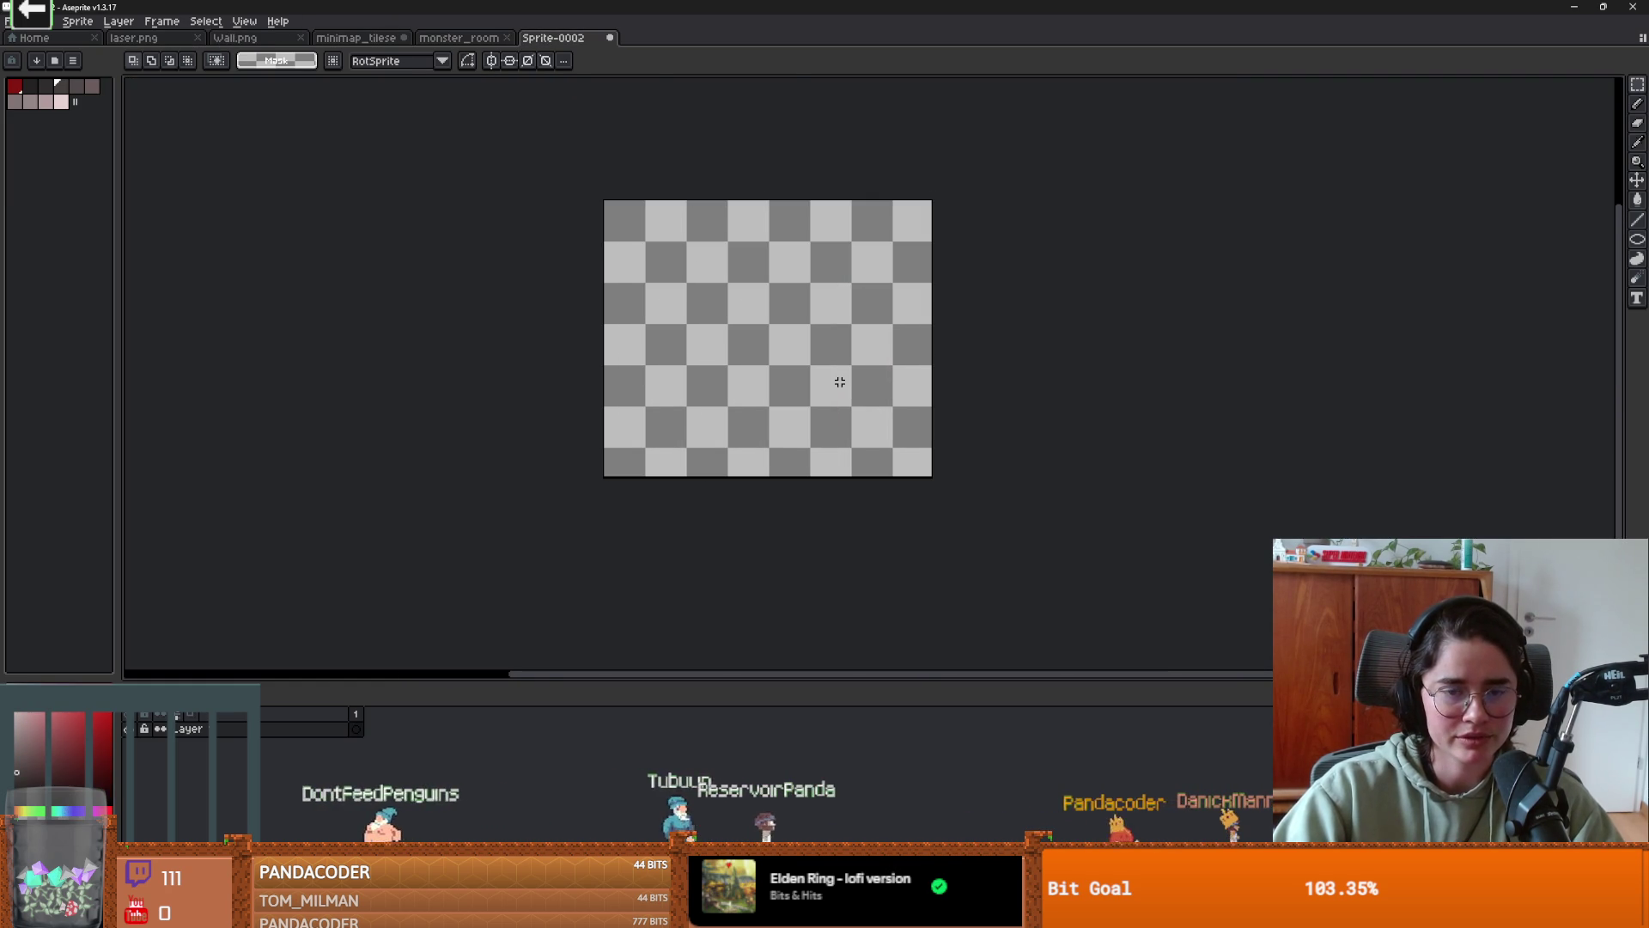
key("ctrl+v")
mouse_move(621, 222)
left_mouse_down()
mouse_move(773, 275)
mouse_move(791, 246)
mouse_move(939, 424)
mouse_move(987, 515)
mouse_move(847, 390)
left_mouse_up()
left_click(1083, 409)
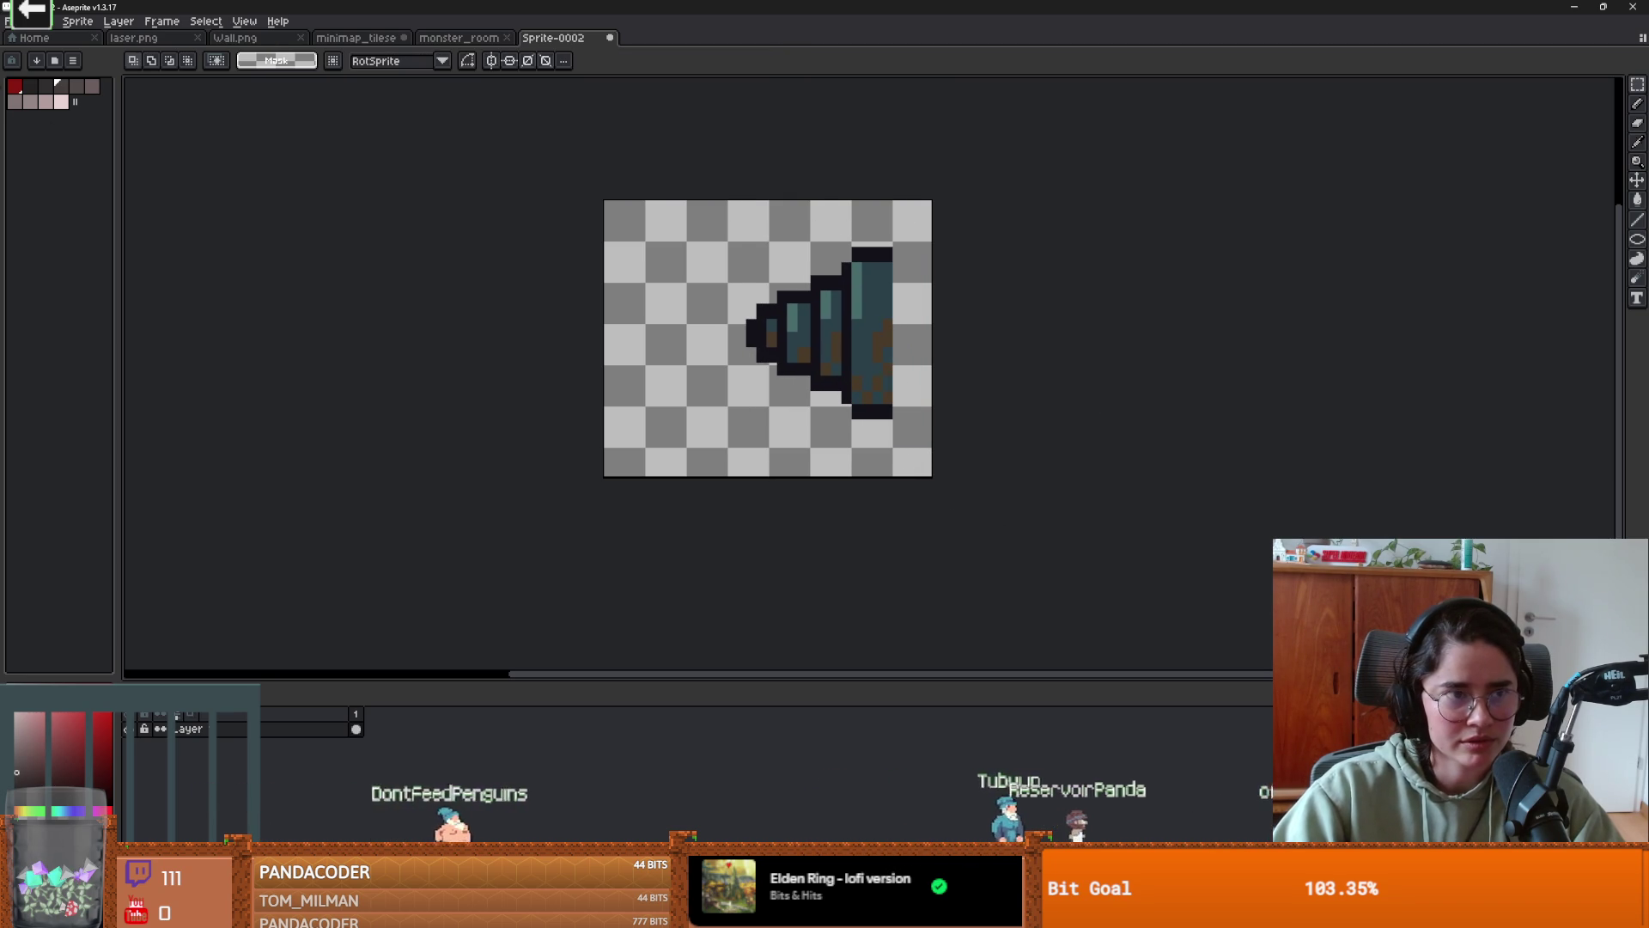
- Brush a red wavy beam left of the laser, undoing the extra curl and dot
scroll(608, 312, "up", 3)
key("b")
mouse_move(936, 361)
left_mouse_down()
mouse_move(857, 302)
mouse_move(670, 355)
mouse_move(605, 354)
left_mouse_up()
scroll(776, 340, "down", 3)
scroll(776, 340, "up", 3)
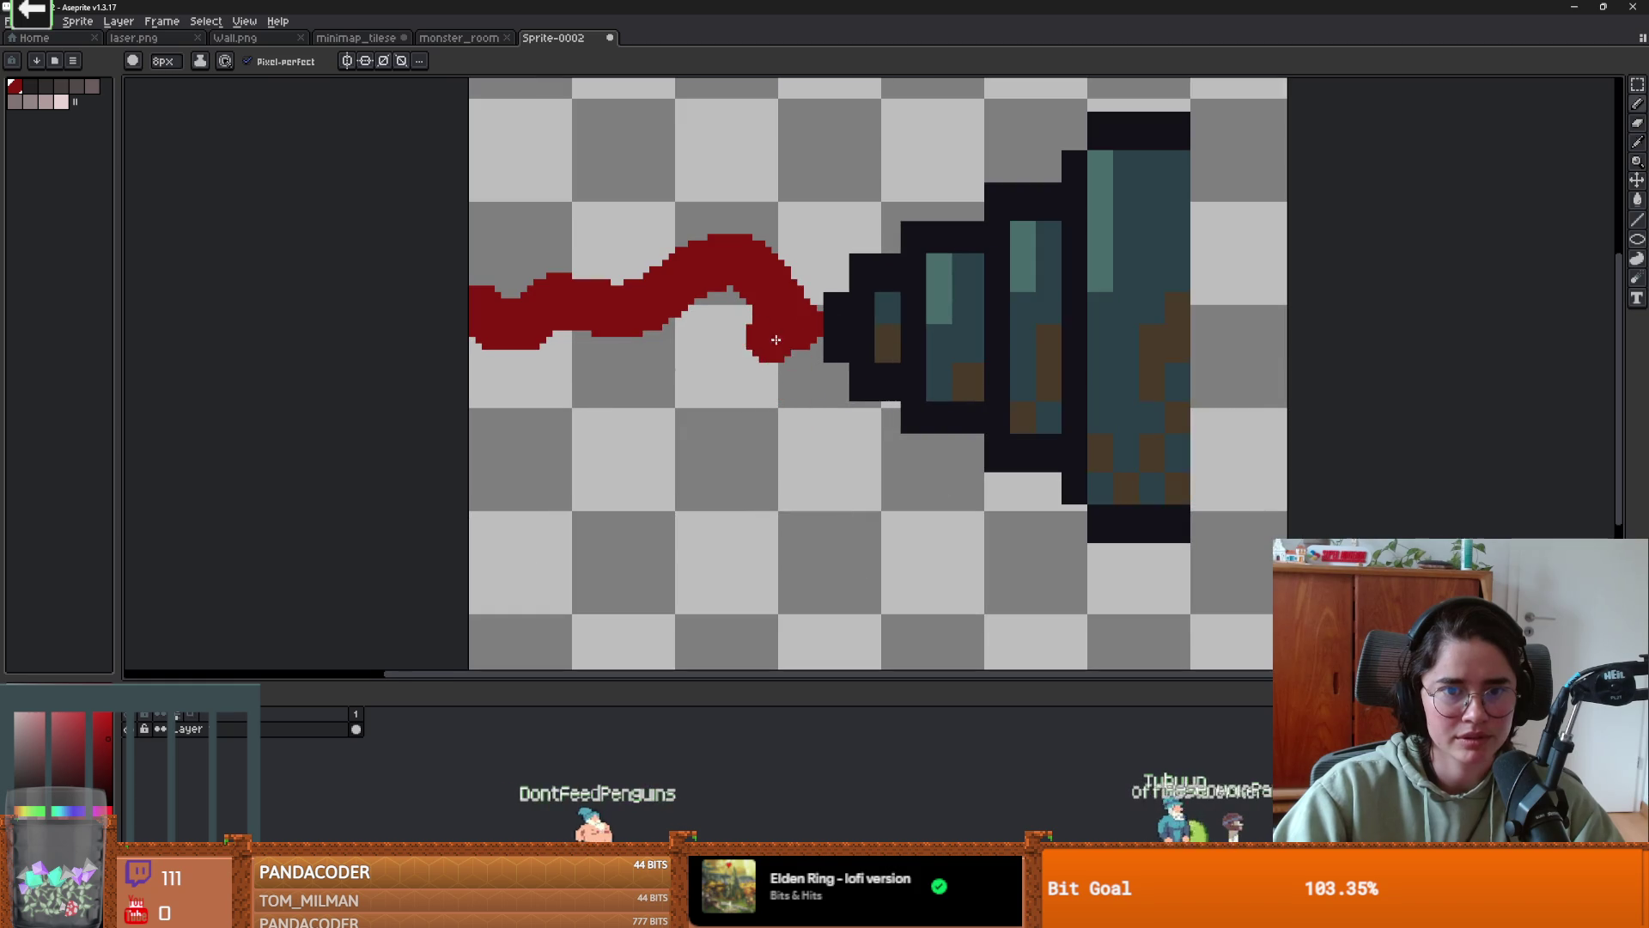
left_click_drag(776, 340, 757, 353)
scroll(758, 352, "up", 1)
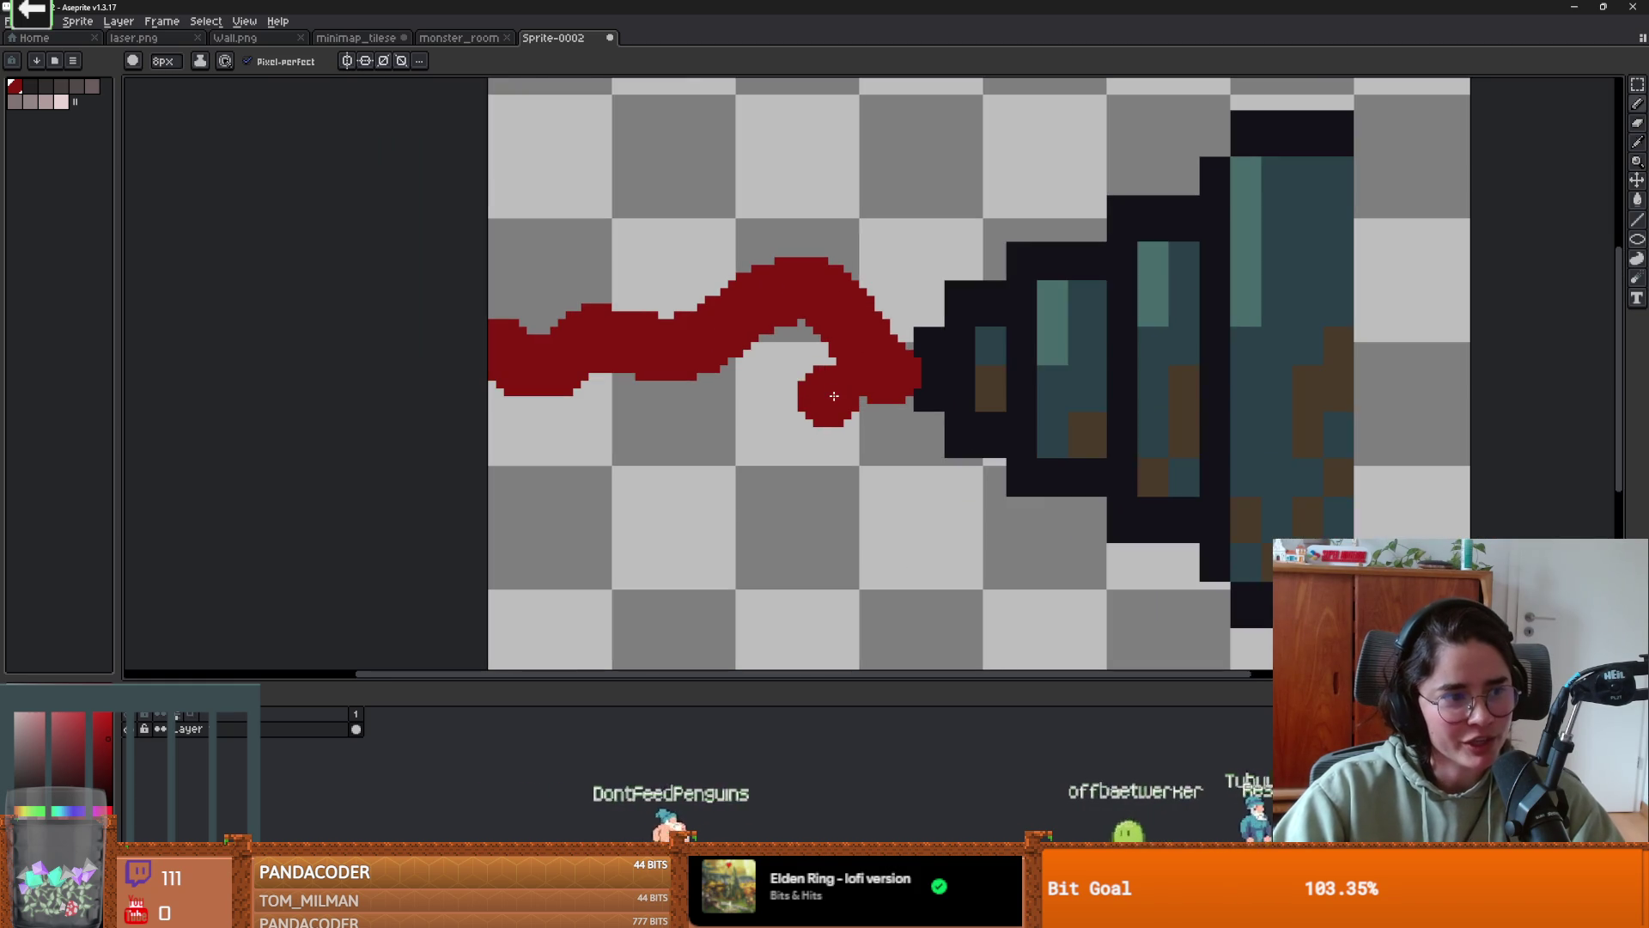
key("ctrl+z")
key("ctrl+y")
key("ctrl+z")
left_click(781, 388)
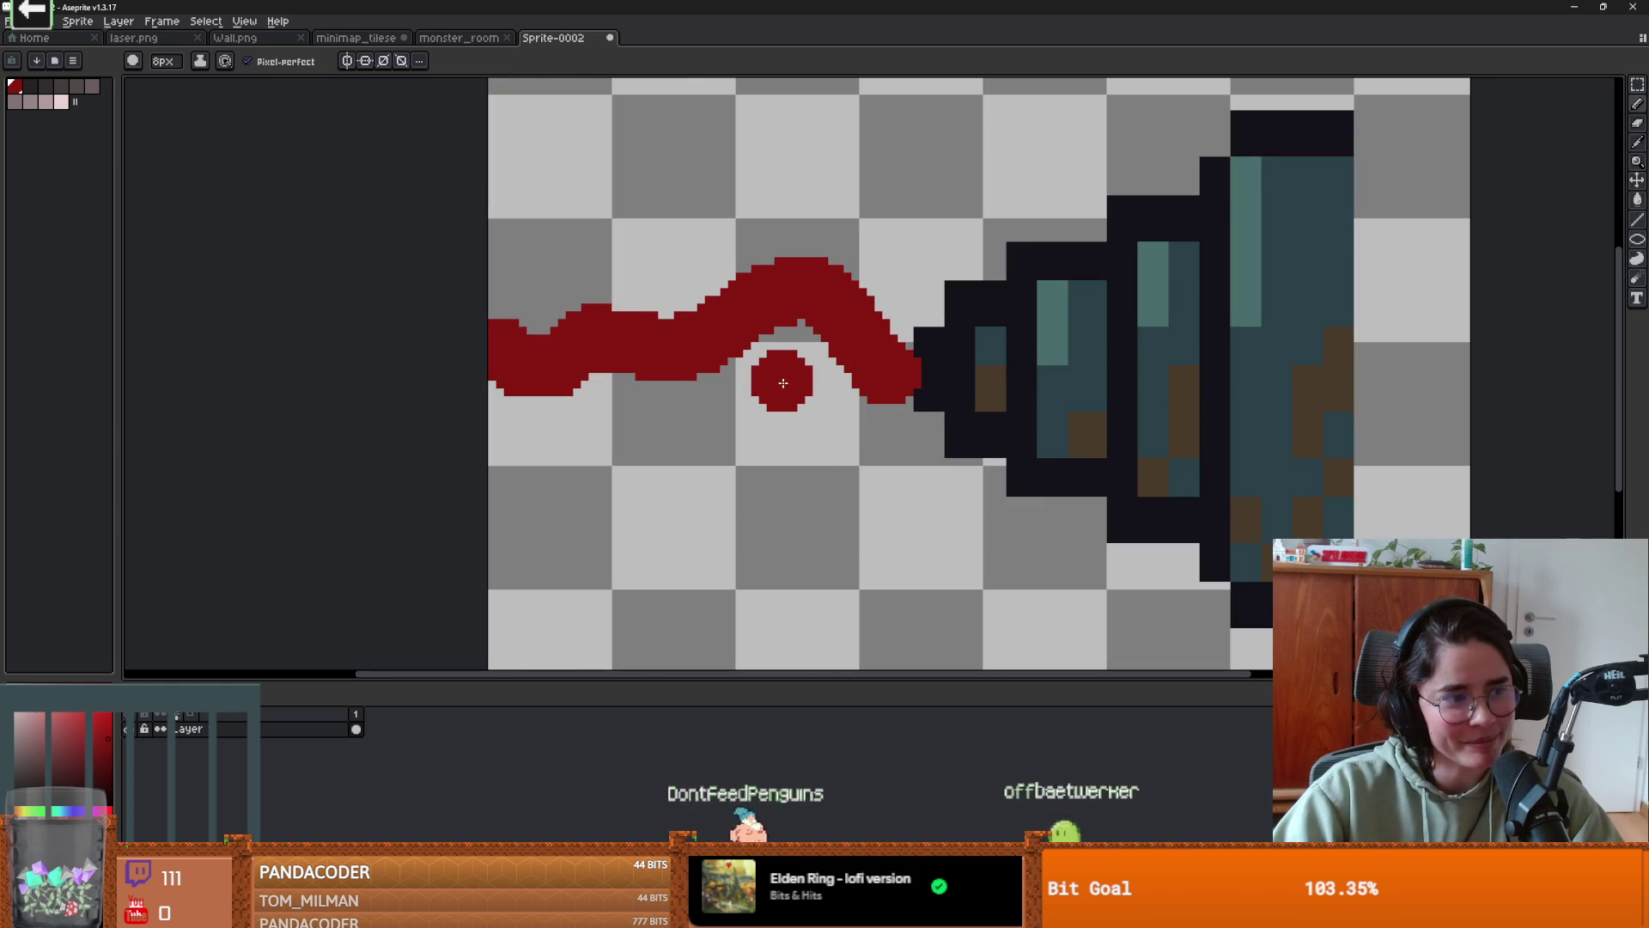
key("ctrl+z")
scroll(859, 420, "up", 1)
key("ctrl+z")
key("ctrl+y")
key("ctrl+z")
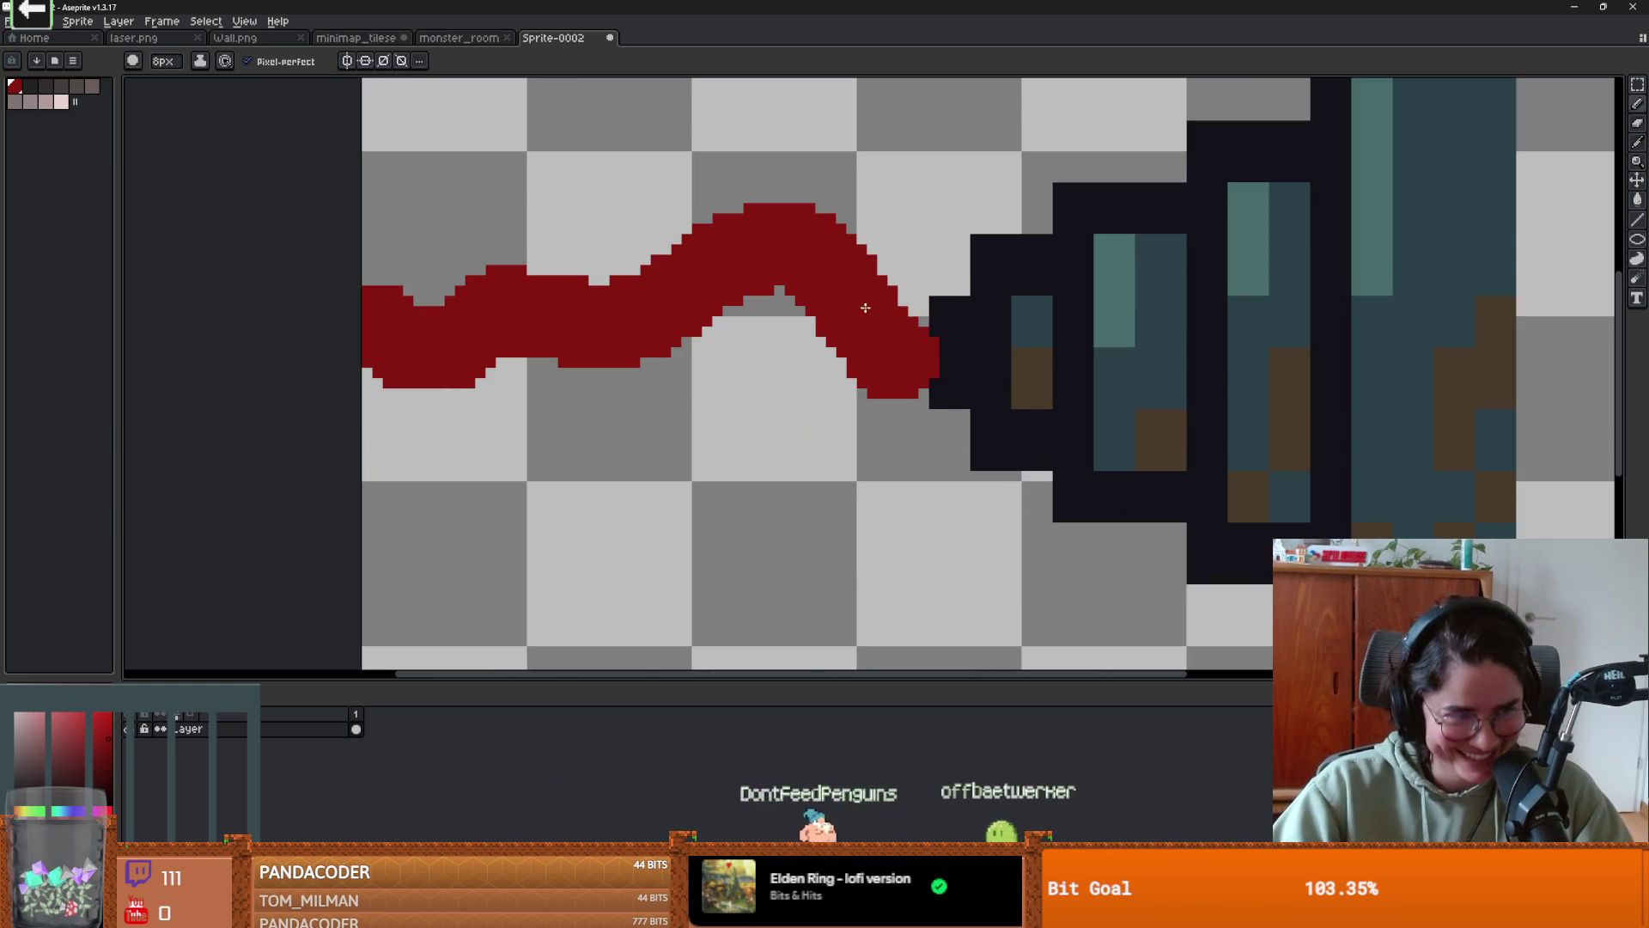
- Paint over the beam's end in the laser's black with a smaller brush
left_click(949, 324, "alt")
key("minus")
key("minus")
key("minus")
left_click(946, 342)
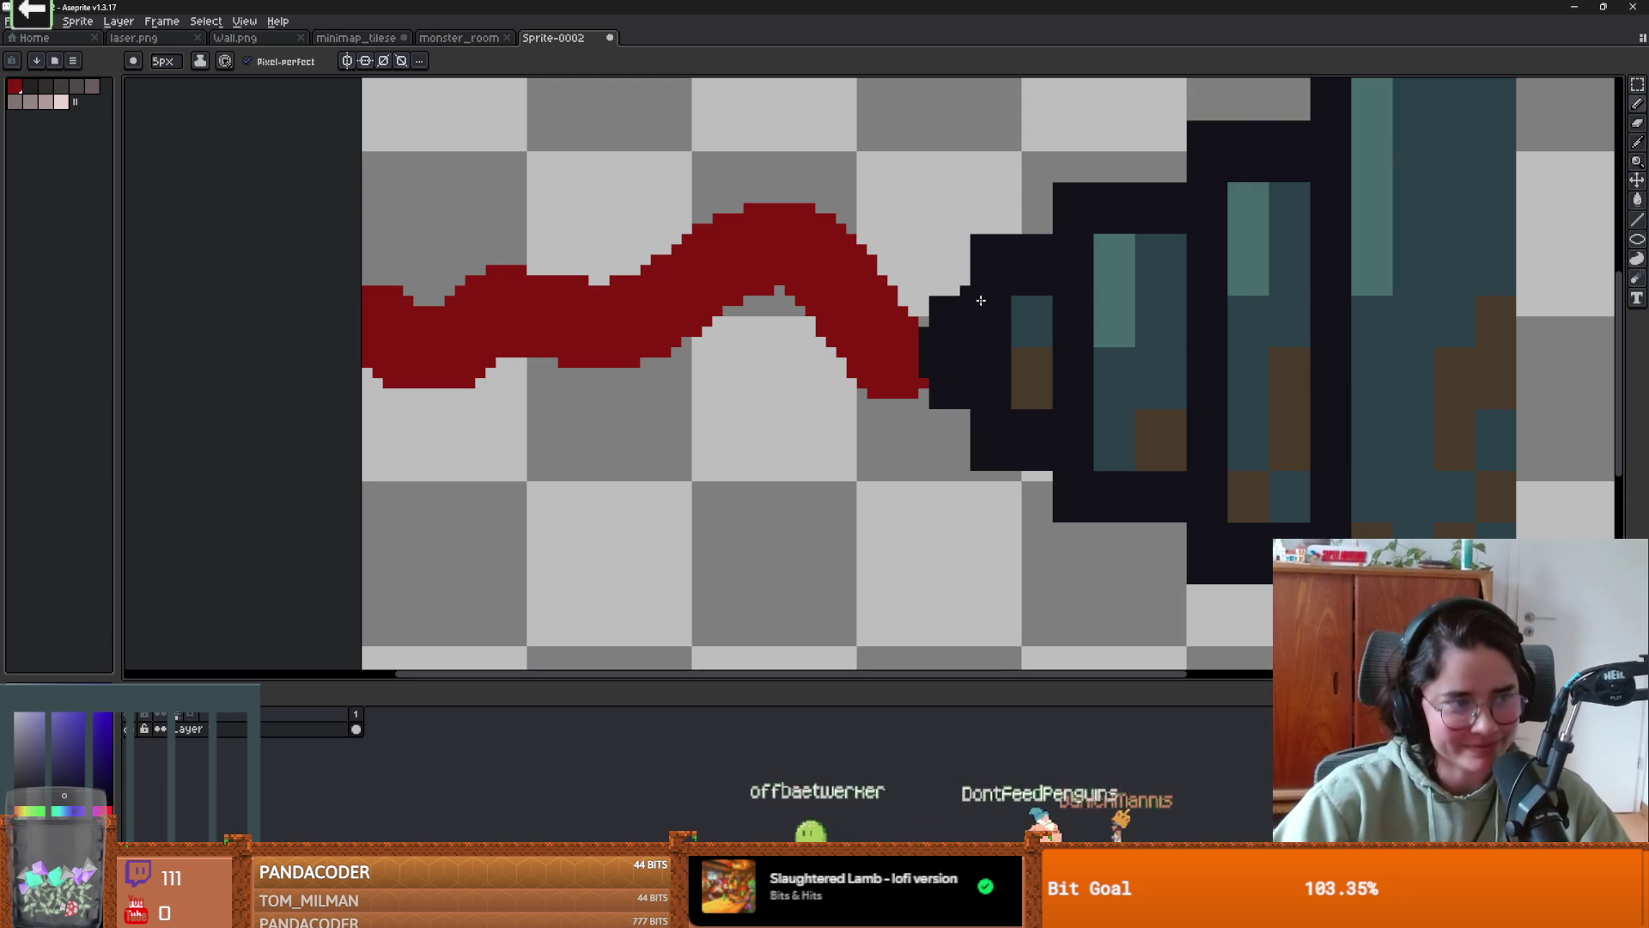
scroll(988, 365, "down", 1)
- Select the laser's black outline and shade its tip and lower edges in two greys
key("w")
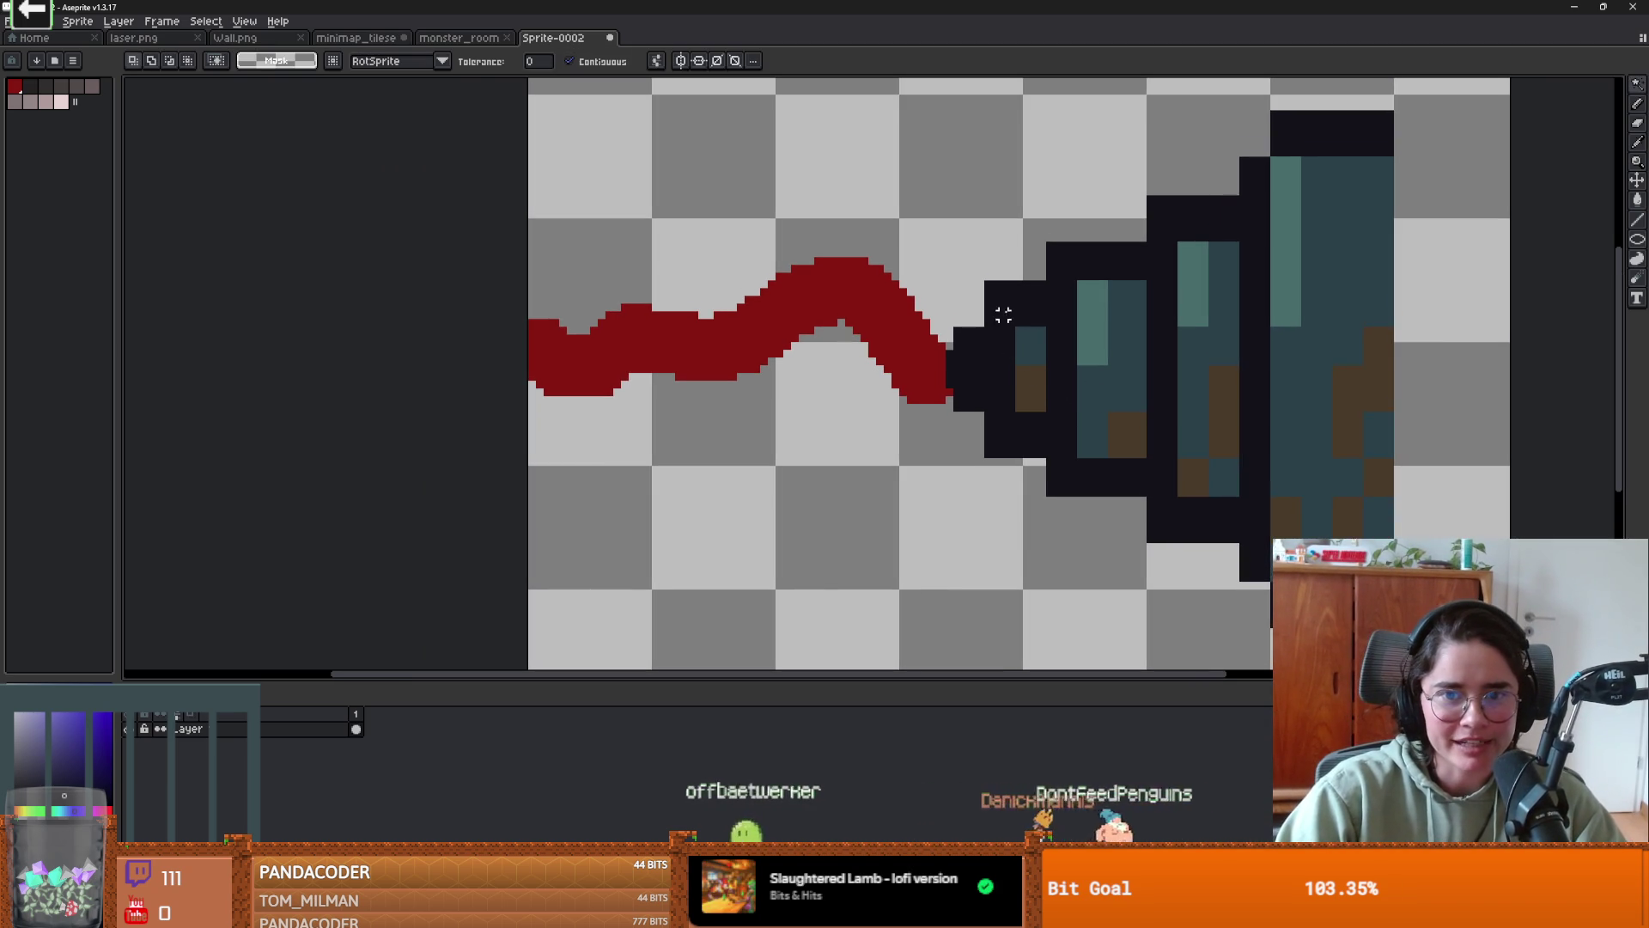
left_click(1014, 366)
left_click(37, 87)
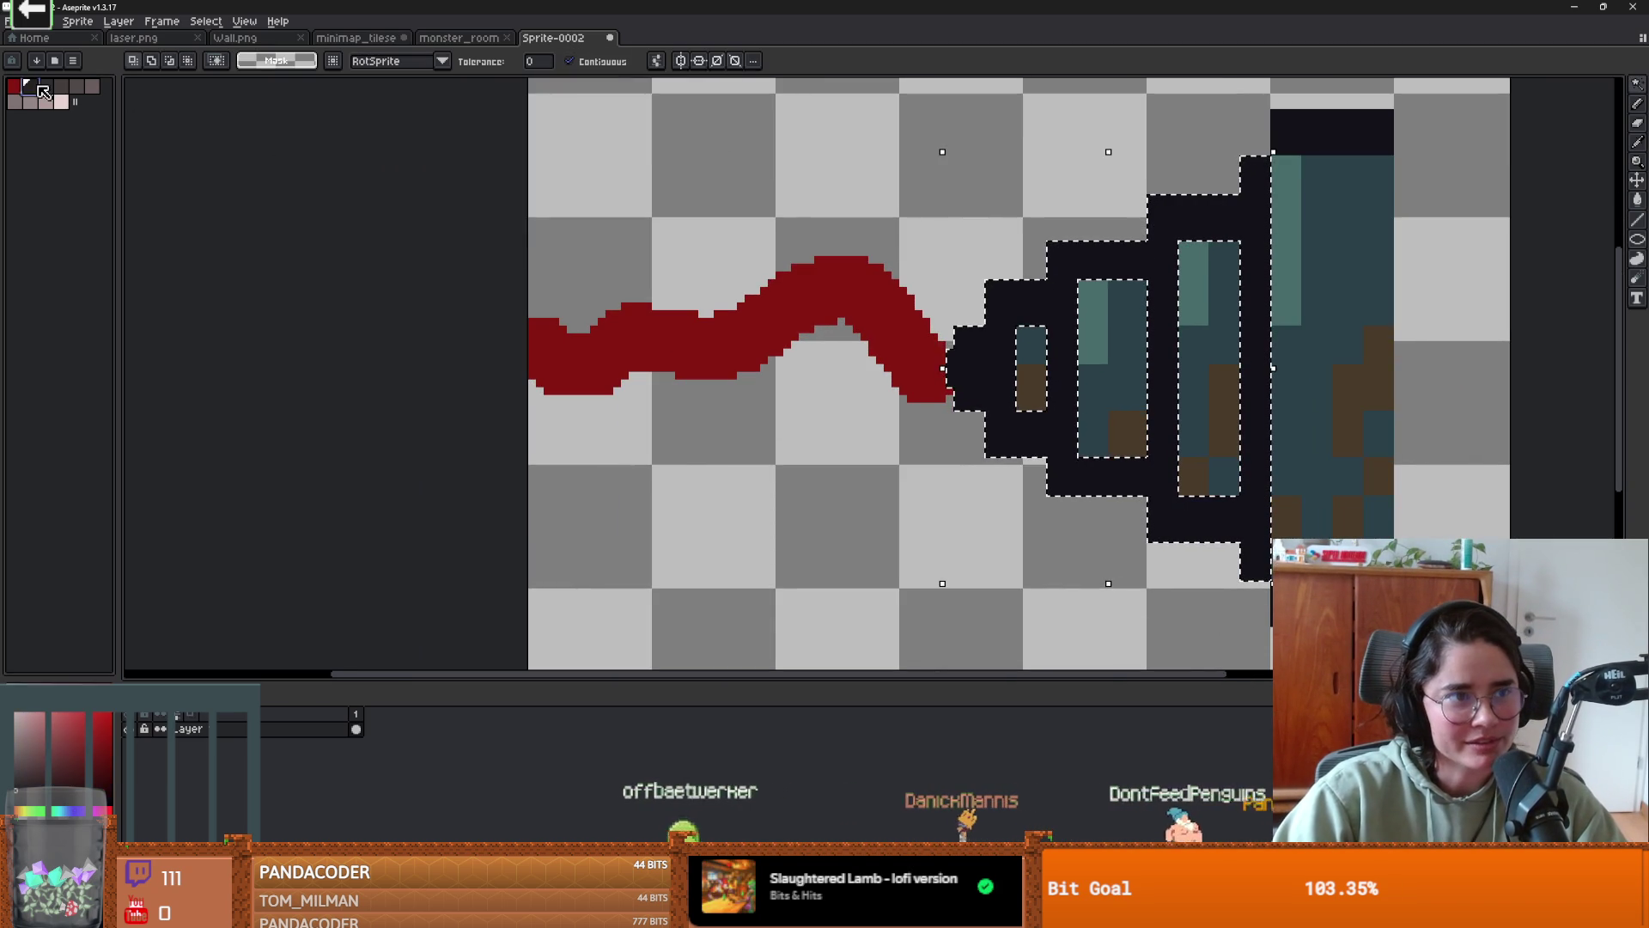
key("b")
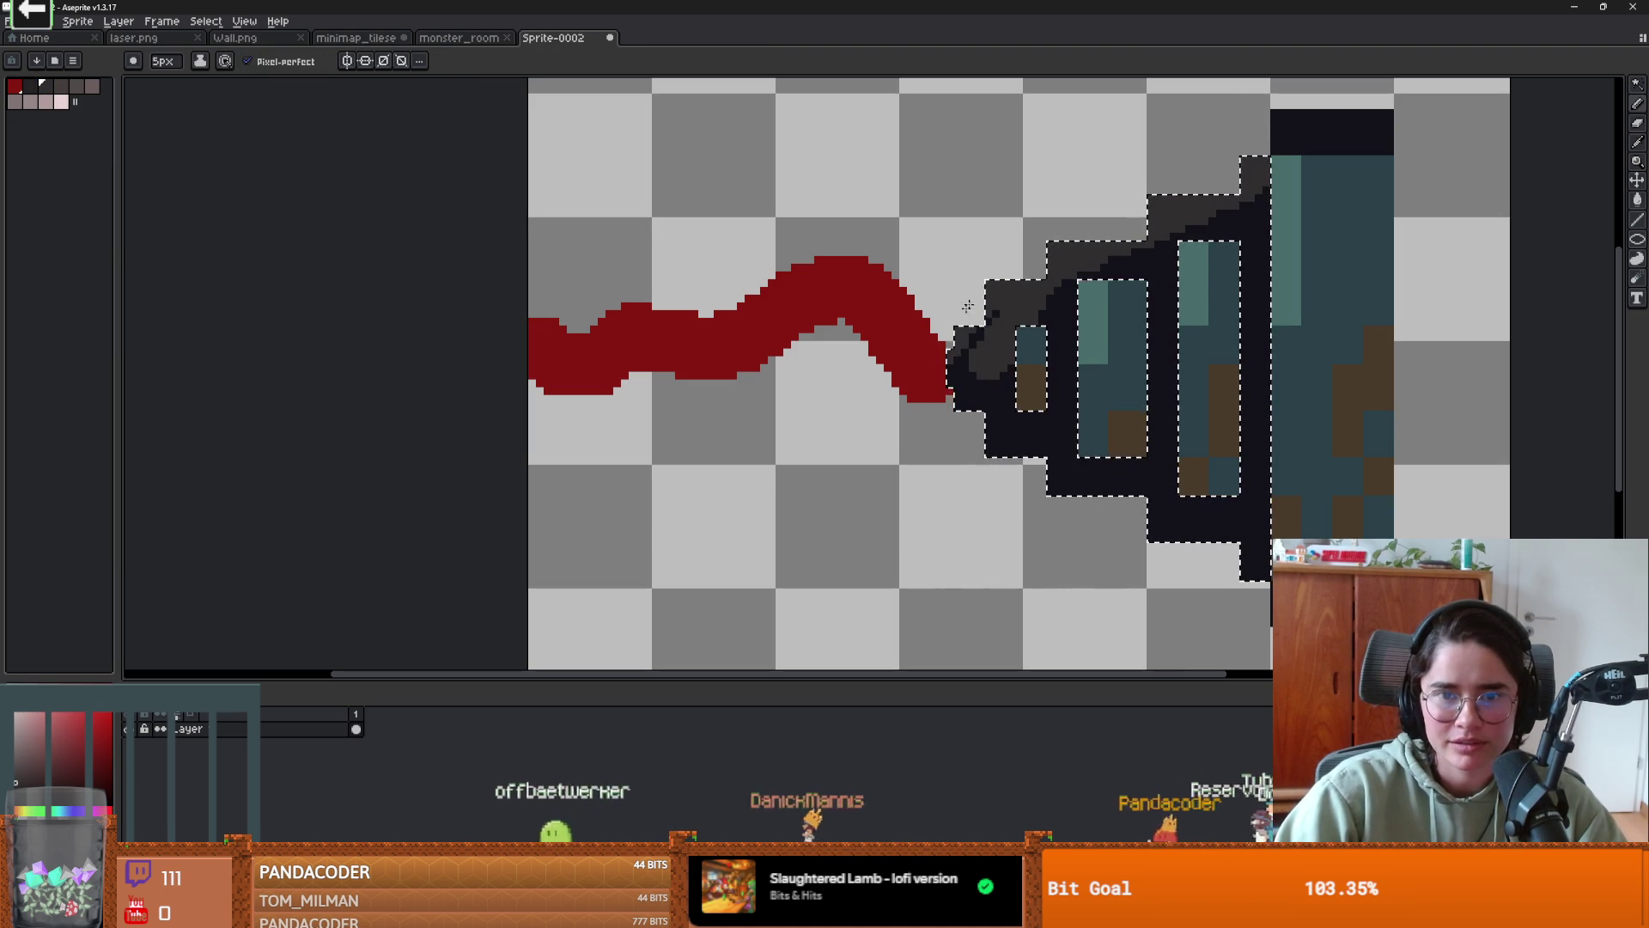
left_click_drag(963, 352, 1177, 524)
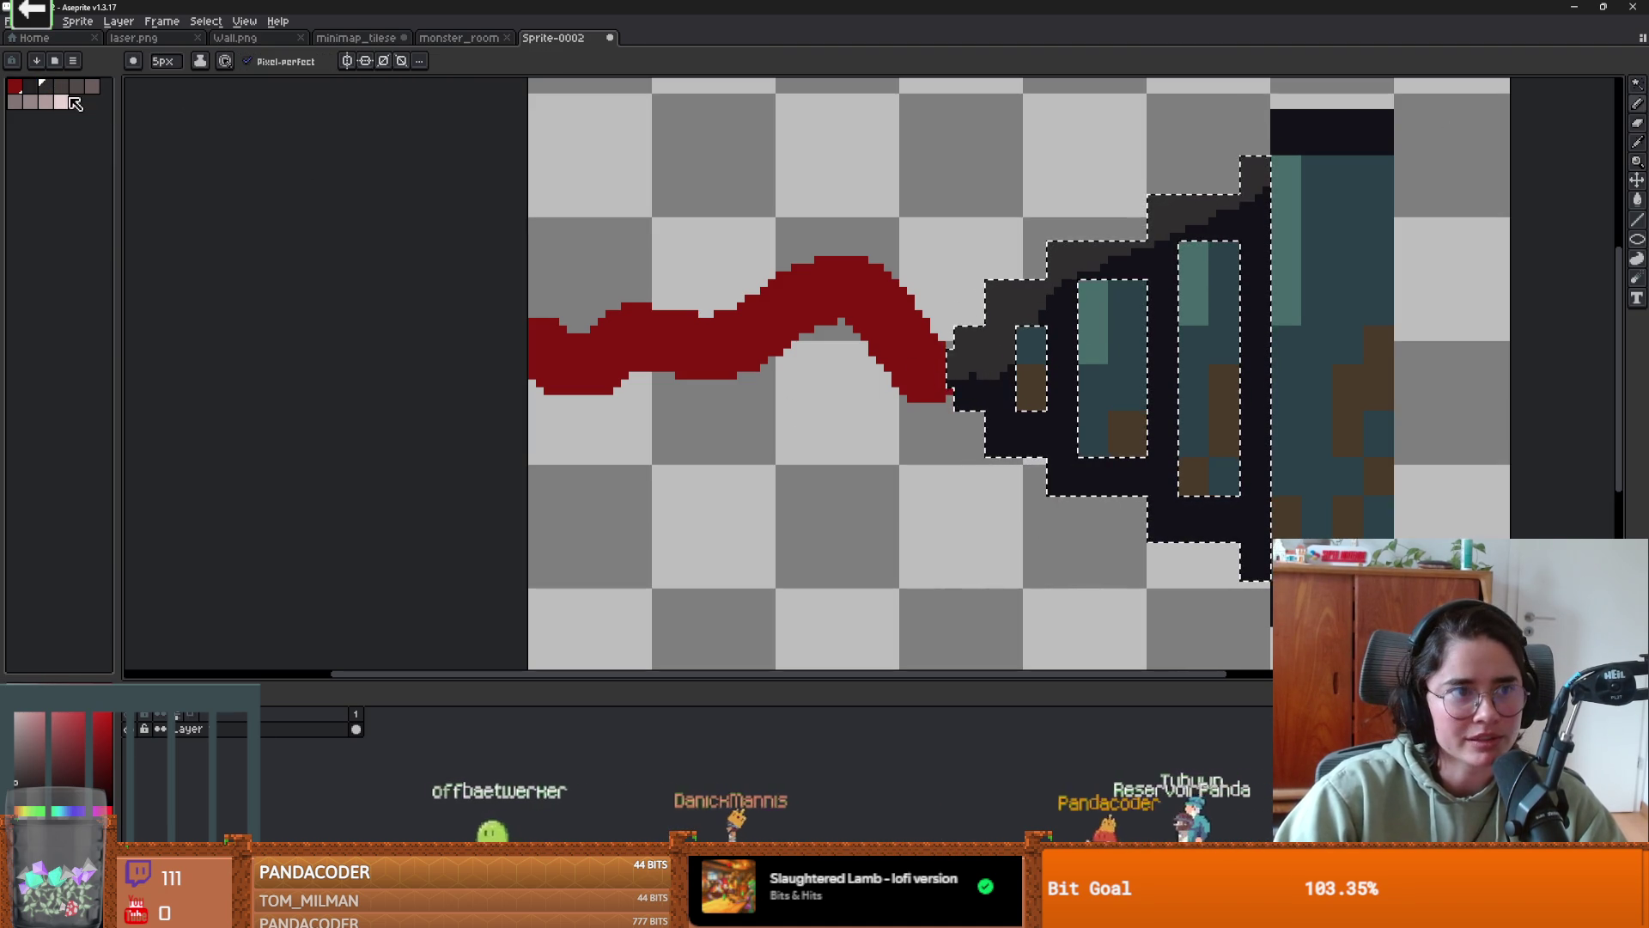
left_click(1106, 496, "alt")
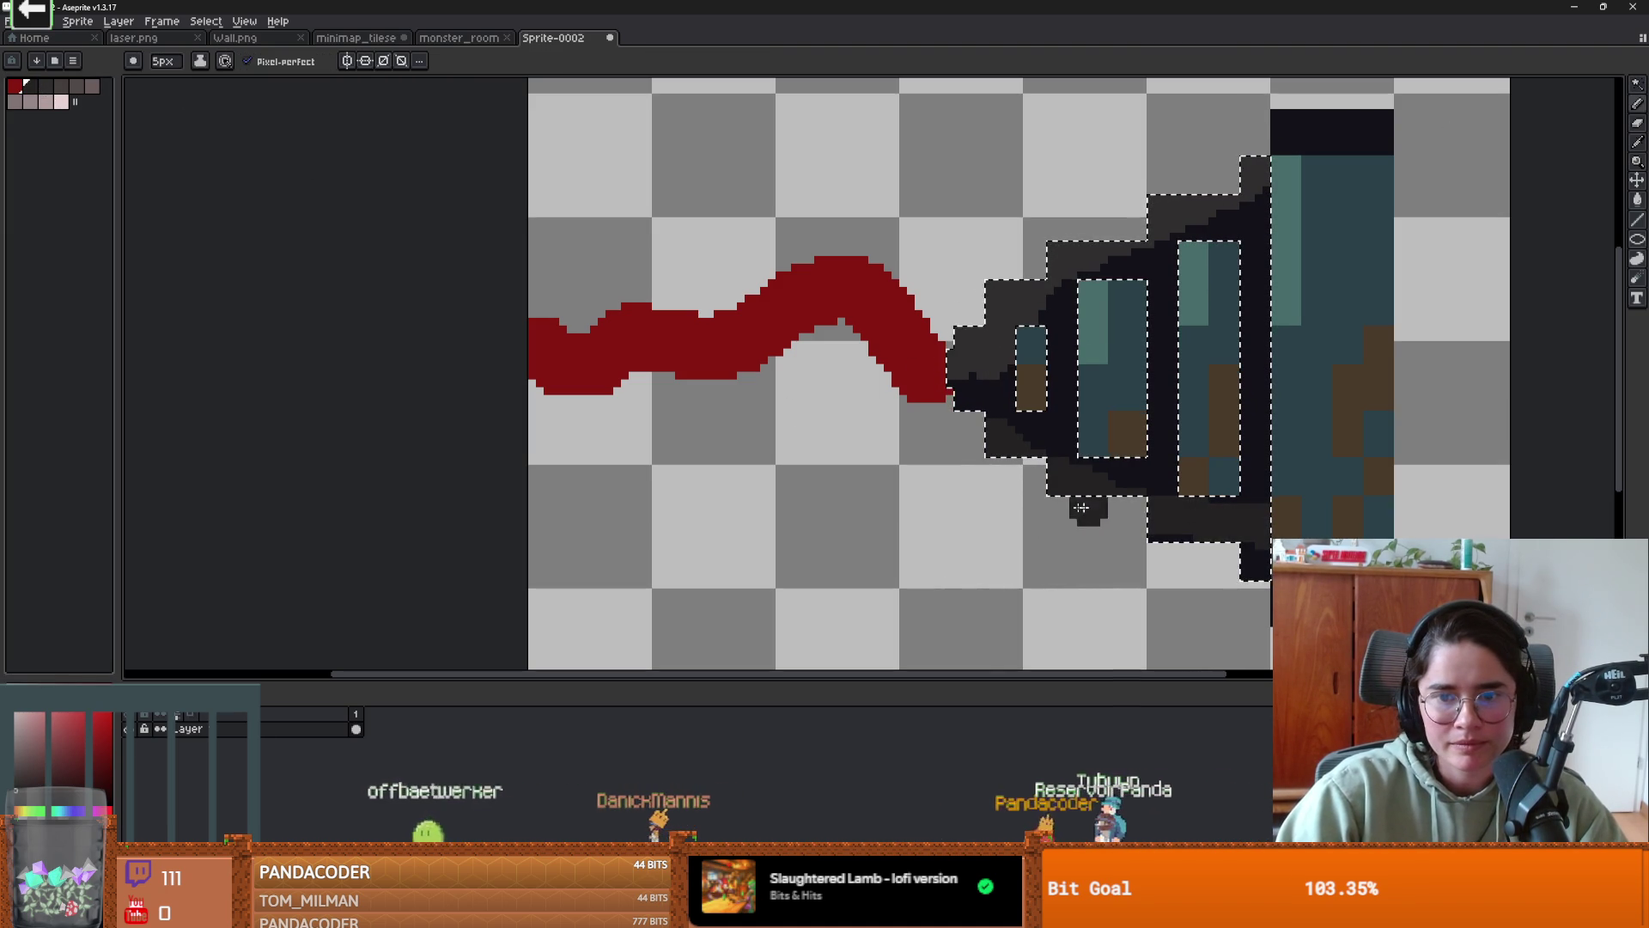
left_click_drag(1155, 516, 1255, 558)
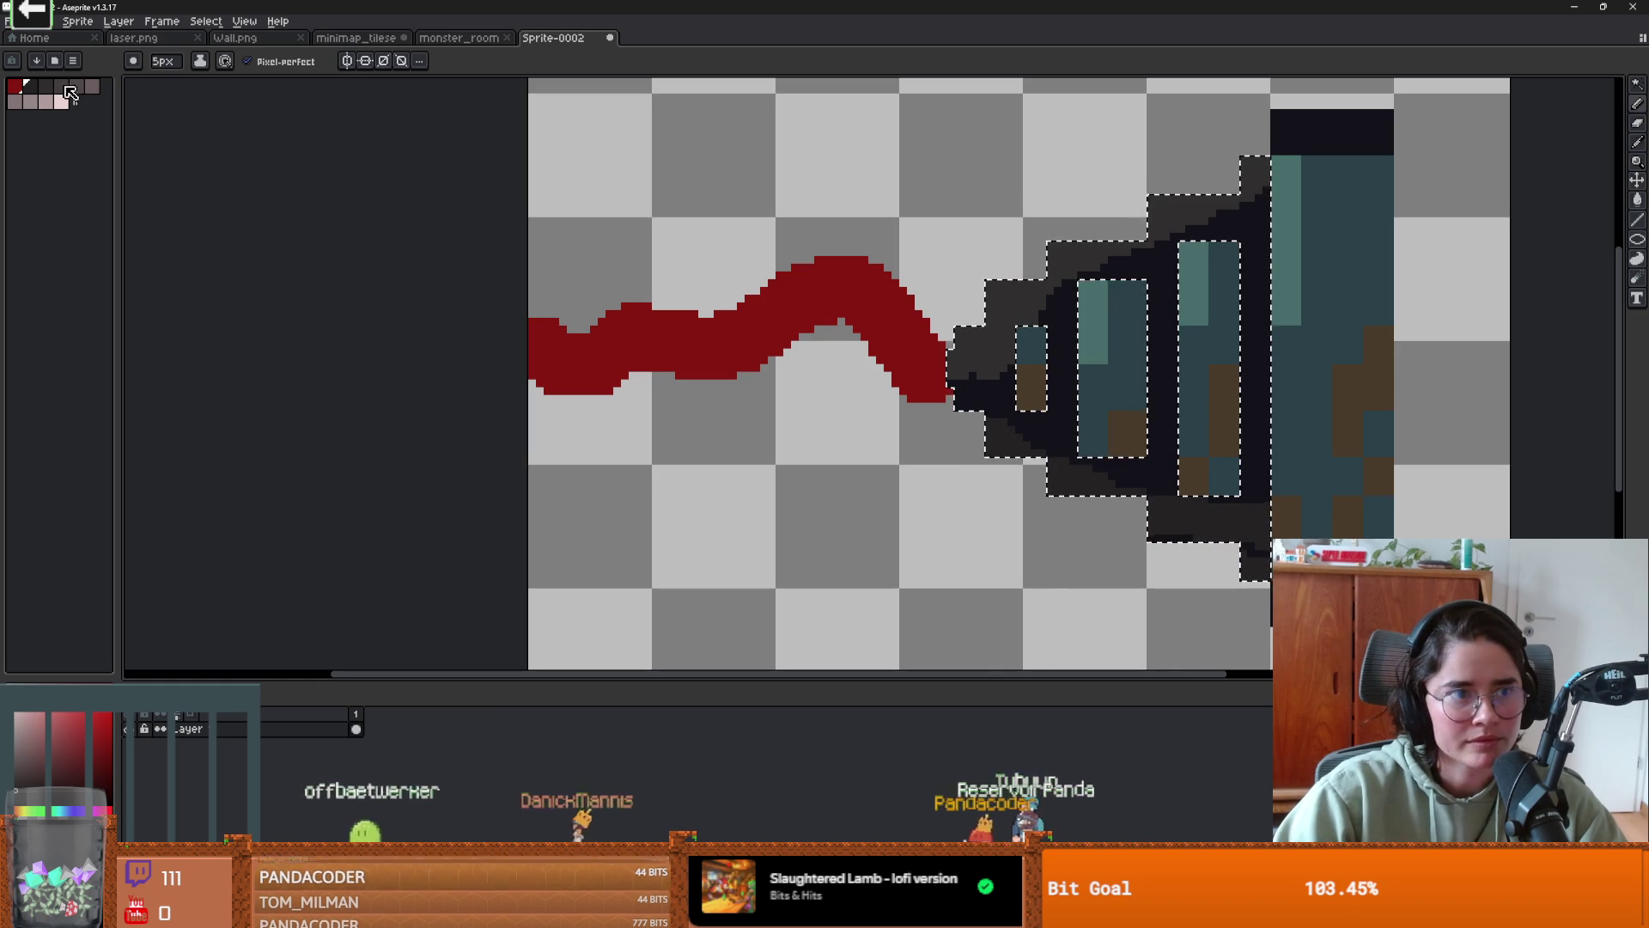
left_click(987, 309, "alt")
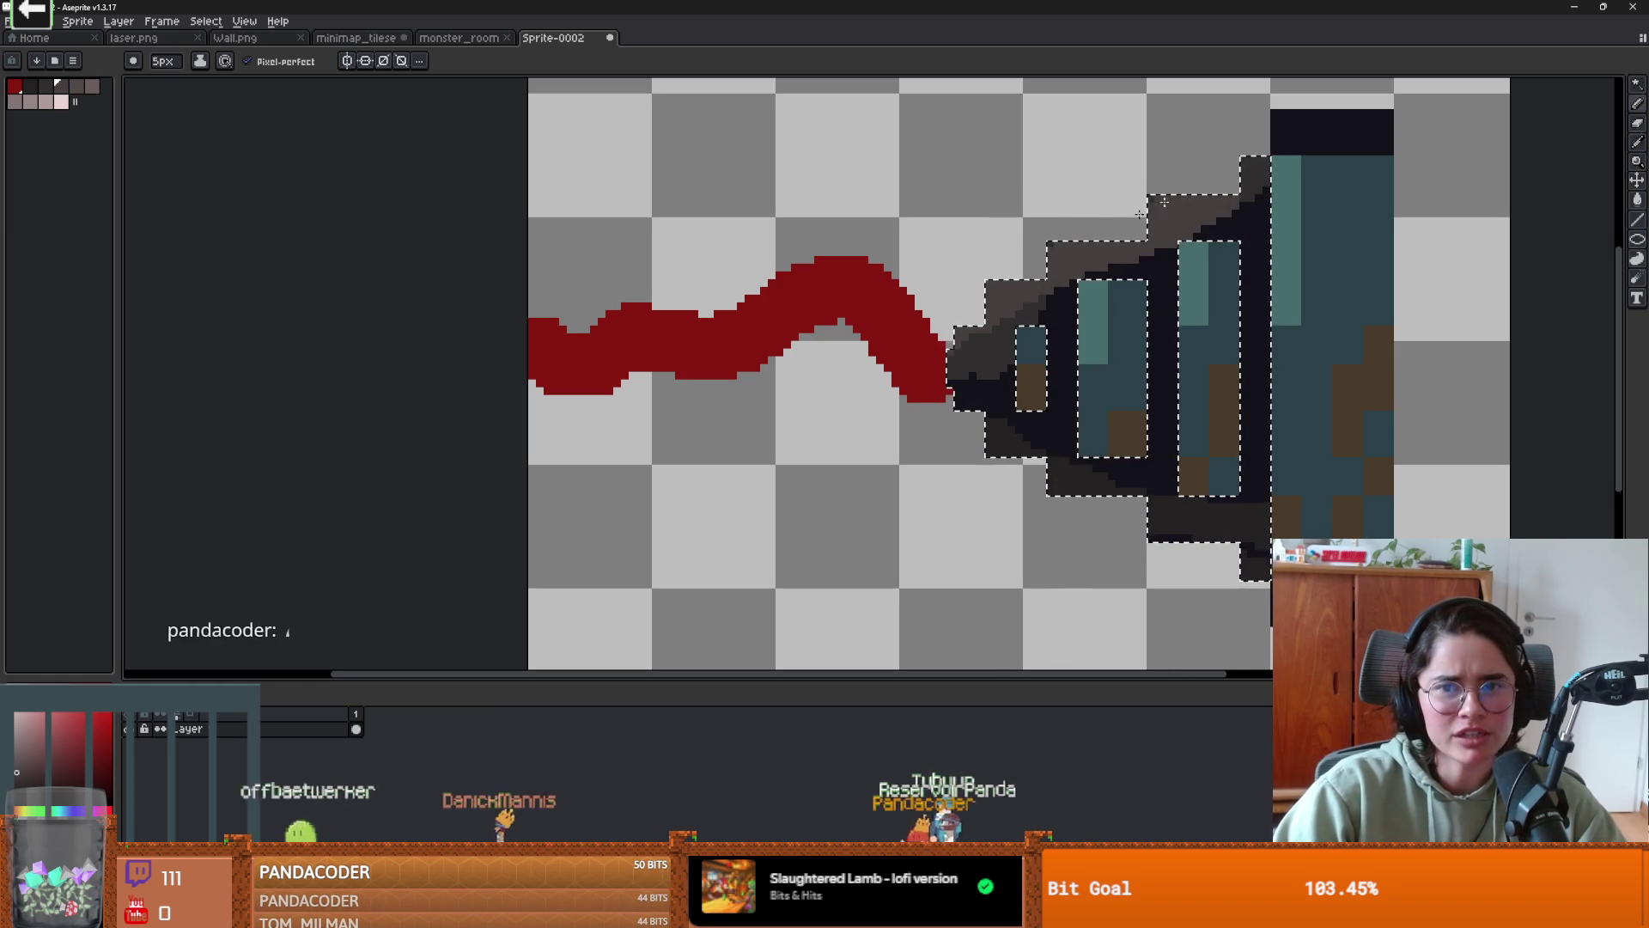
scroll(1191, 343, "down", 3)
scroll(1190, 343, "up", 2)
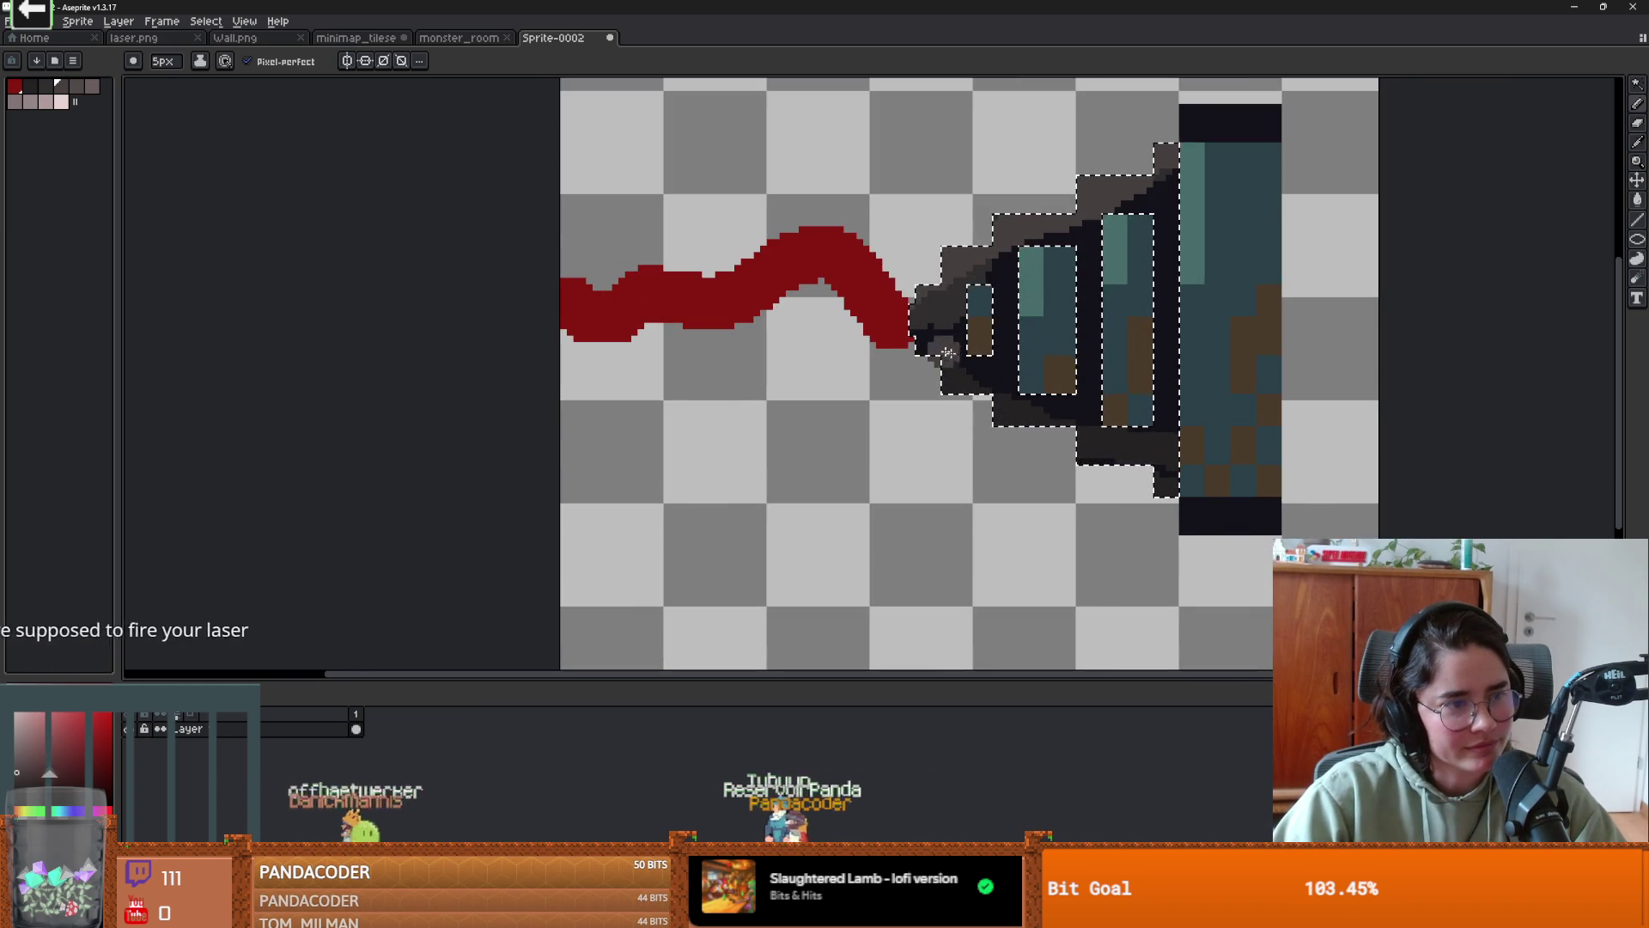
scroll(868, 370, "left", 1)
scroll(941, 306, "up", 1)
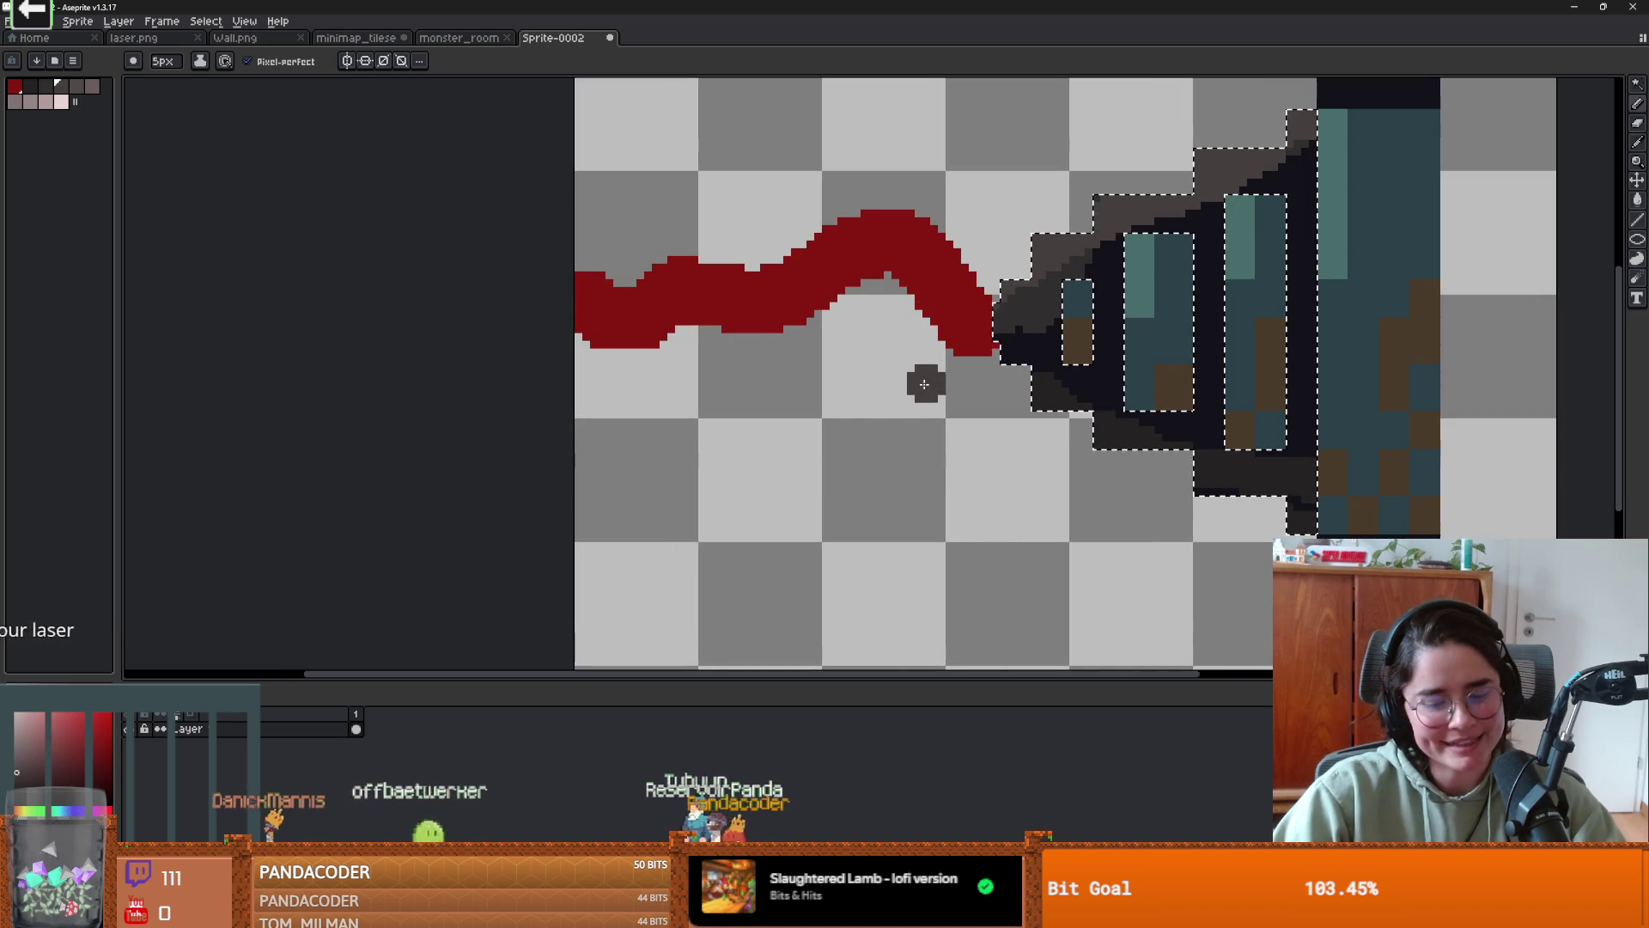
- Select the red beam and paint a lighter pink band along its top, then deselect
key("m")
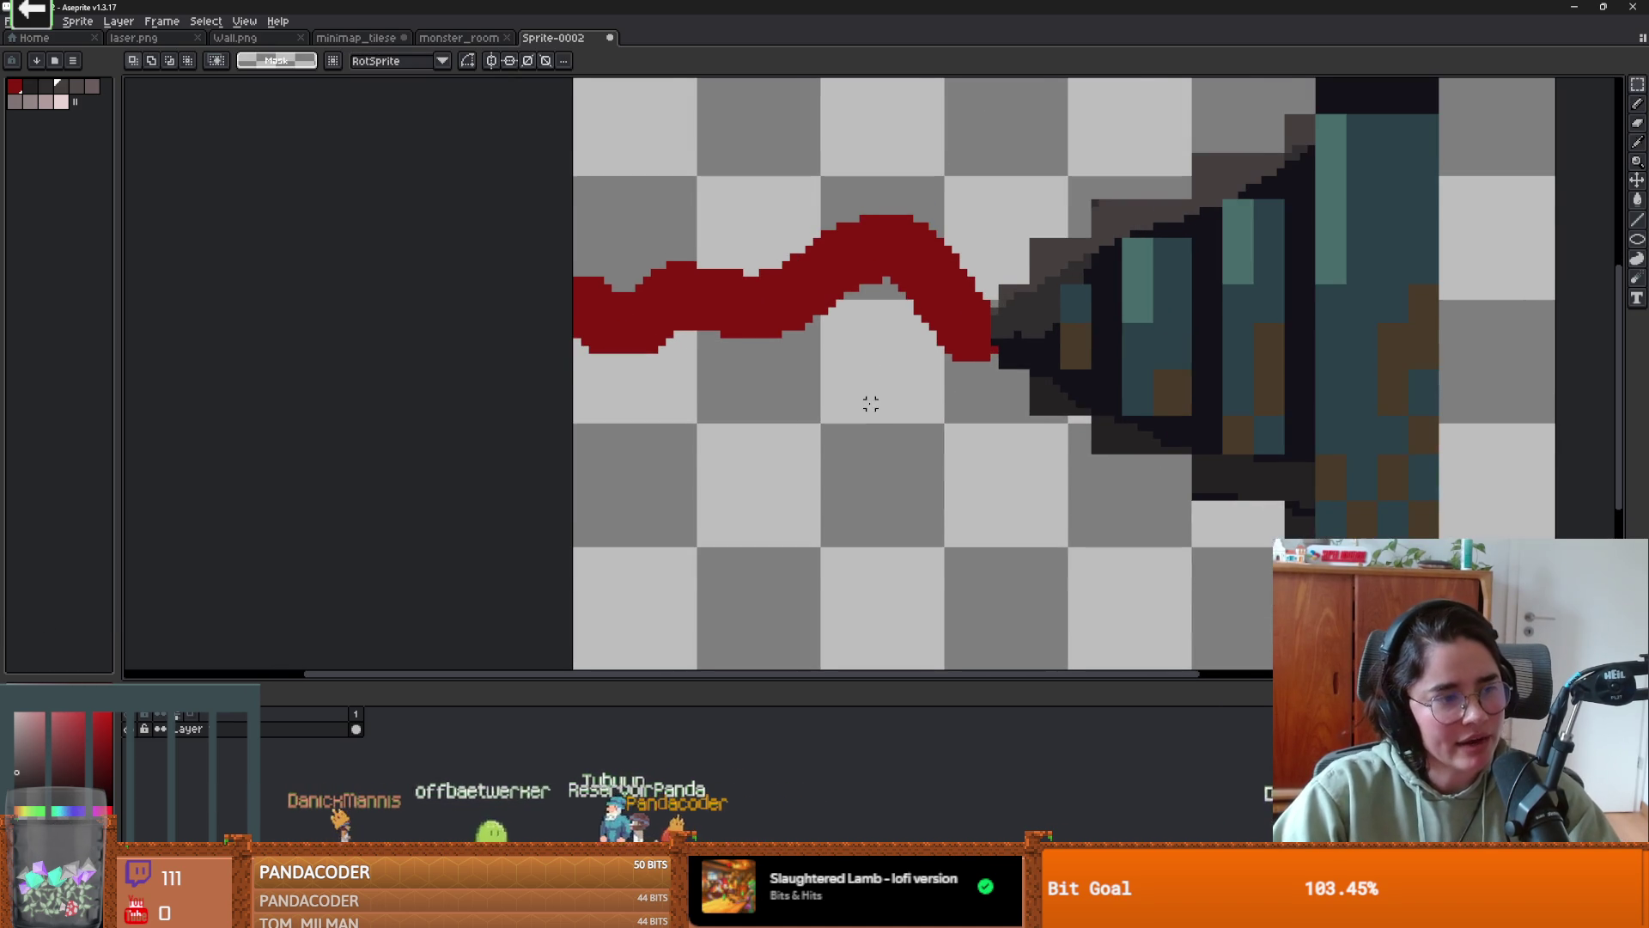
left_click_drag(869, 368, 865, 440)
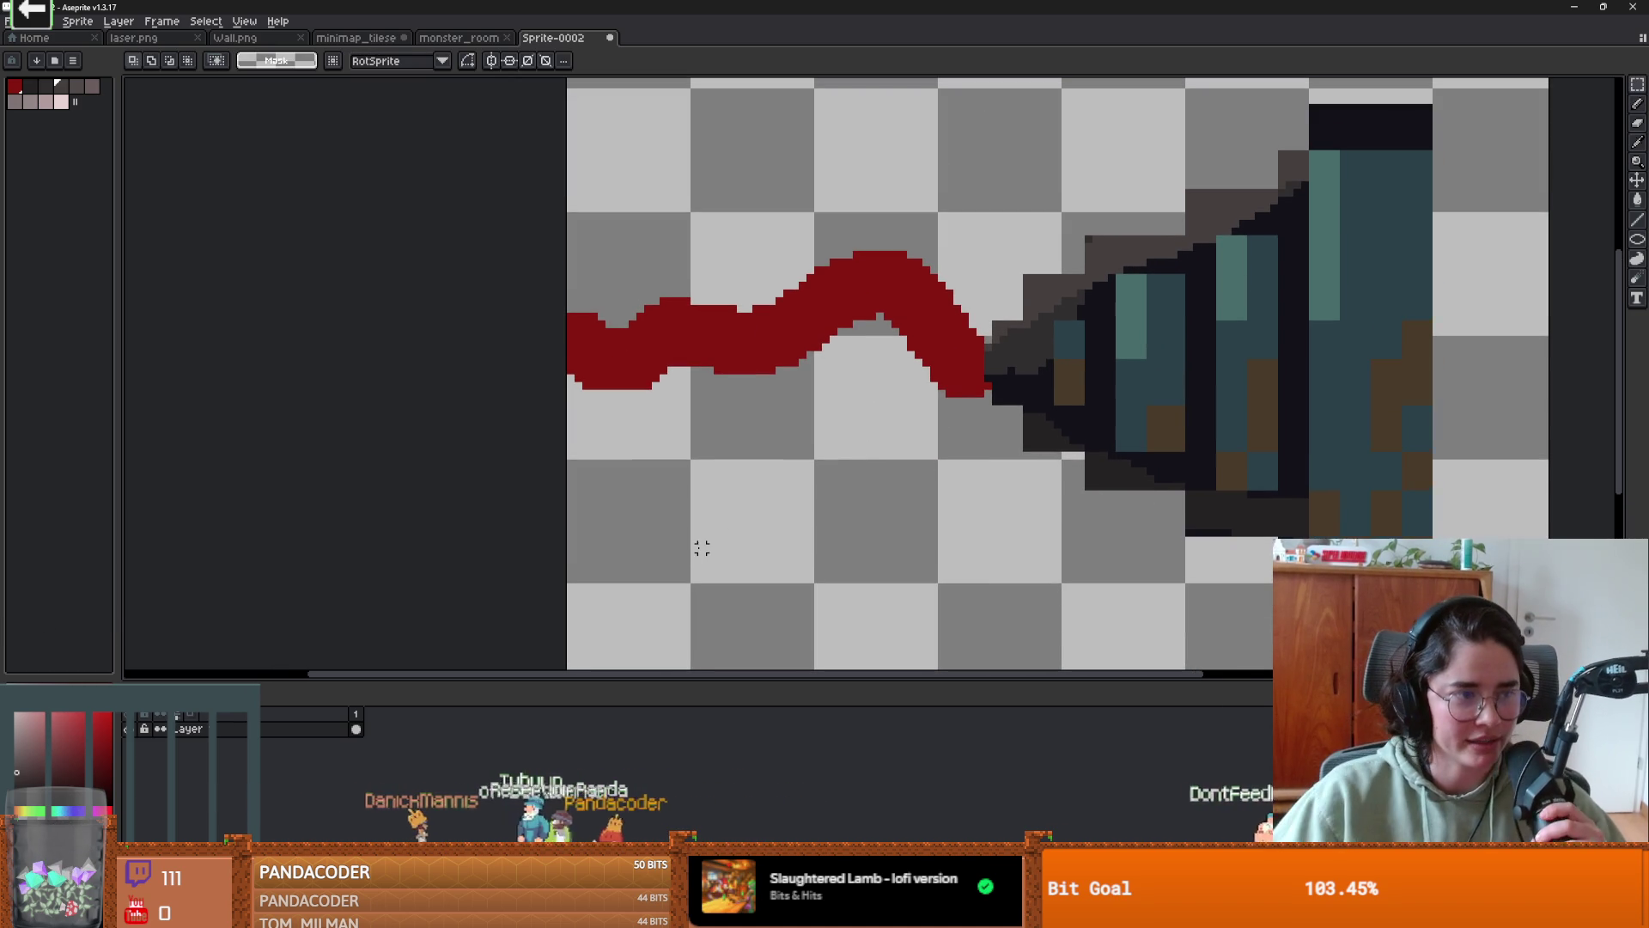
key("w")
left_click(920, 290)
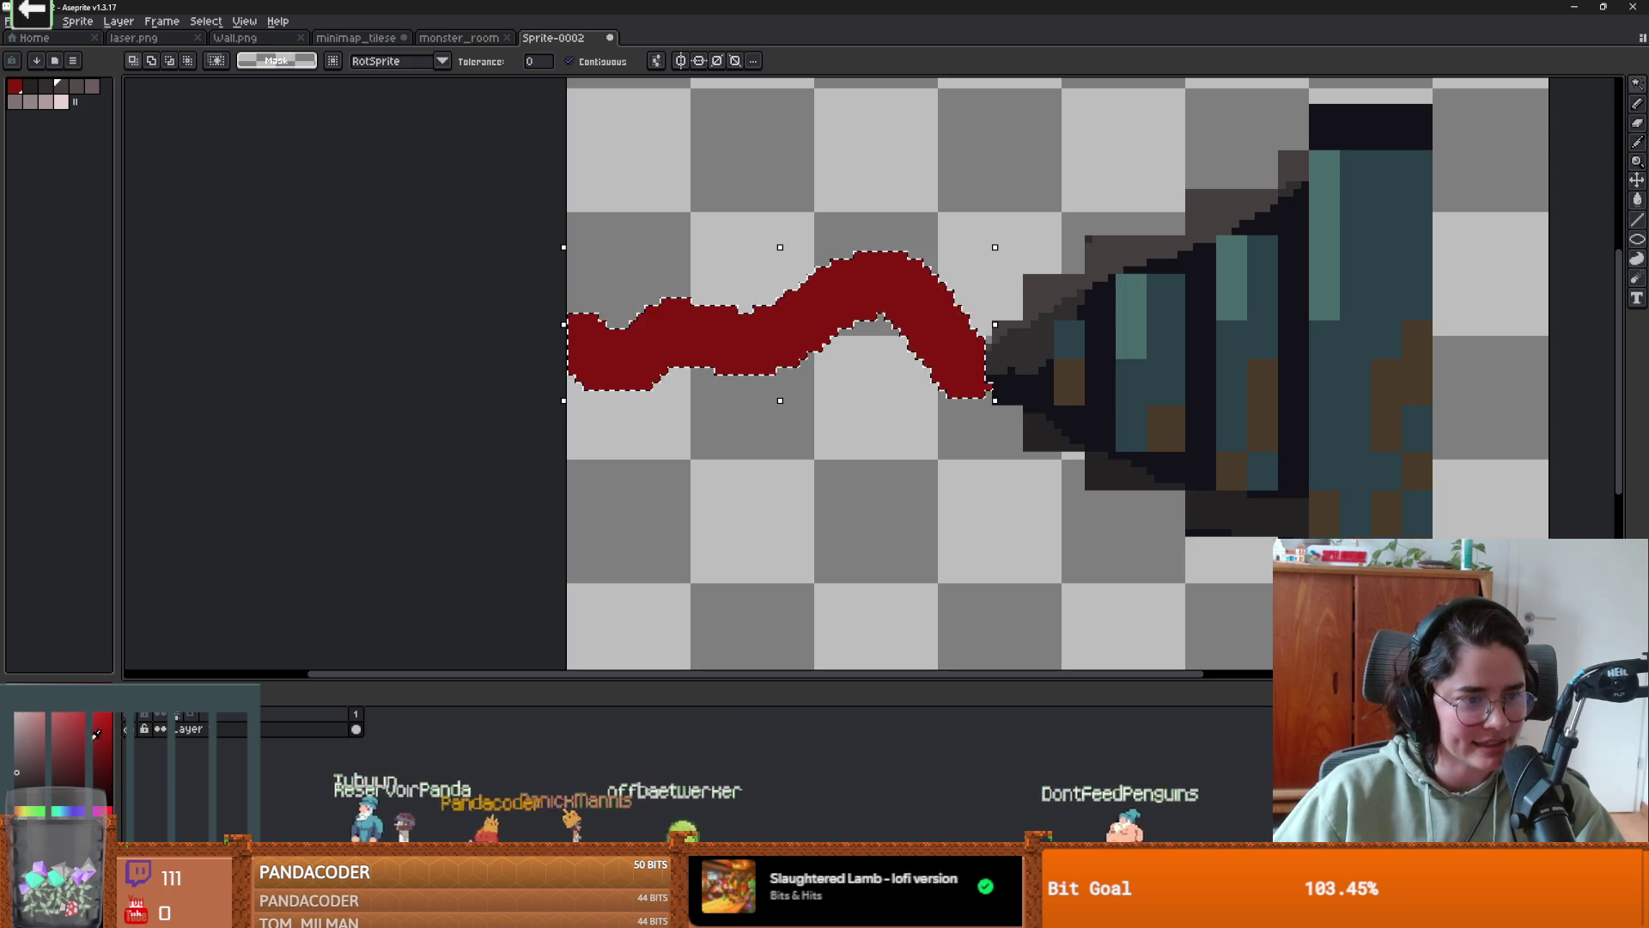
key("b")
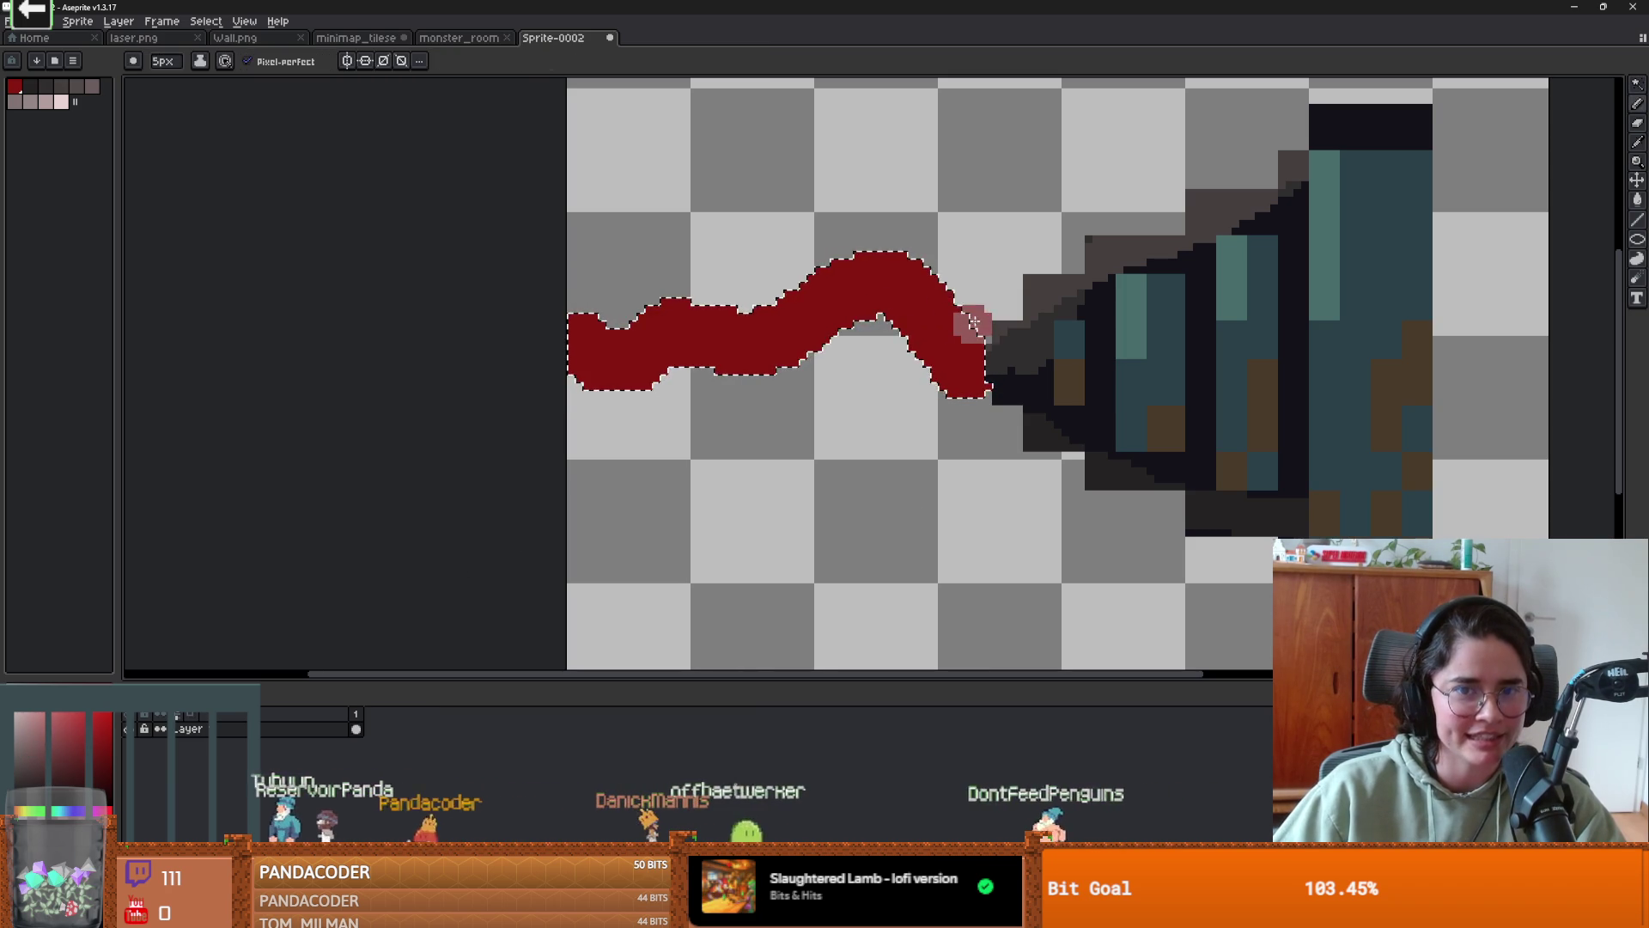
mouse_move(974, 324)
left_mouse_down()
mouse_move(893, 257)
mouse_move(495, 334)
left_mouse_up()
scroll(718, 482, "down", 1)
scroll(781, 482, "up", 1)
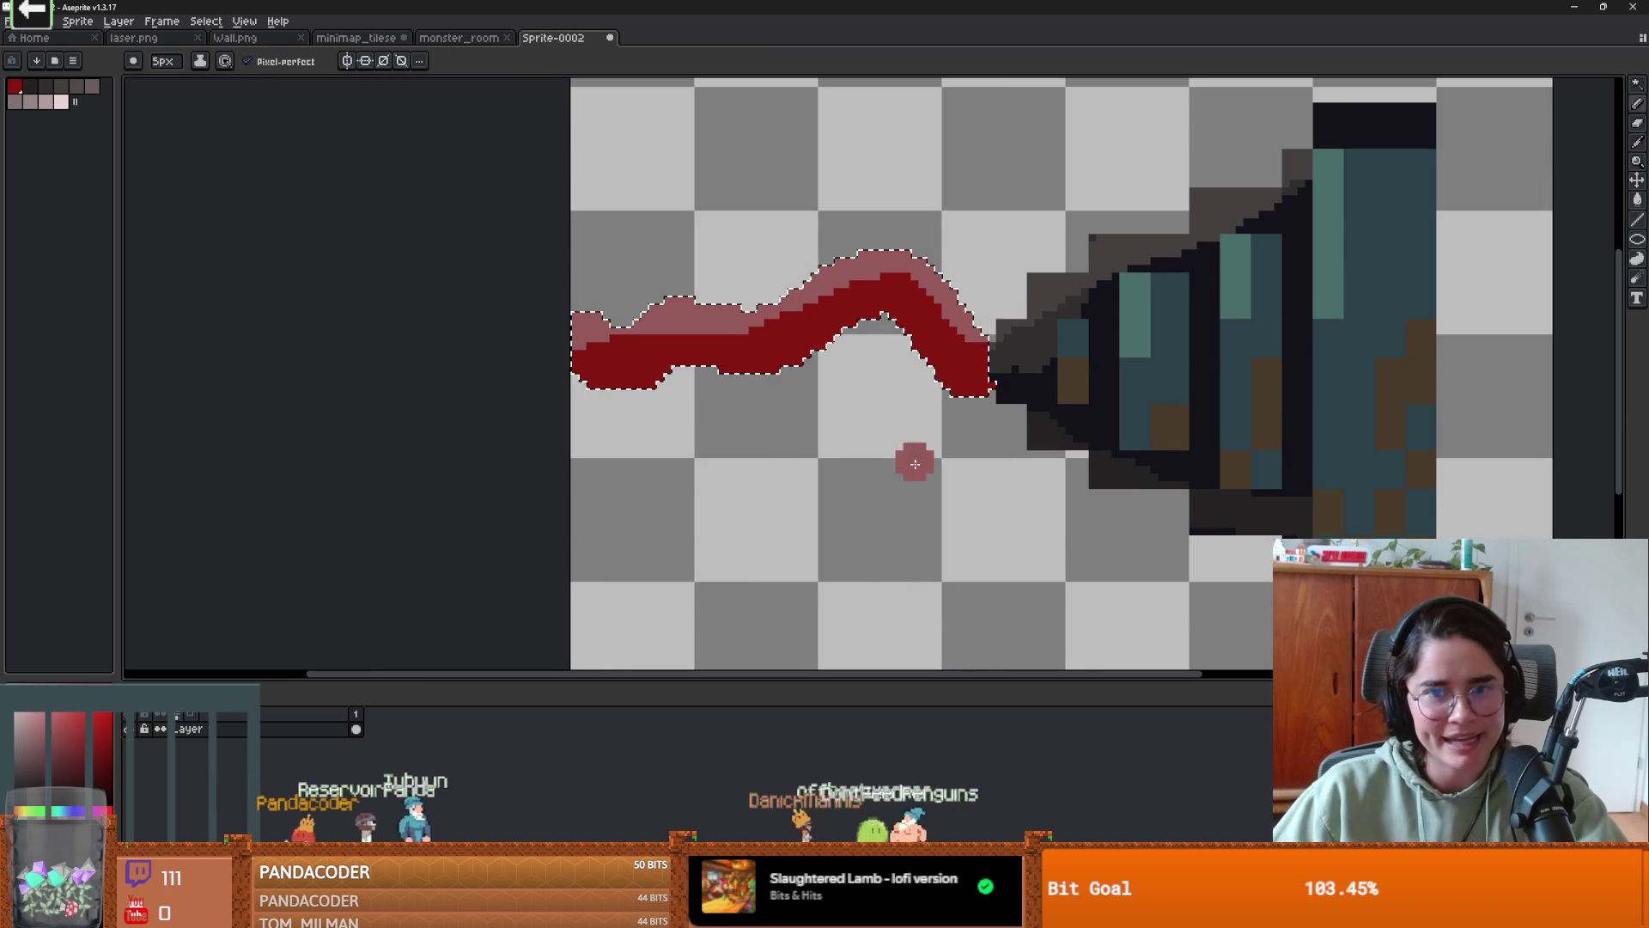
key("m")
key("ctrl+d")
scroll(853, 490, "down", 1)
scroll(840, 468, "up", 2)
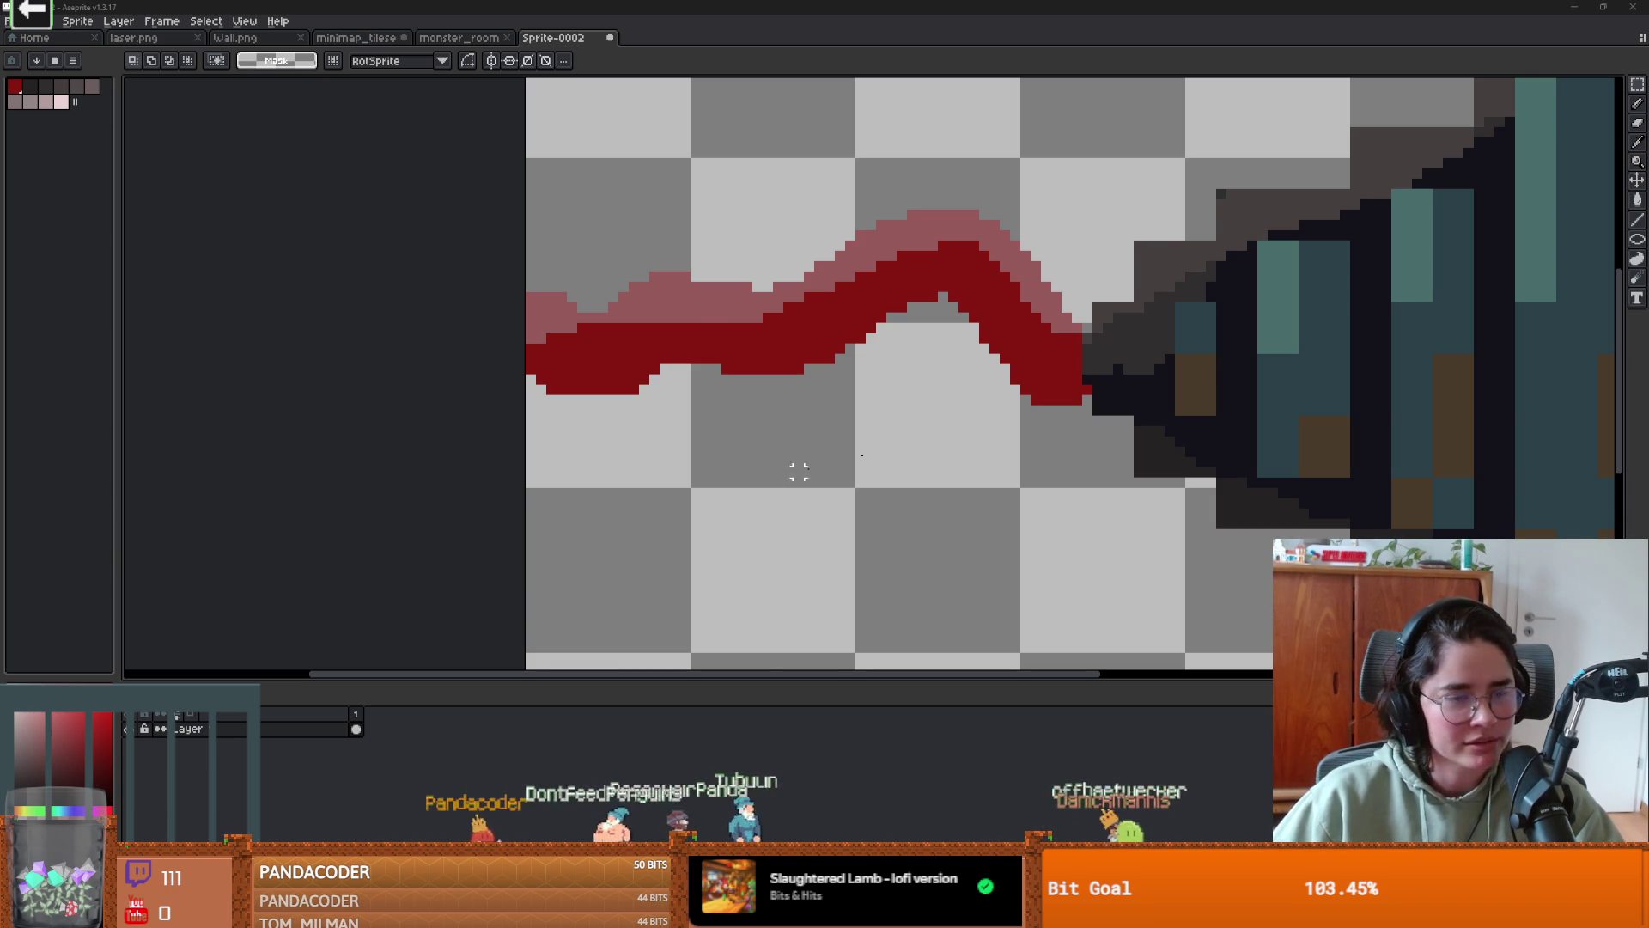
scroll(799, 471, "down", 3)
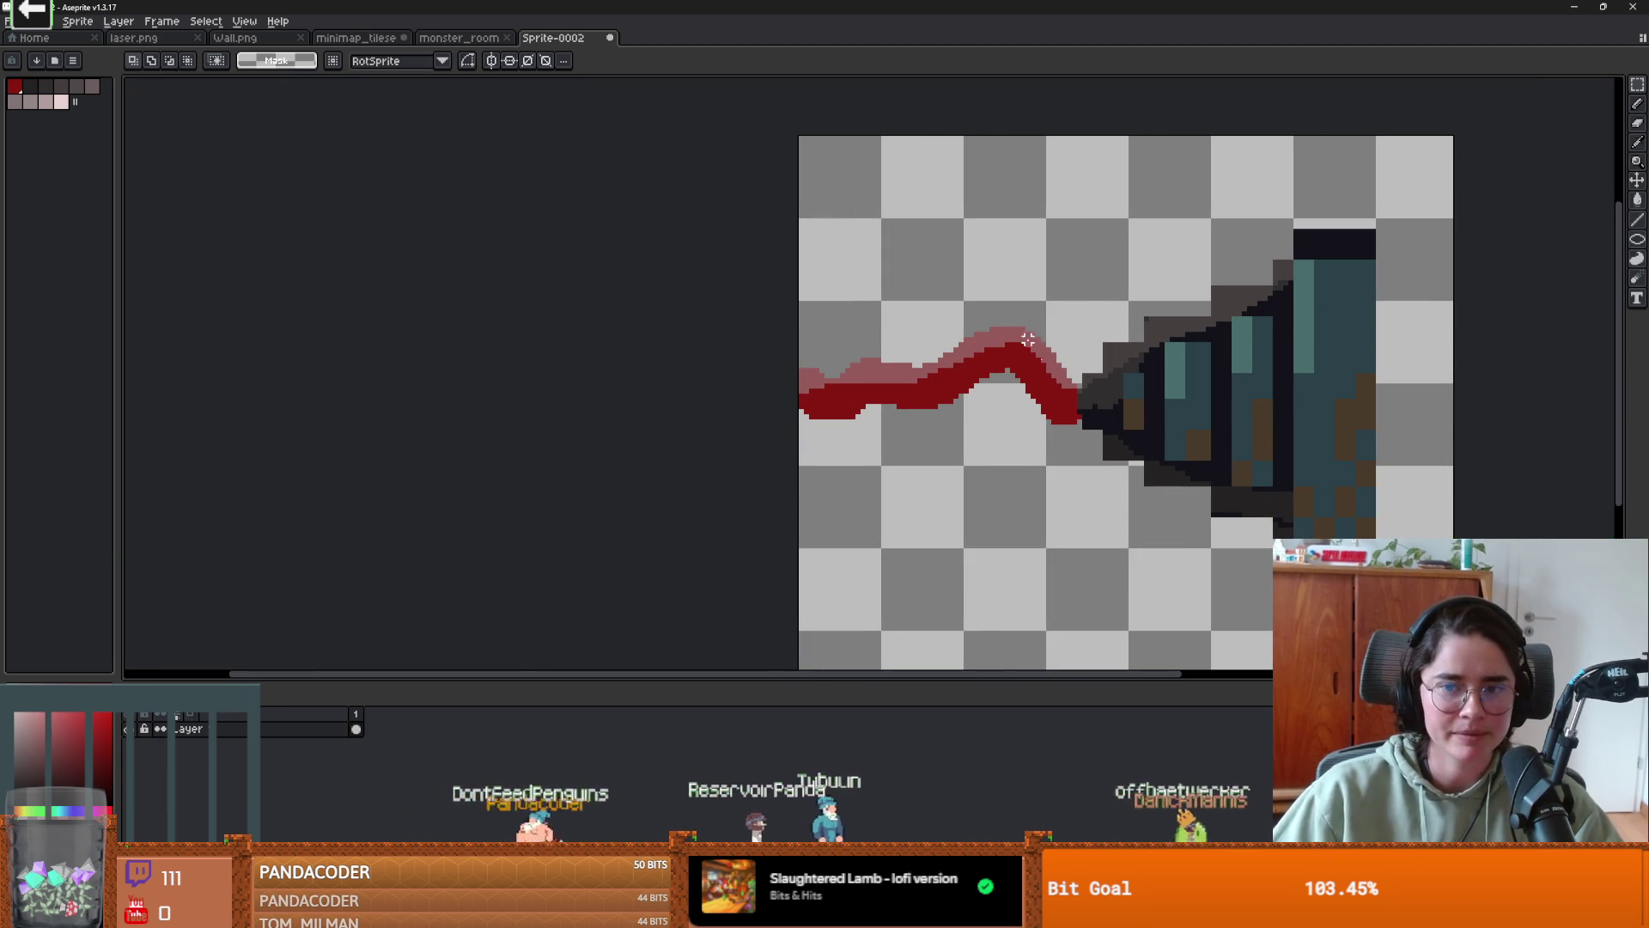
- Pick the outline colour and add 1-pixel dark pixels along the blaster's top edge
scroll(1254, 368, "up", 1)
key("i")
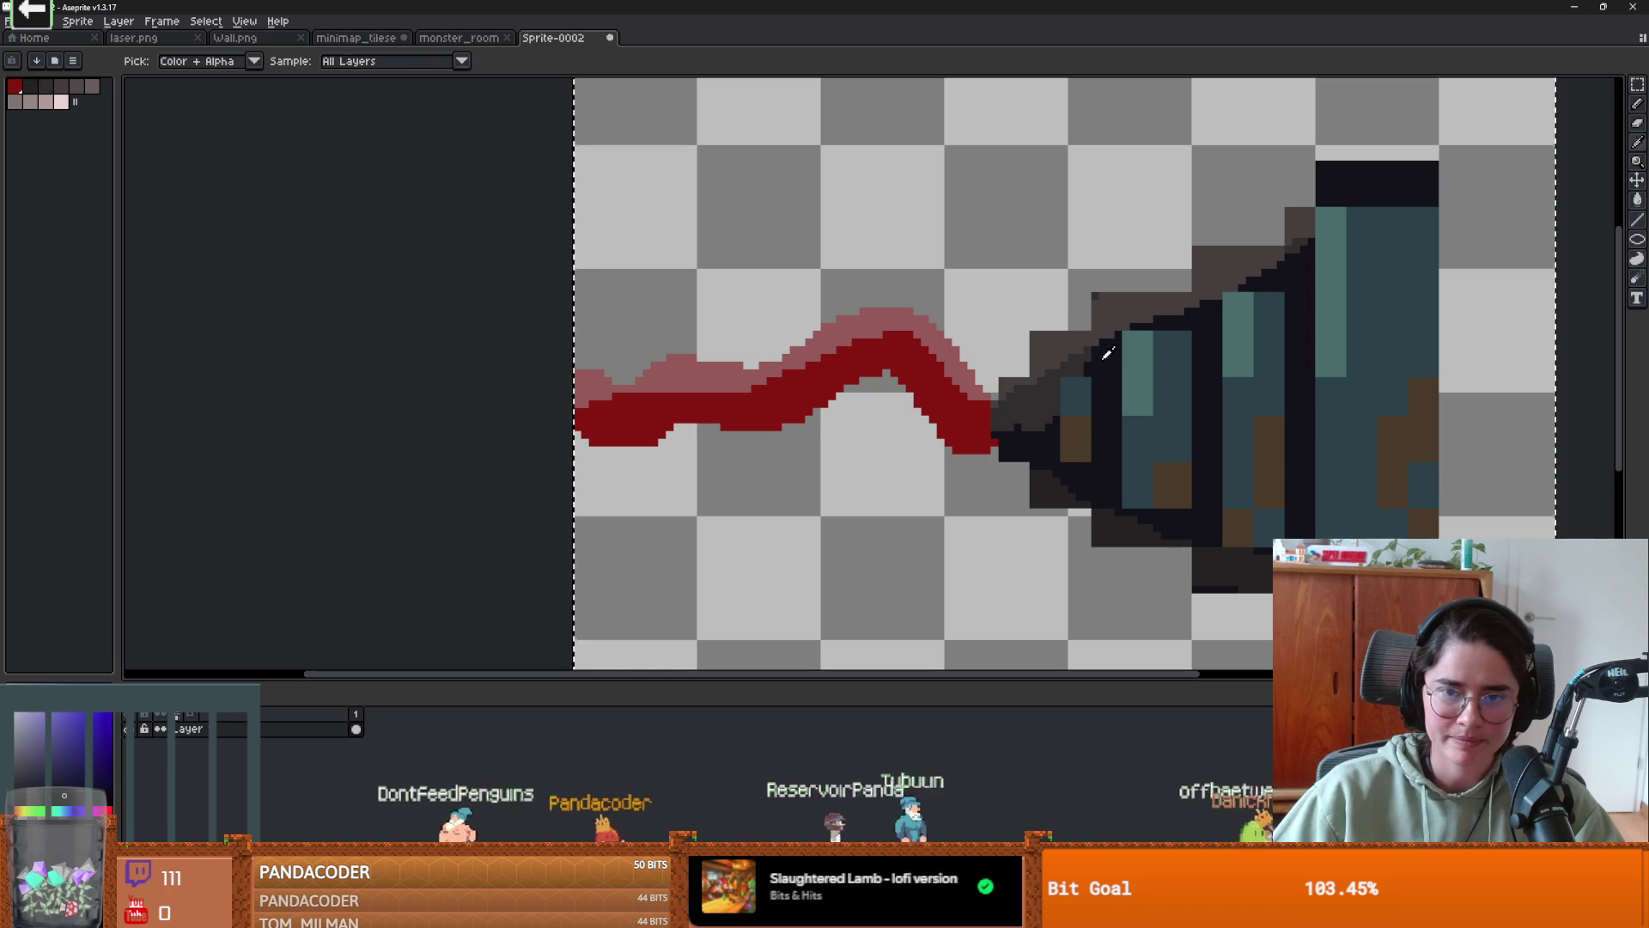
key("b")
key("minus")
key("minus")
key("minus")
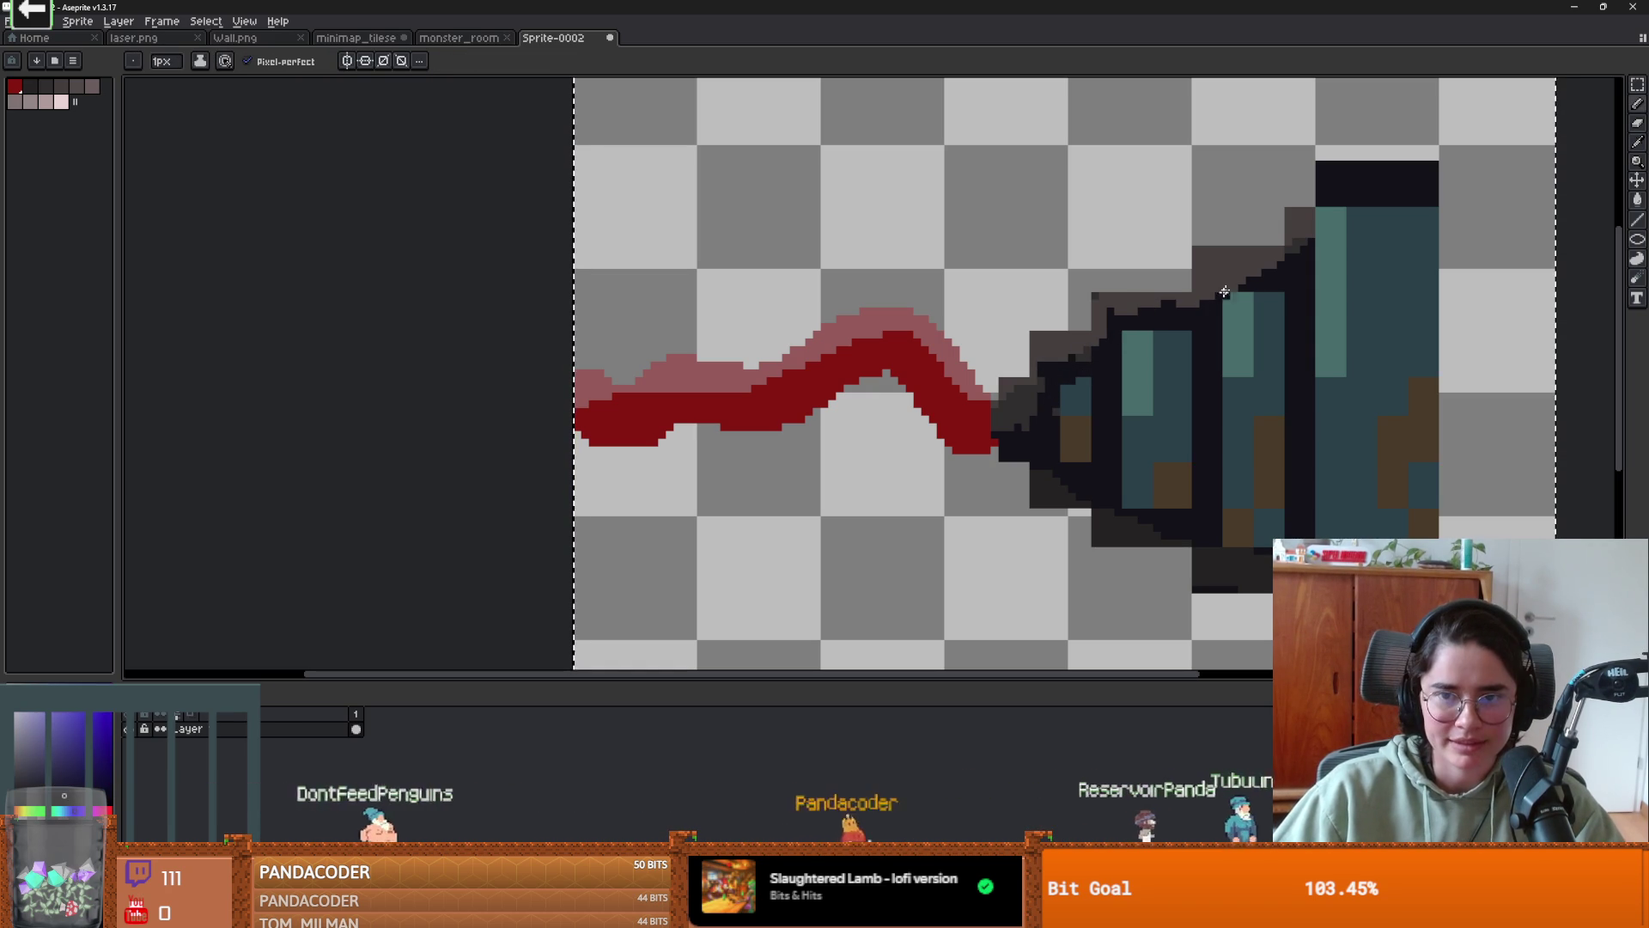
left_click_drag(1223, 258, 1215, 277)
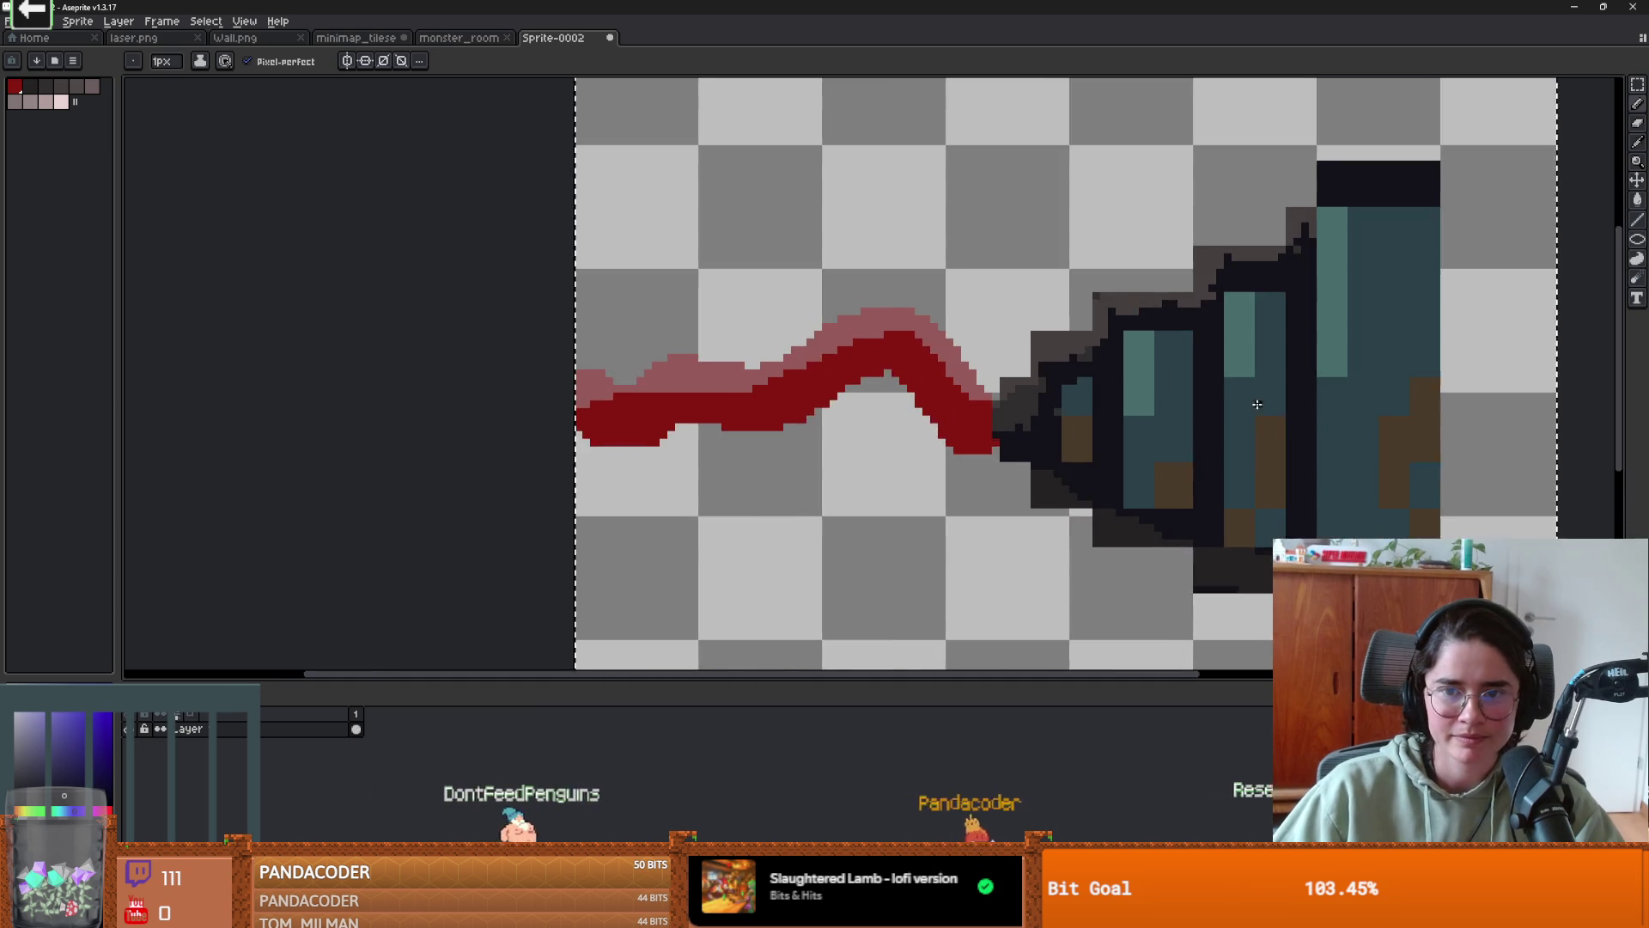
scroll(1092, 382, "up", 1)
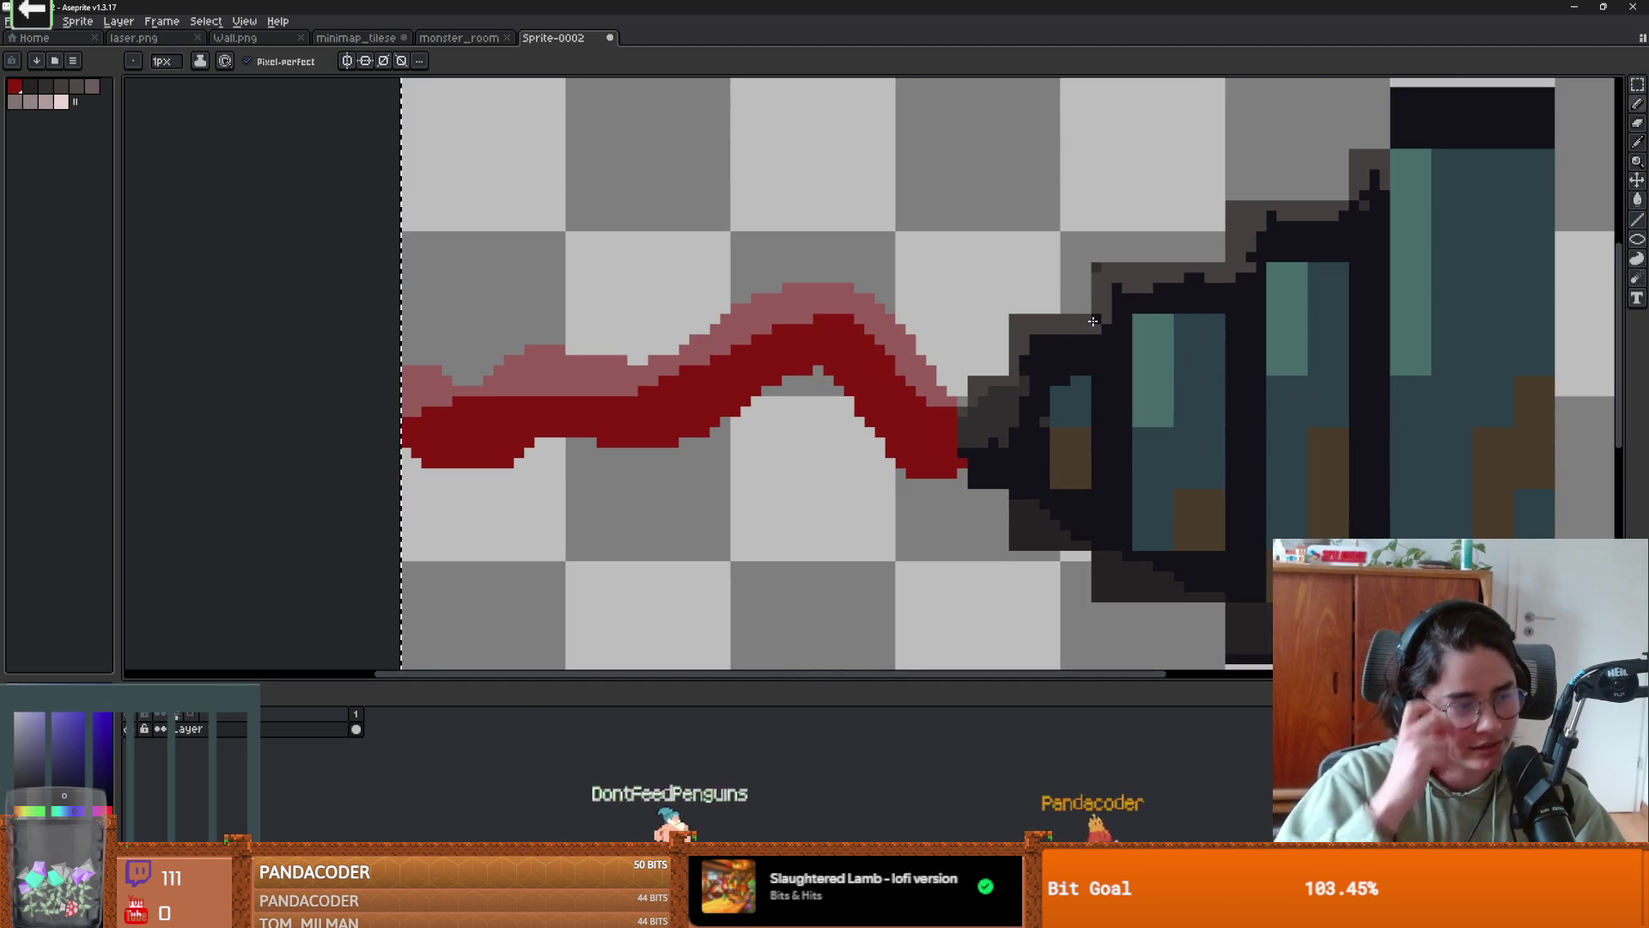
scroll(1032, 399, "up", 2)
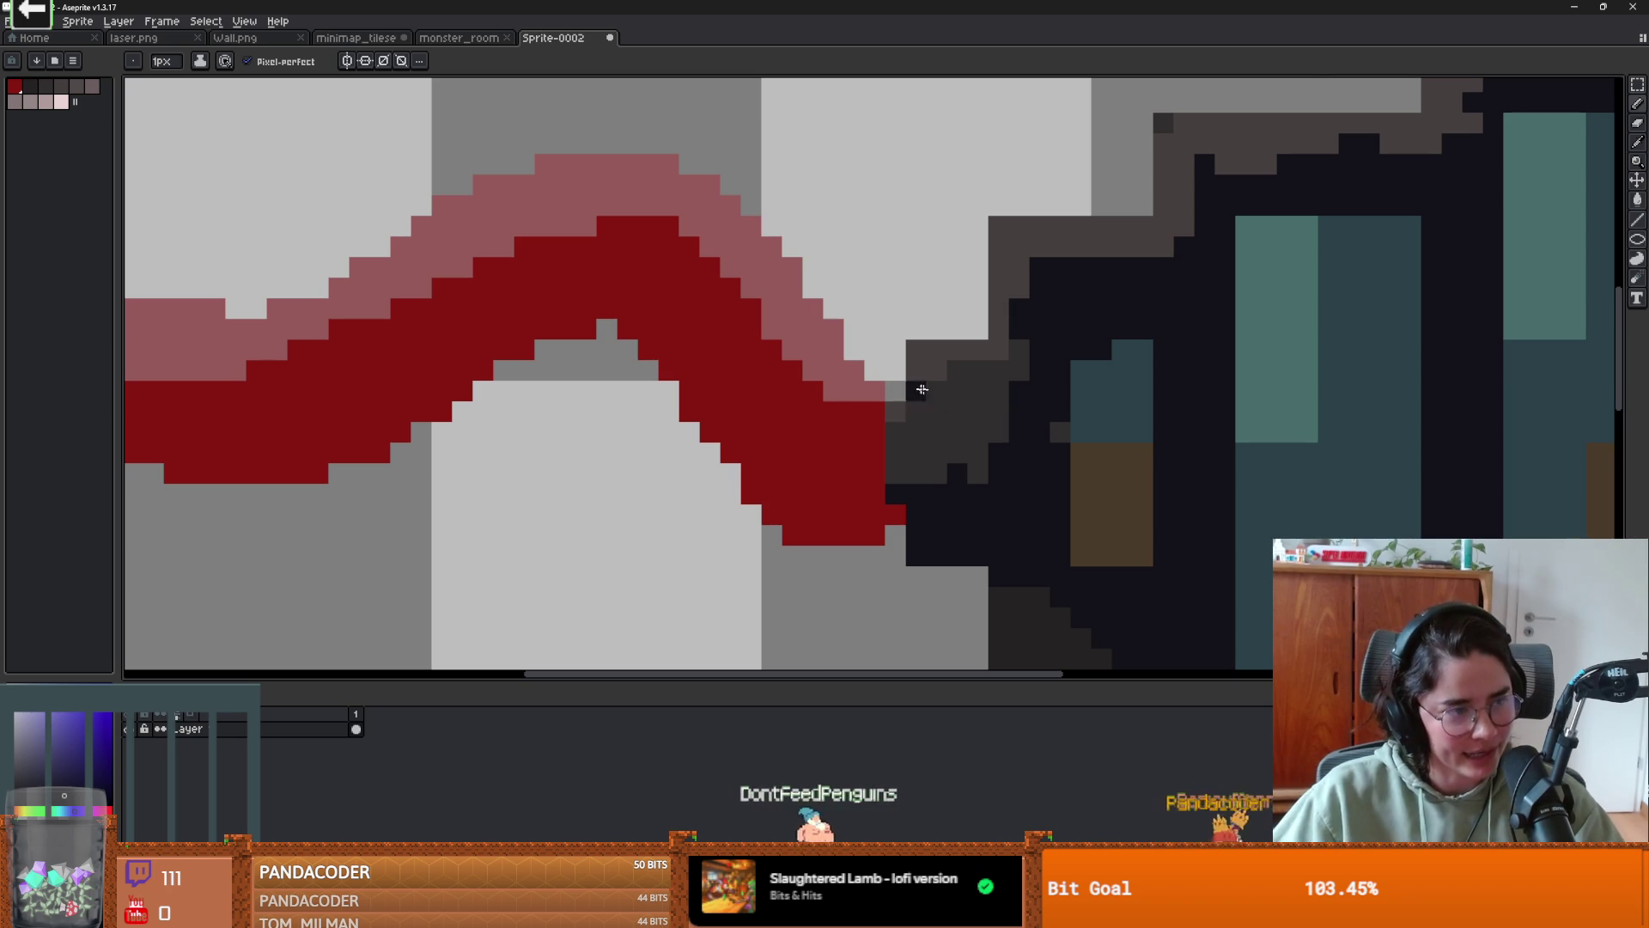
scroll(913, 387, "down", 2)
scroll(1038, 468, "up", 1)
scroll(1039, 467, "down", 1)
scroll(1039, 468, "down", 2)
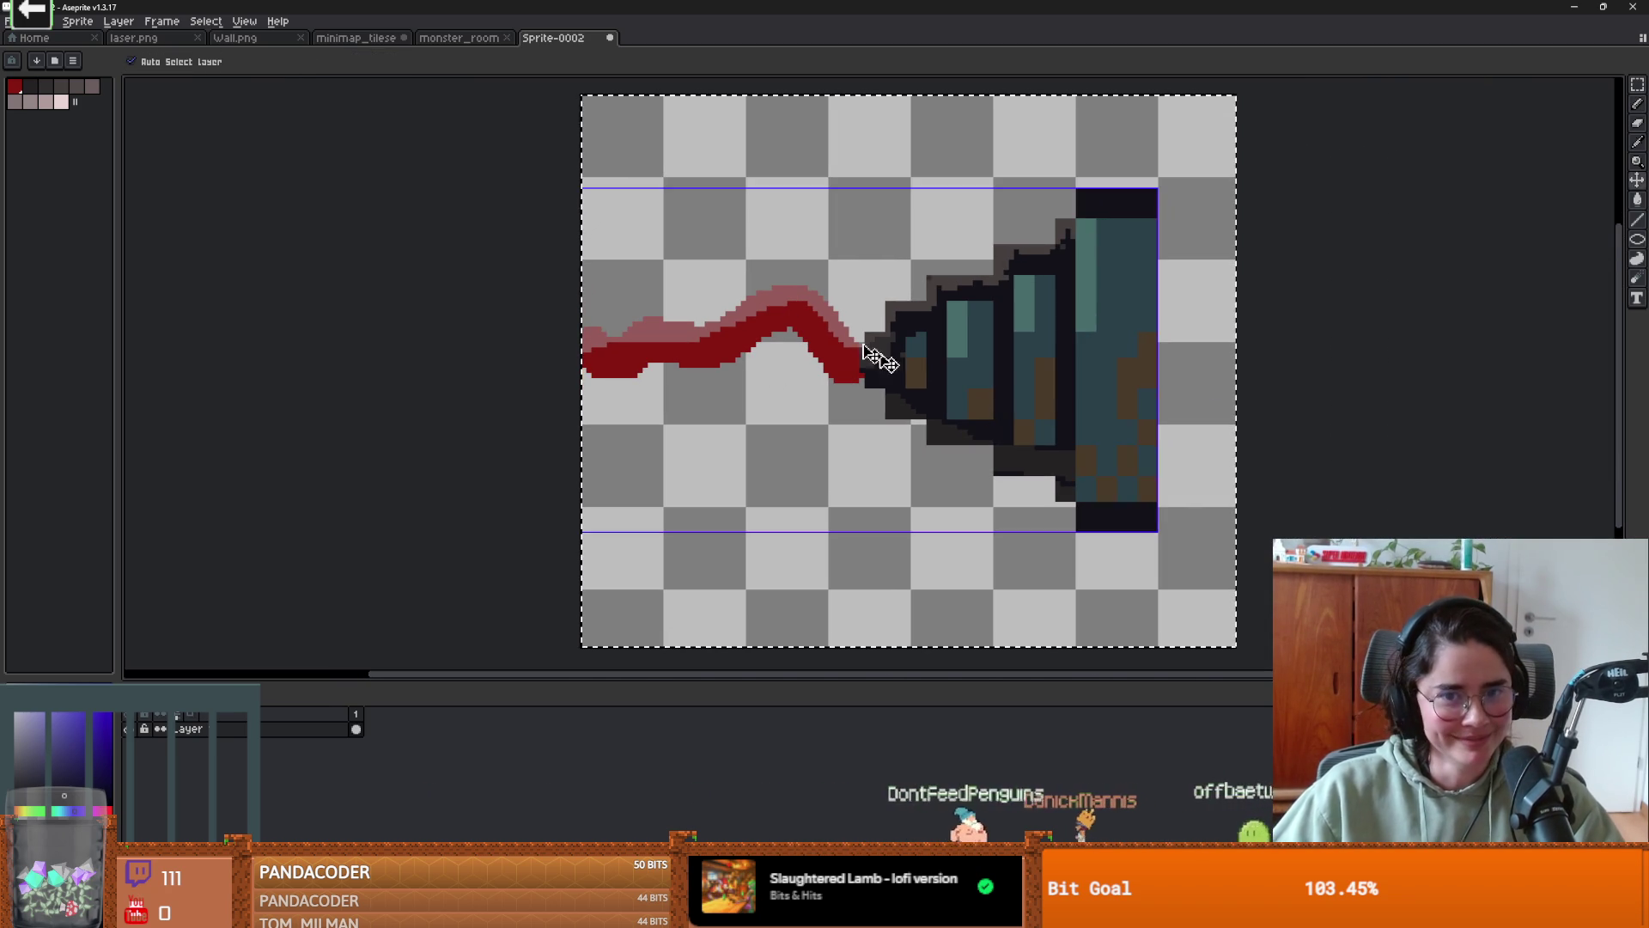
- Paste the laser sprite into the empty bottom-left tile of minimap_tileset
left_click(442, 40)
left_click(343, 40)
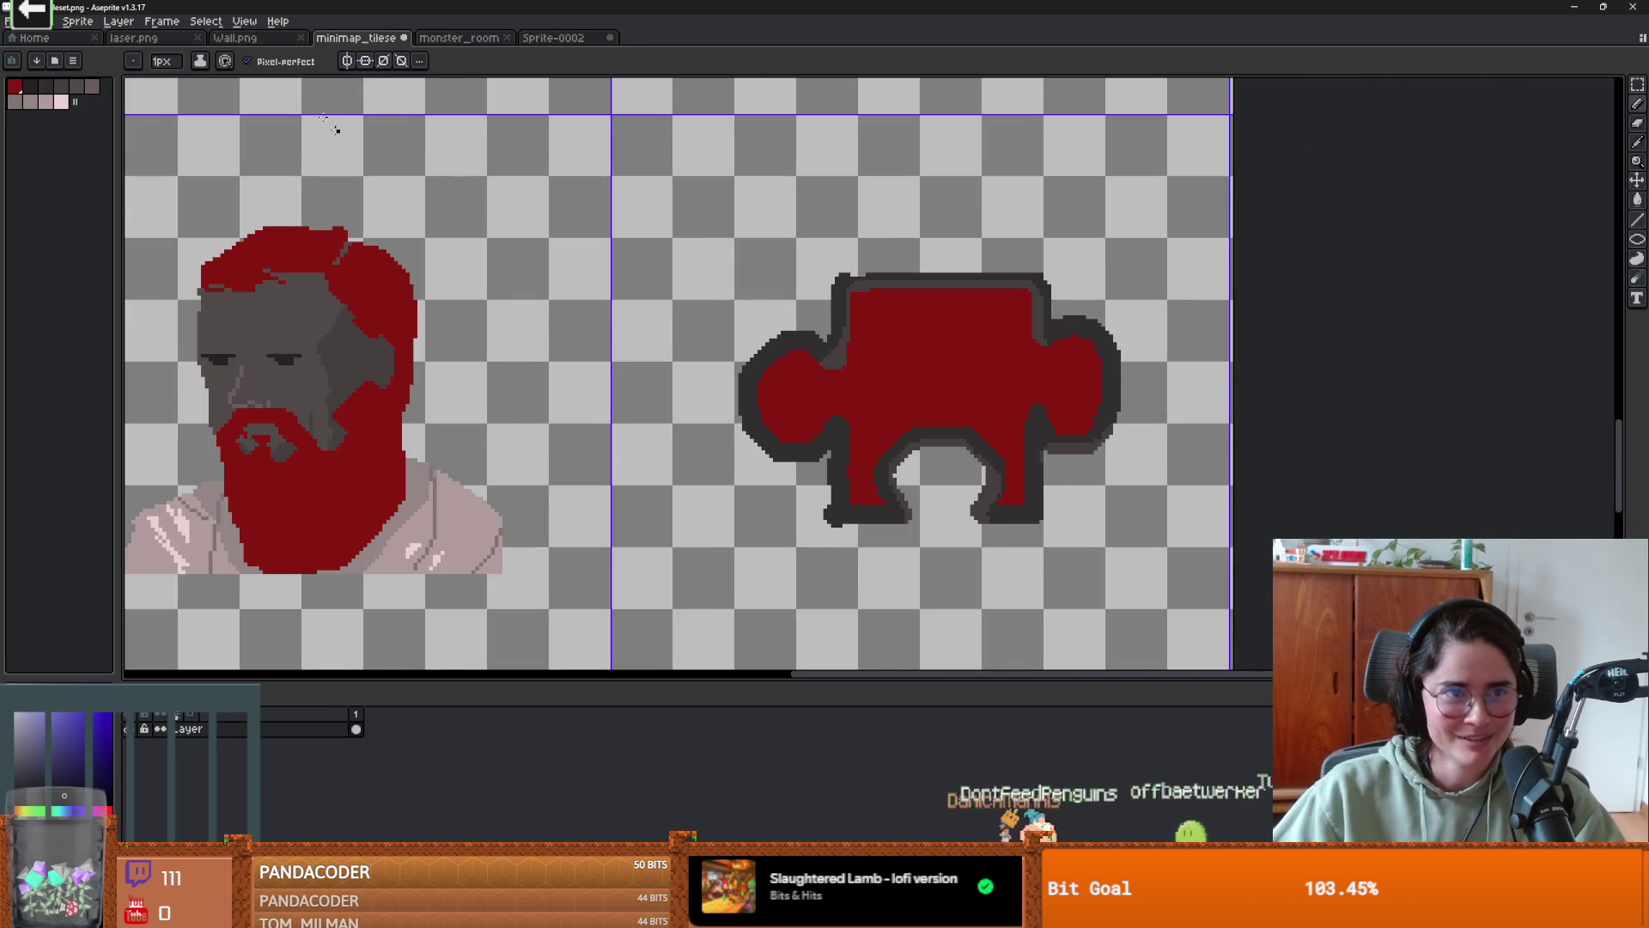
scroll(739, 343, "down", 5)
scroll(789, 301, "up", 3)
key("ctrl+v")
mouse_move(305, 440)
left_mouse_down()
mouse_move(711, 460)
mouse_move(699, 582)
mouse_move(817, 416)
mouse_move(439, 455)
mouse_move(487, 473)
left_mouse_up()
left_click(665, 416)
- Look over the lower tiles, then switch over to Godot Engine
scroll(666, 416, "up", 3)
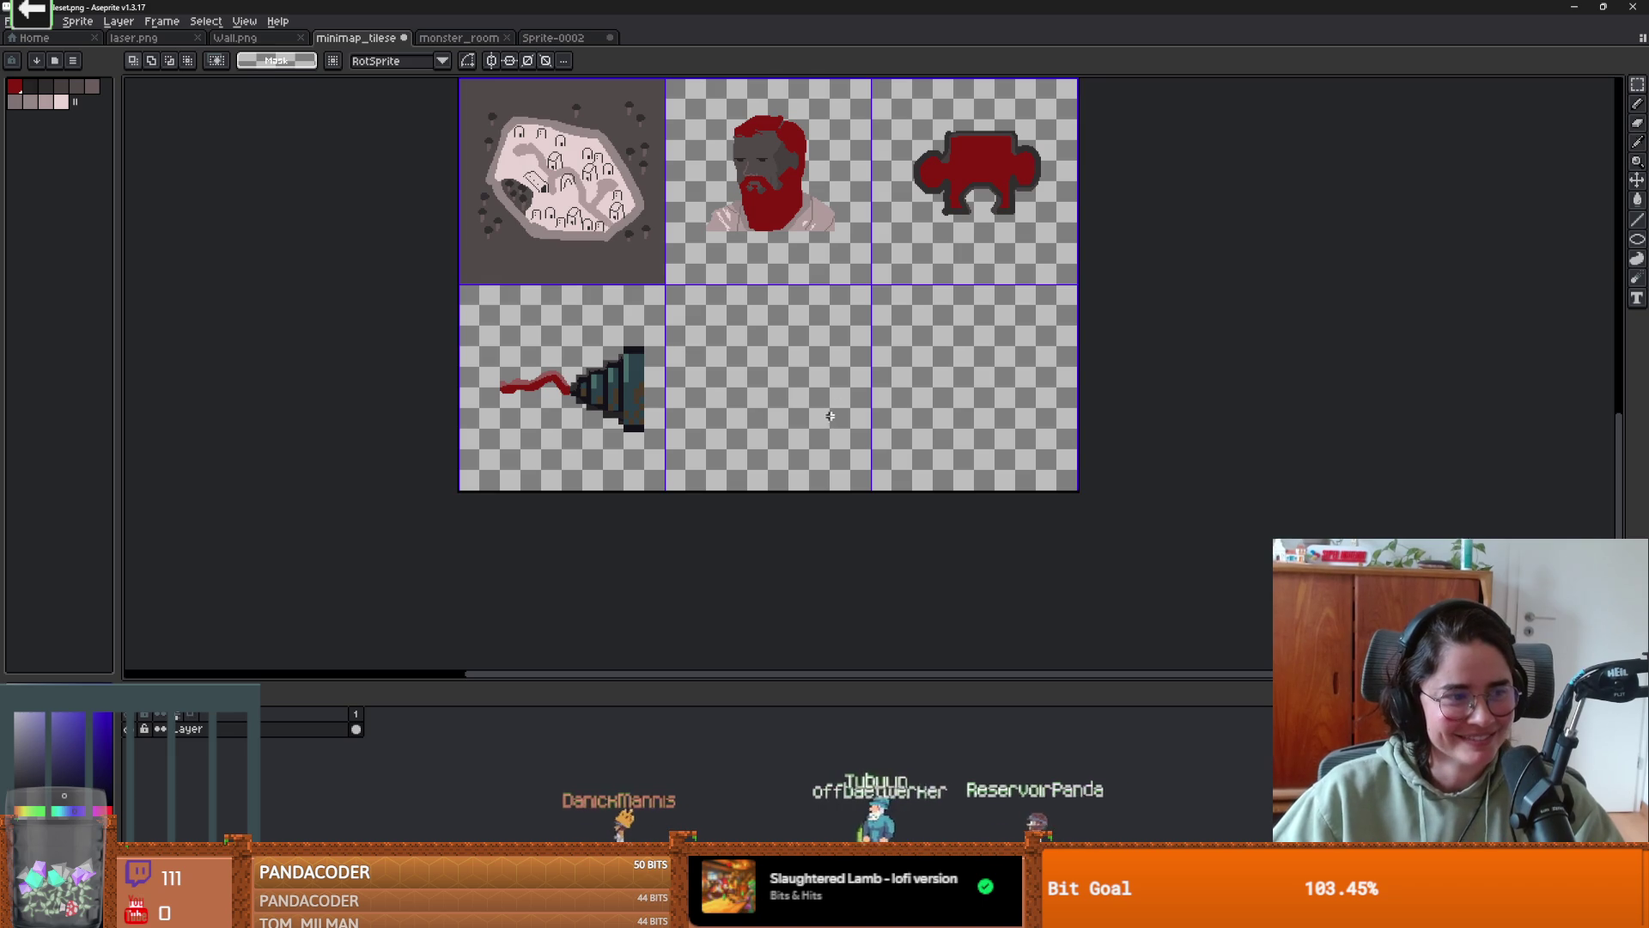
scroll(675, 412, "up", 1)
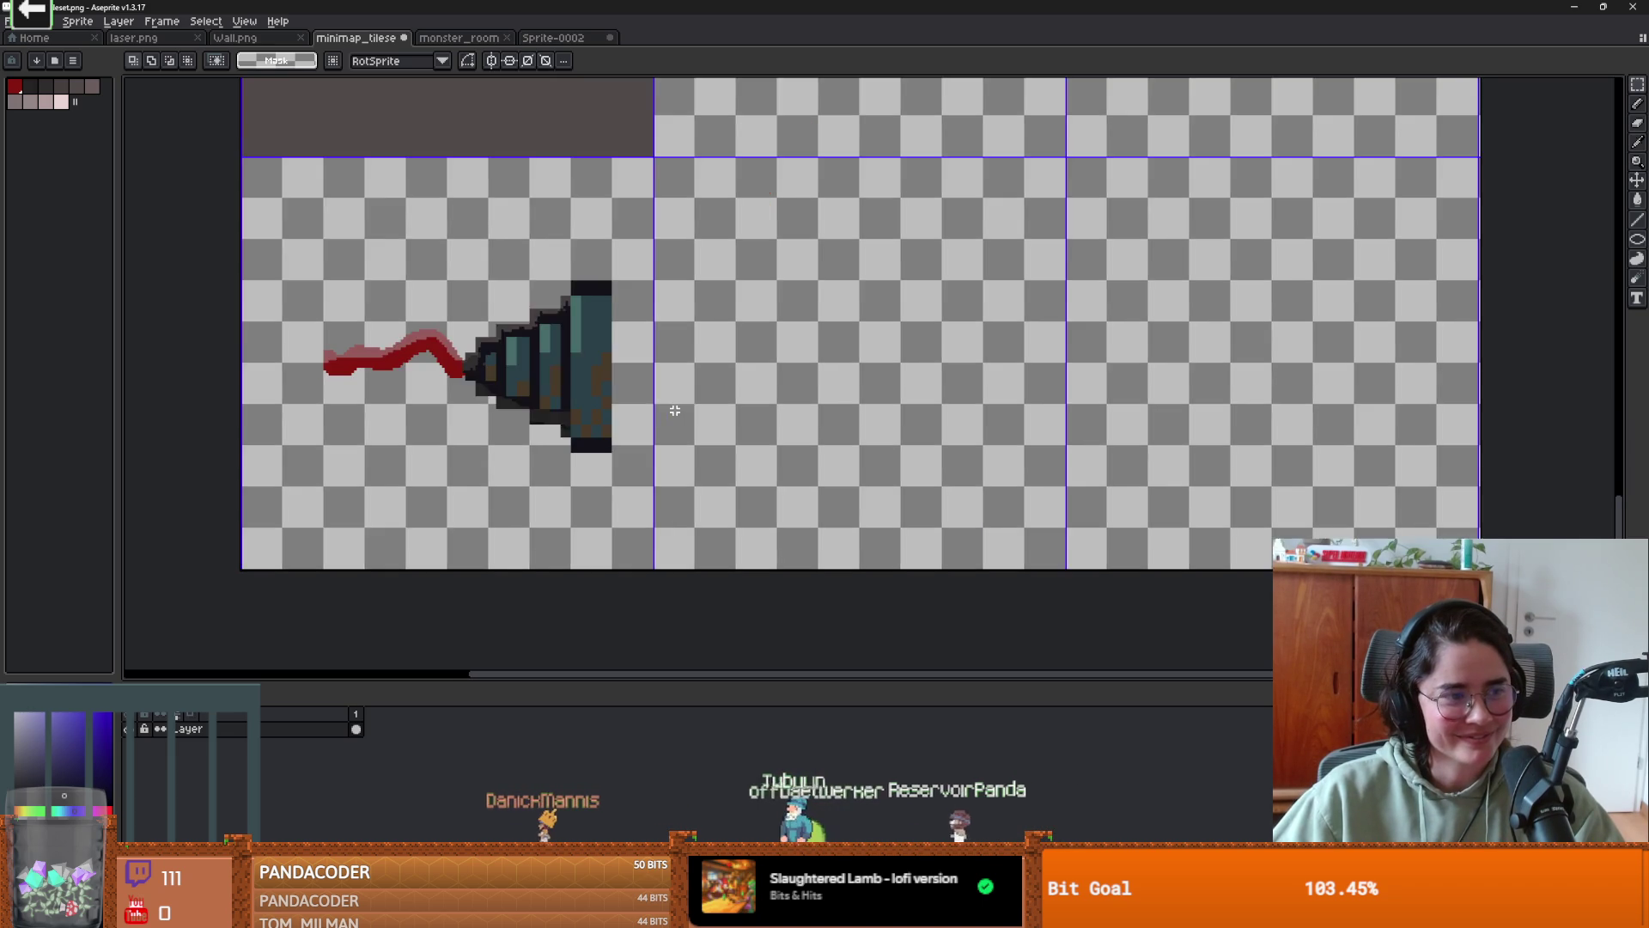
left_click_drag(680, 412, 745, 417)
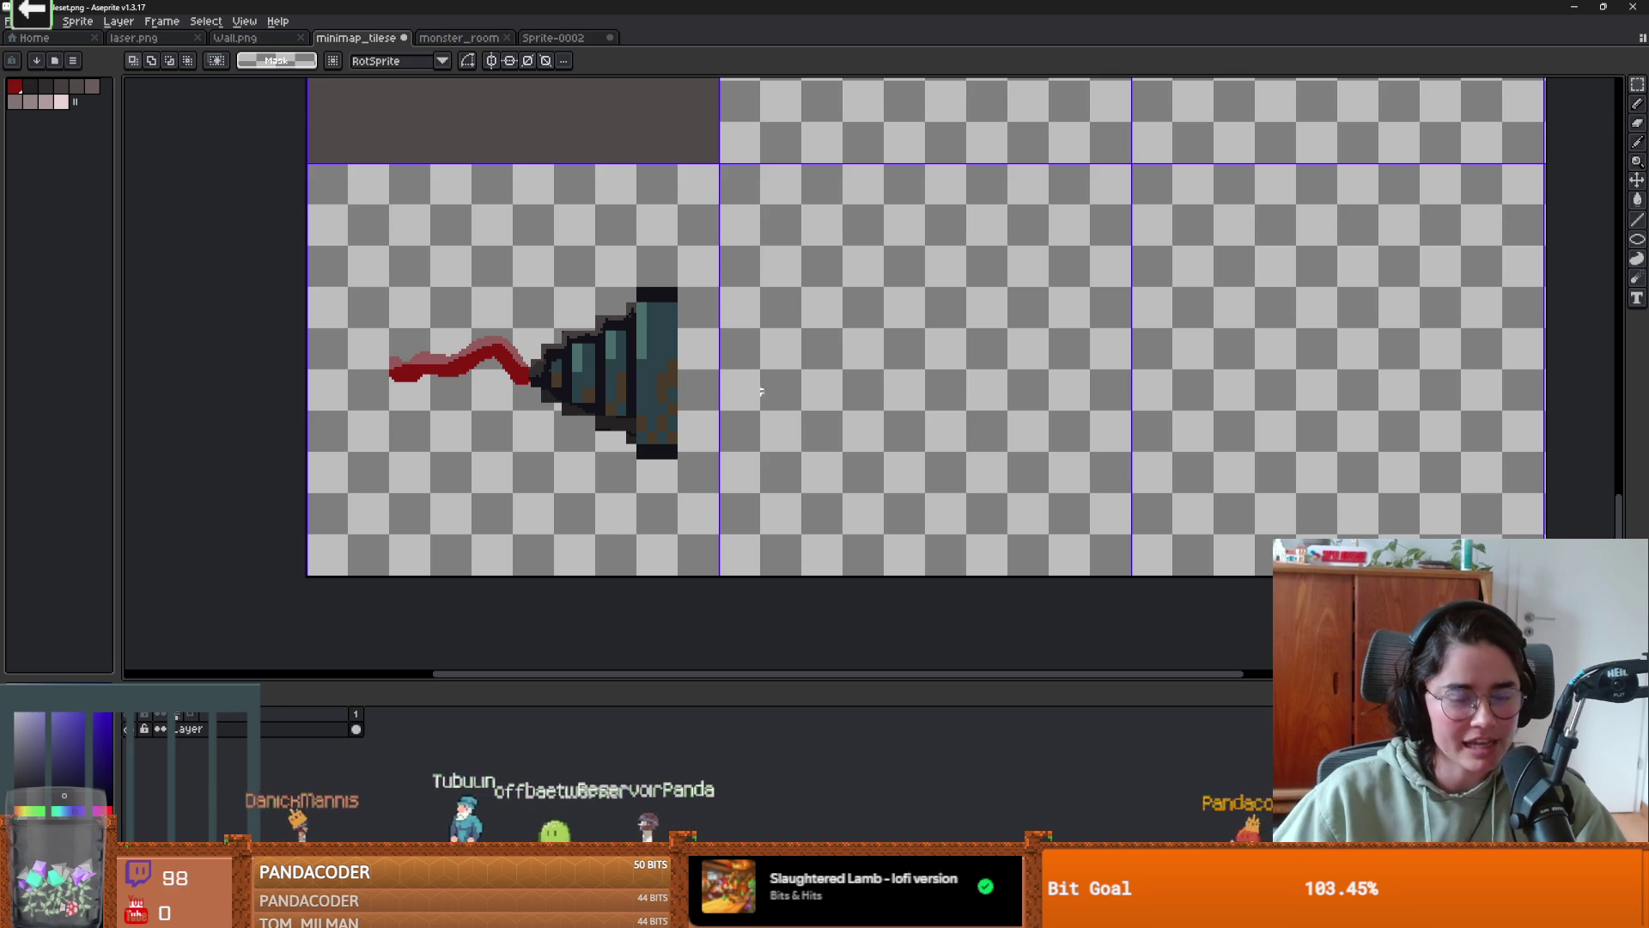
scroll(760, 392, "up", 4)
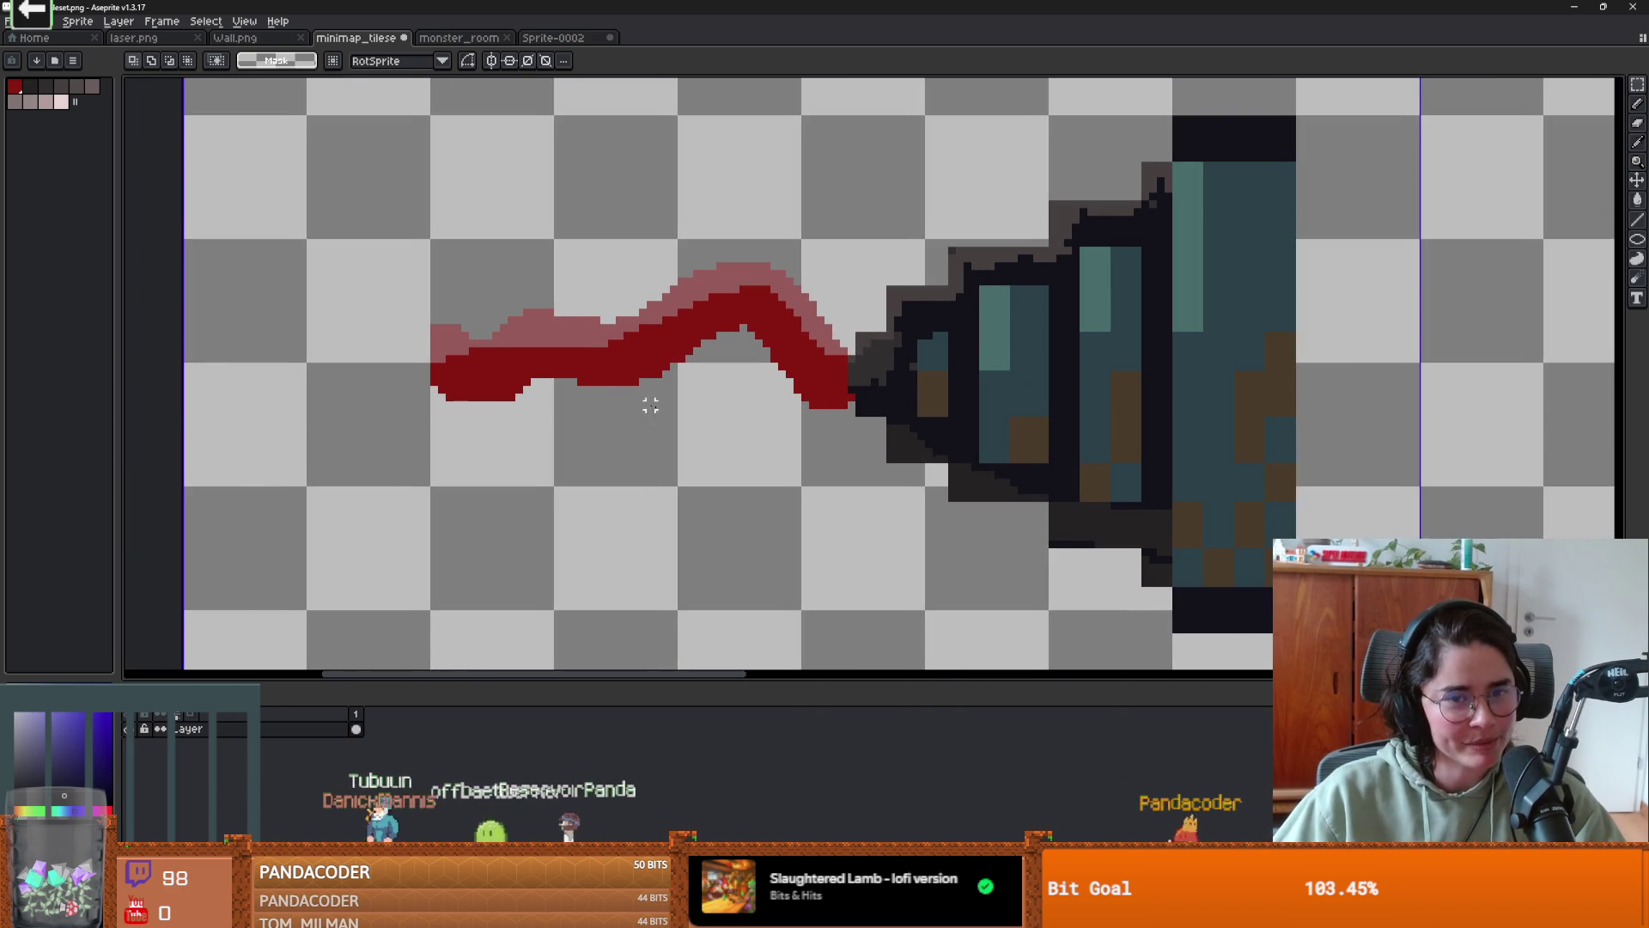
scroll(676, 416, "up", 1)
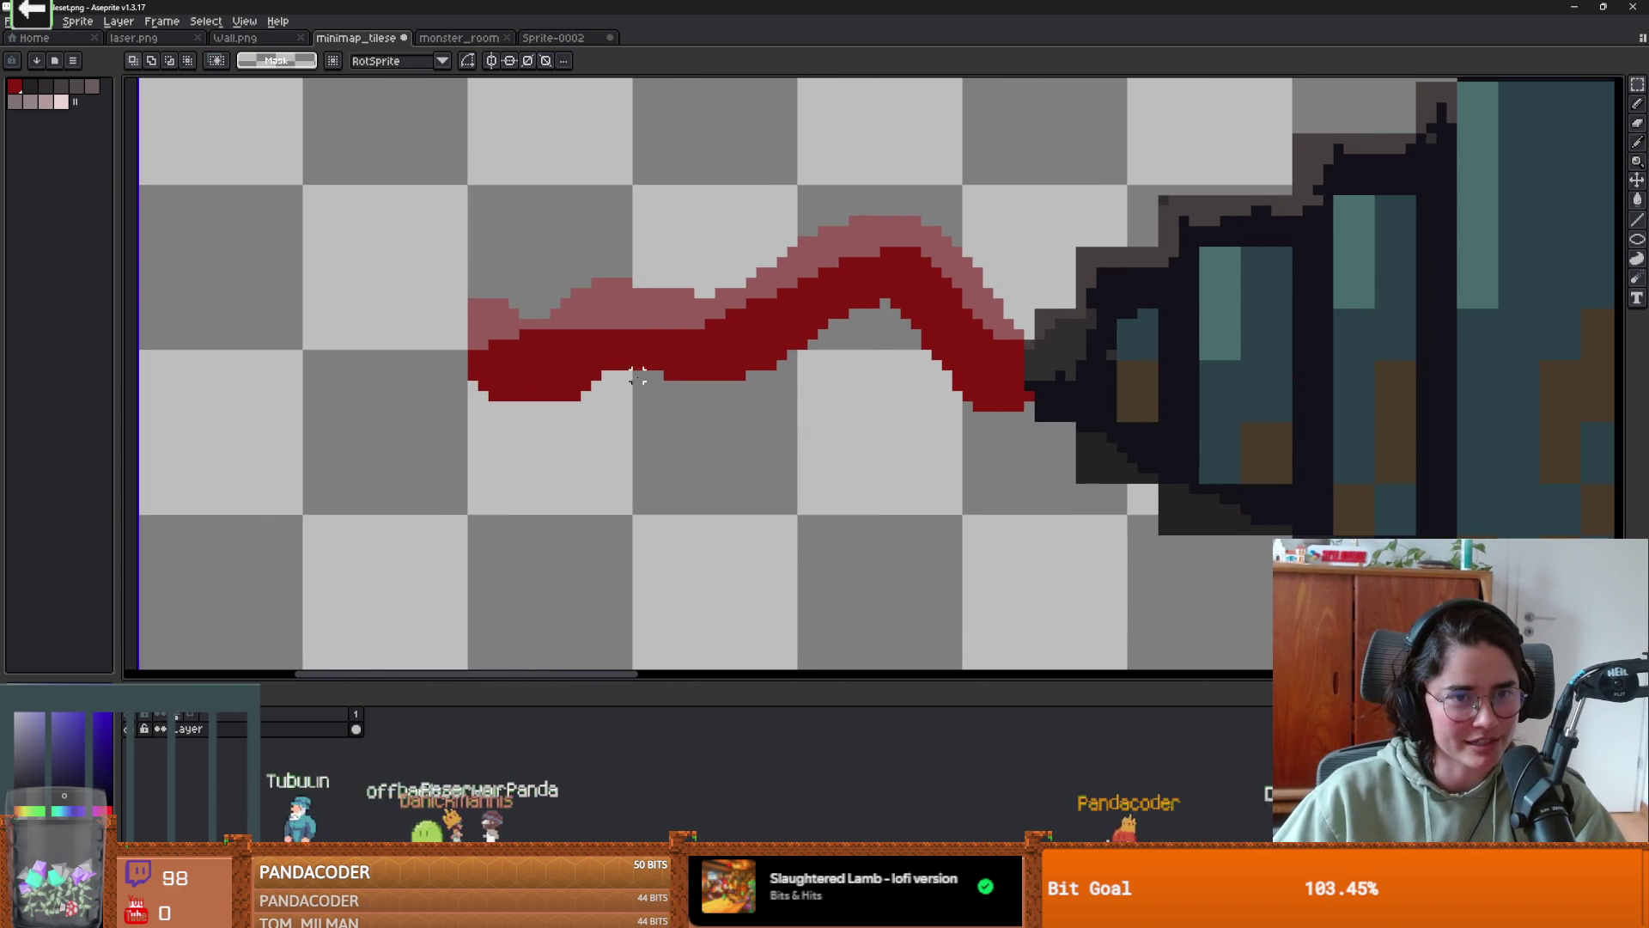
key("b")
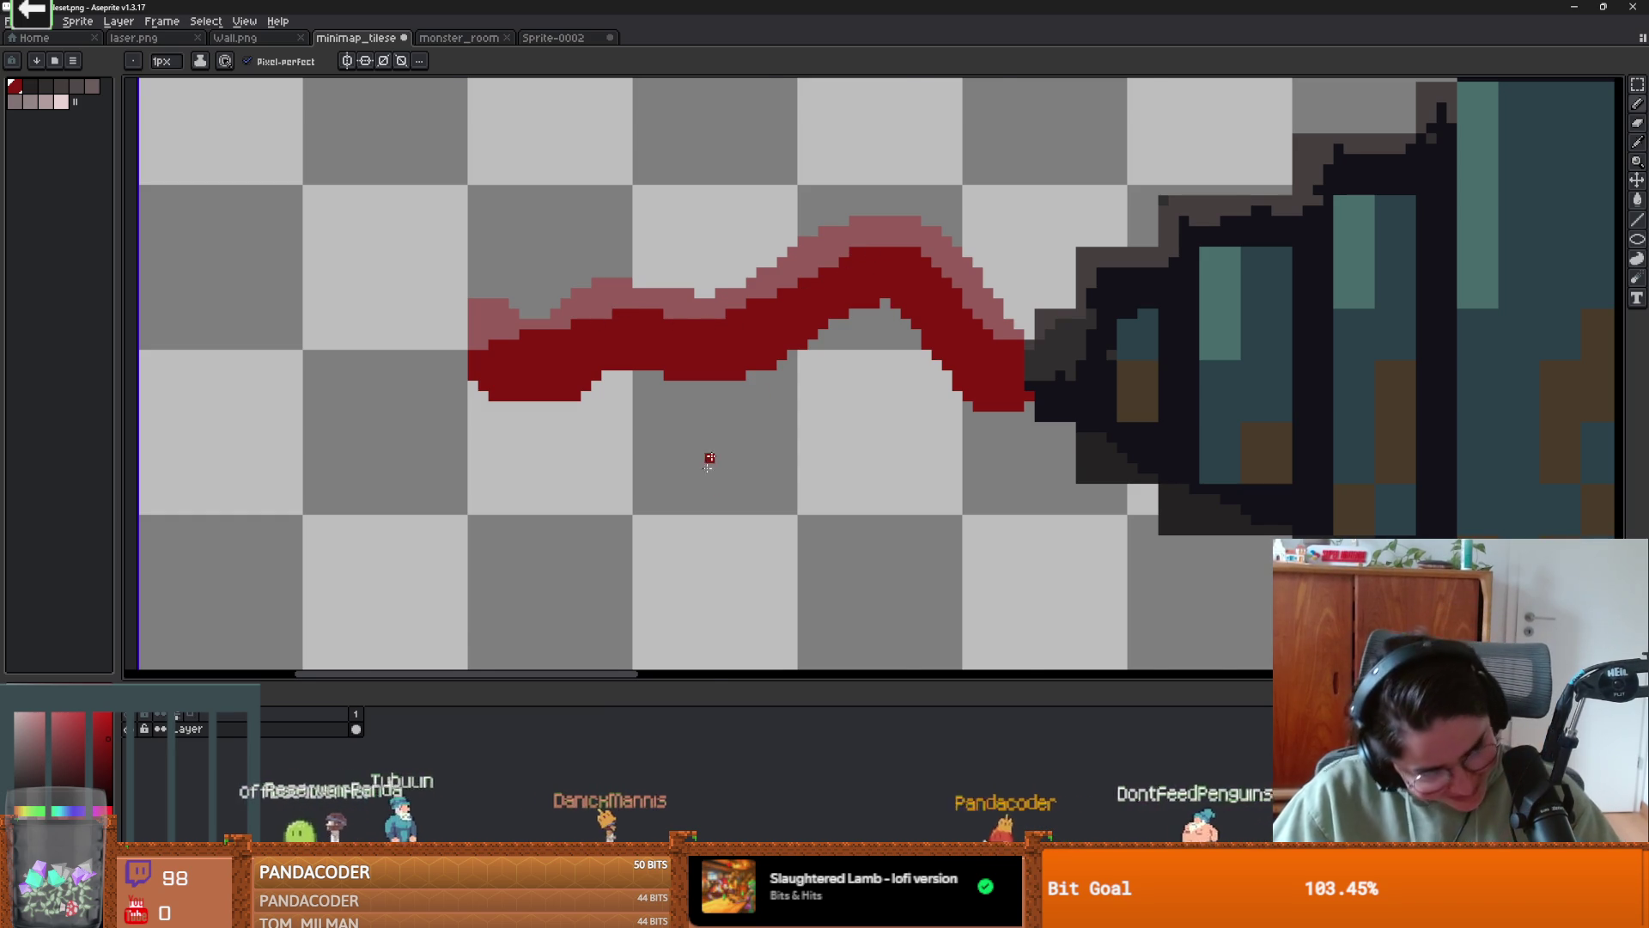
scroll(710, 458, "down", 1)
scroll(847, 520, "right", 2)
scroll(681, 524, "up", 1)
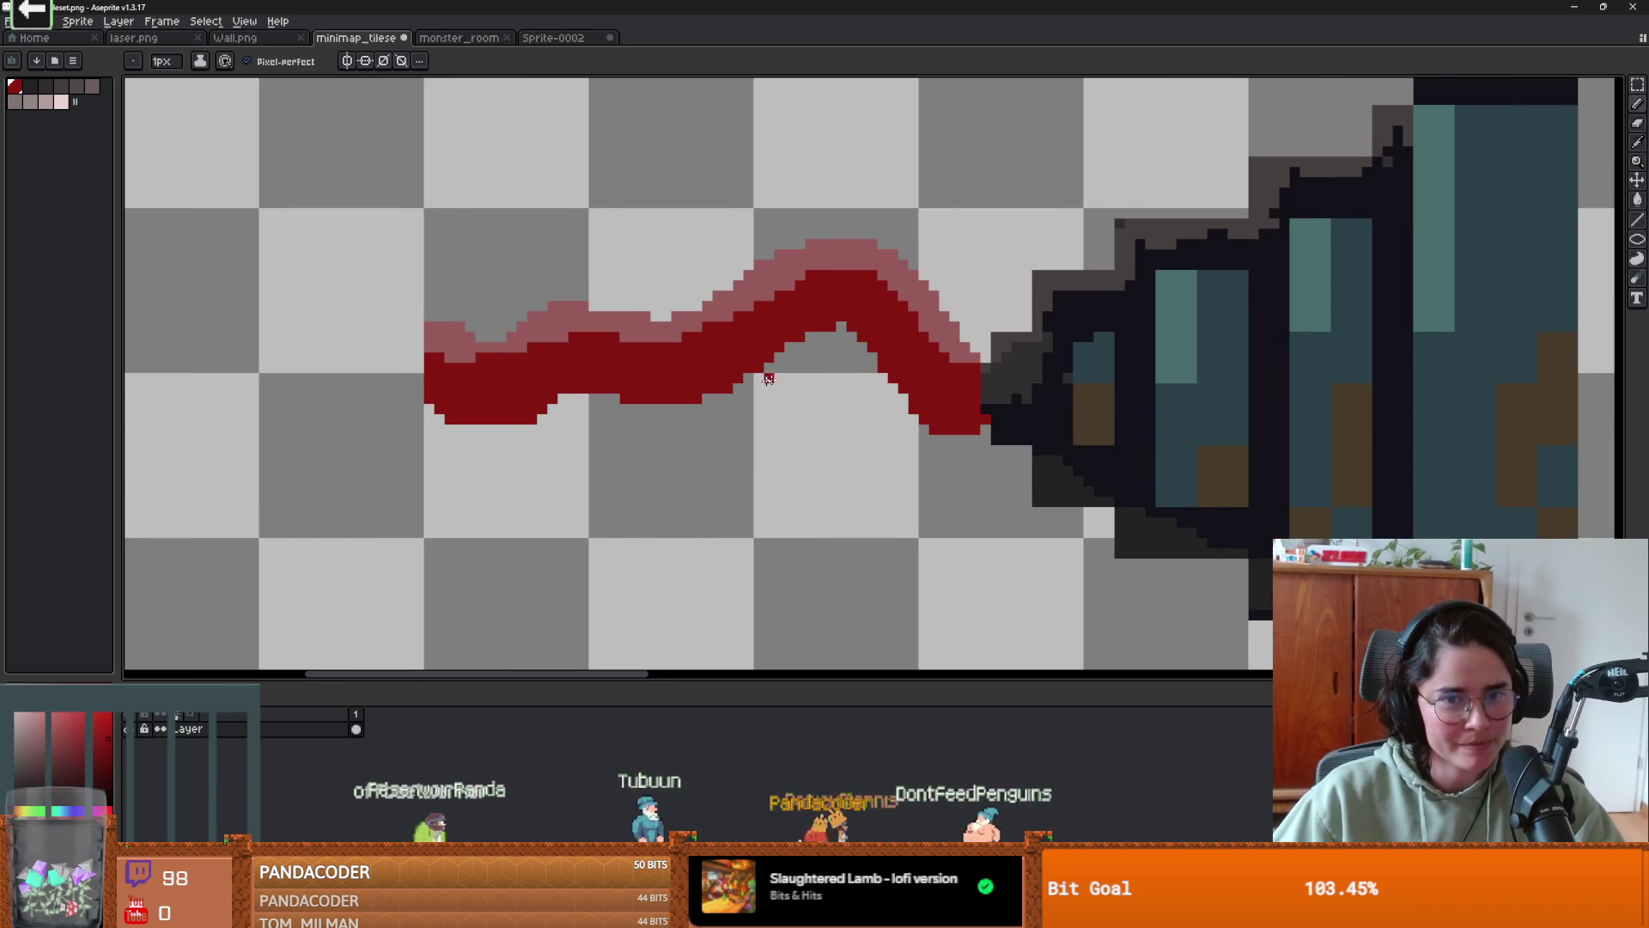
key("alt+Tab")
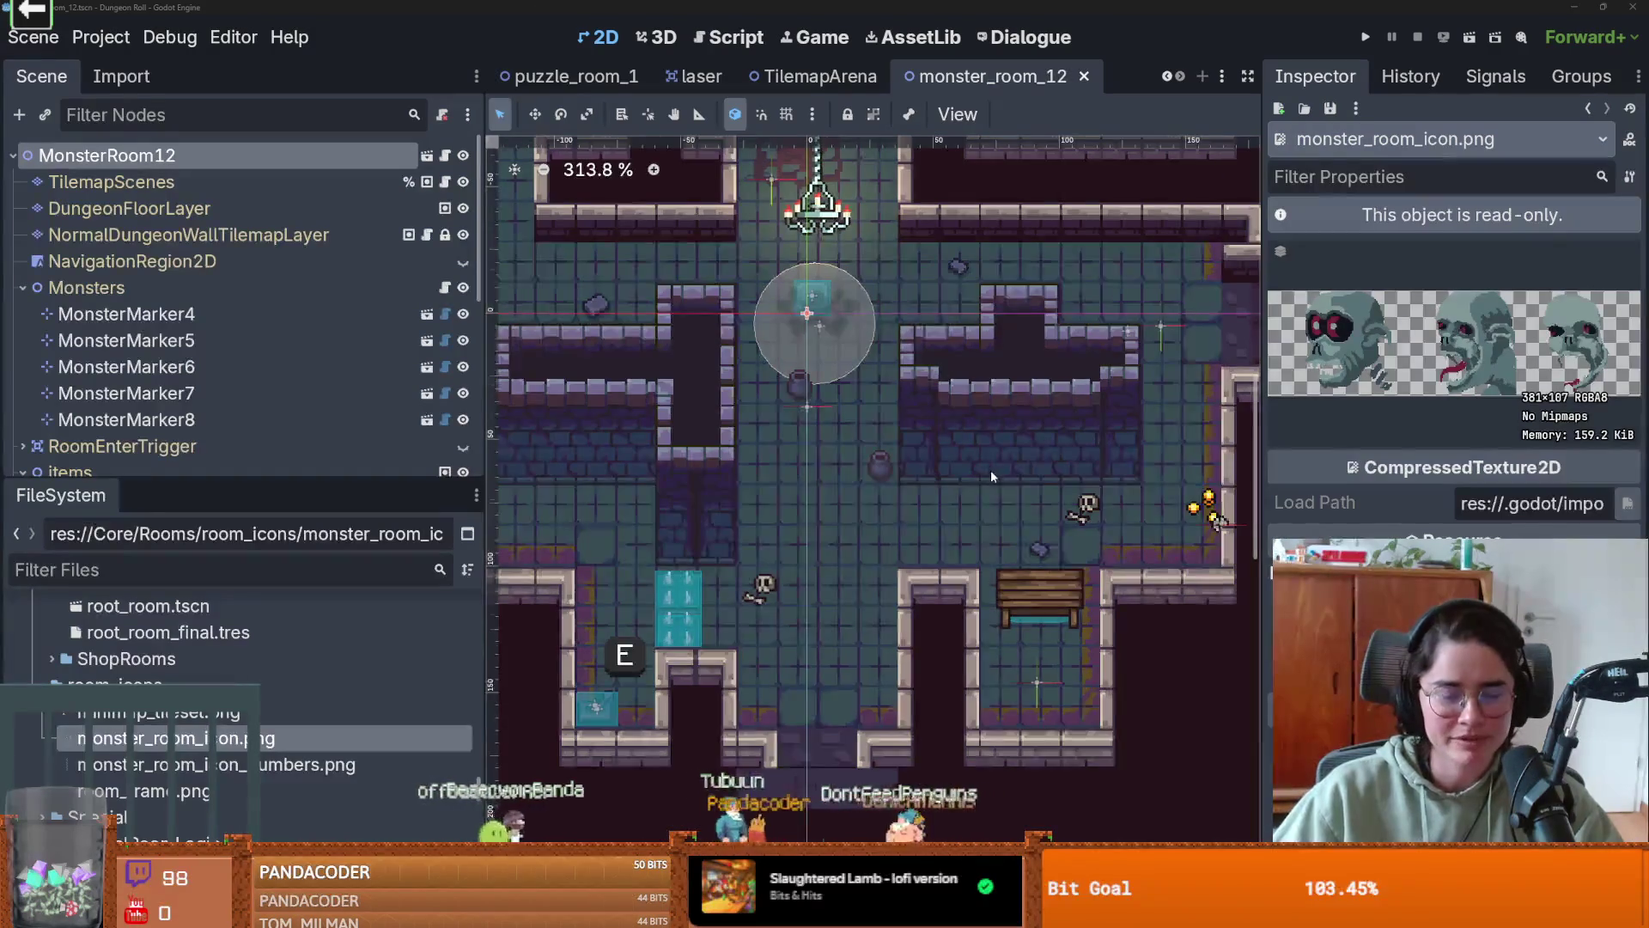
- Save the monster_room_12 scene
scroll(991, 471, "down", 1)
scroll(1045, 481, "down", 1)
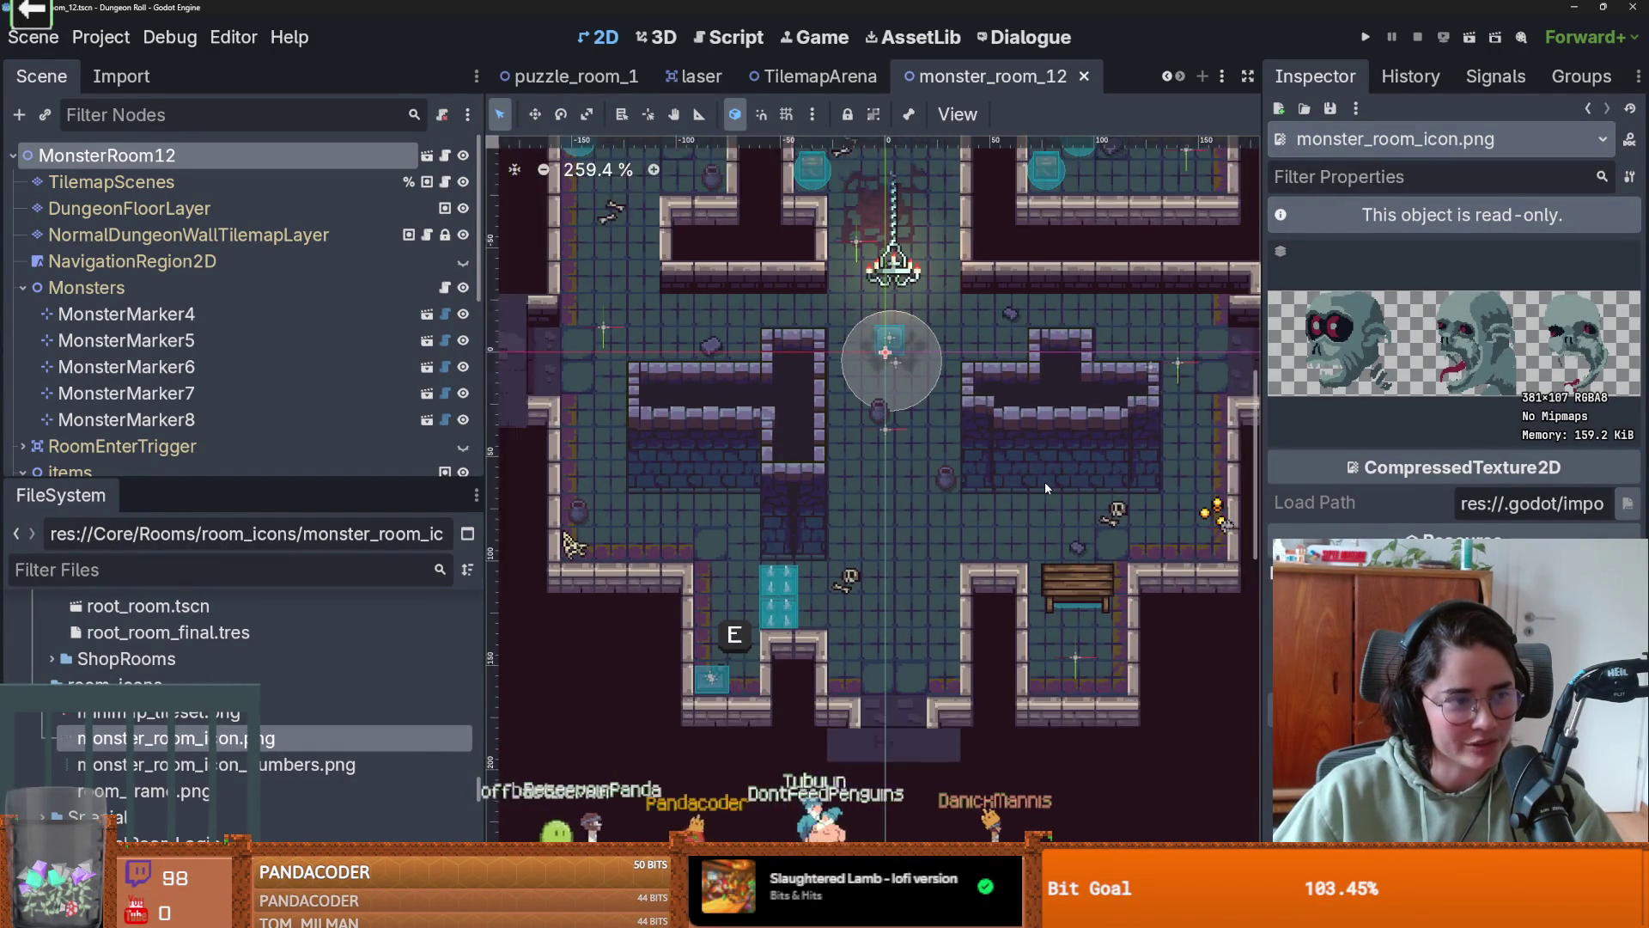
scroll(1044, 488, "up", 1)
scroll(1022, 421, "up", 1)
scroll(1003, 355, "down", 1)
key("ctrl+s")
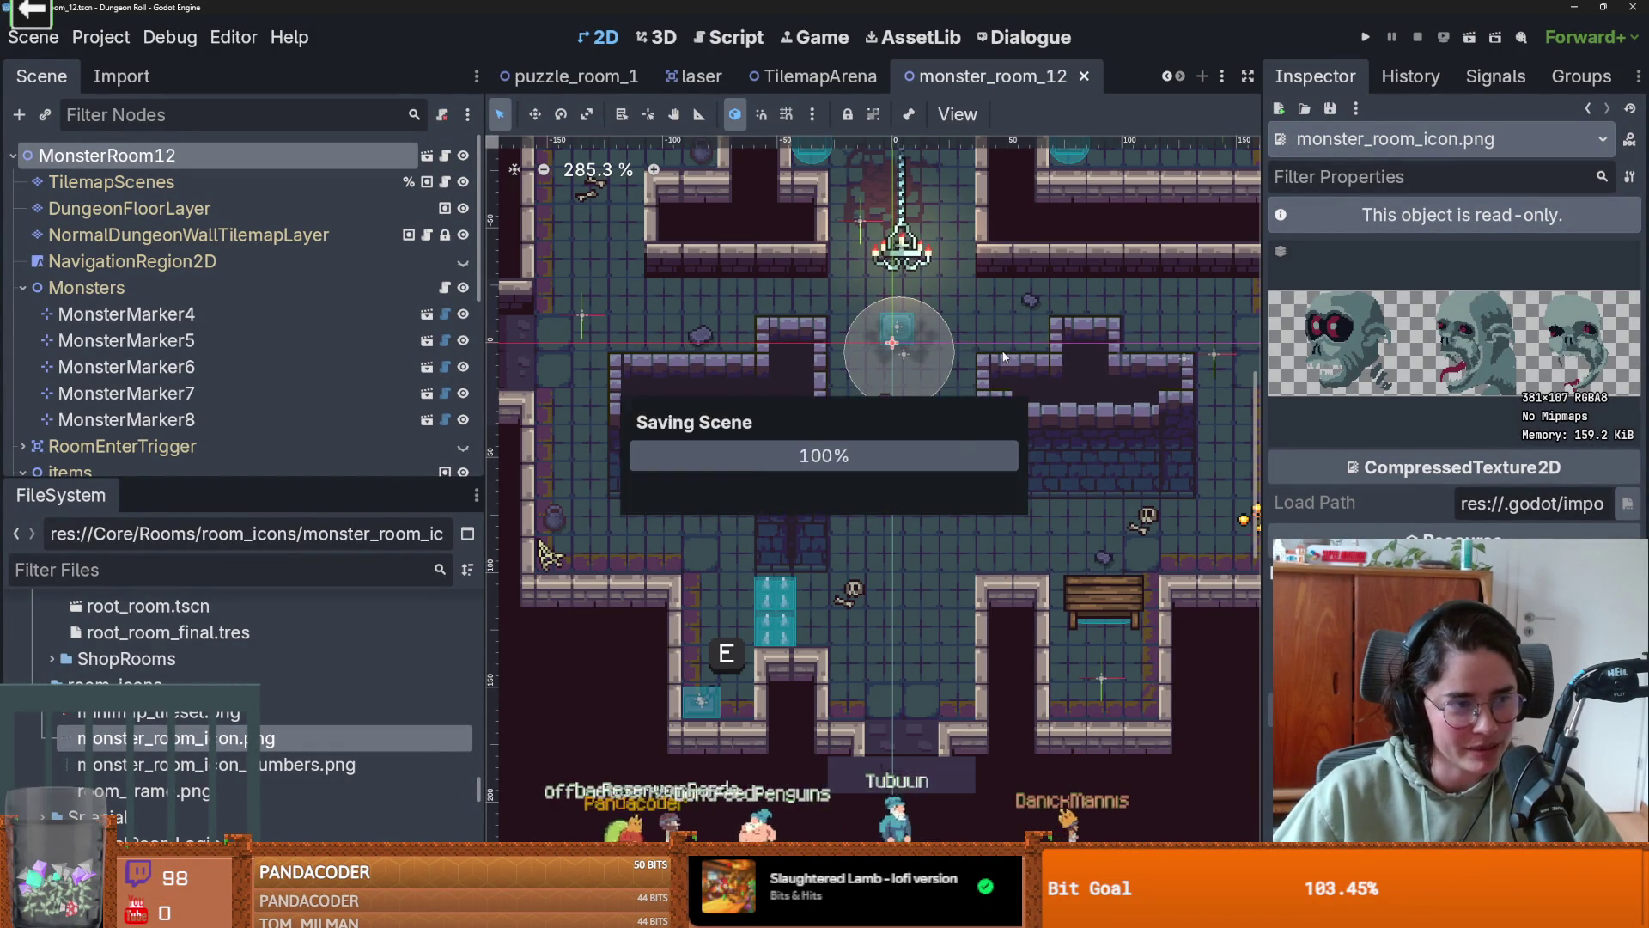
- Inspect the respawn_point node and enlarge the FileSystem panel
scroll(997, 463, "up", 1)
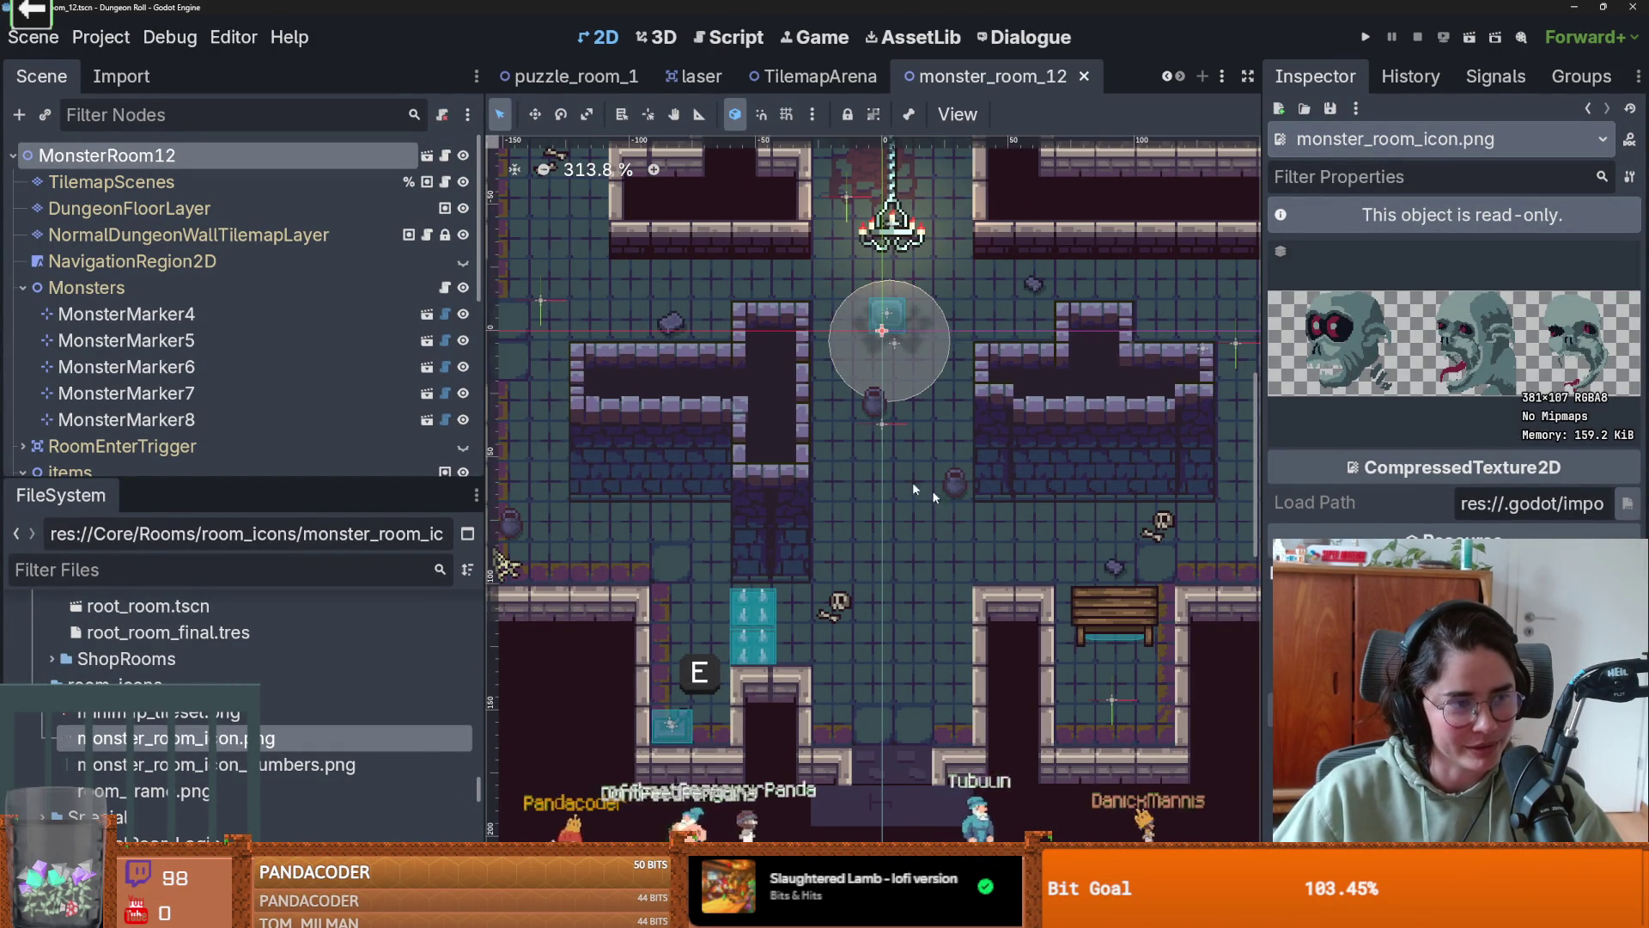
scroll(914, 488, "down", 2)
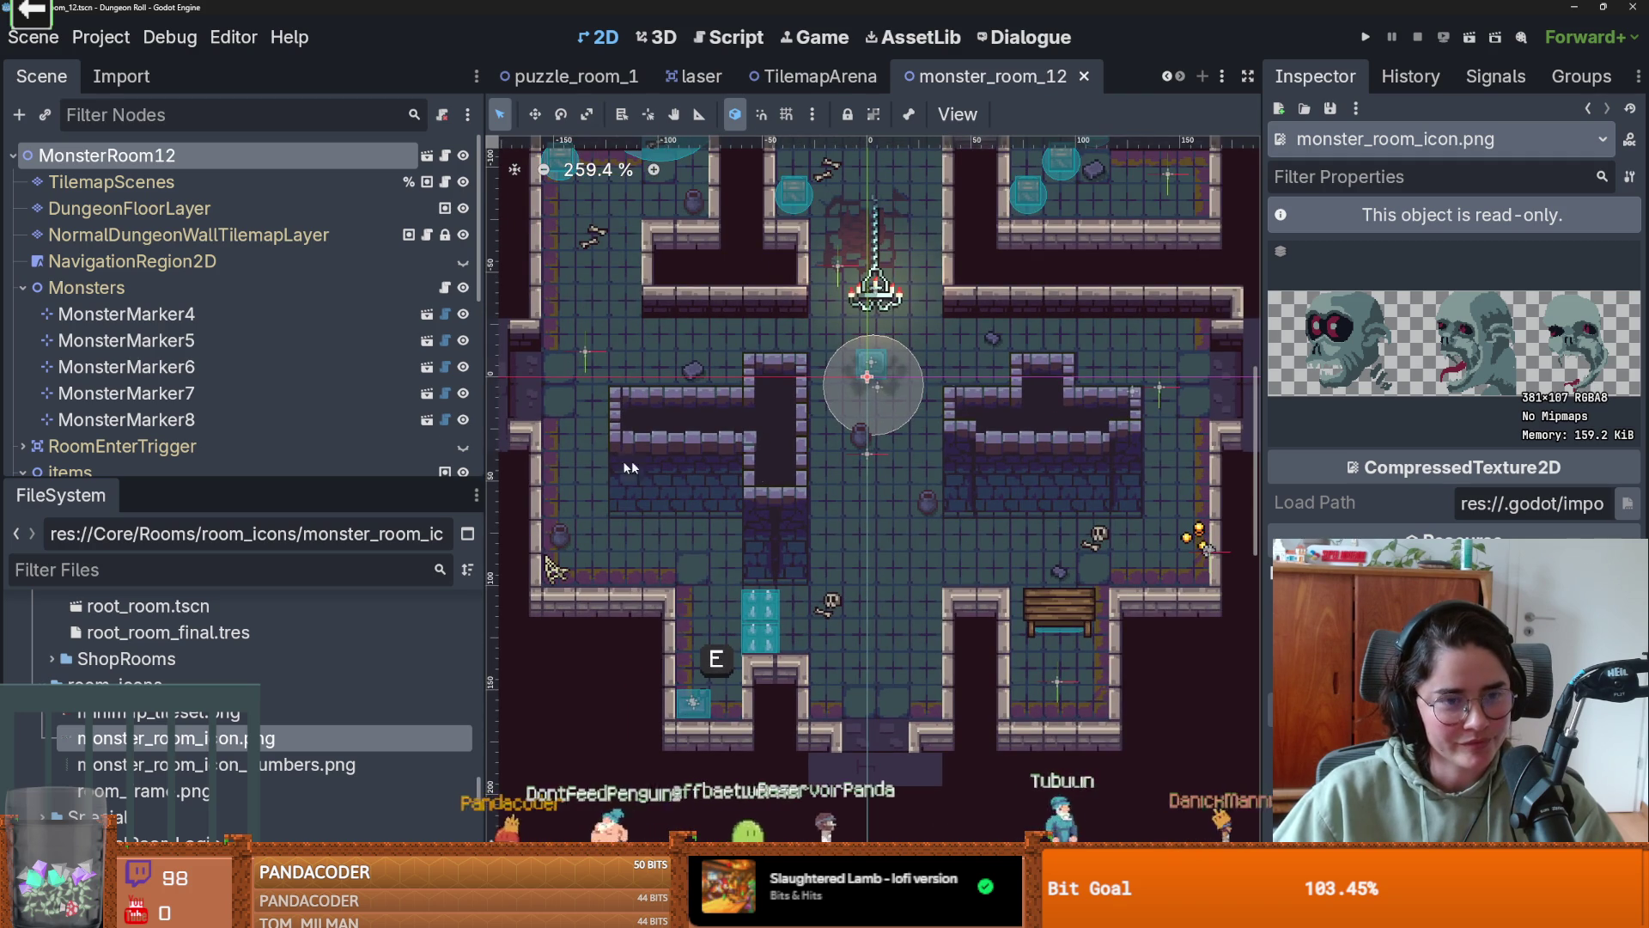
mouse_move(486, 464)
left_mouse_down()
mouse_move(608, 464)
mouse_move(437, 464)
left_mouse_up()
scroll(373, 438, "down", 4)
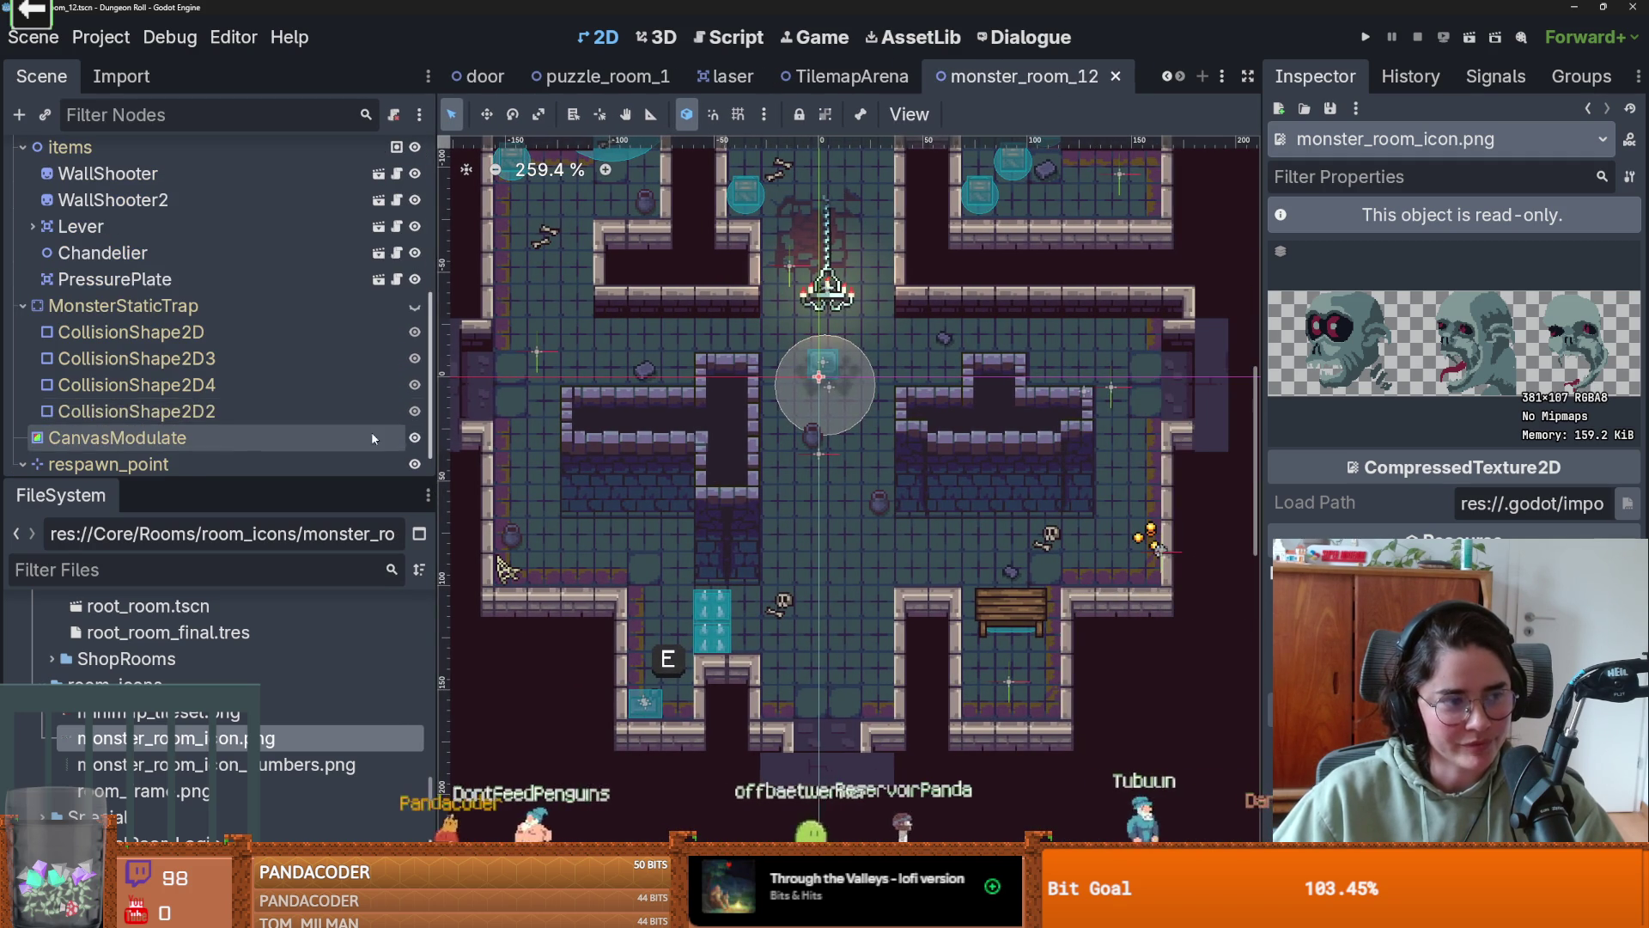
left_click(260, 471)
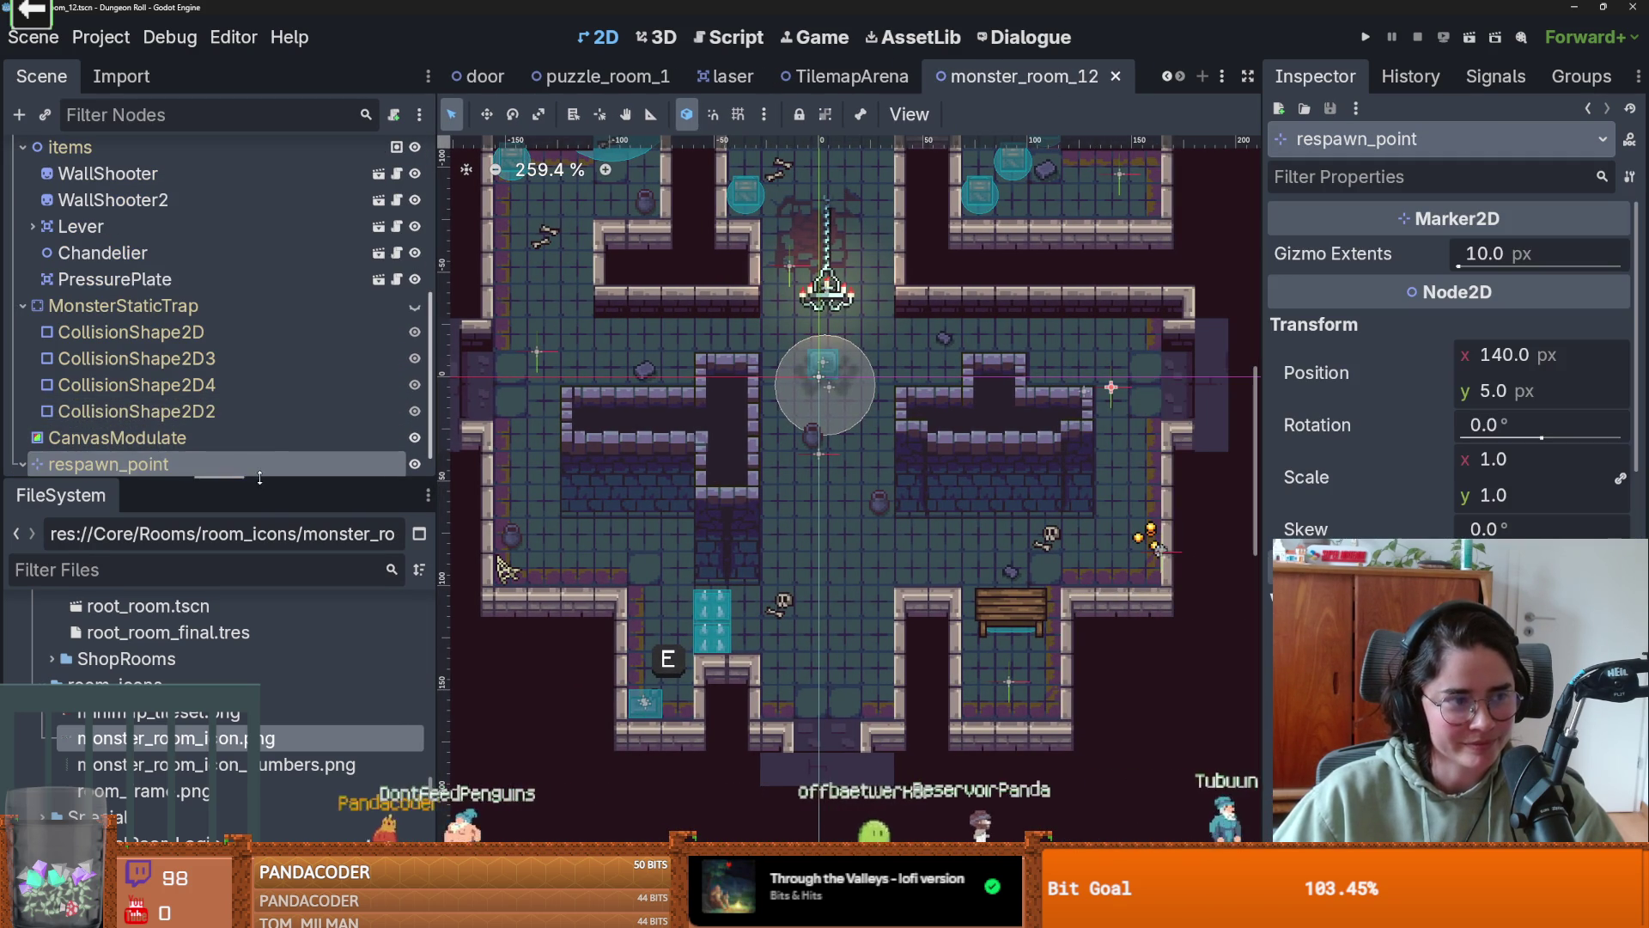
left_click_drag(260, 478, 260, 301)
- Collapse the room_icons folder and filter the FileSystem by 'puzzle'
double_click(206, 509)
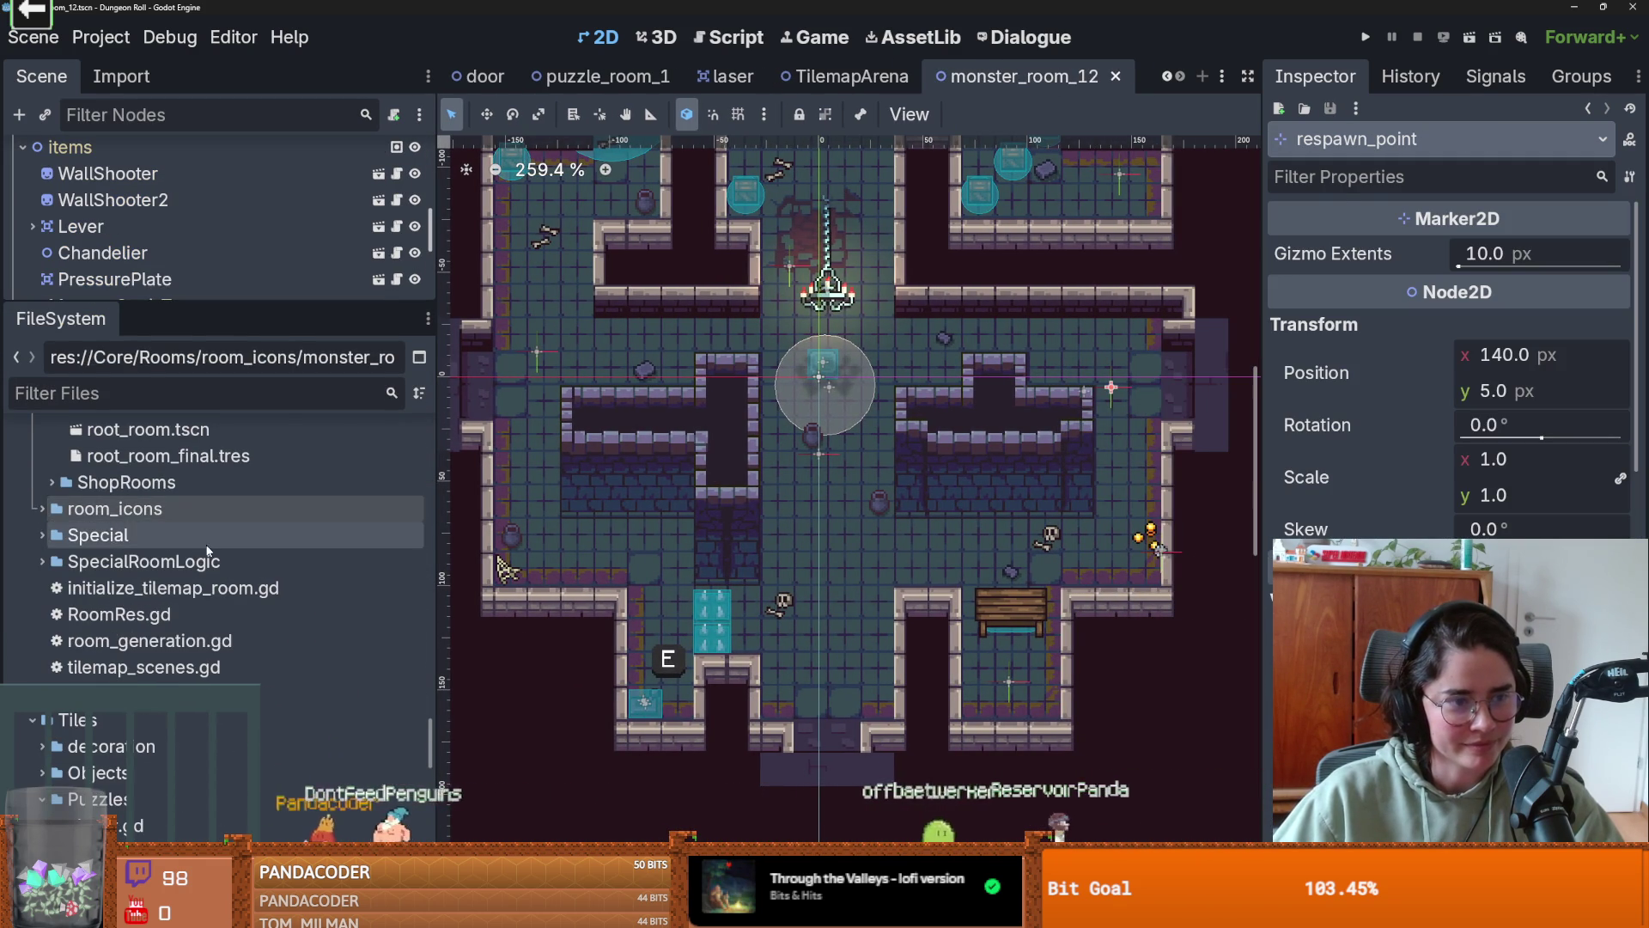
scroll(207, 550, "up", 3)
scroll(794, 574, "down", 2)
scroll(795, 574, "up", 2)
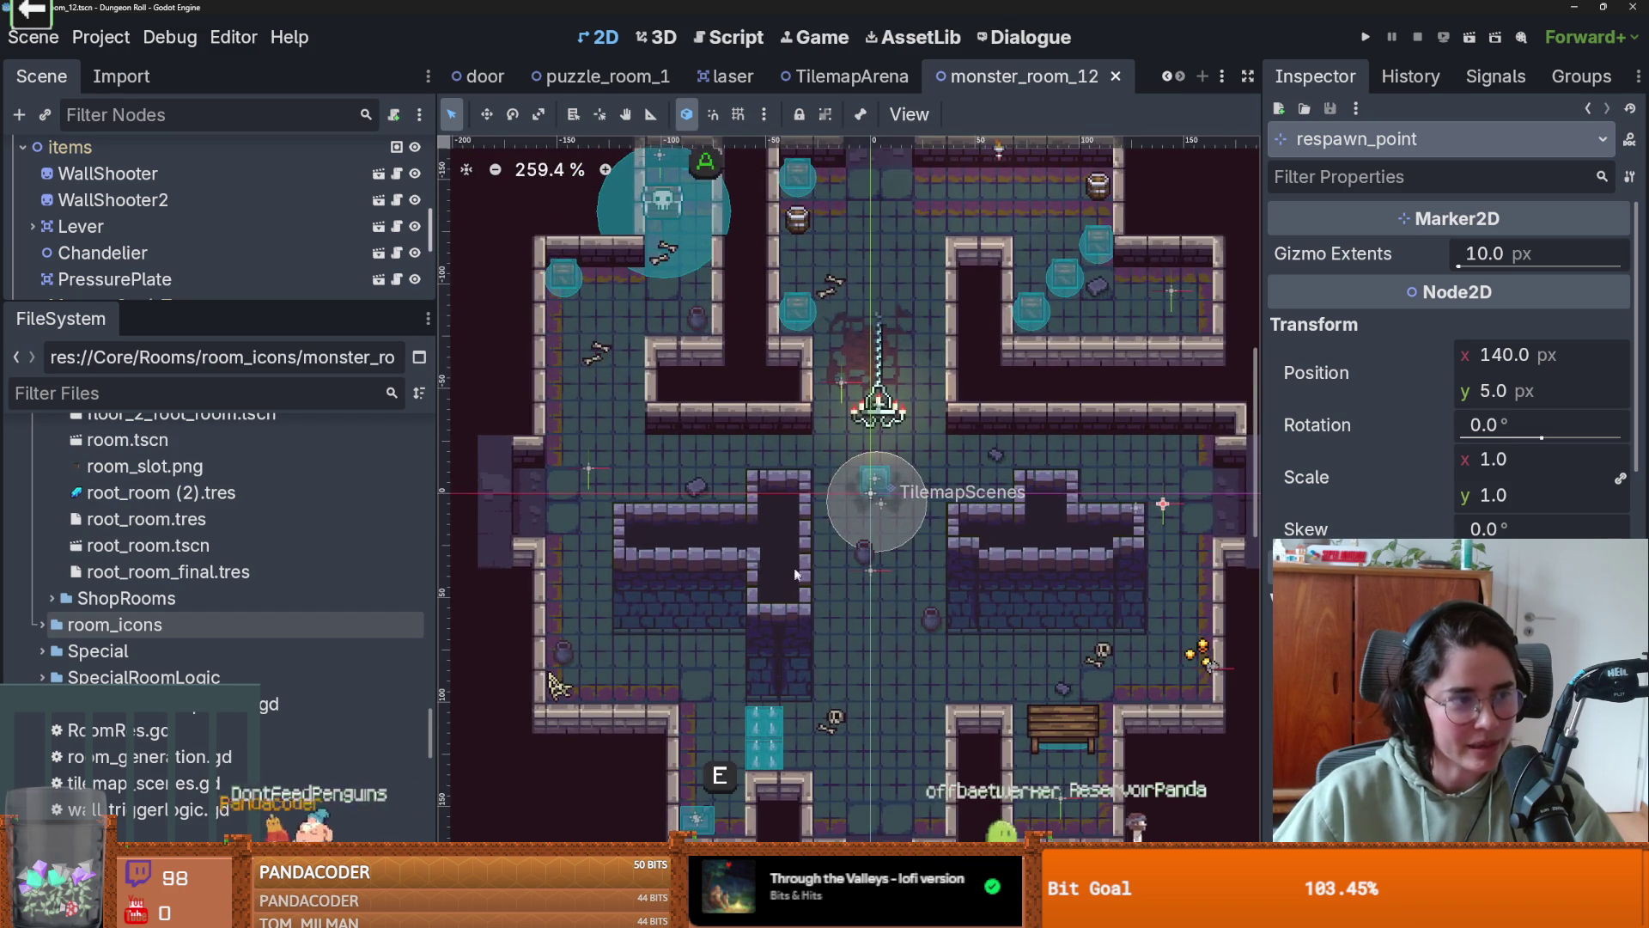
scroll(919, 236, "up", 2)
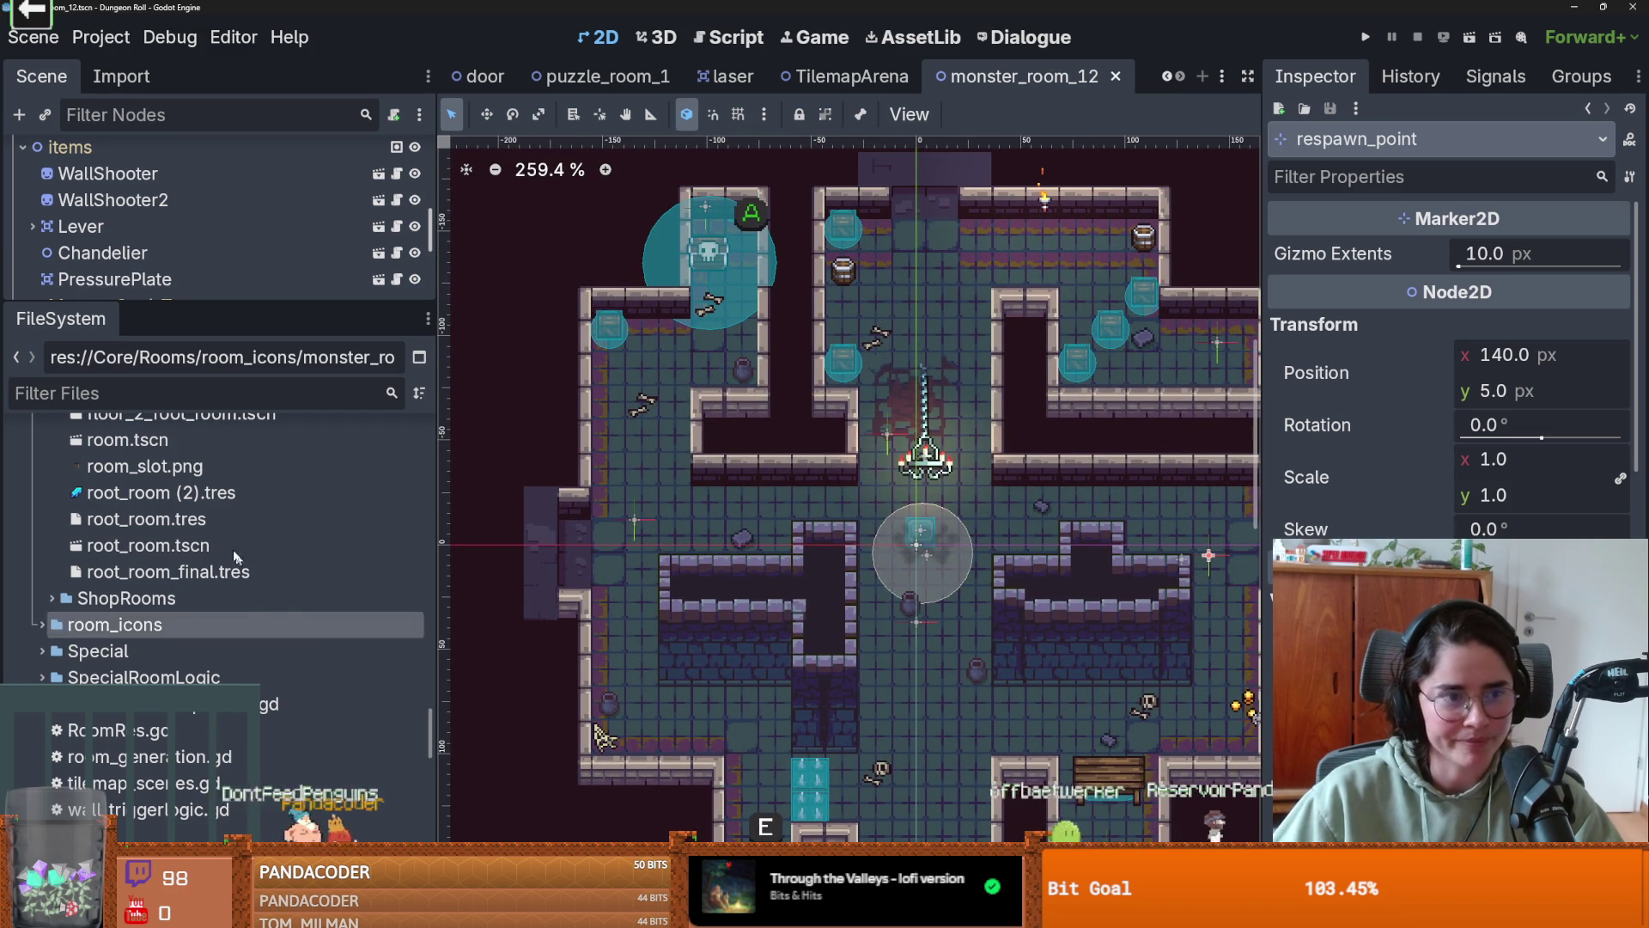
left_click(182, 394)
- Open puzzle_room_1.tscn and look through texture options for its Unique Room Icon
type("puzzle")
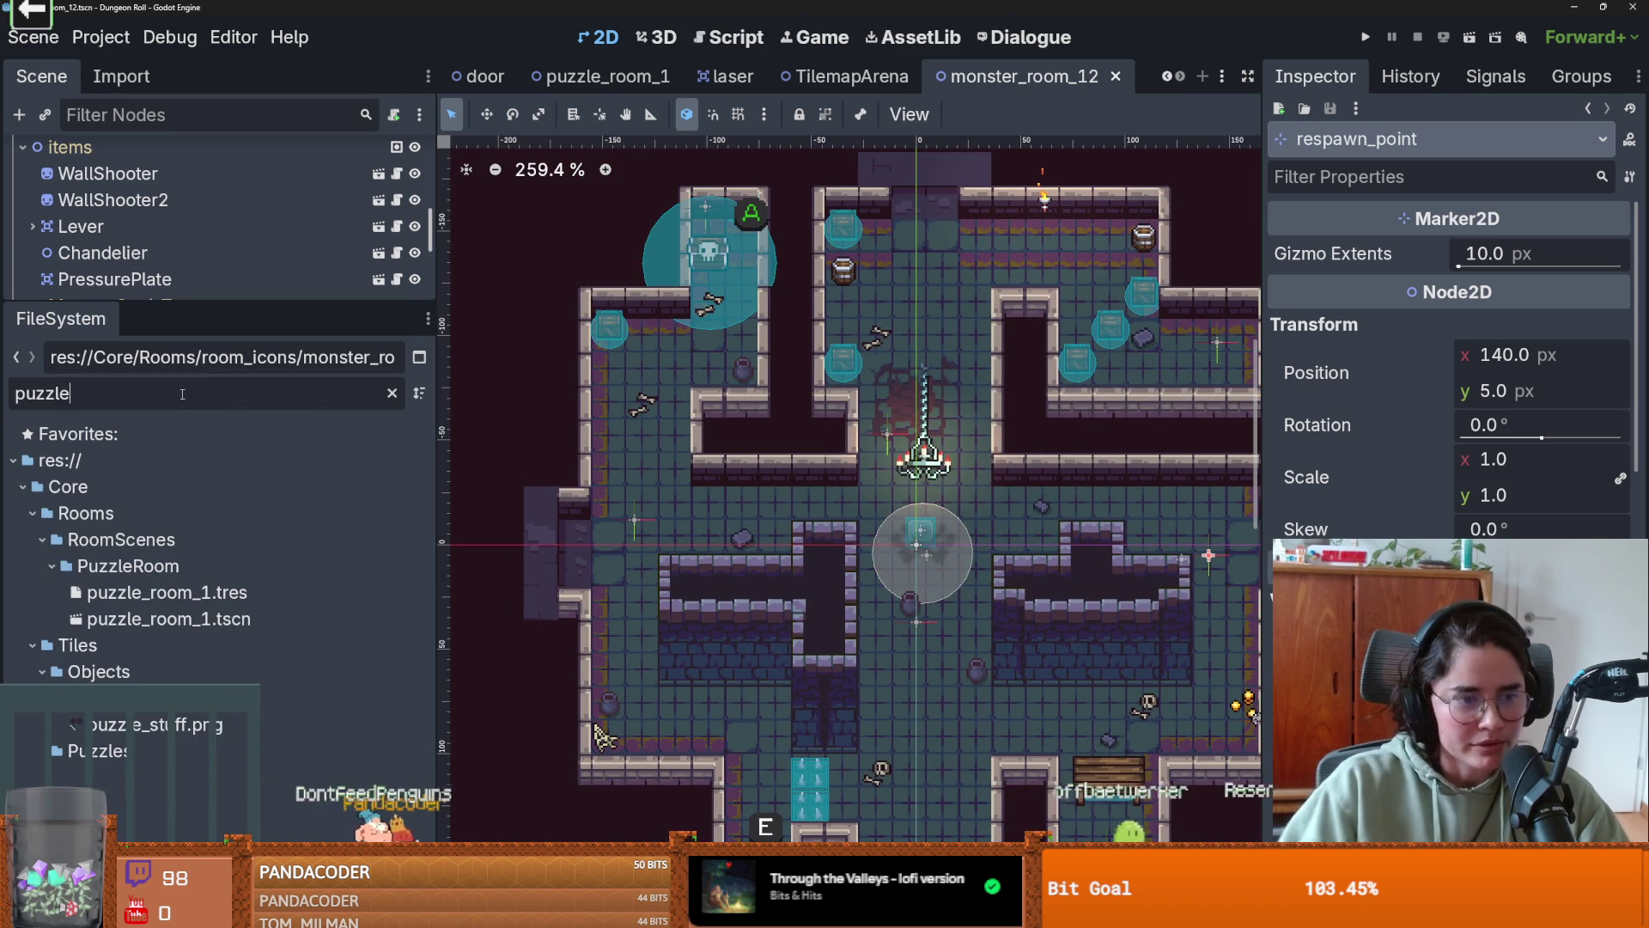
double_click(169, 619)
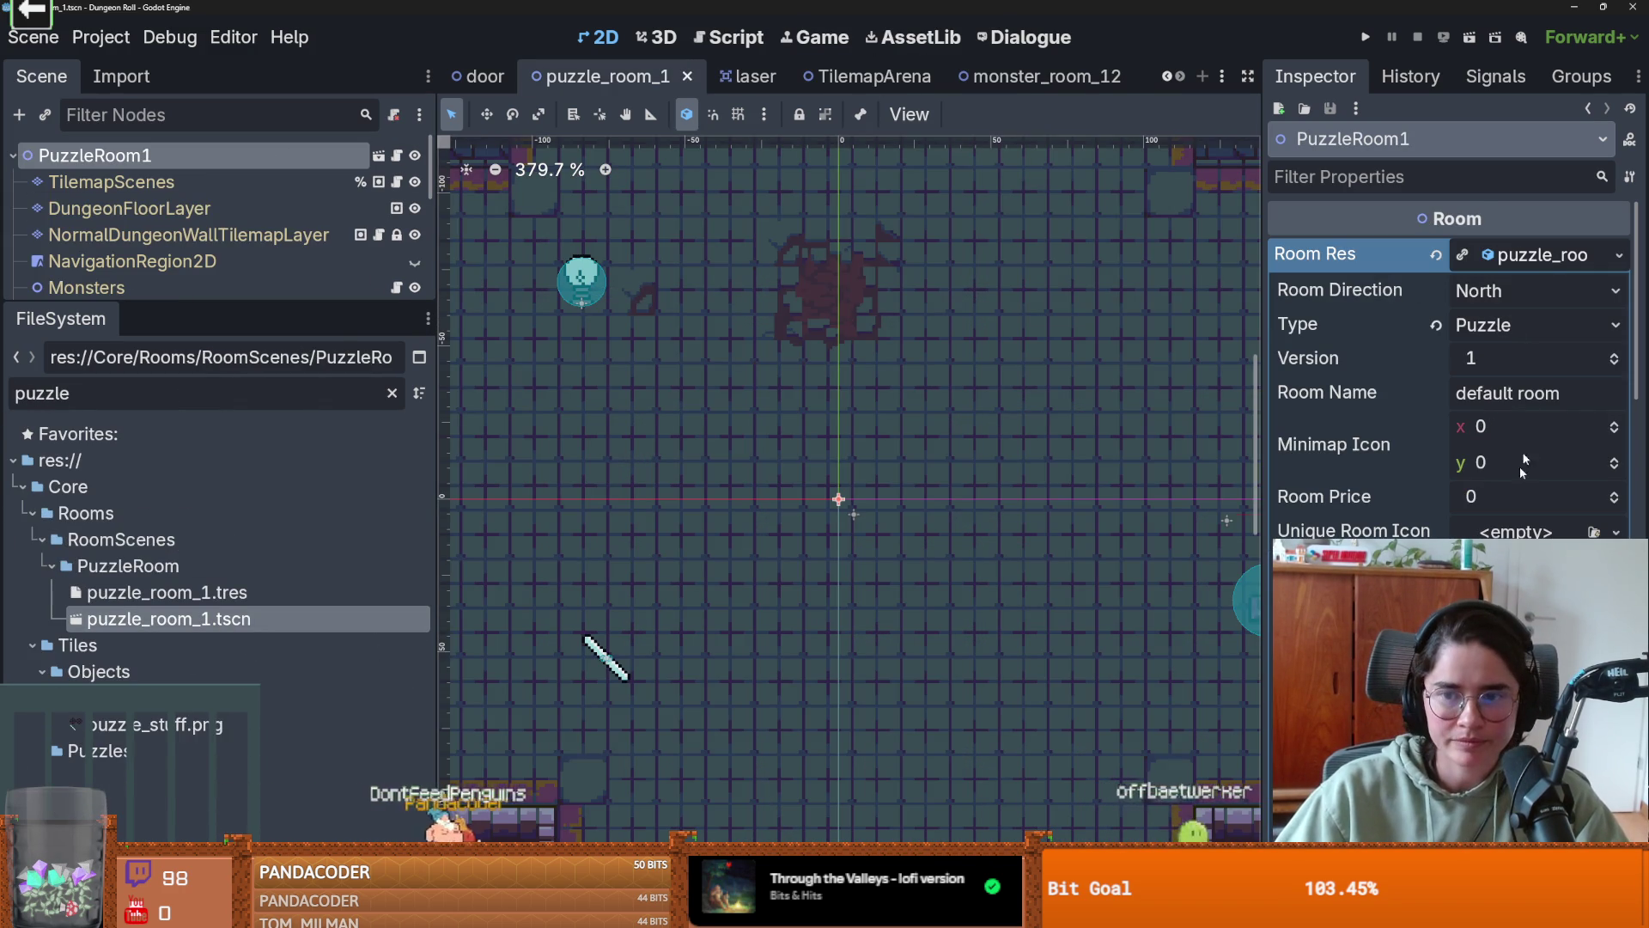
left_click(1616, 531)
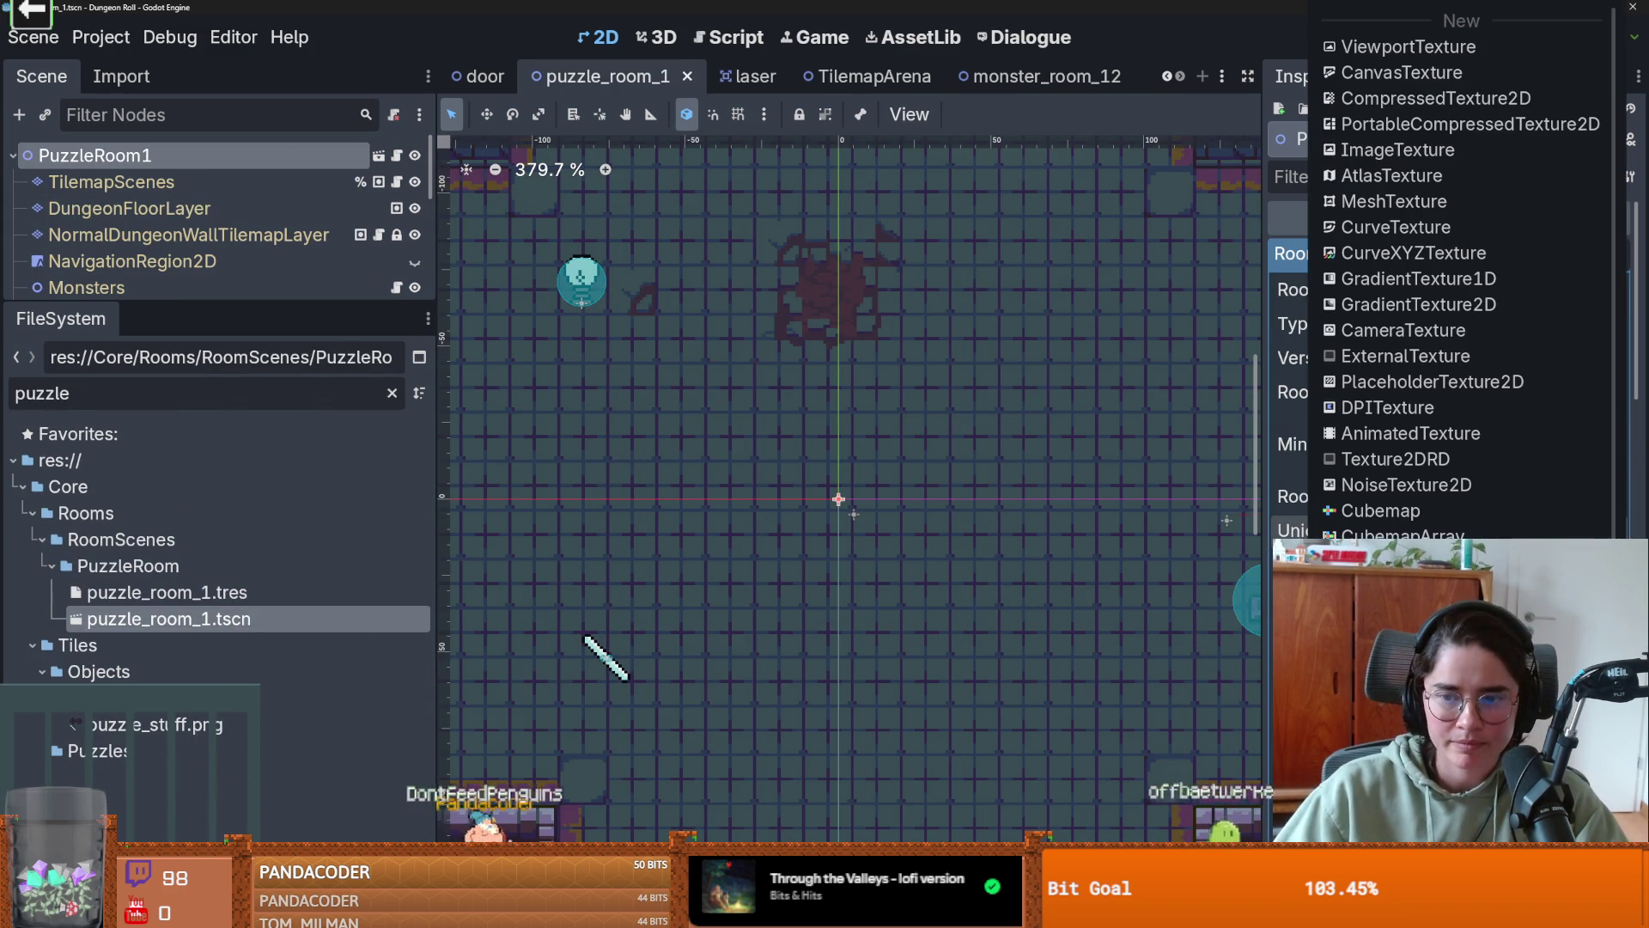
left_click(1263, 519)
scroll(1375, 386, "down", 3)
scroll(1366, 429, "up", 2)
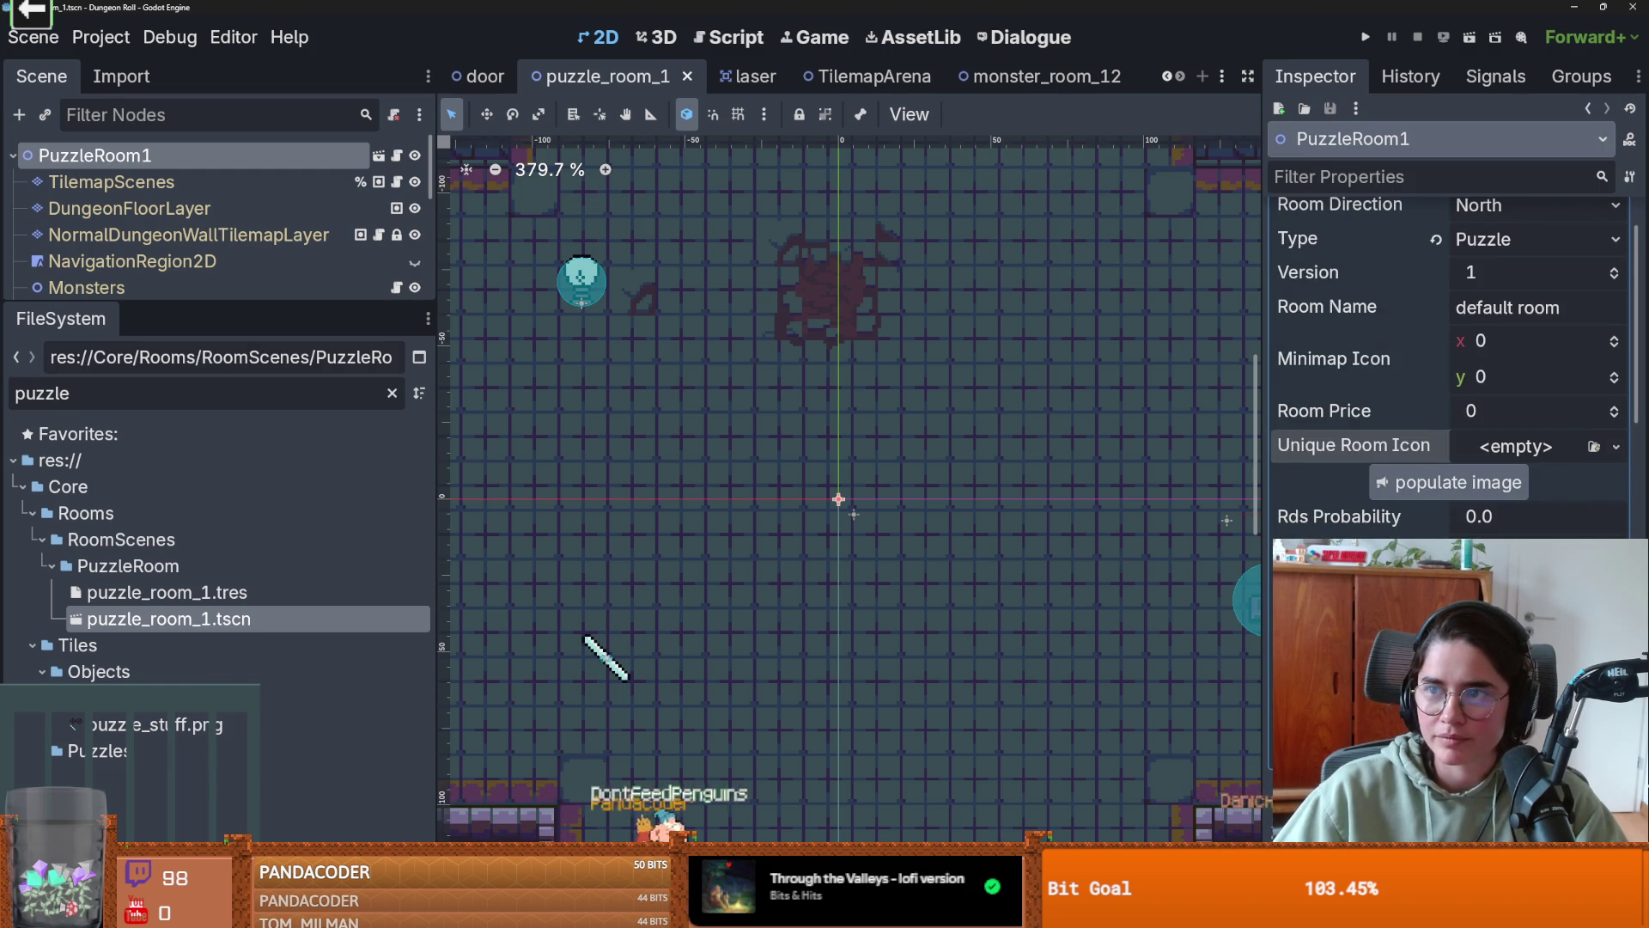
left_click(1616, 446)
left_click(1594, 446)
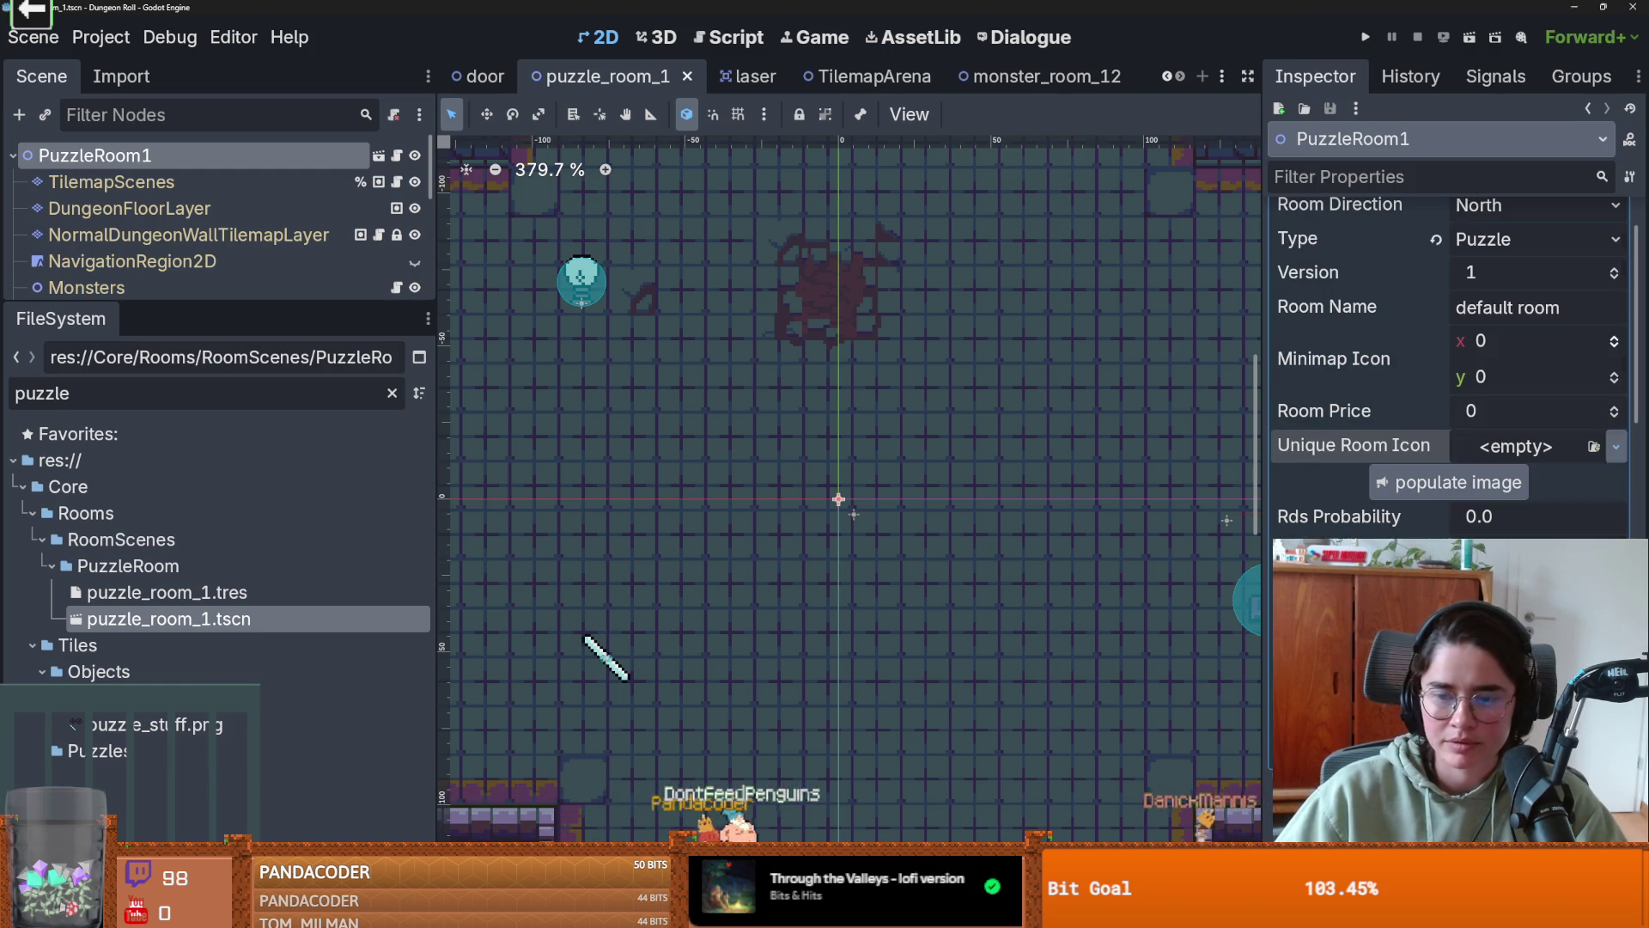
left_click(1594, 446)
type("mnimi")
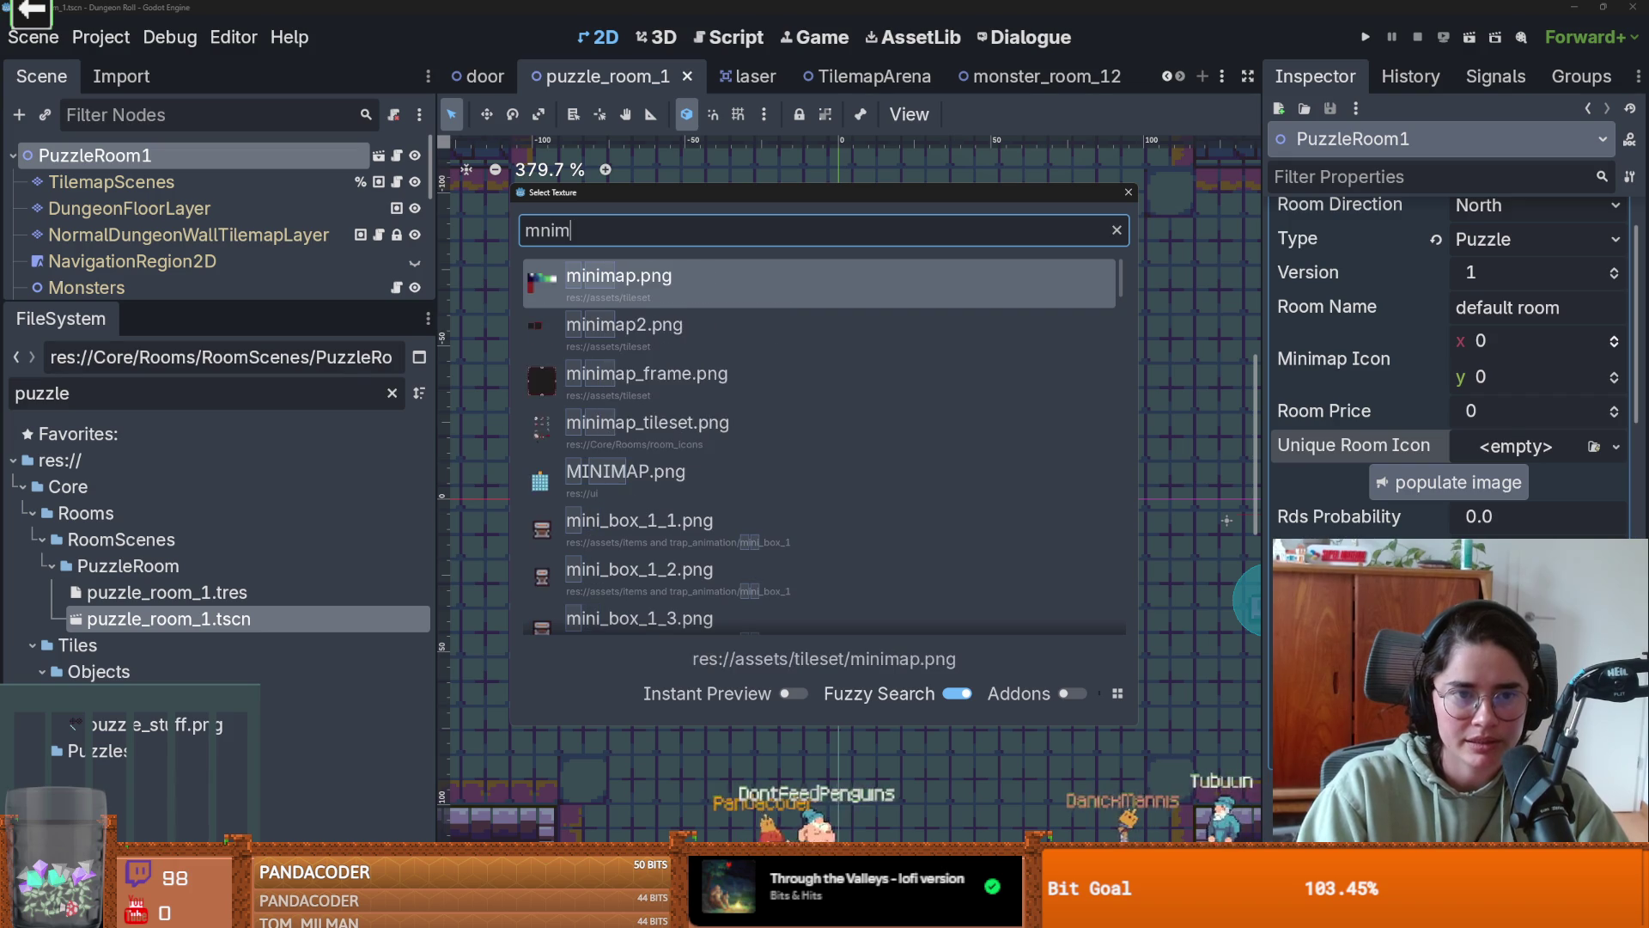
key("Escape")
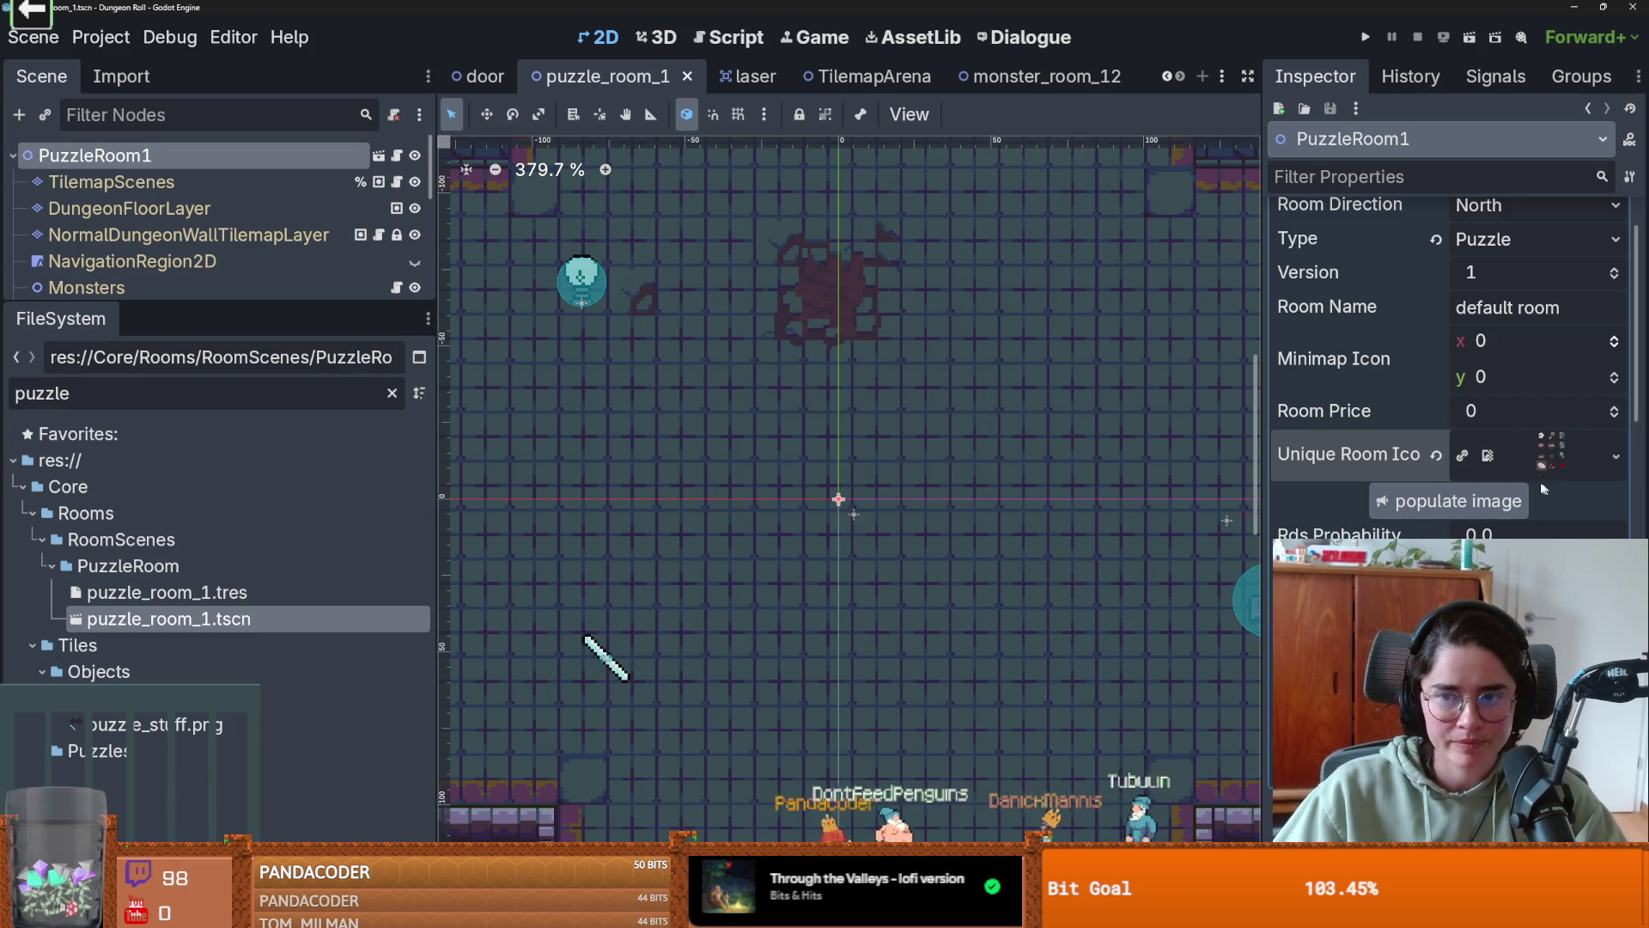
- Set the Unique Room Icon to a new AtlasTexture with minimap.png as its atlas
left_click(1617, 448)
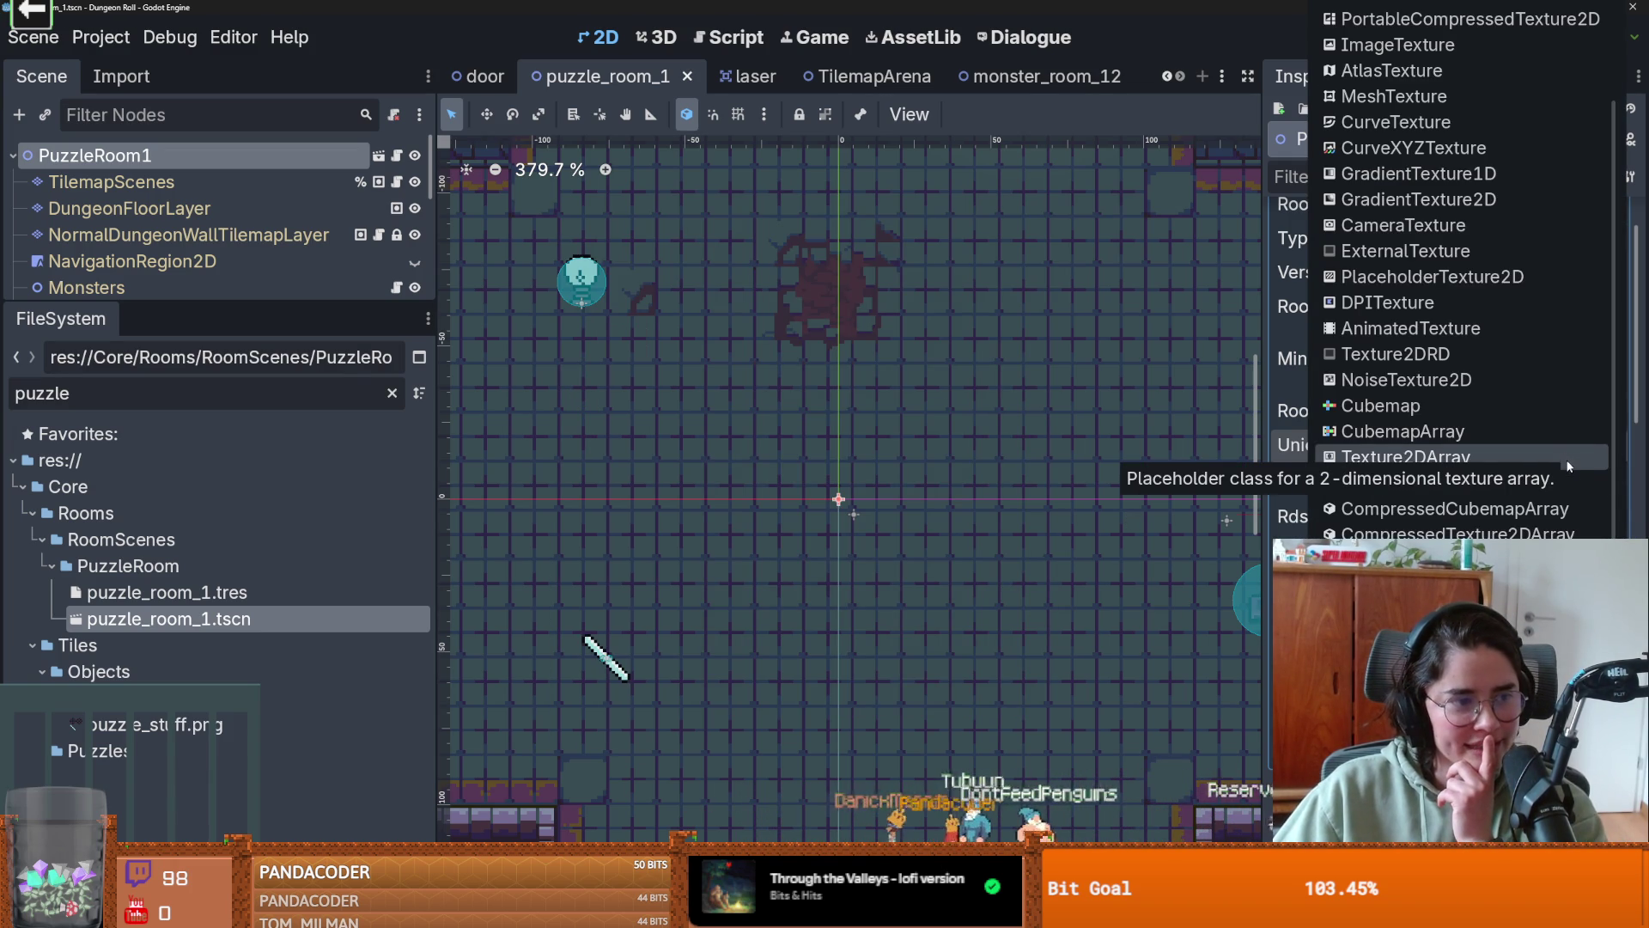
scroll(1479, 442, "up", 3)
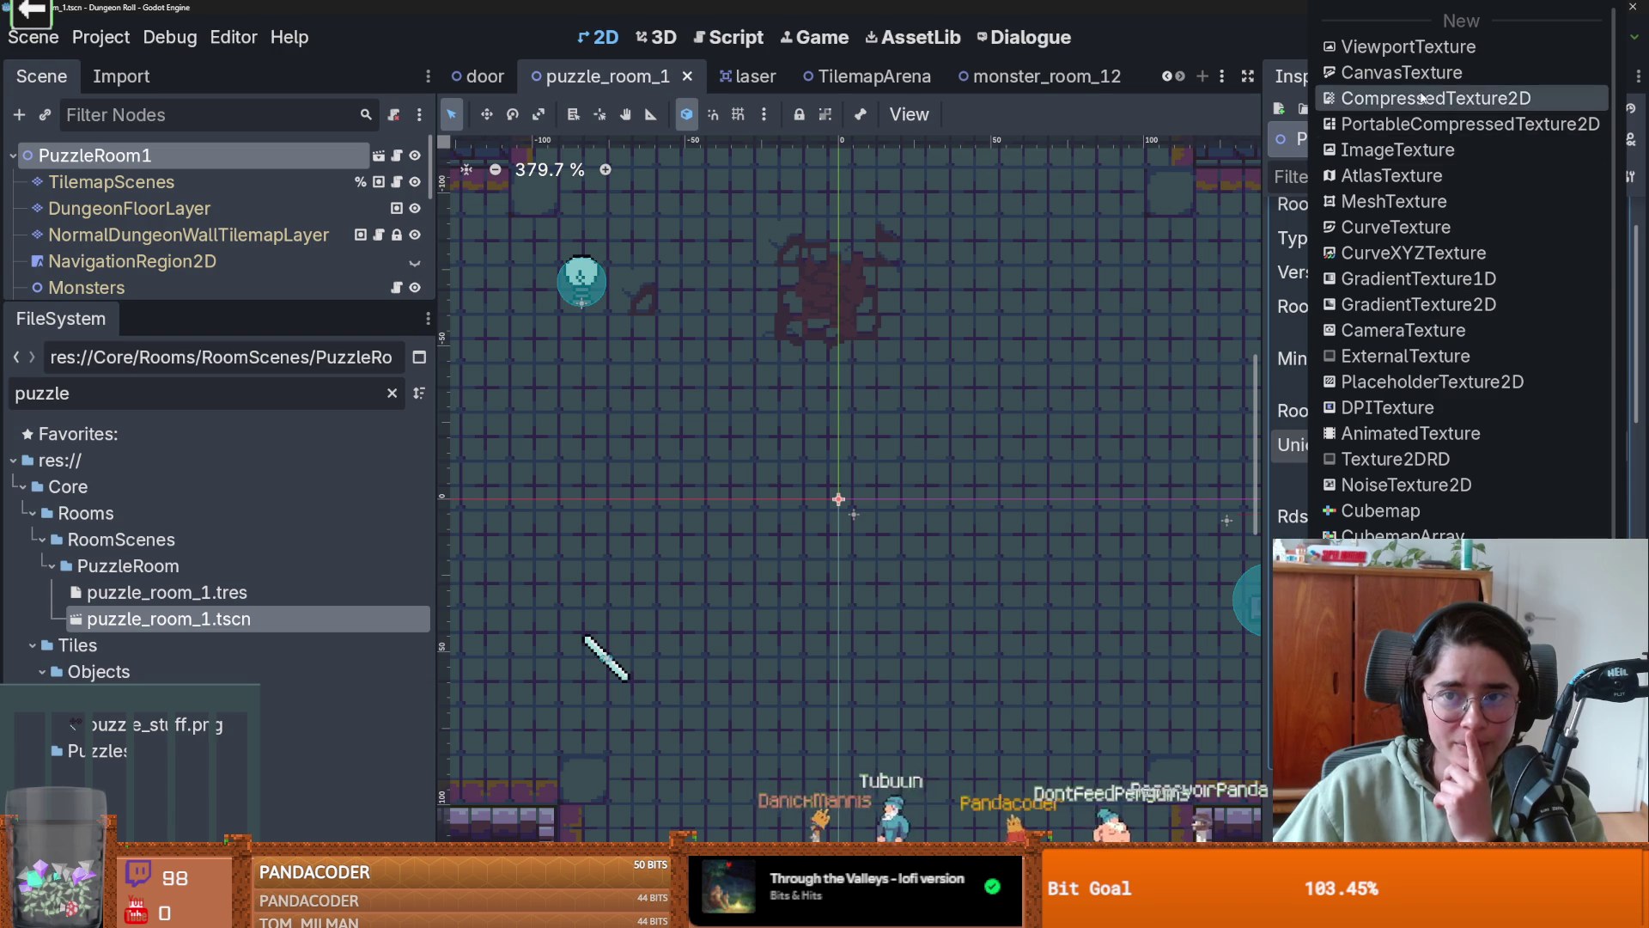
left_click(1432, 176)
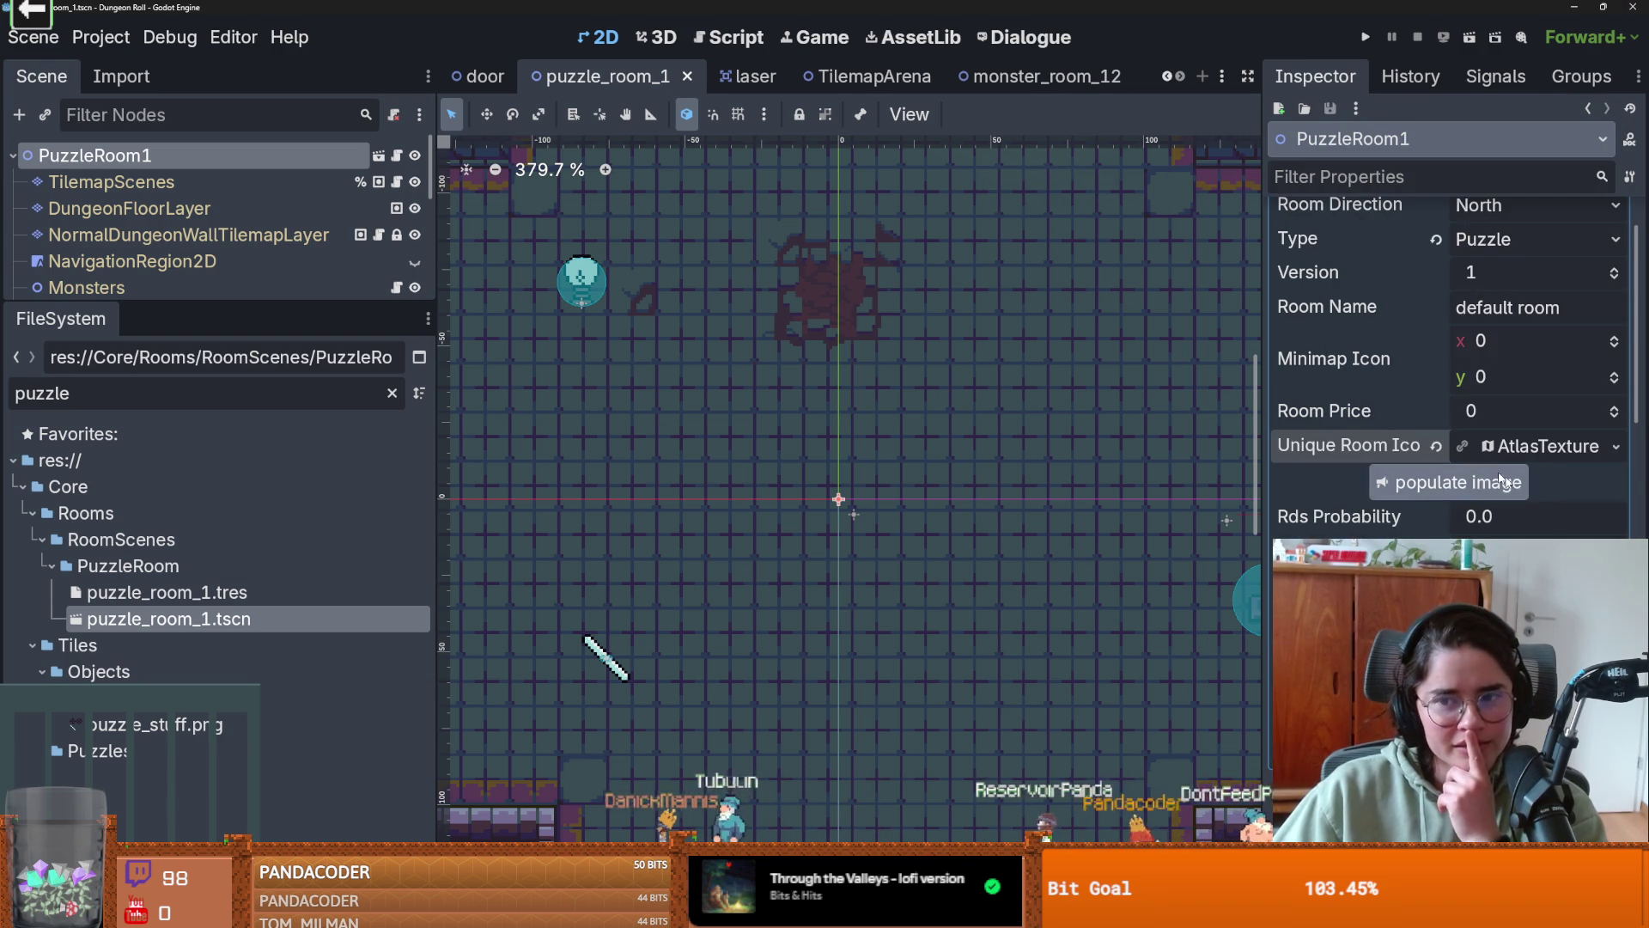
left_click(1617, 360)
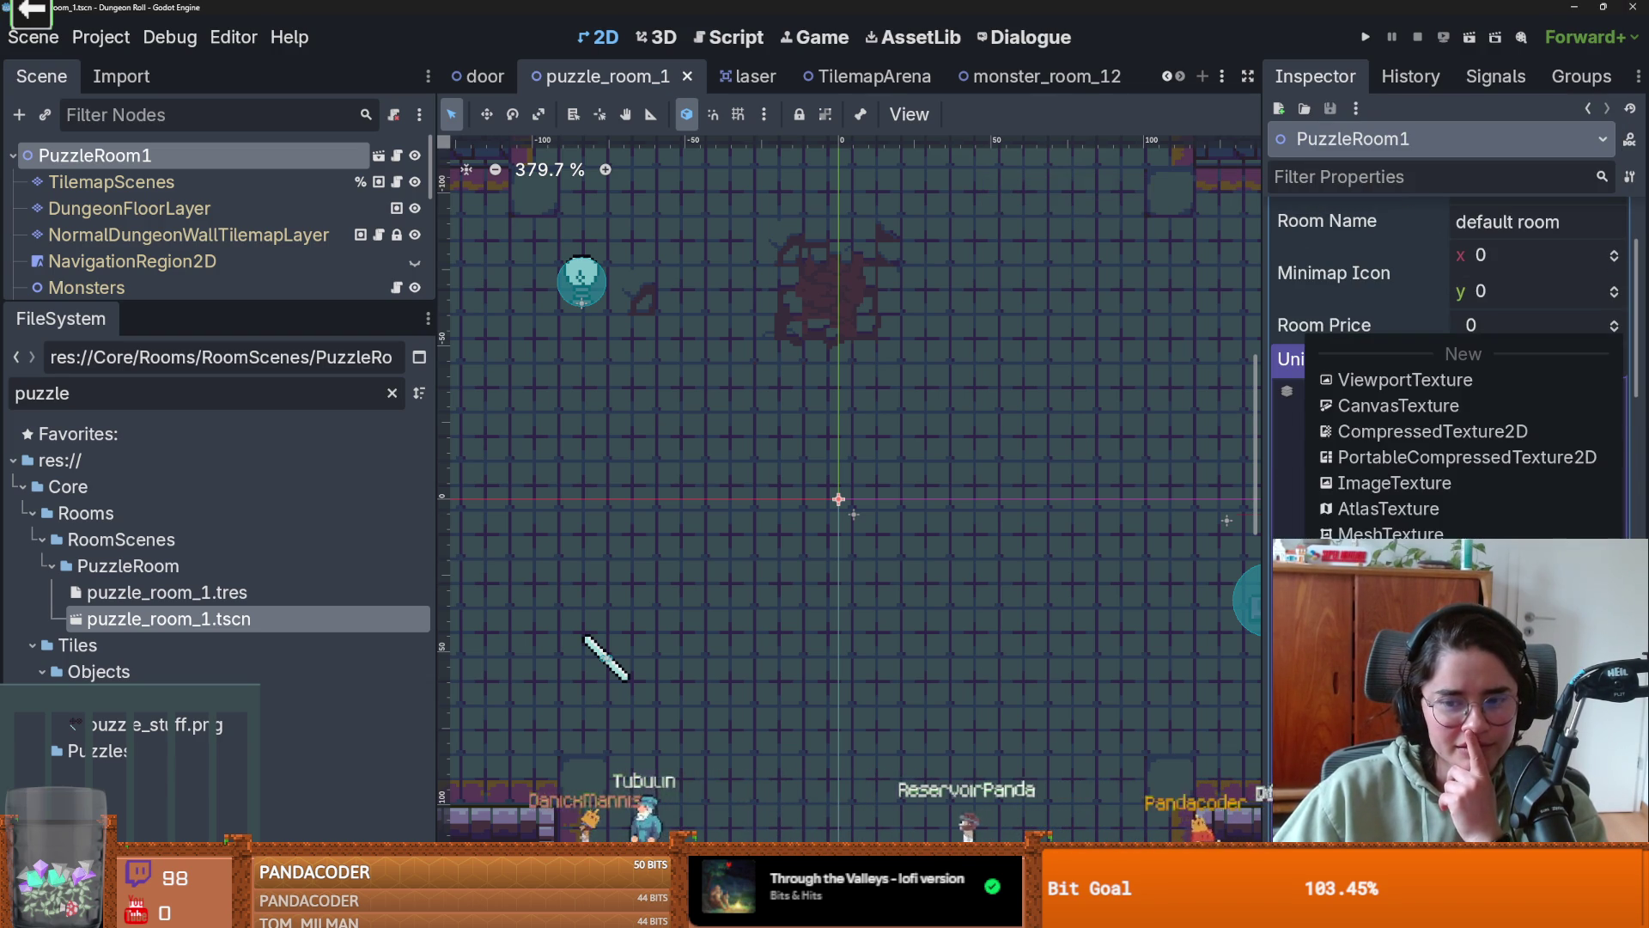
left_click(1374, 774)
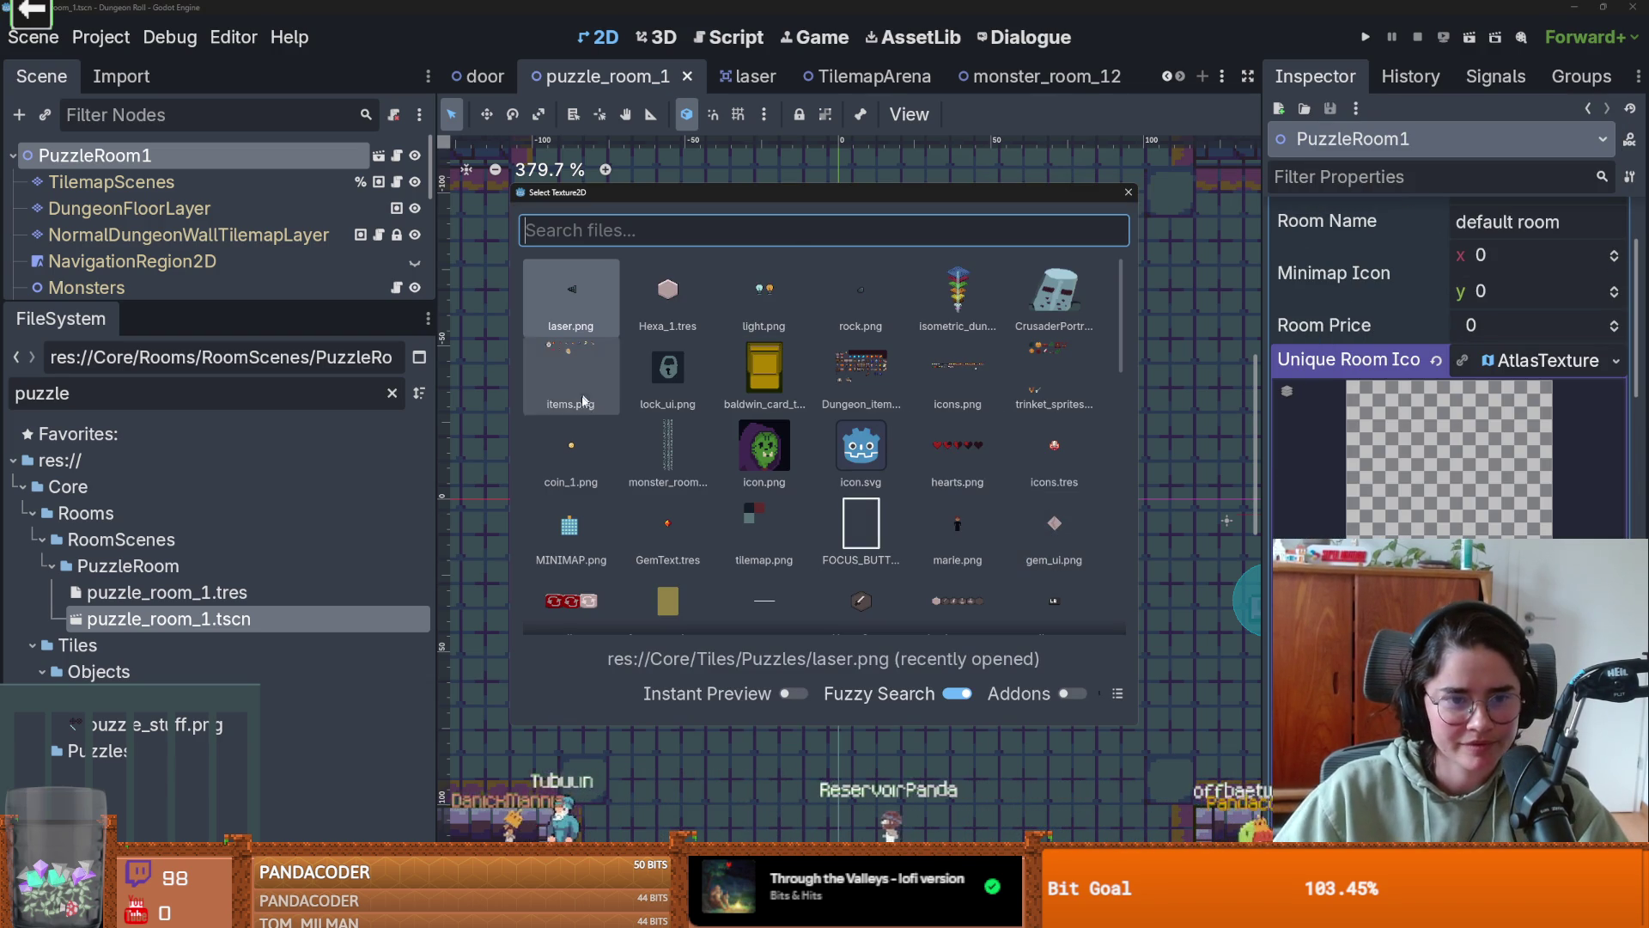
type("minima")
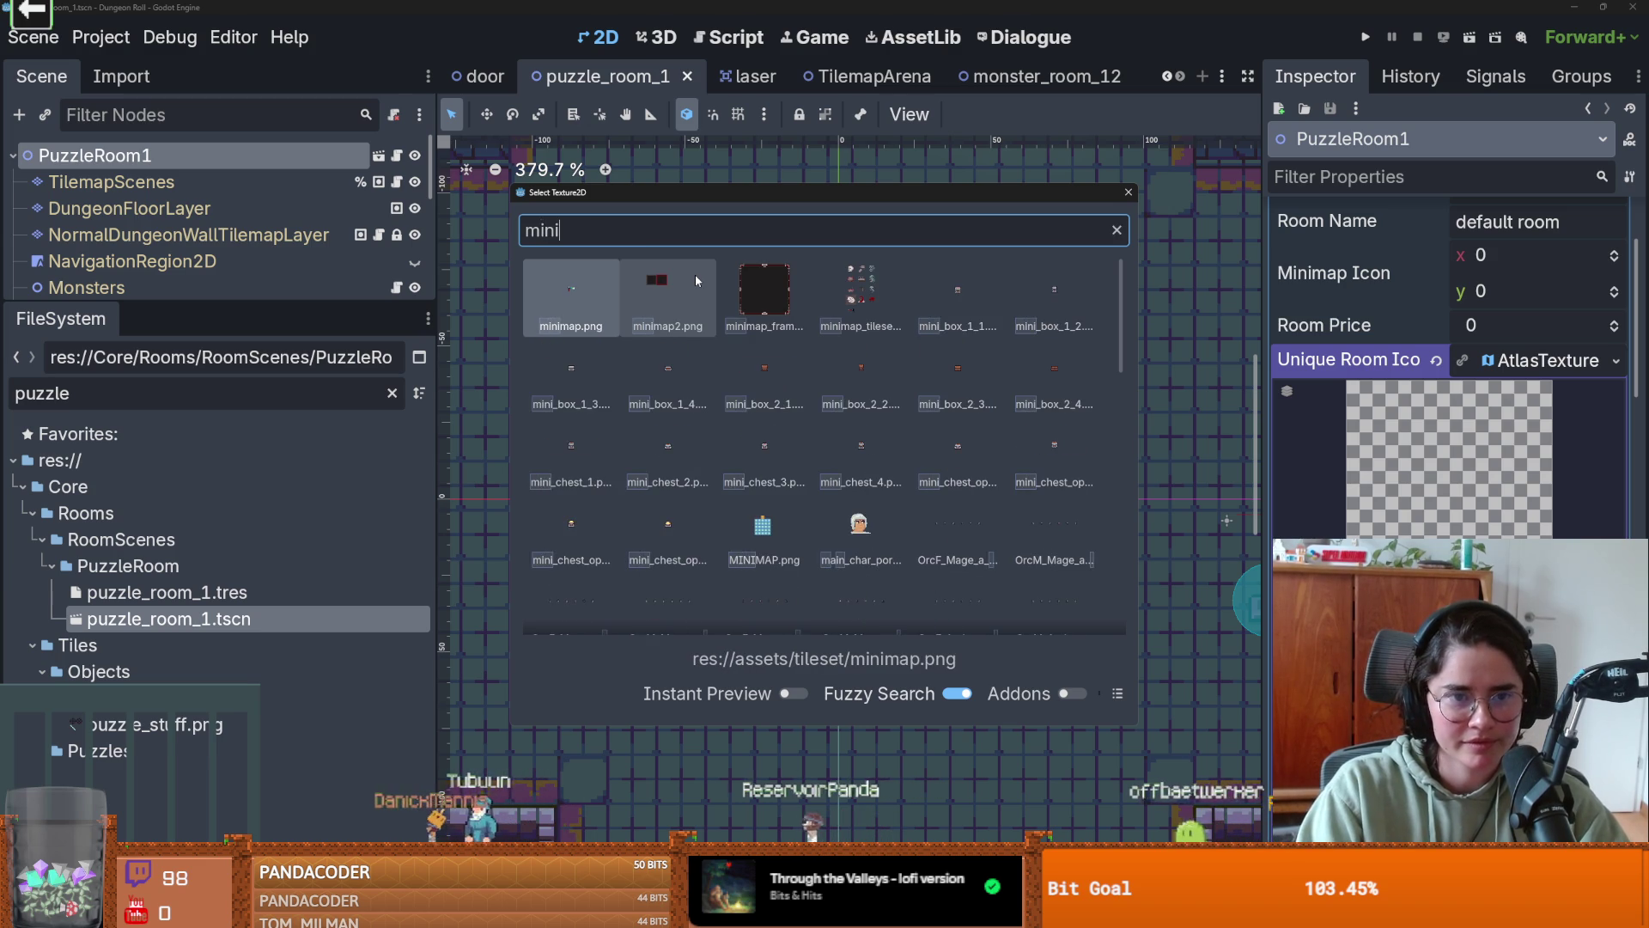
double_click(880, 327)
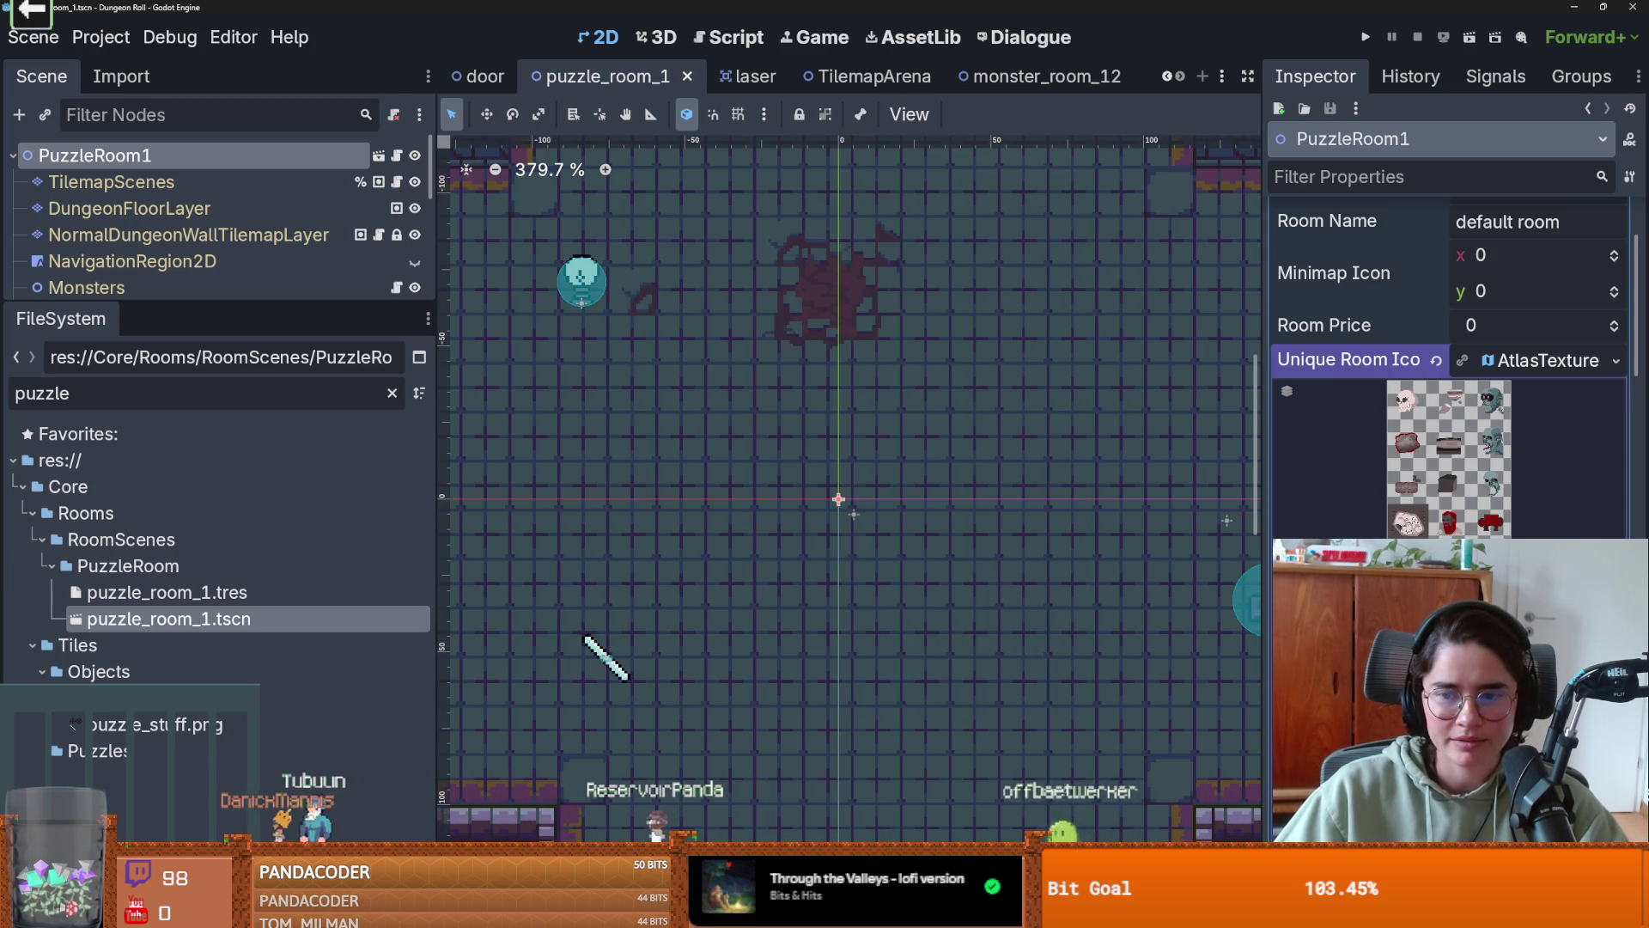
- Crop the atlas region to the laser sprite: 112×96 px at 32, 672
left_click(1449, 455)
left_click(1370, 504)
scroll(849, 366, "up", 5)
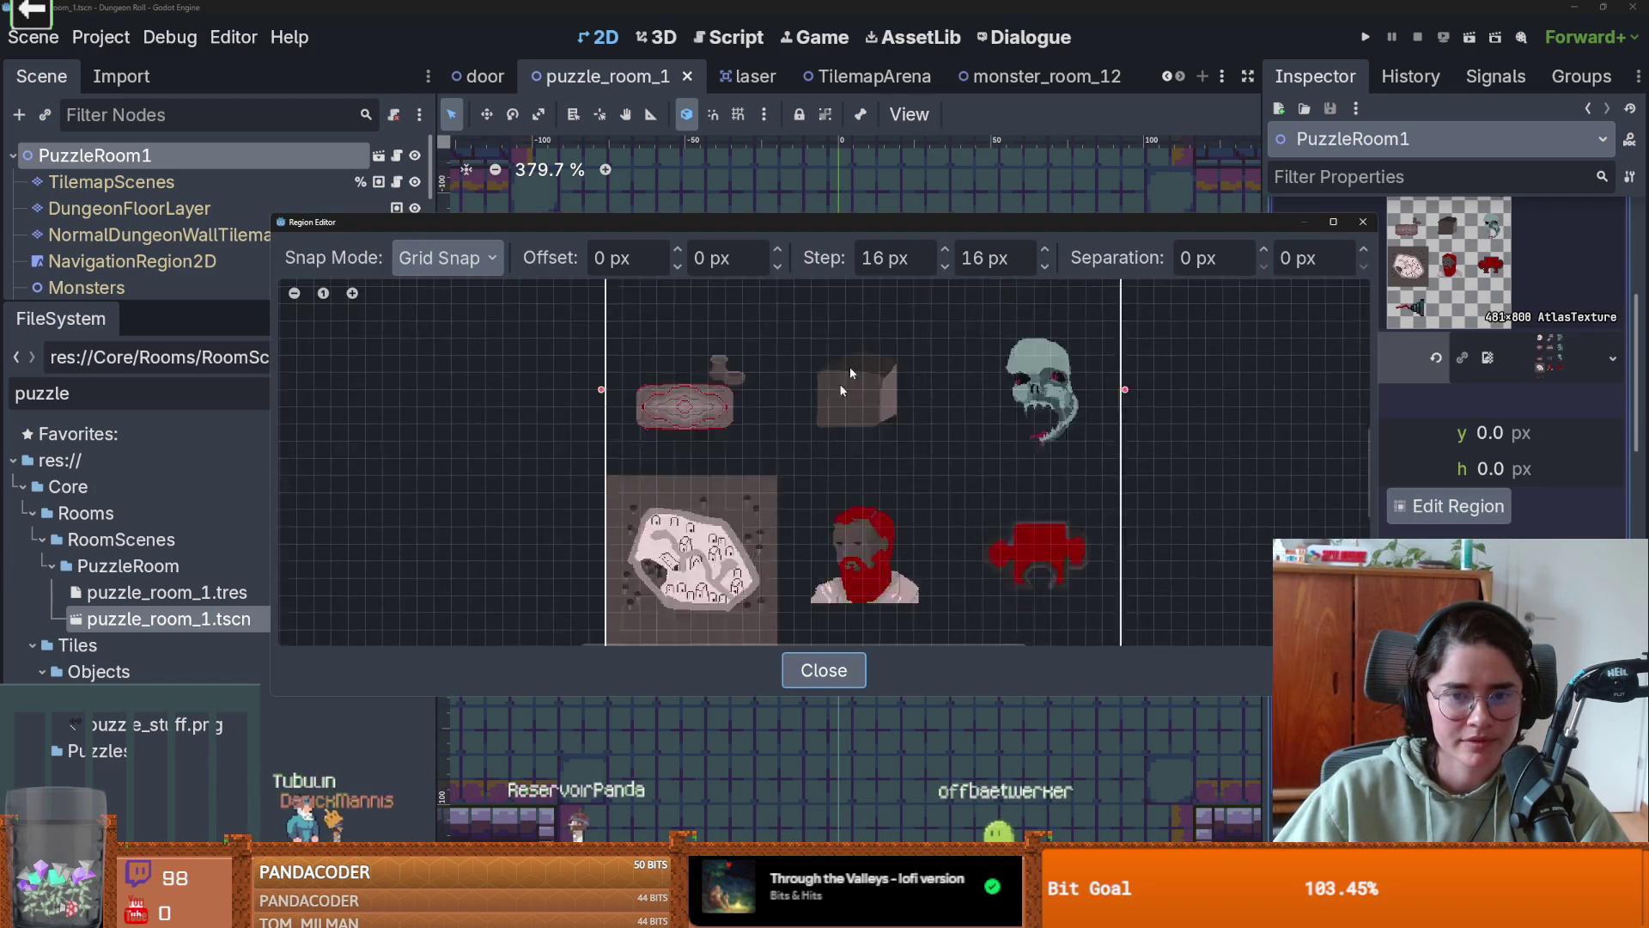
scroll(810, 492, "up", 2)
mouse_move(839, 526)
left_mouse_down()
mouse_move(593, 313)
mouse_move(663, 352)
mouse_move(617, 368)
mouse_move(640, 368)
left_mouse_up()
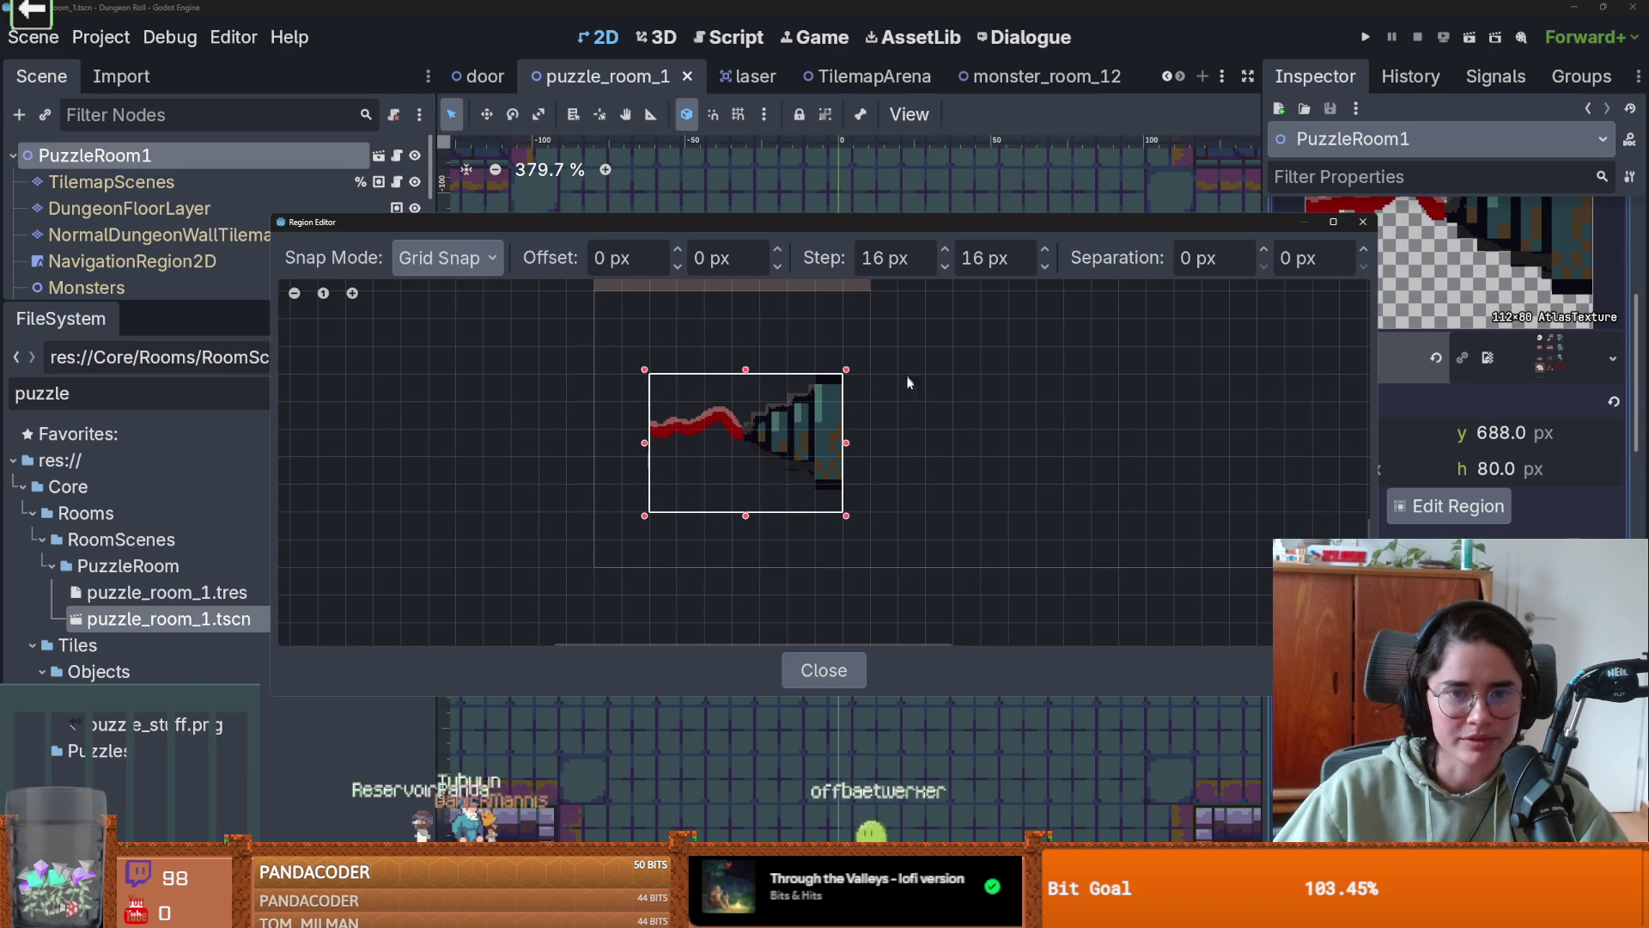
scroll(859, 404, "up", 3)
left_click_drag(804, 435, 803, 409)
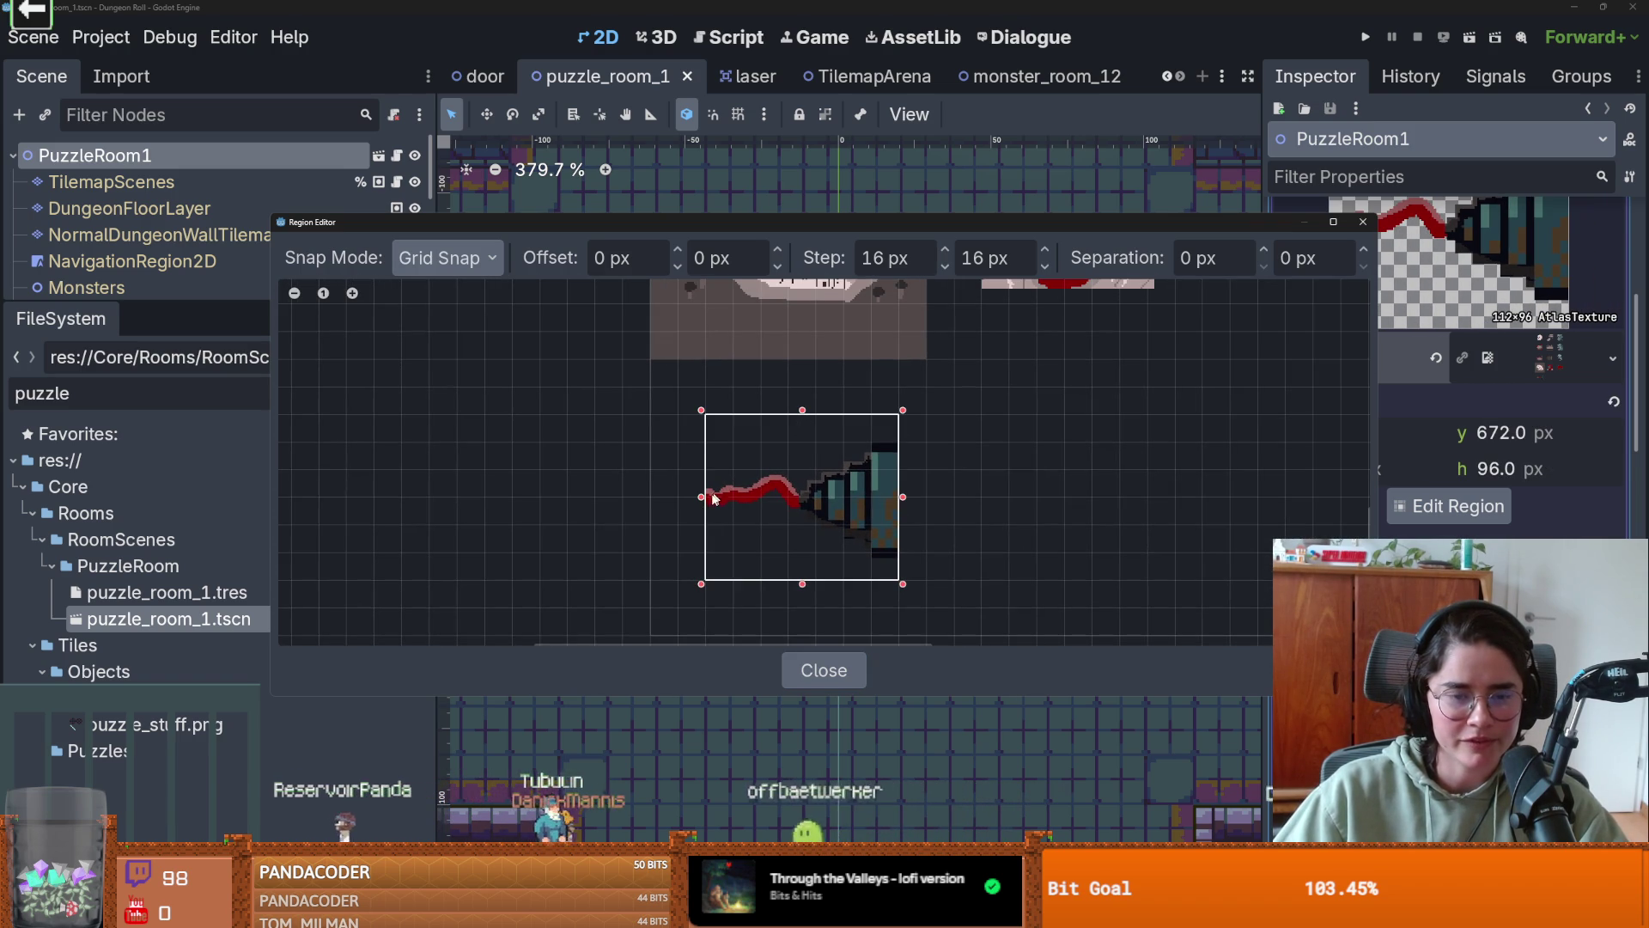
mouse_move(706, 501)
left_mouse_down()
mouse_move(674, 497)
mouse_move(693, 493)
left_mouse_up()
scroll(1022, 509, "down", 2)
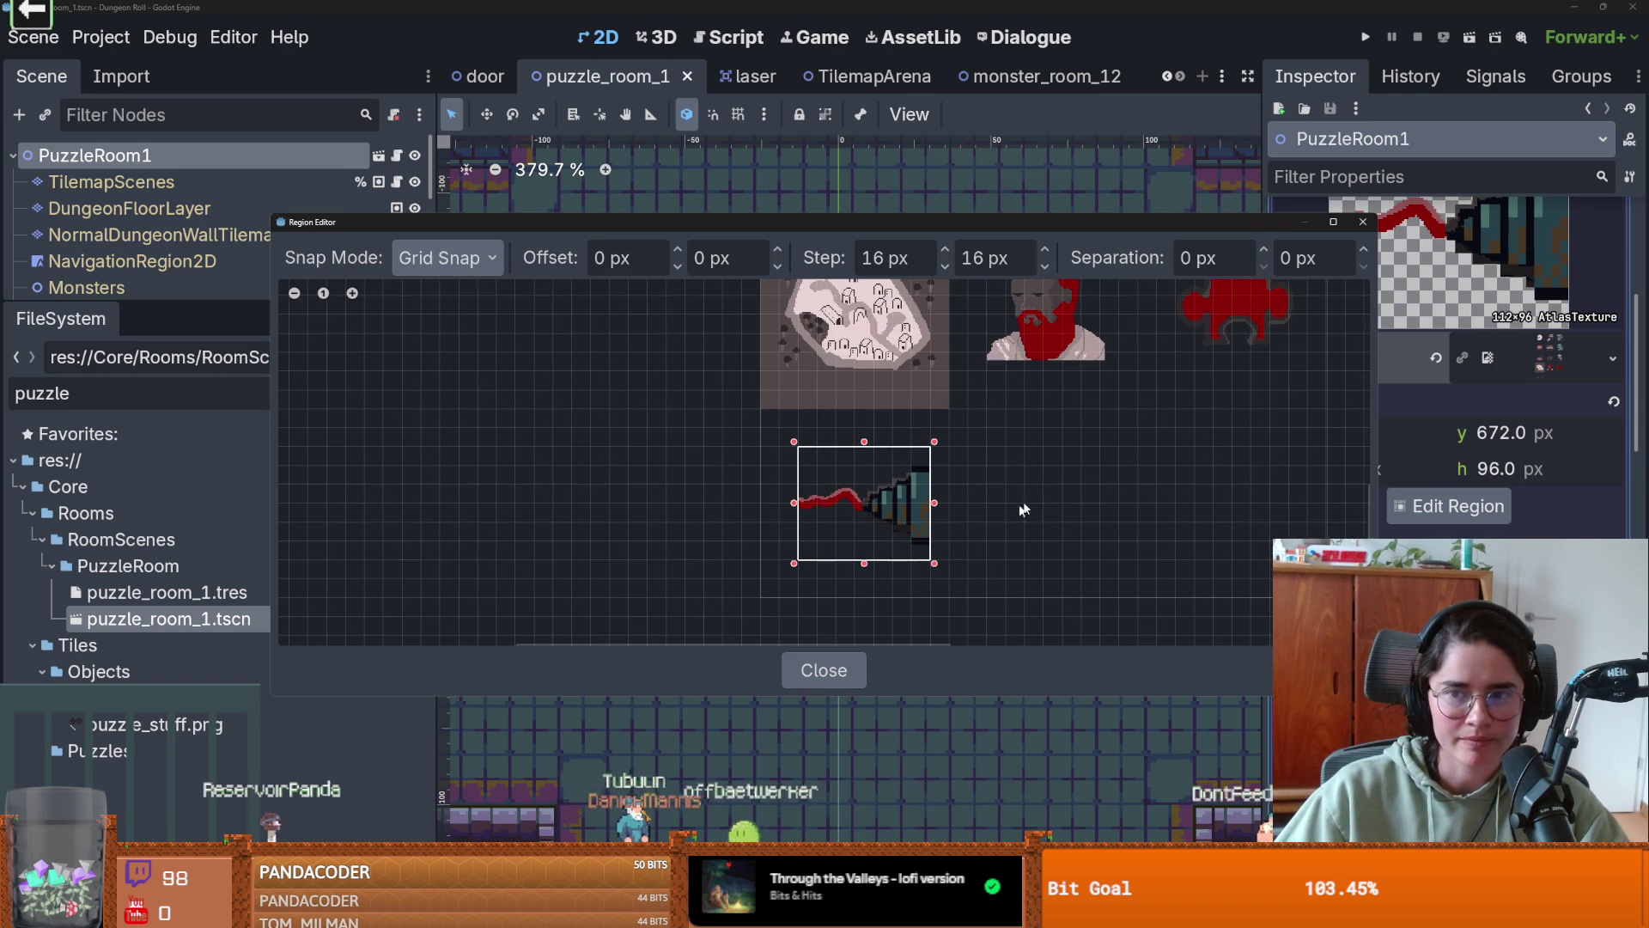
left_click(1364, 221)
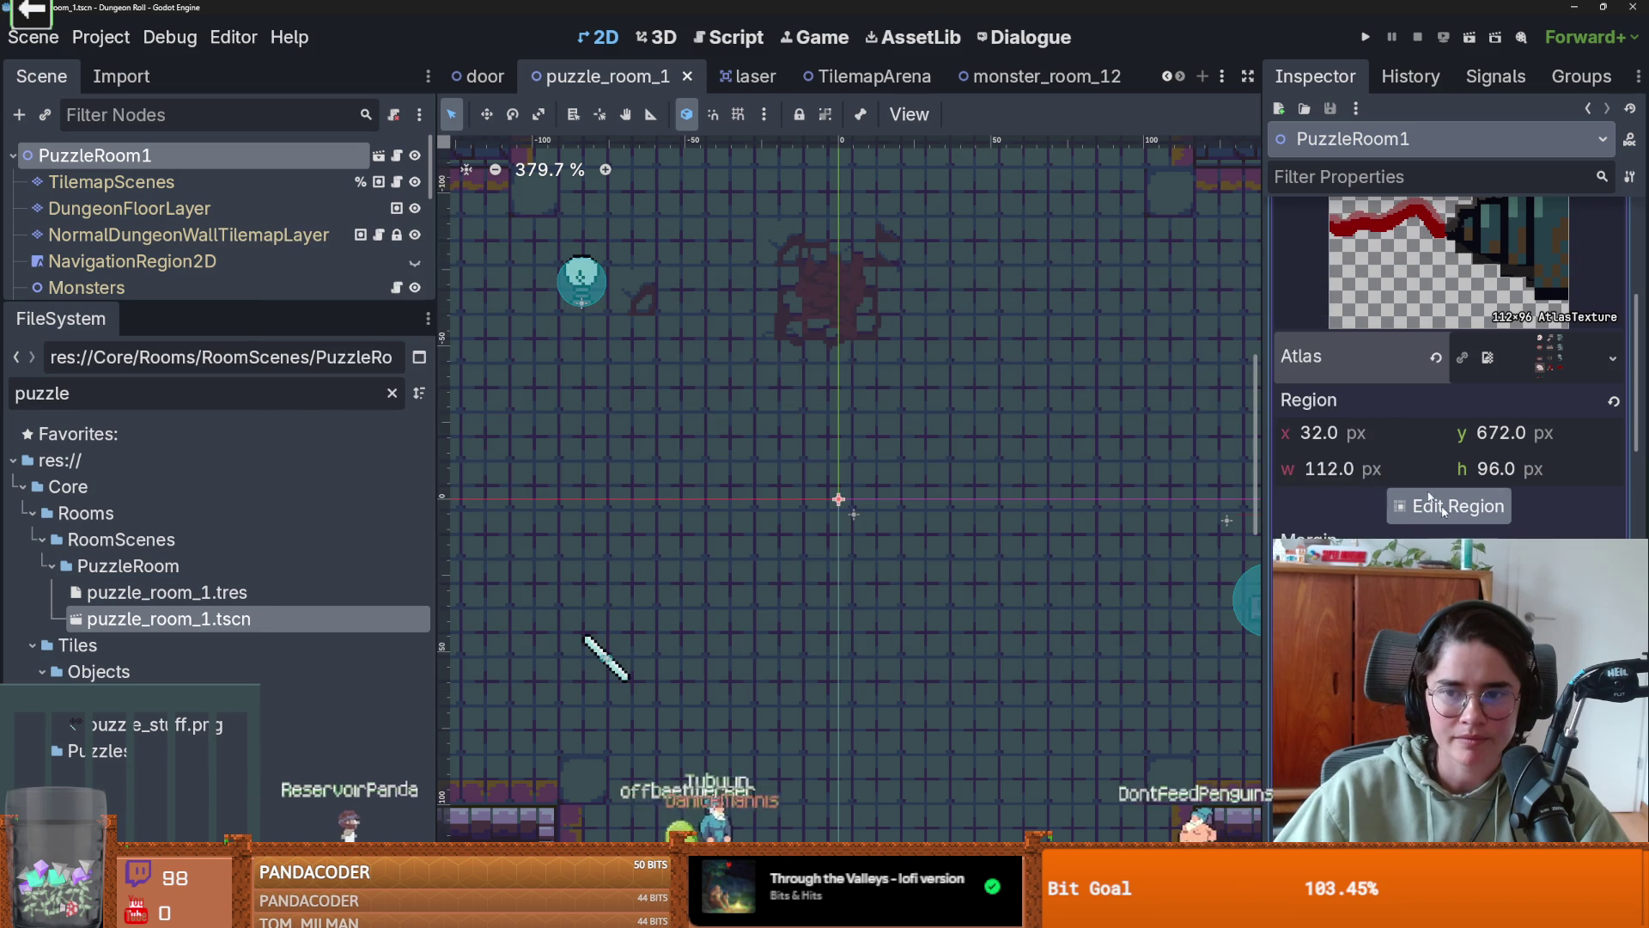
scroll(1398, 459, "up", 3)
- Save puzzle_room_1, clear the puzzle file filter, and bring the whole room into view
key("ctrl+s")
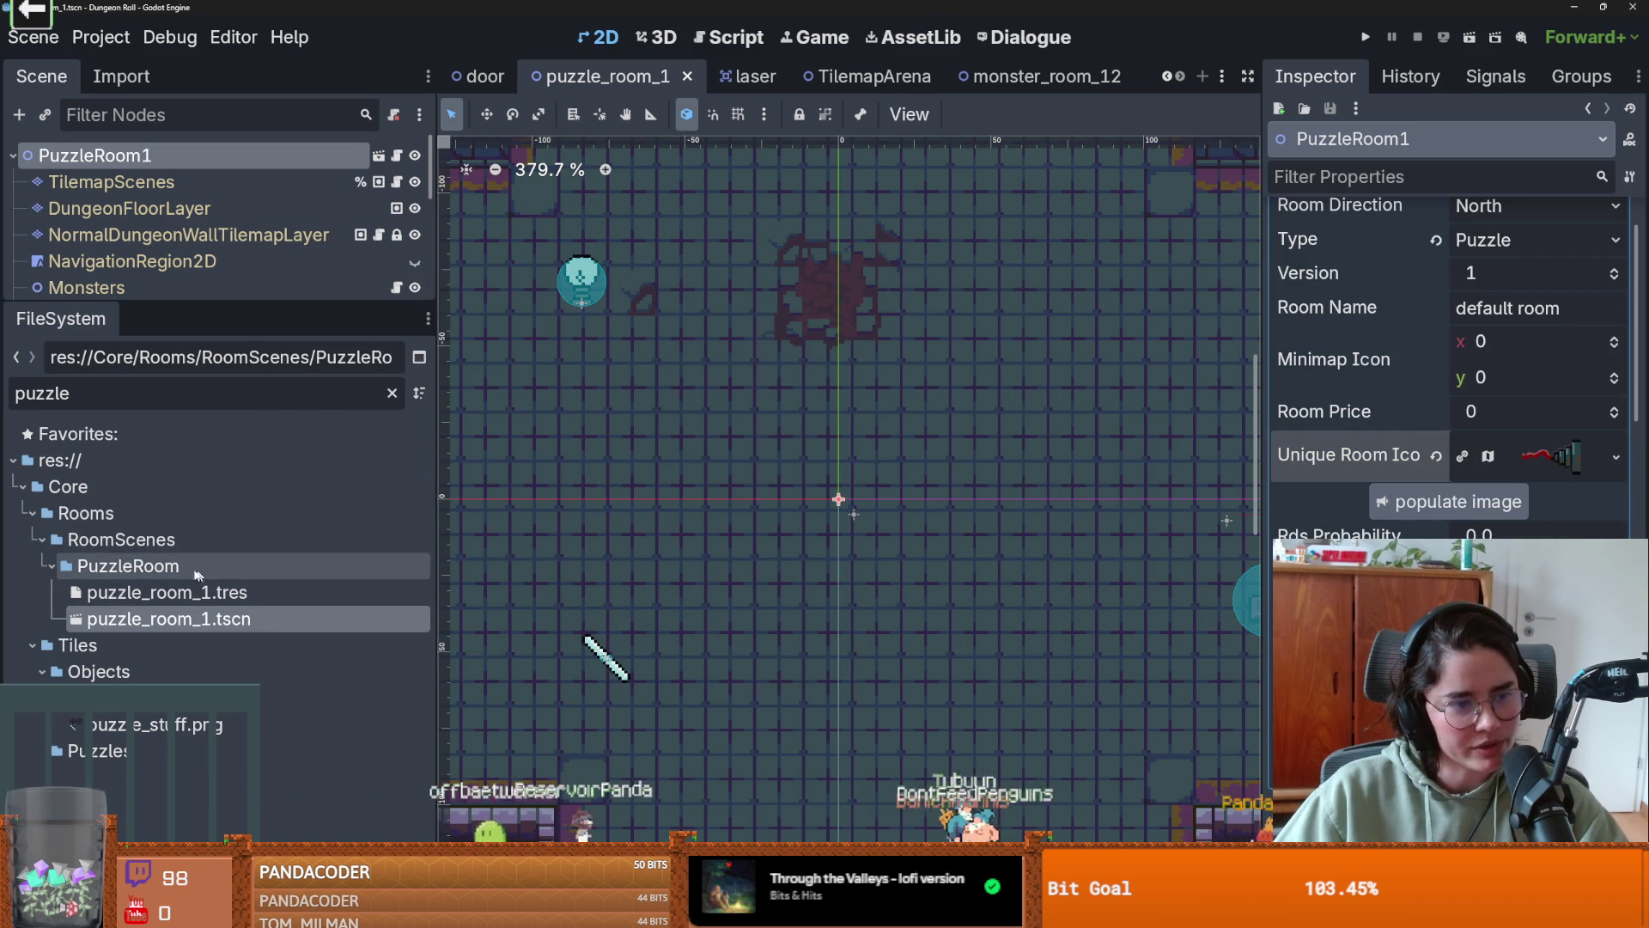
double_click(233, 566)
left_click(392, 393)
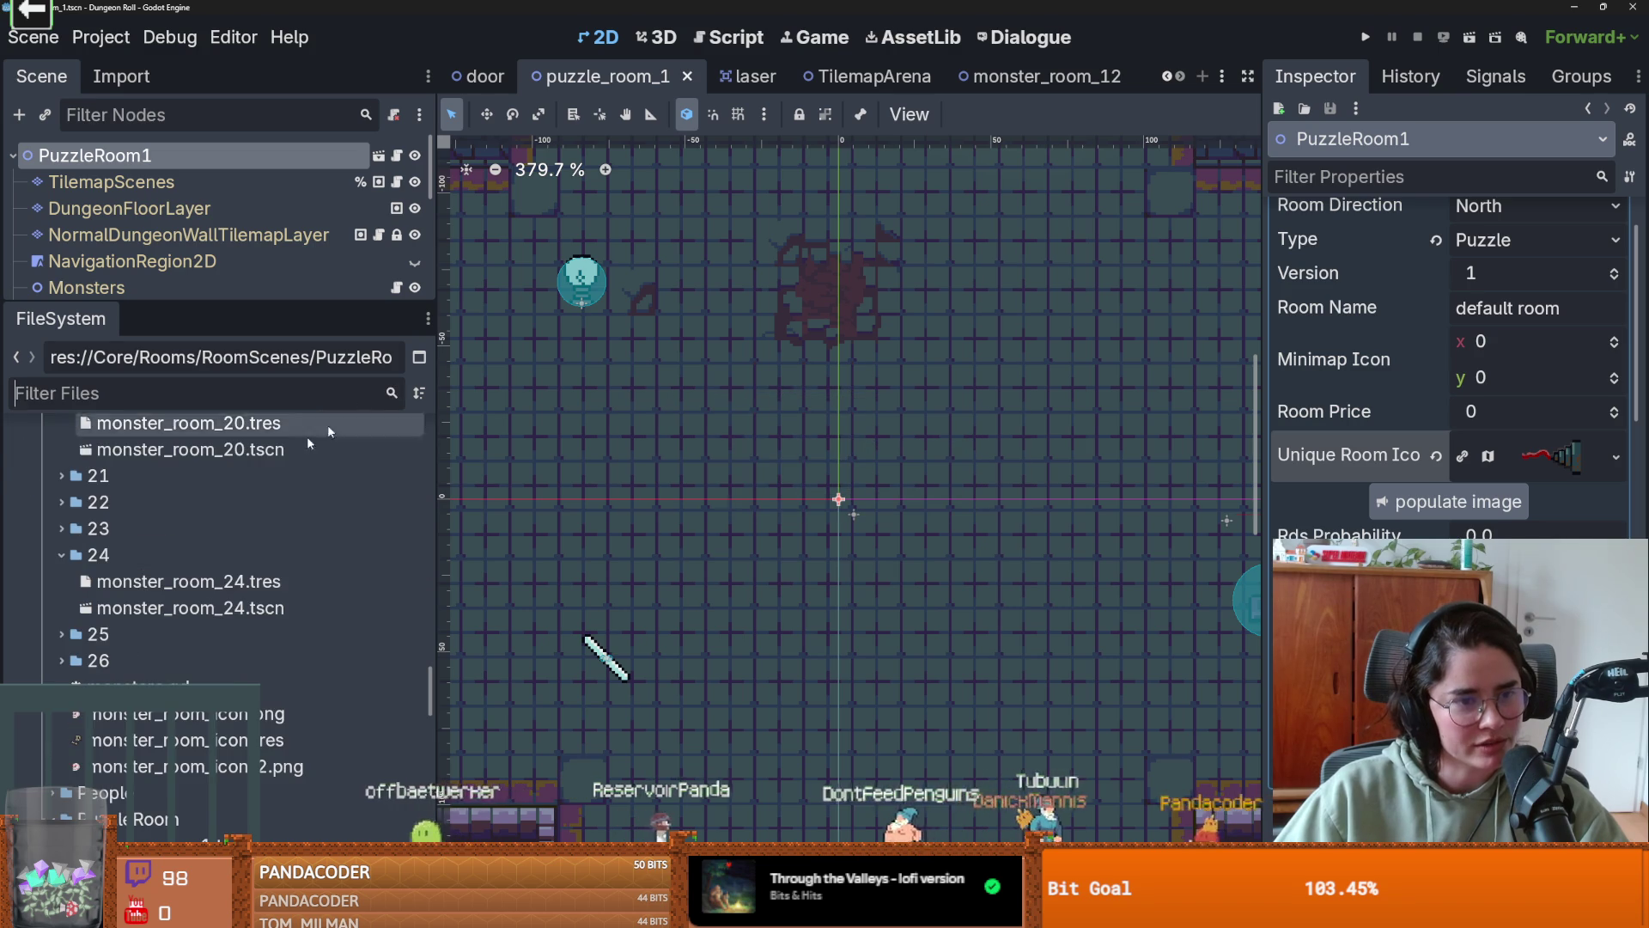
scroll(361, 601, "up", 10)
scroll(301, 558, "up", 15)
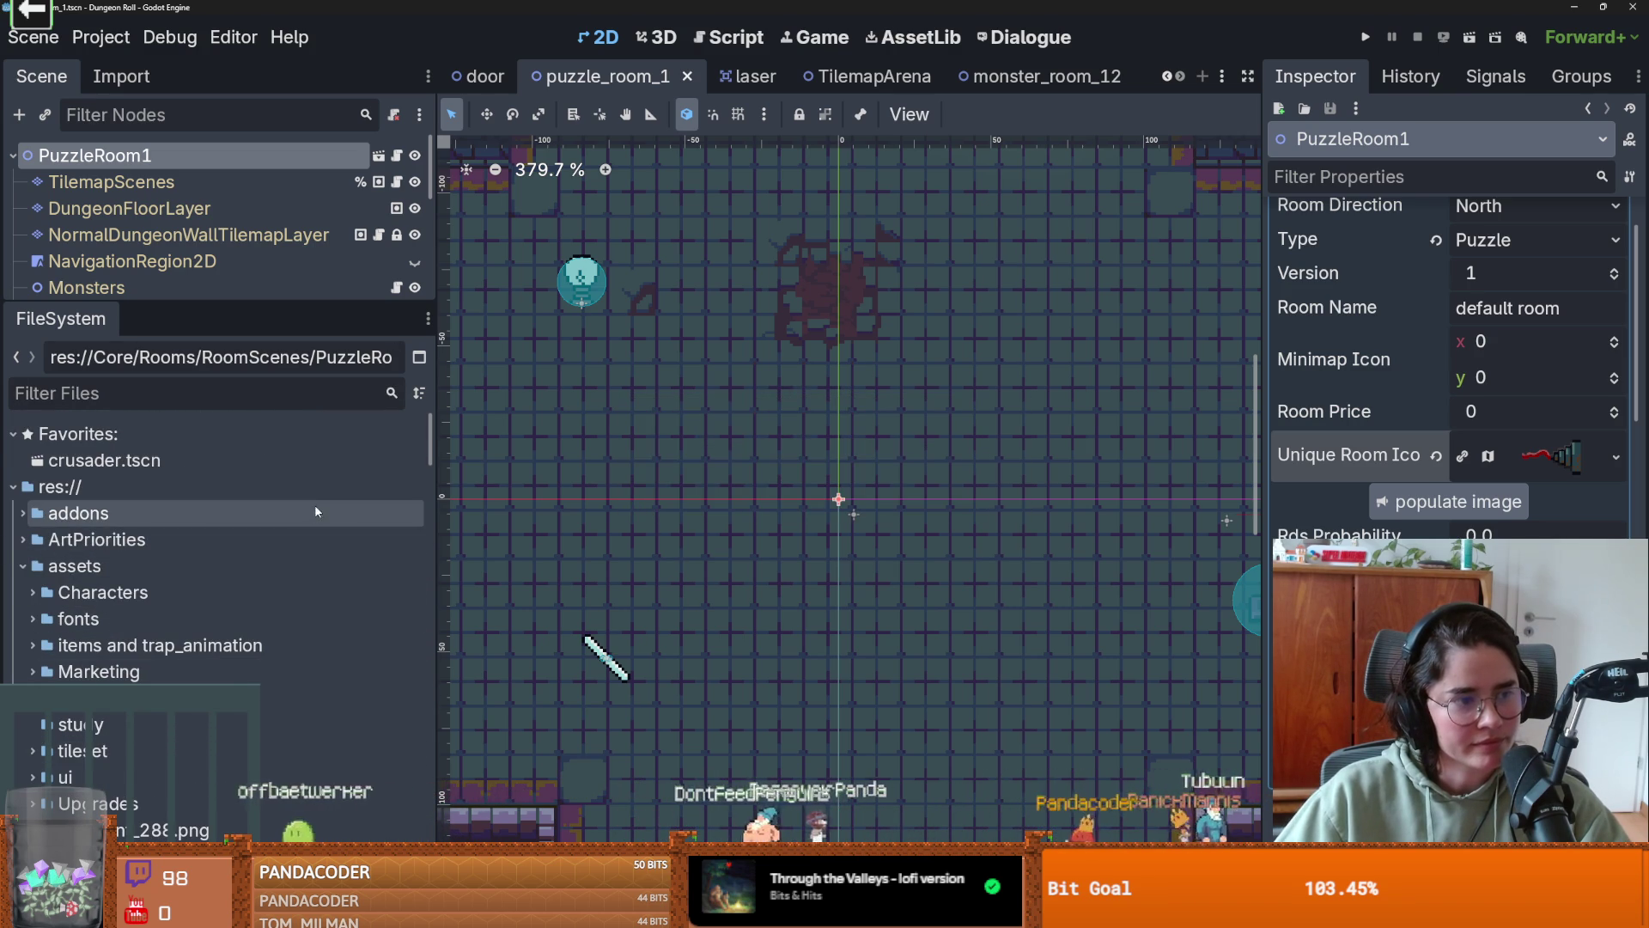
scroll(653, 593, "down", 1)
left_click_drag(654, 593, 851, 510)
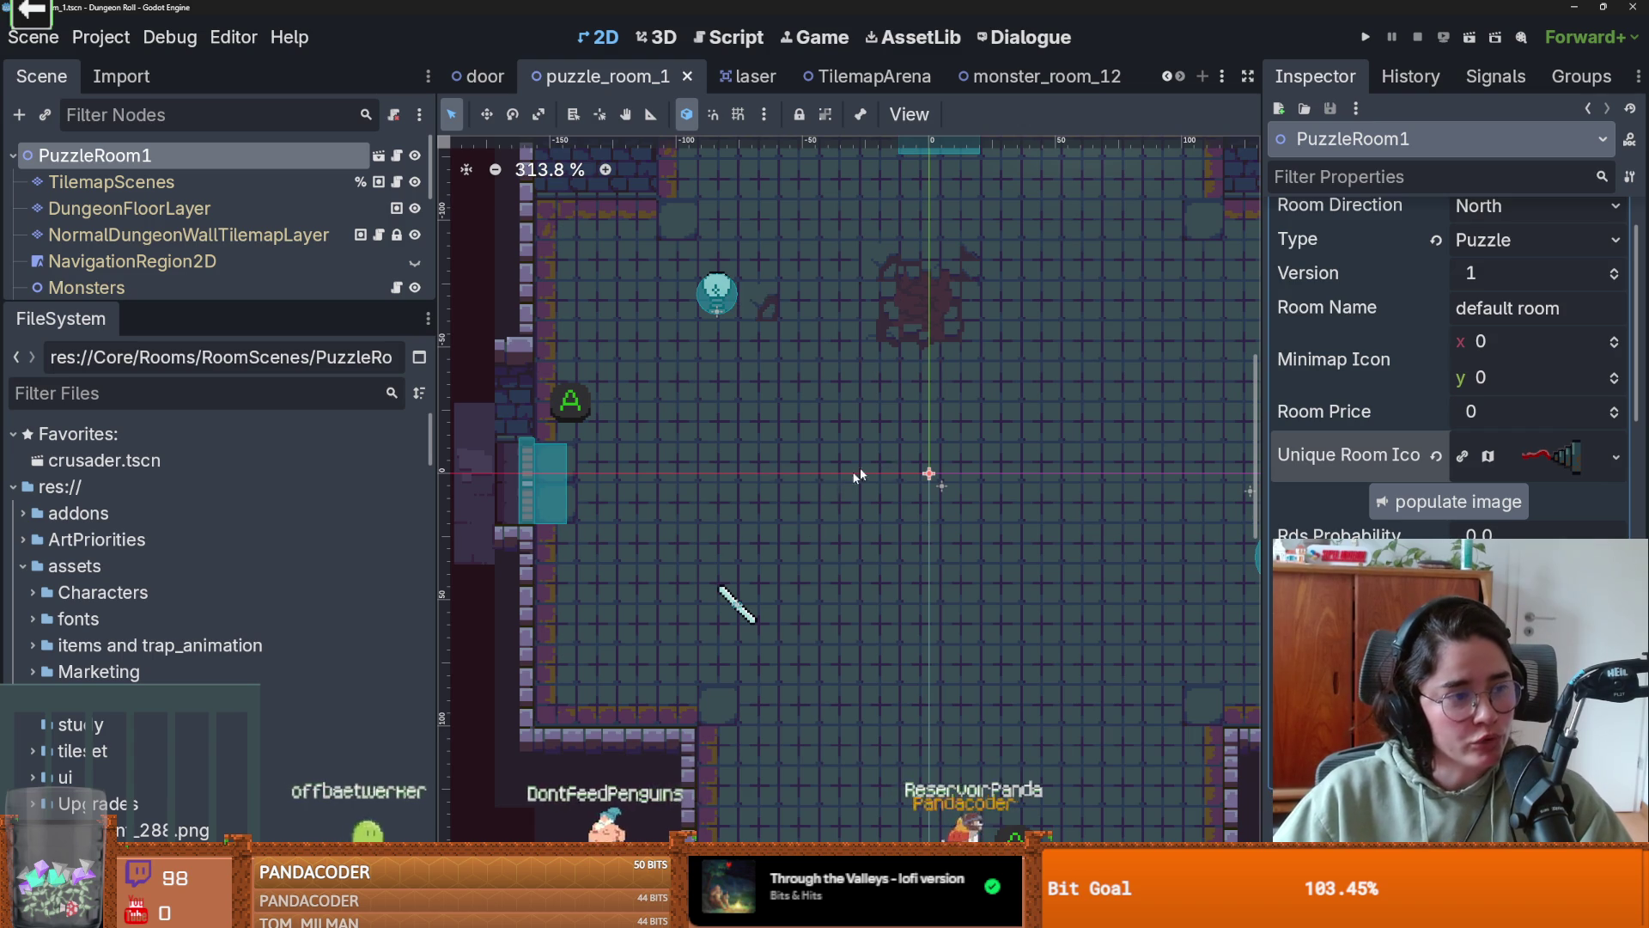
scroll(859, 474, "up", 1)
scroll(920, 545, "down", 1)
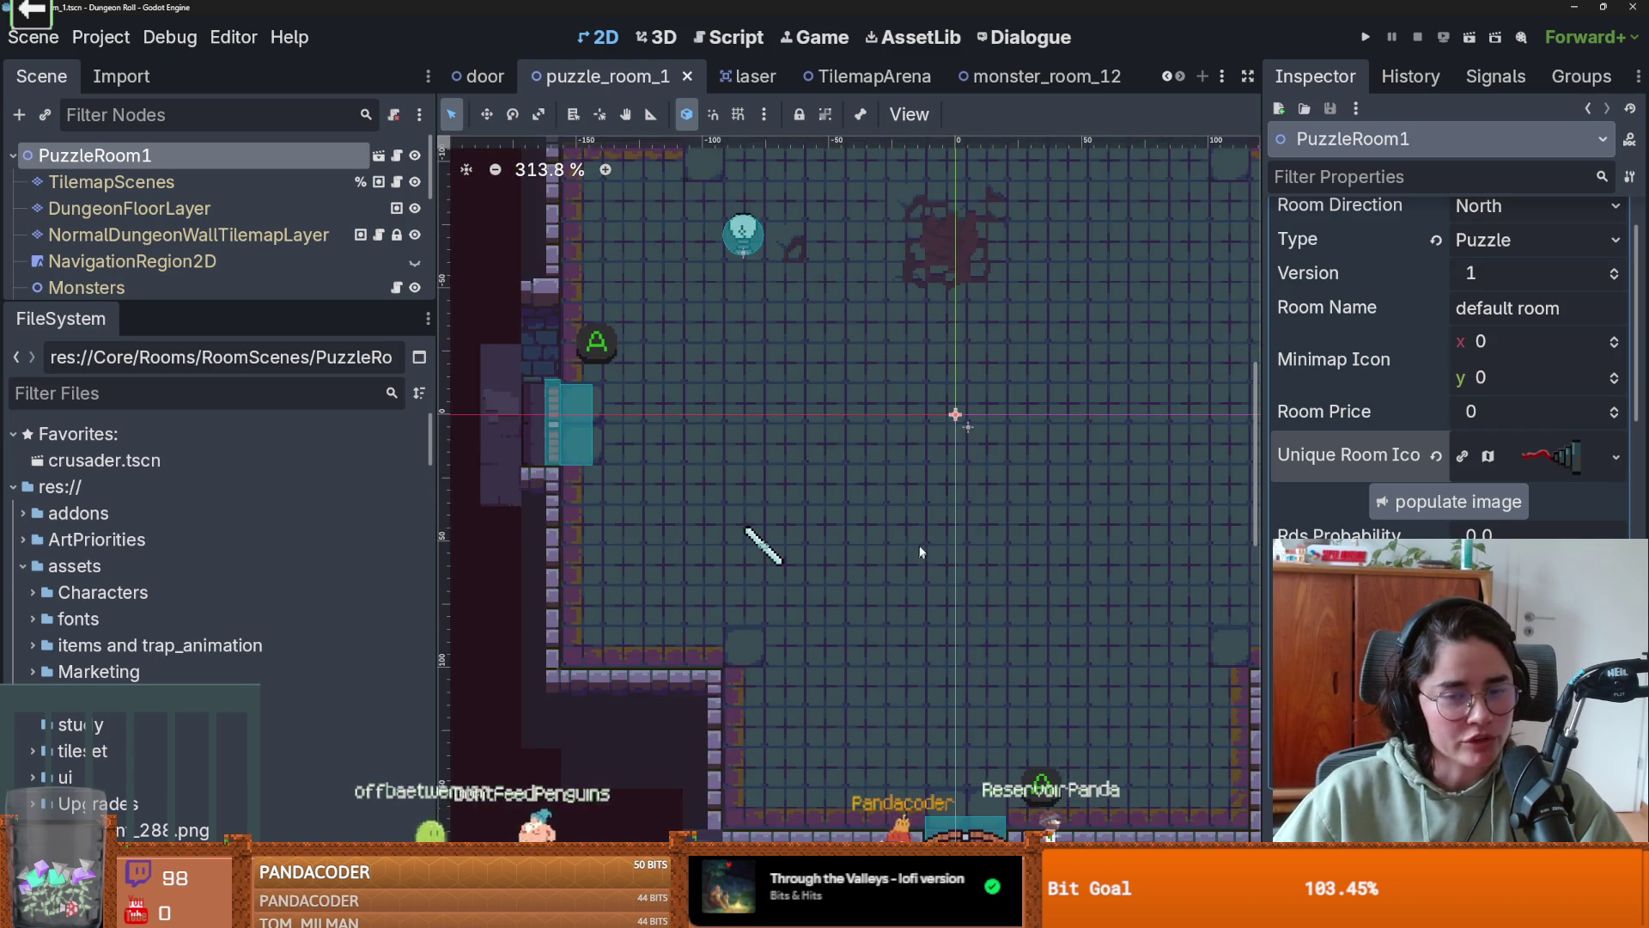
mouse_move(897, 510)
left_mouse_down()
mouse_move(781, 554)
mouse_move(839, 522)
mouse_move(755, 456)
mouse_move(788, 442)
mouse_move(679, 464)
mouse_move(819, 476)
left_mouse_up()
scroll(850, 522, "down", 1)
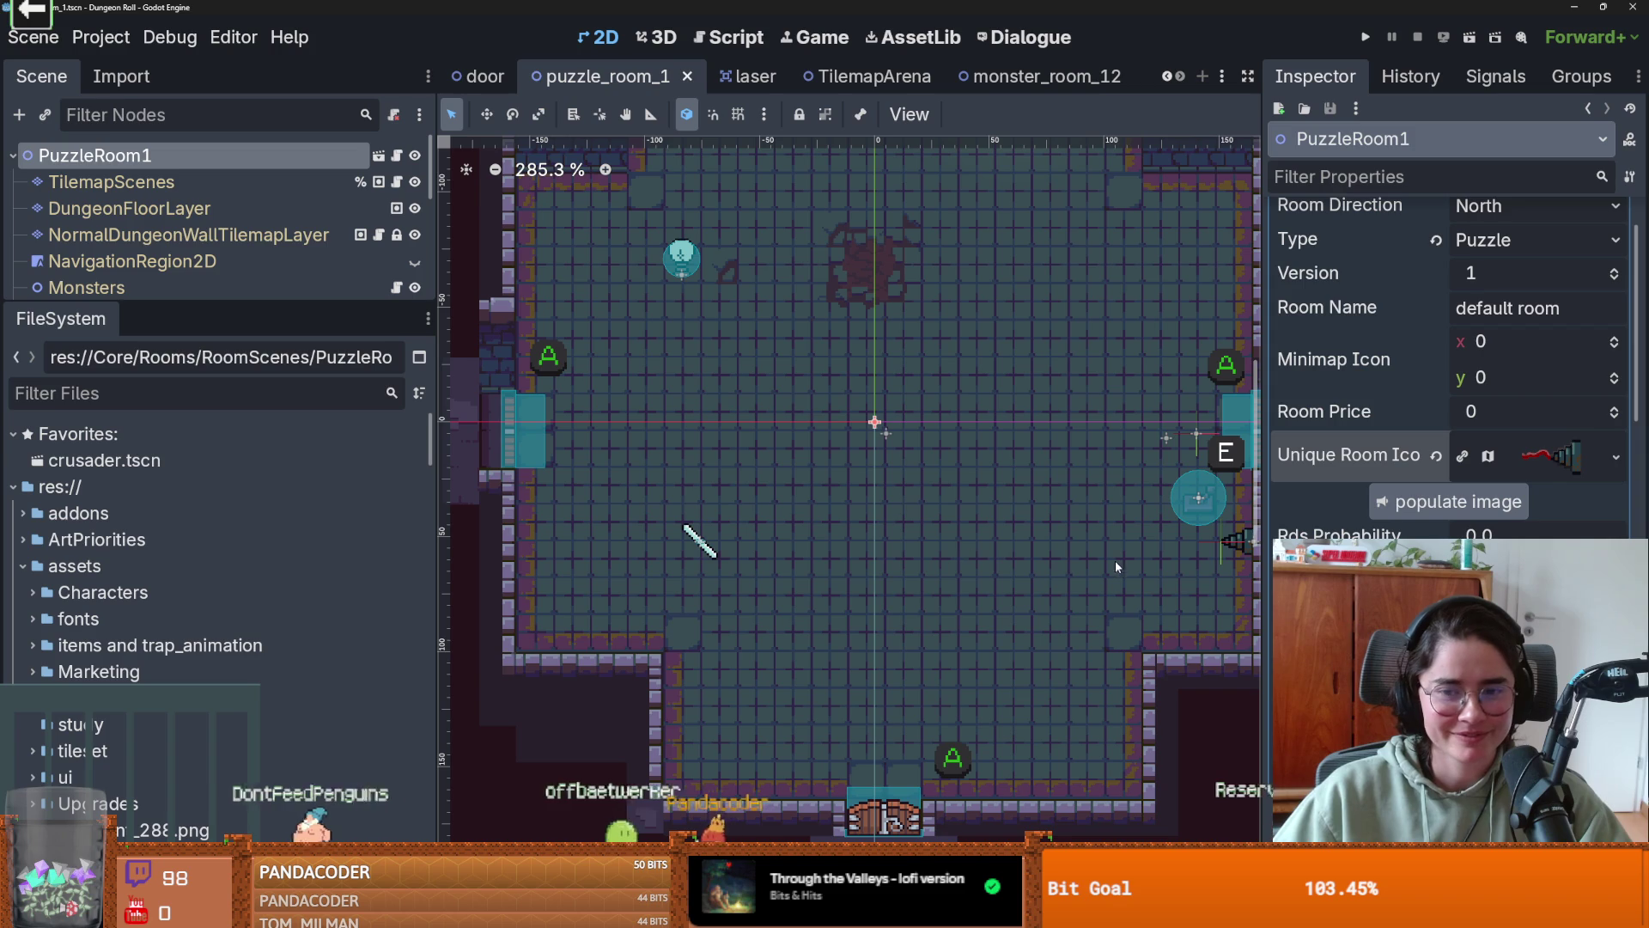
mouse_move(952, 551)
left_mouse_down()
mouse_move(678, 503)
mouse_move(720, 424)
left_mouse_up()
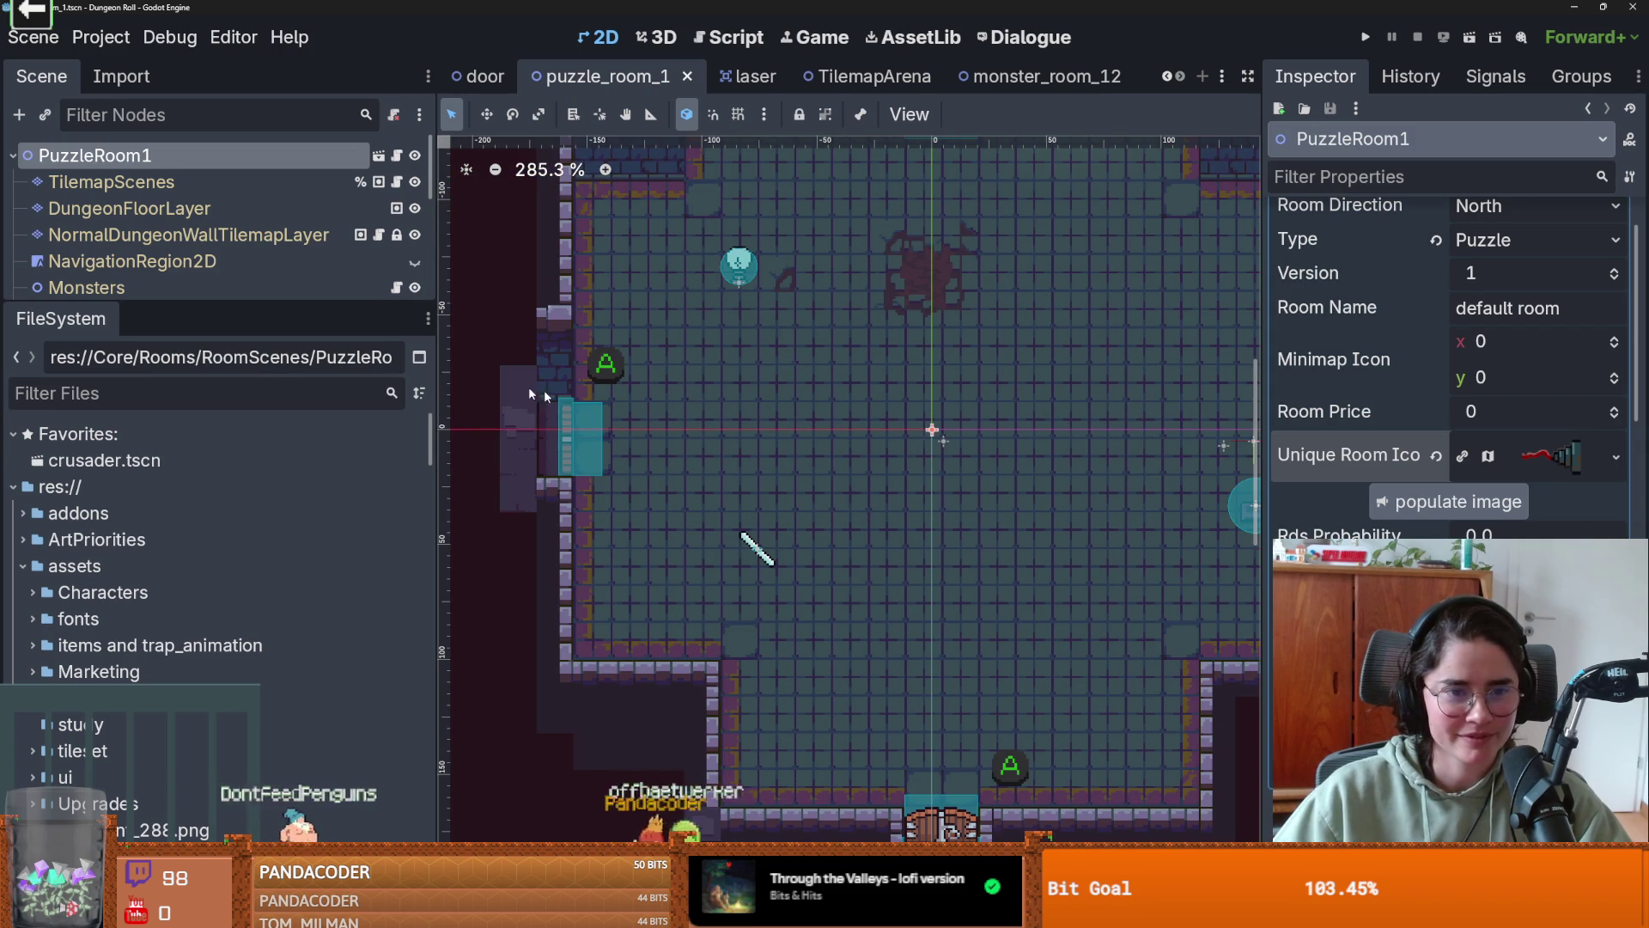
mouse_move(204, 308)
left_mouse_down()
mouse_move(206, 754)
mouse_move(296, 588)
mouse_move(296, 611)
left_mouse_up()
- Re-save the scene and centre the viewport on the room origin
key("ctrl+s")
key("f")
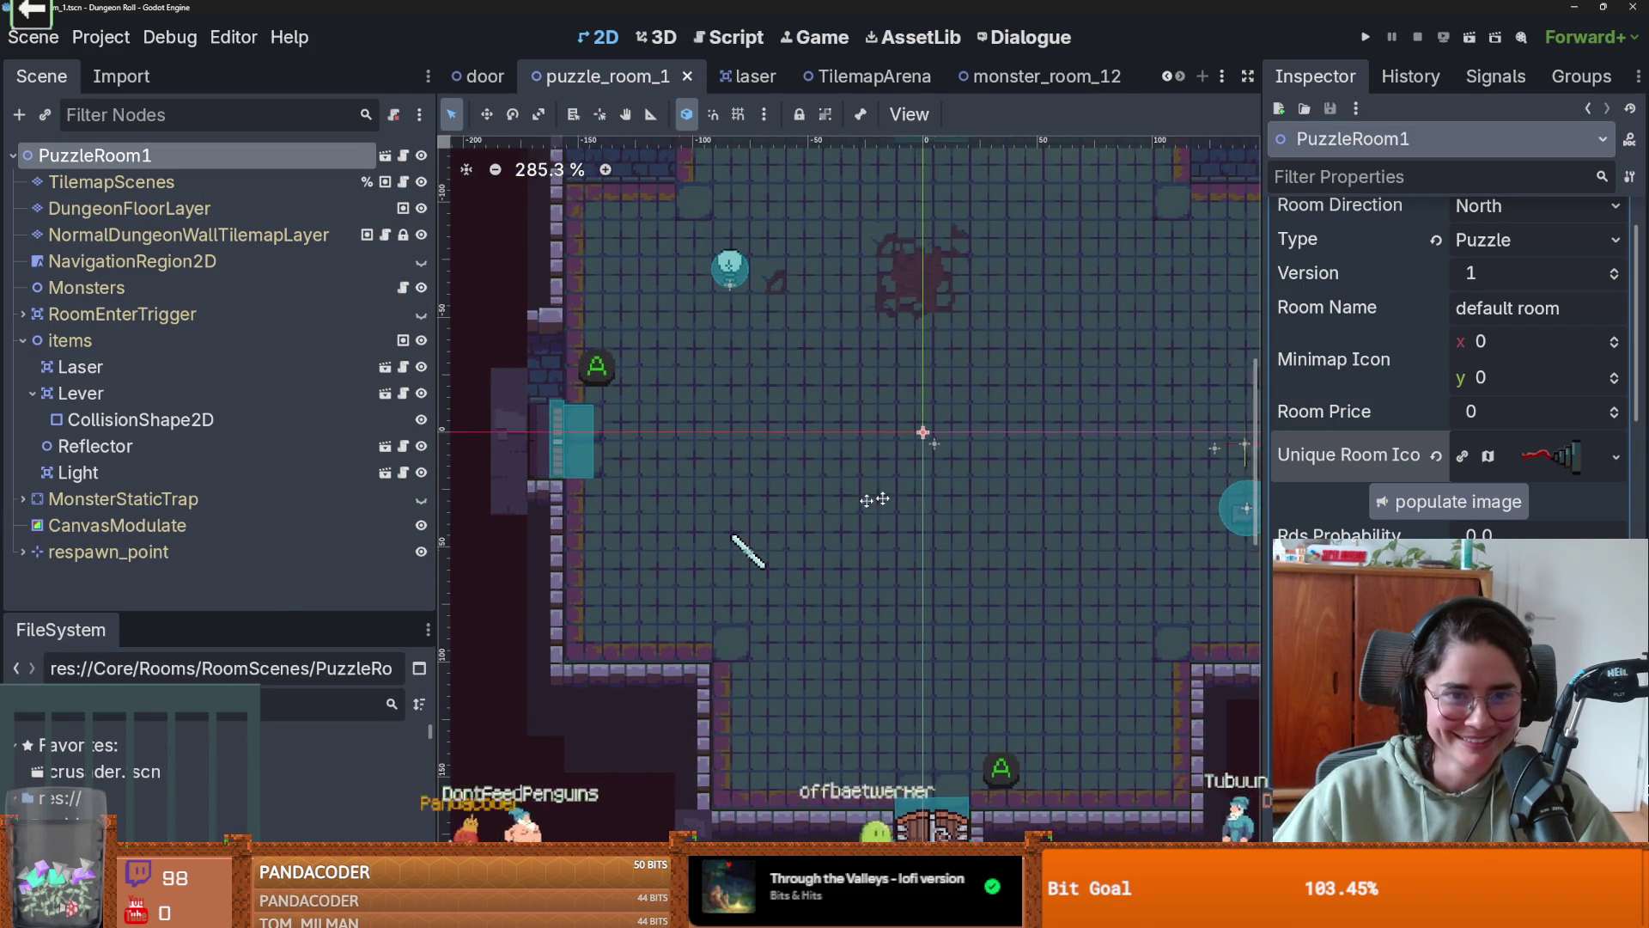
scroll(778, 460, "up", 5)
scroll(778, 460, "left", 5)
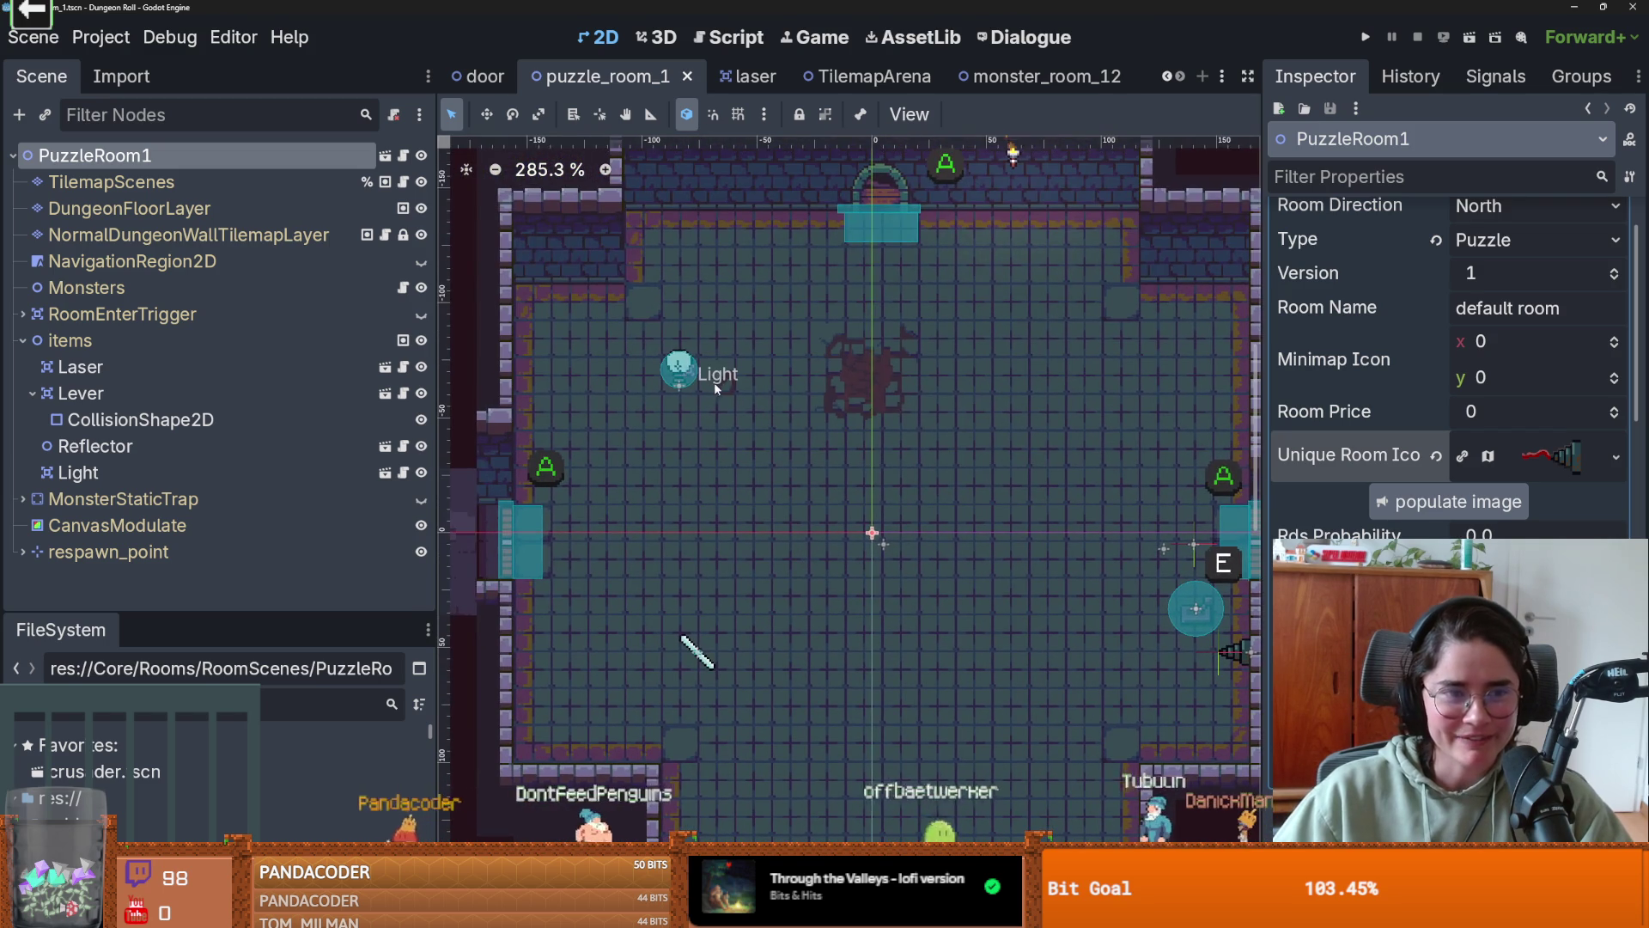
scroll(773, 486, "right", 3)
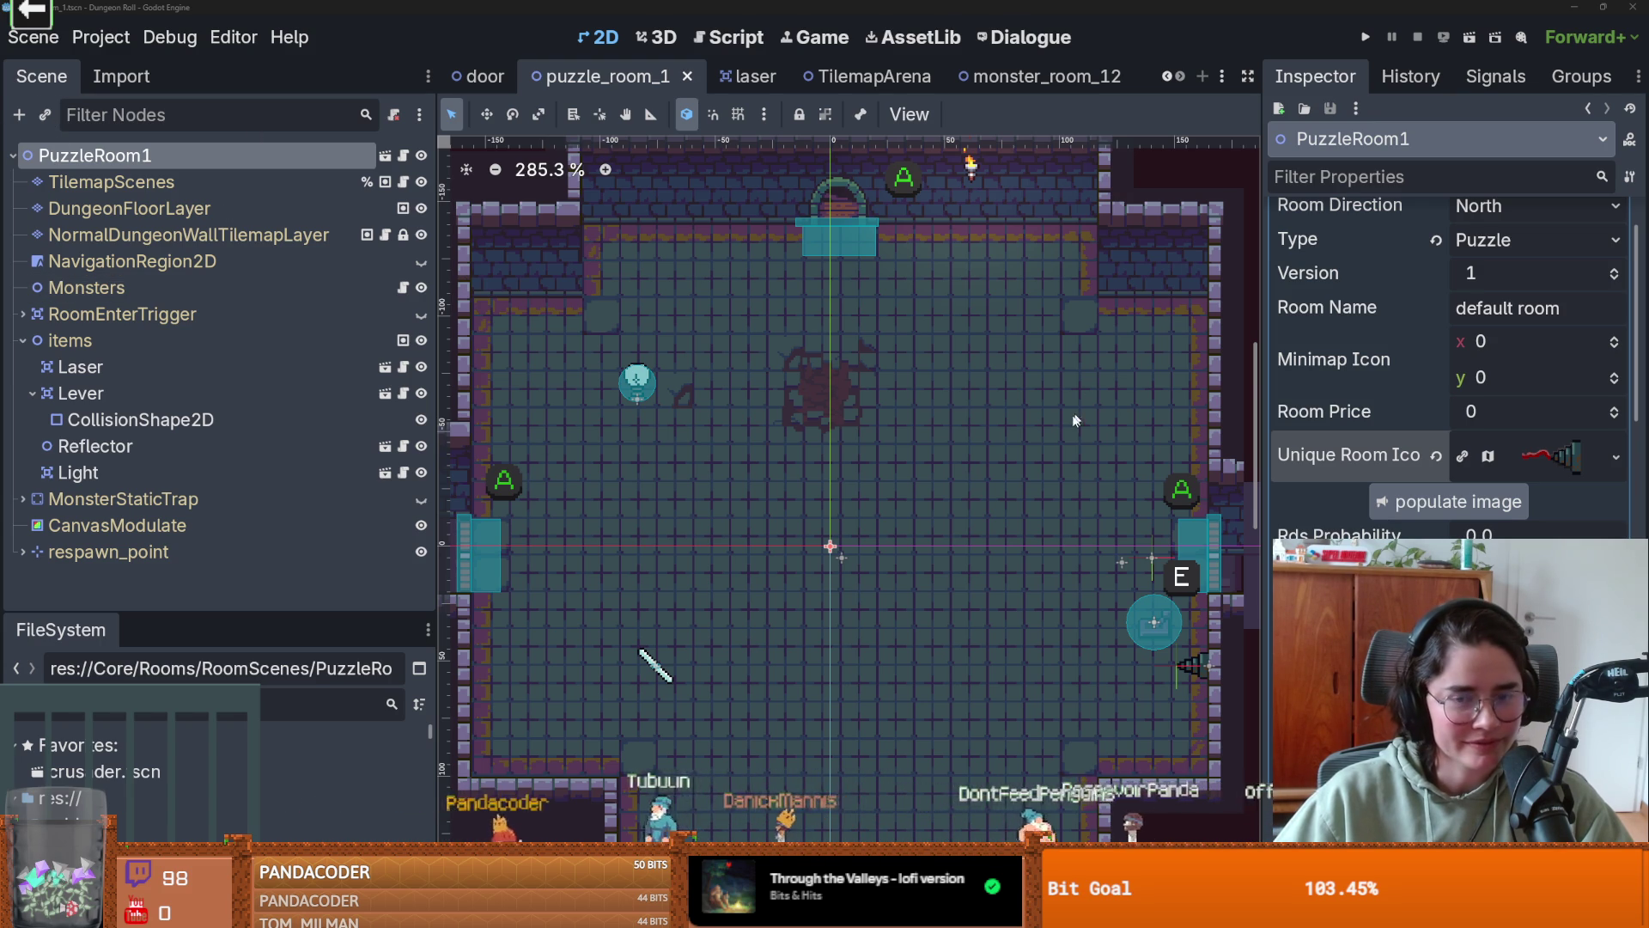
scroll(825, 465, "down", 1)
scroll(825, 465, "up", 2)
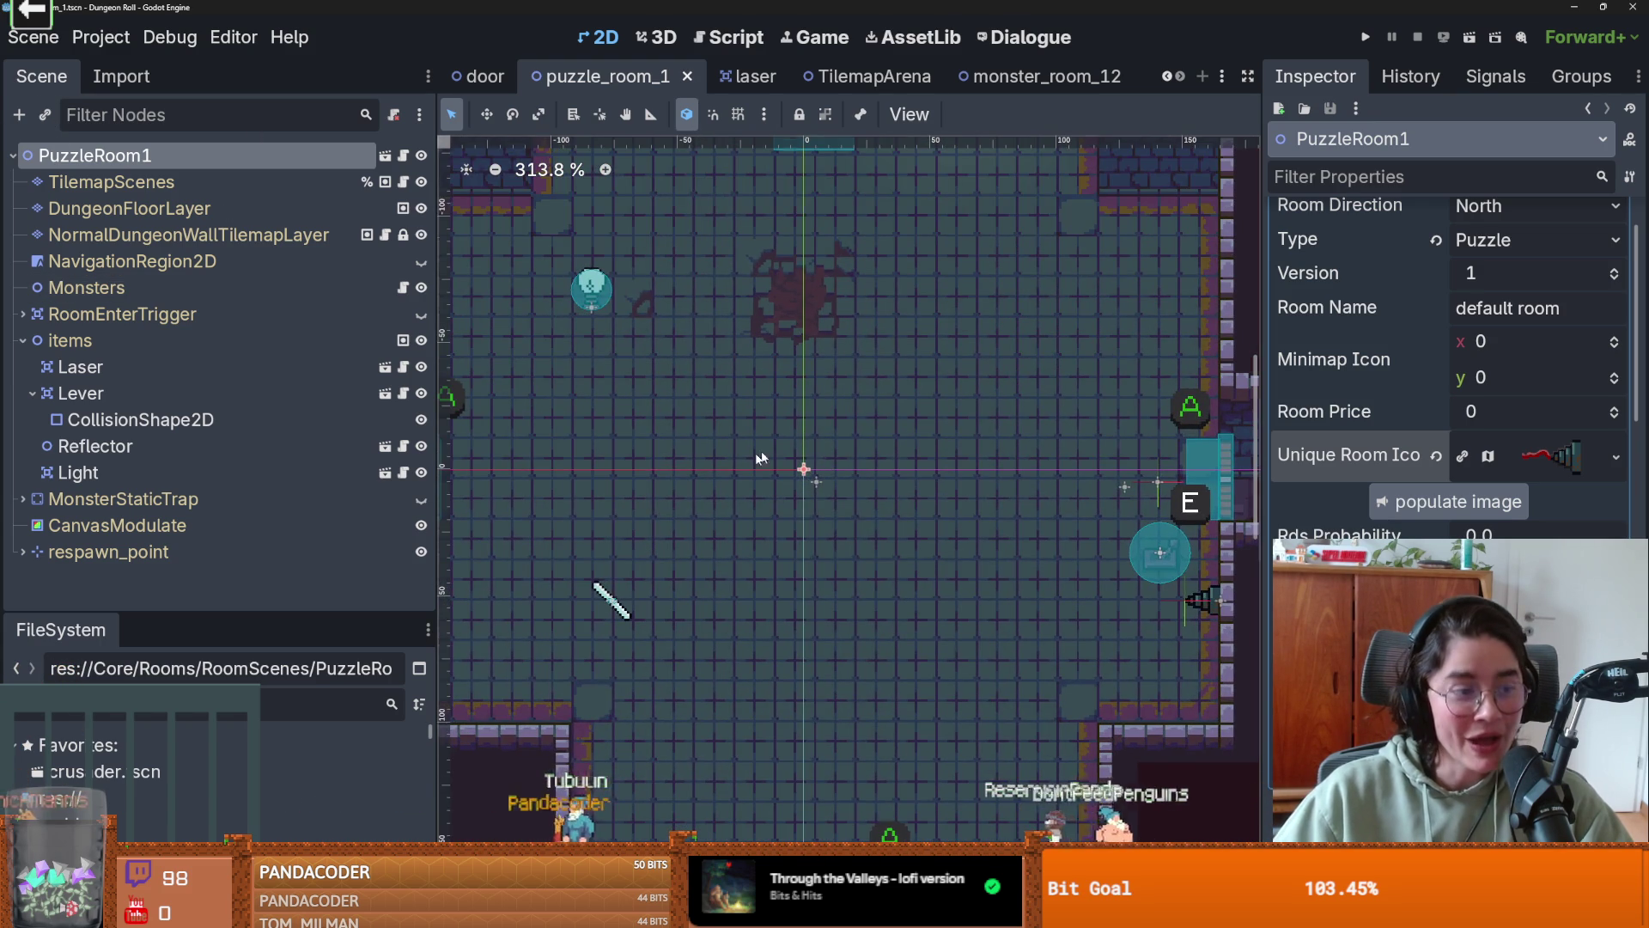
scroll(760, 458, "down", 1)
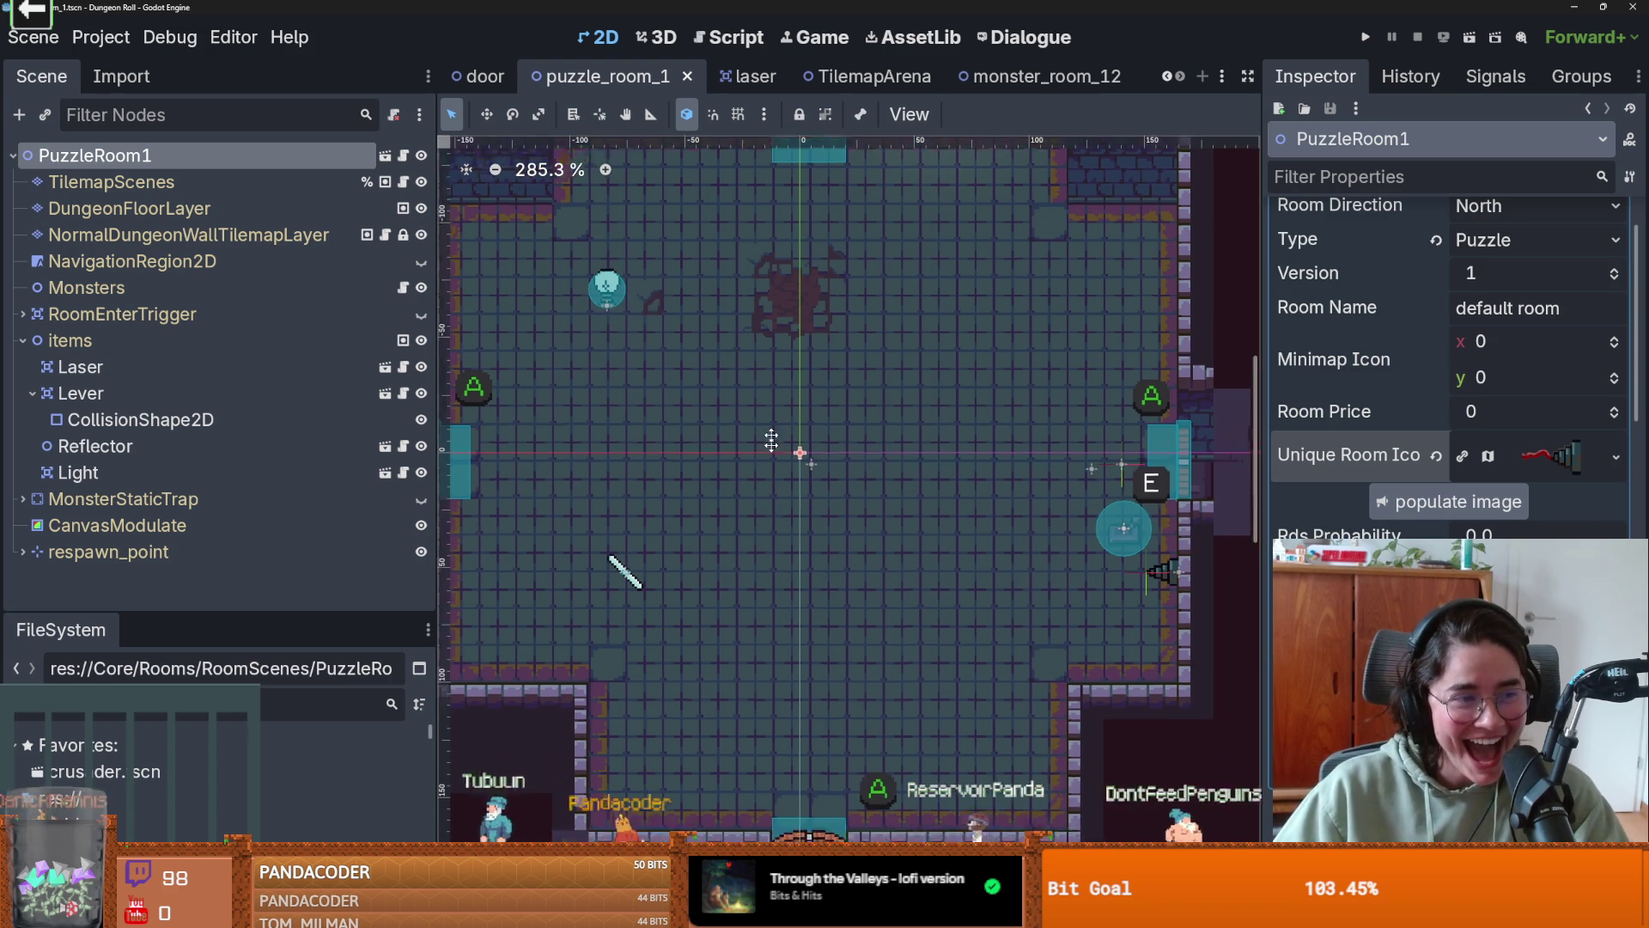
scroll(771, 441, "up", 1)
- Save once more and open the room script room_generation.gd
key("ctrl+s")
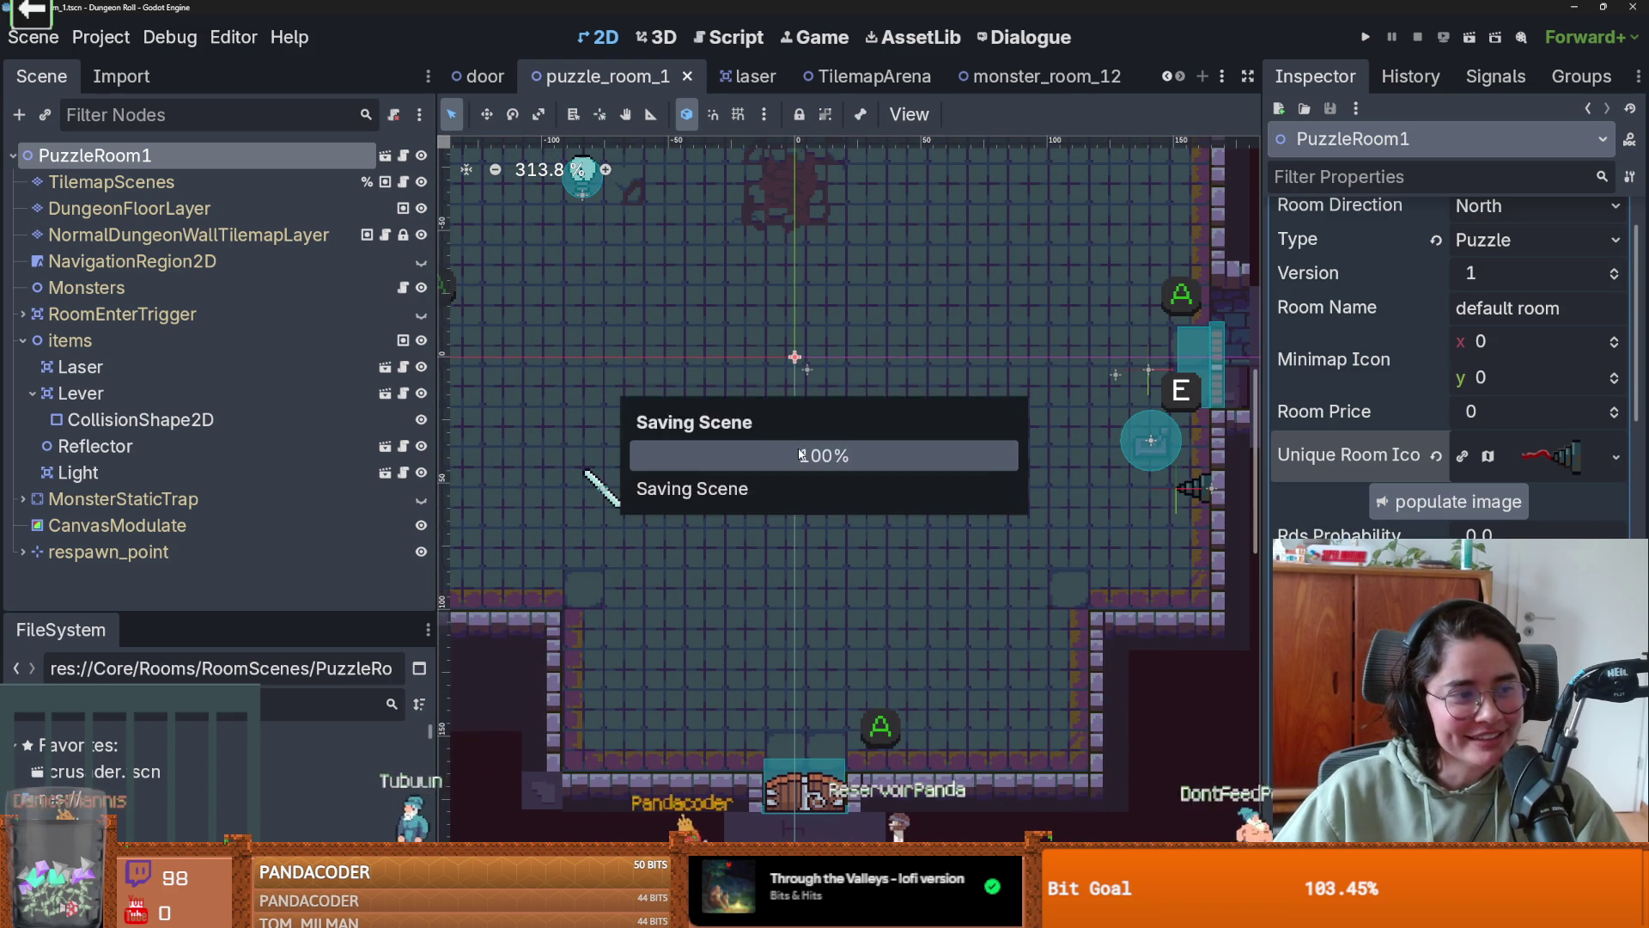
scroll(828, 513, "up", 2)
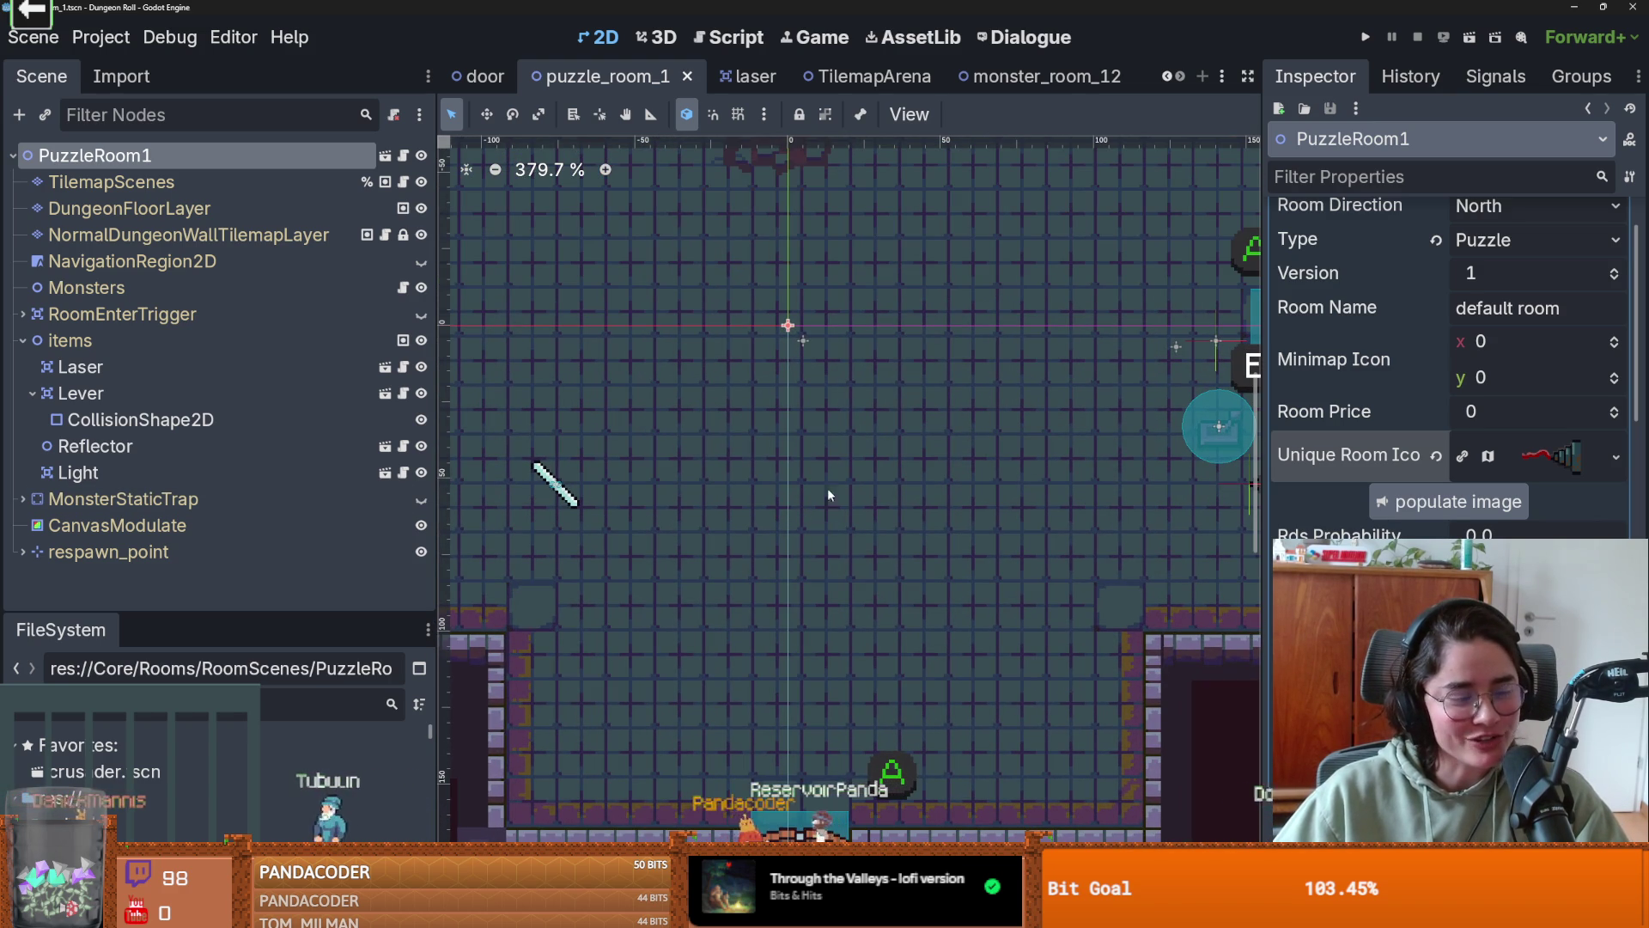
scroll(983, 430, "down", 2)
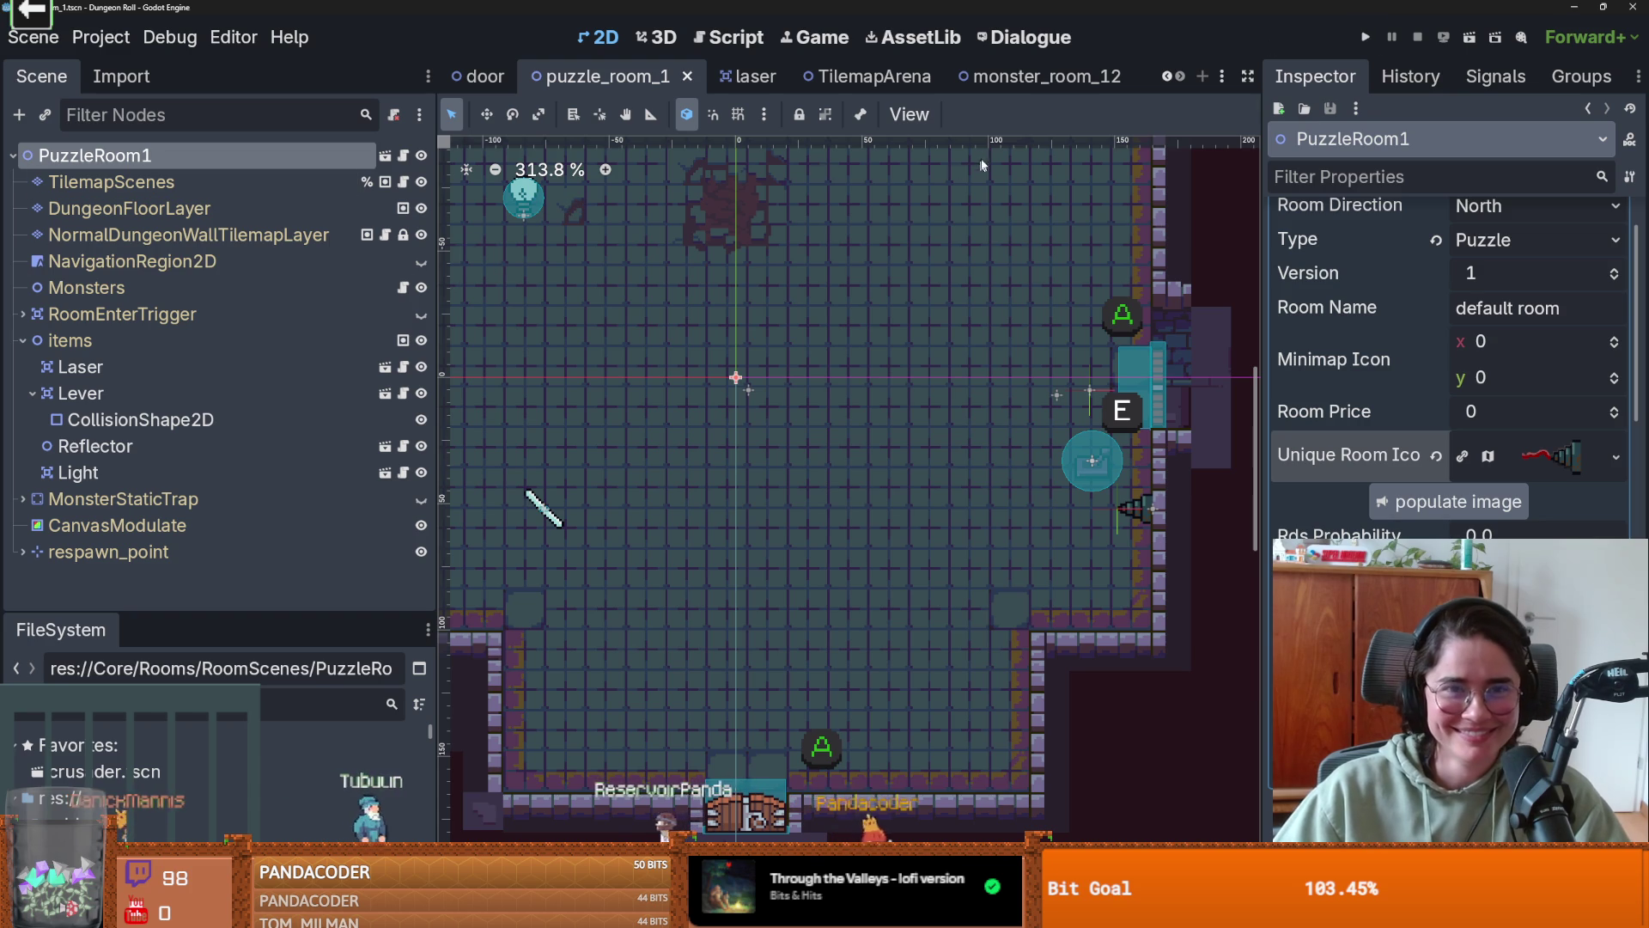
scroll(1405, 452, "up", 2)
scroll(1379, 467, "down", 2)
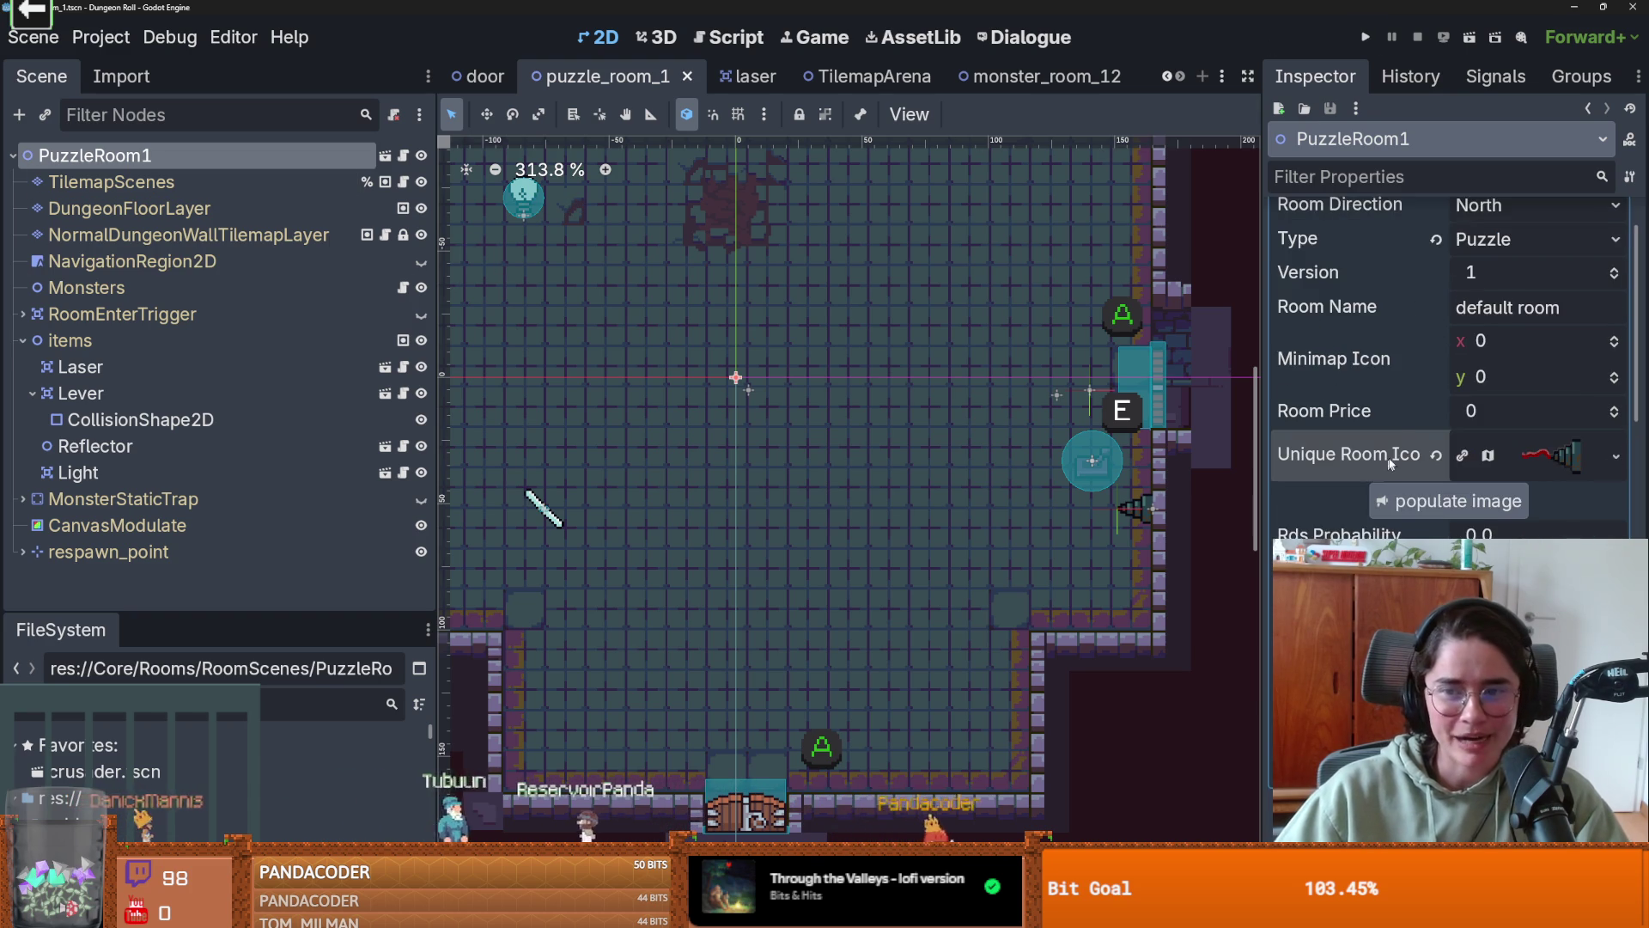
scroll(1390, 413, "up", 2)
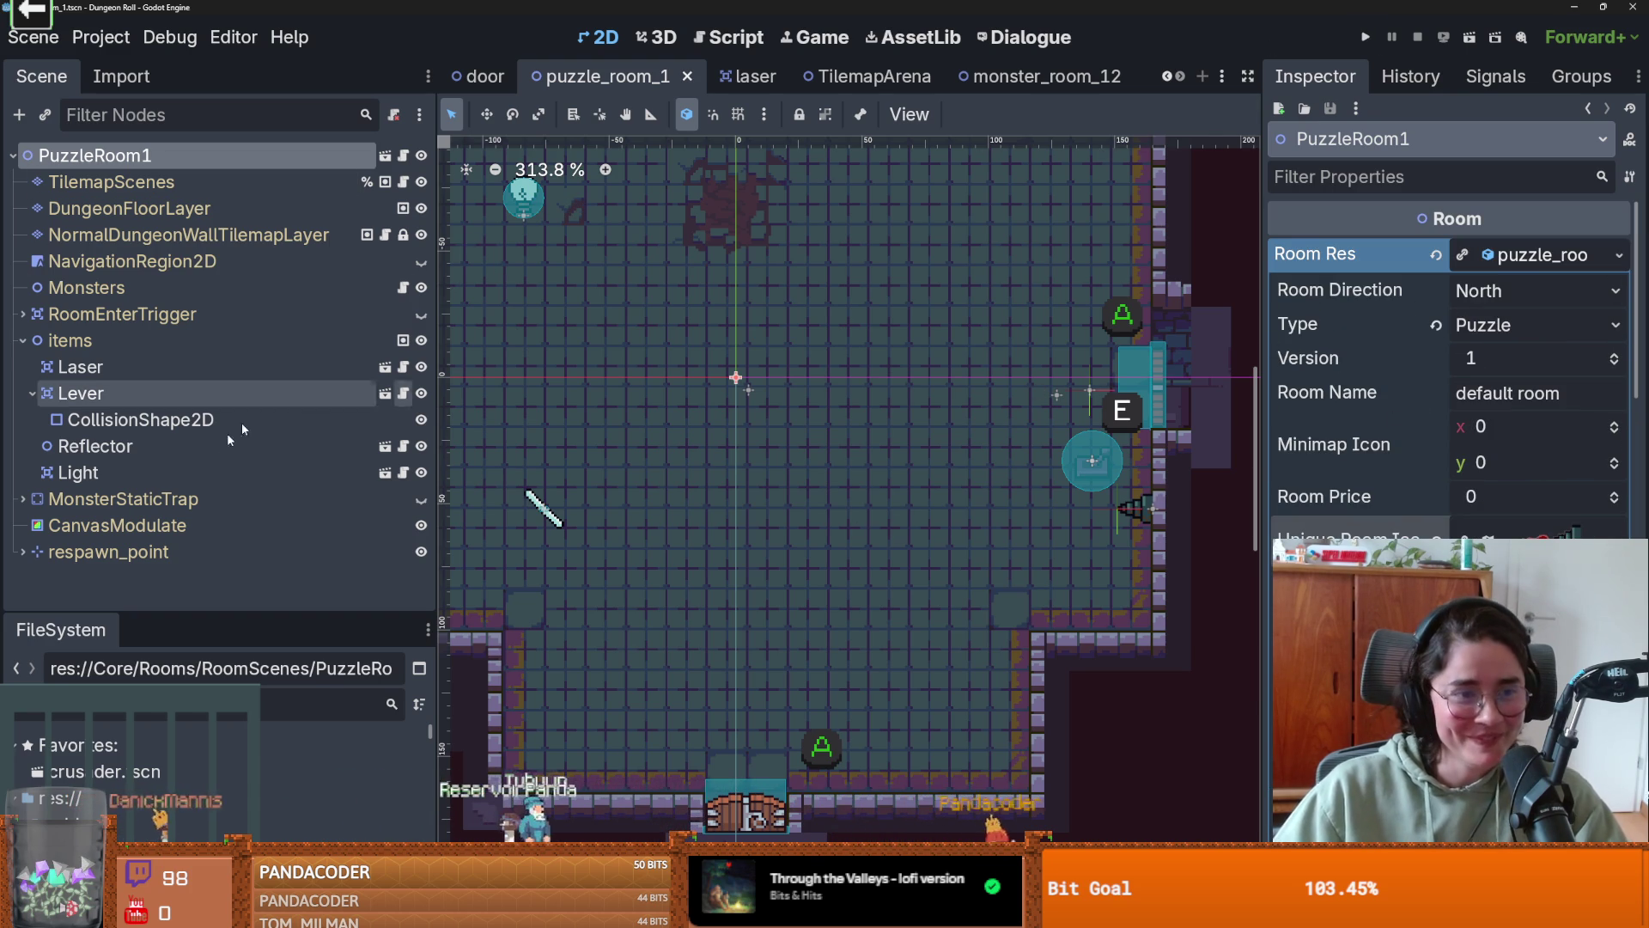
left_click(403, 155)
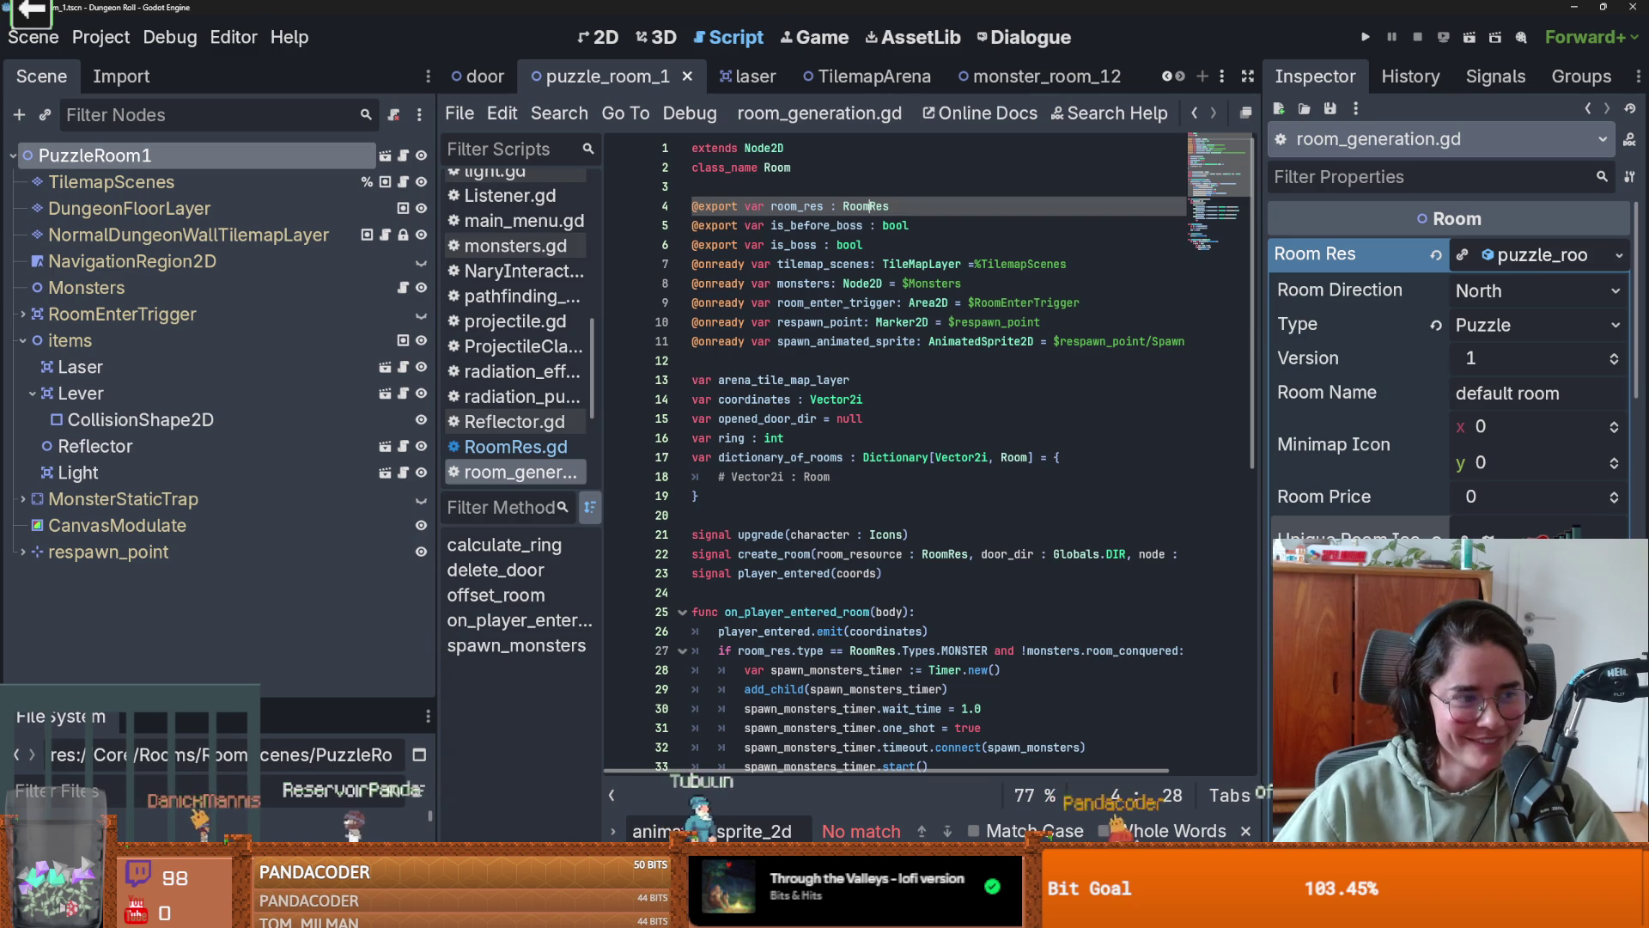
- Browse the FileSystem dock, collapsing the assets and Core folders
left_click_drag(223, 698, 224, 481)
scroll(223, 656, "down", 1)
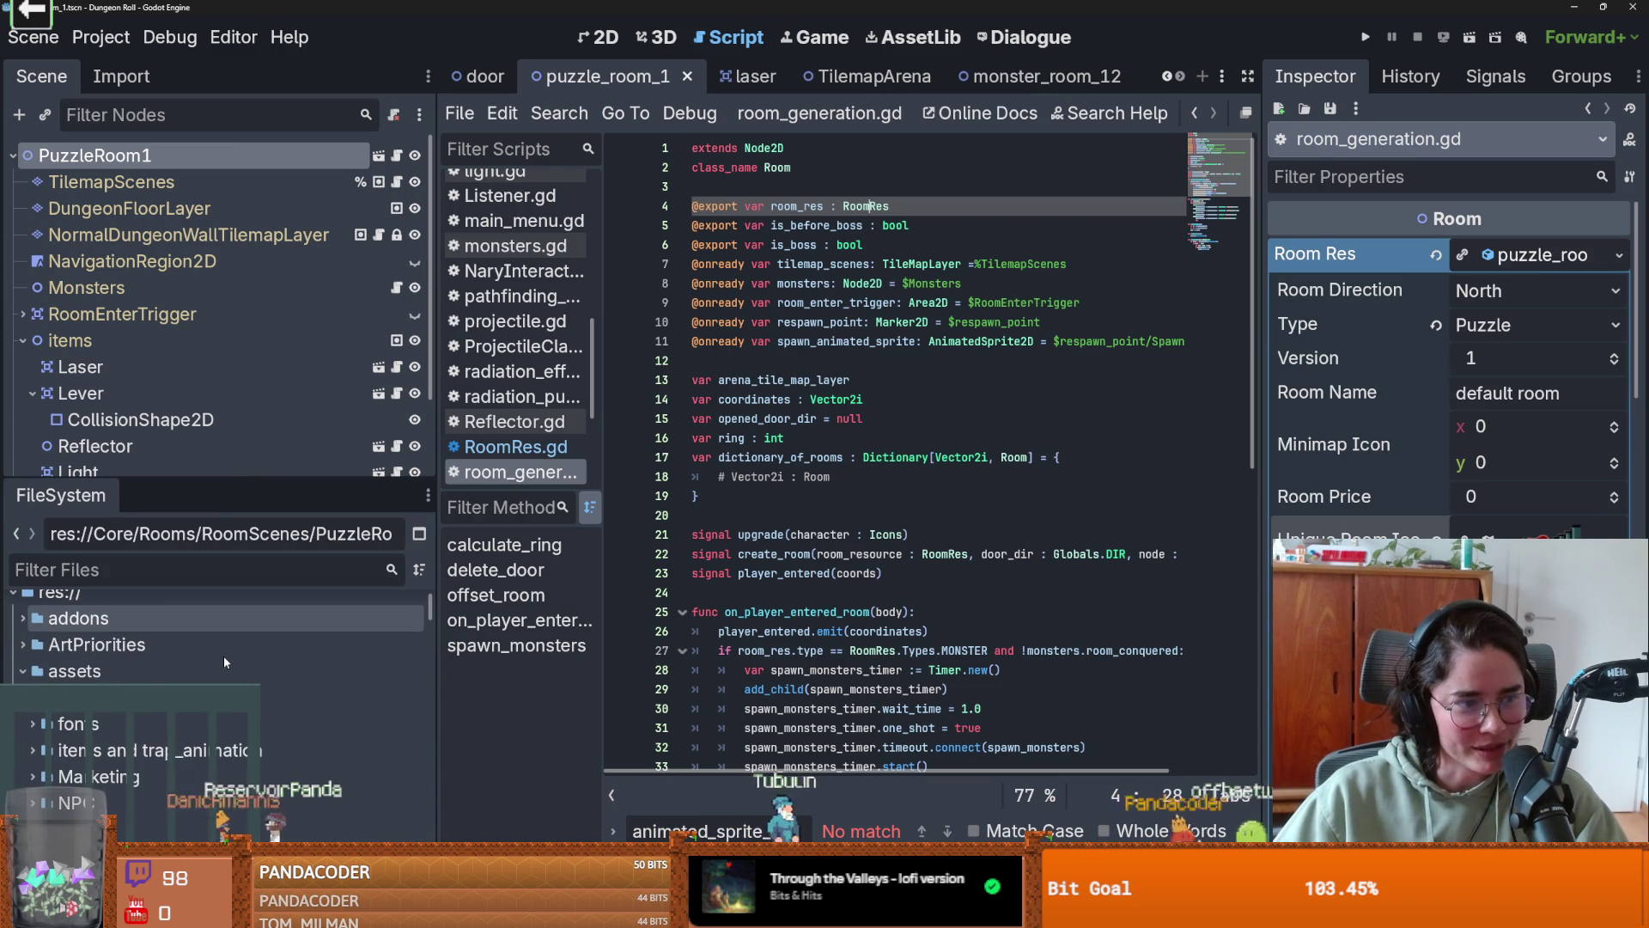
scroll(223, 657, "down", 2)
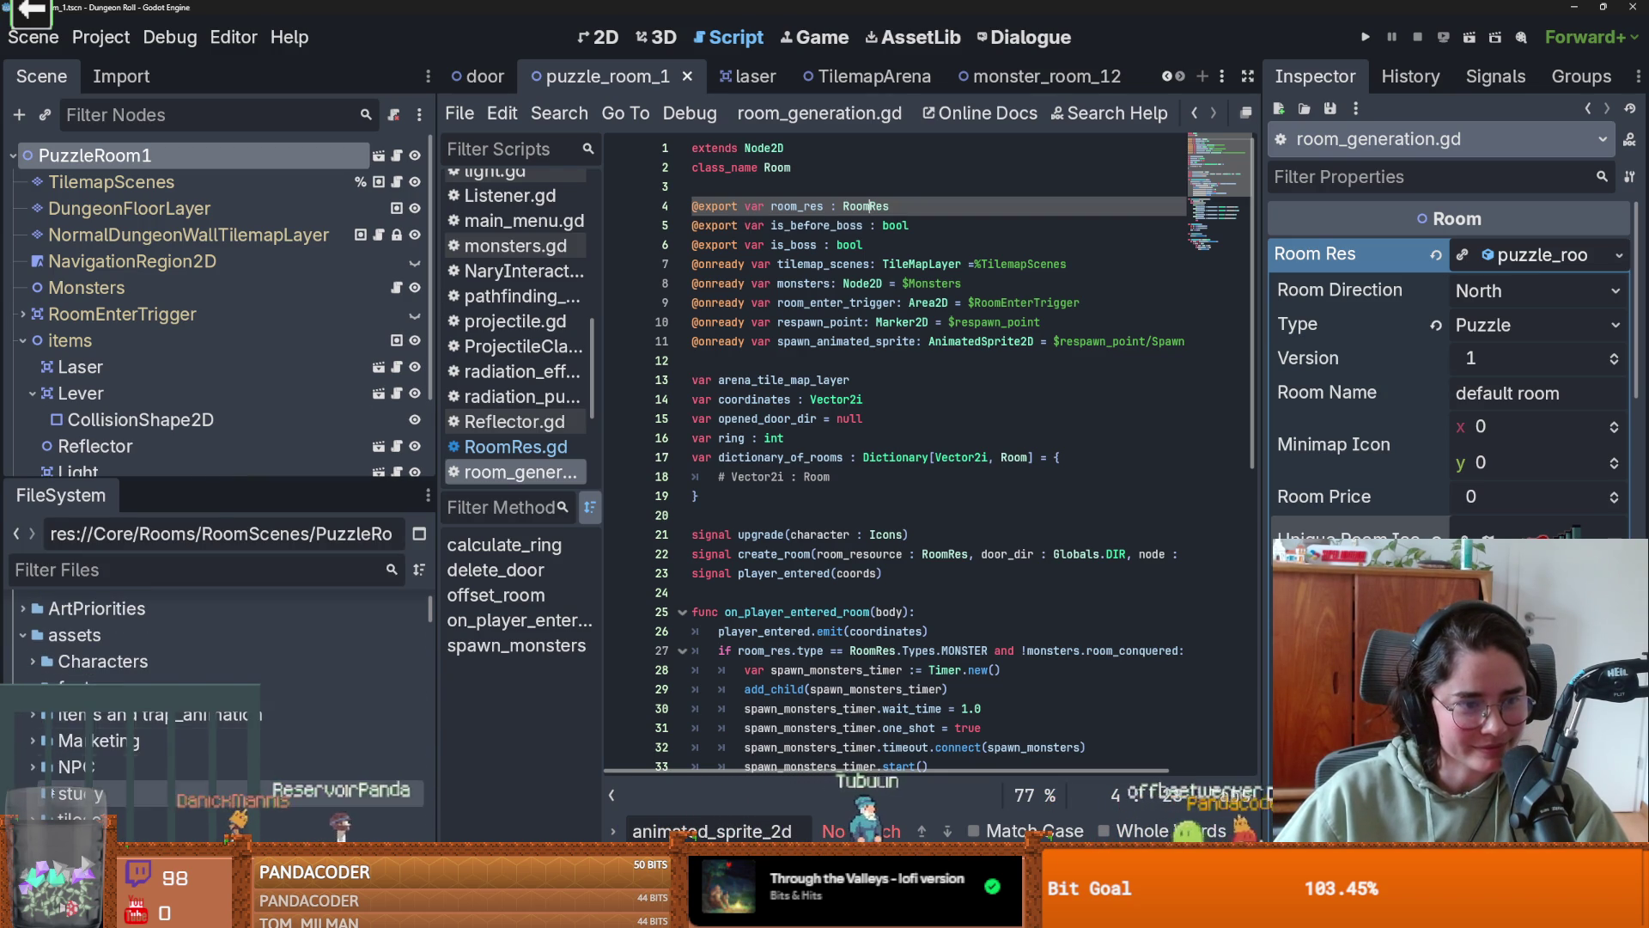
scroll(224, 656, "down", 2)
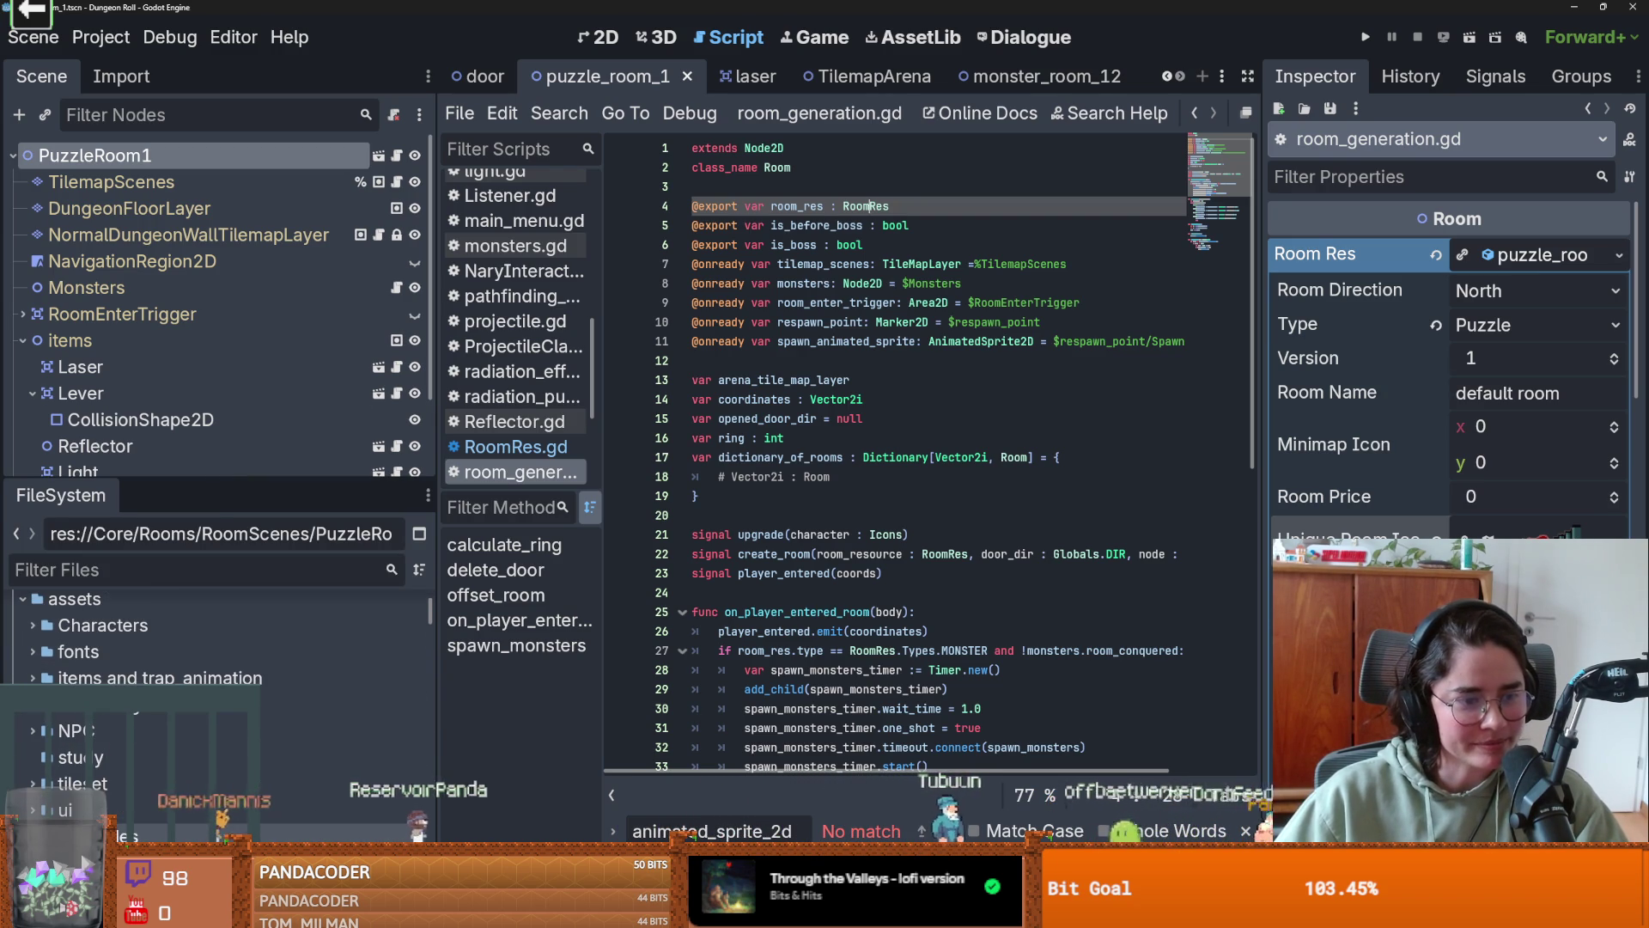
scroll(38, 740, "up", 3)
left_click(23, 709)
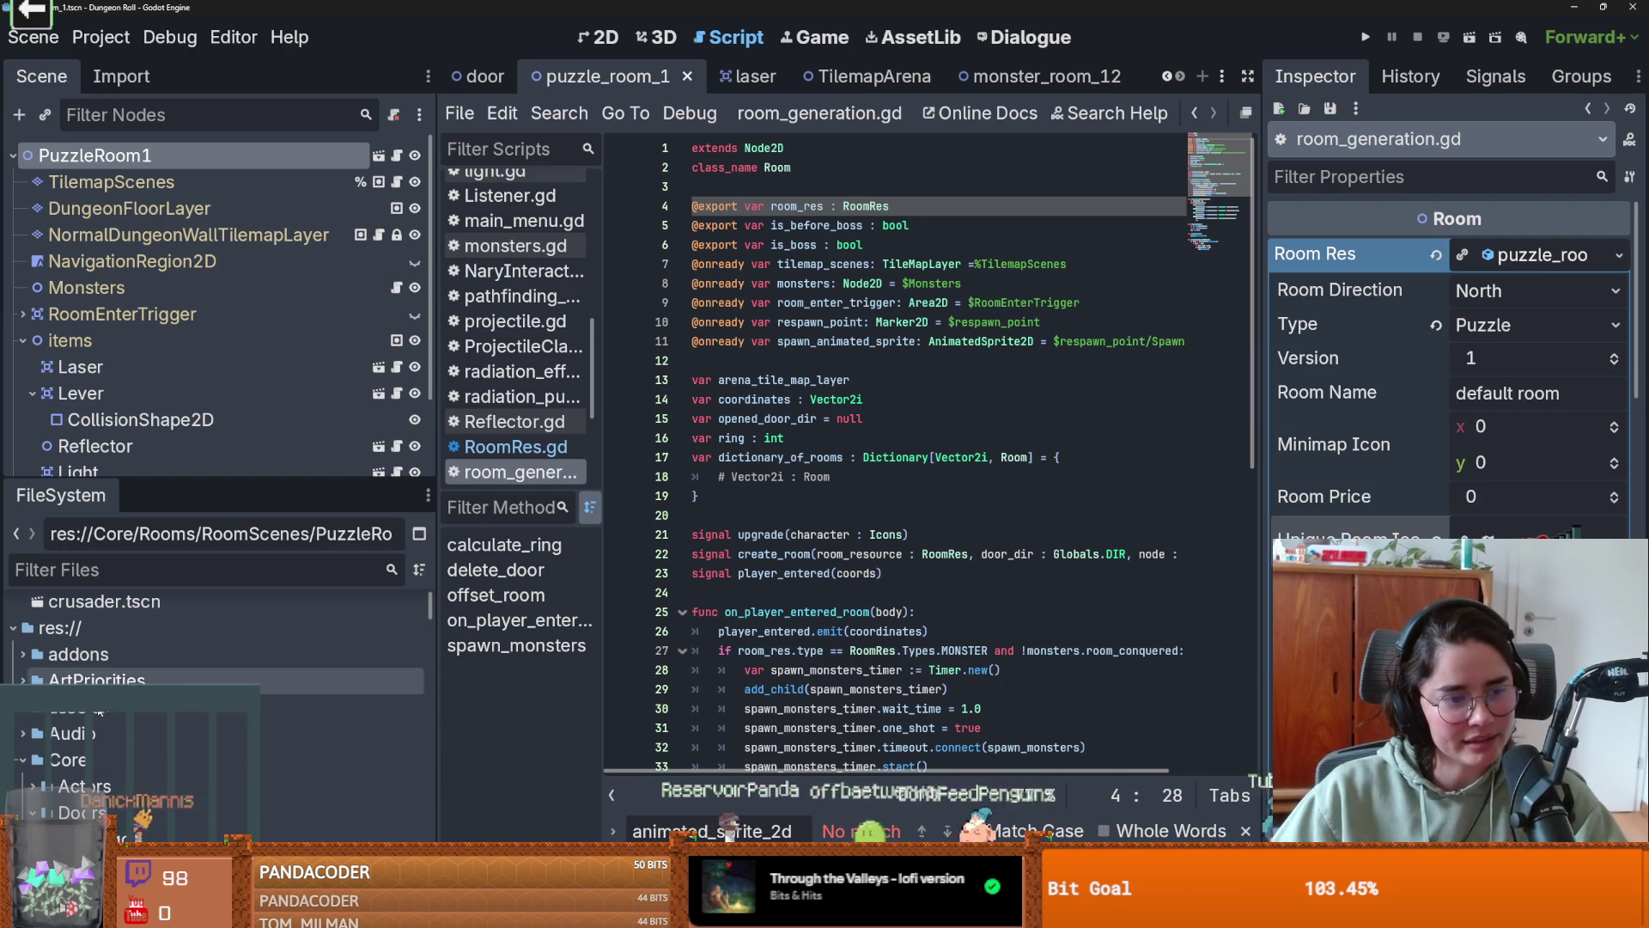
double_click(142, 756)
scroll(163, 745, "down", 3)
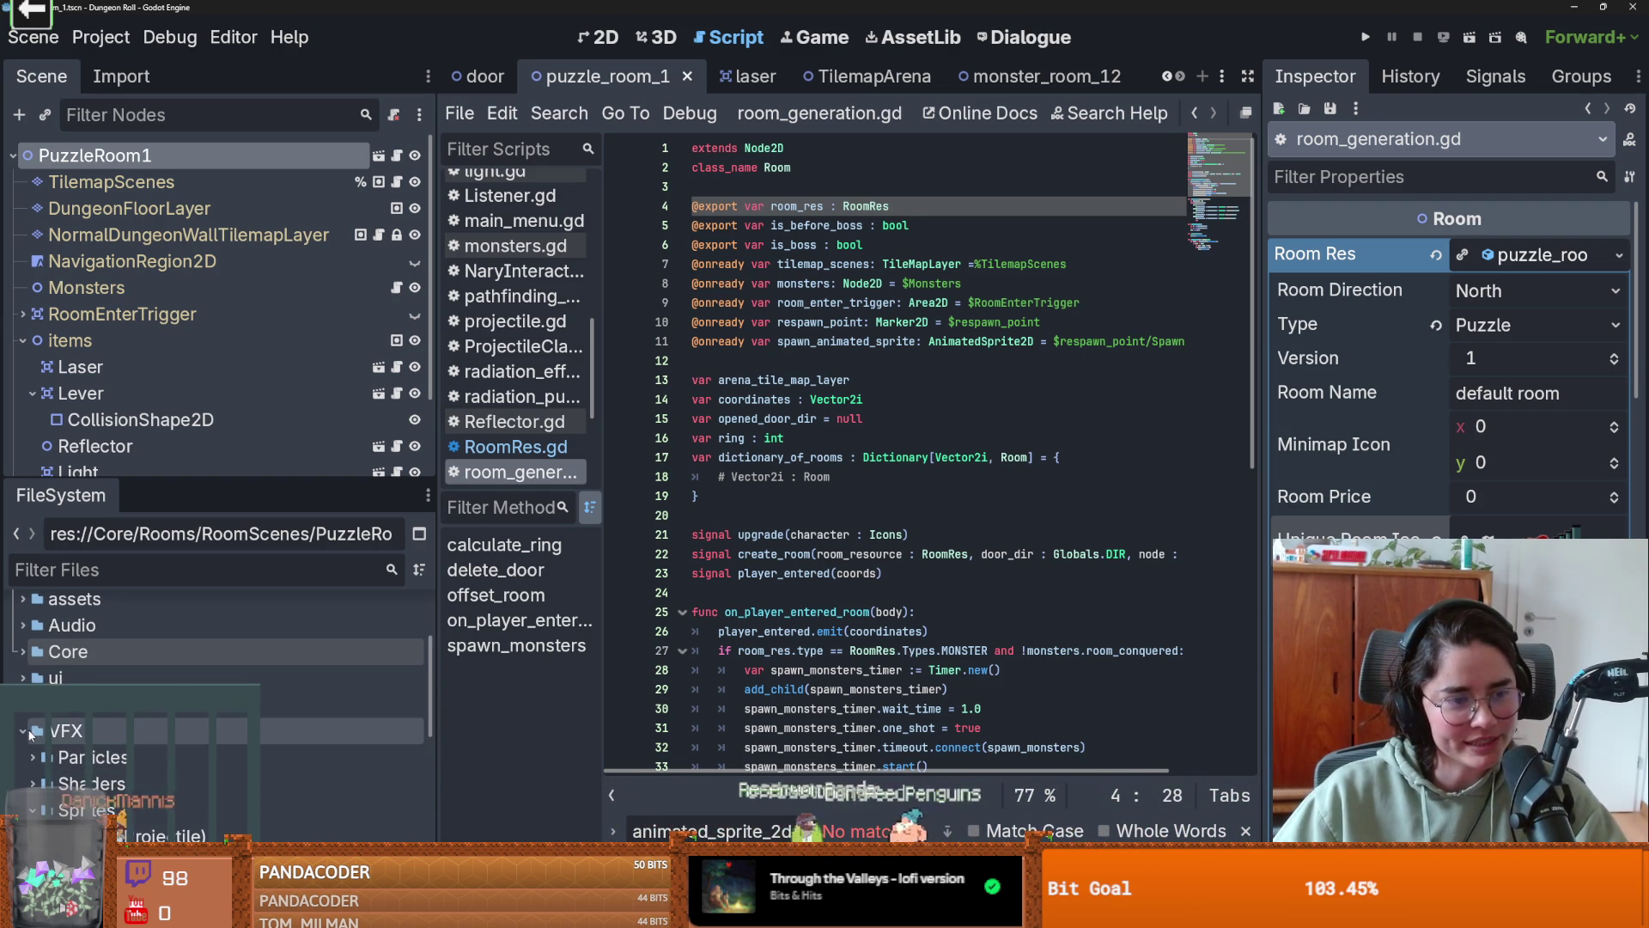
scroll(238, 740, "up", 3)
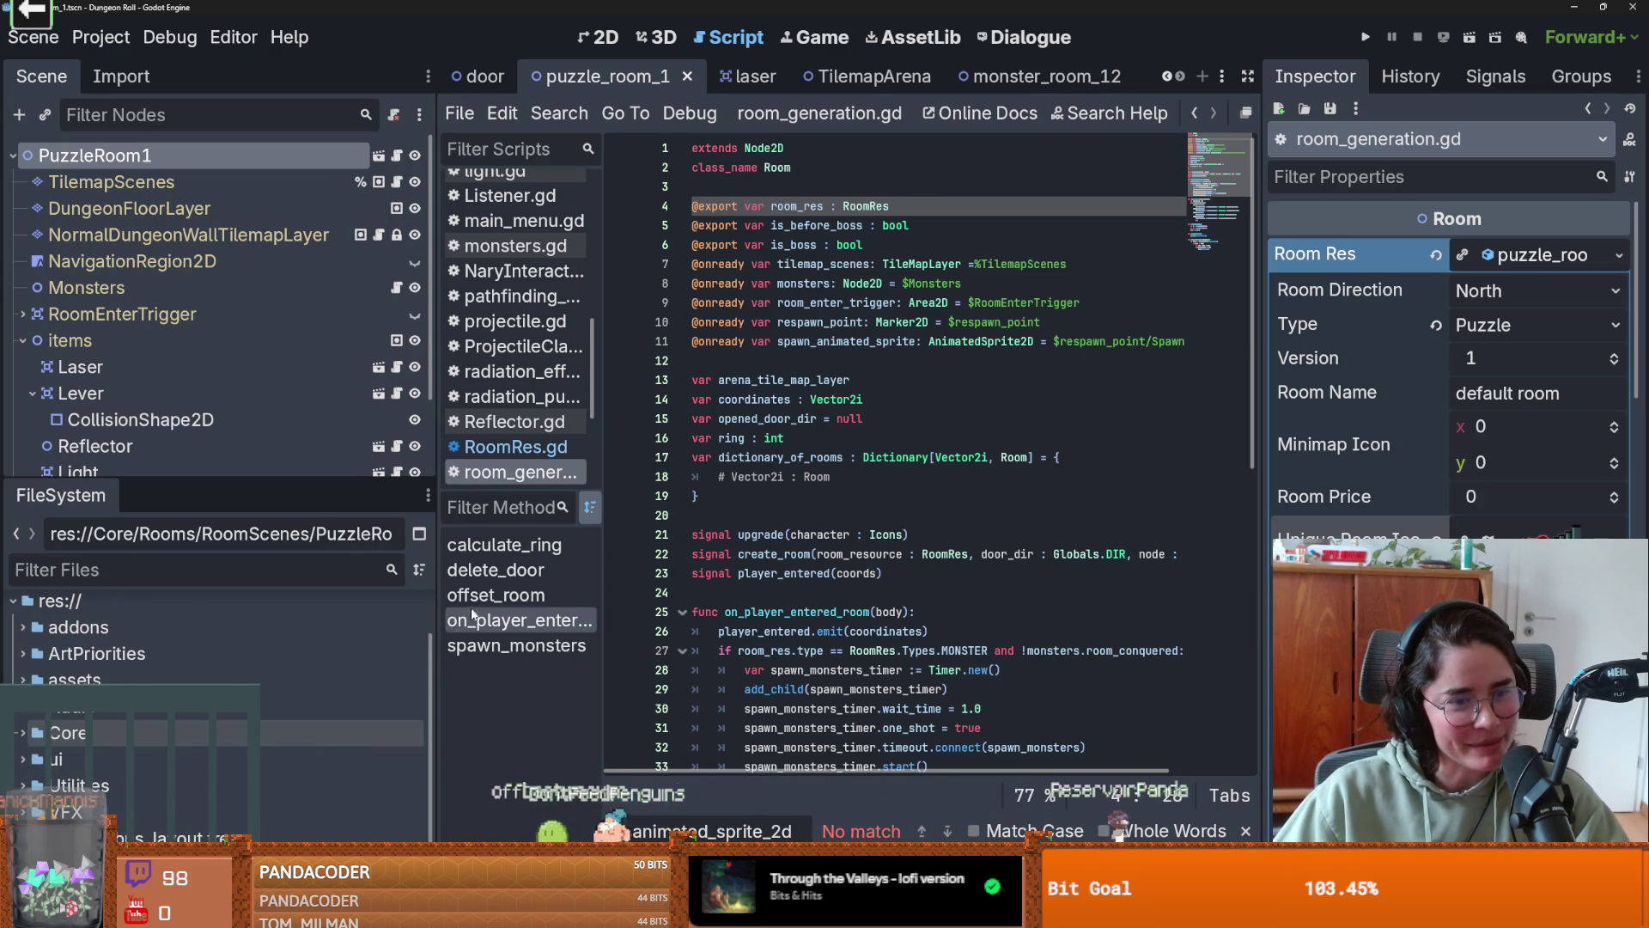
- Resize the side panels, focus the Filter Files field, and return to the 2D room layout
mouse_move(436, 592)
left_mouse_down()
mouse_move(578, 591)
mouse_move(555, 591)
left_mouse_up()
scroll(515, 636, "up", 1)
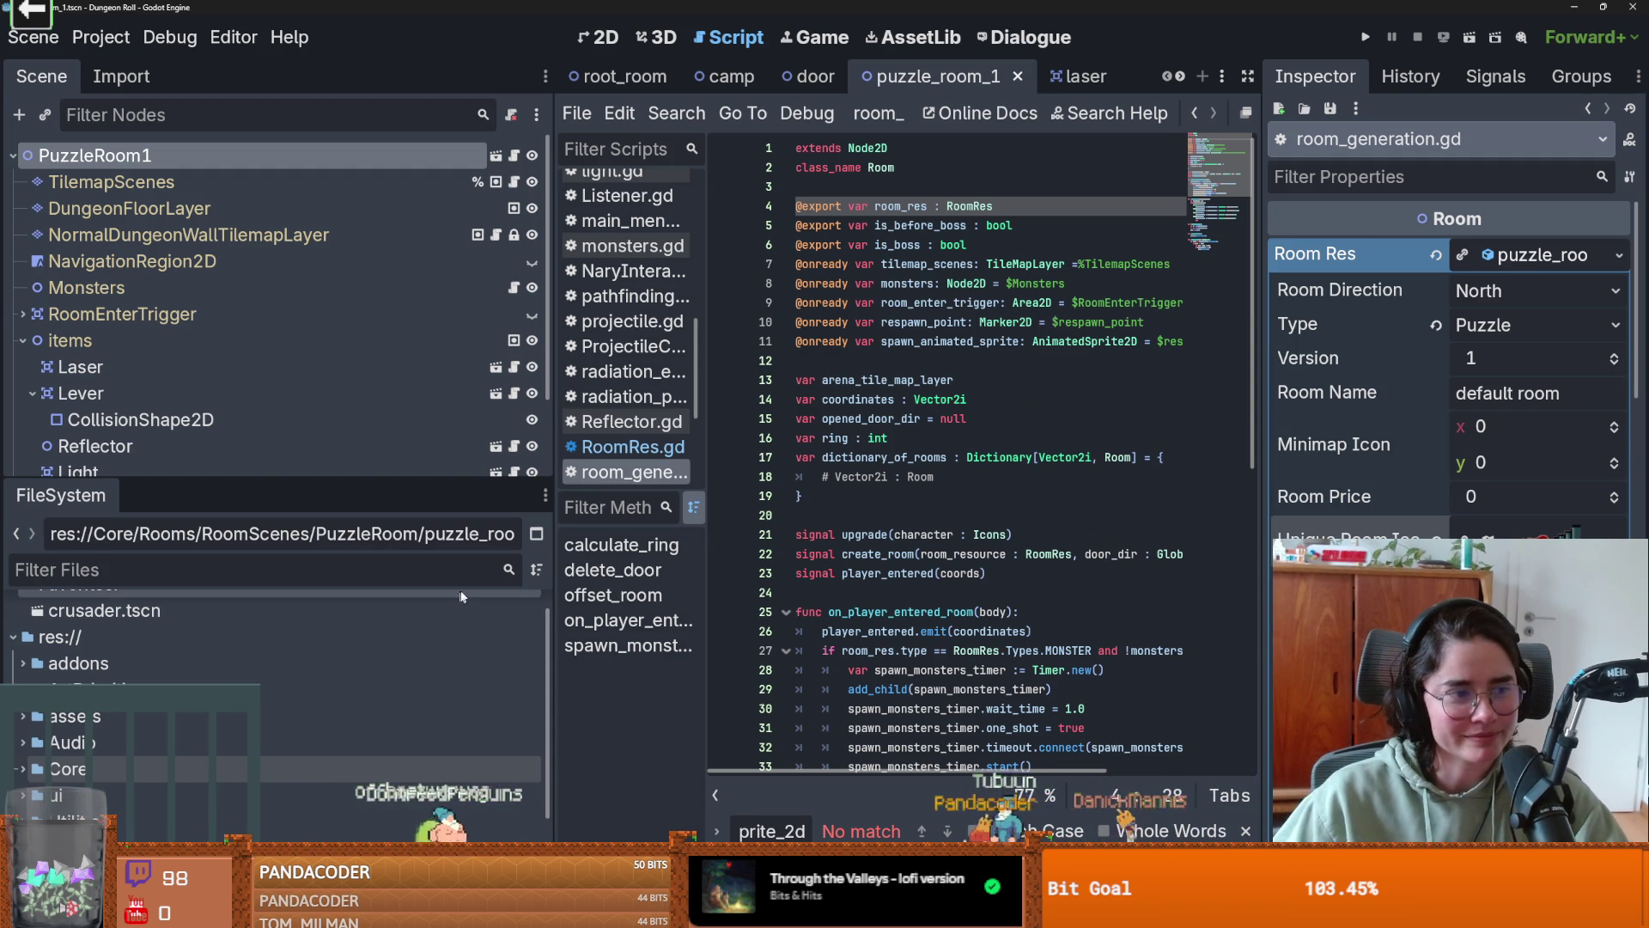
left_click_drag(482, 537, 435, 537)
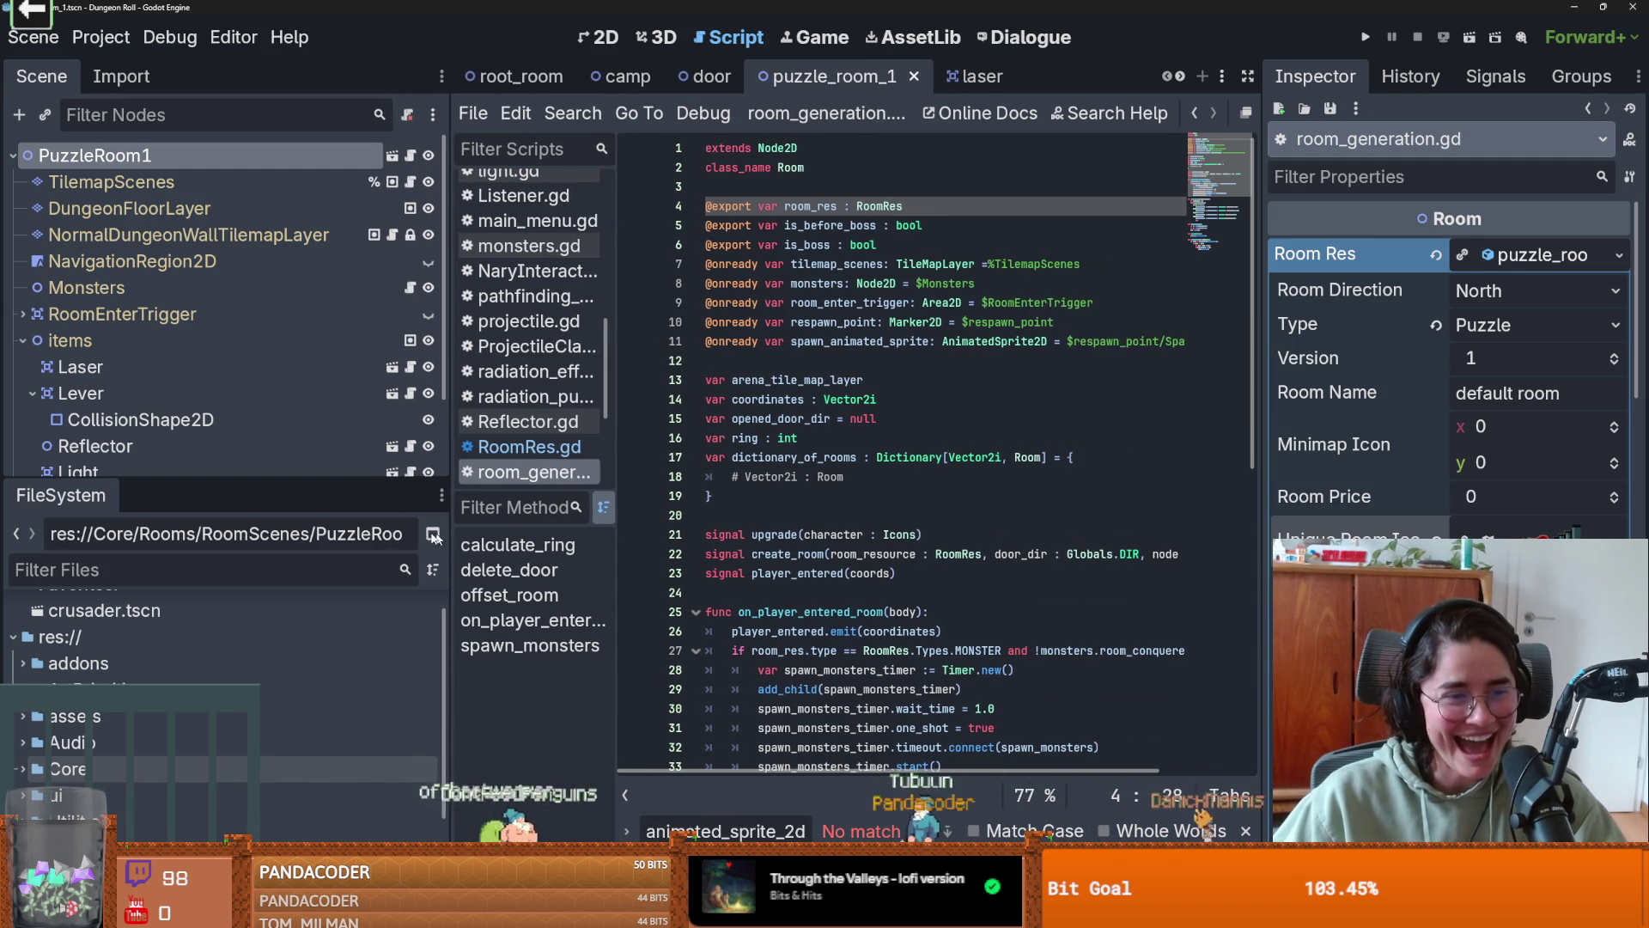
left_click(141, 572)
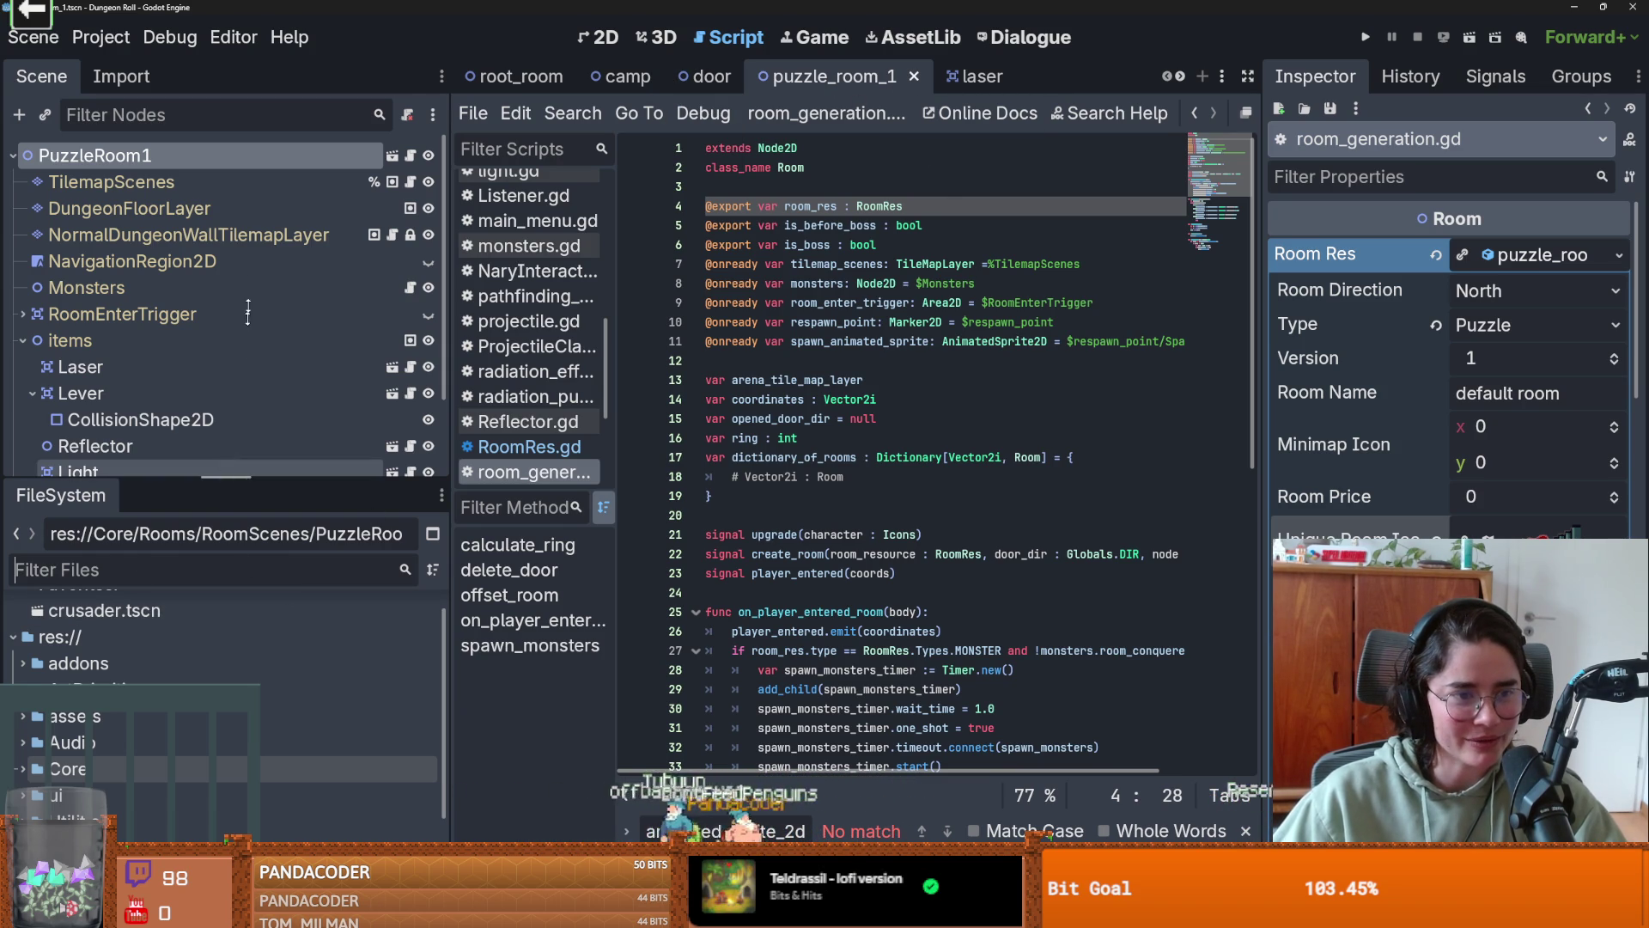
scroll(198, 618, "down", 1)
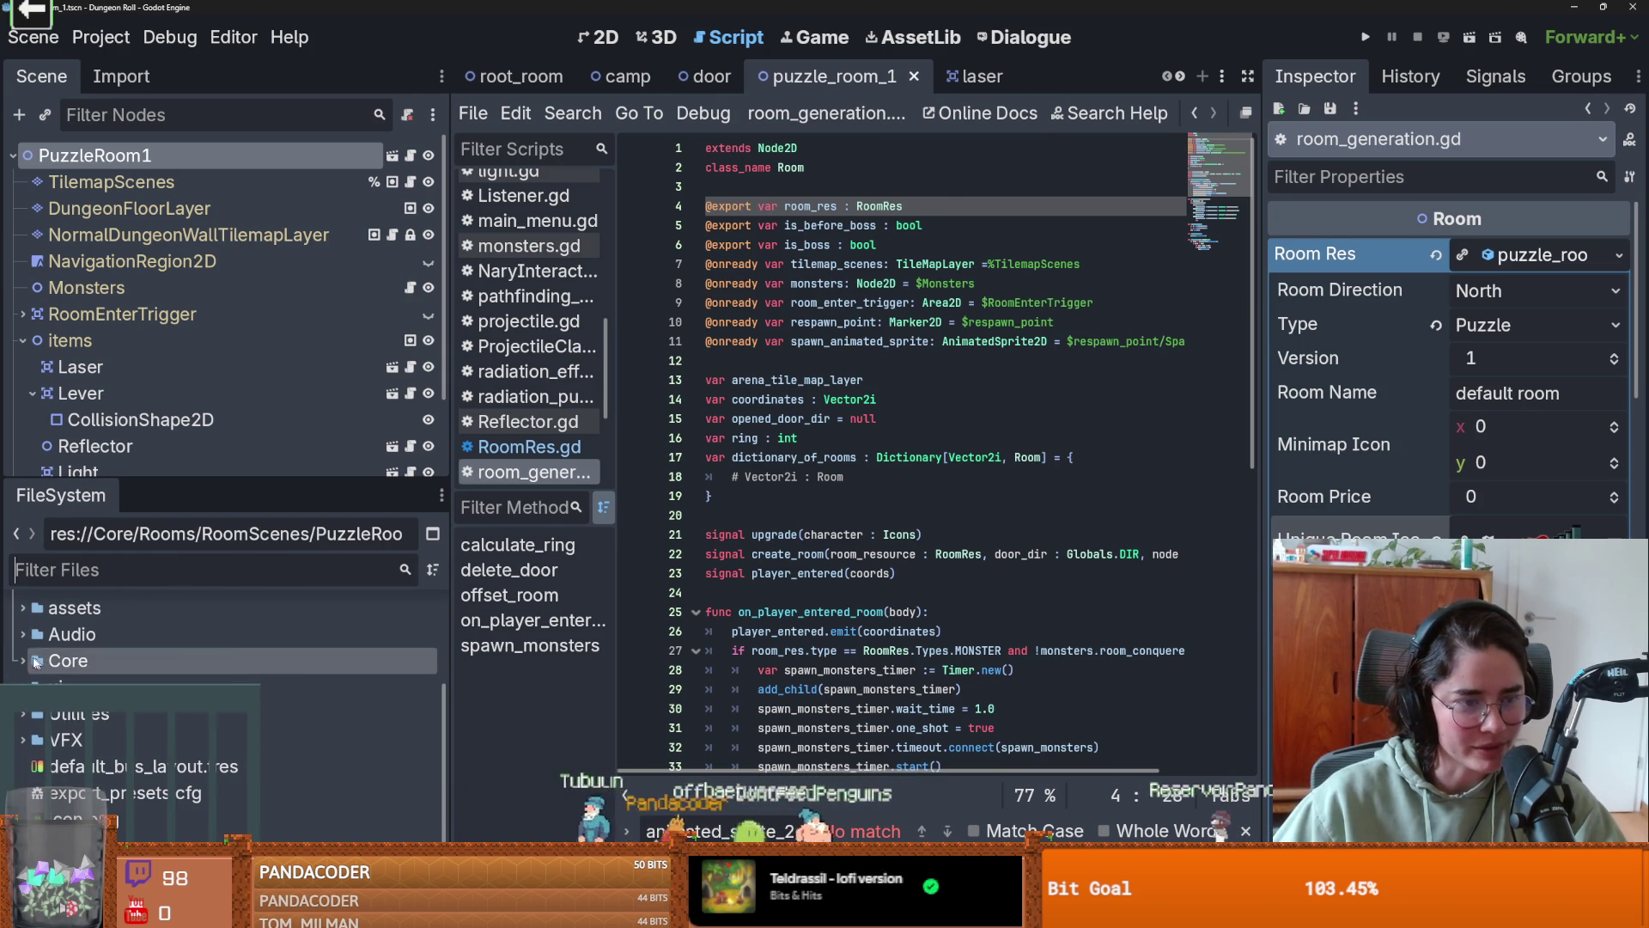
scroll(340, 679, "up", 3)
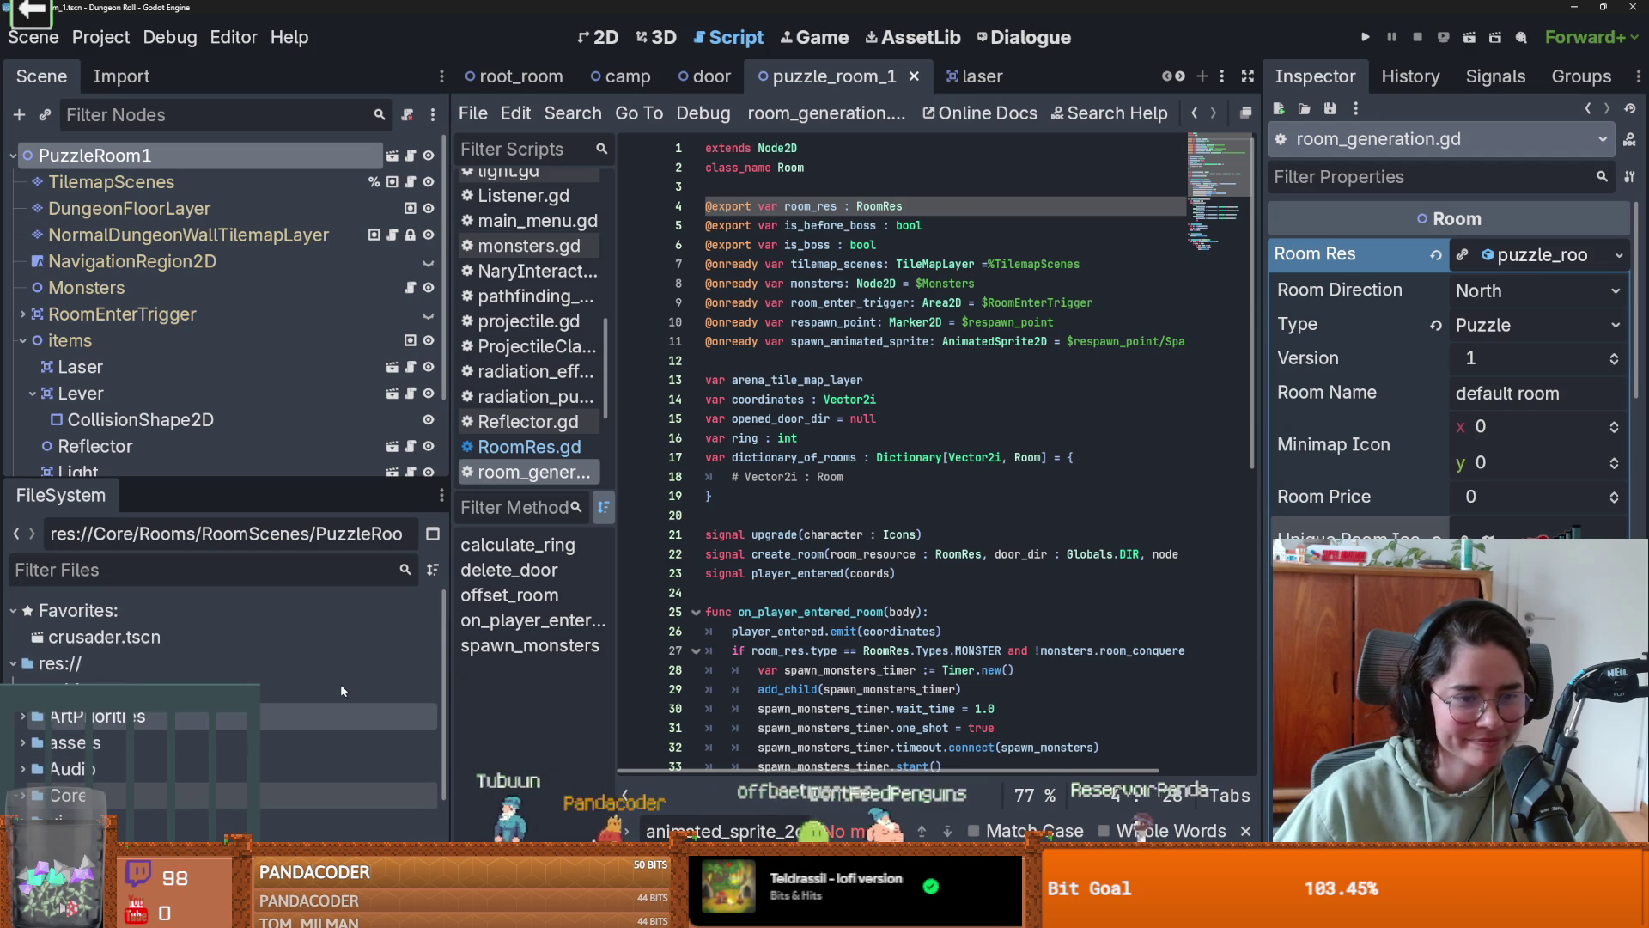
left_click(191, 570)
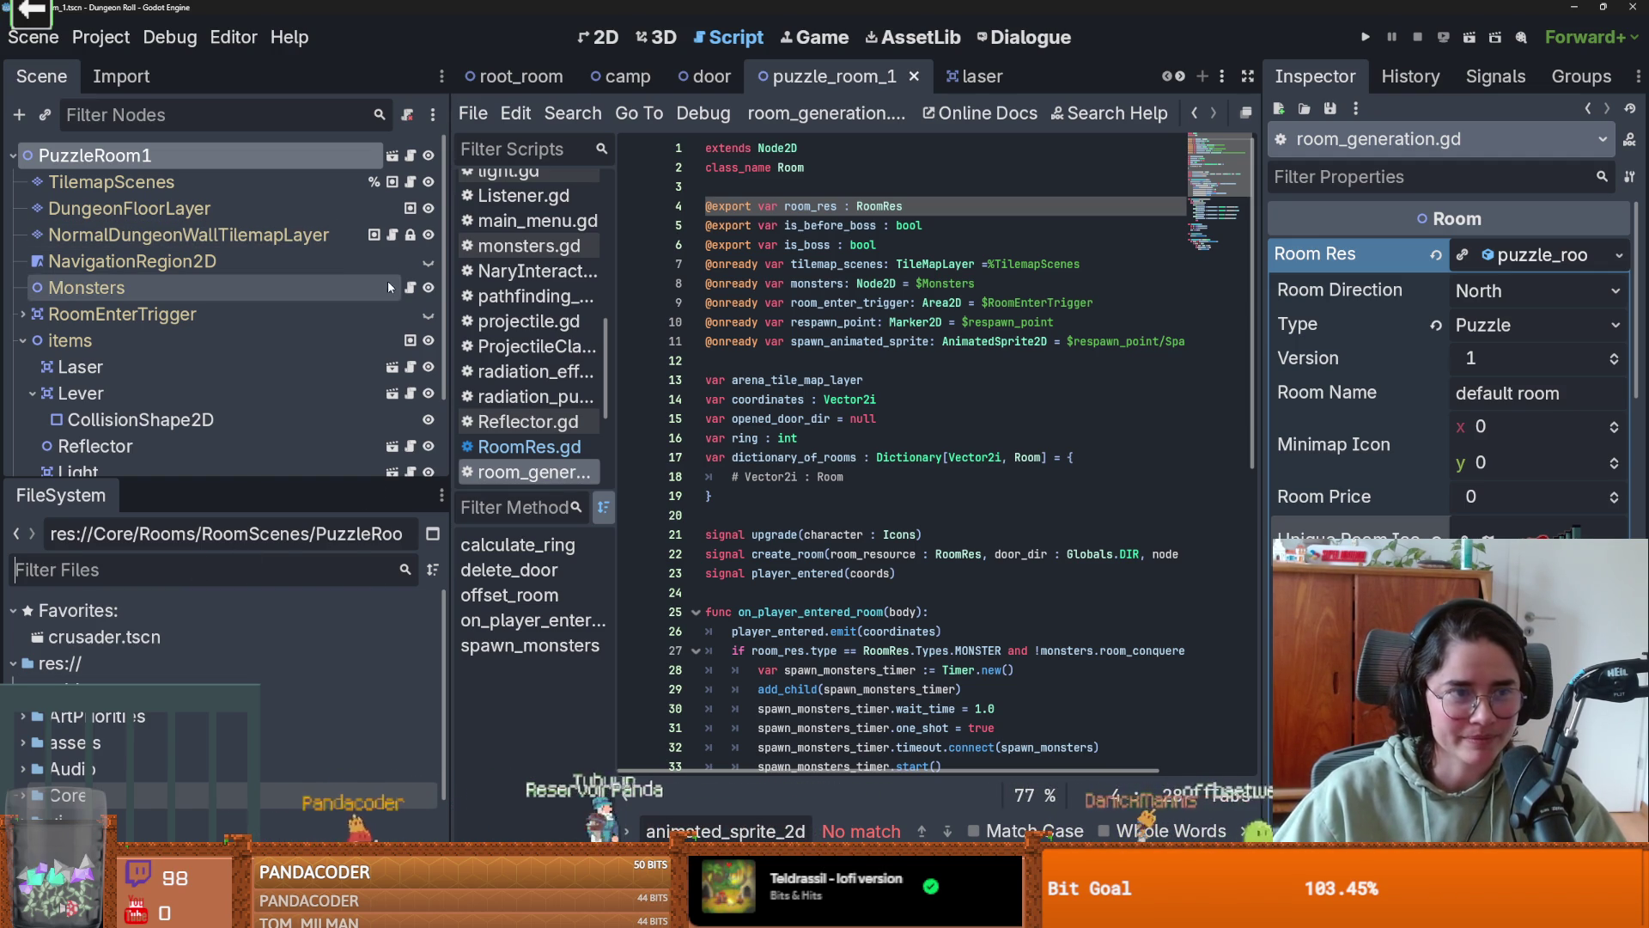
left_click(599, 40)
scroll(804, 400, "down", 2)
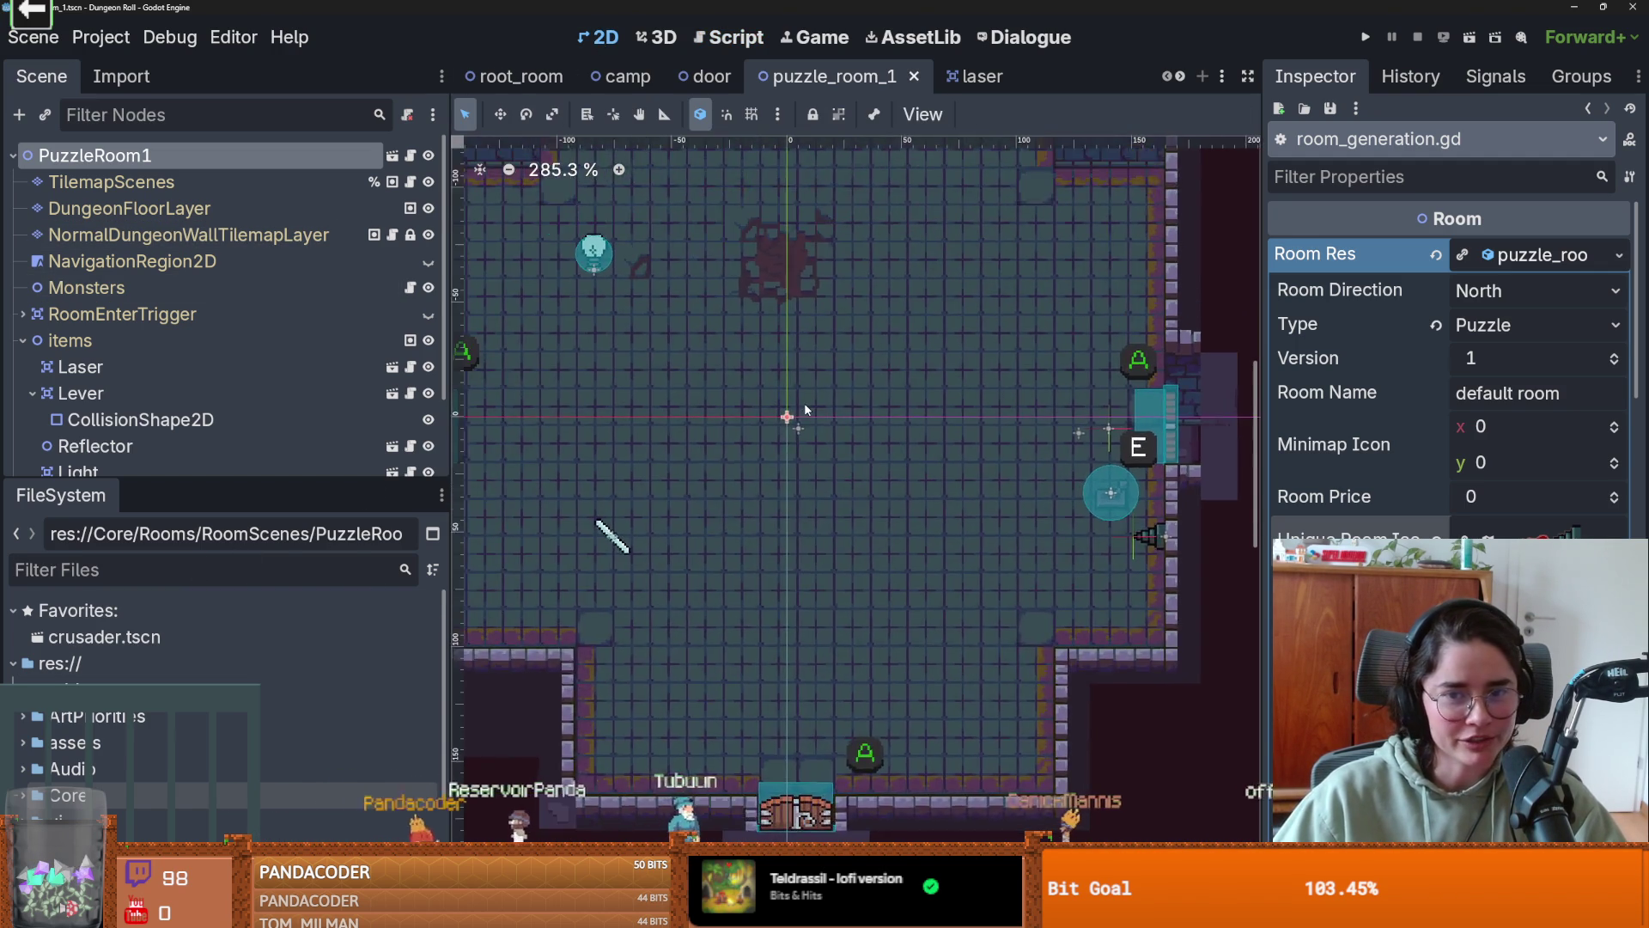
- Zoom around the puzzle room layout and peek inside the Core folder
scroll(805, 401, "up", 1)
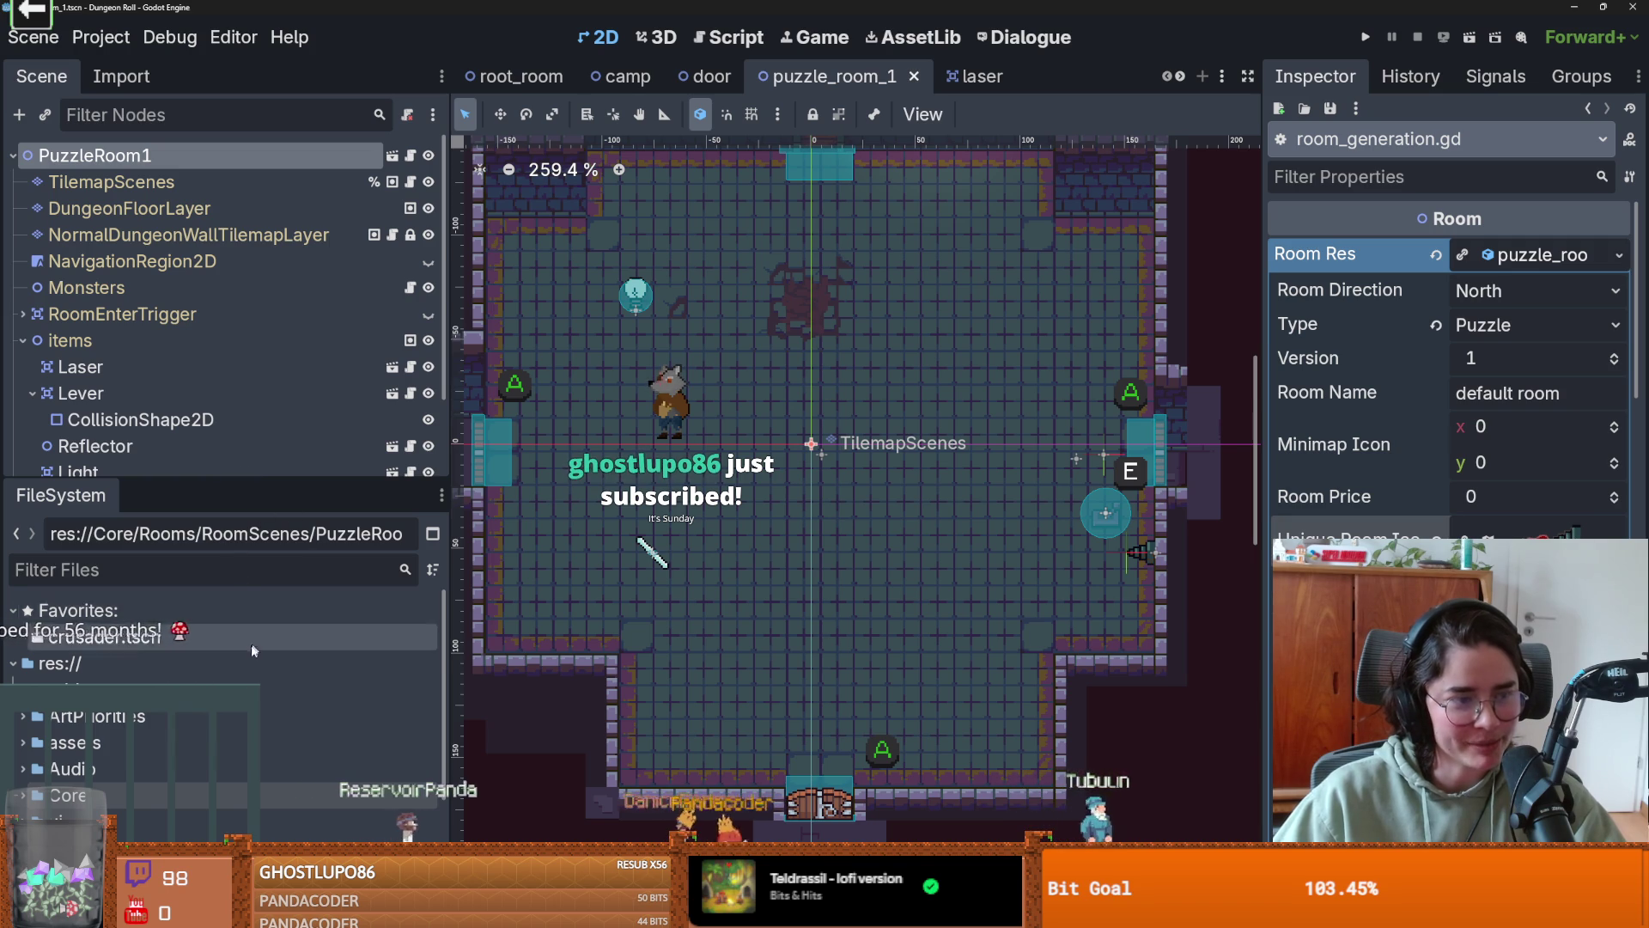
scroll(244, 670, "down", 2)
scroll(244, 670, "up", 1)
scroll(244, 668, "up", 1)
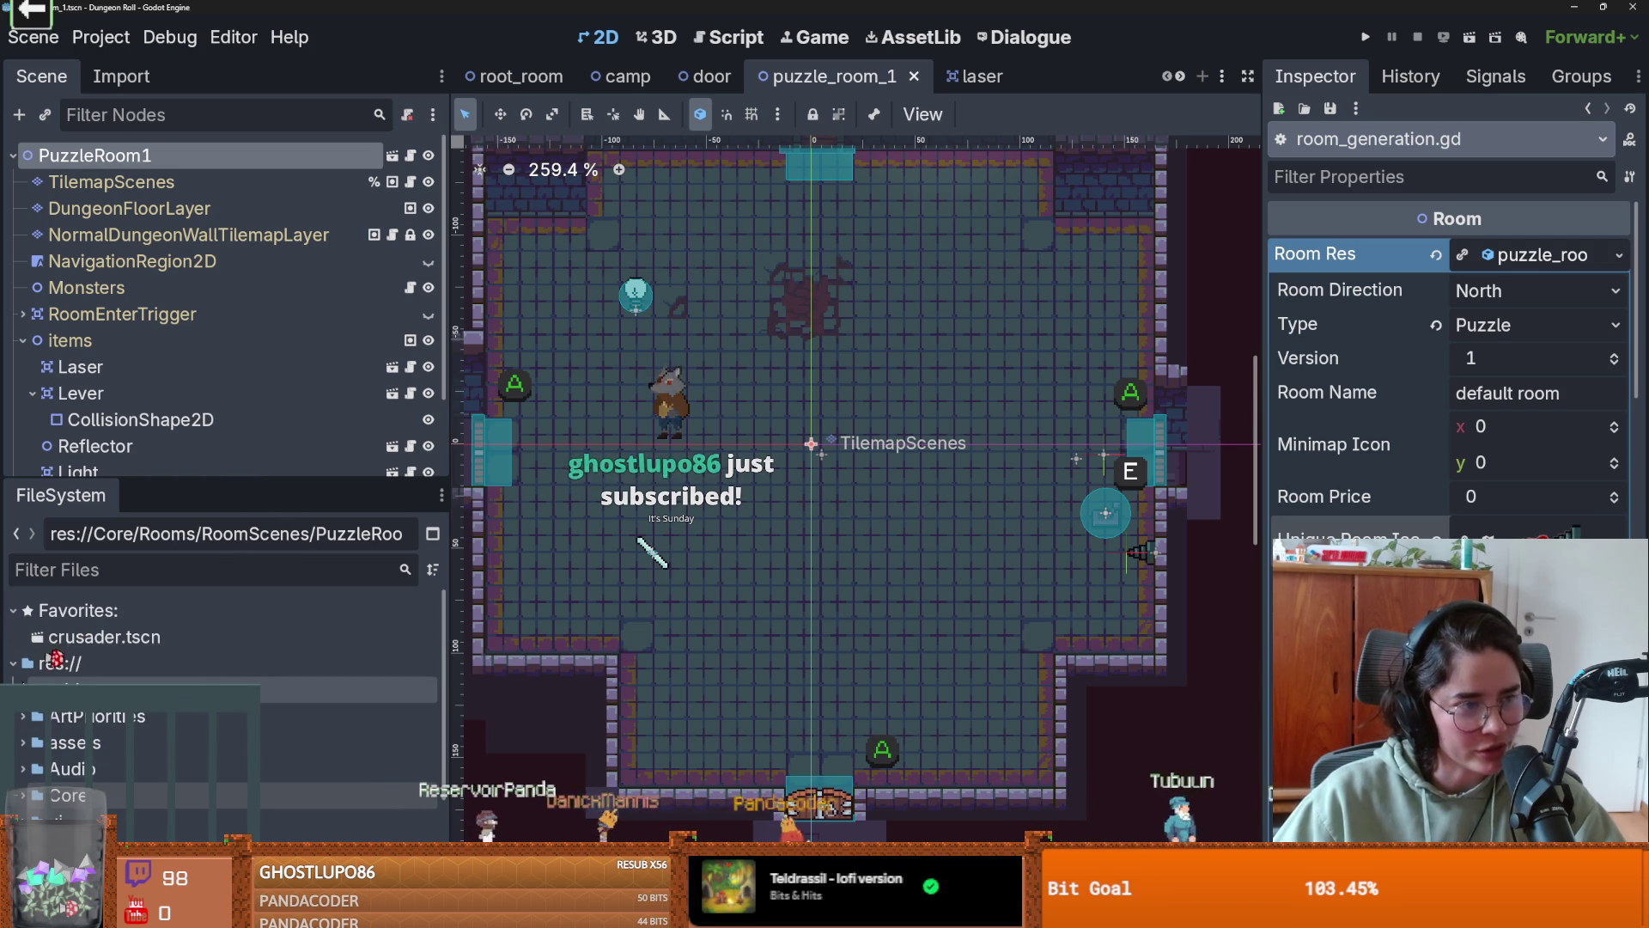
scroll(244, 670, "down", 2)
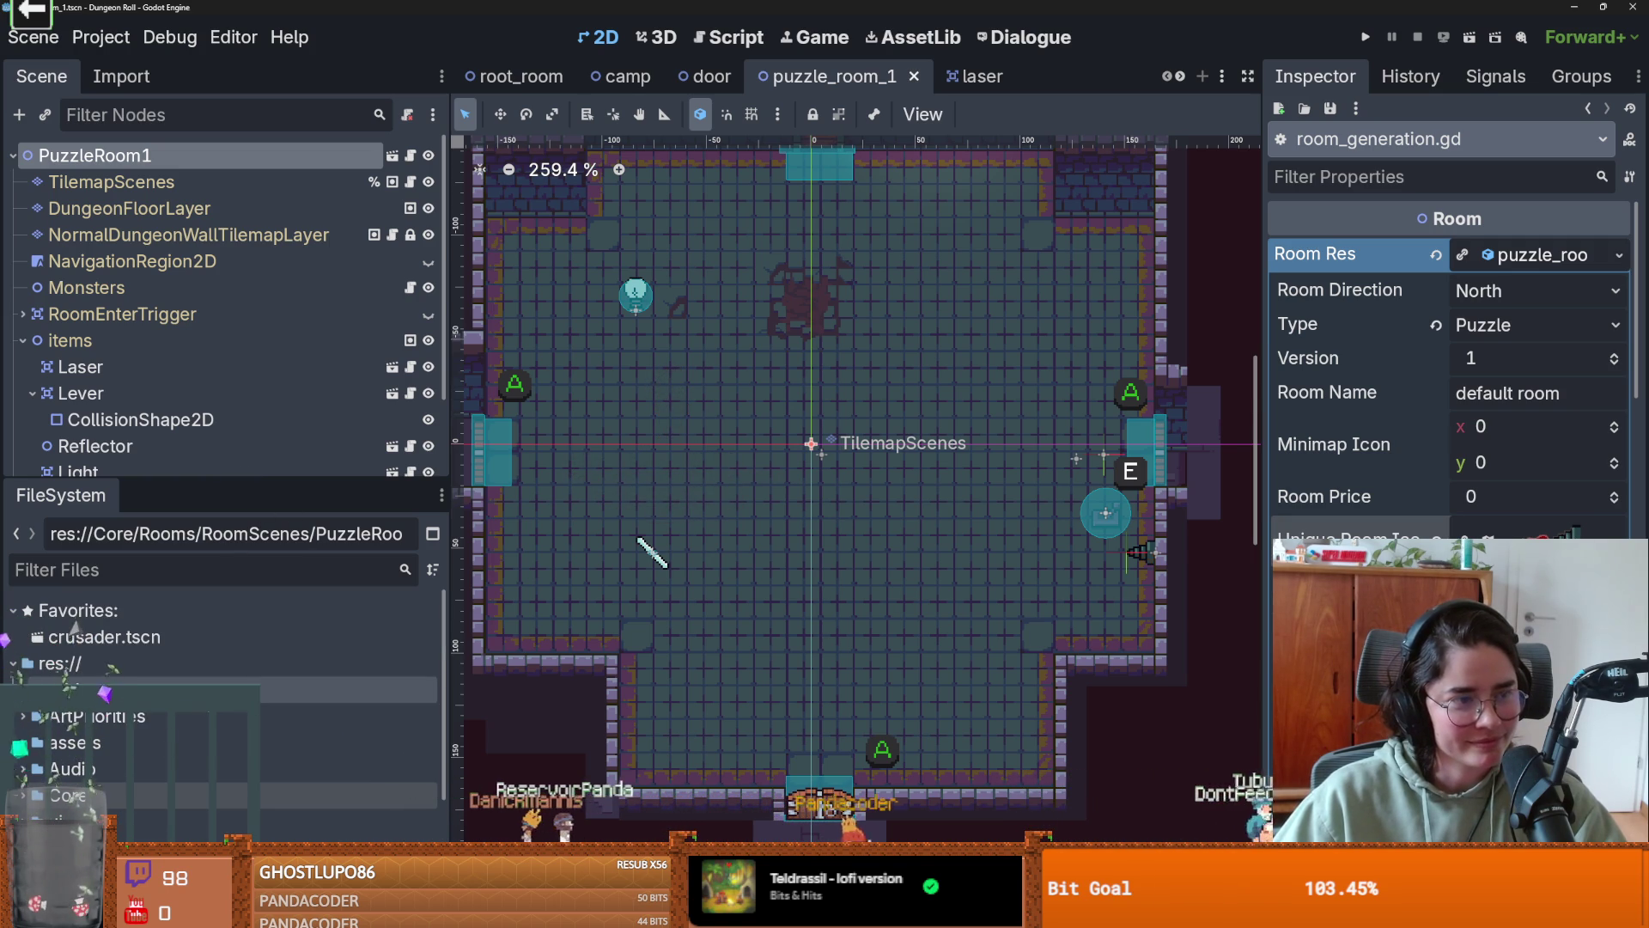
scroll(220, 618, "up", 1)
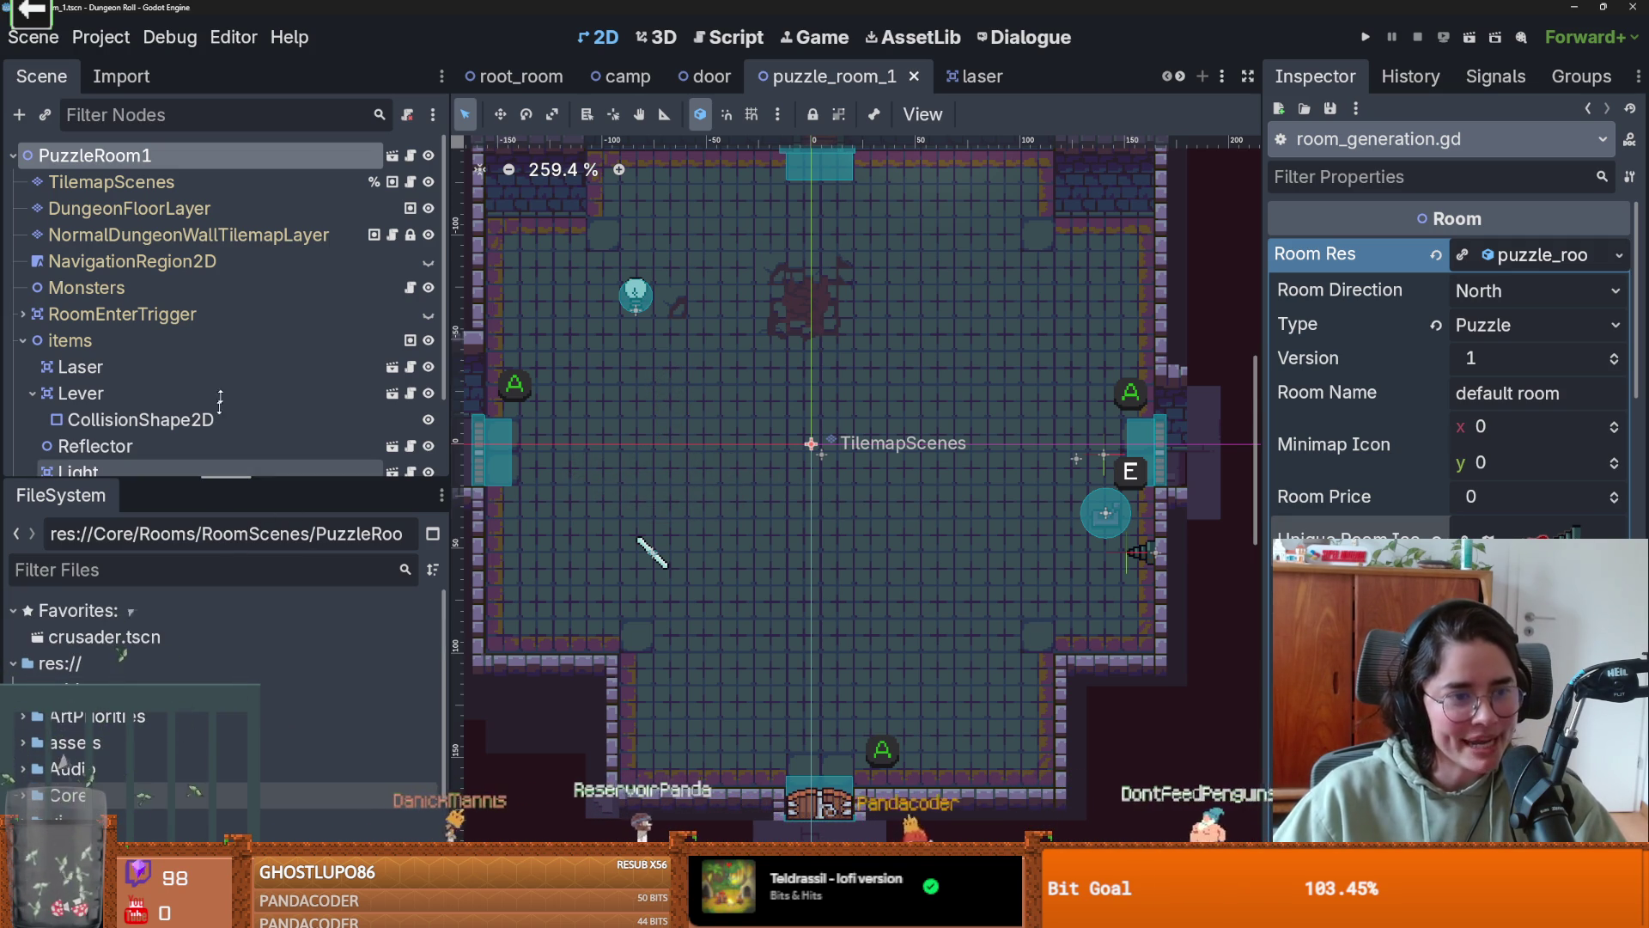
scroll(220, 619, "down", 3)
scroll(232, 644, "up", 3)
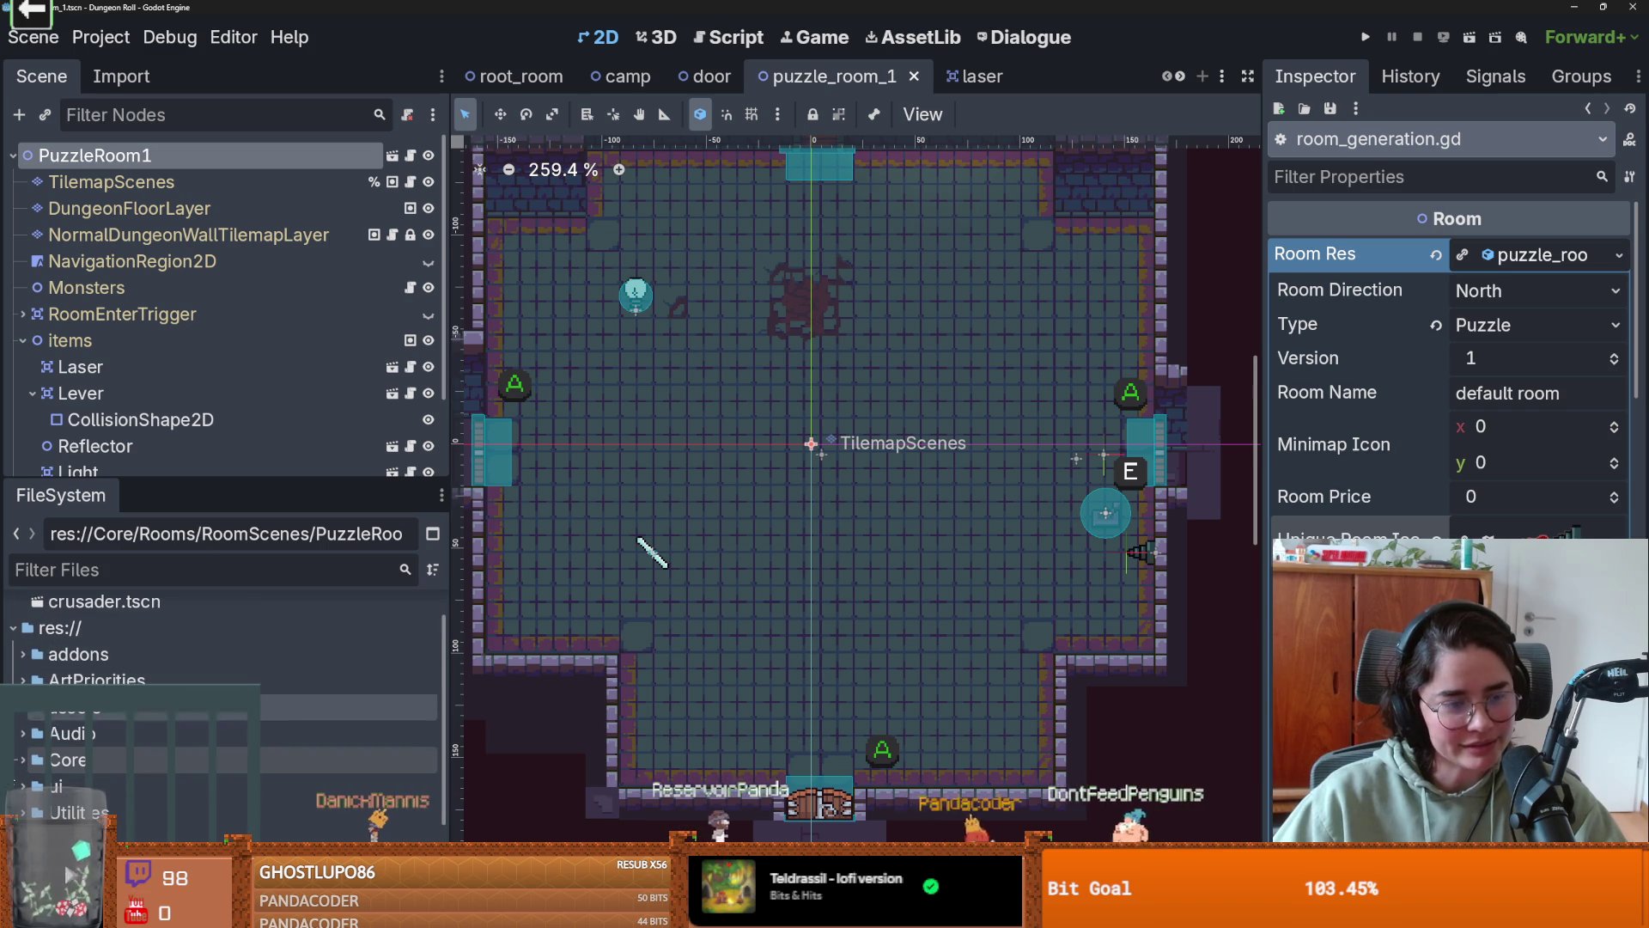
left_click(22, 761)
left_click(22, 760)
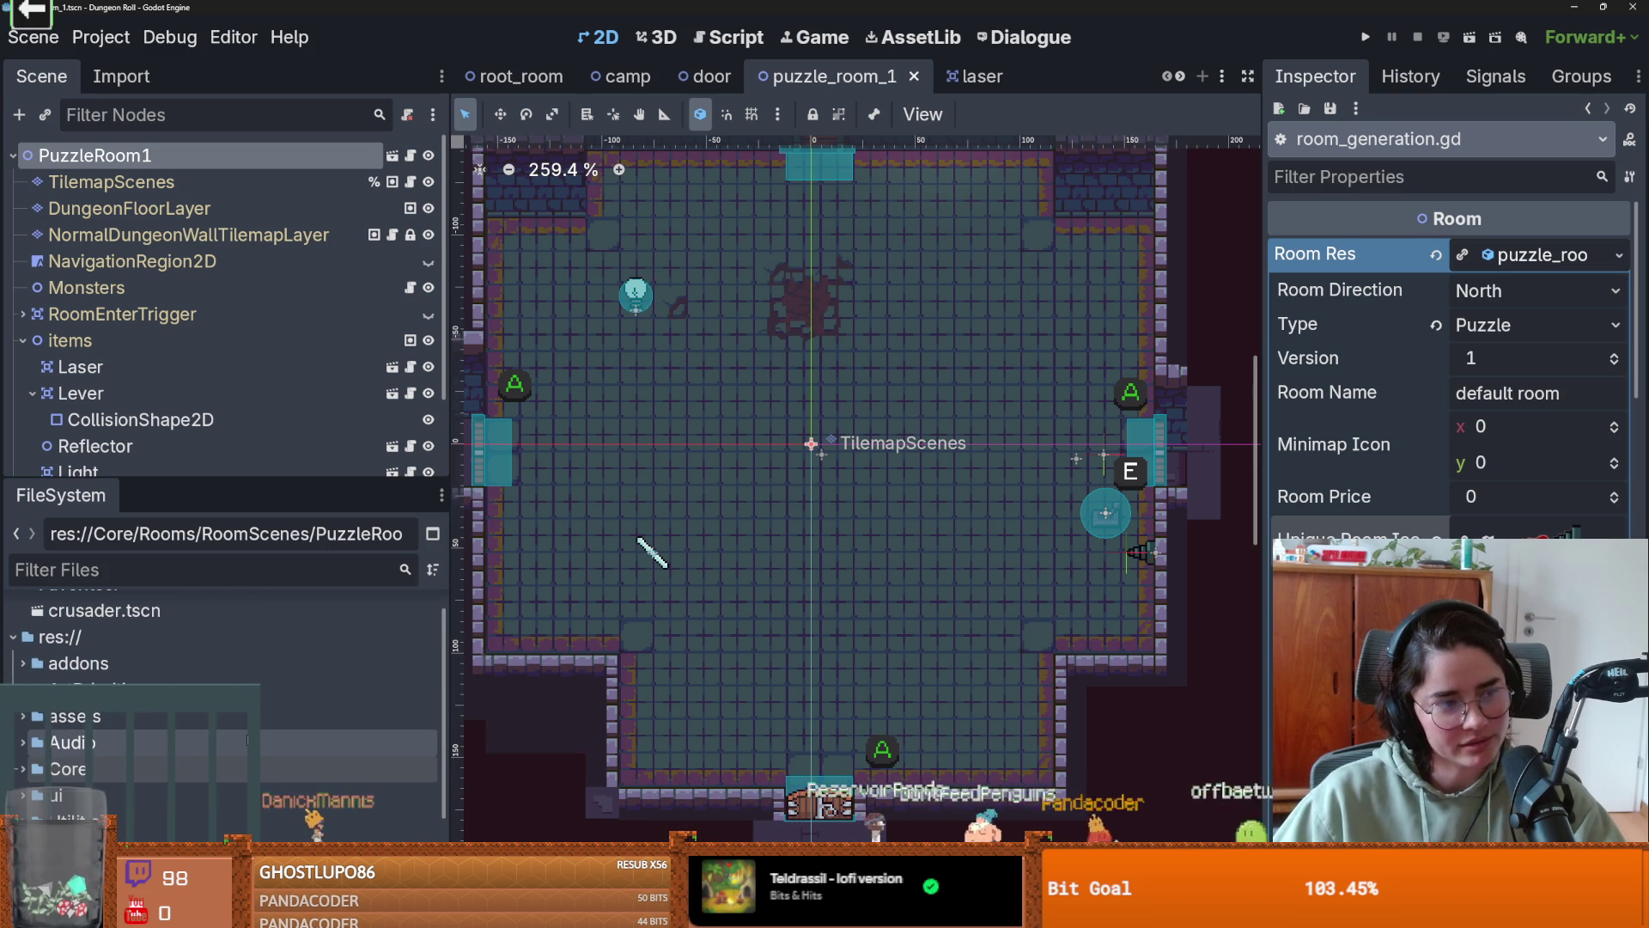
scroll(247, 740, "down", 2)
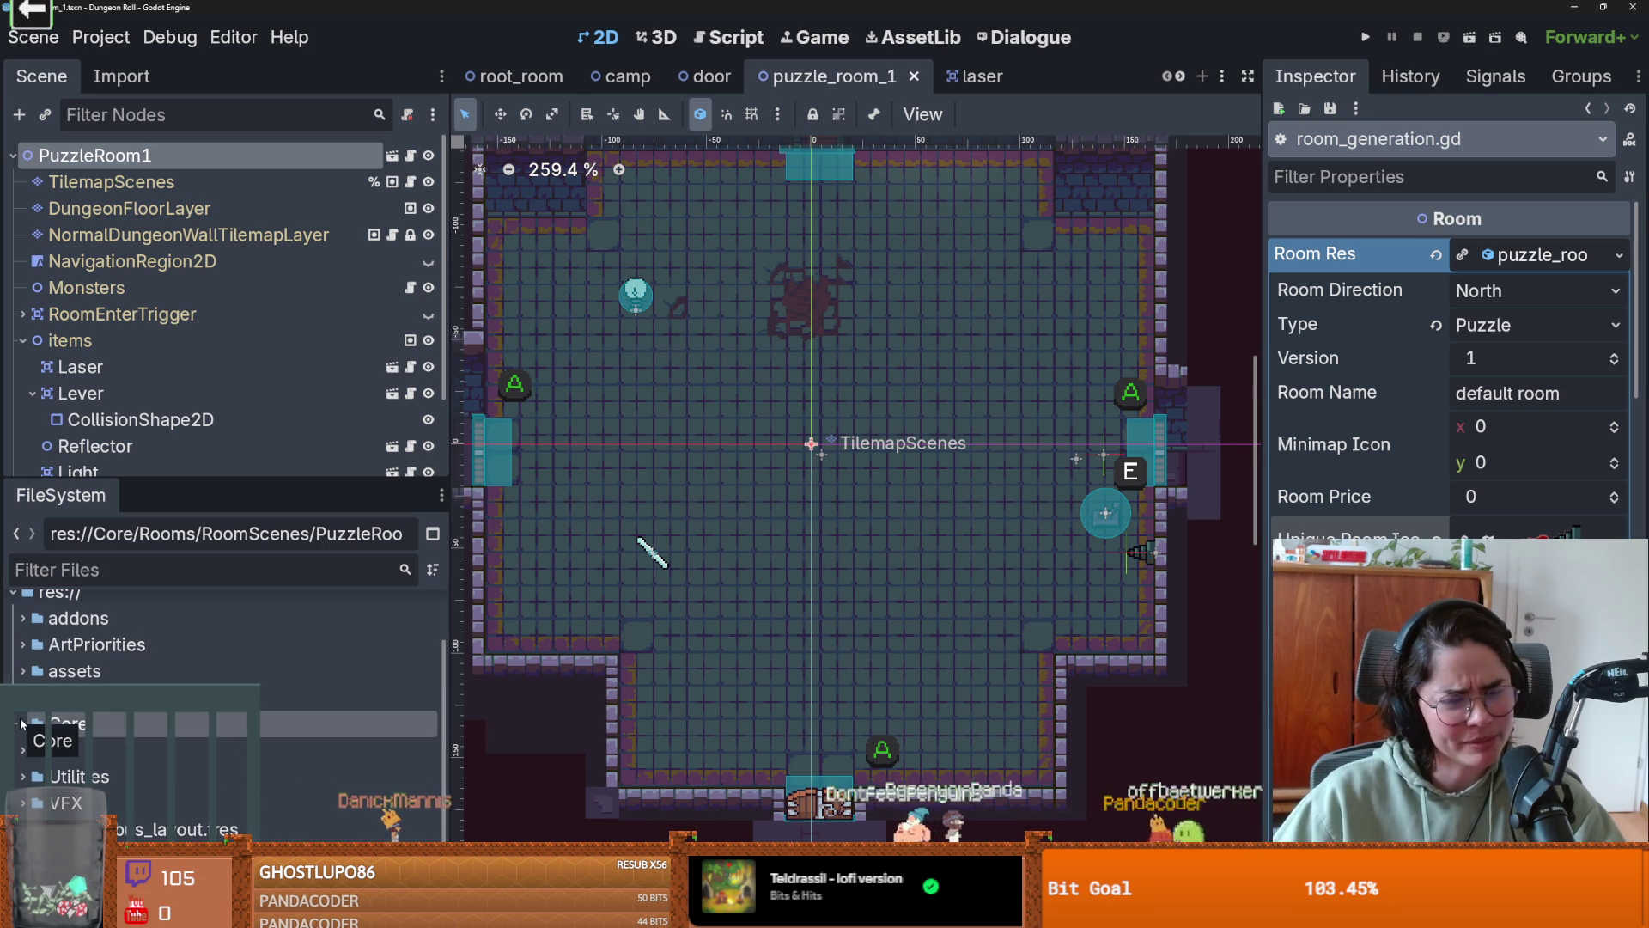
scroll(43, 718, "up", 3)
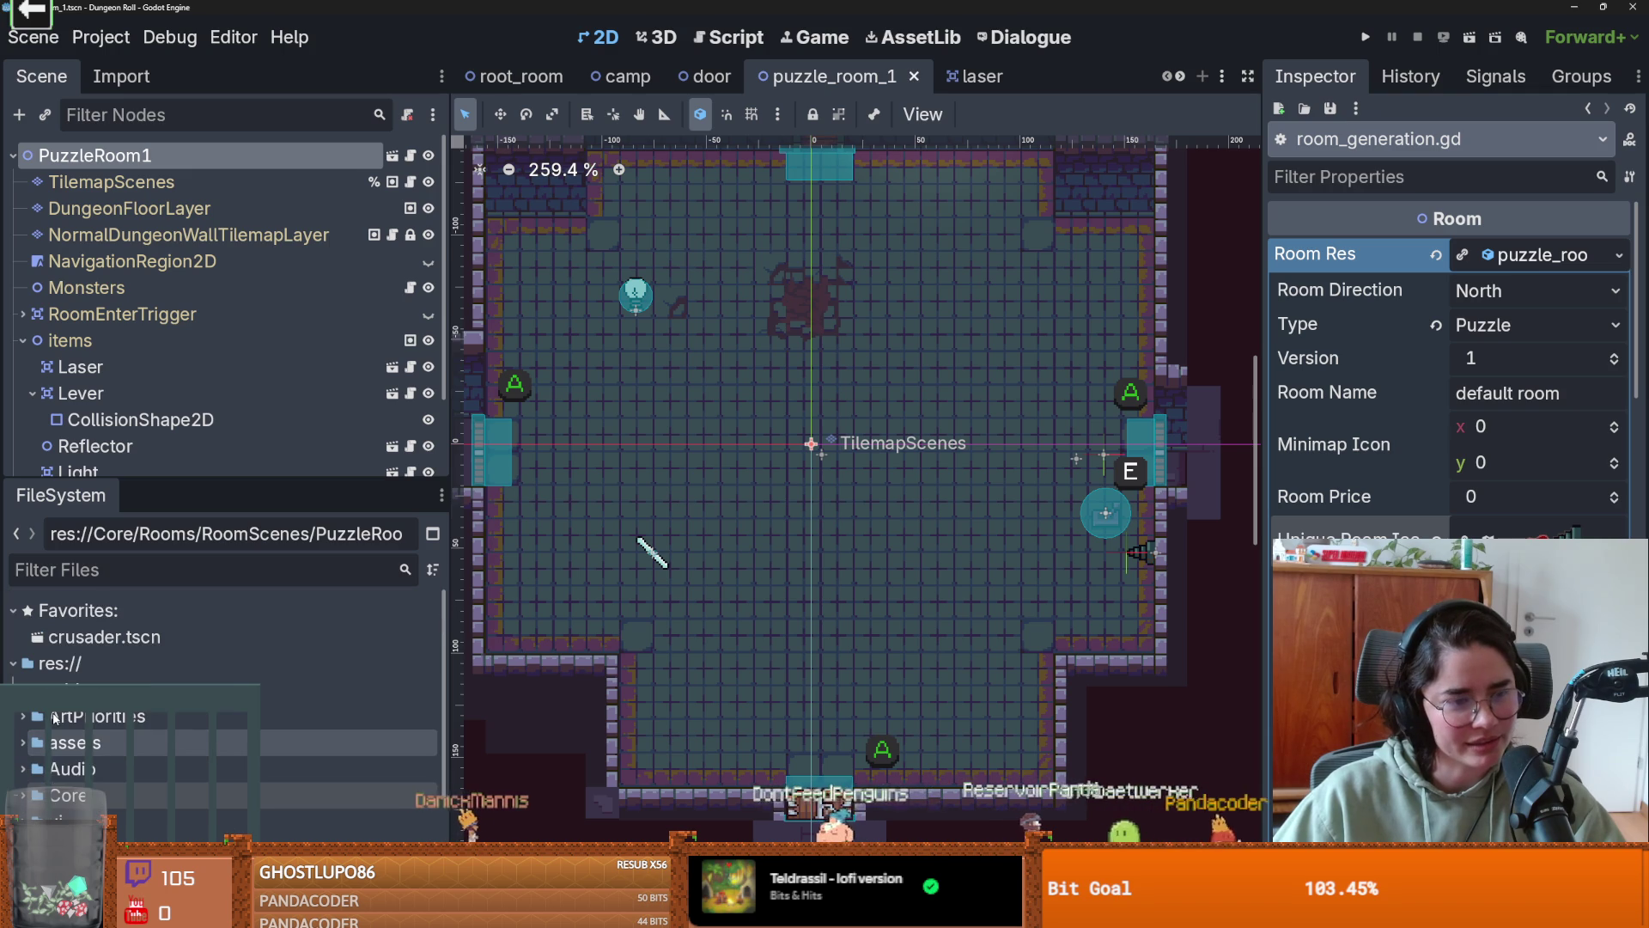
scroll(149, 632, "down", 3)
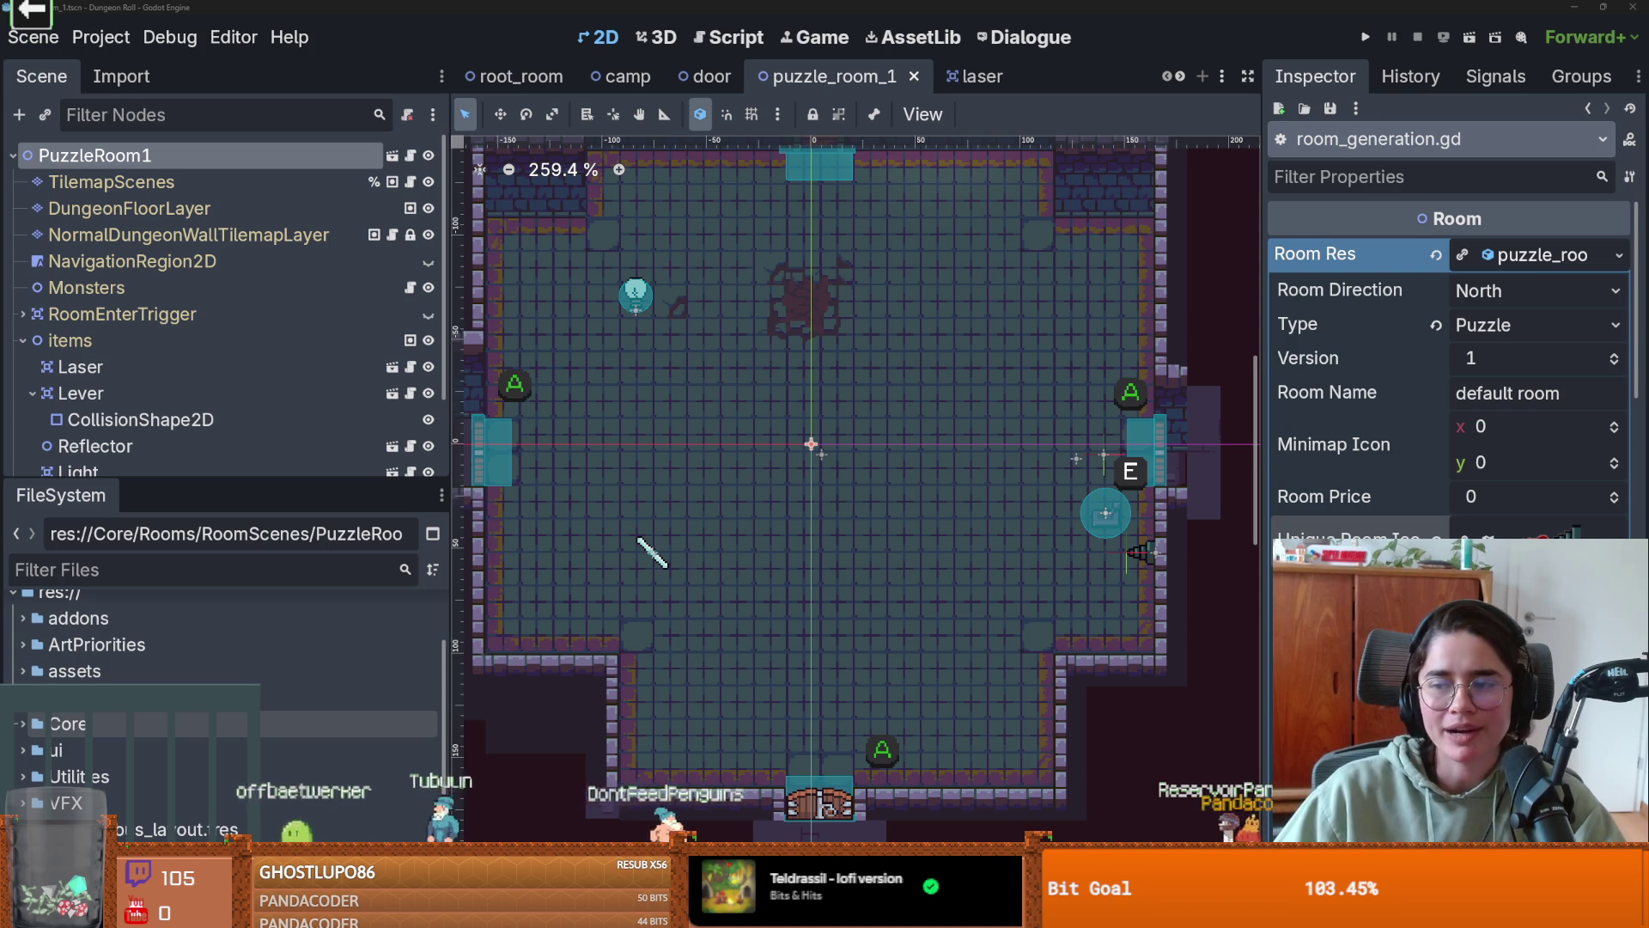
- Select the Laser node to see its direction (-1, 0) and Lever controller
scroll(747, 480, "up", 2)
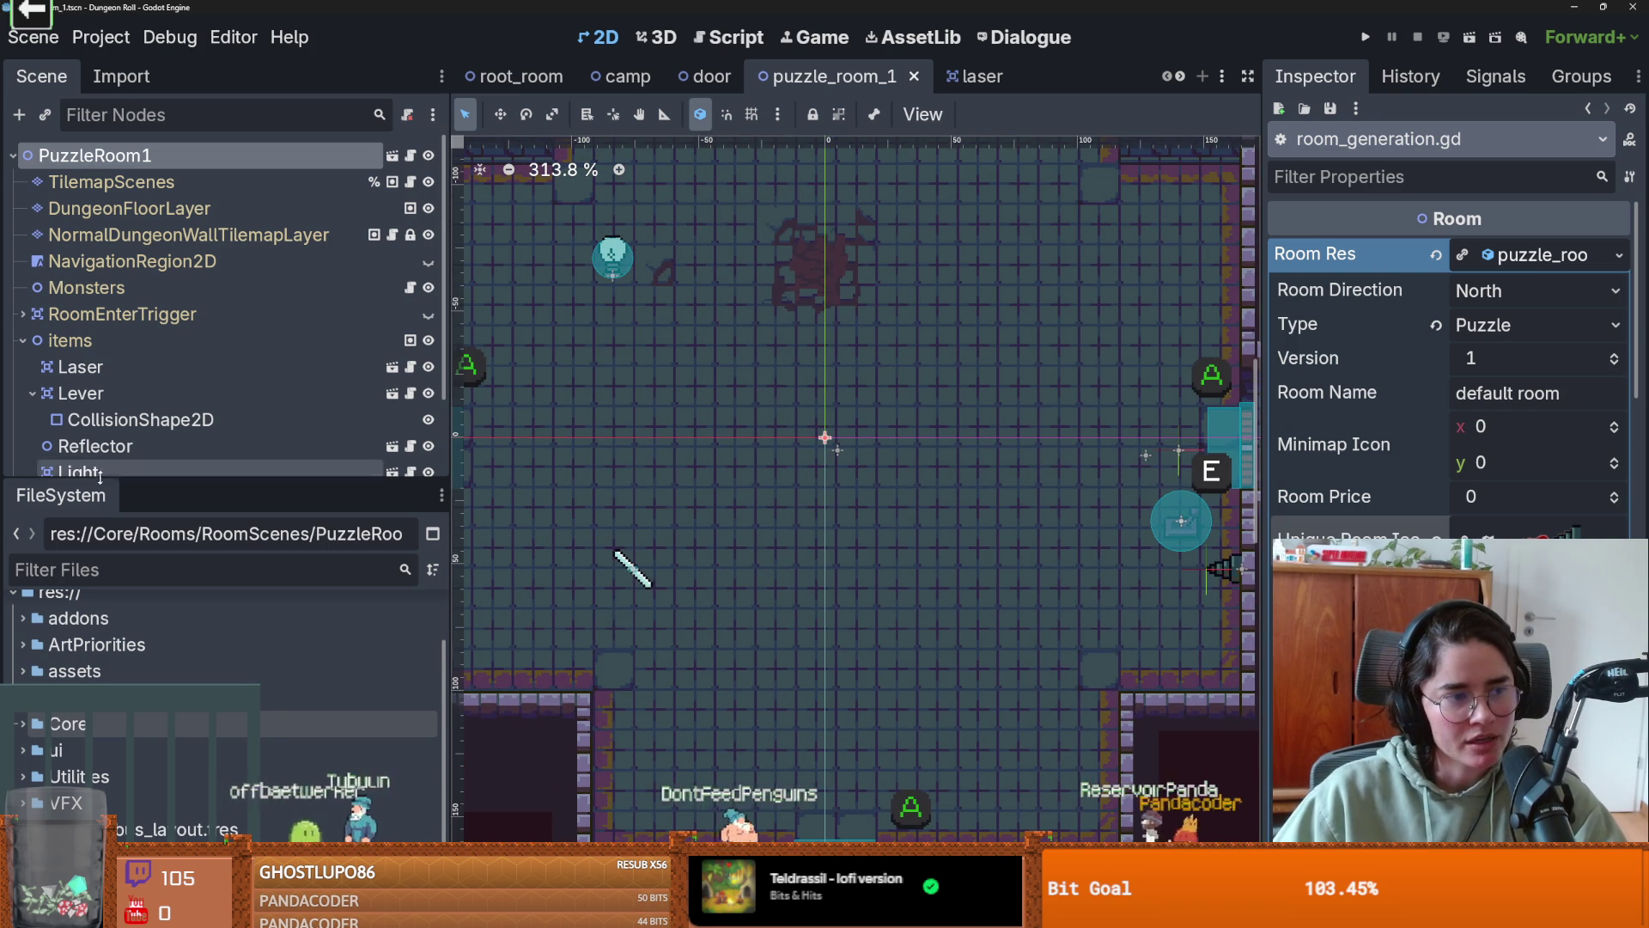
scroll(807, 503, "up", 1)
scroll(808, 502, "right", 1)
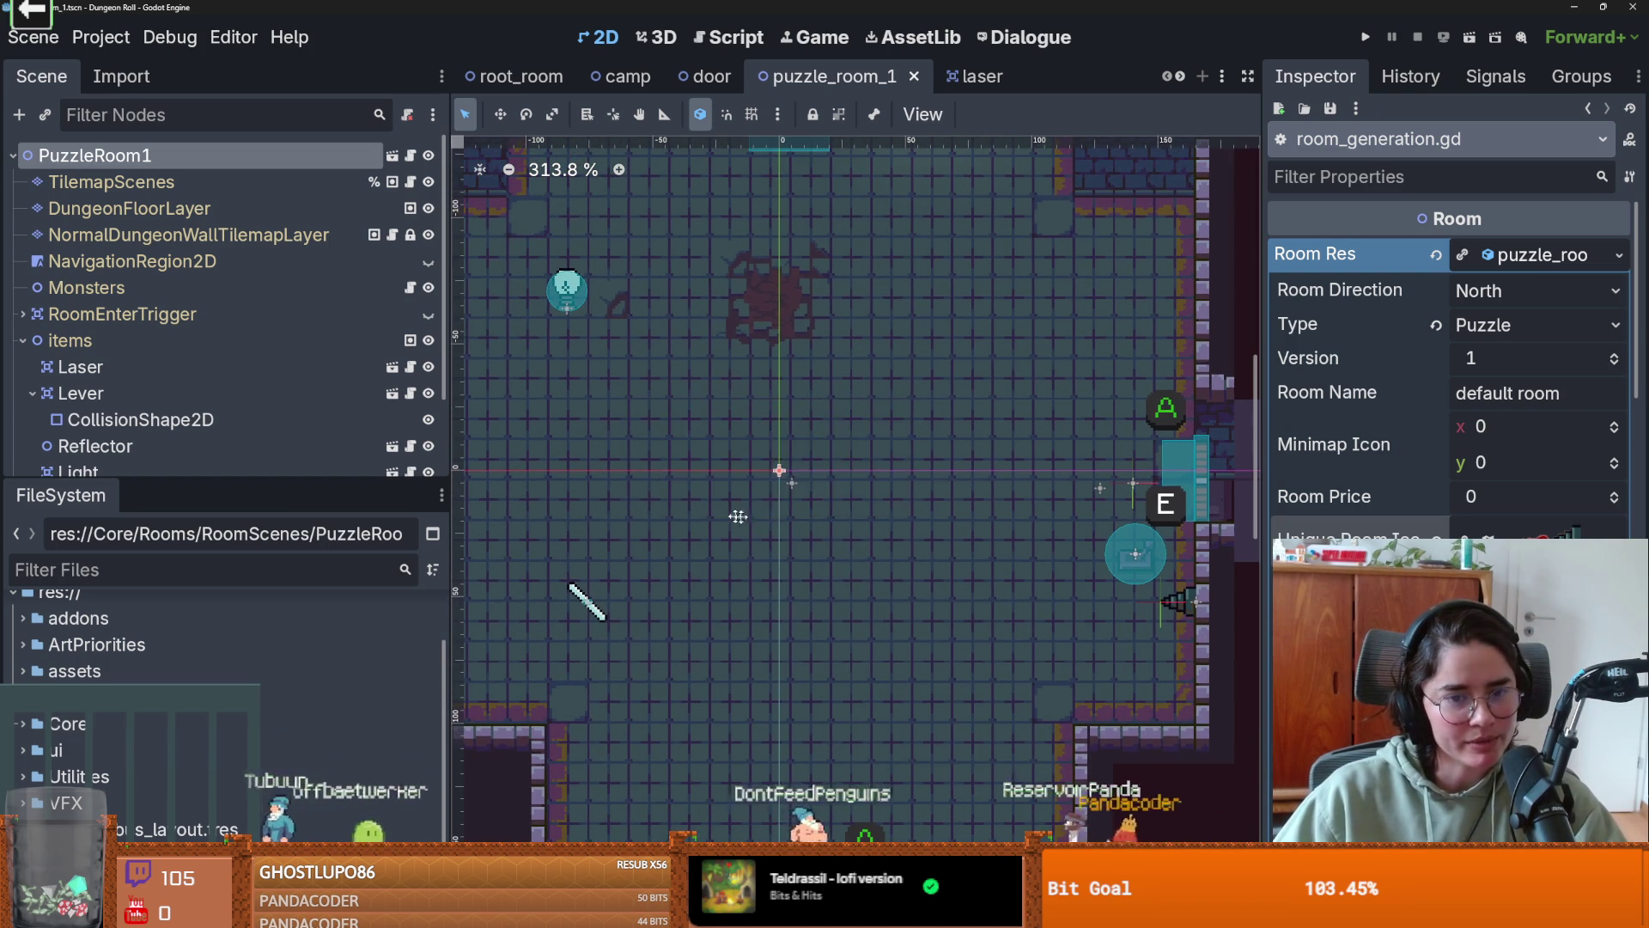
scroll(807, 513, "up", 1)
scroll(773, 516, "down", 1)
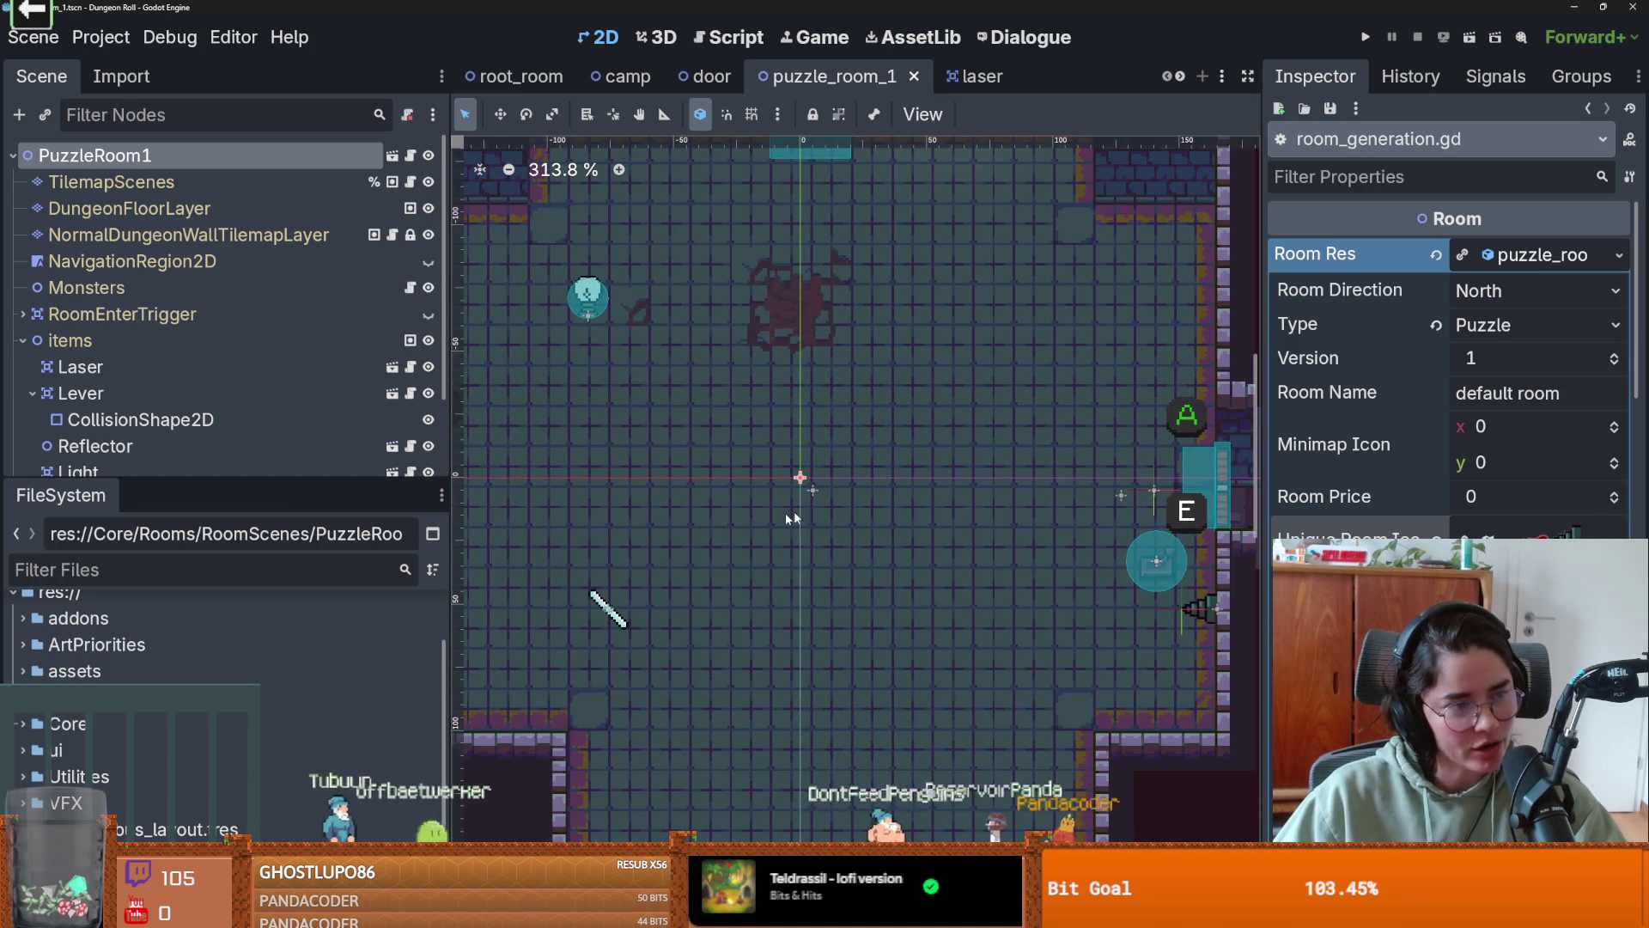
scroll(803, 517, "up", 1)
scroll(799, 523, "down", 2)
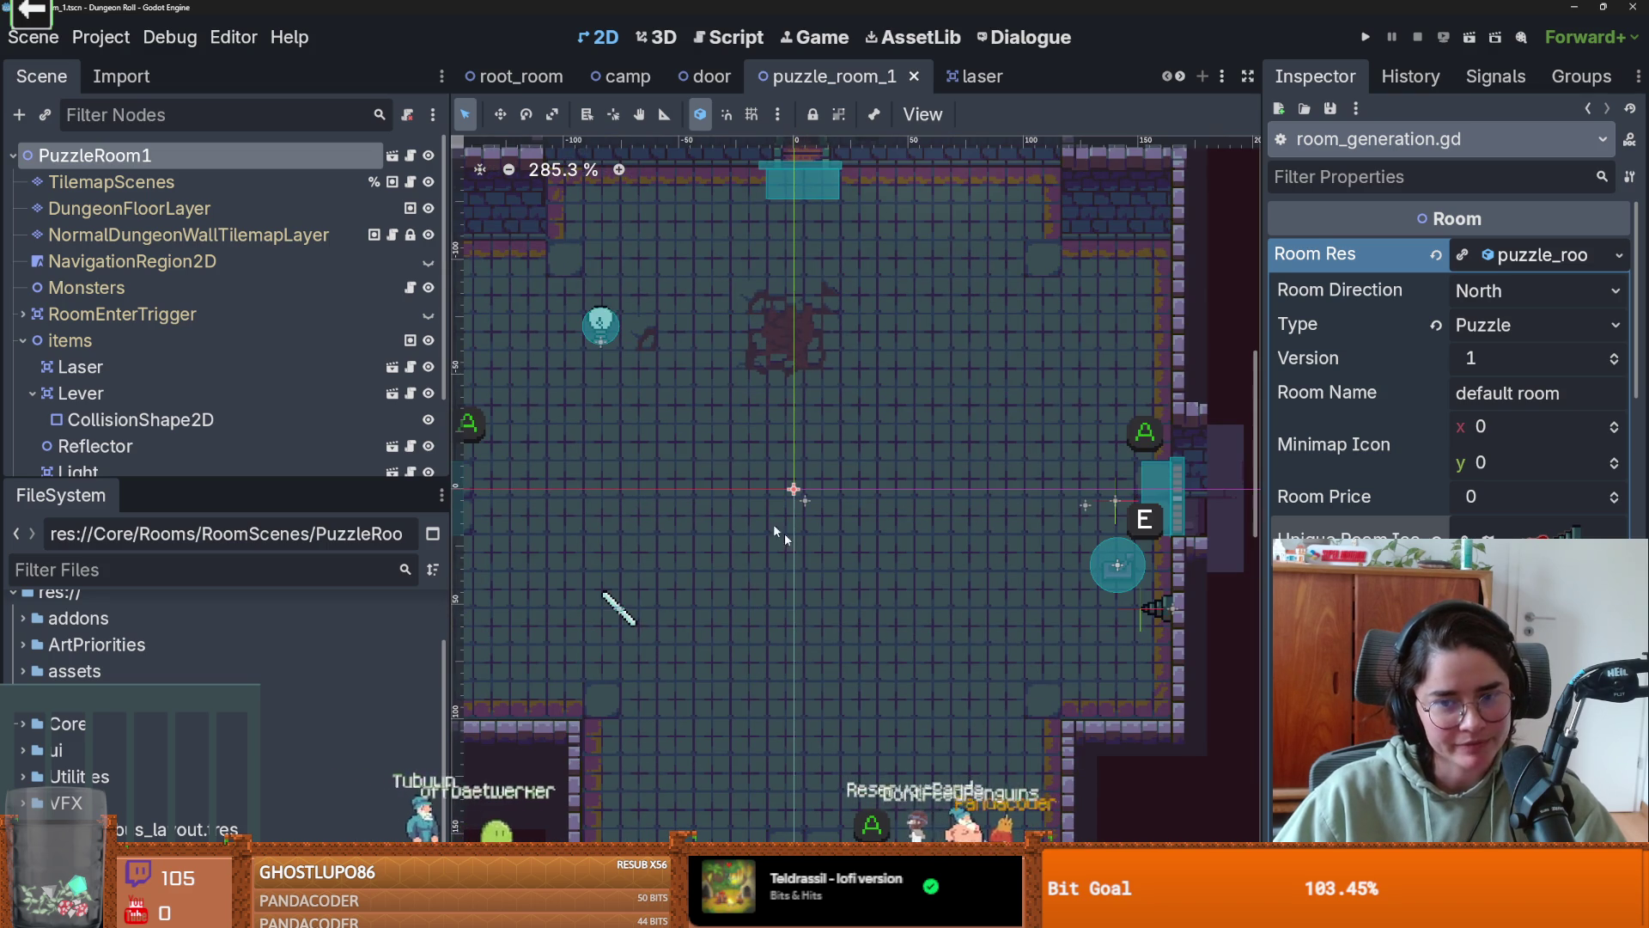
left_click(1153, 617)
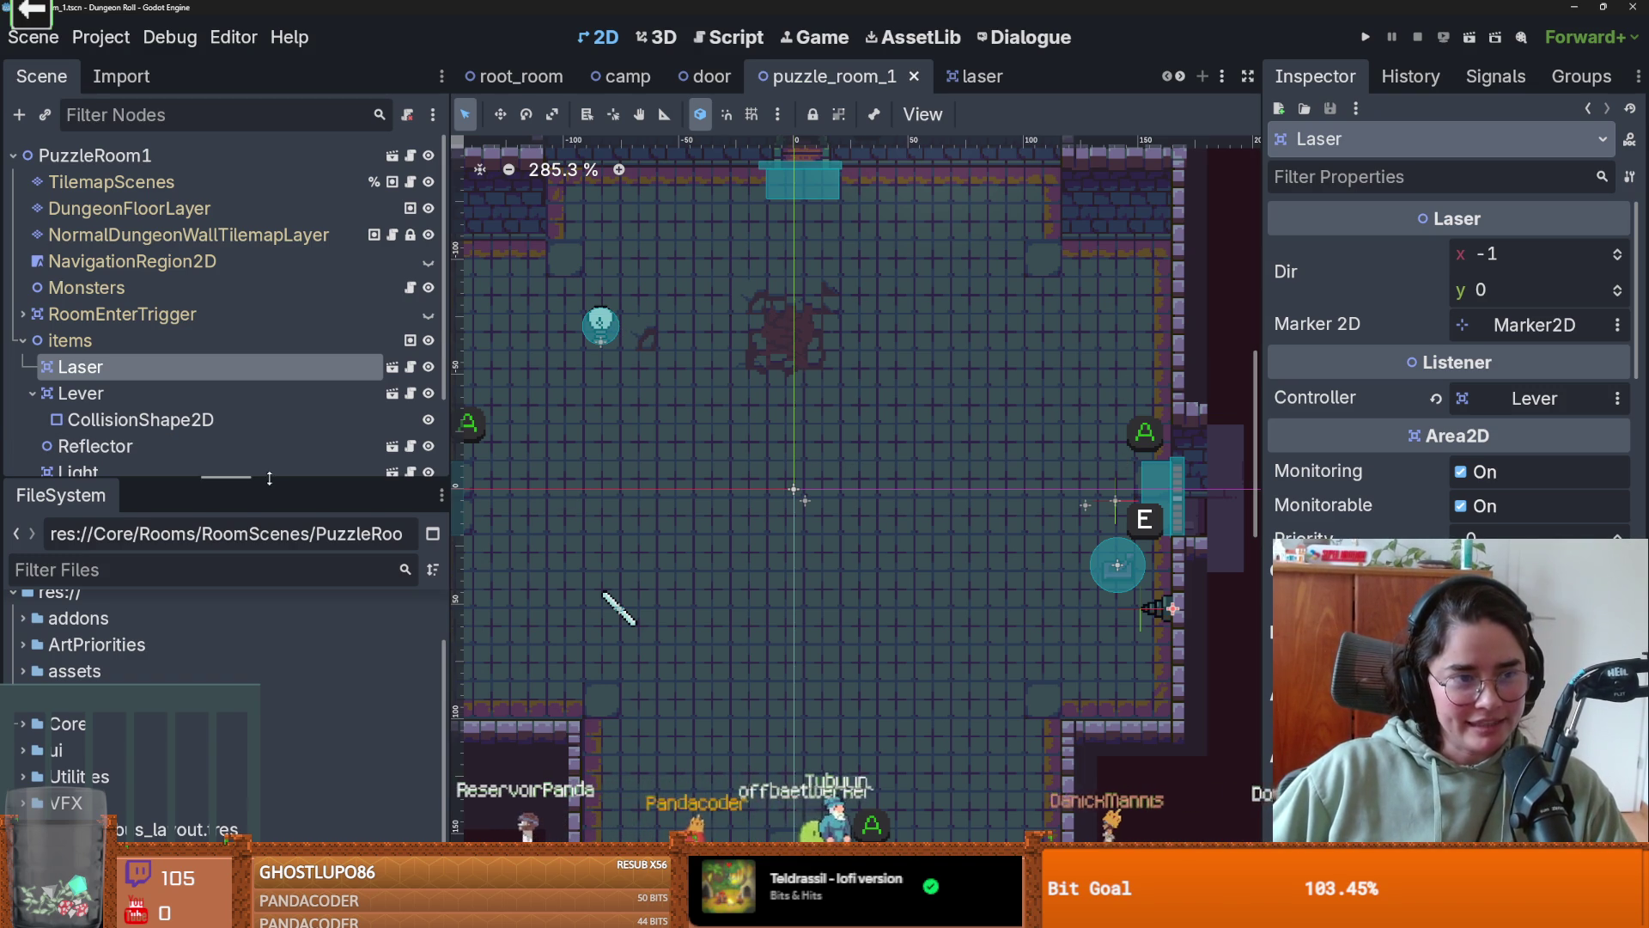
- Save the scene and tidy the scene tree, collapsing the Lever and items groups
left_click_drag(267, 481, 266, 561)
left_click(33, 393)
key("ctrl+s")
scroll(871, 590, "down", 2)
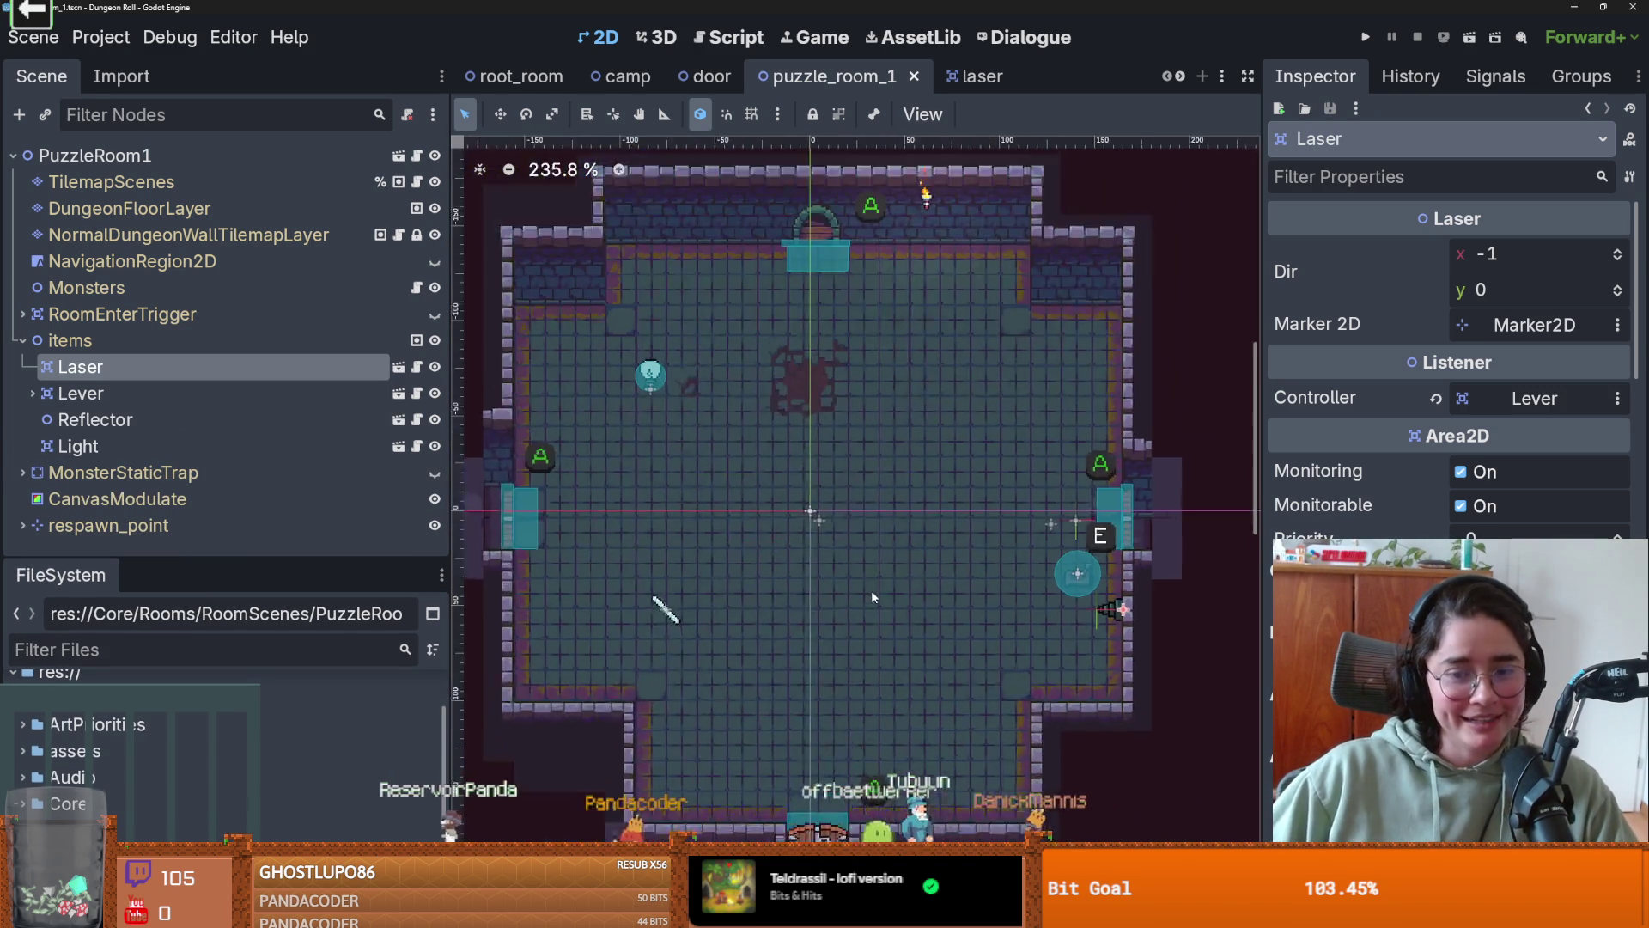
scroll(904, 543, "up", 2)
scroll(904, 543, "right", 3)
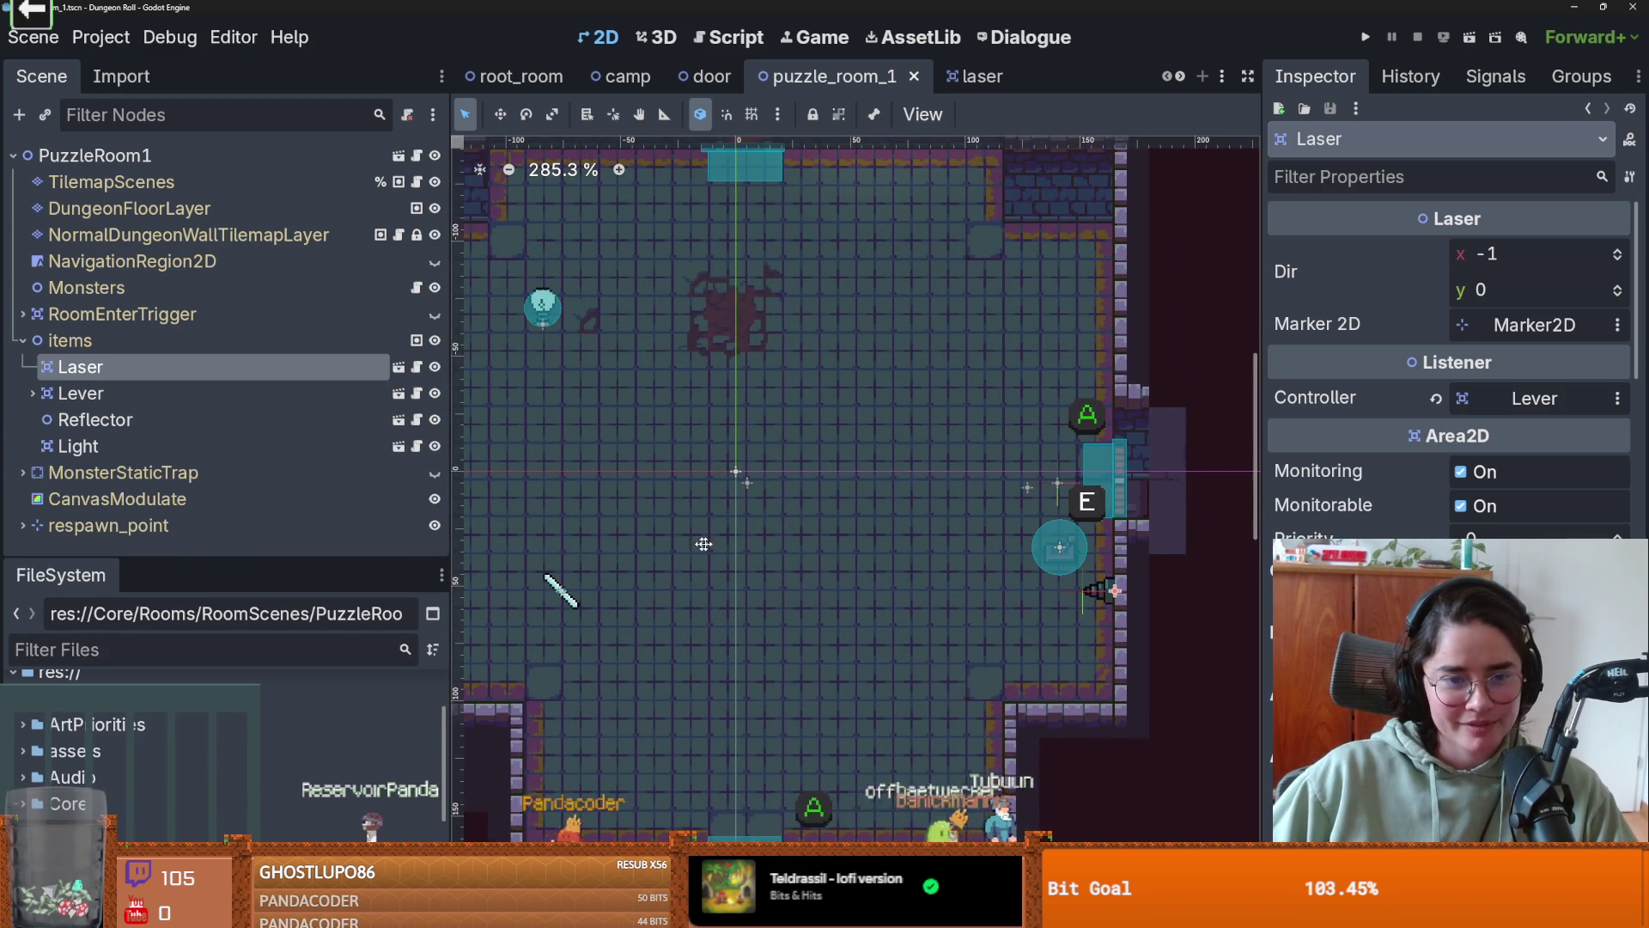
scroll(704, 543, "left", 2)
left_click_drag(297, 558, 297, 688)
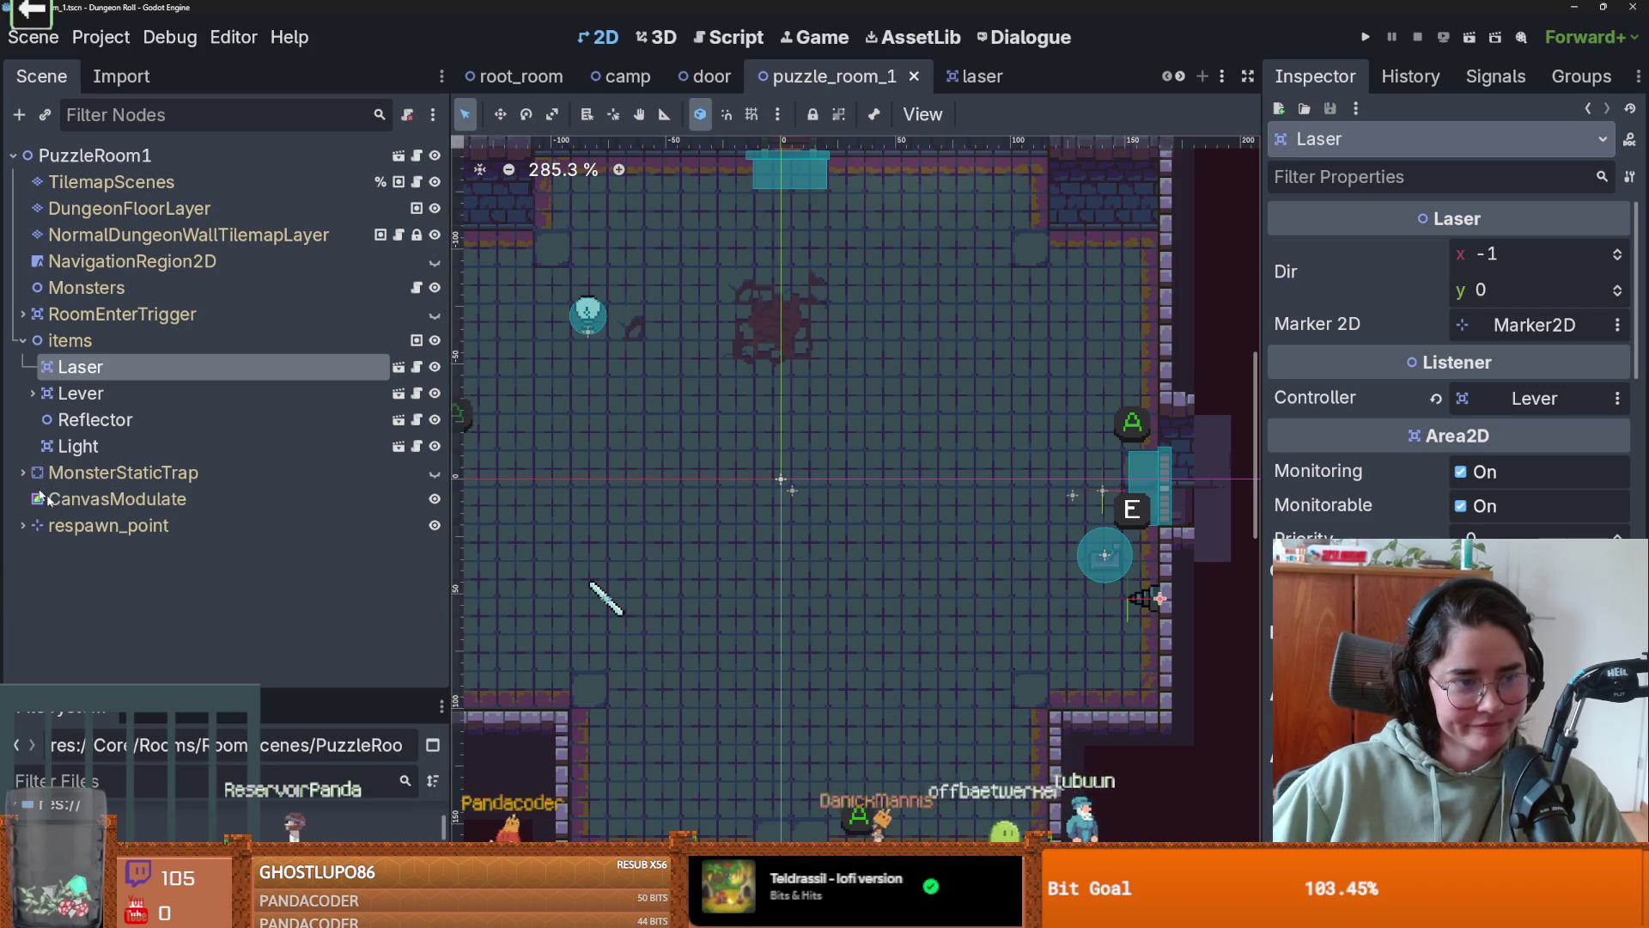
left_click(22, 340)
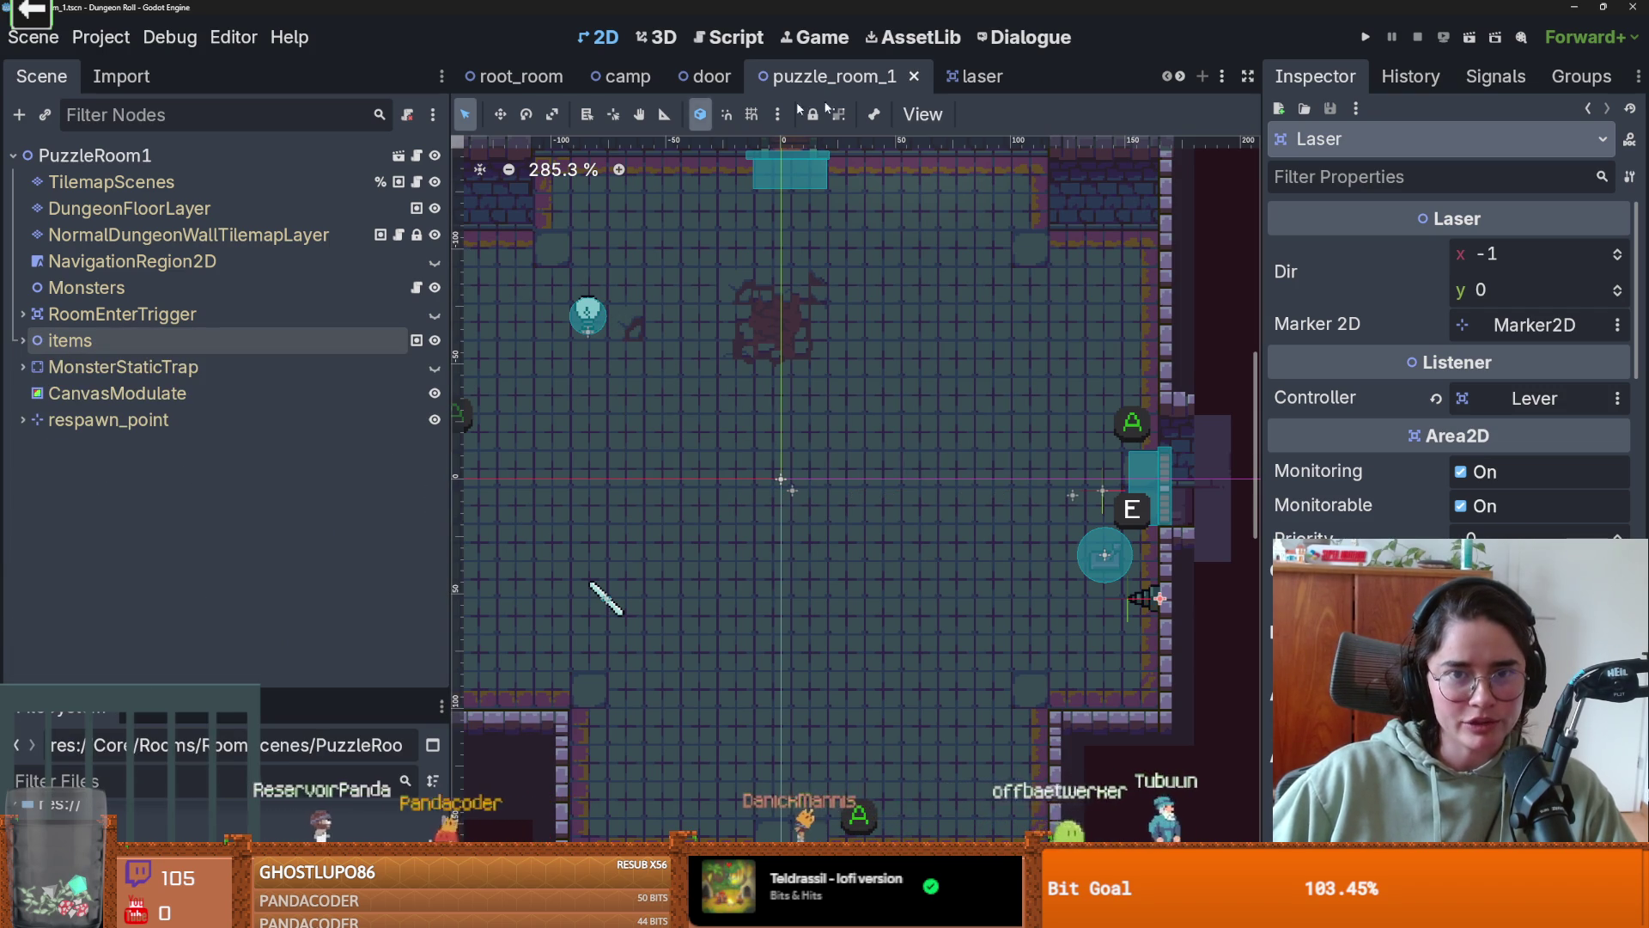
- Glance at the laser scene tab, then come back to puzzle_room_1
left_click(979, 77)
left_click(829, 77)
scroll(794, 408, "down", 1)
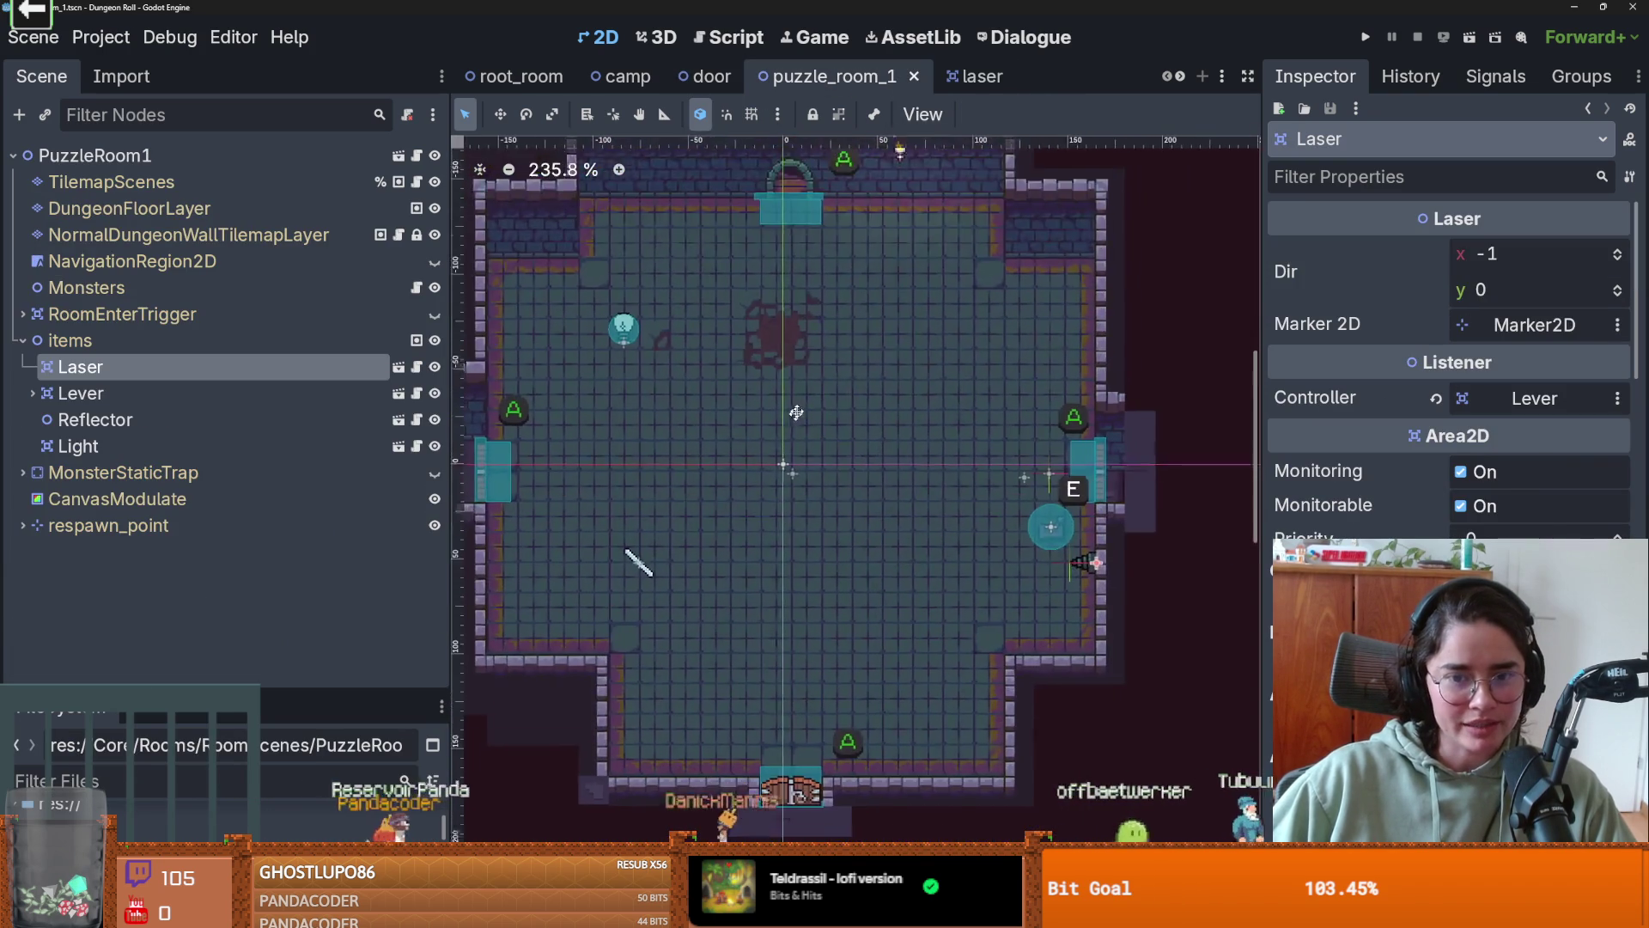
scroll(798, 404, "up", 1)
scroll(799, 399, "up", 2)
scroll(773, 407, "down", 1)
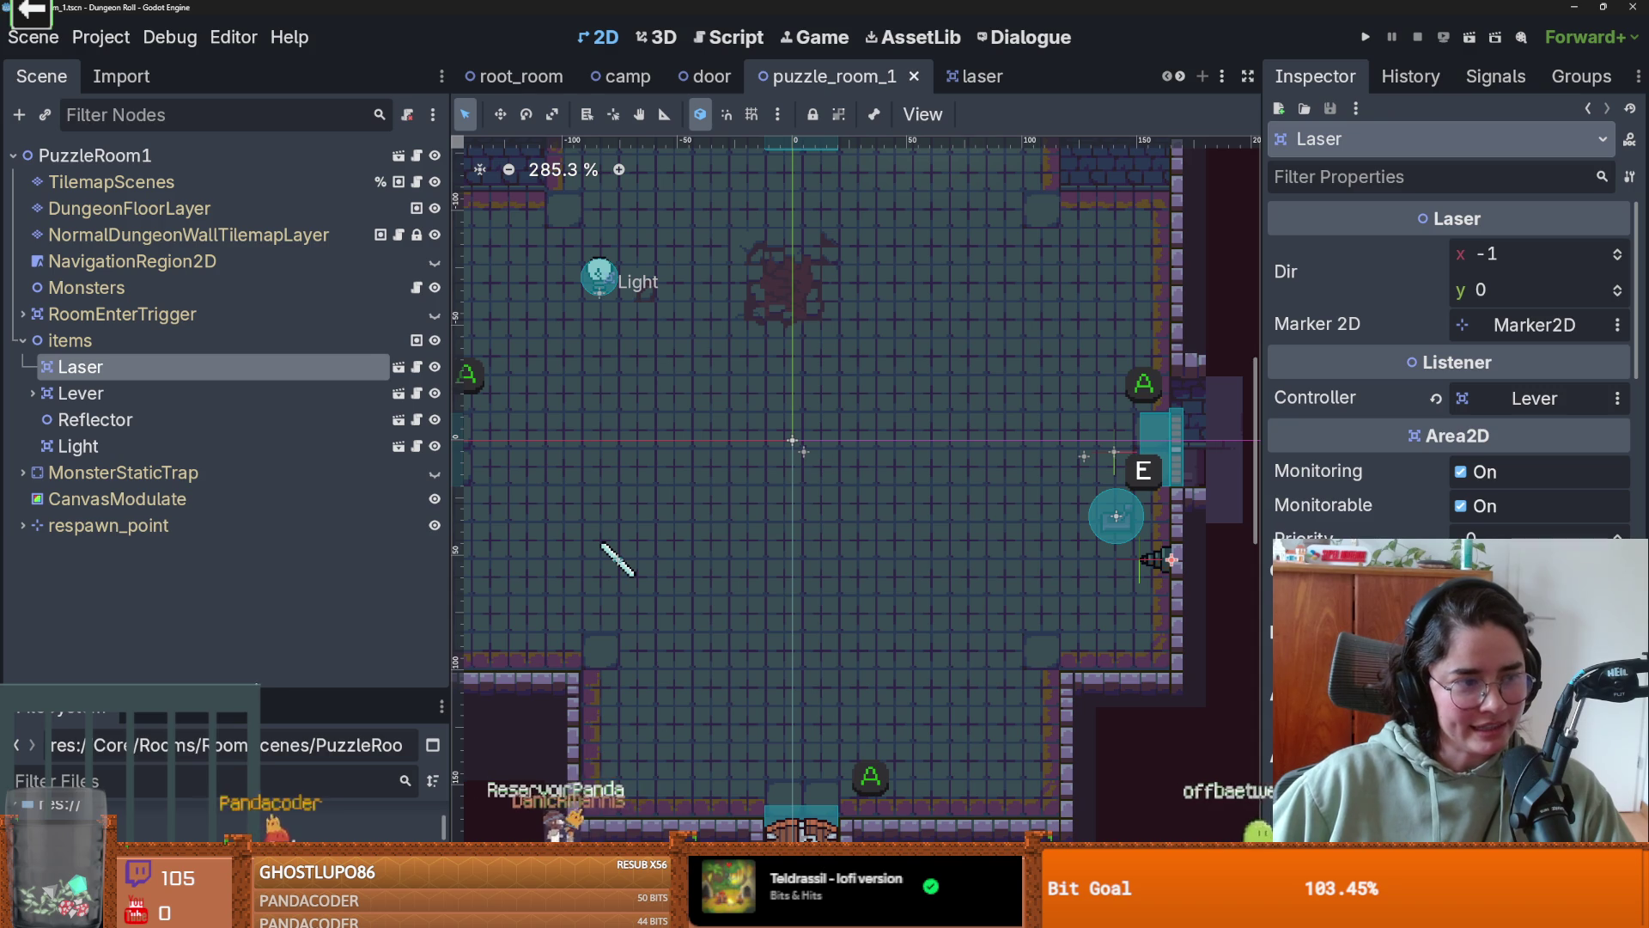
- Select PuzzleRoom1 to show its settings: type Puzzle, direction North, version 1
left_click_drag(282, 691, 282, 468)
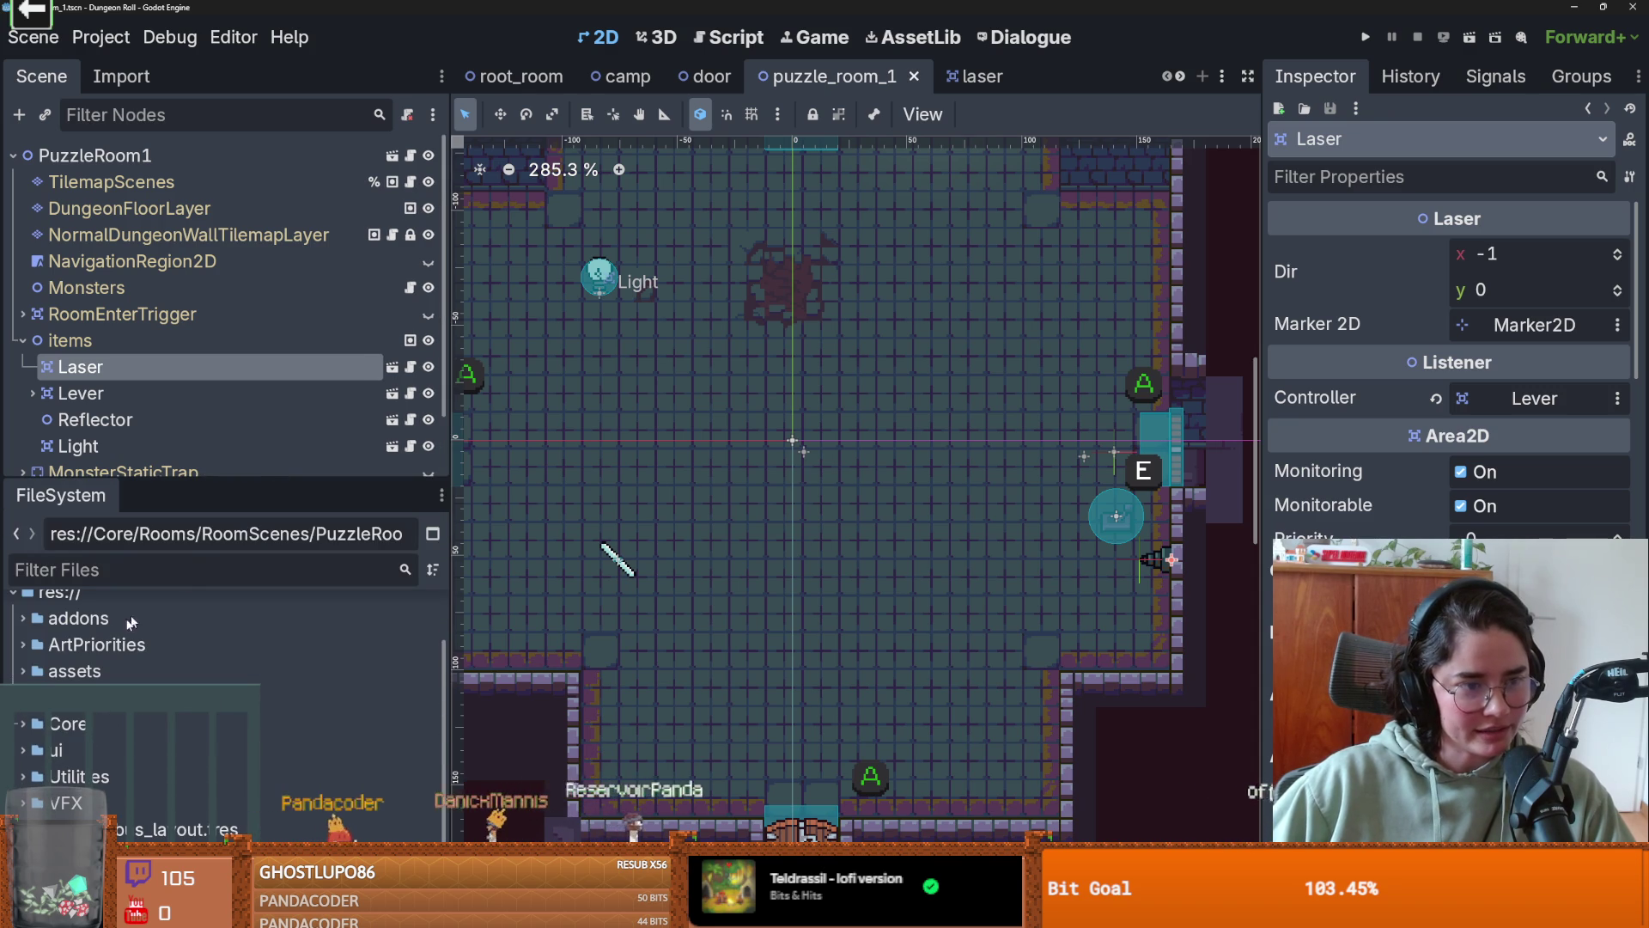
scroll(131, 622, "down", 2)
scroll(131, 622, "up", 4)
left_click(14, 663)
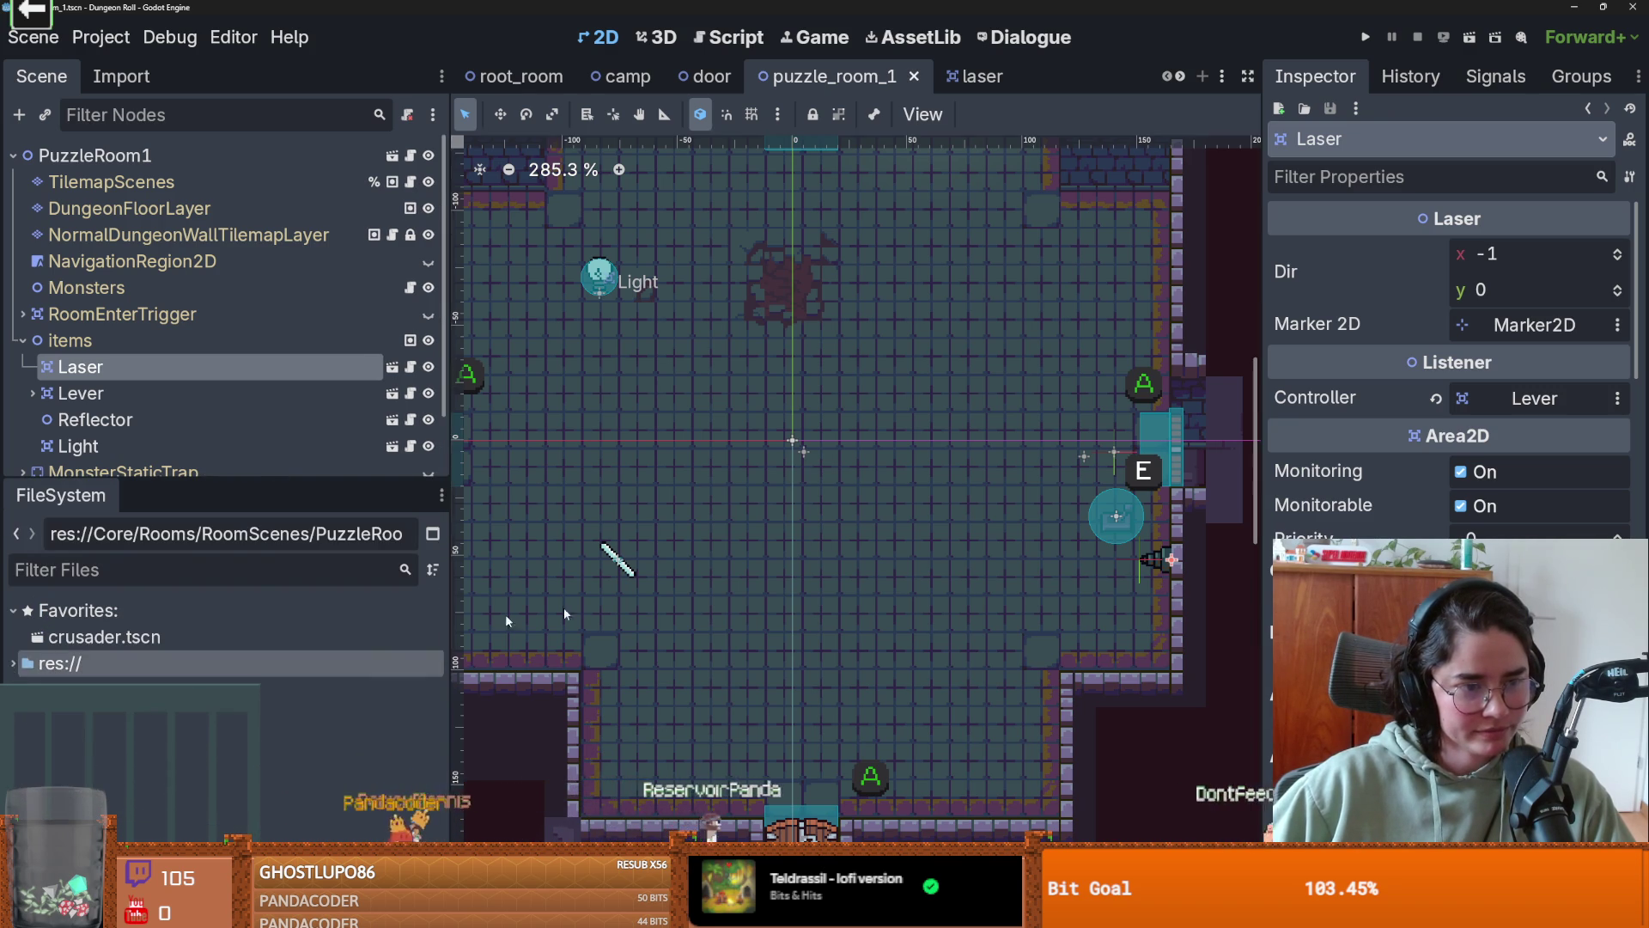
scroll(812, 654, "down", 2)
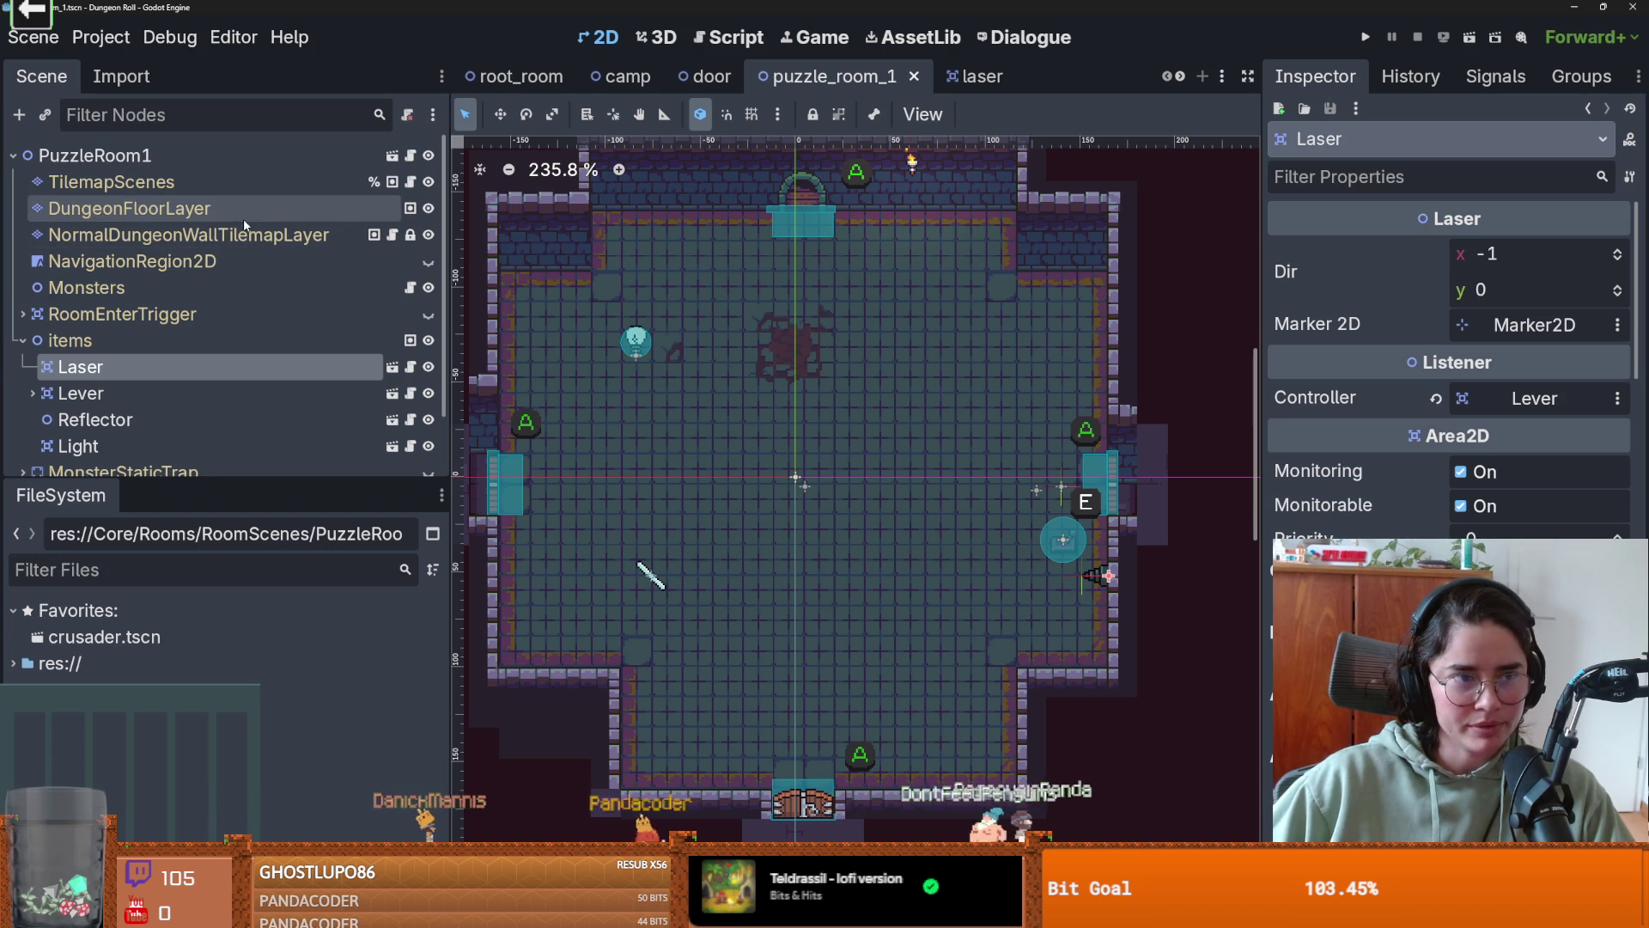
left_click(199, 160)
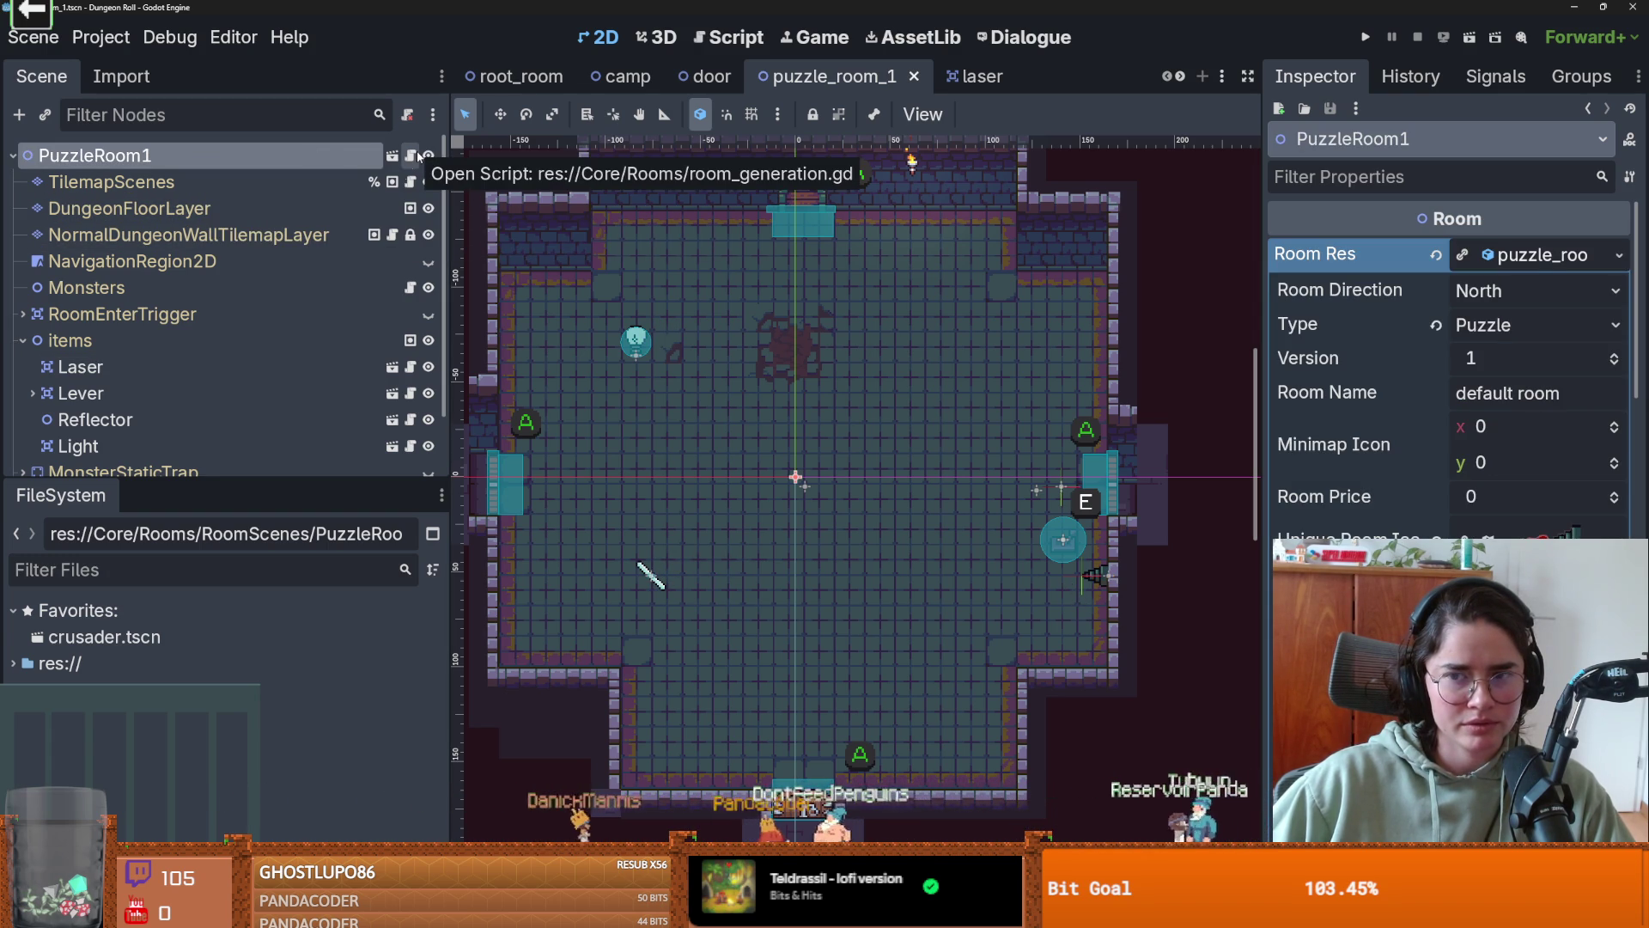
- Filter the project files for 'loot' and open RoomLootTable.tres
left_click(204, 586)
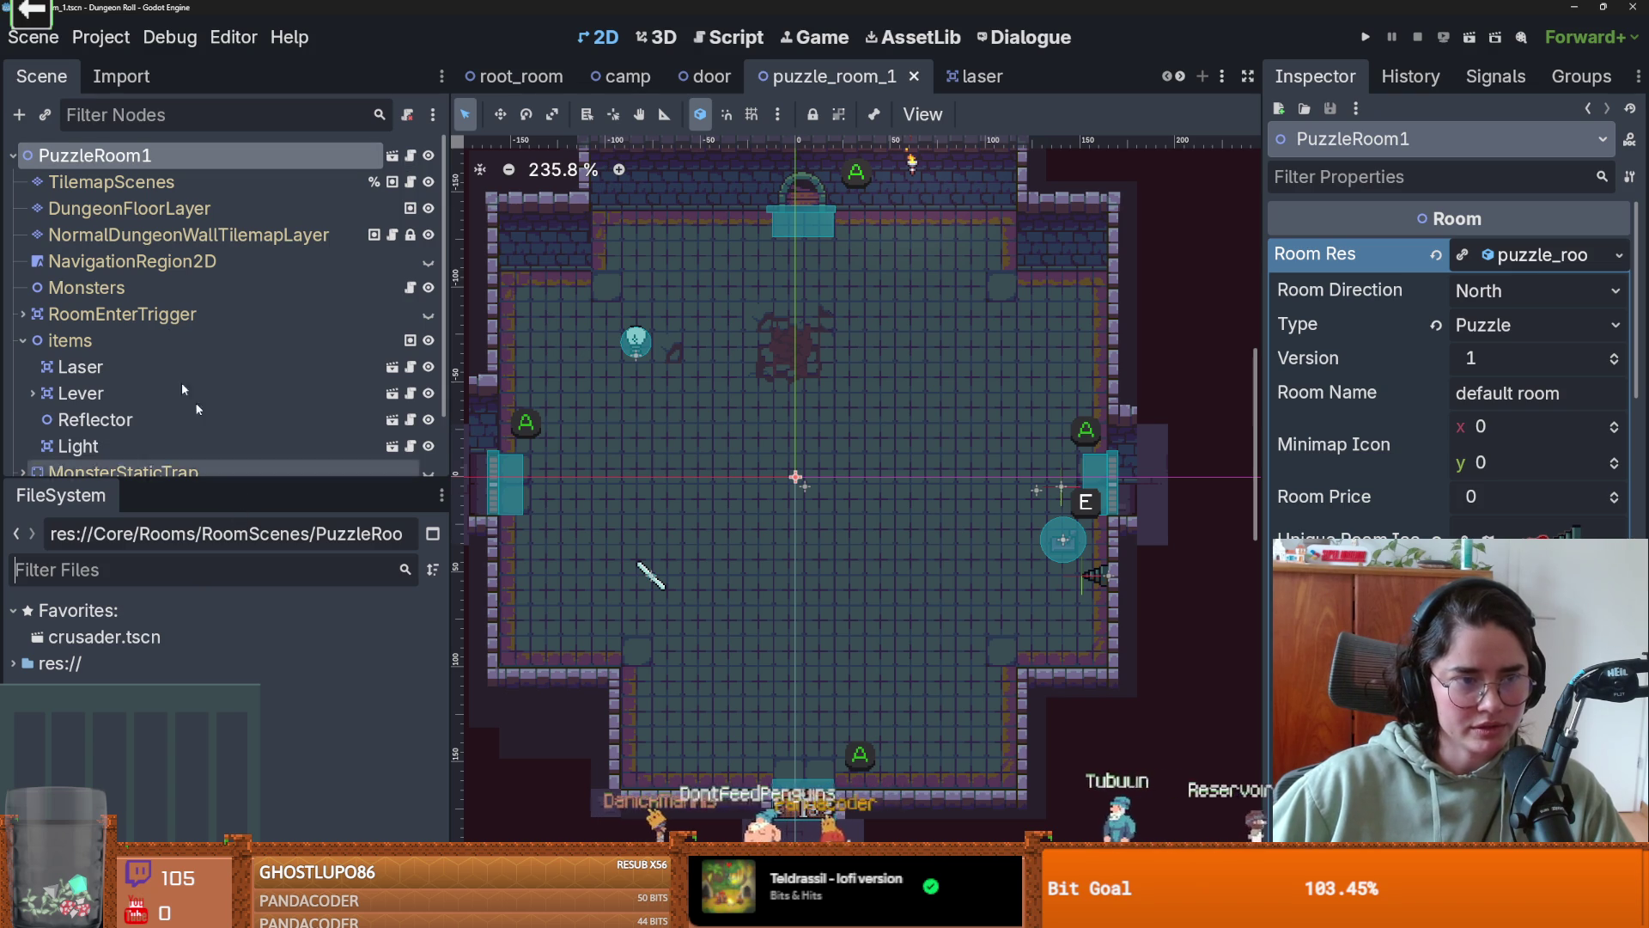
type("room")
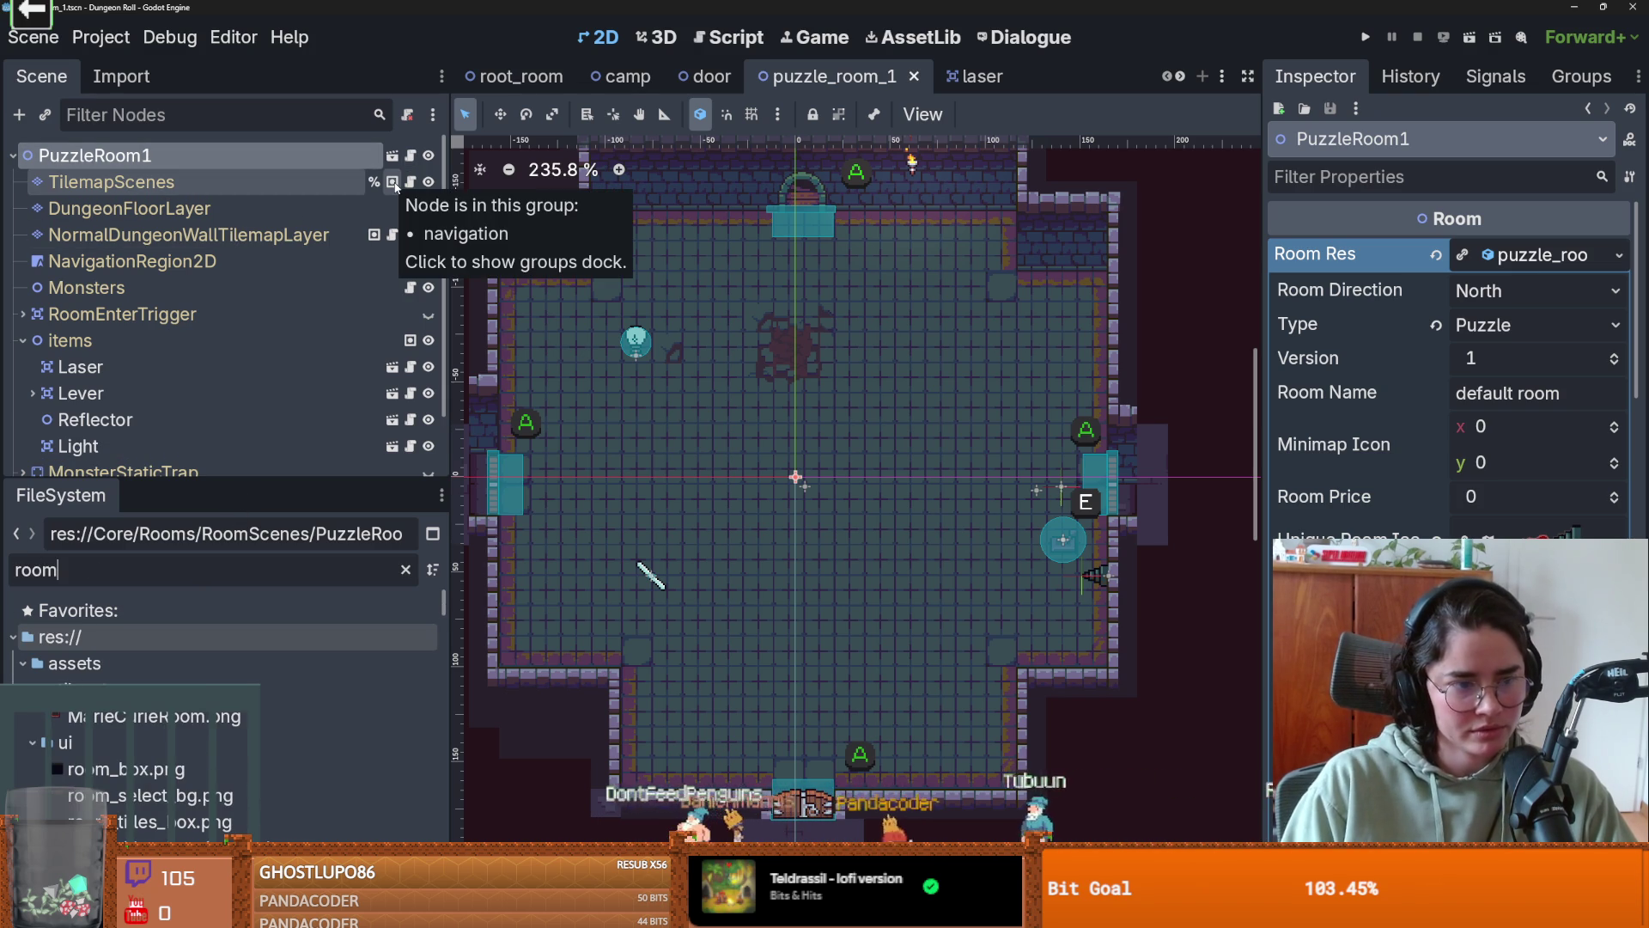
key("BackSpace")
key("BackSpace")
key("BackSpace")
type("loot")
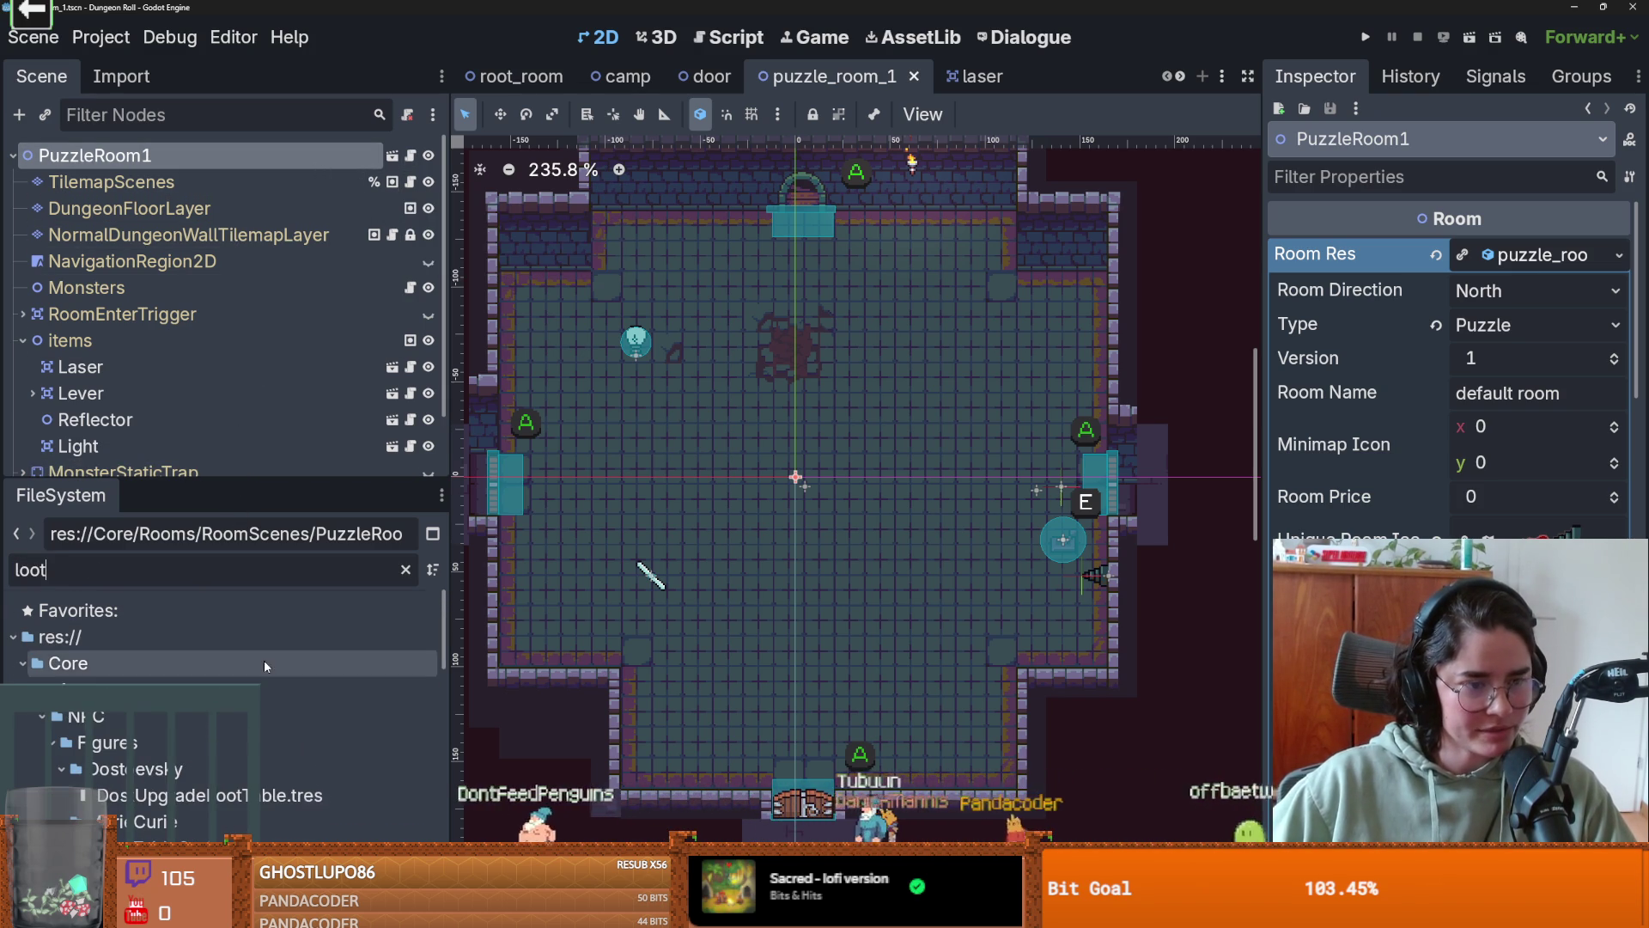
scroll(233, 735, "down", 5)
scroll(233, 734, "down", 5)
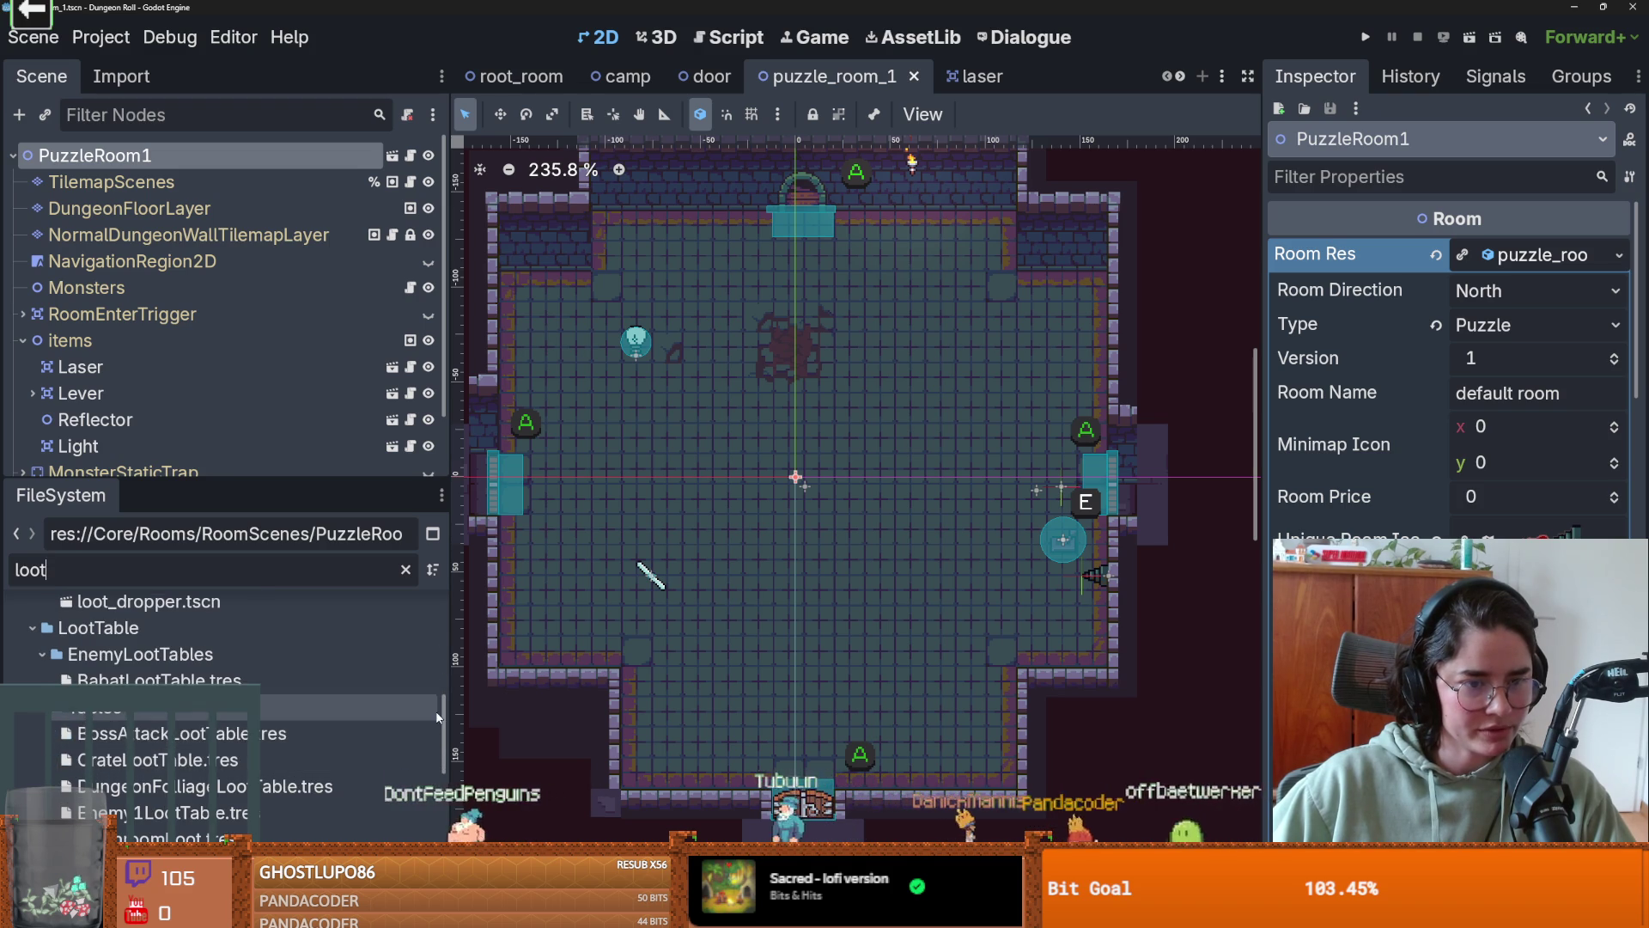
scroll(444, 773, "up", 3)
left_click(159, 658)
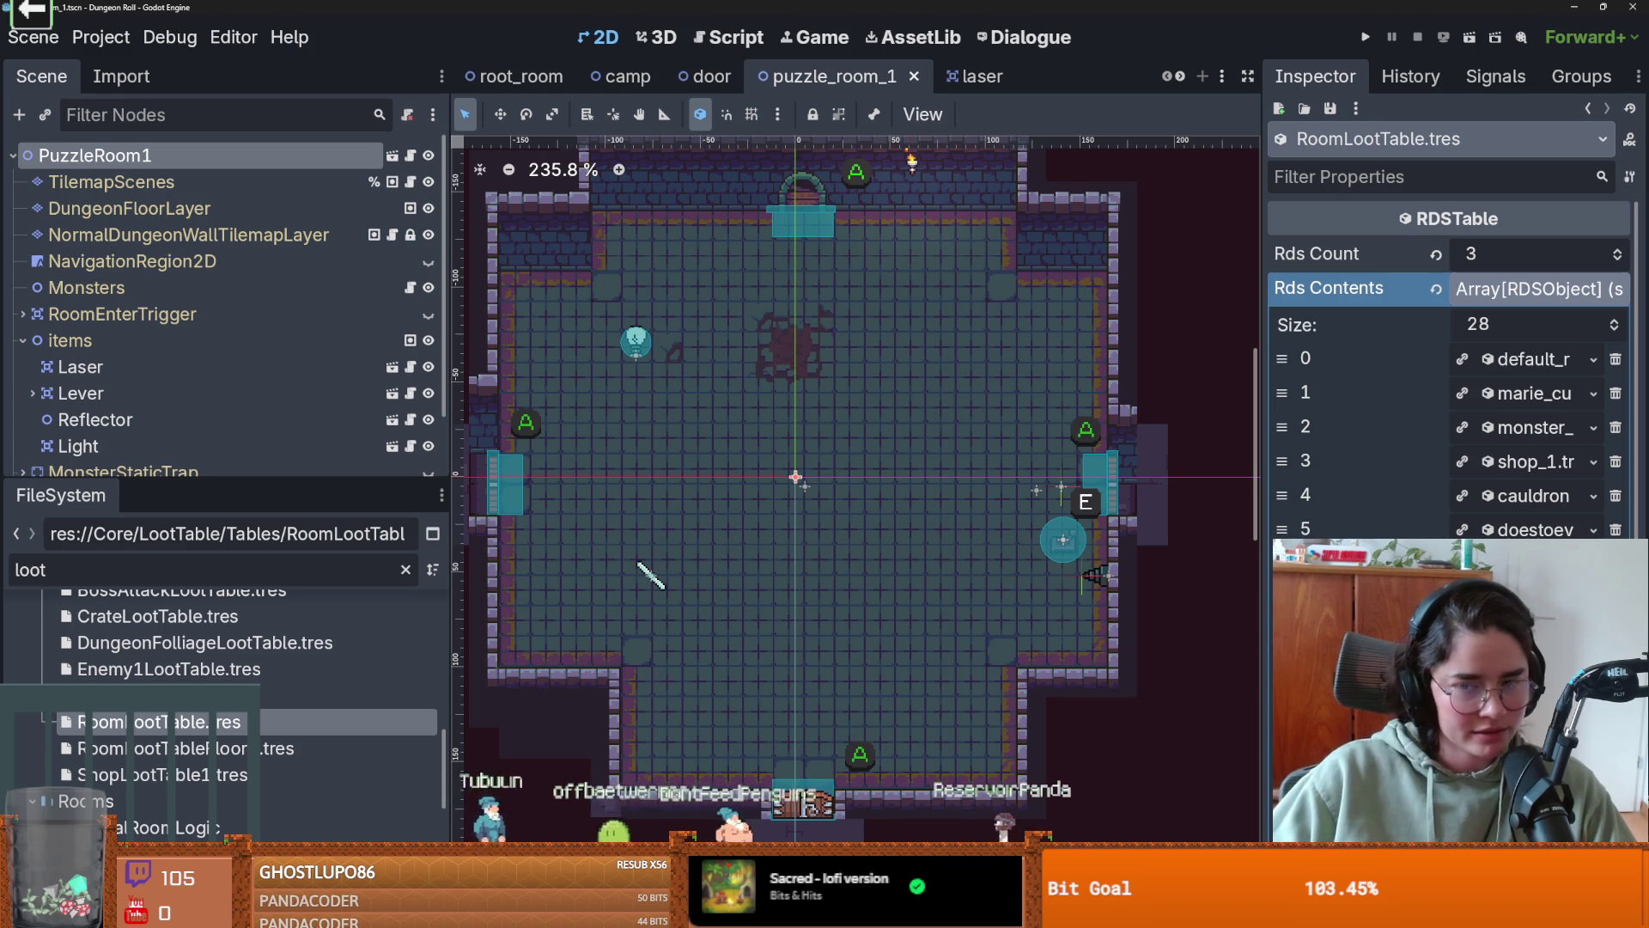
- Grow Rds Contents to 29 entries and load puzzle_room_1.tres into slot 28
left_click_drag(1265, 400, 1151, 386)
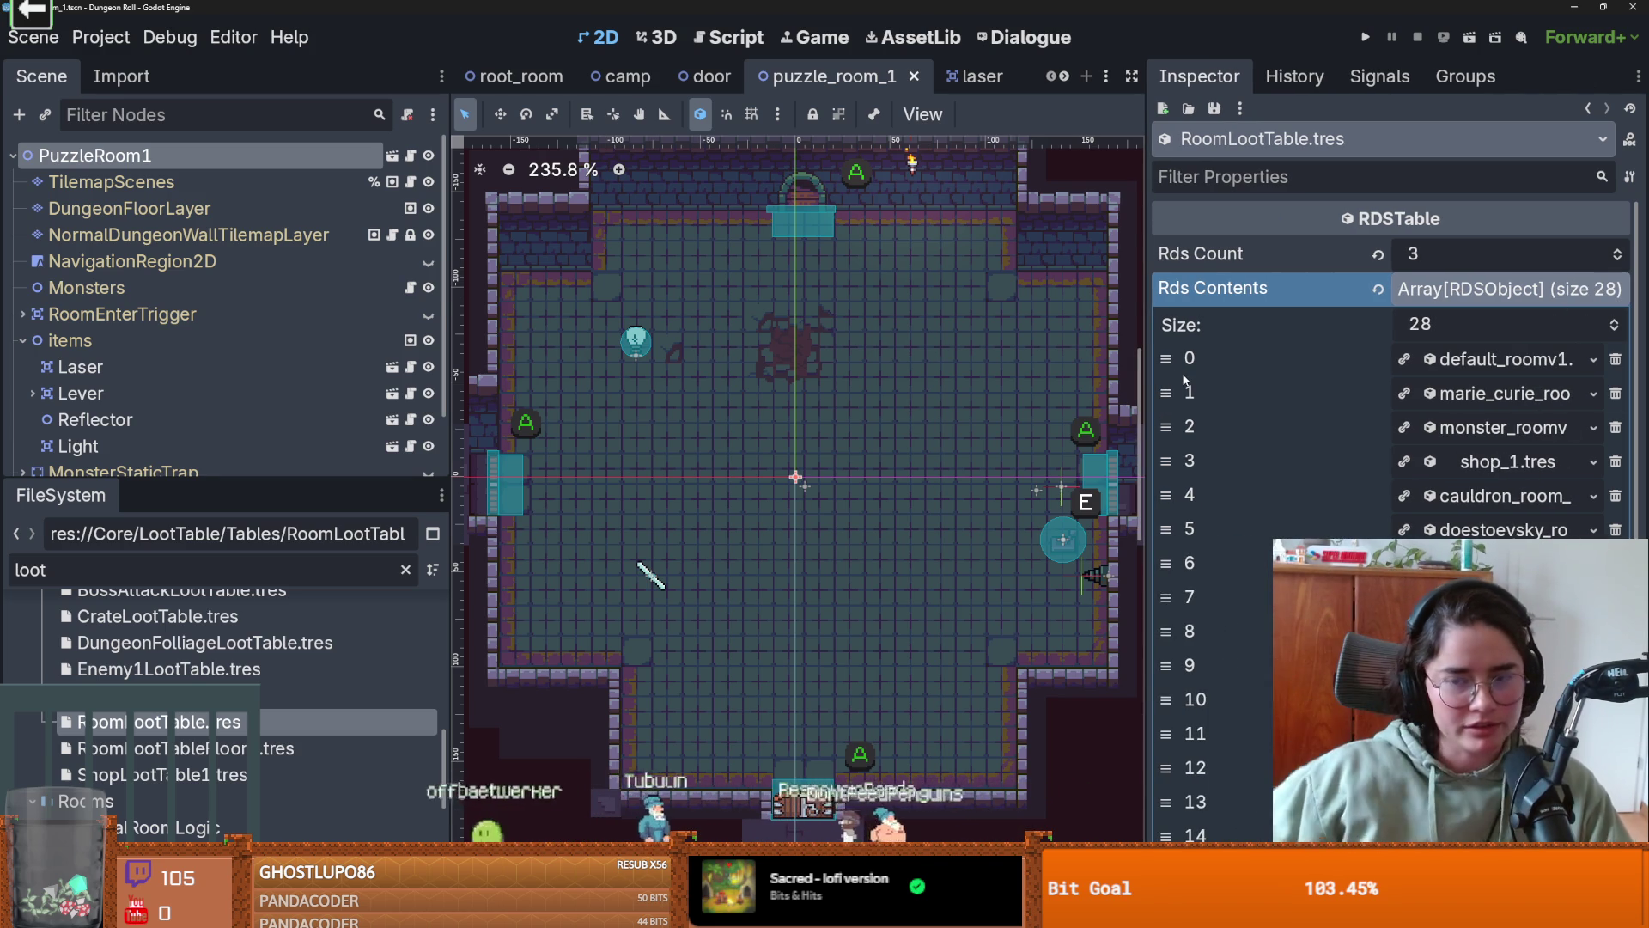
scroll(1460, 516, "down", 8)
scroll(1469, 520, "up", 1)
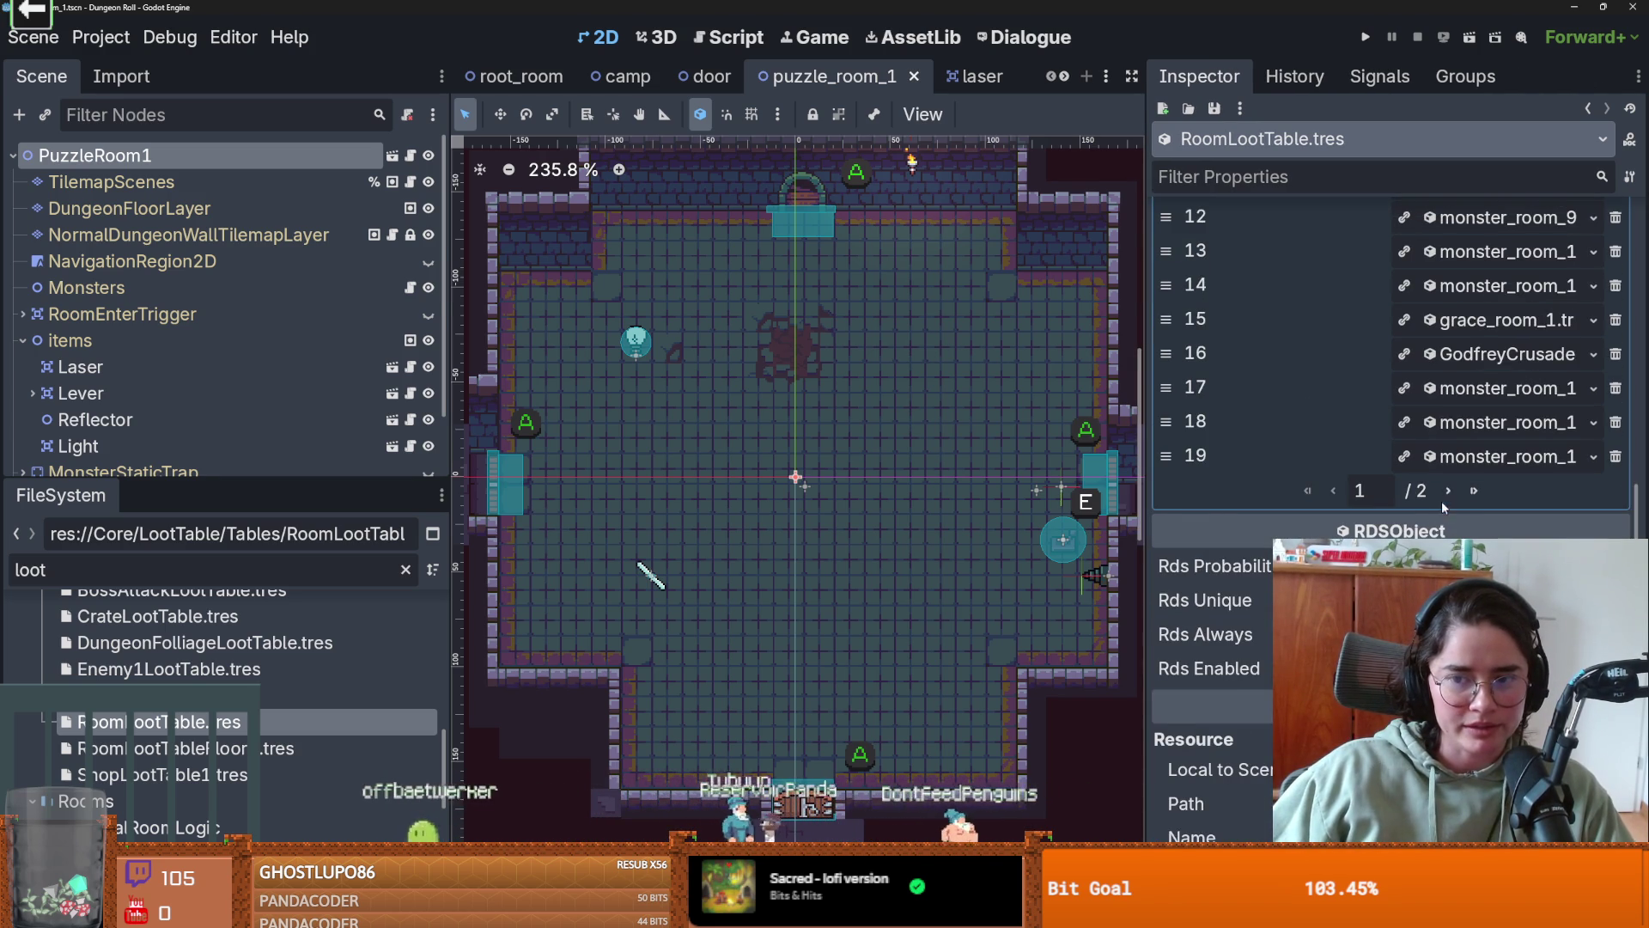
left_click(1447, 491)
scroll(1341, 524, "up", 4)
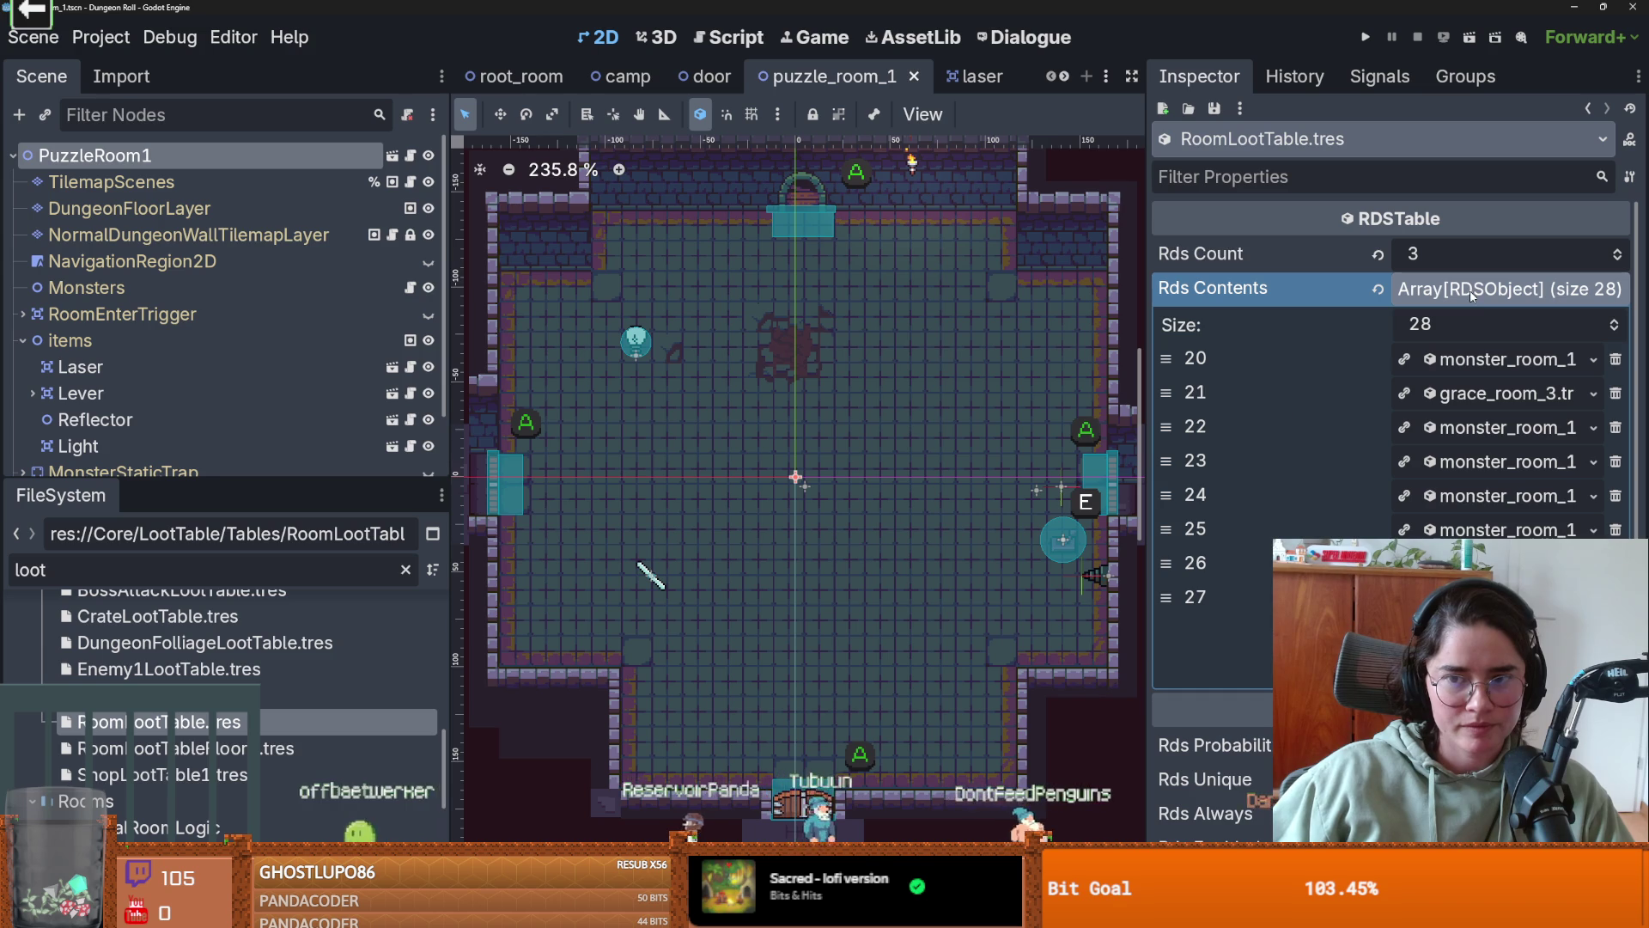
left_click(1614, 320)
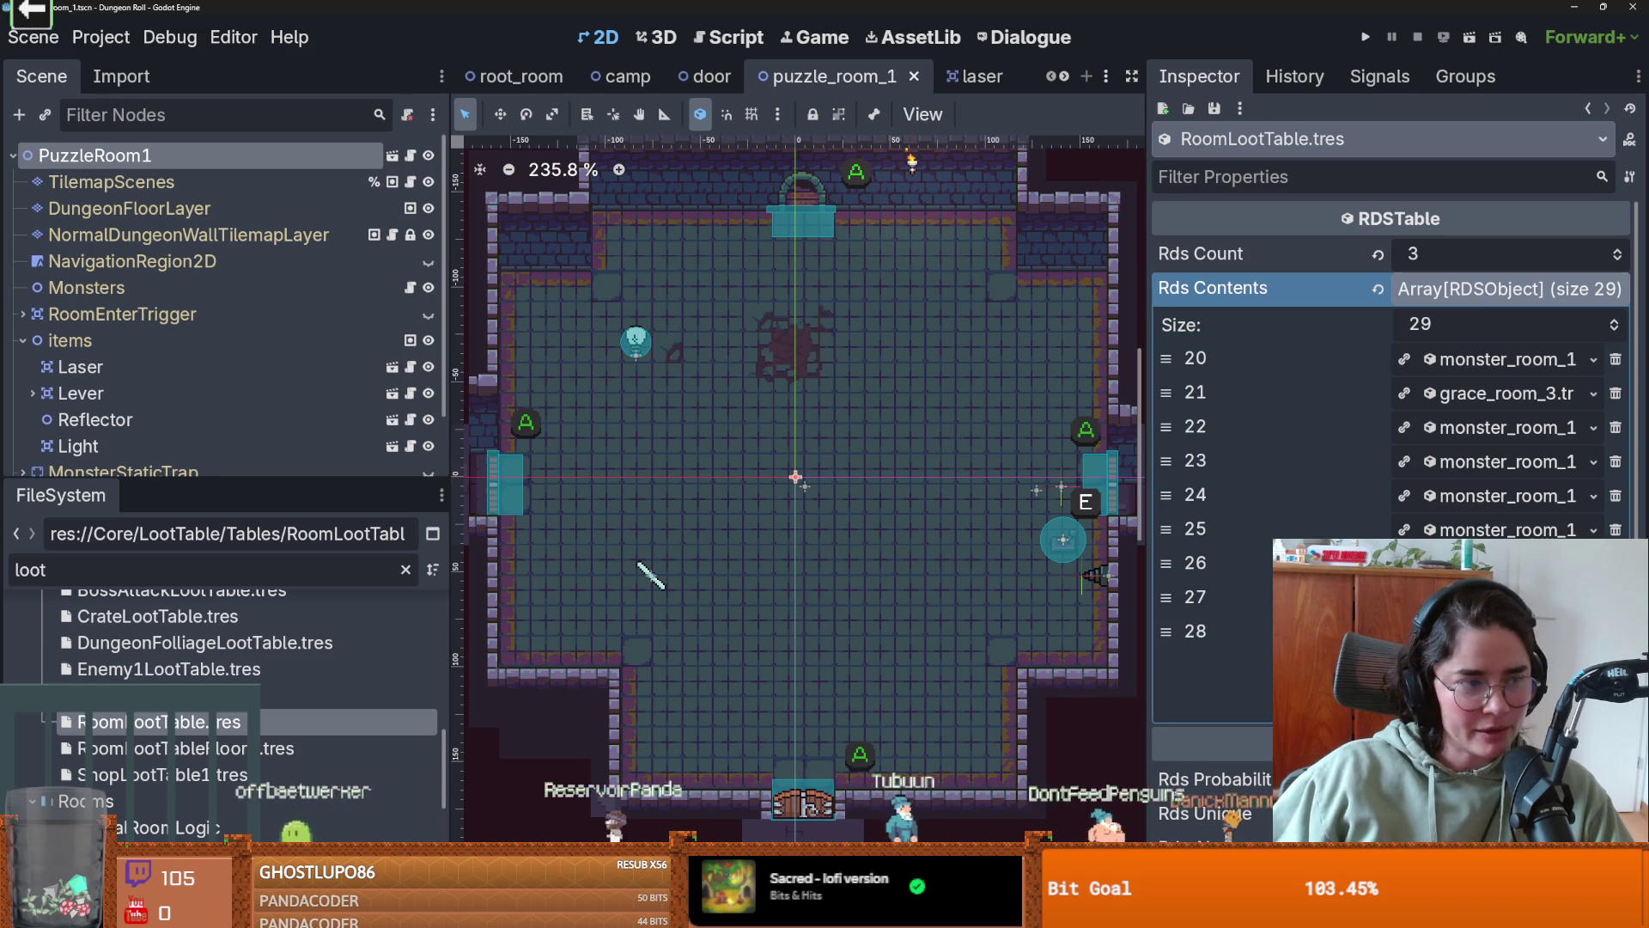
left_click(1594, 393)
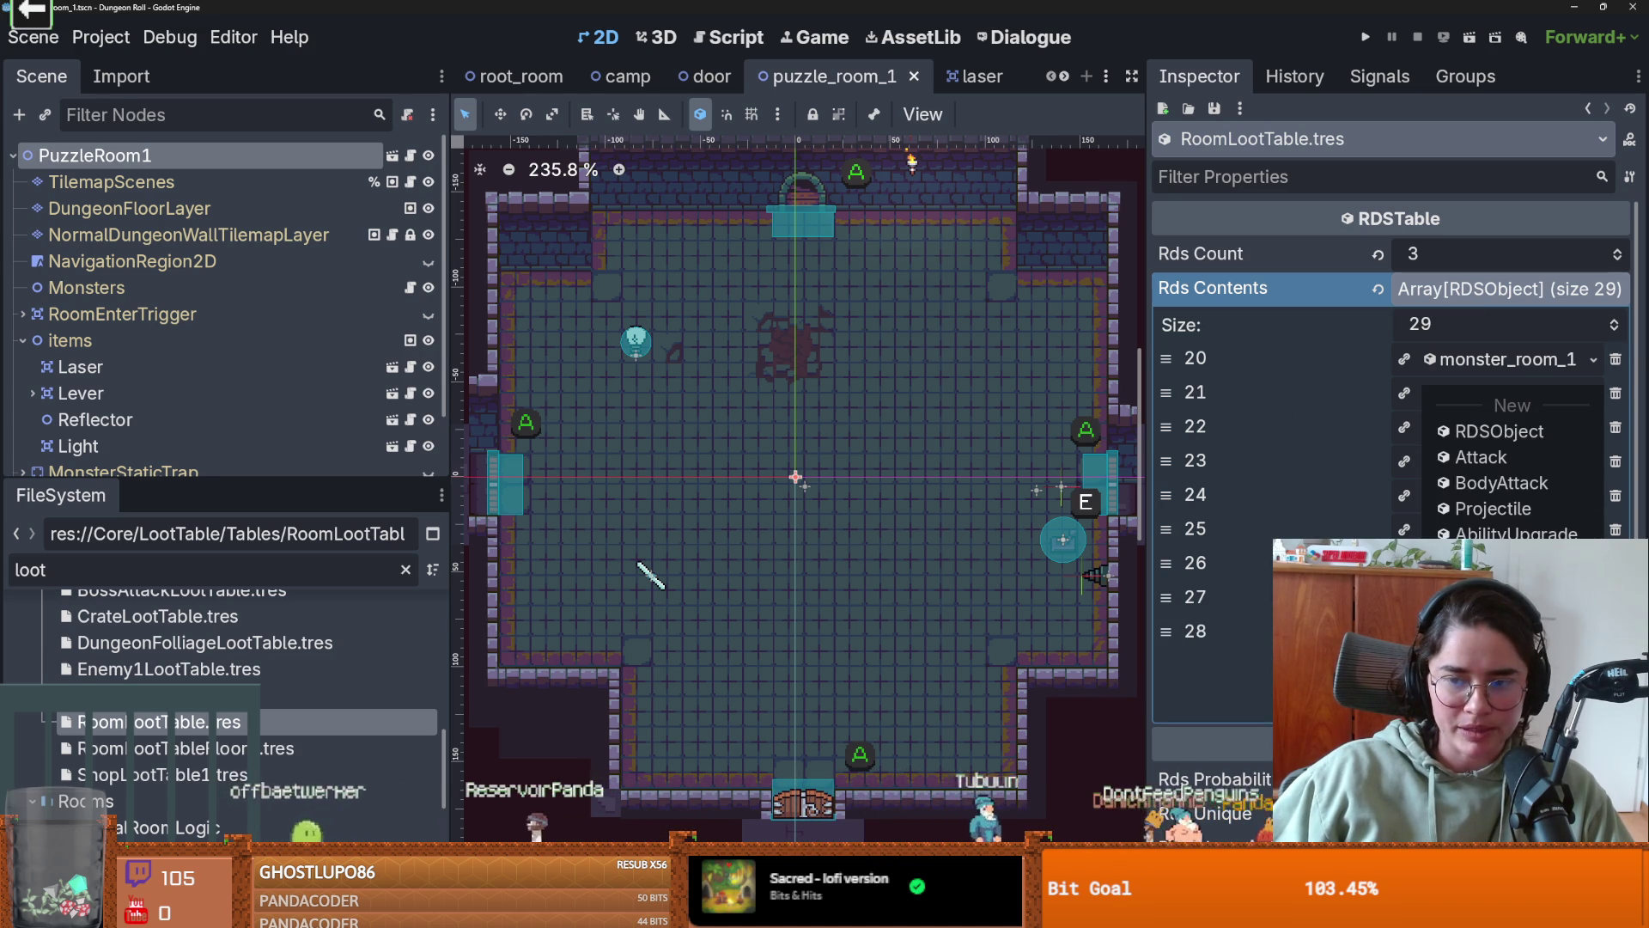
left_click(1495, 611)
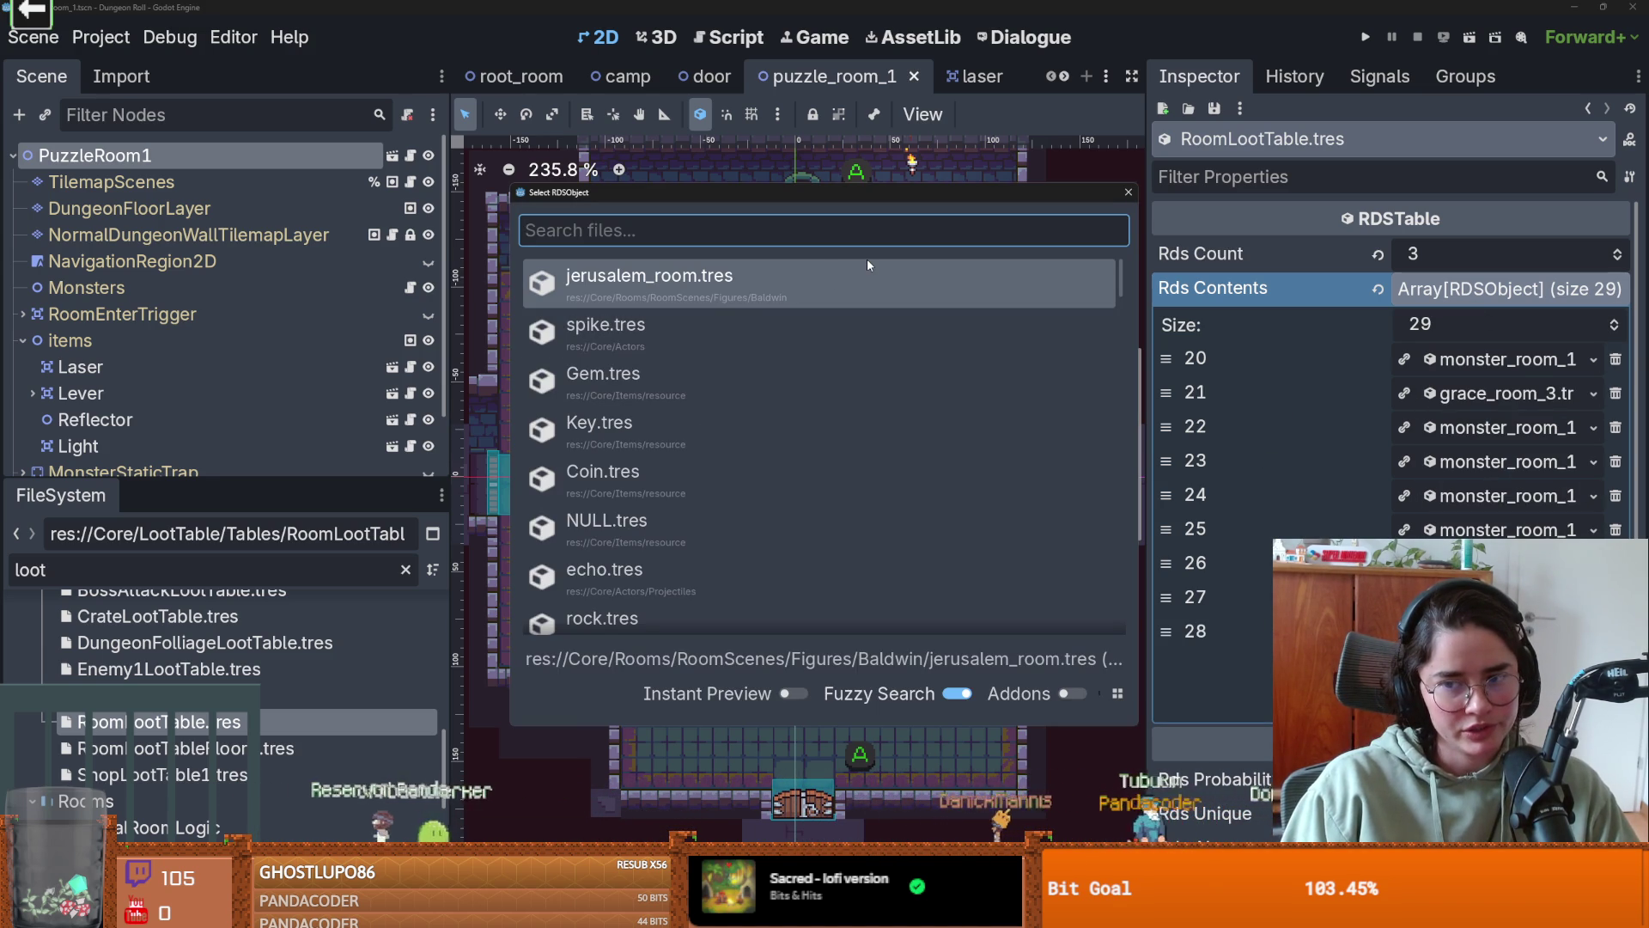
type("puzzle")
key("Return")
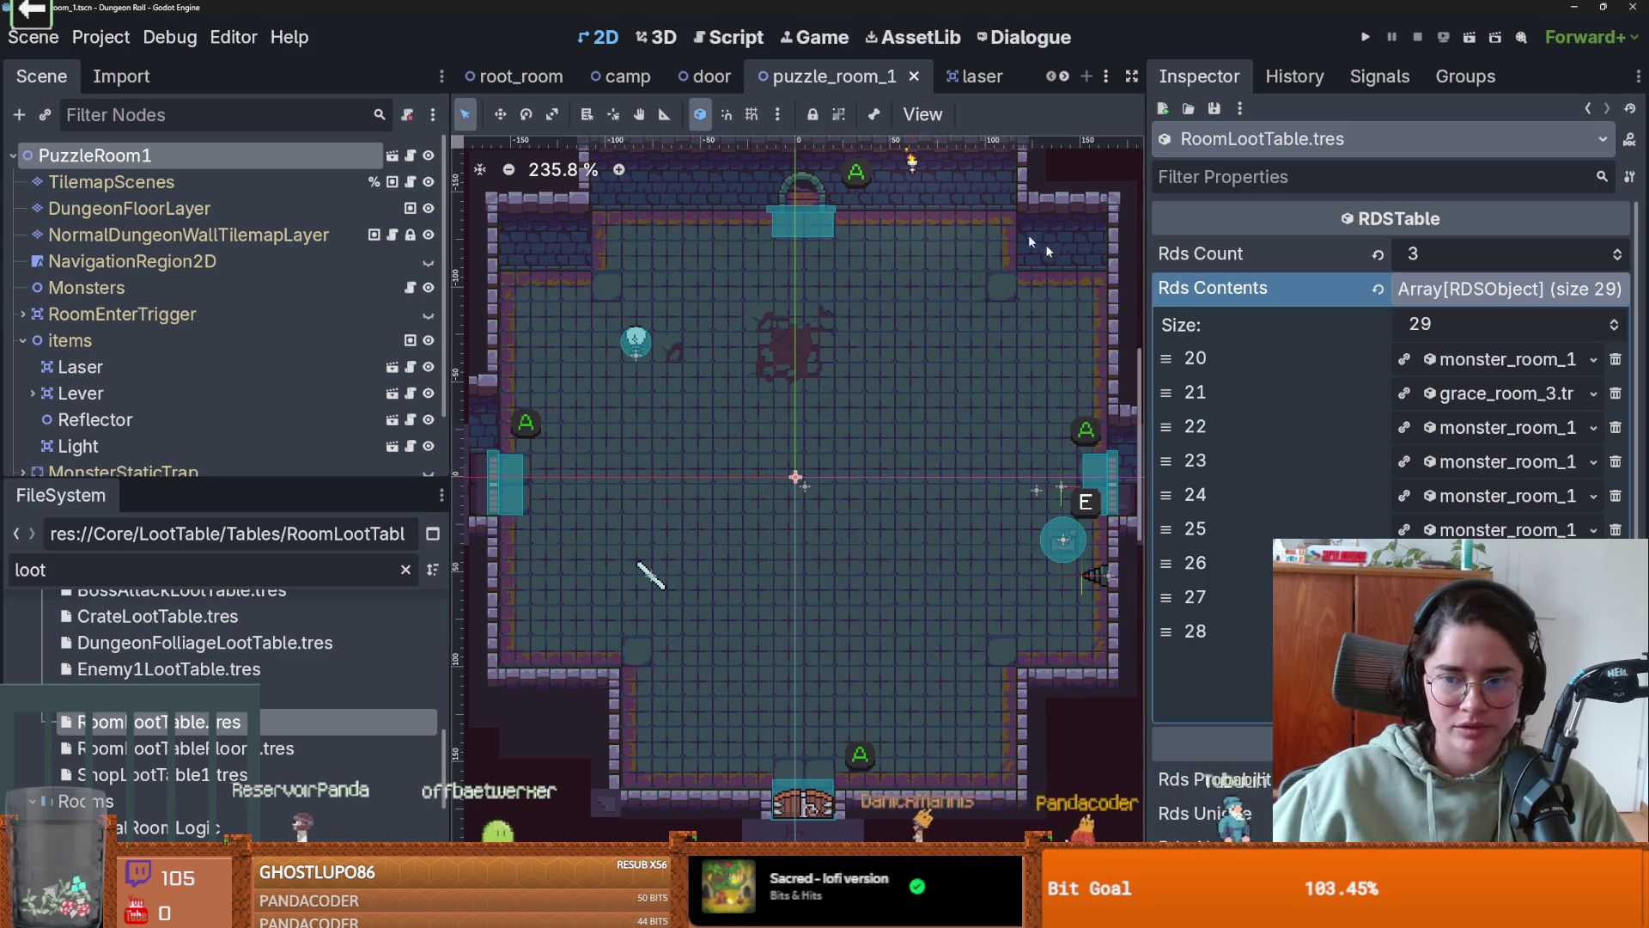
- Save the loot table and launch the game for a test run
key("ctrl+s")
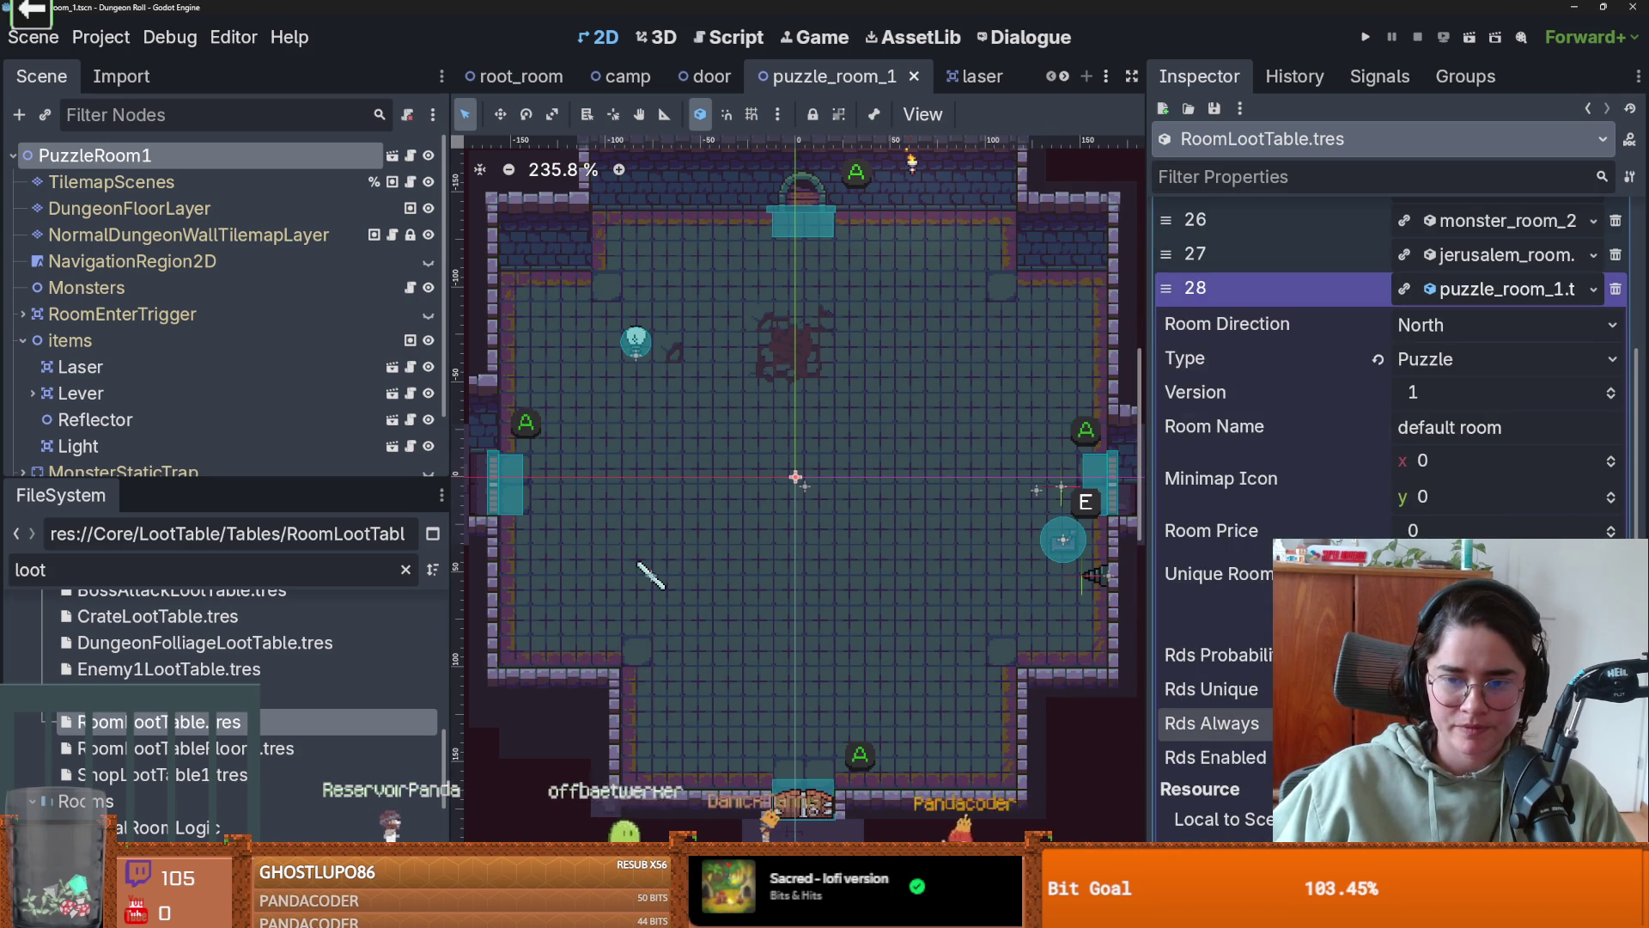
scroll(1211, 723, "down", 2)
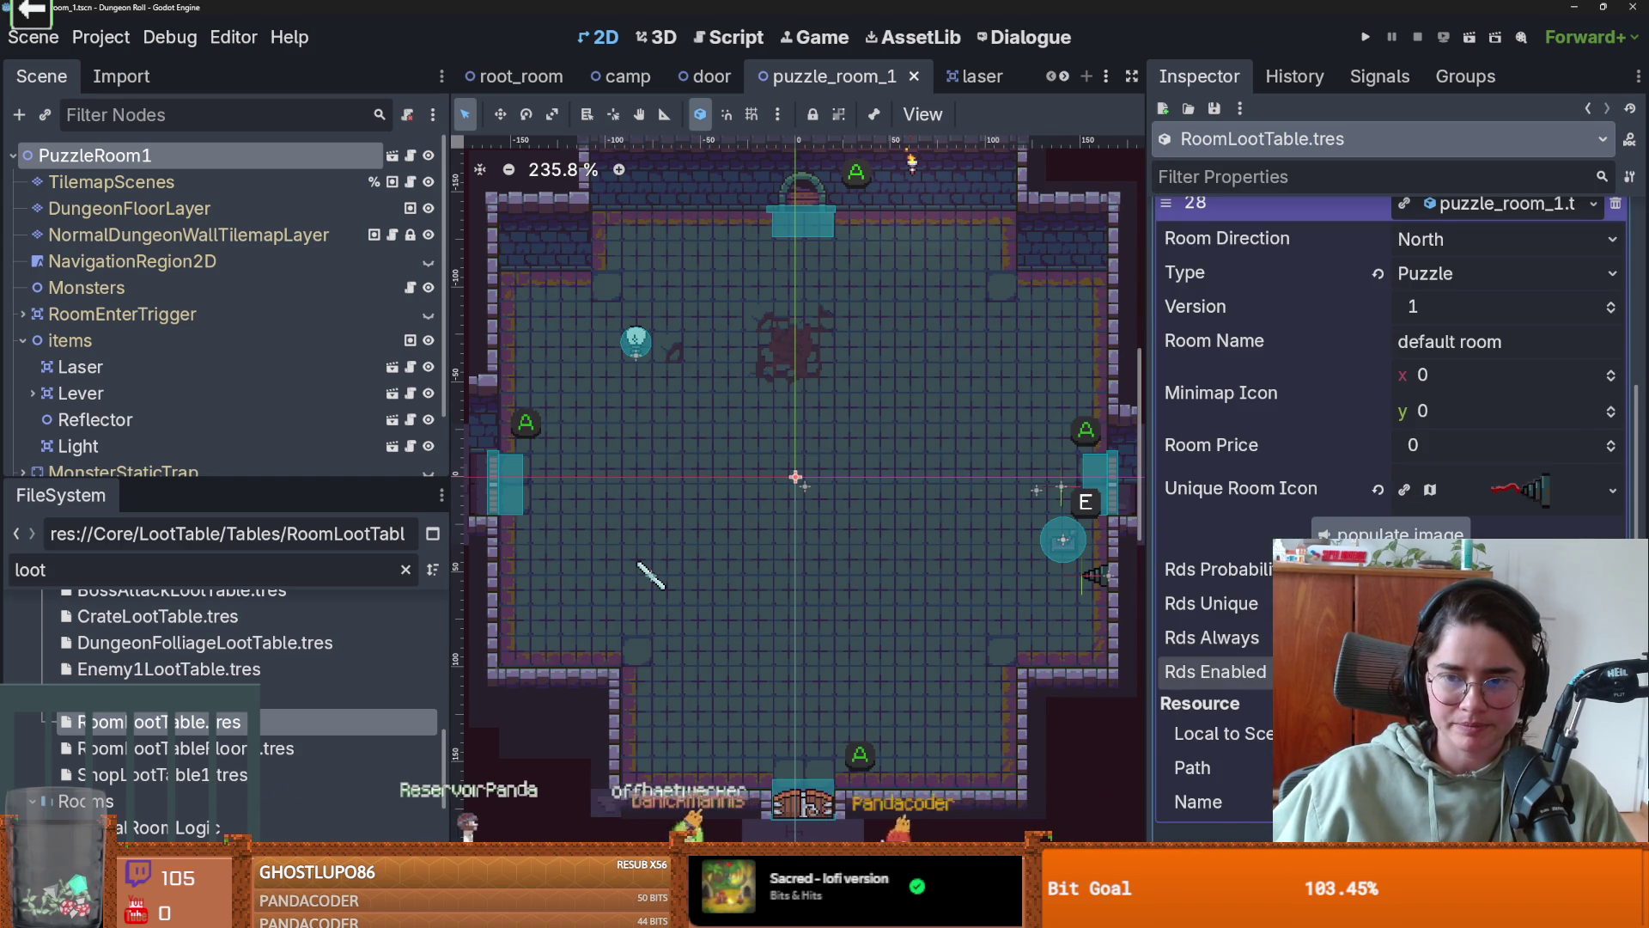
scroll(1212, 637, "up", 4)
left_click(1366, 37)
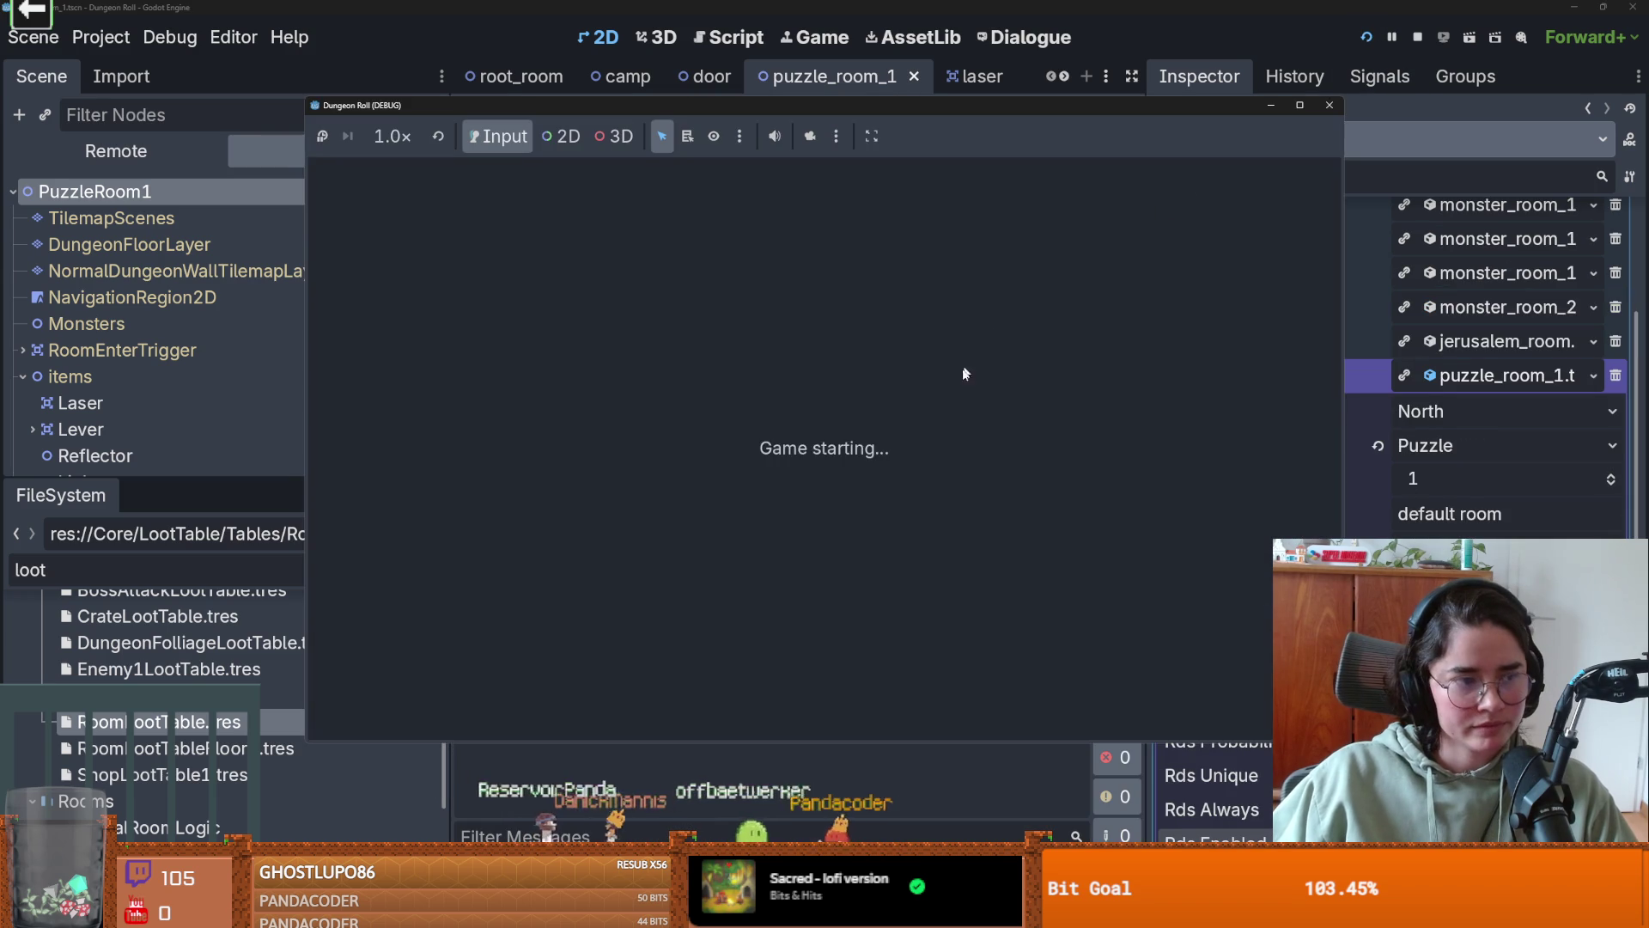
- Restore the game window, stop the run, and look through the Editor and Debug menus
left_click(1297, 109)
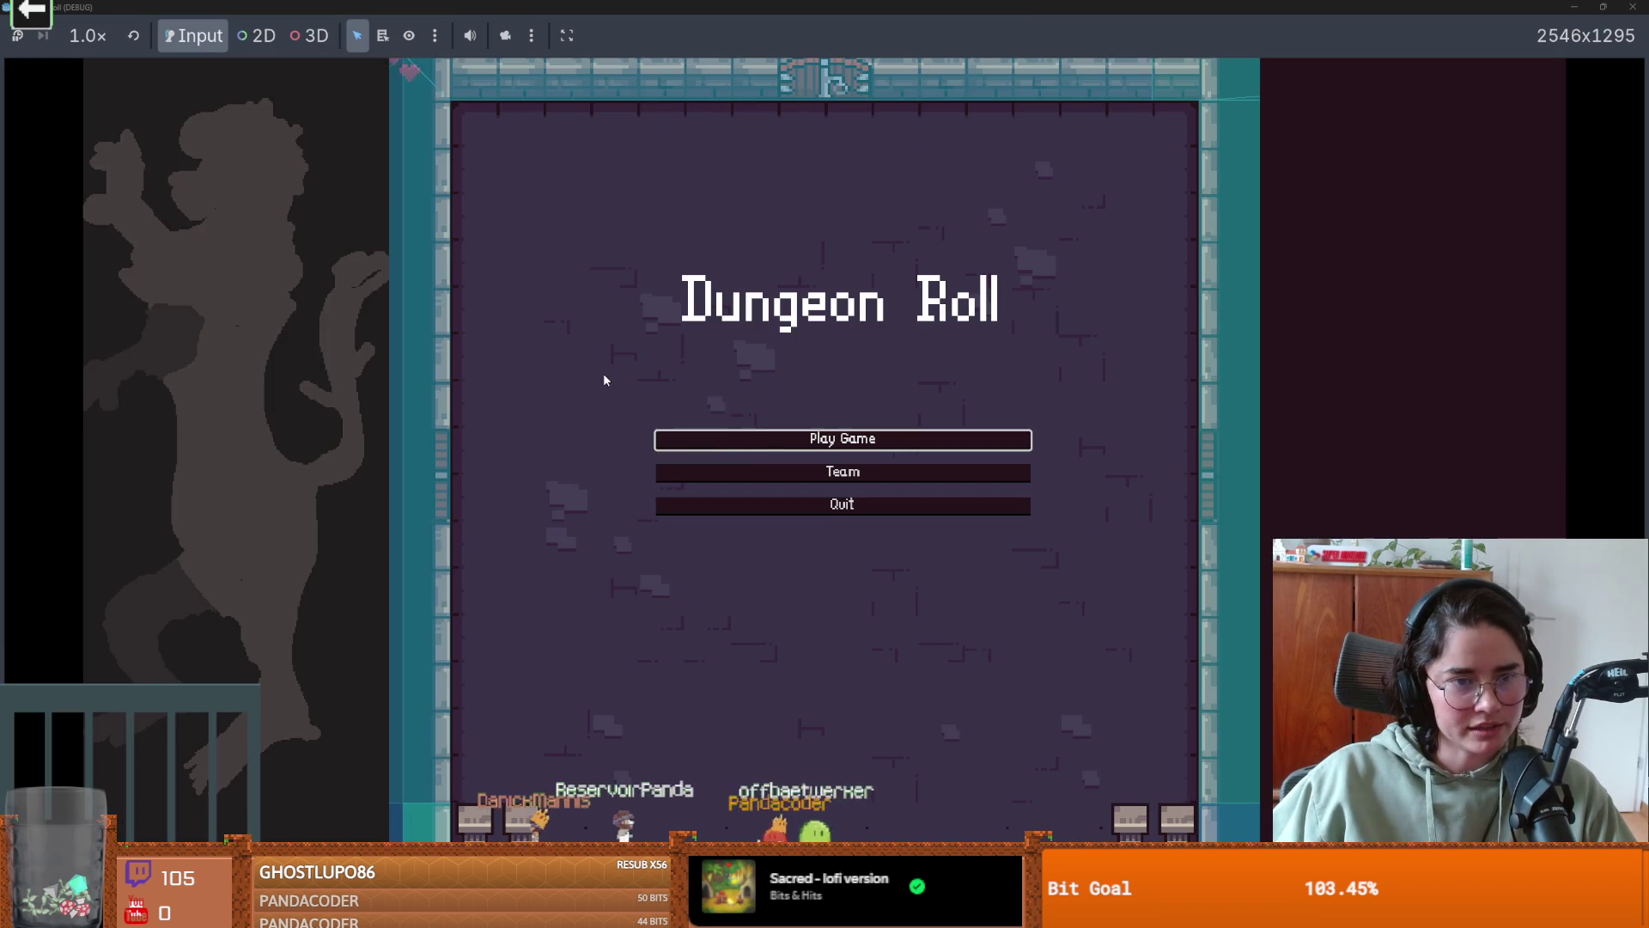
left_click(777, 441)
key("super+Down")
left_click(1083, 362)
left_click(234, 37)
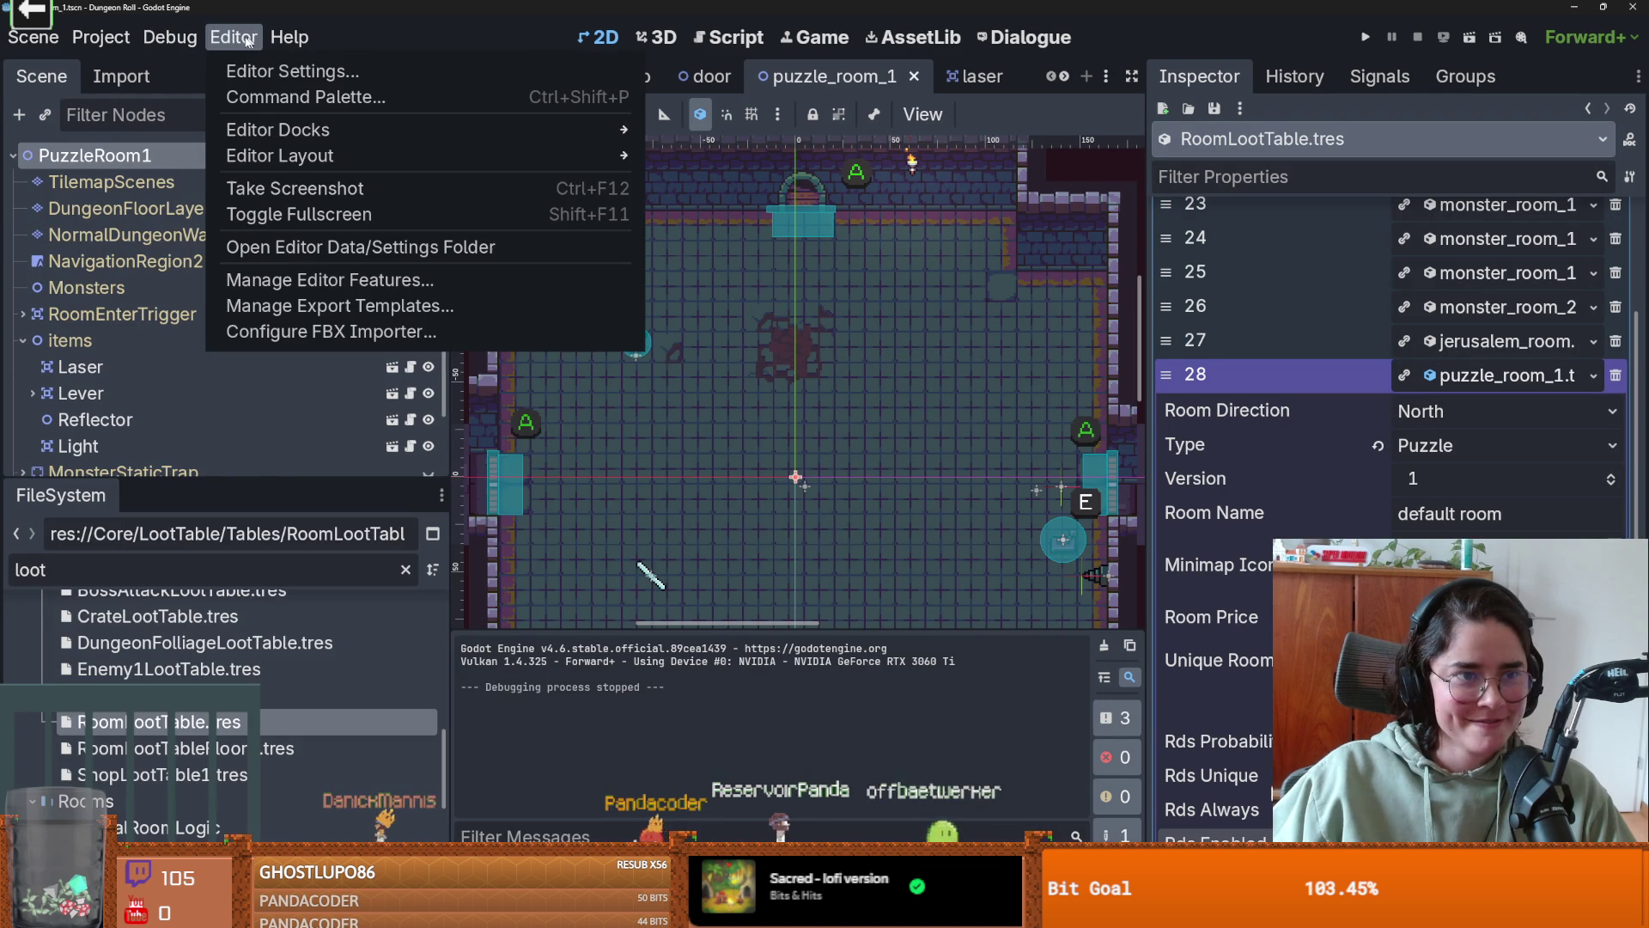
left_click(171, 37)
left_click(171, 37)
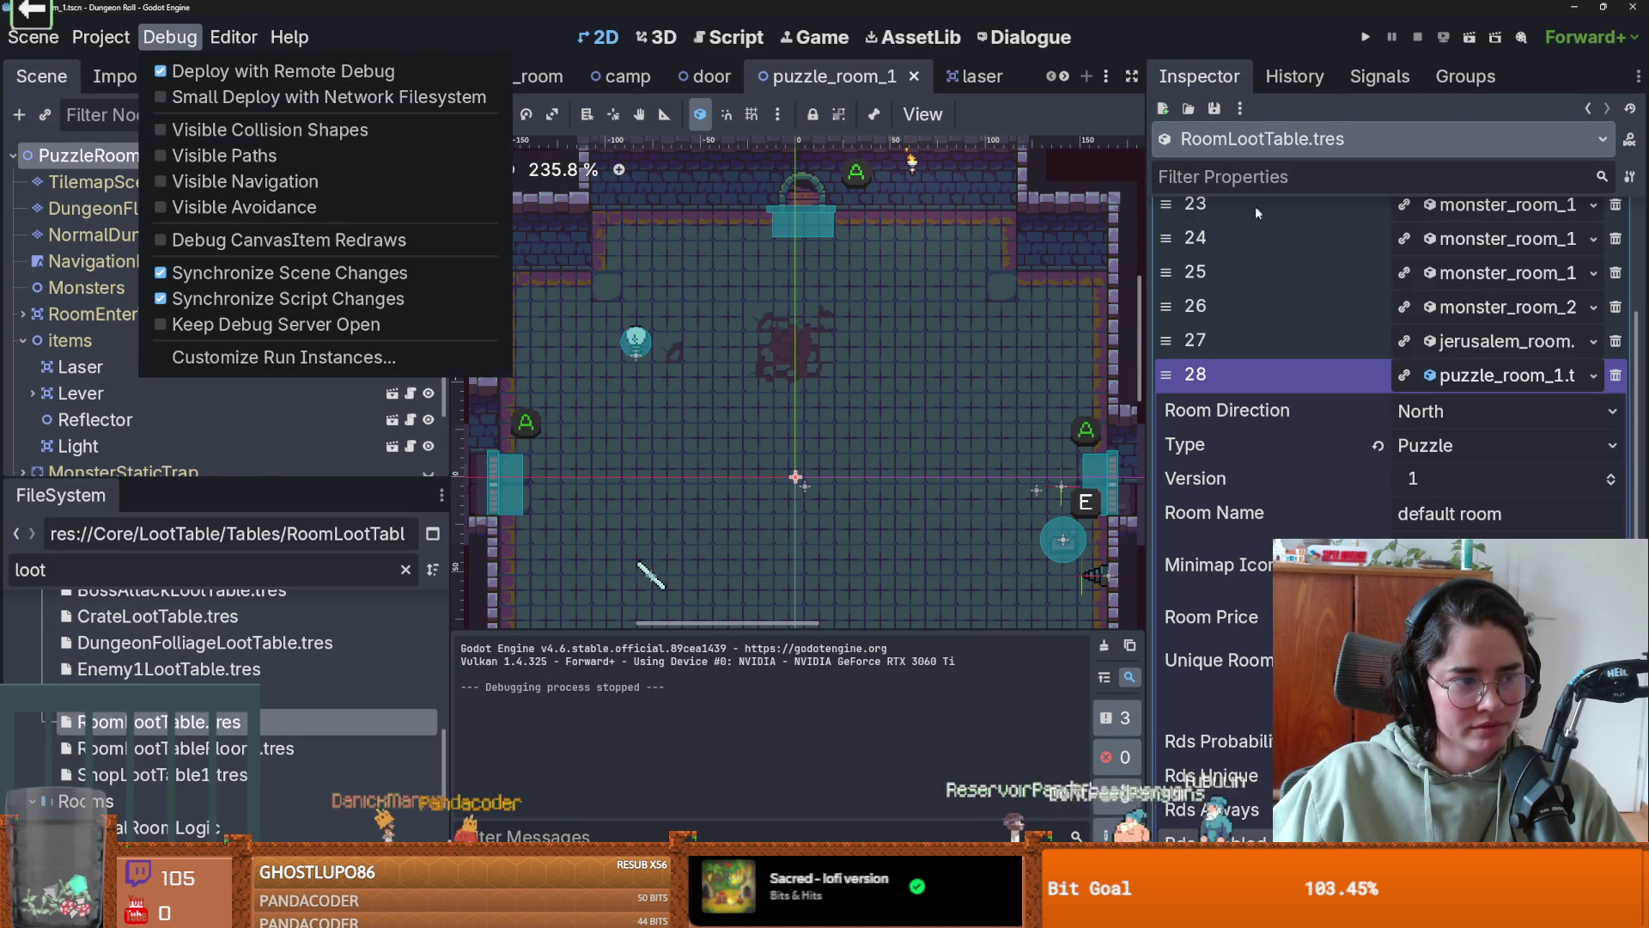
left_click(1372, 41)
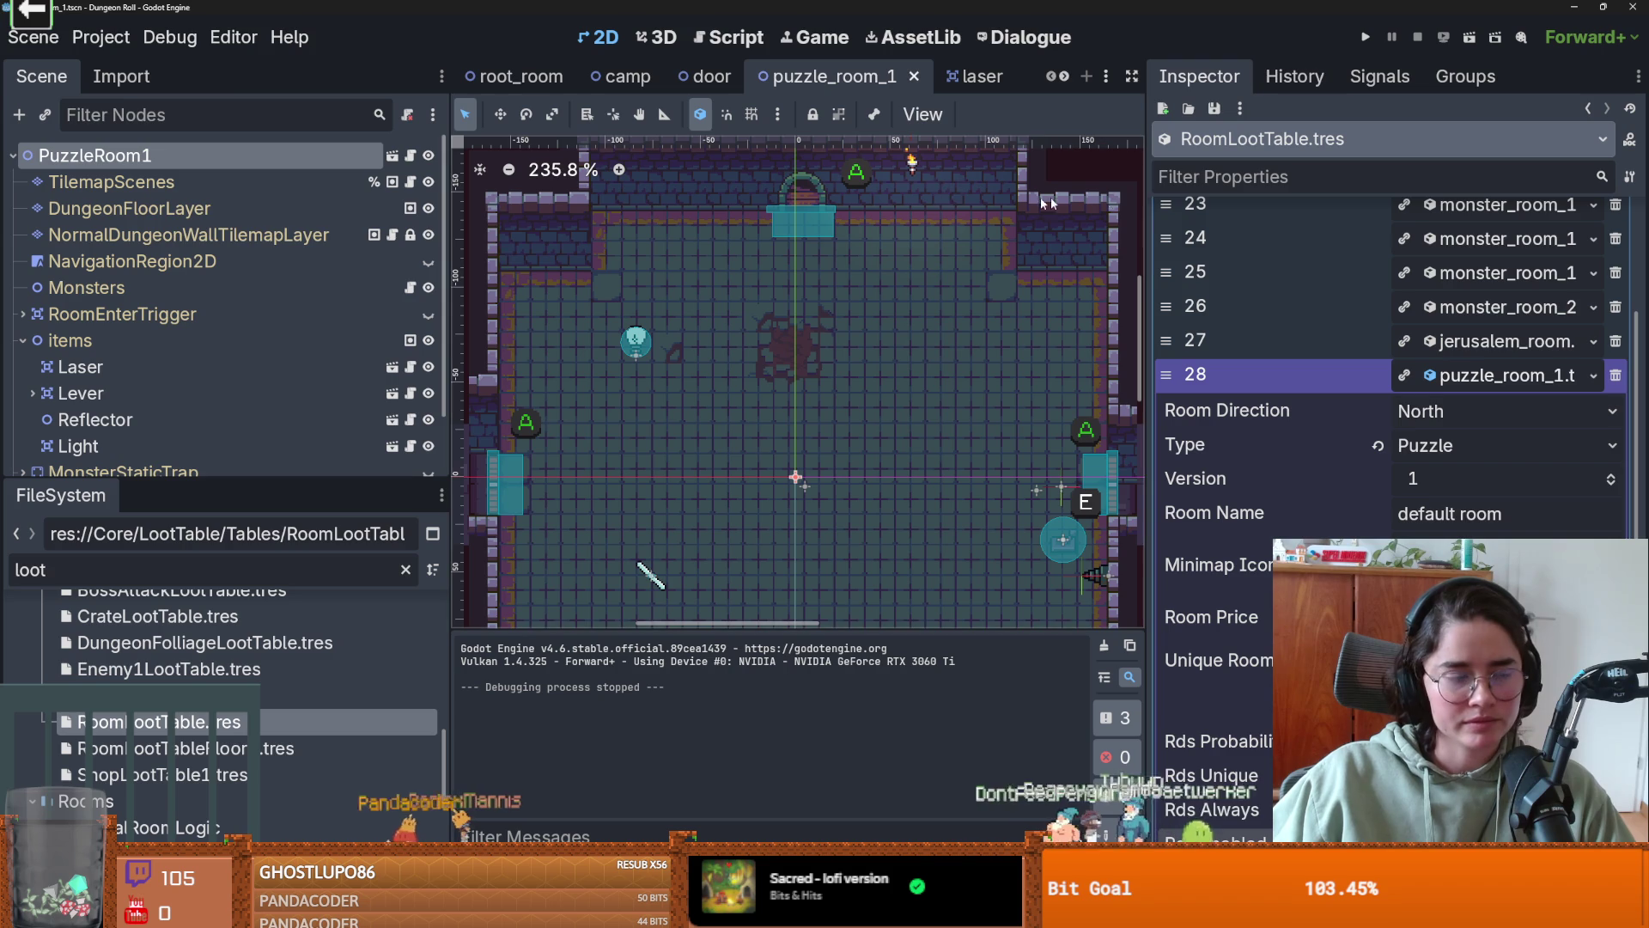
- Rerun the game as the Crusader and pick a room, breaking on the arena.gd line 255 error
left_click(1360, 40)
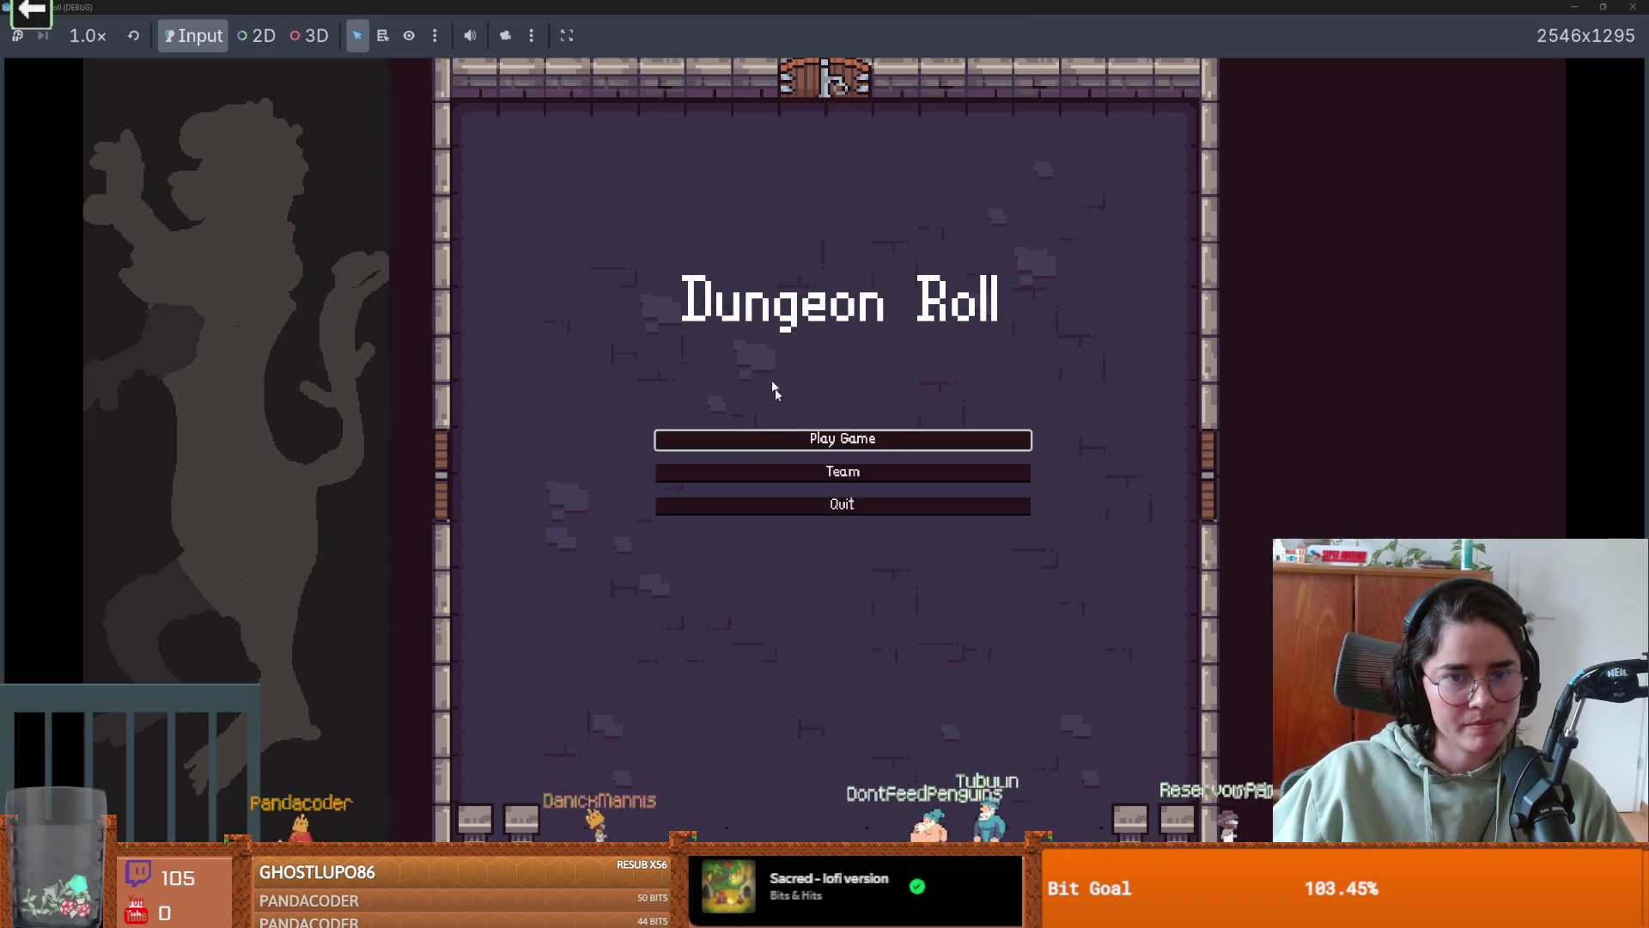
left_click(843, 438)
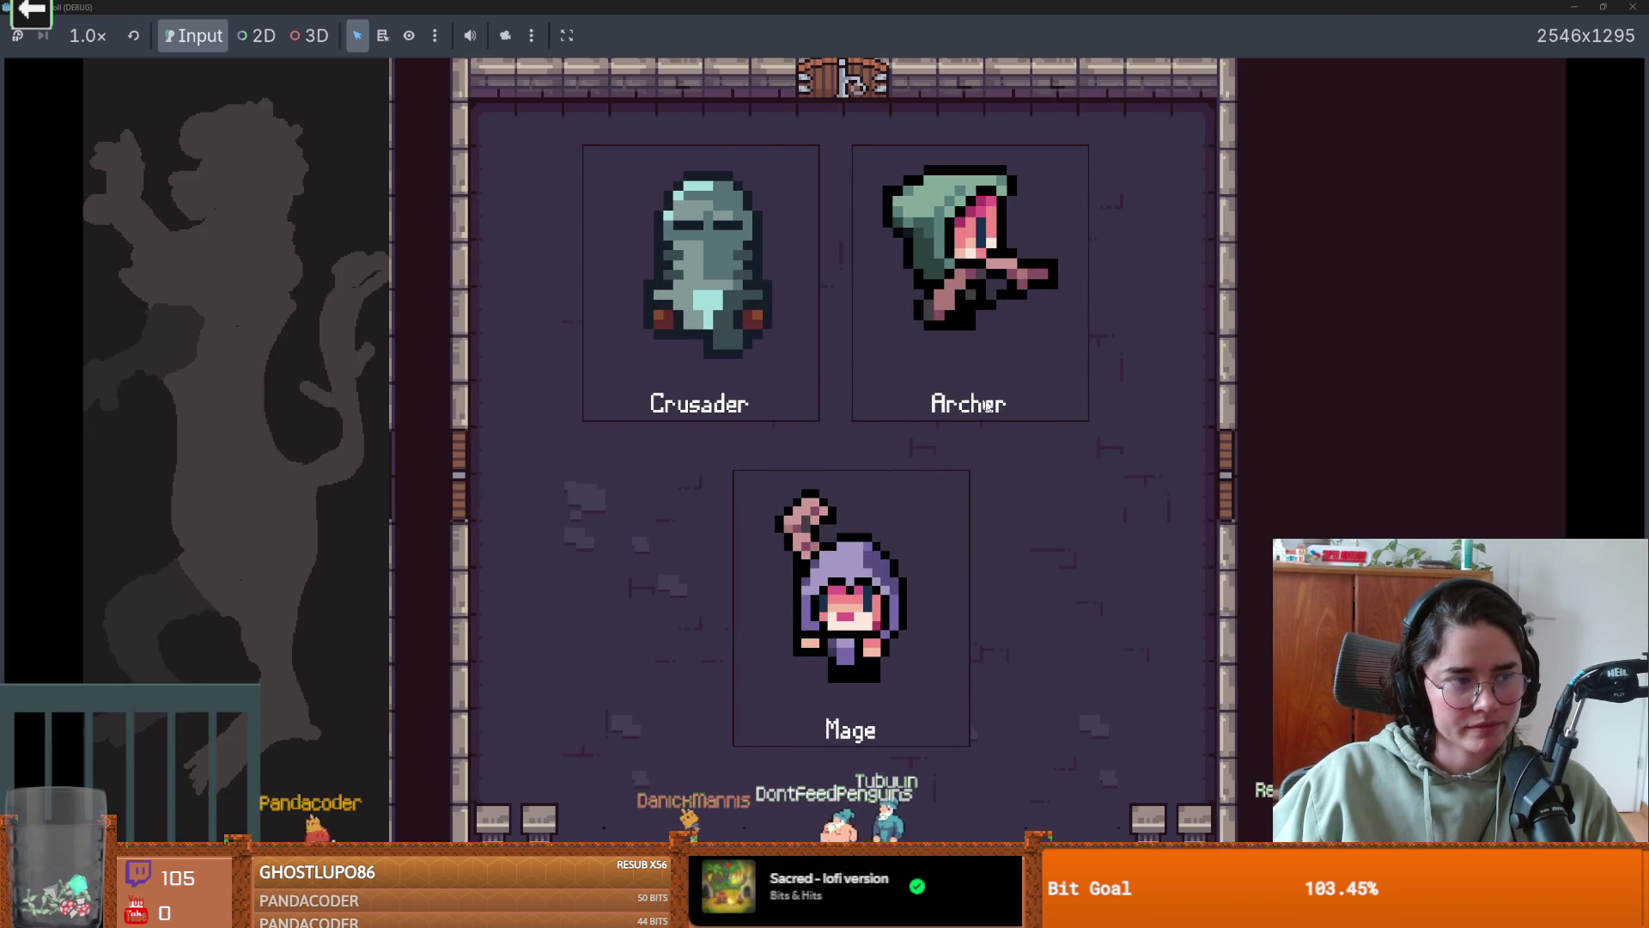
left_click(731, 340)
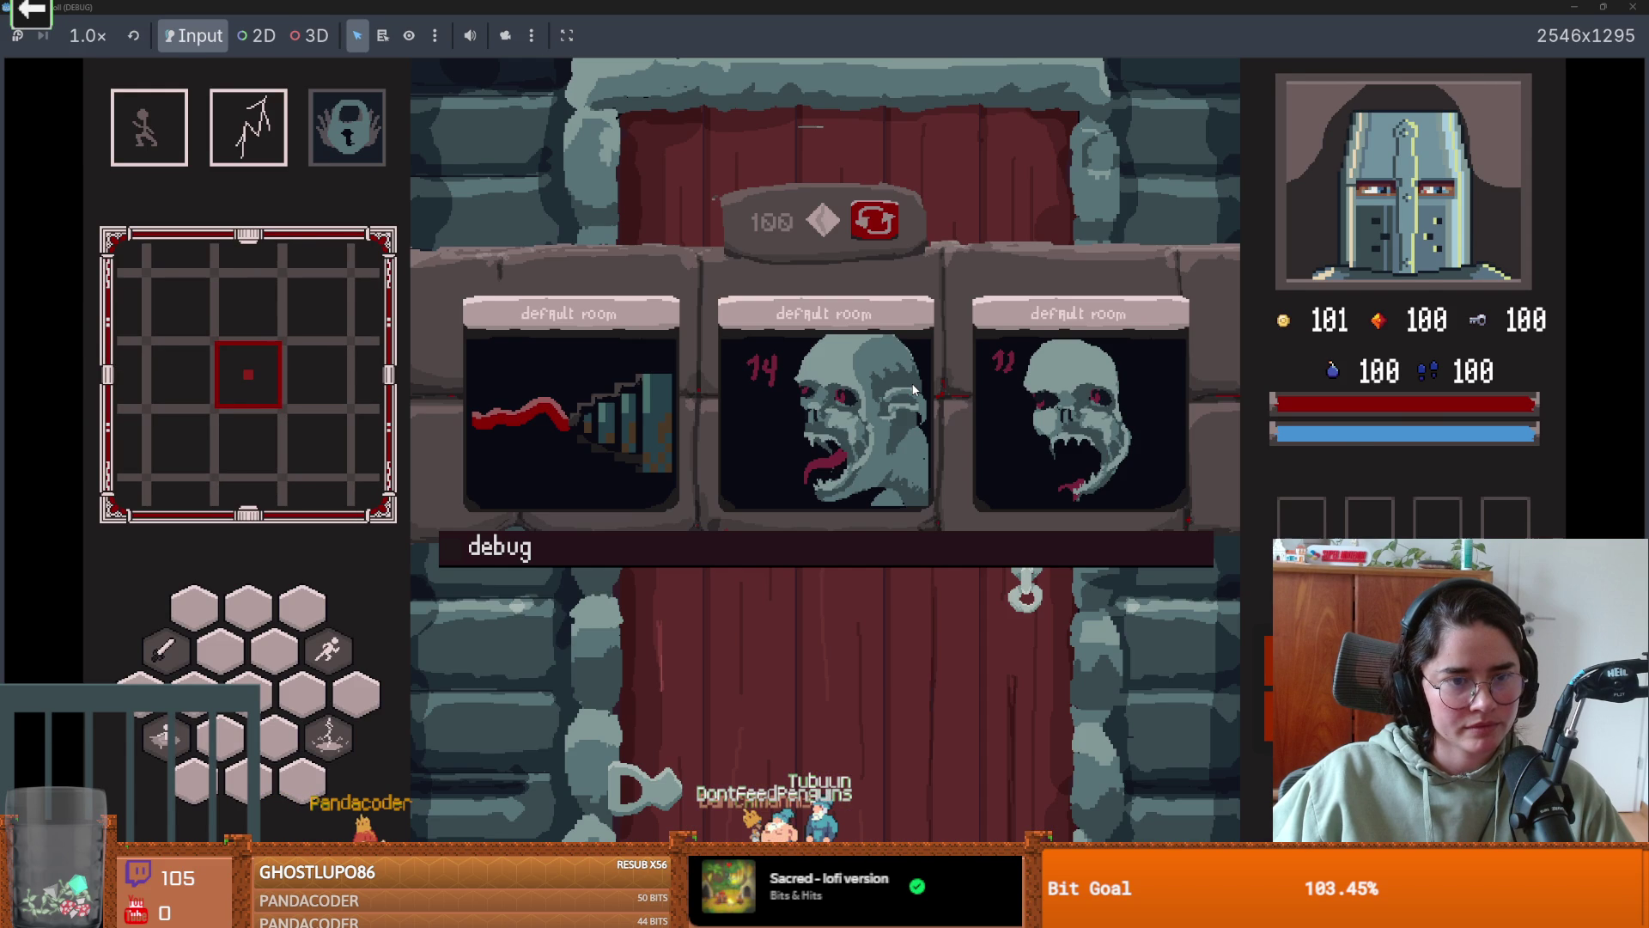
left_click(913, 389)
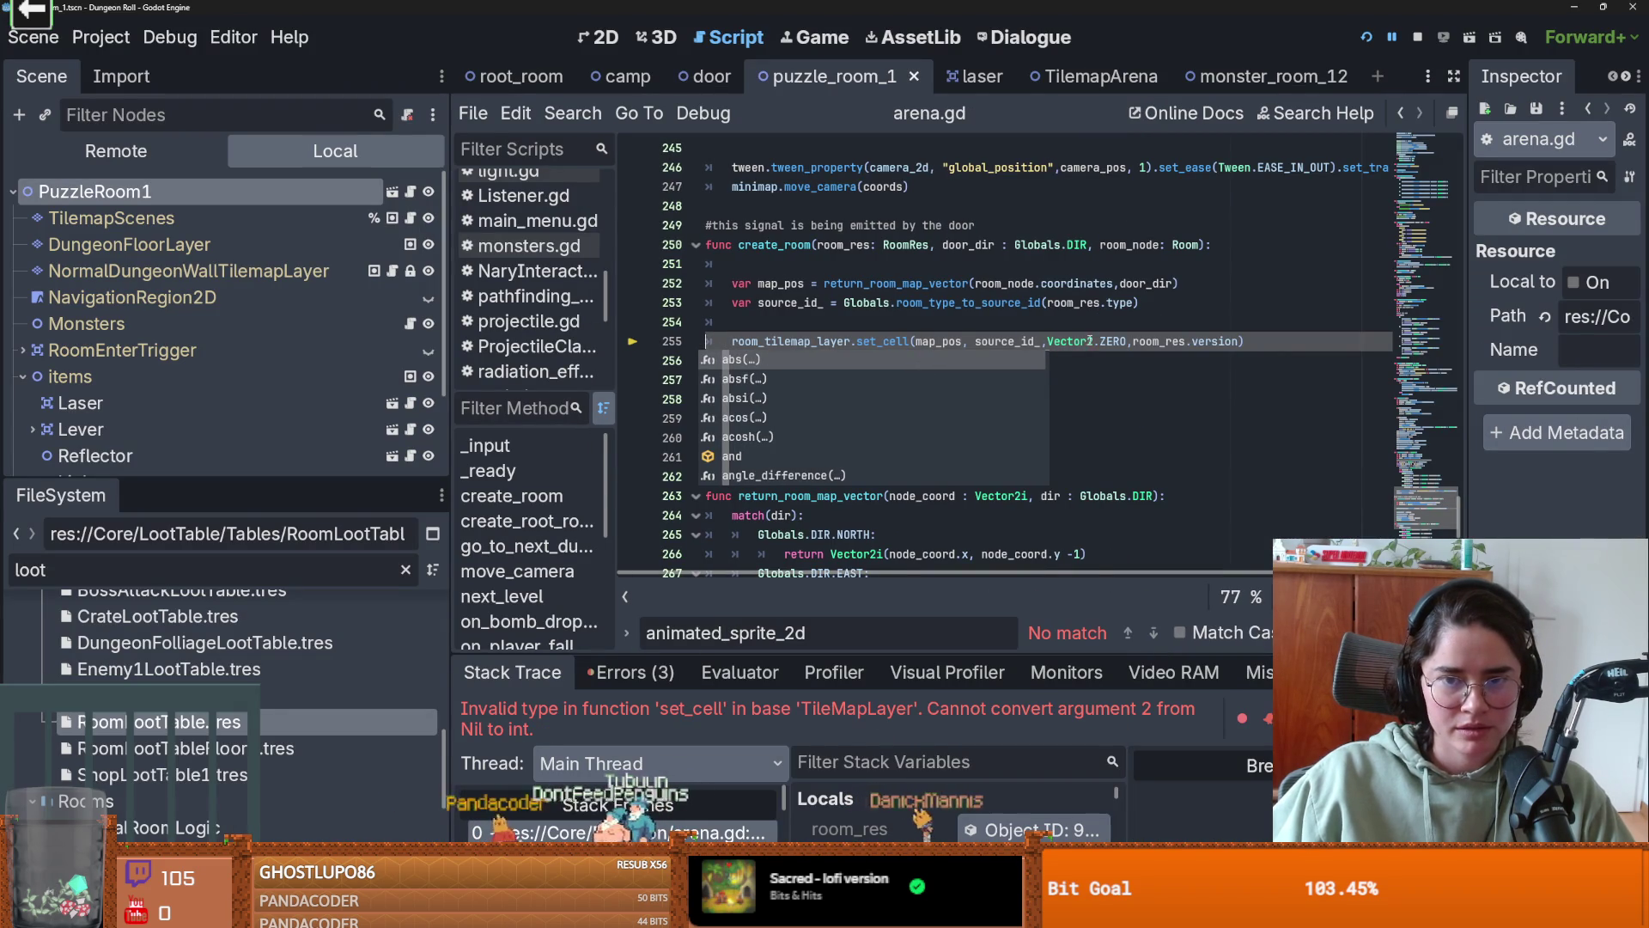
double_click(1159, 341)
mouse_move(1152, 378)
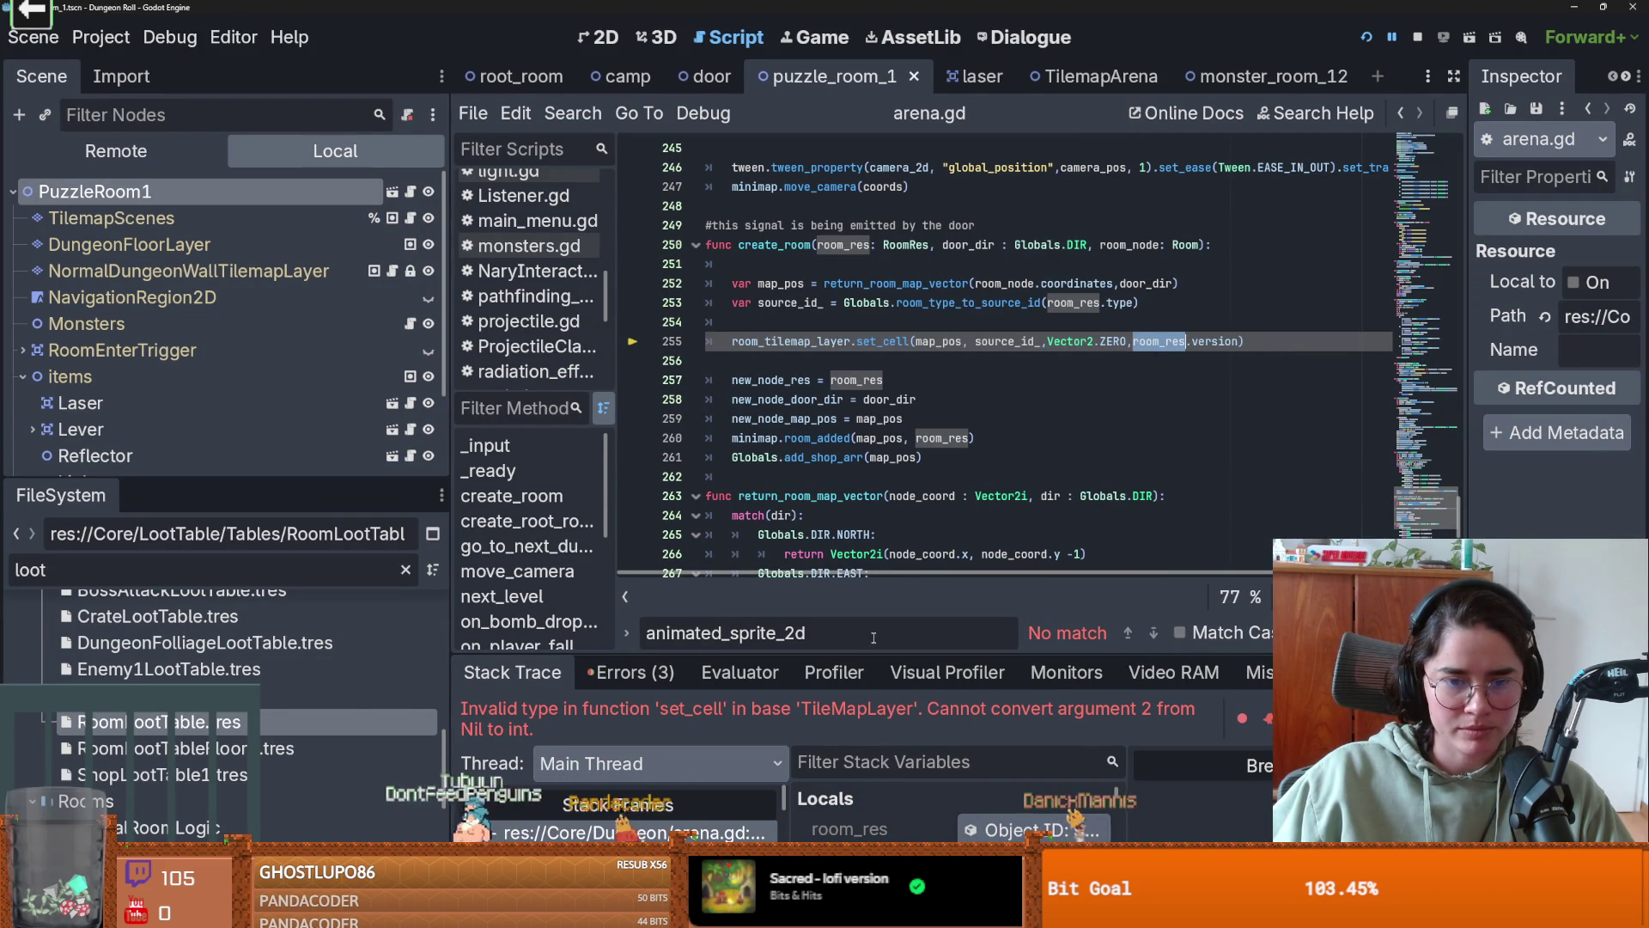
left_click(846, 671)
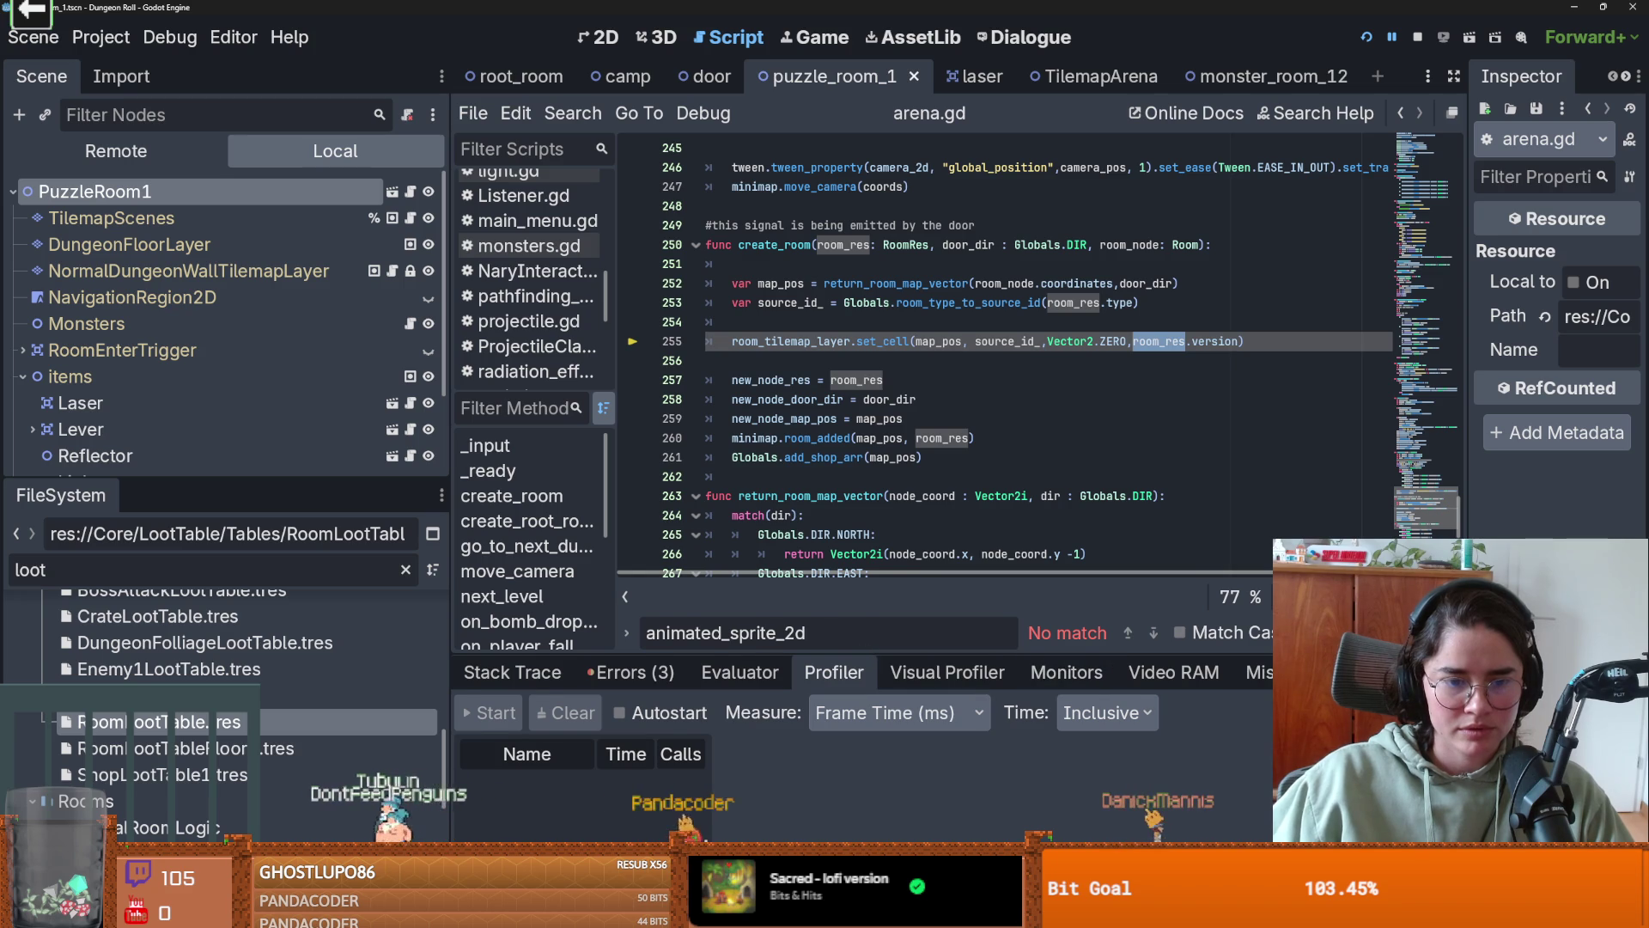
left_click(632, 672)
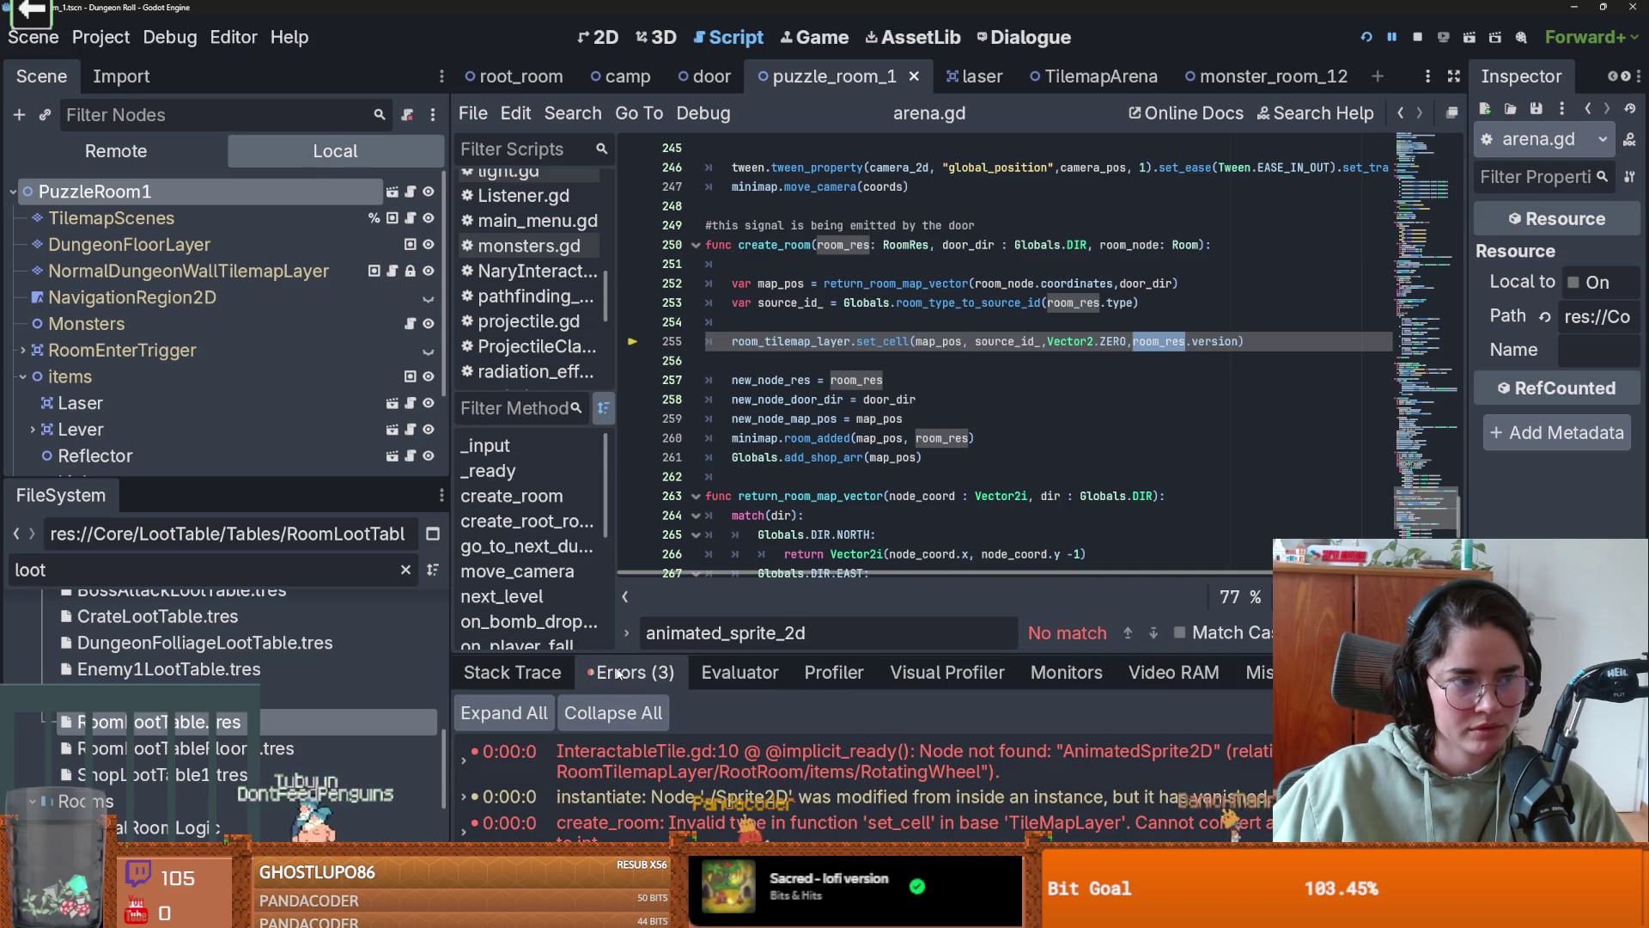
left_click_drag(948, 651, 946, 538)
left_click(903, 713)
key("Escape")
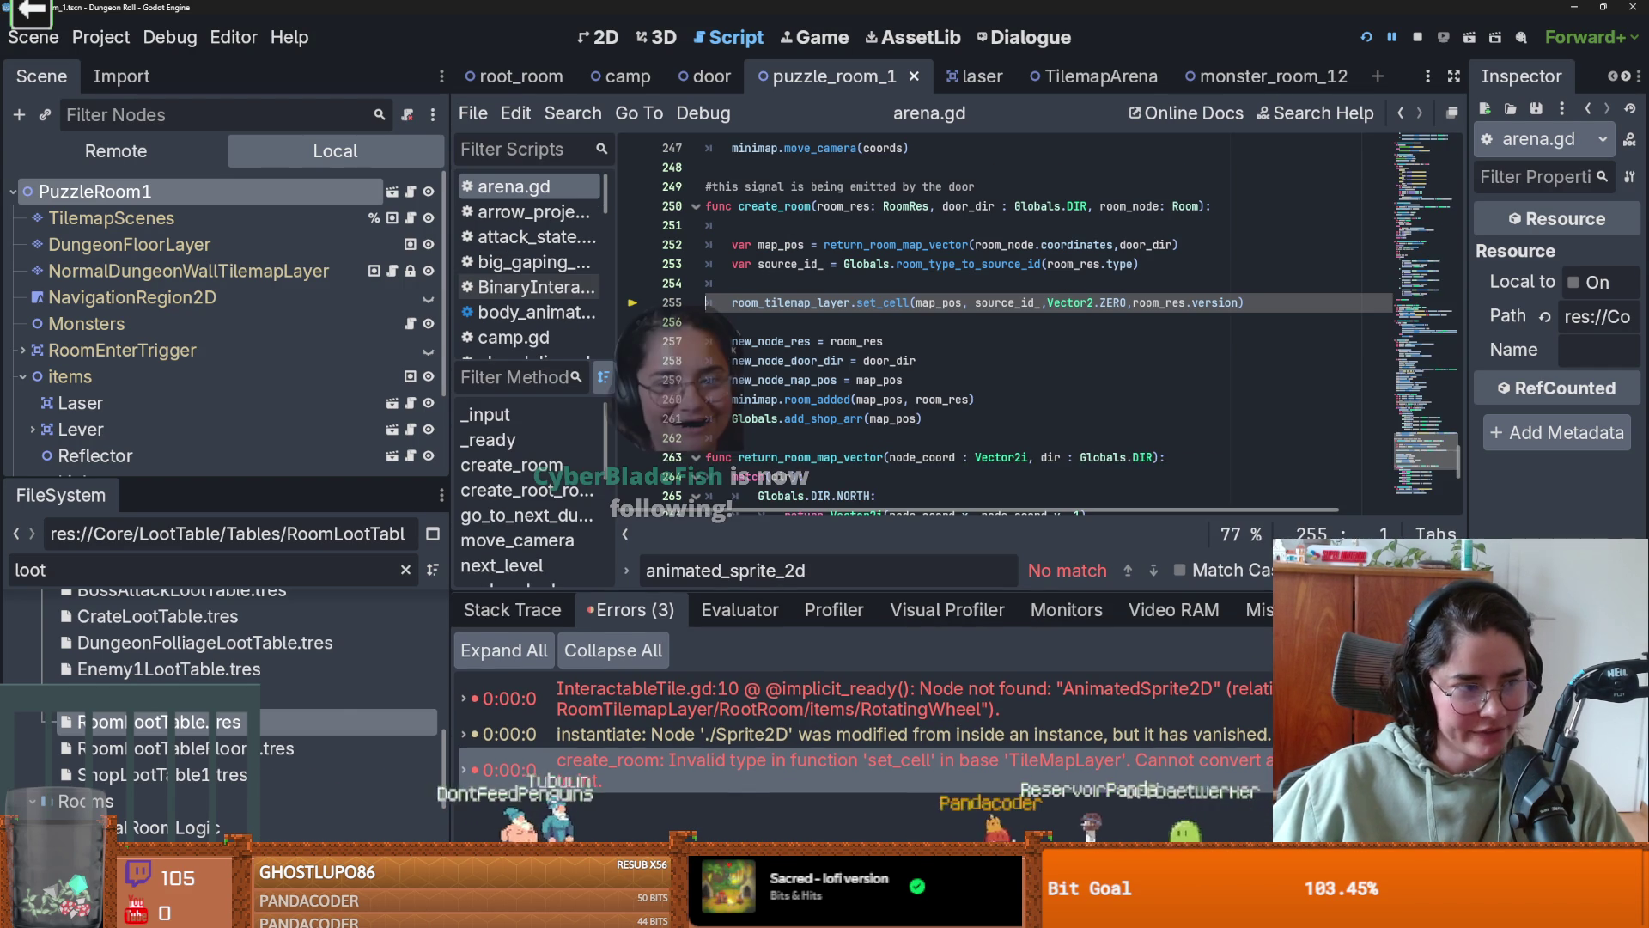
mouse_move(617, 778)
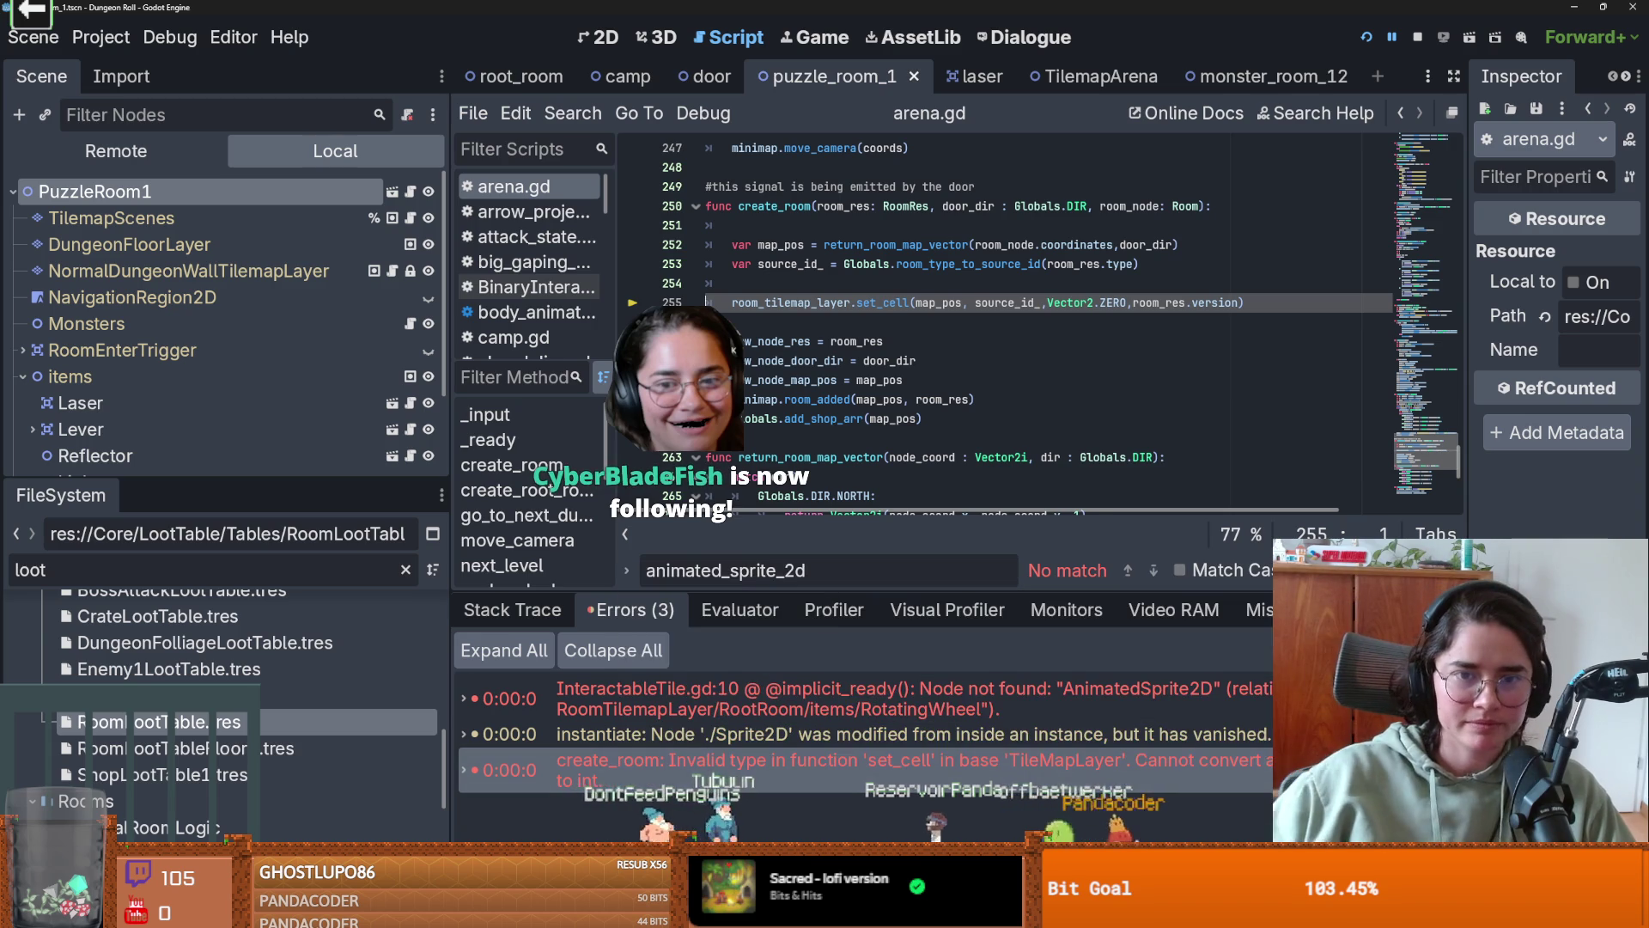
scroll(889, 380, "down", 5)
scroll(889, 380, "up", 5)
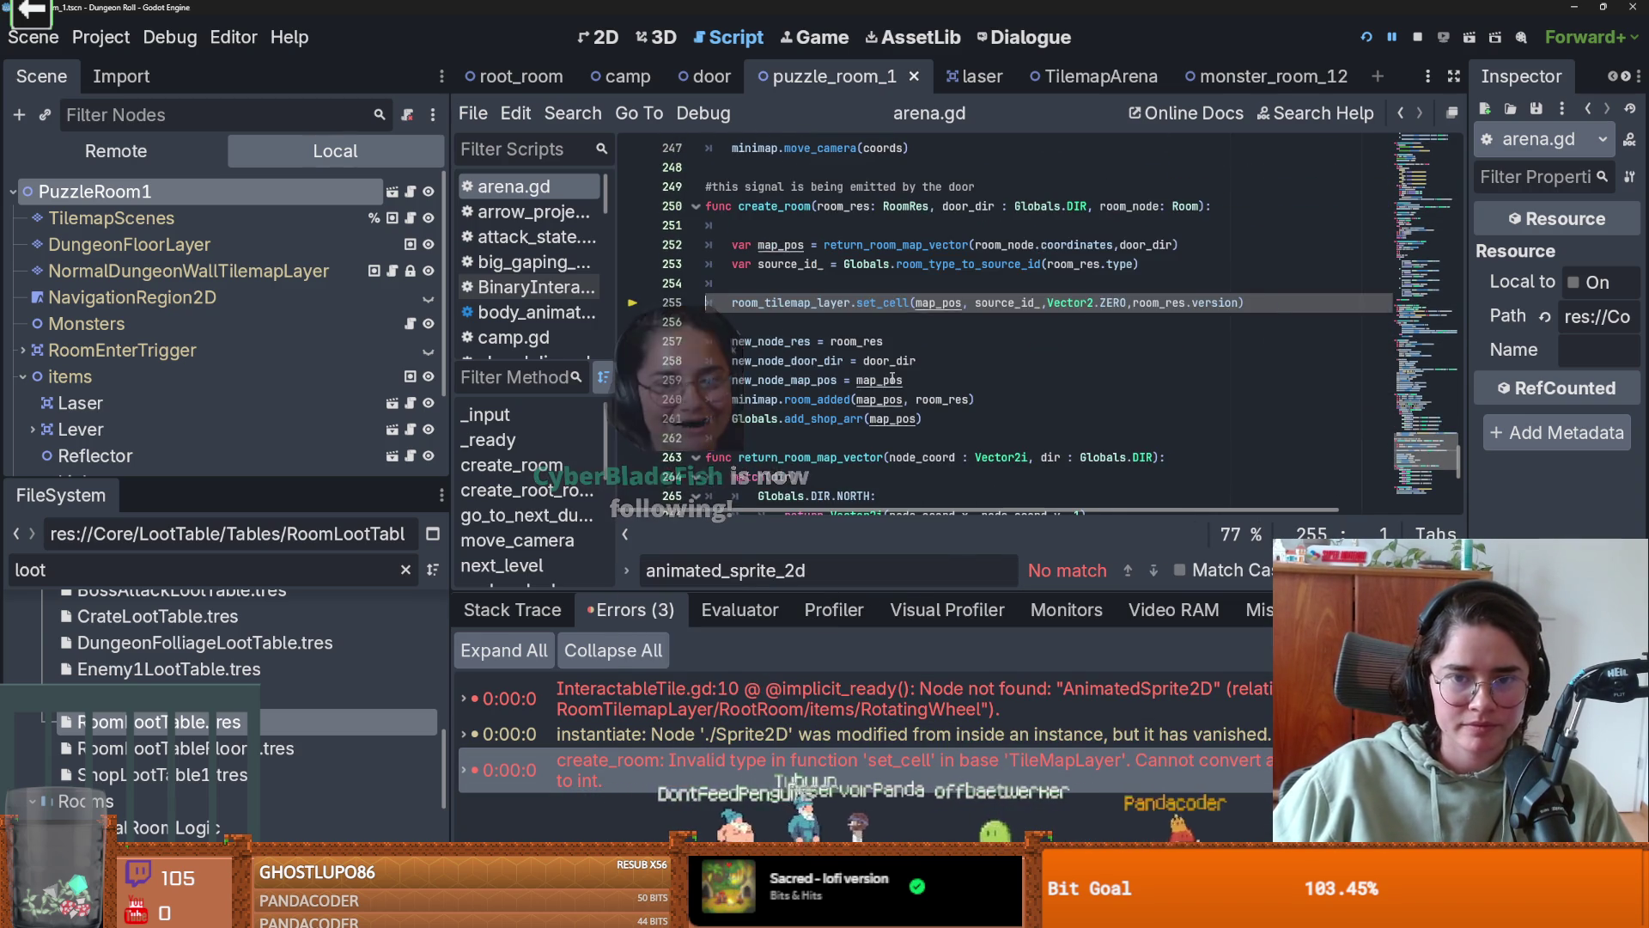
scroll(889, 380, "up", 2, "ctrl")
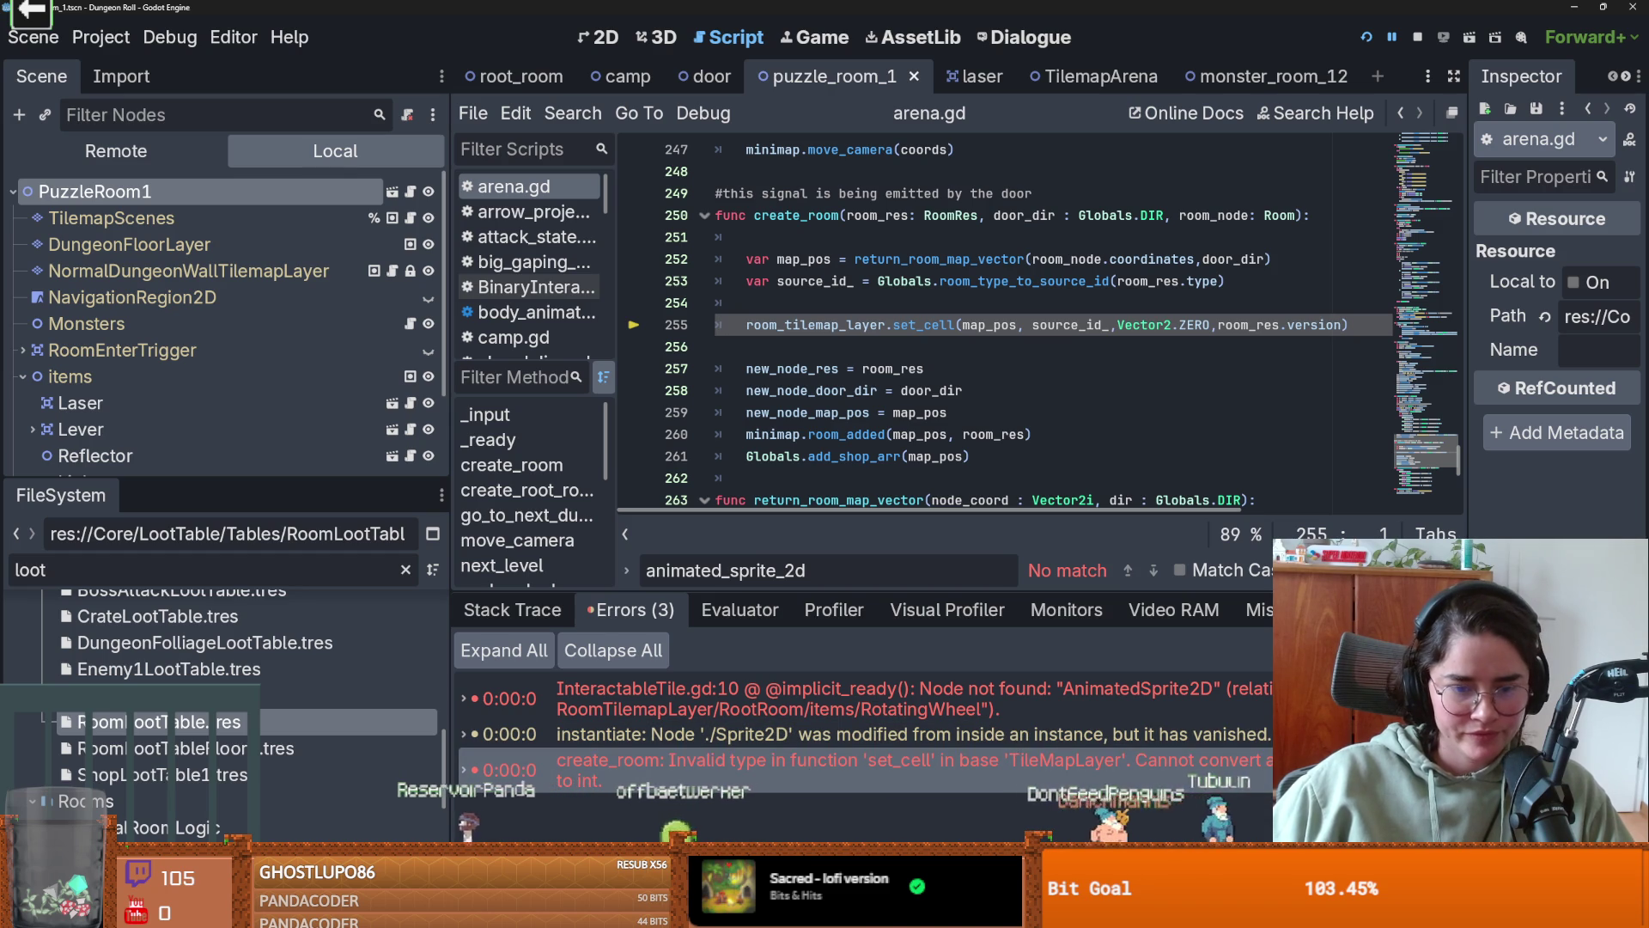
key("ctrl+j")
key("ctrl+j")
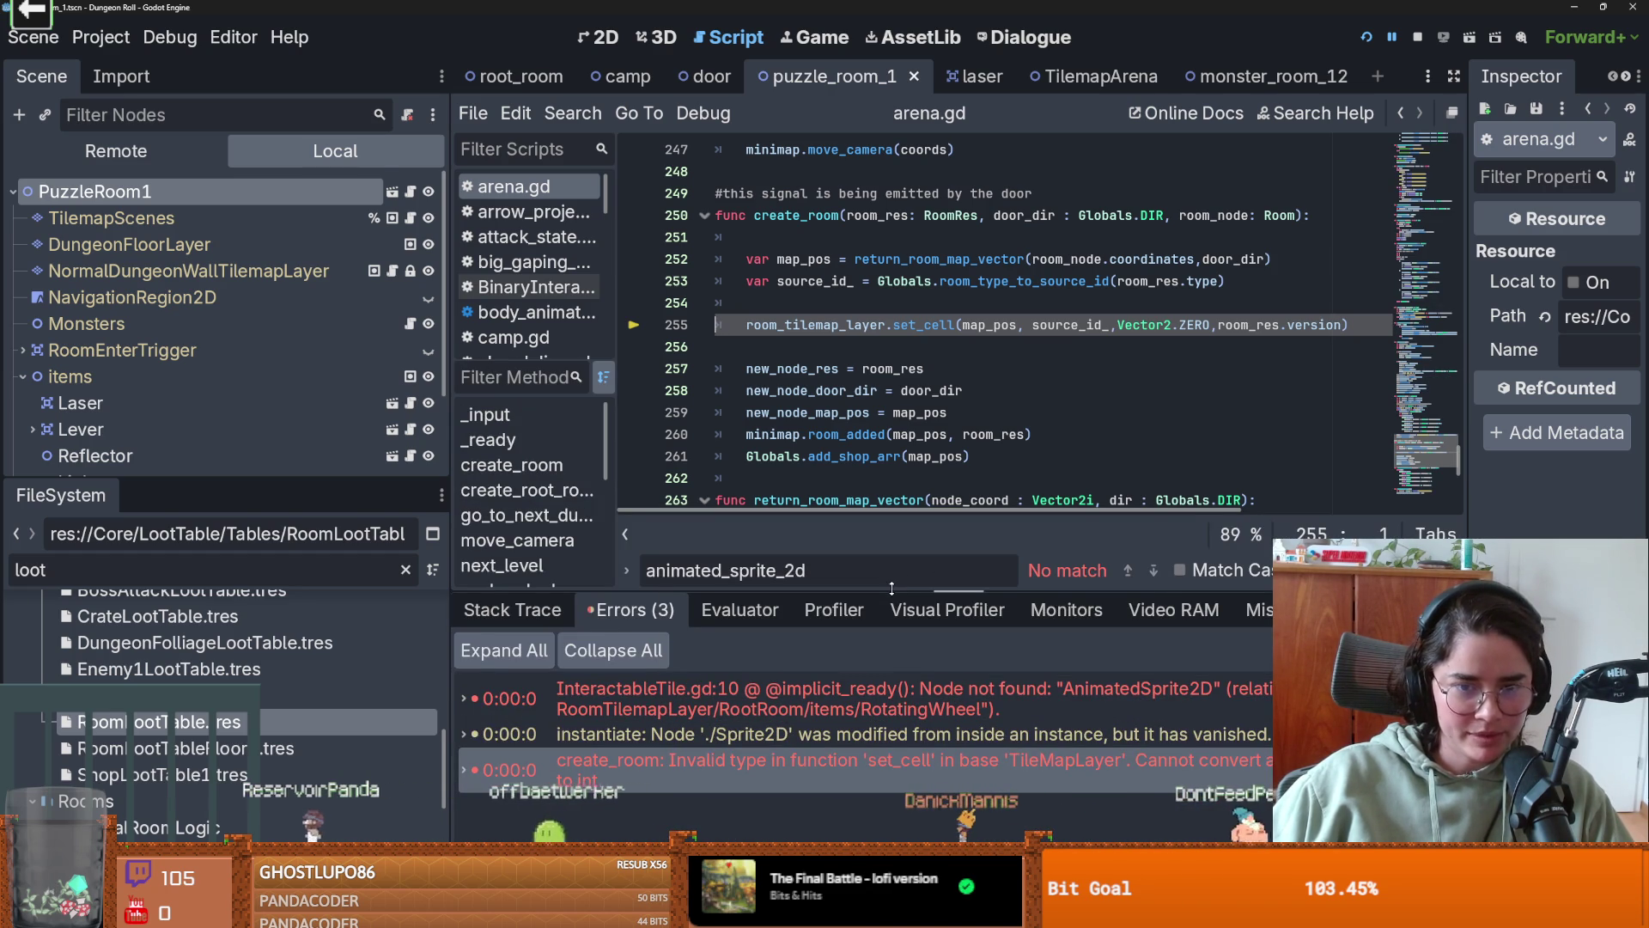
left_click(570, 609)
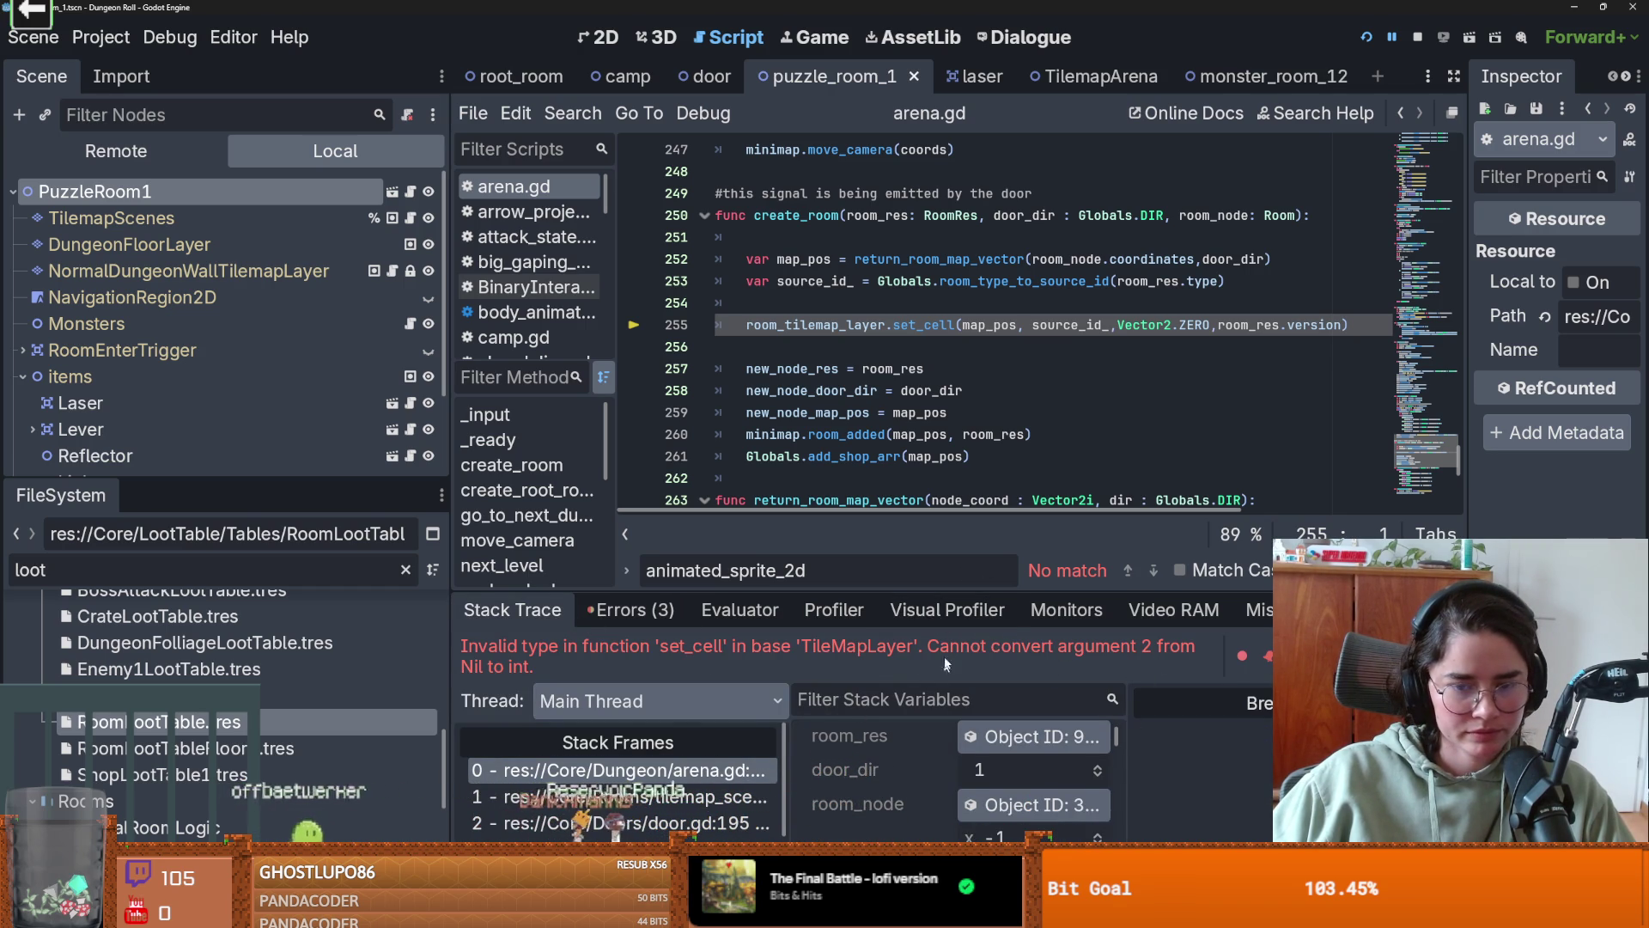
left_click_drag(958, 592, 957, 476)
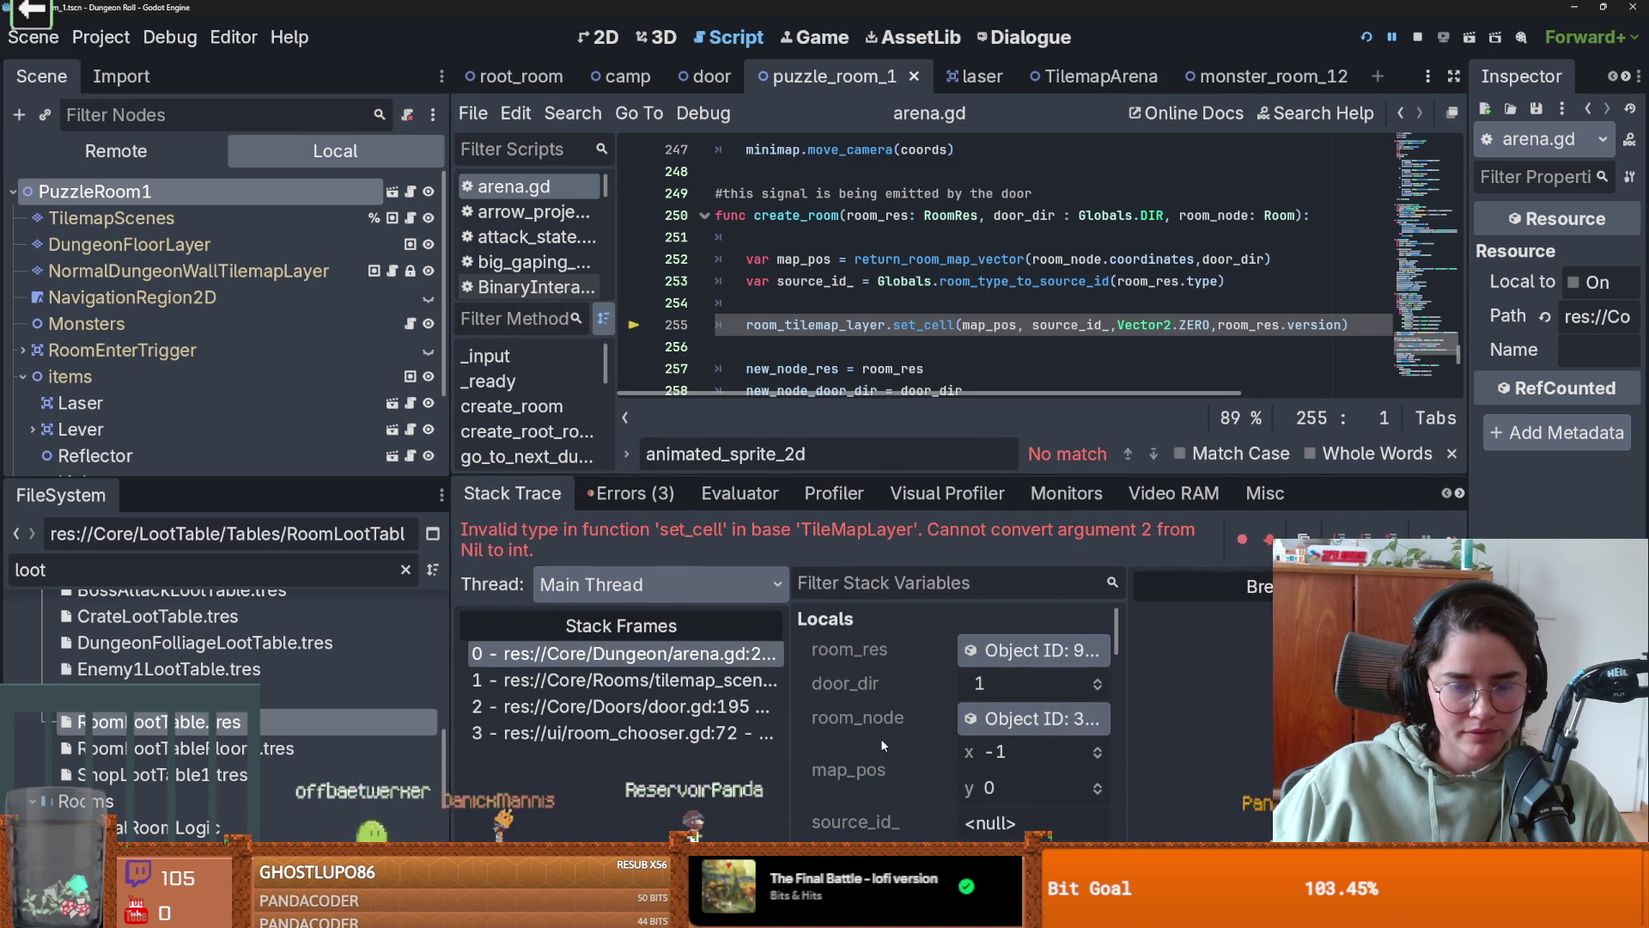
scroll(902, 778, "down", 1)
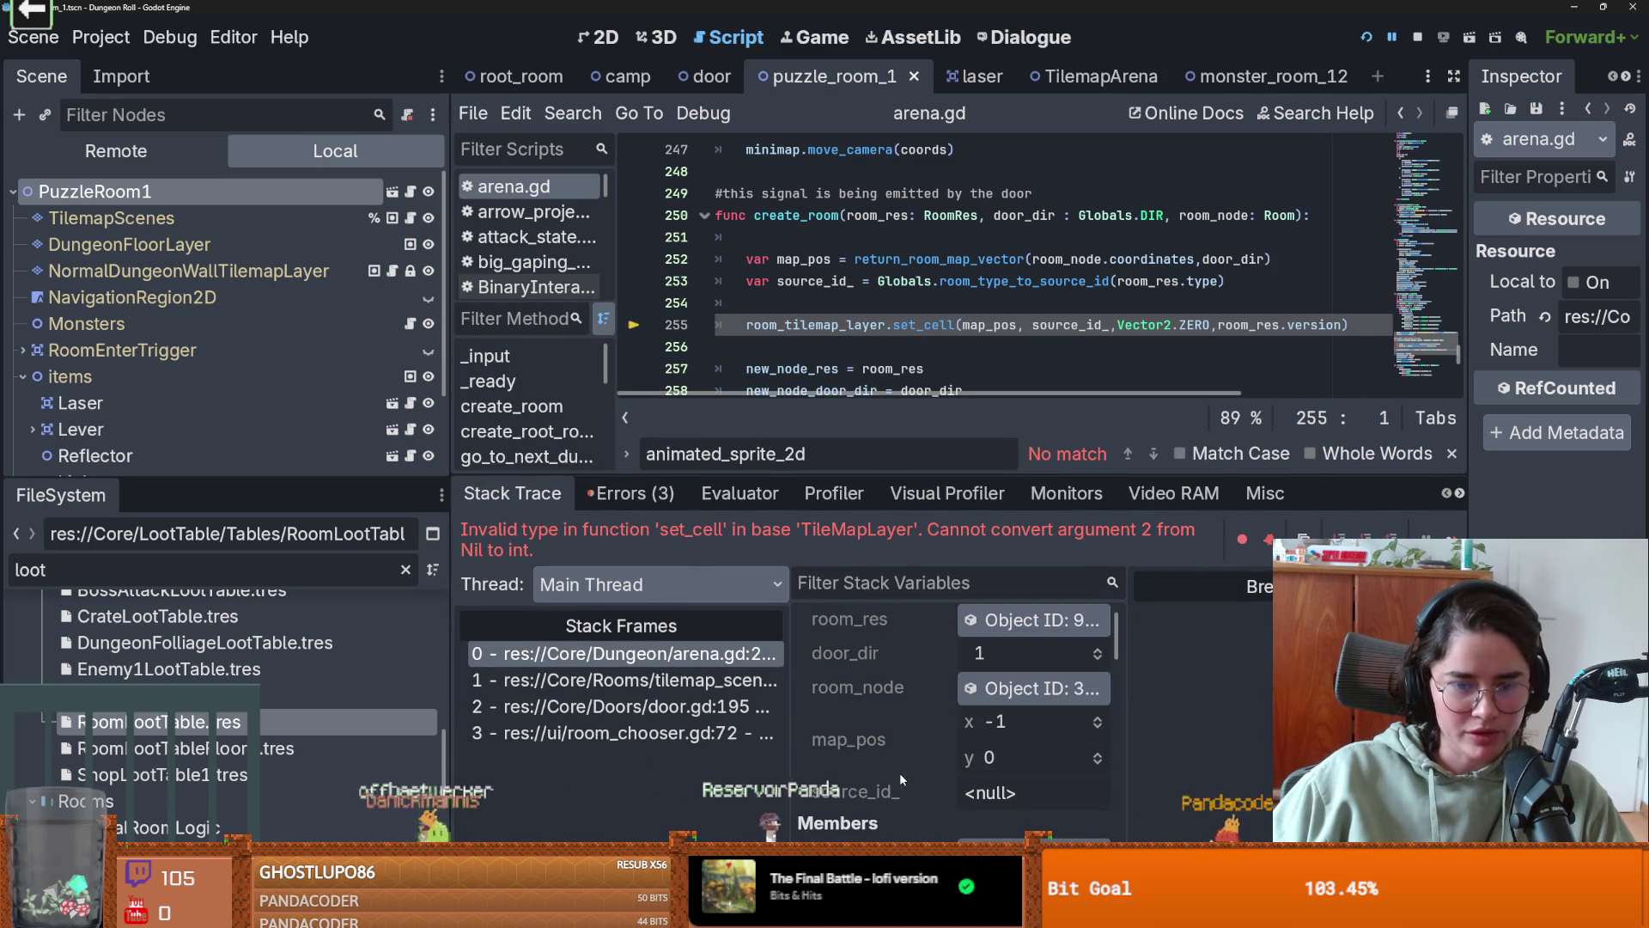
scroll(946, 709, "up", 1)
scroll(946, 709, "down", 3)
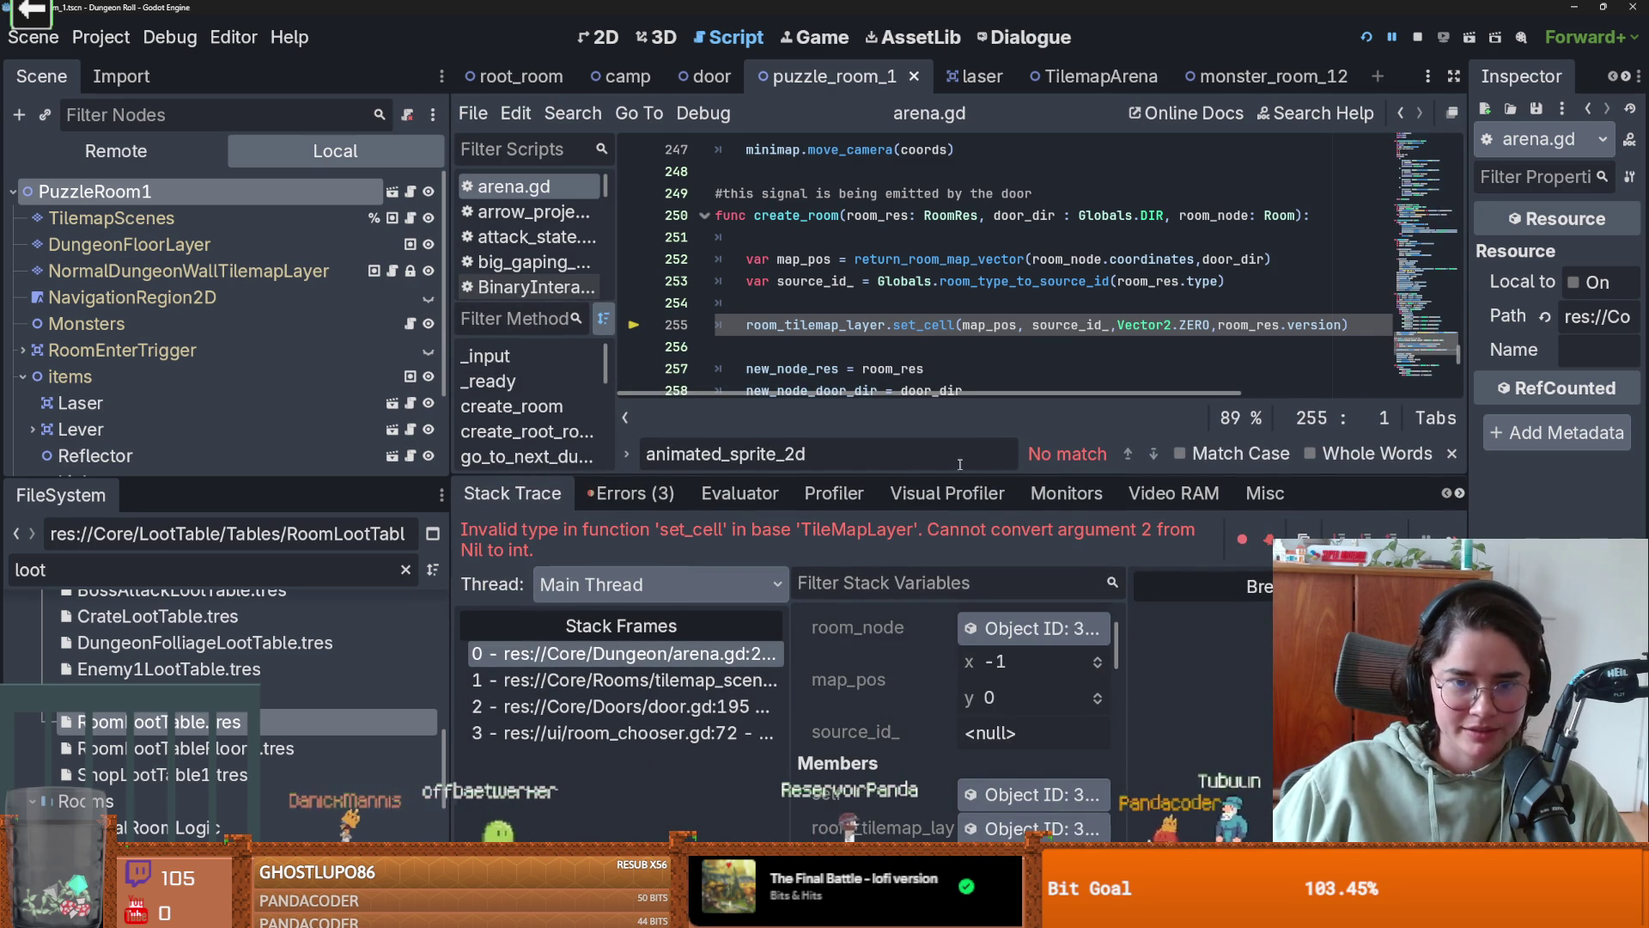
left_click_drag(961, 471, 962, 600)
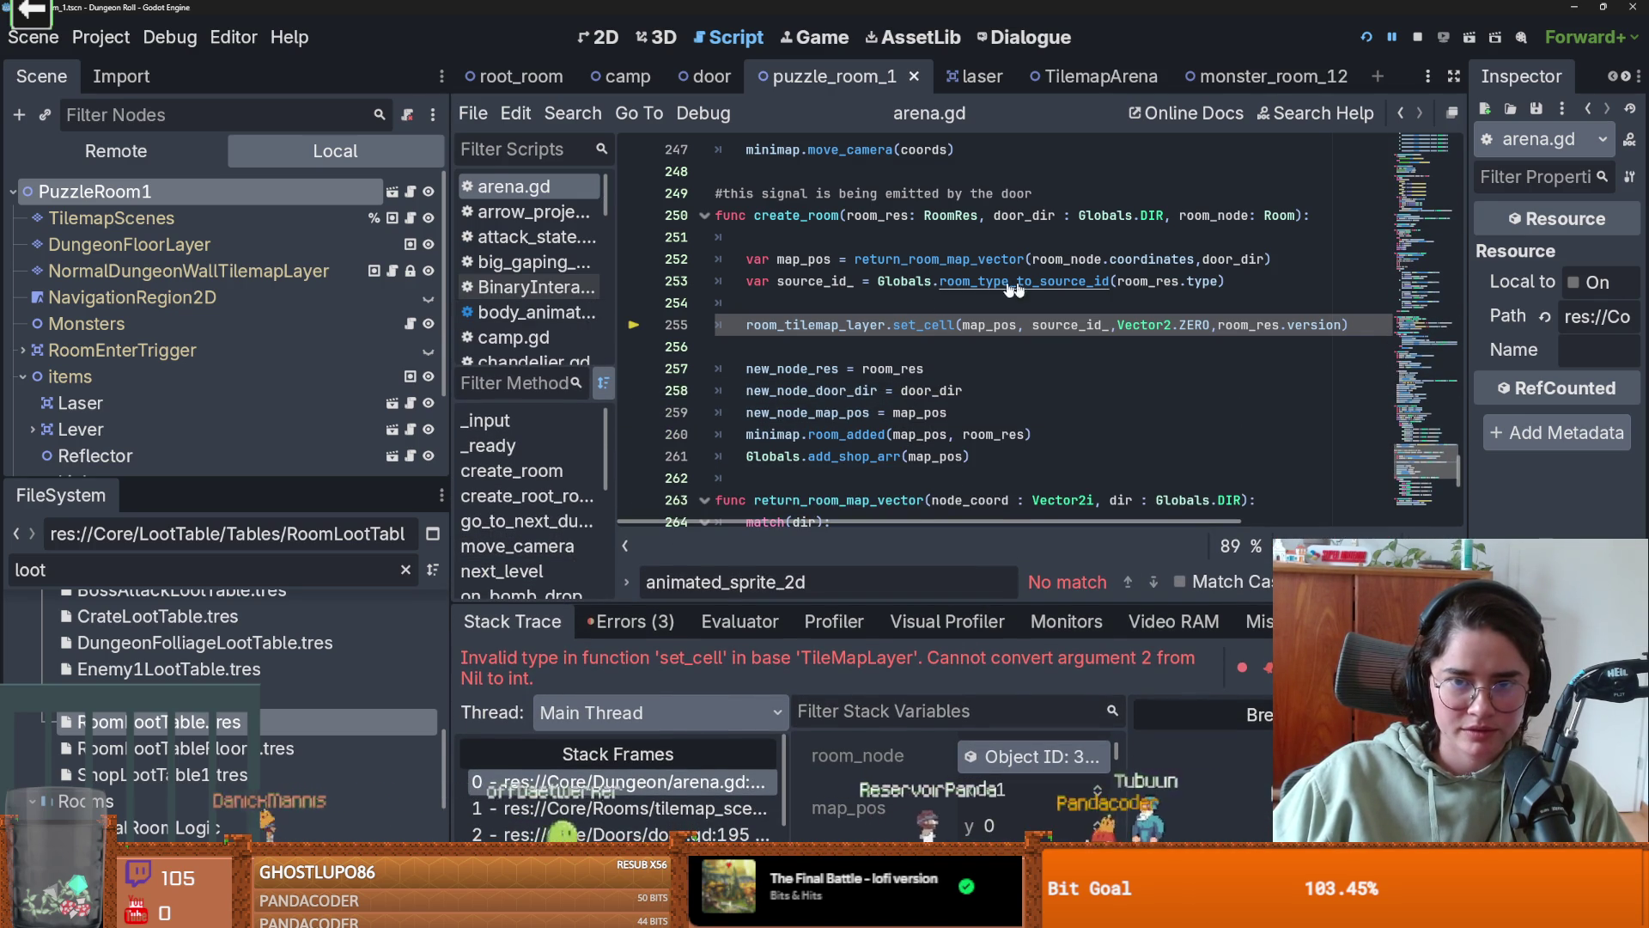
- Add a 'RoomRes.Types.PUZZLE: return 6' case after LORE in room_type_to_source_id and save Globals.gd
left_click(925, 284, "ctrl")
left_click(917, 436)
key("Return")
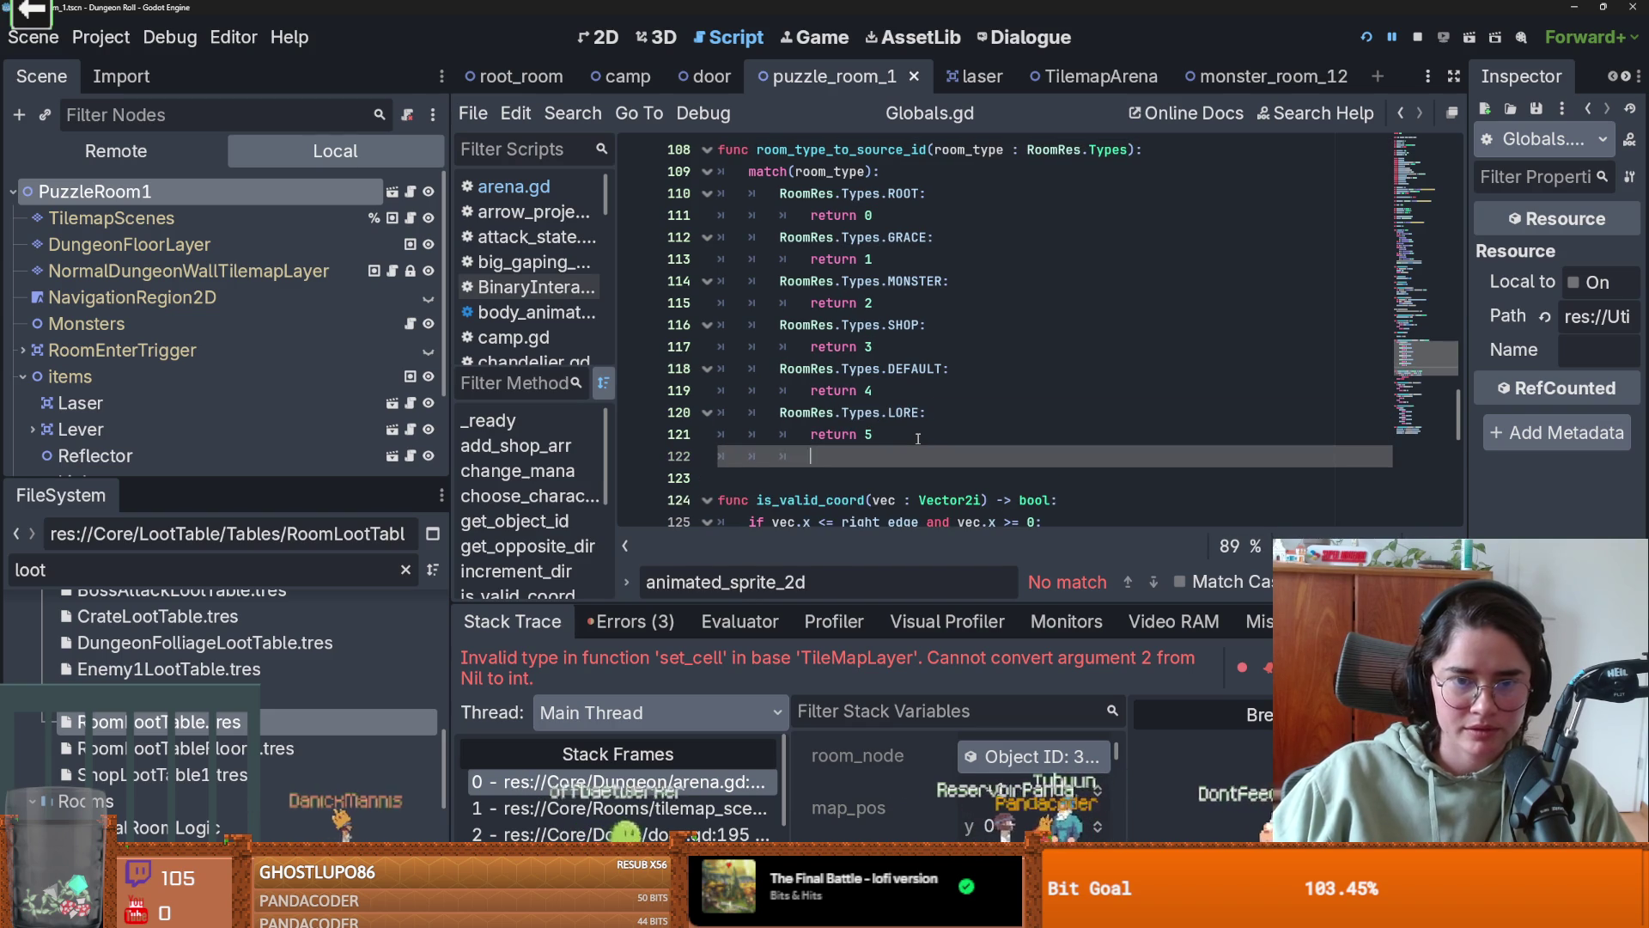
type("RomRes.")
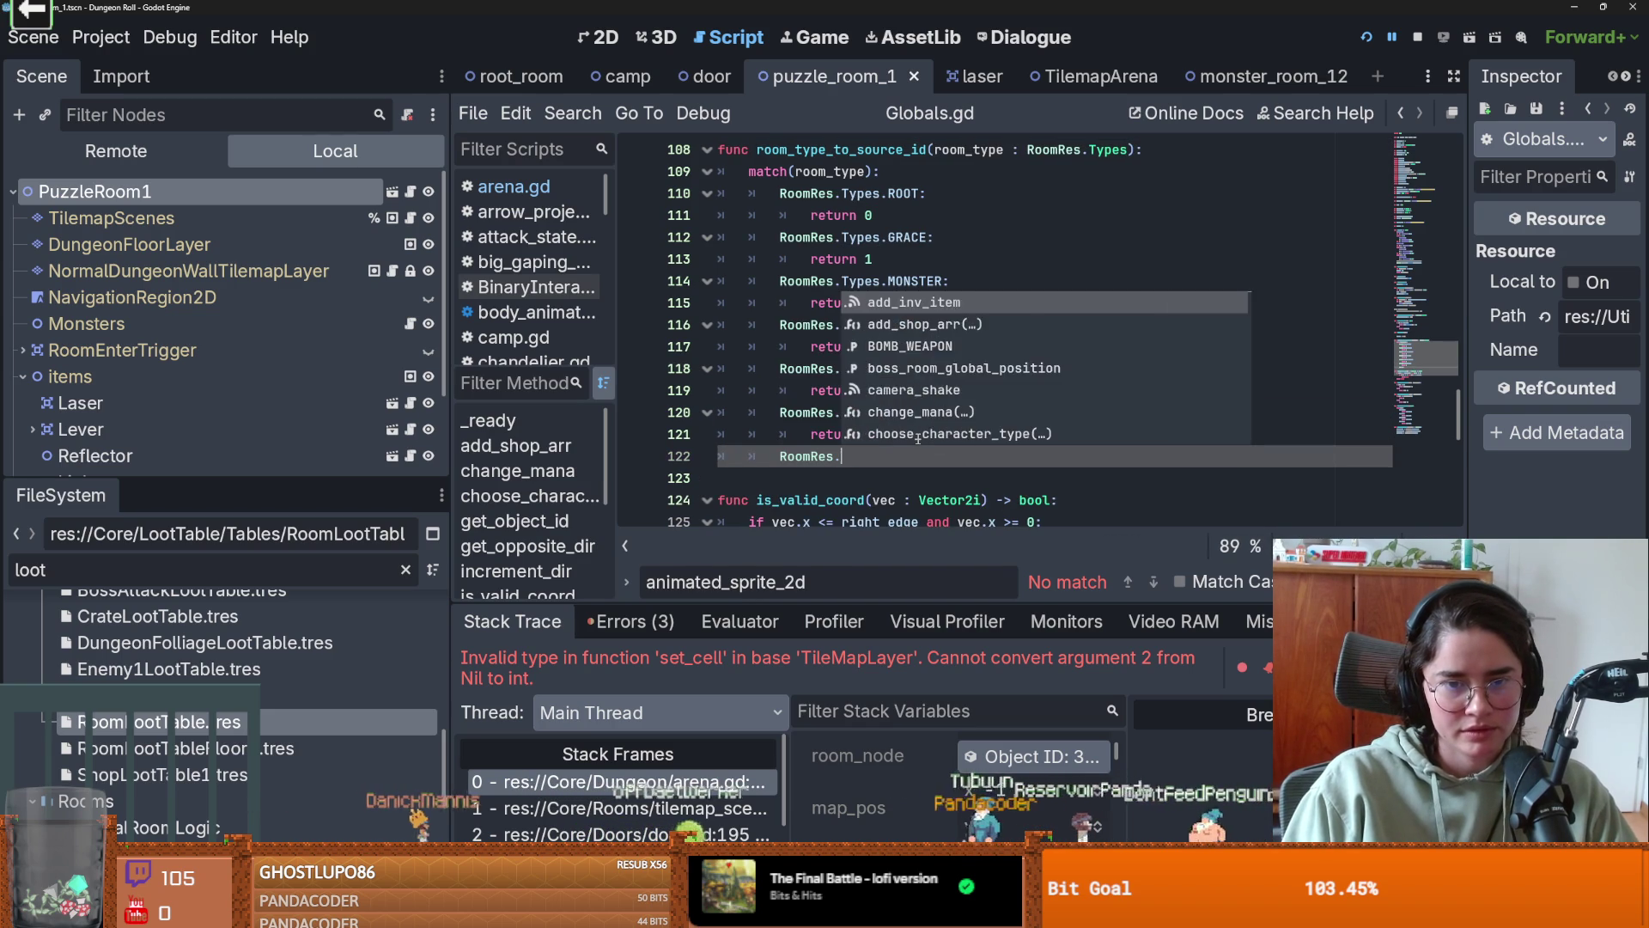
type("Types.")
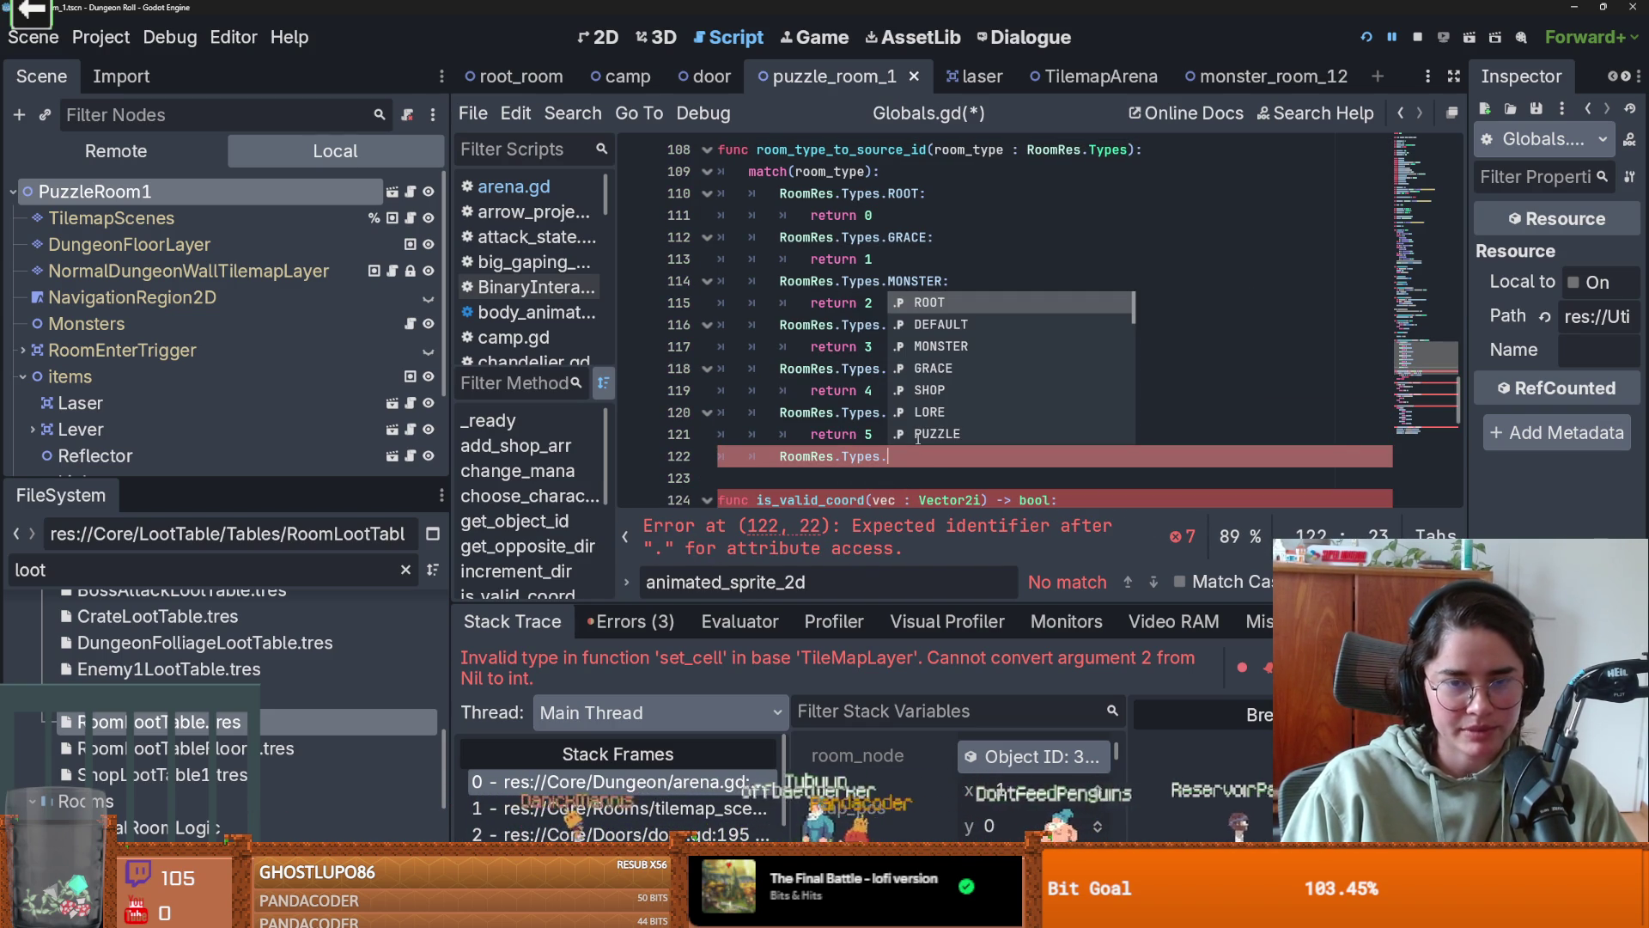
key("Down")
key("Down")
key("Down")
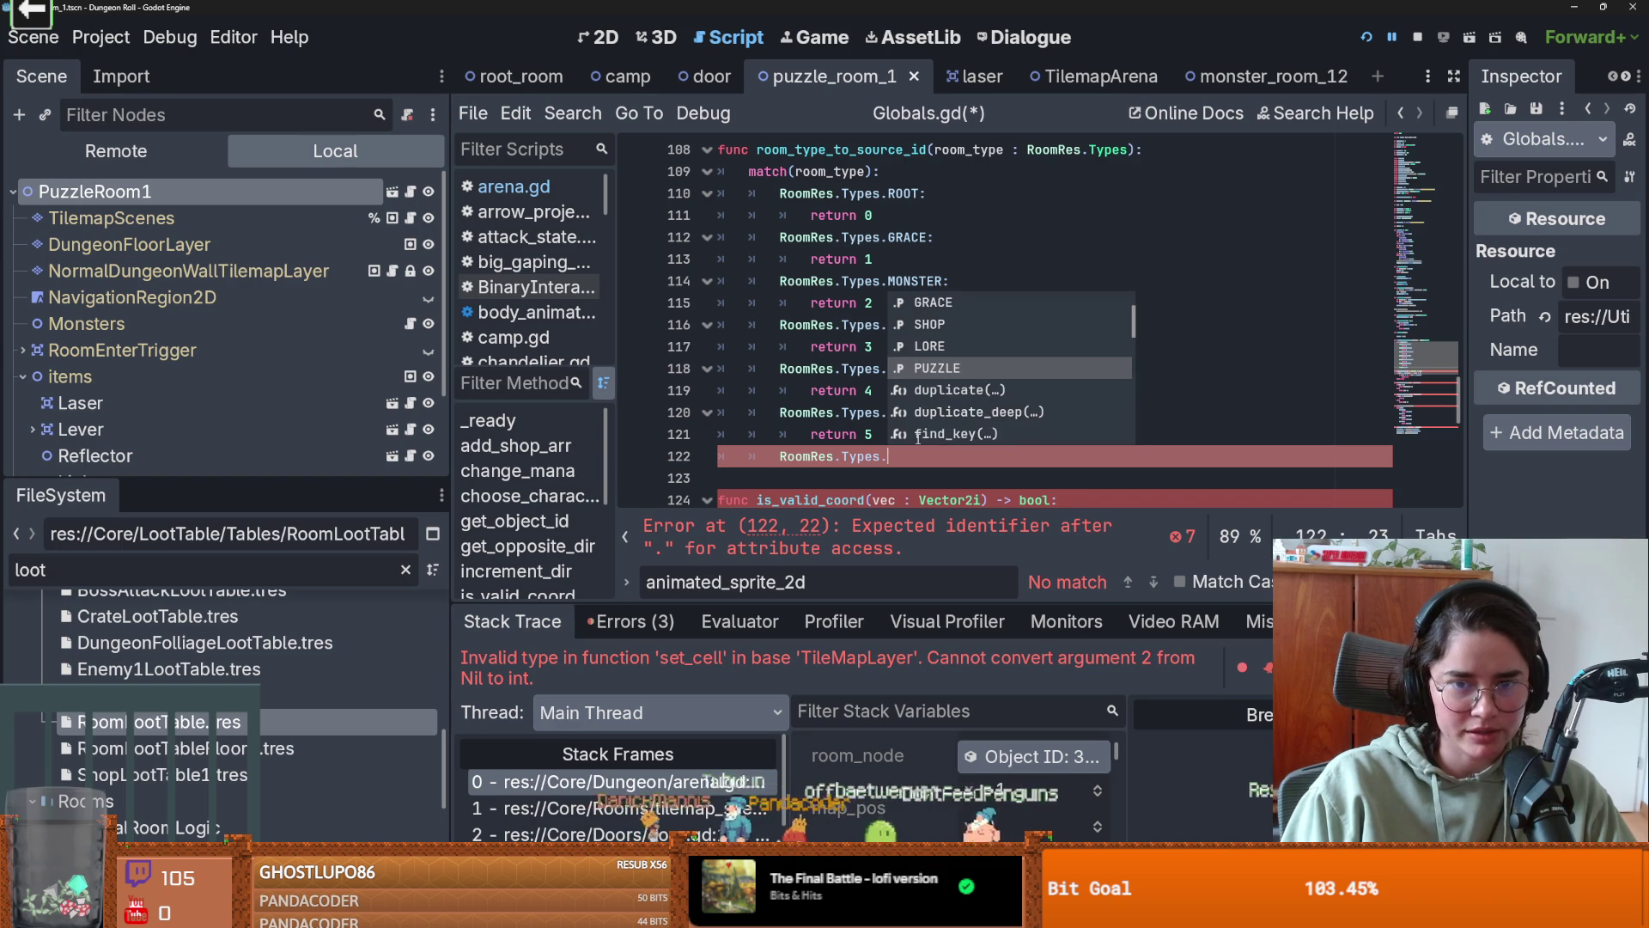
key("Return")
type(":")
key("Return")
type("return")
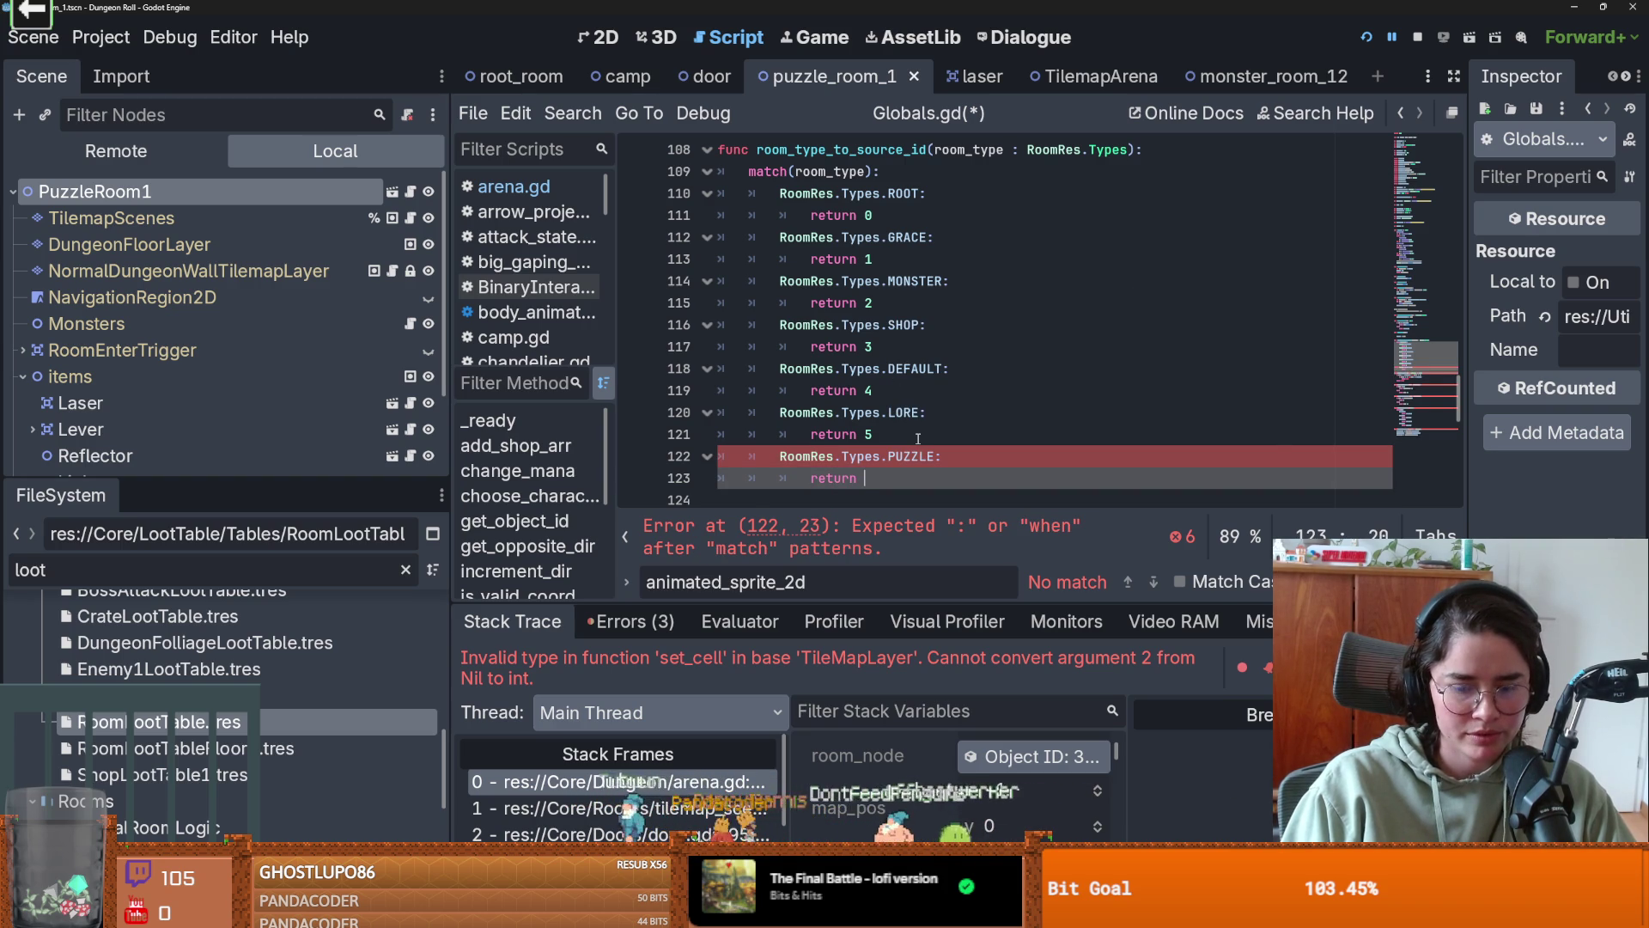
type("6")
key("ctrl+s")
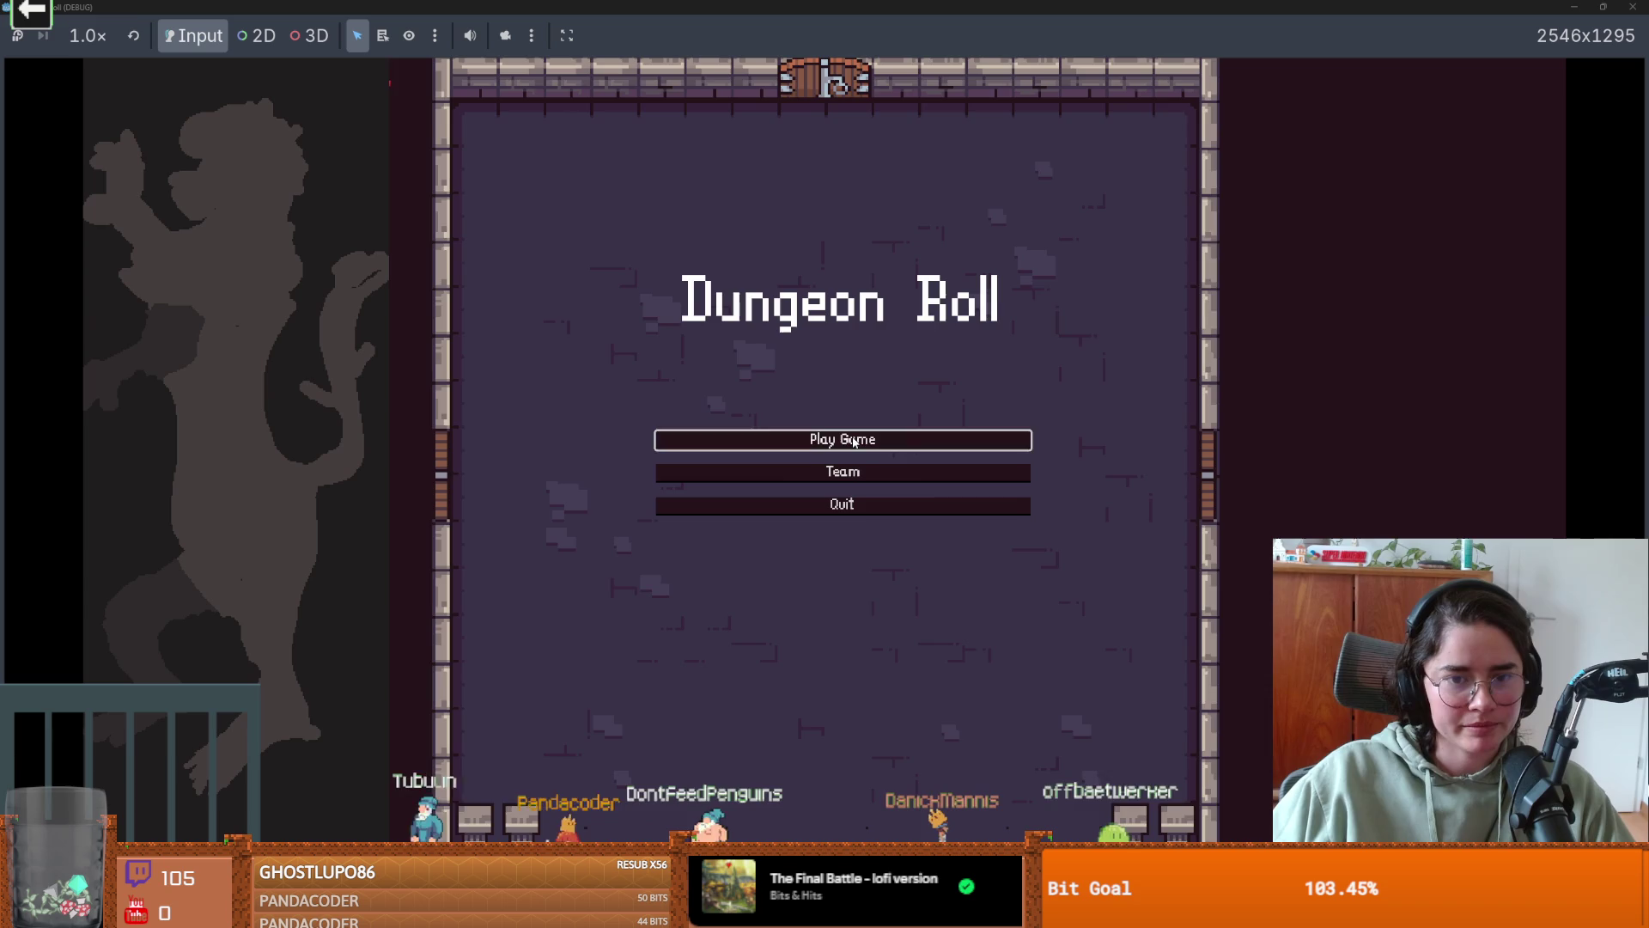
- Start a Crusader game, enter a newly chosen room without crashing, then stop the game
left_click(855, 442)
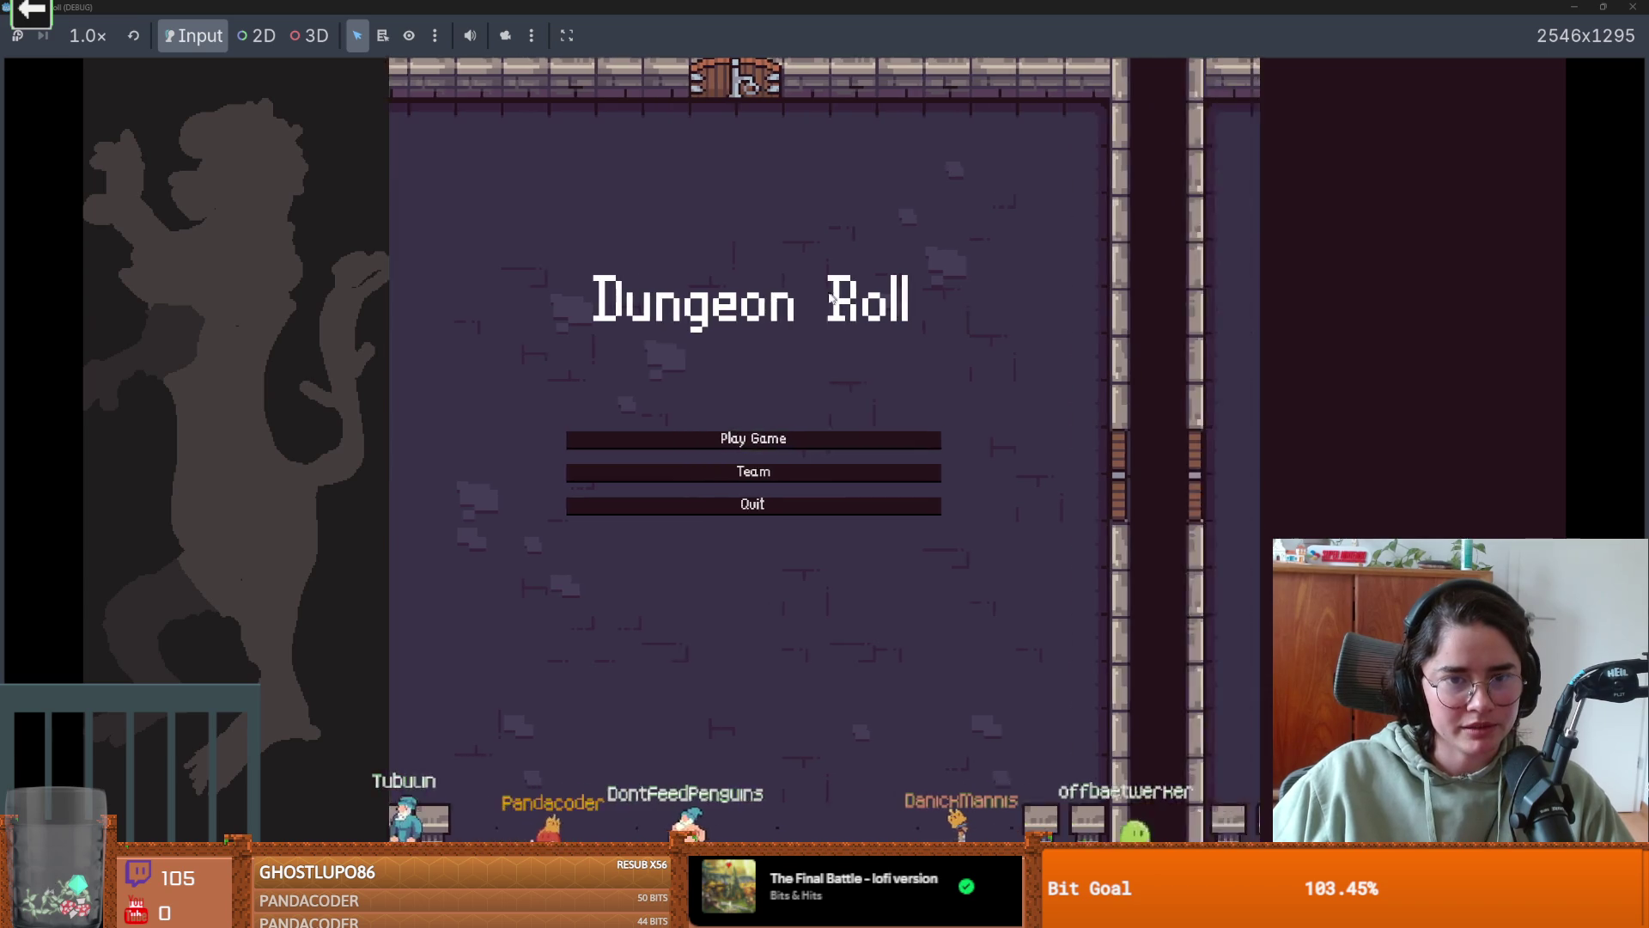
left_click(636, 344)
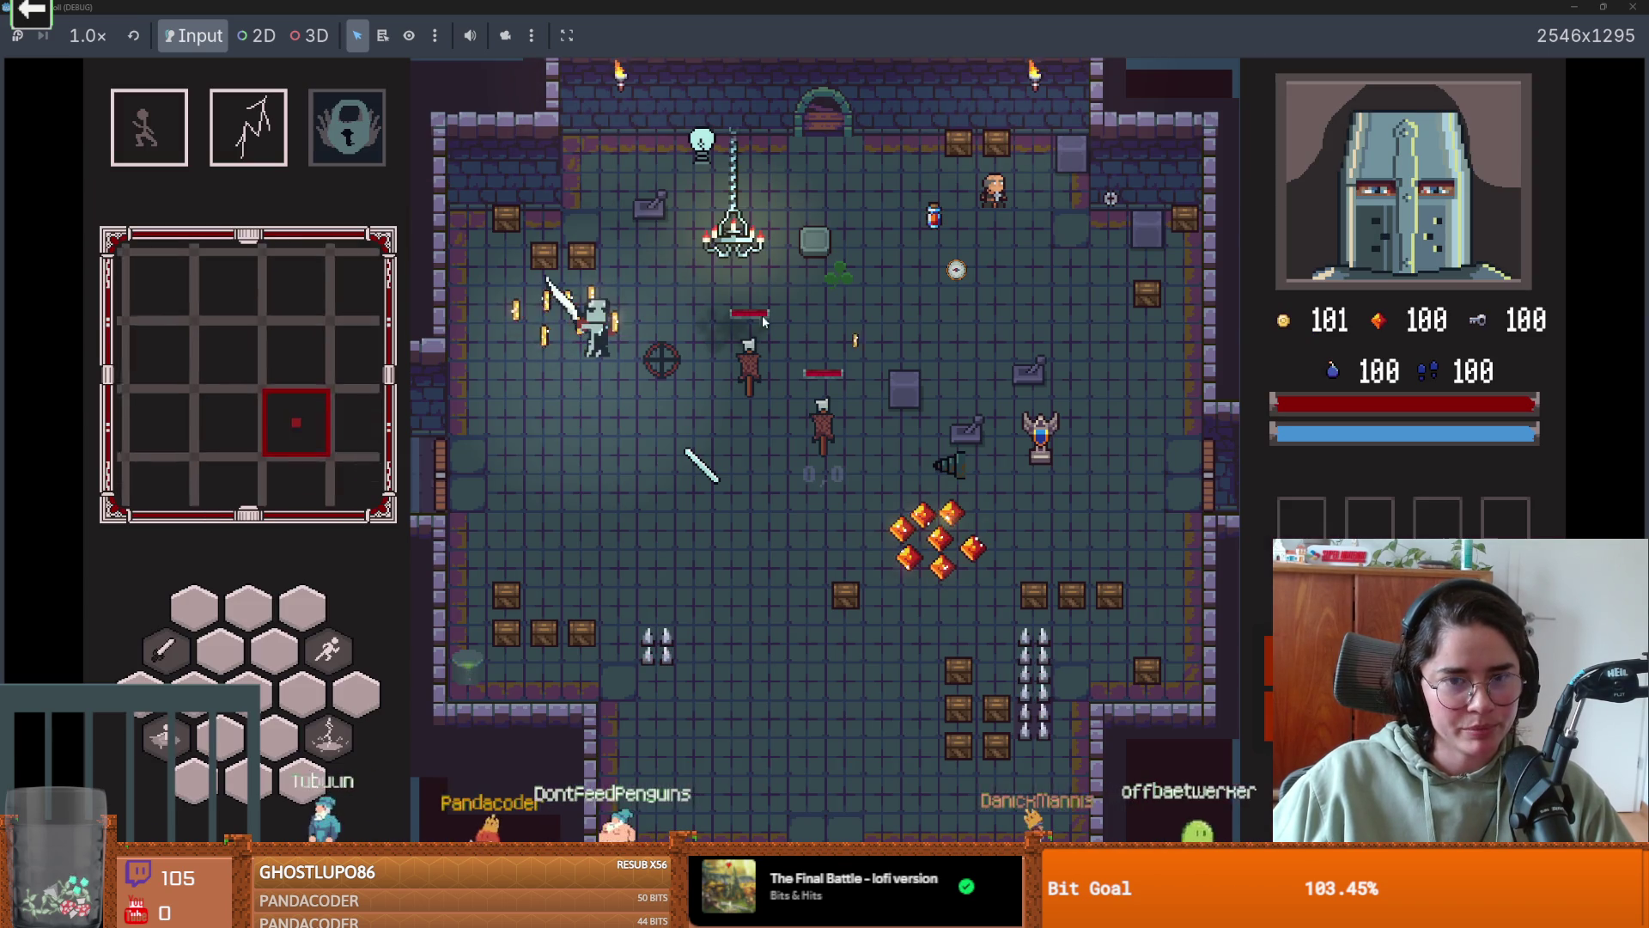
key("e")
left_click(666, 391)
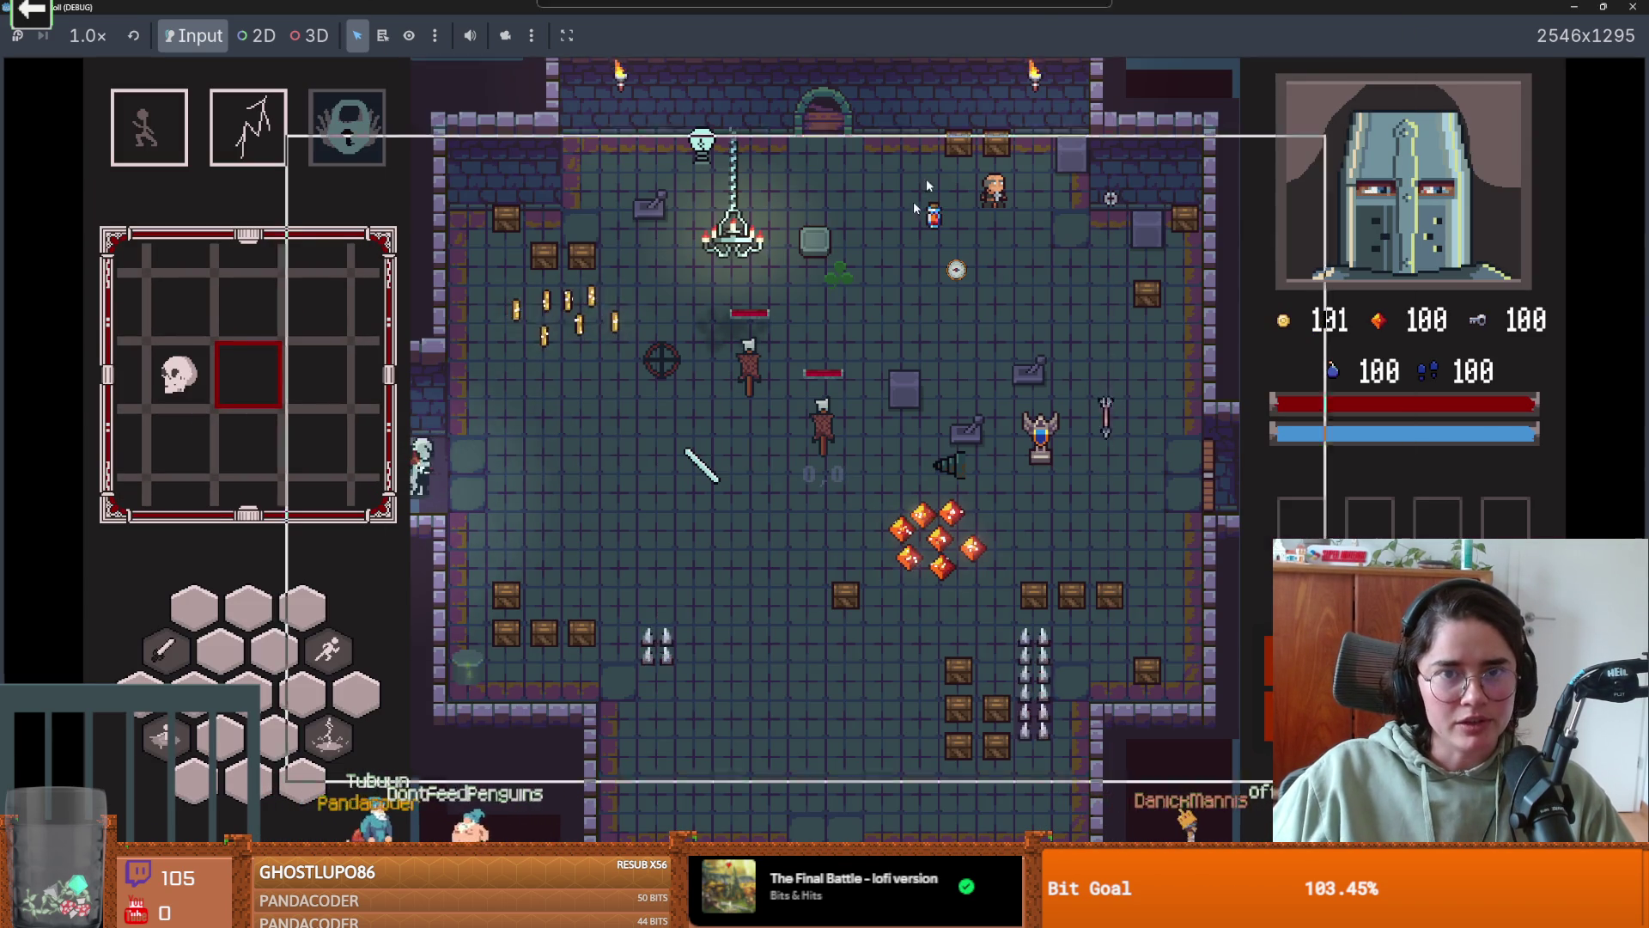
key("F8")
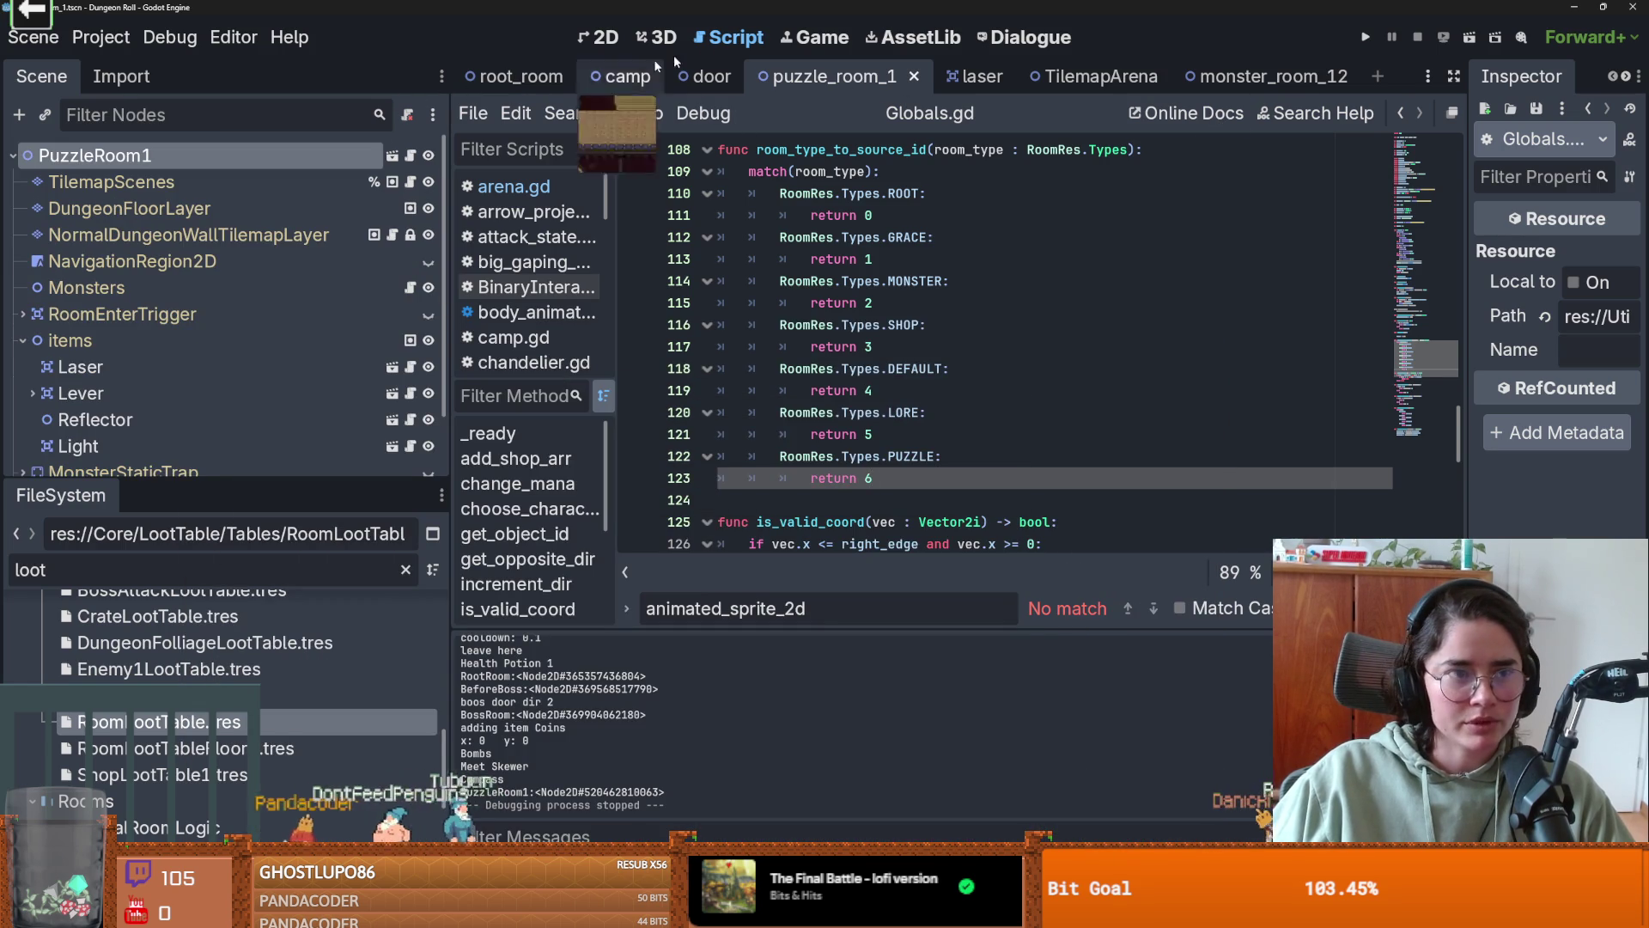
- Return to the puzzle_room_1 2D scene and zoom around to inspect its items and doors
left_click(610, 38)
scroll(876, 334, "down", 1)
scroll(876, 333, "up", 1)
scroll(823, 414, "down", 2)
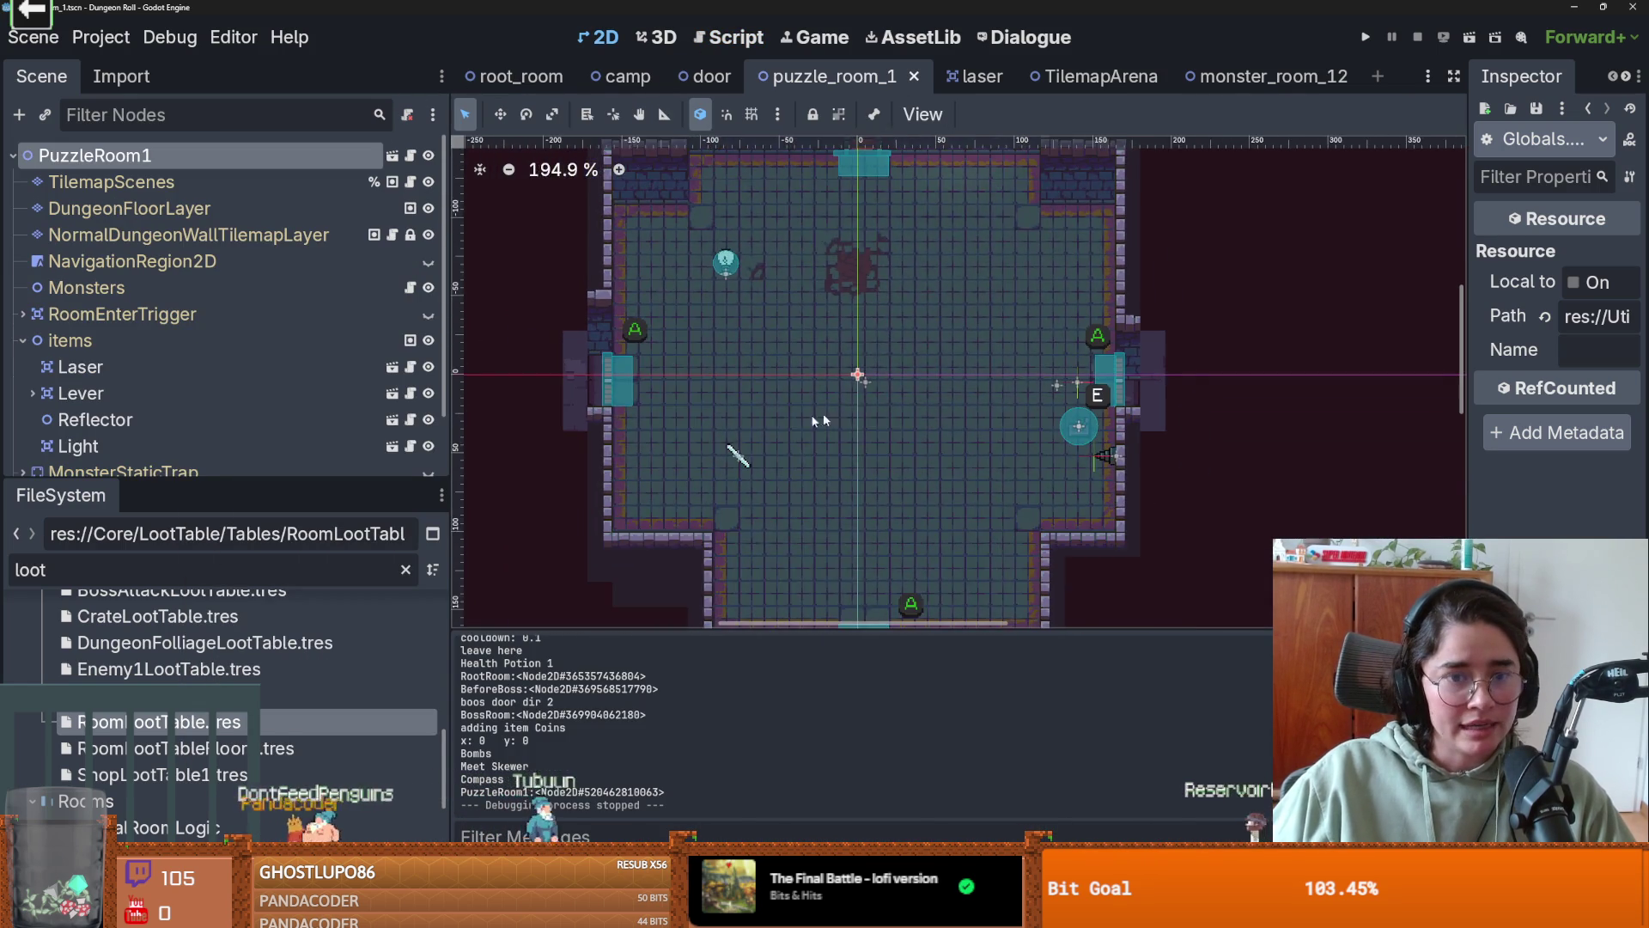
scroll(732, 391, "up", 3)
scroll(952, 435, "down", 2)
scroll(963, 435, "down", 1)
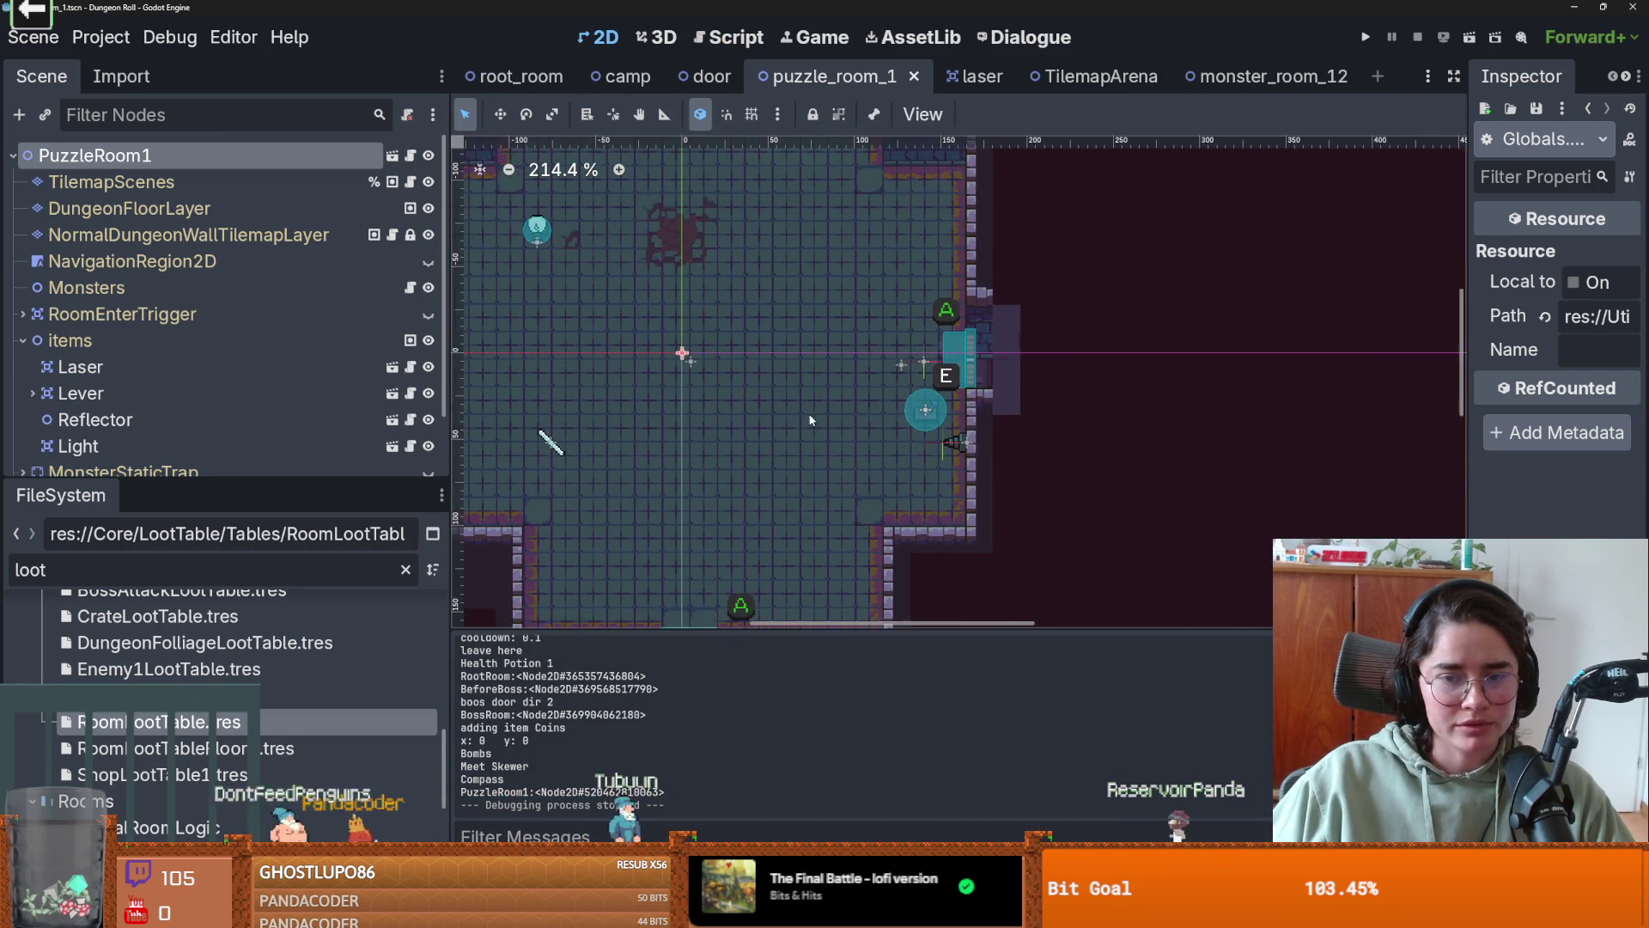
scroll(994, 434, "up", 1)
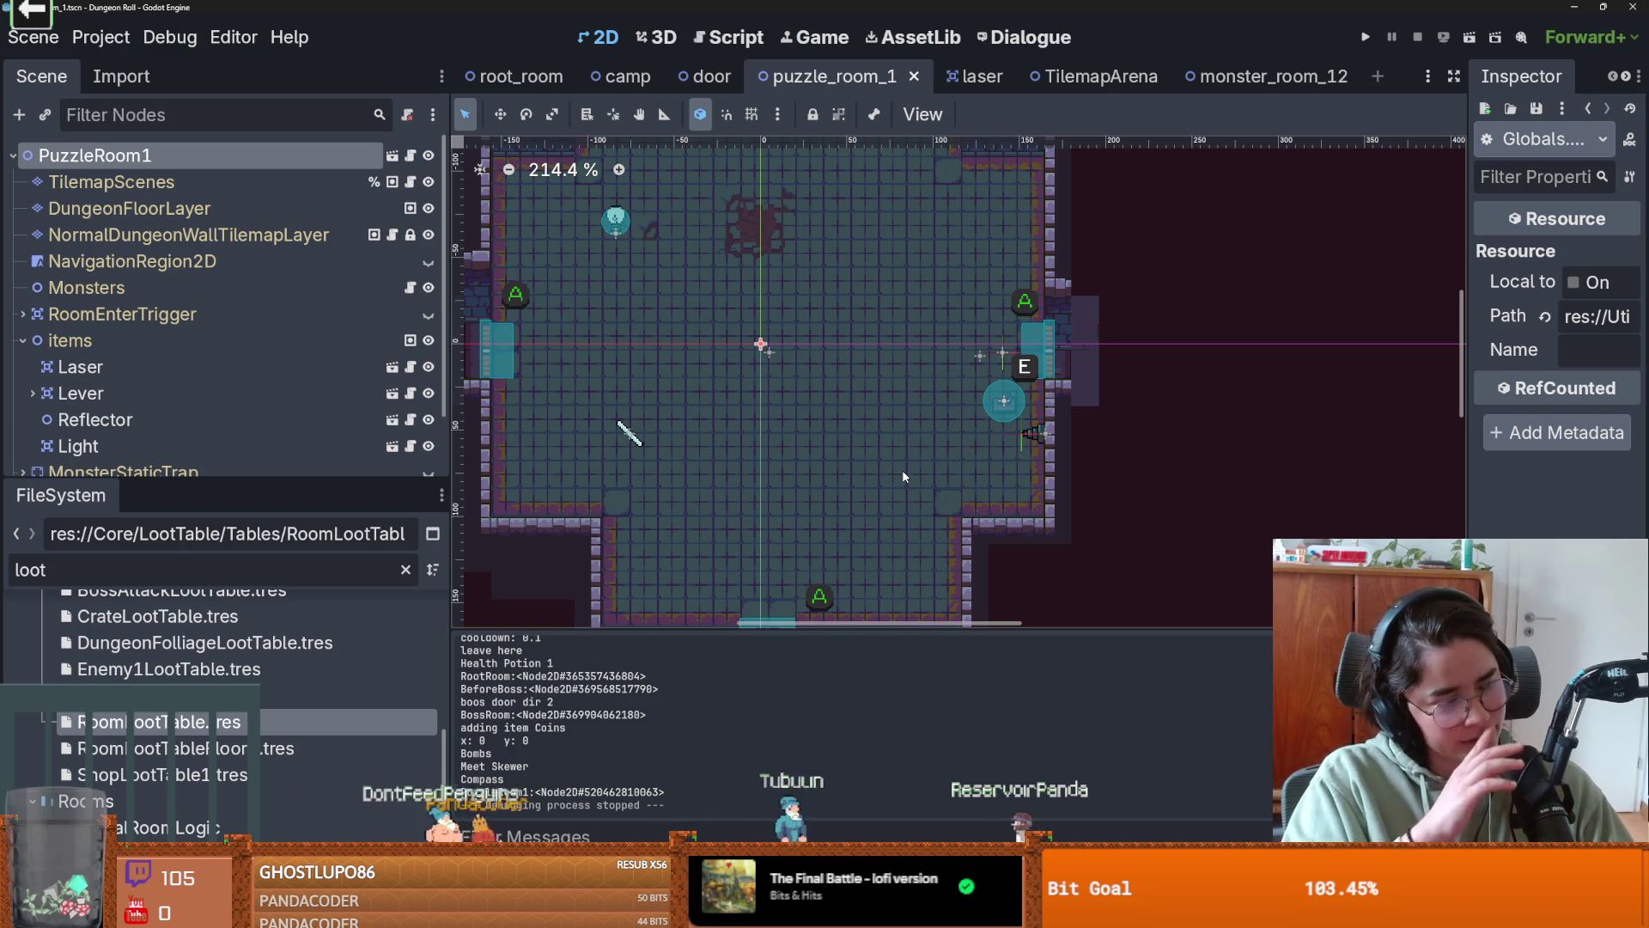
scroll(885, 471, "down", 1)
scroll(846, 471, "up", 1)
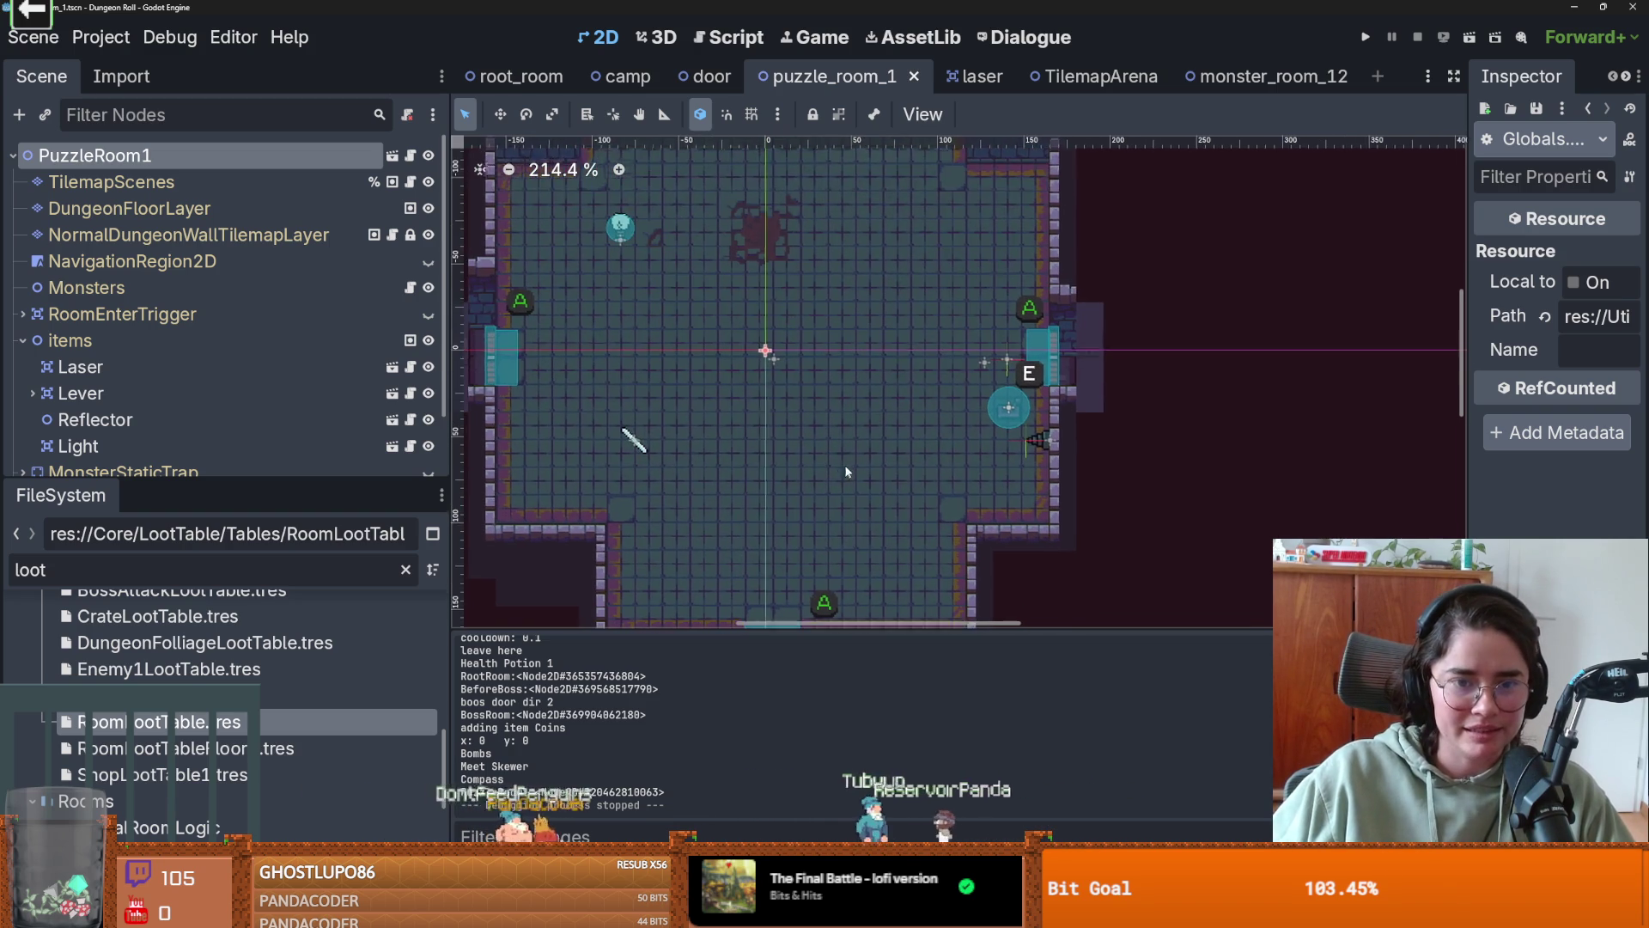
scroll(846, 471, "up", 1)
scroll(851, 449, "down", 1)
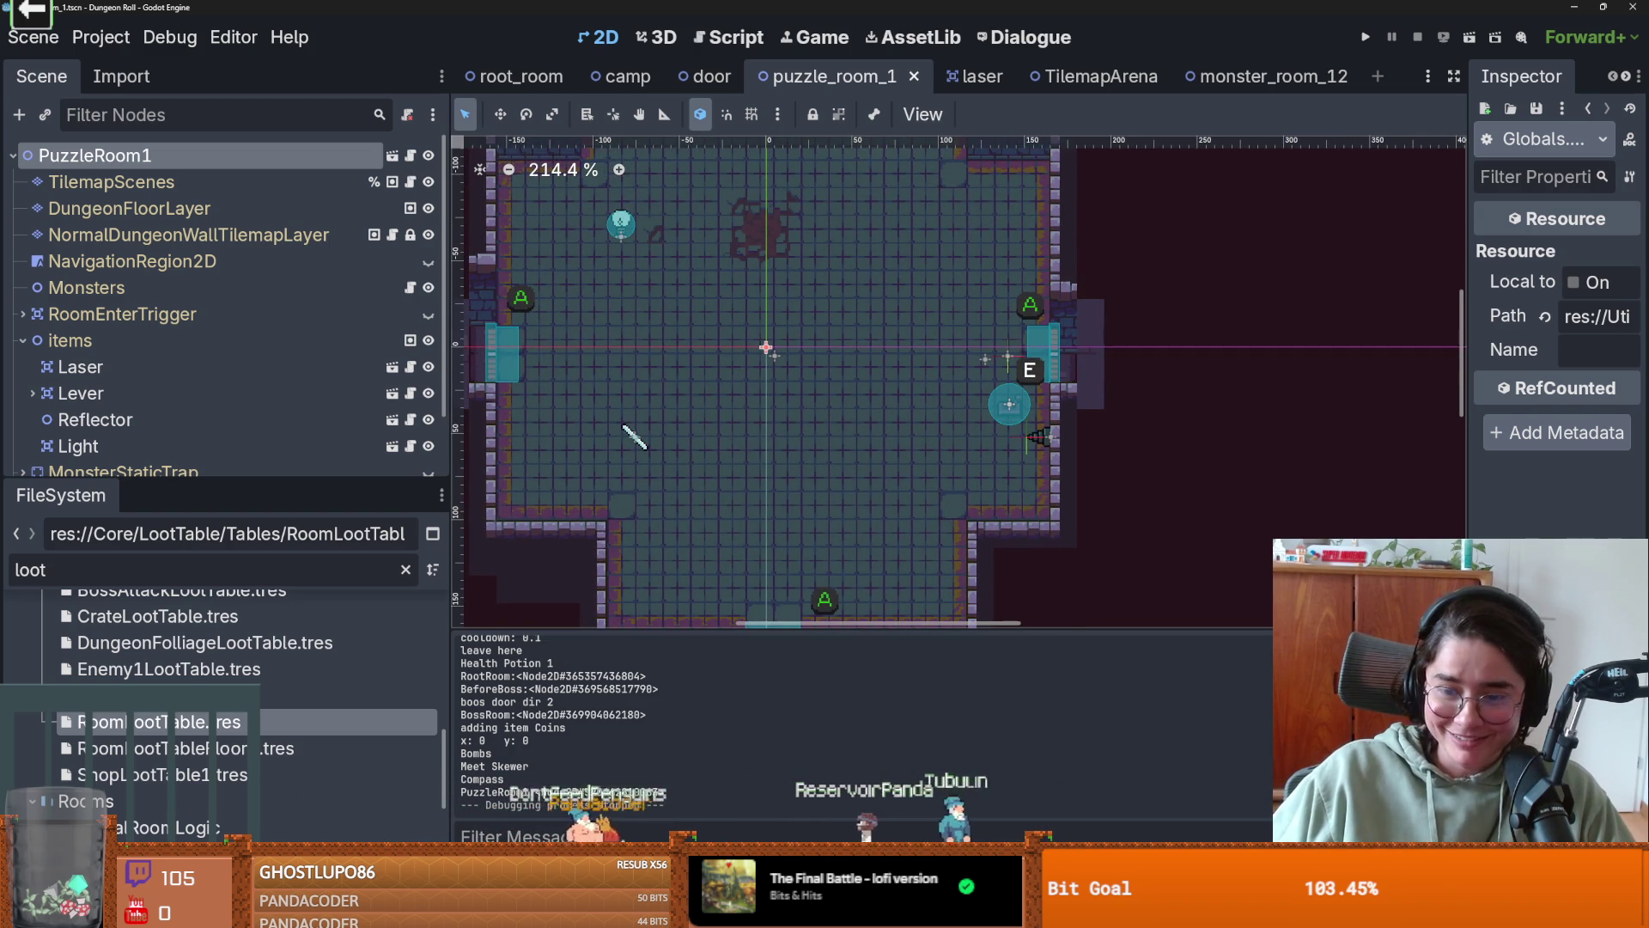
key("alt+Tab")
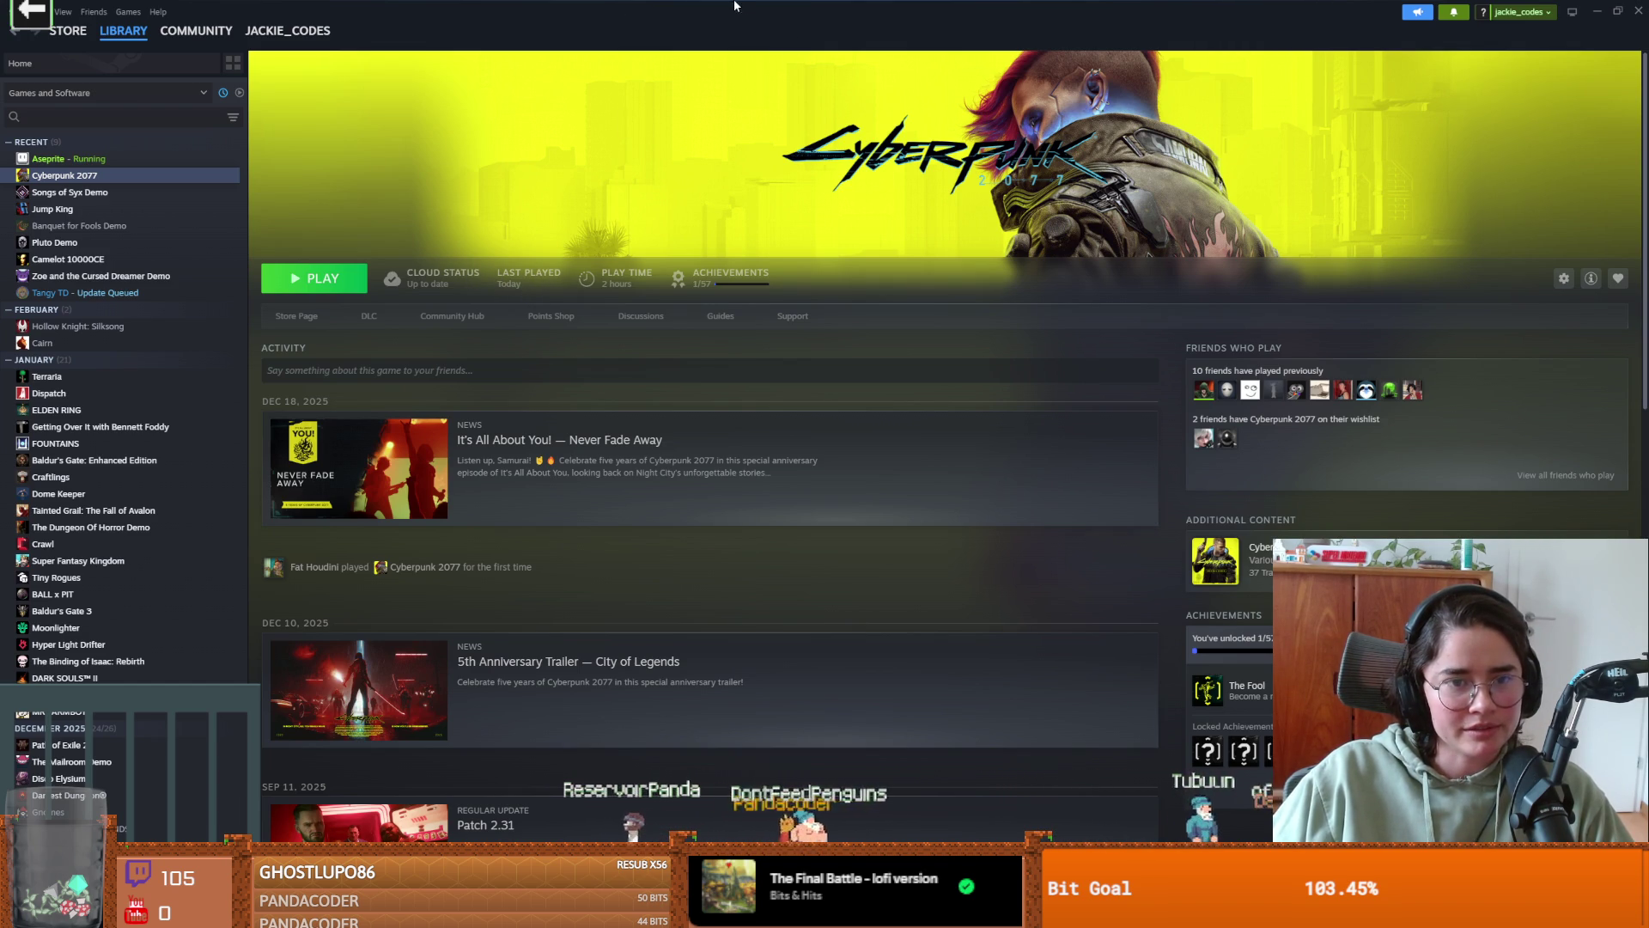
key("alt+Tab")
scroll(862, 435, "up", 1)
scroll(862, 435, "down", 2)
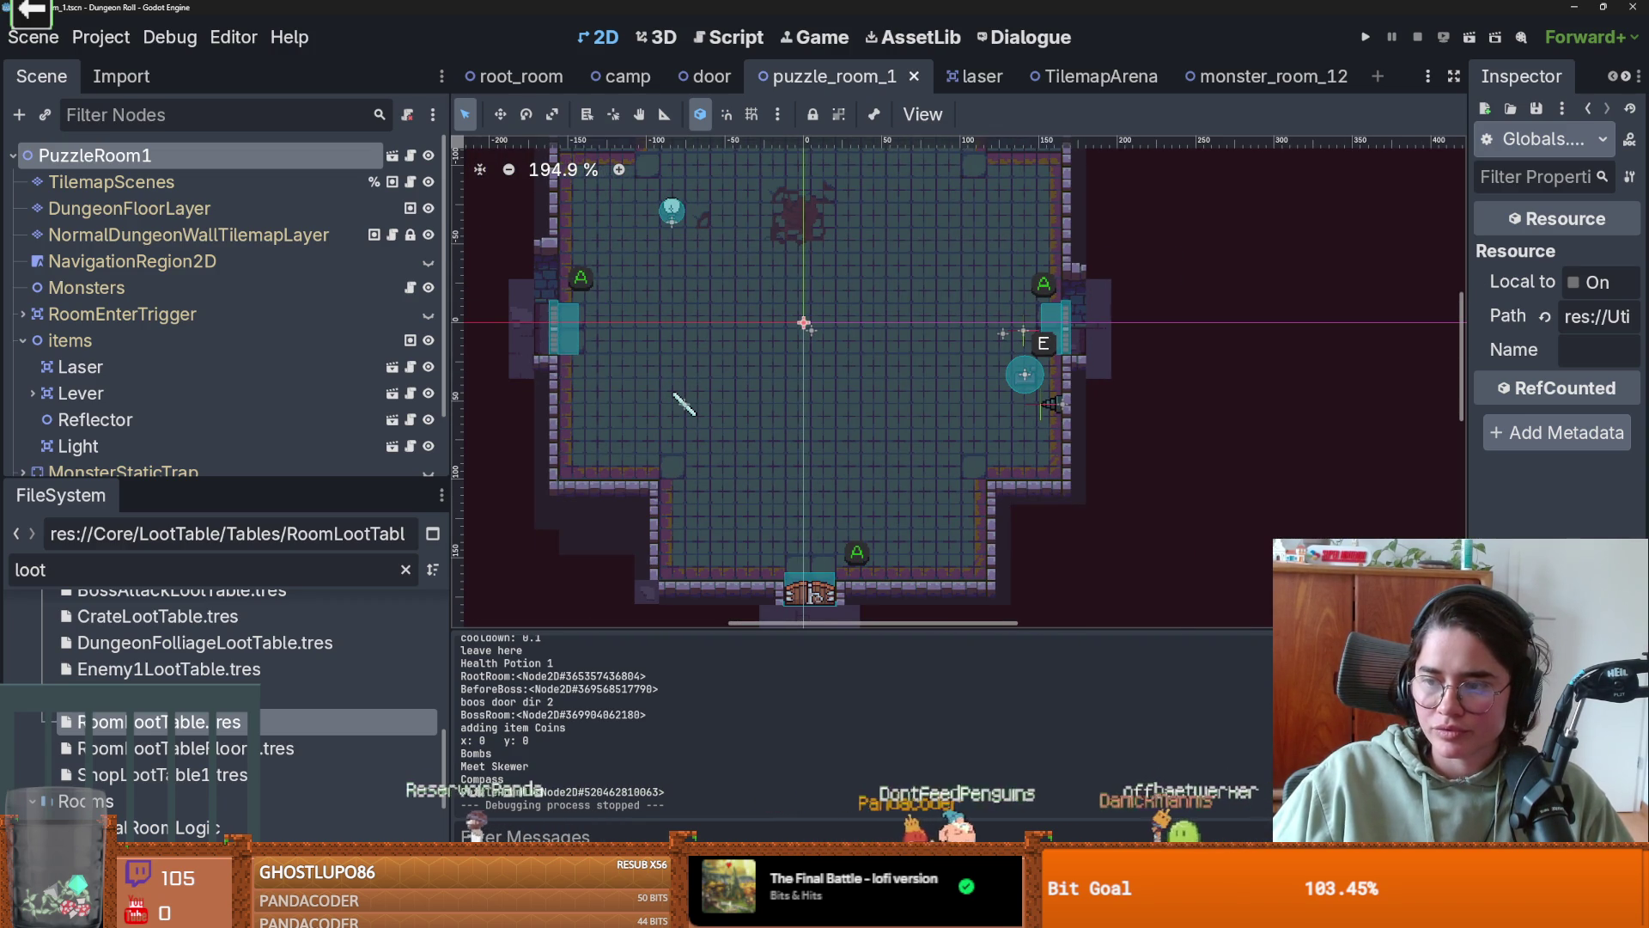
- Pan the puzzle_room_1 view leftward and save the scene
scroll(660, 430, "up", 1)
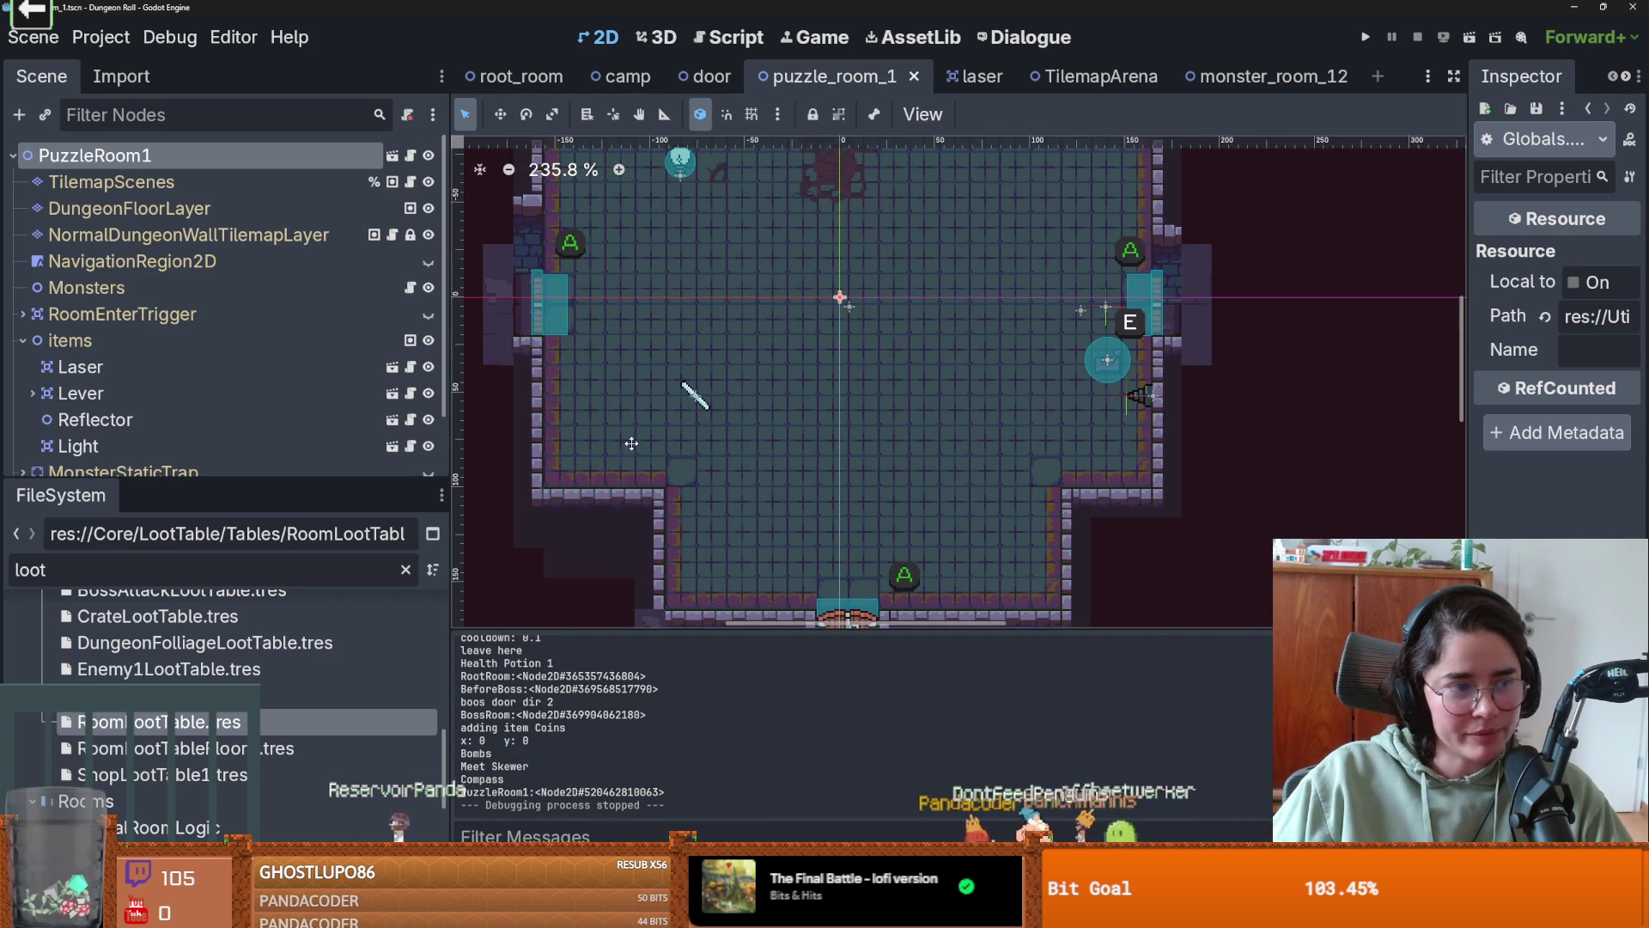
left_click_drag(1076, 433, 966, 445)
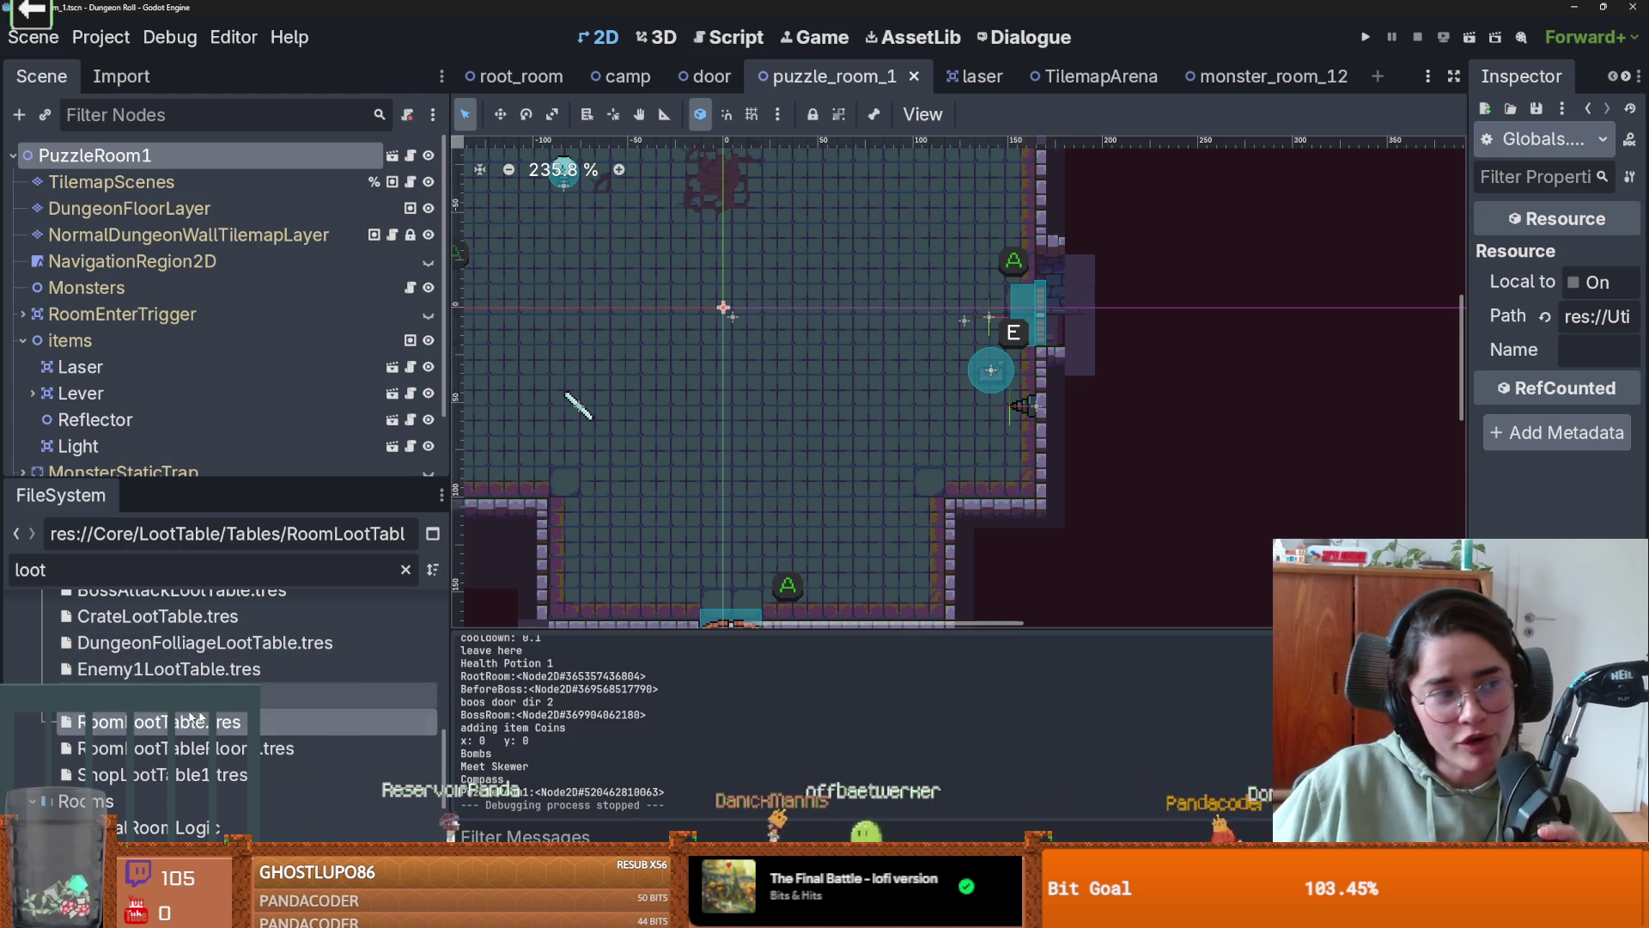
scroll(1021, 414, "up", 1)
key("ctrl+s")
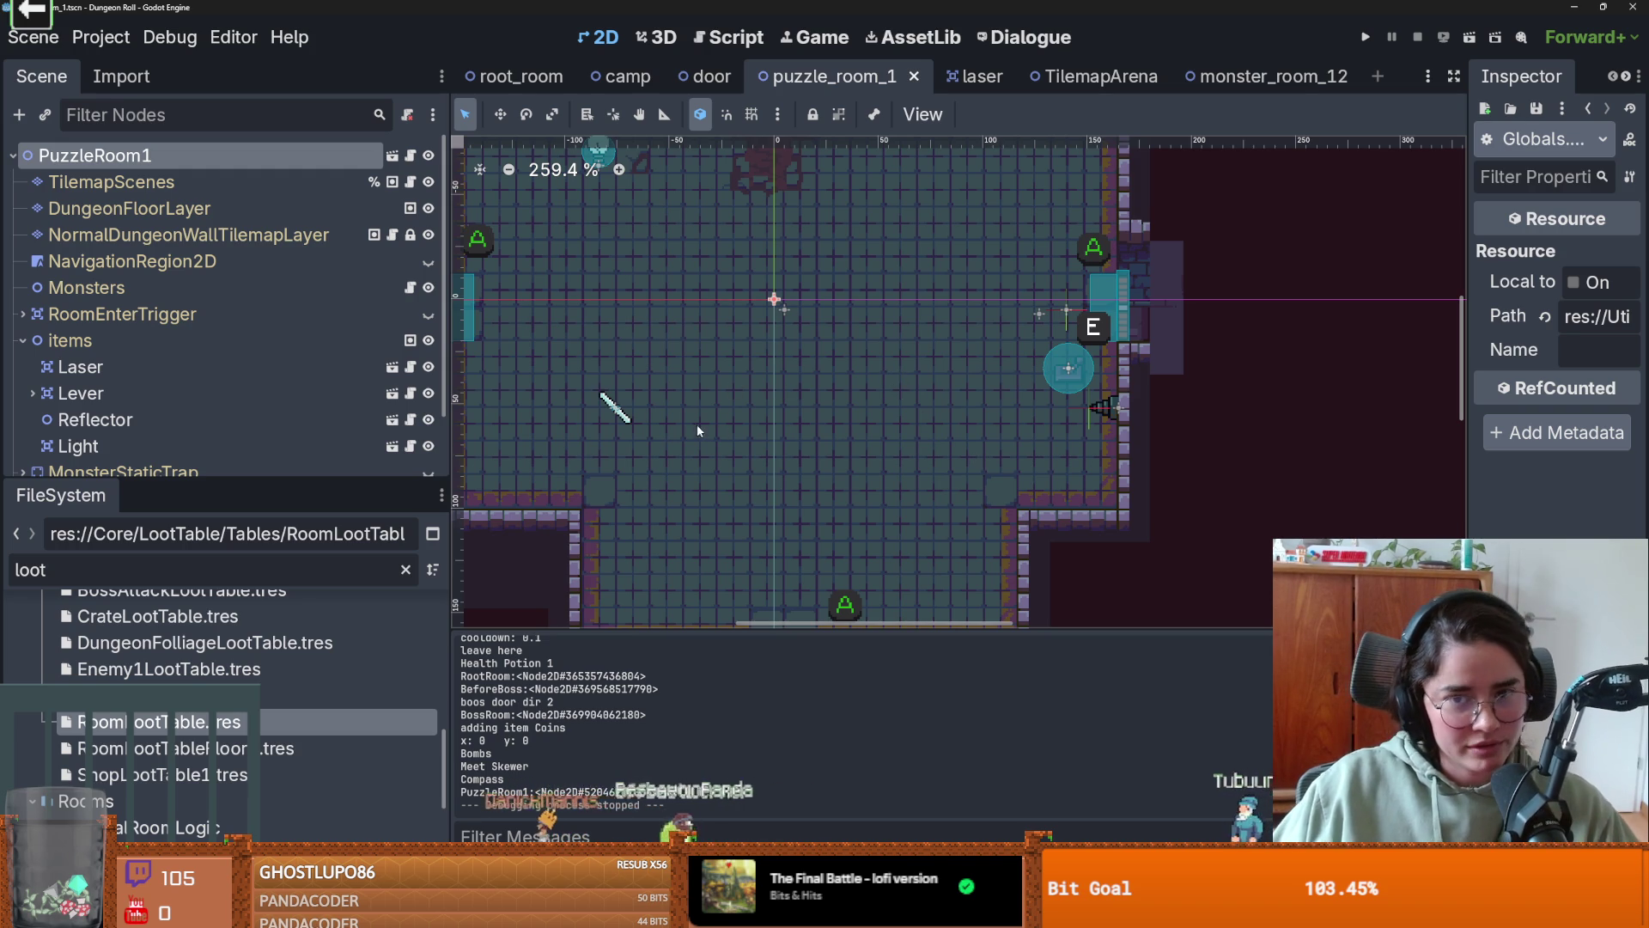
- Select the TilemapScenes layer, show its individual tiles, and save the scene again
left_click_drag(245, 479, 244, 571)
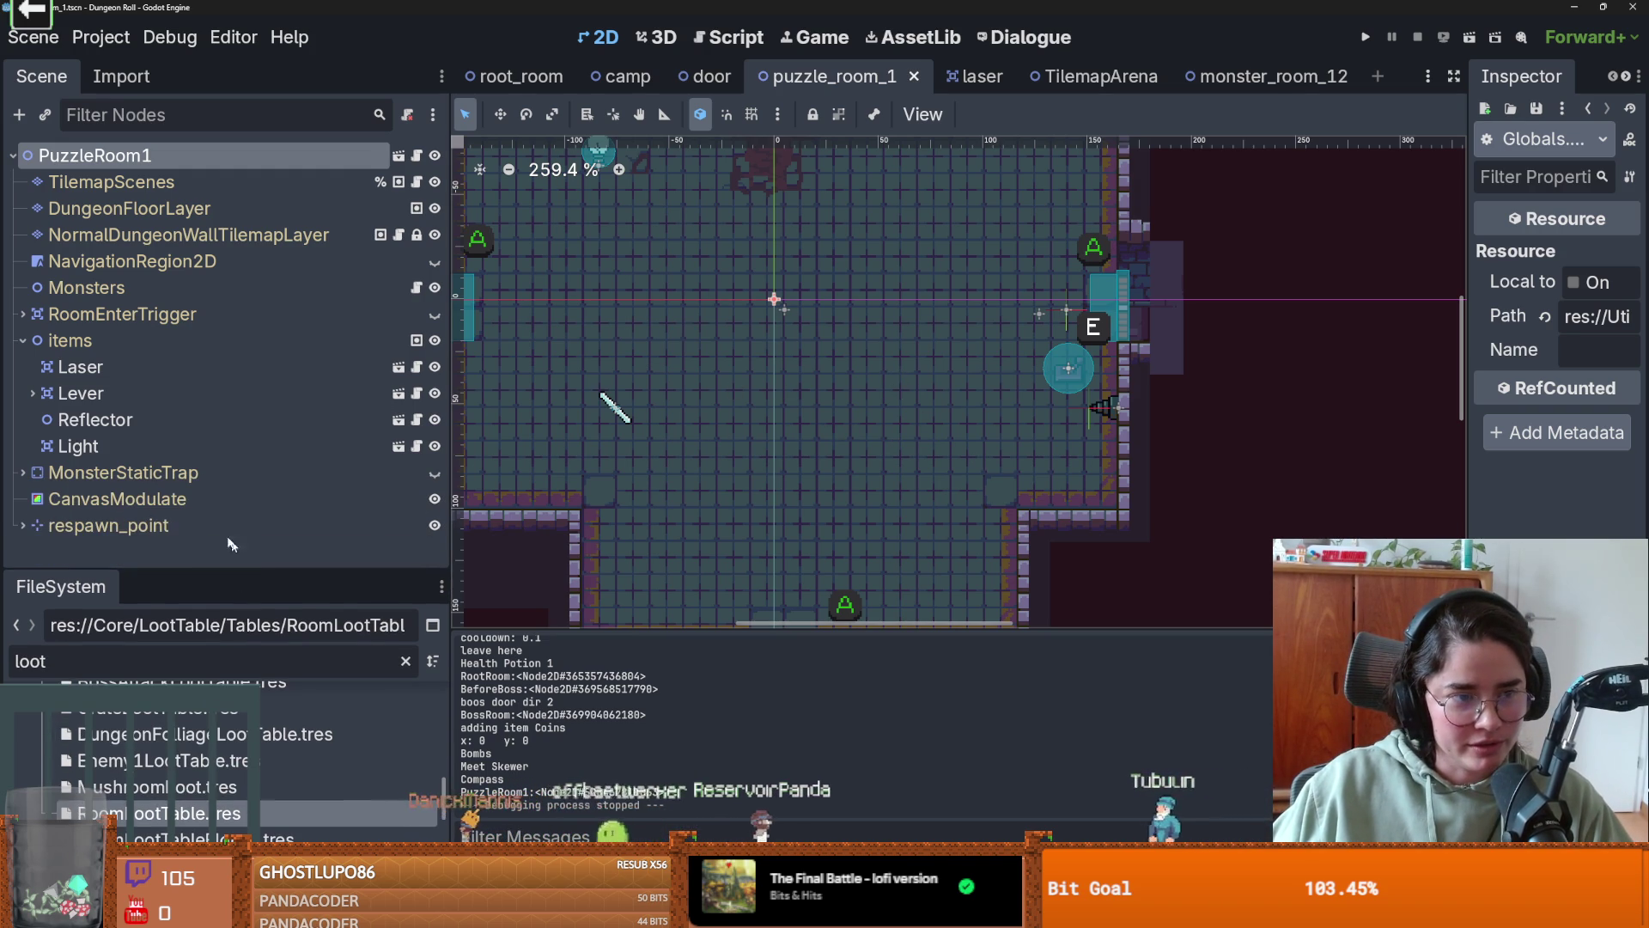
scroll(1003, 430, "up", 1)
scroll(1003, 430, "up", 1)
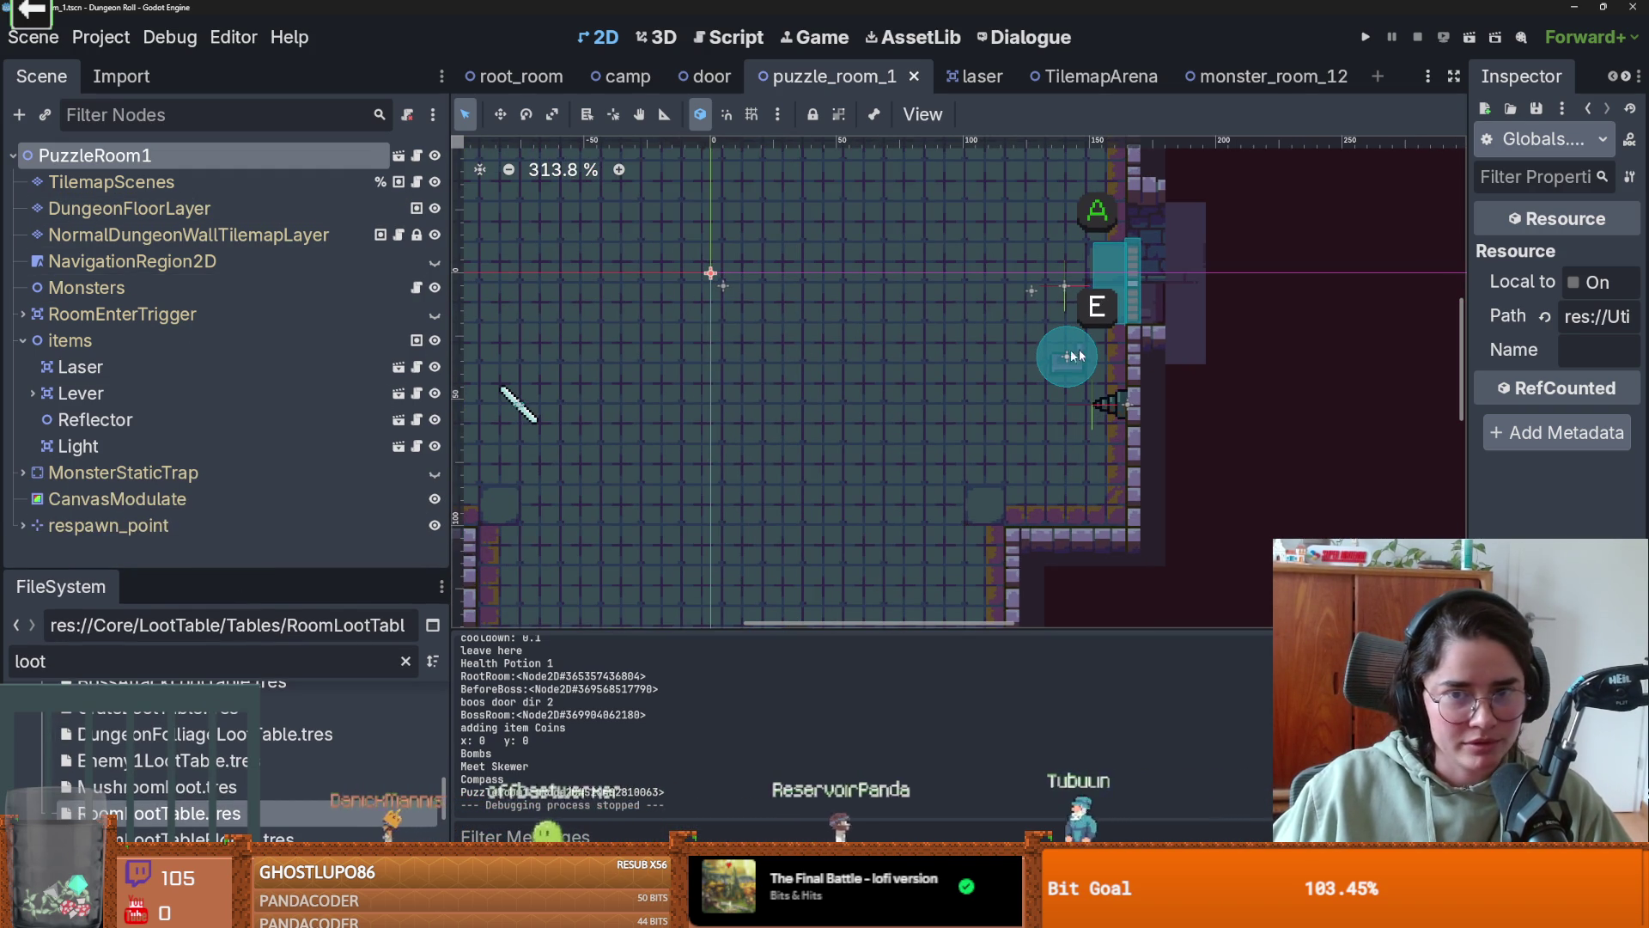
scroll(1046, 318, "down", 3)
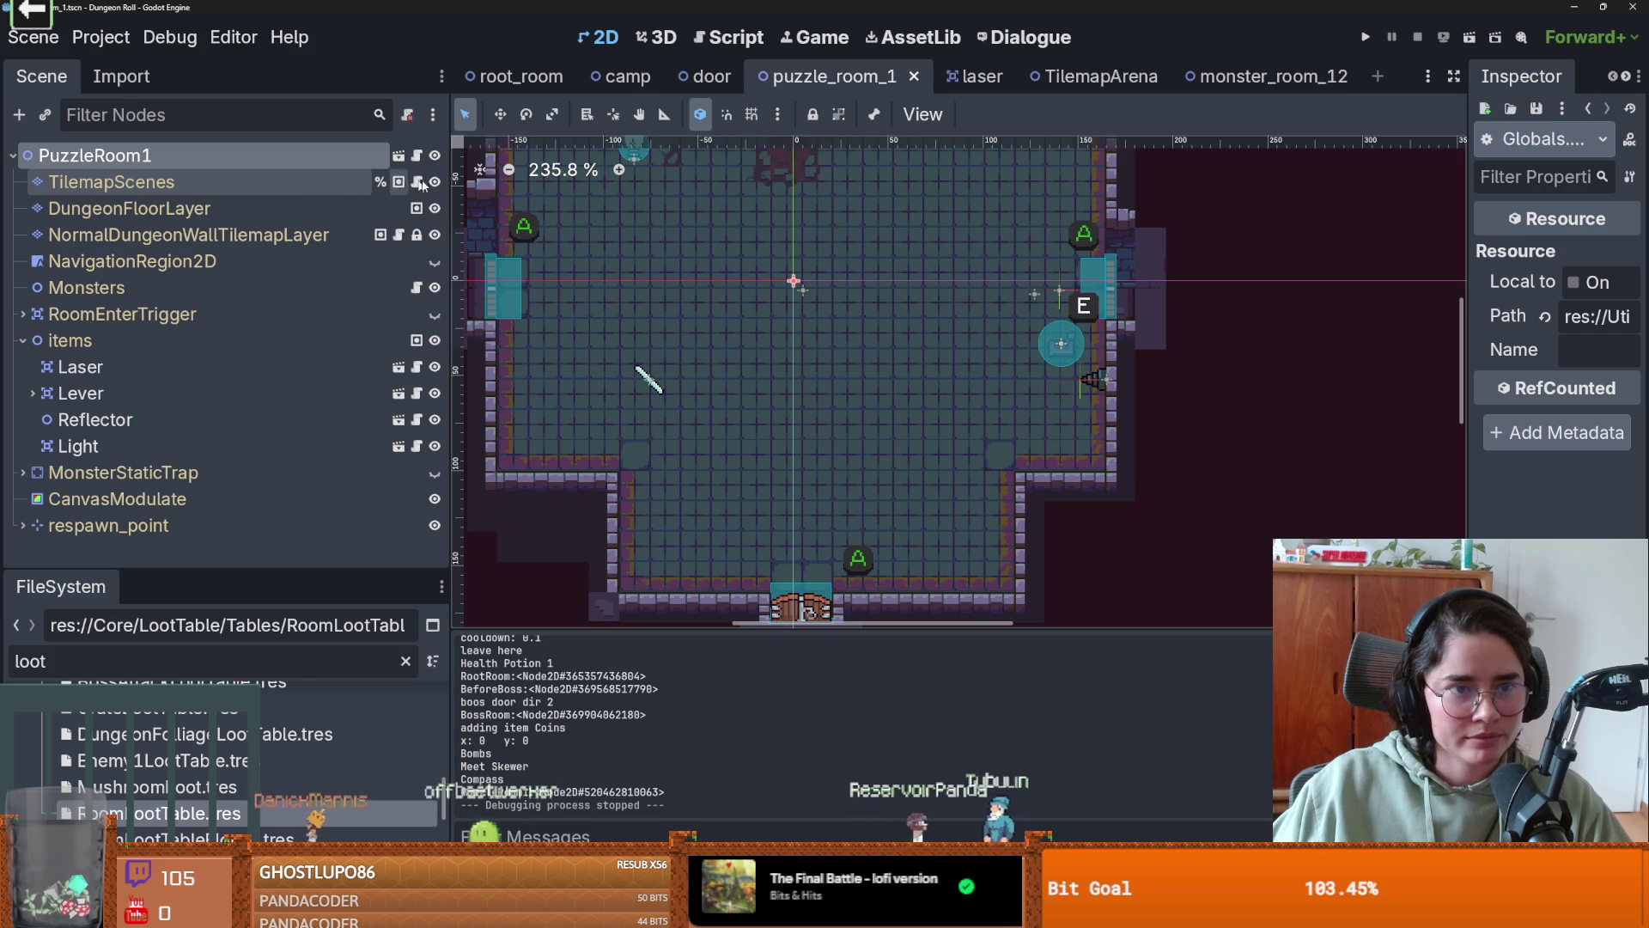
scroll(988, 361, "down", 3)
left_click(129, 183)
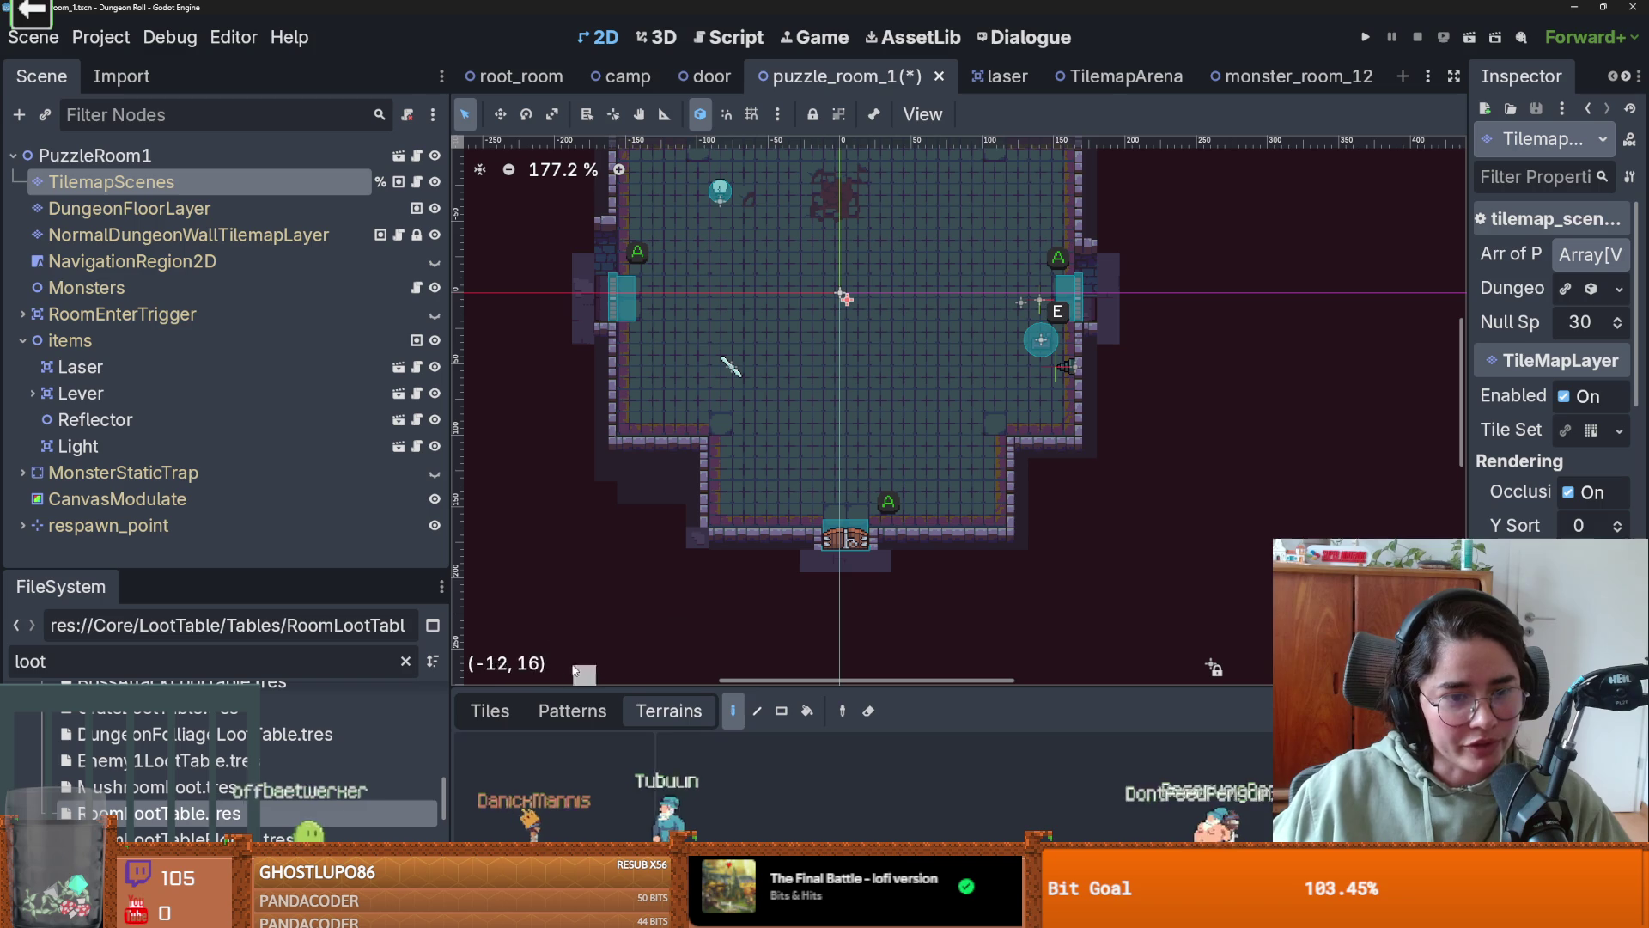
left_click(490, 710)
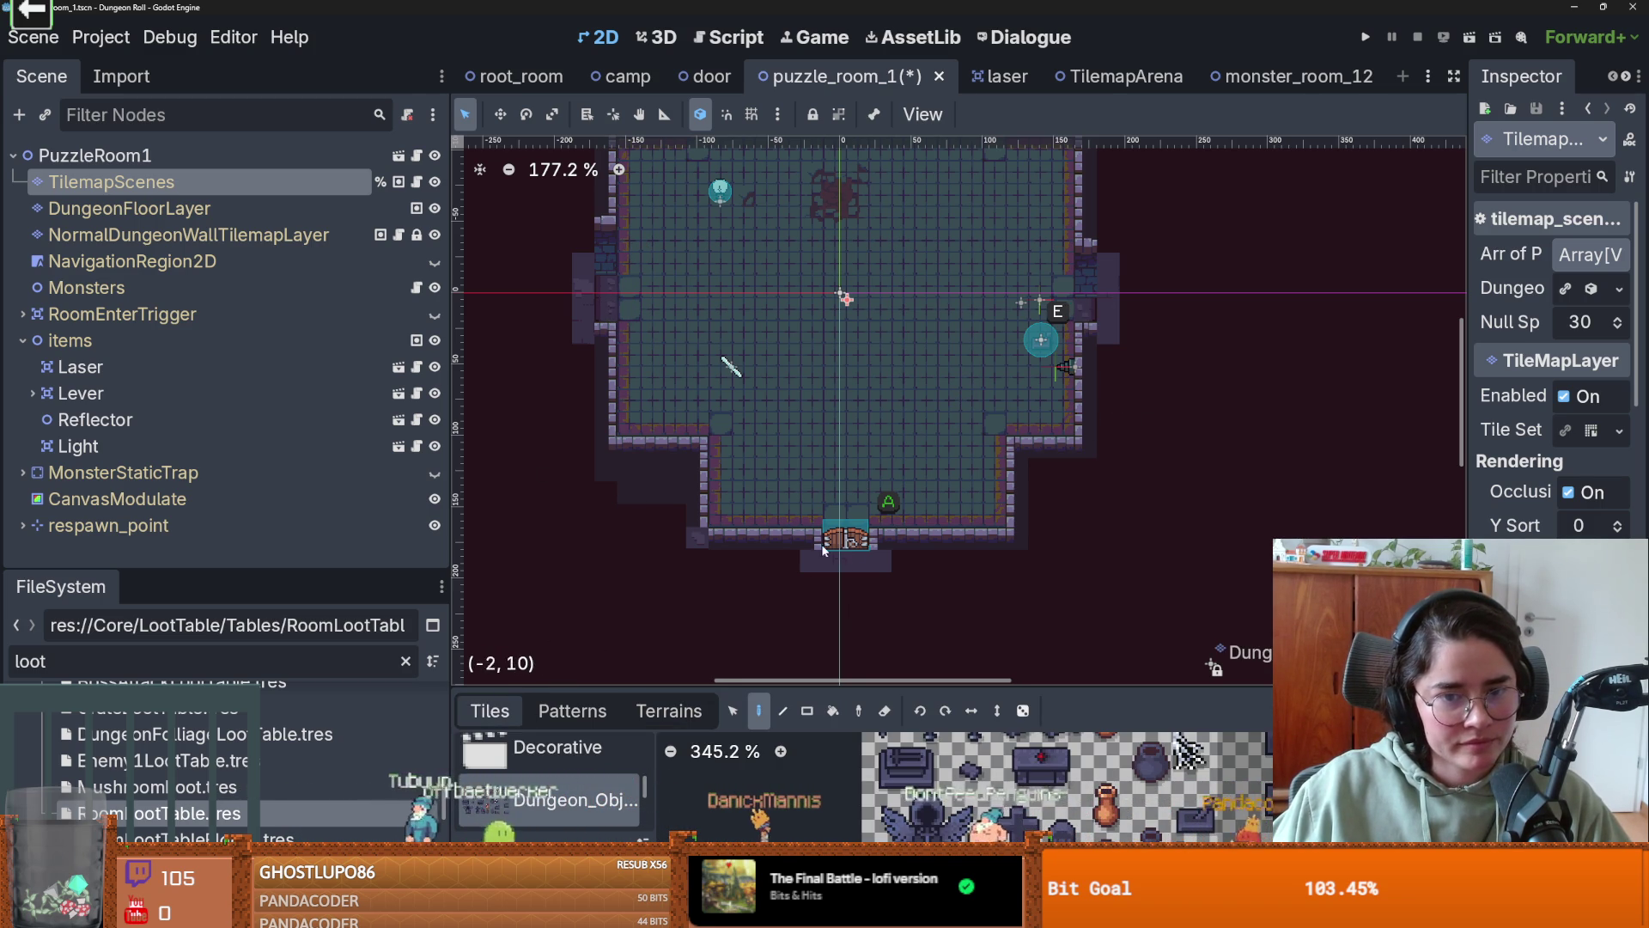
scroll(820, 540, "down", 2)
scroll(869, 318, "up", 2)
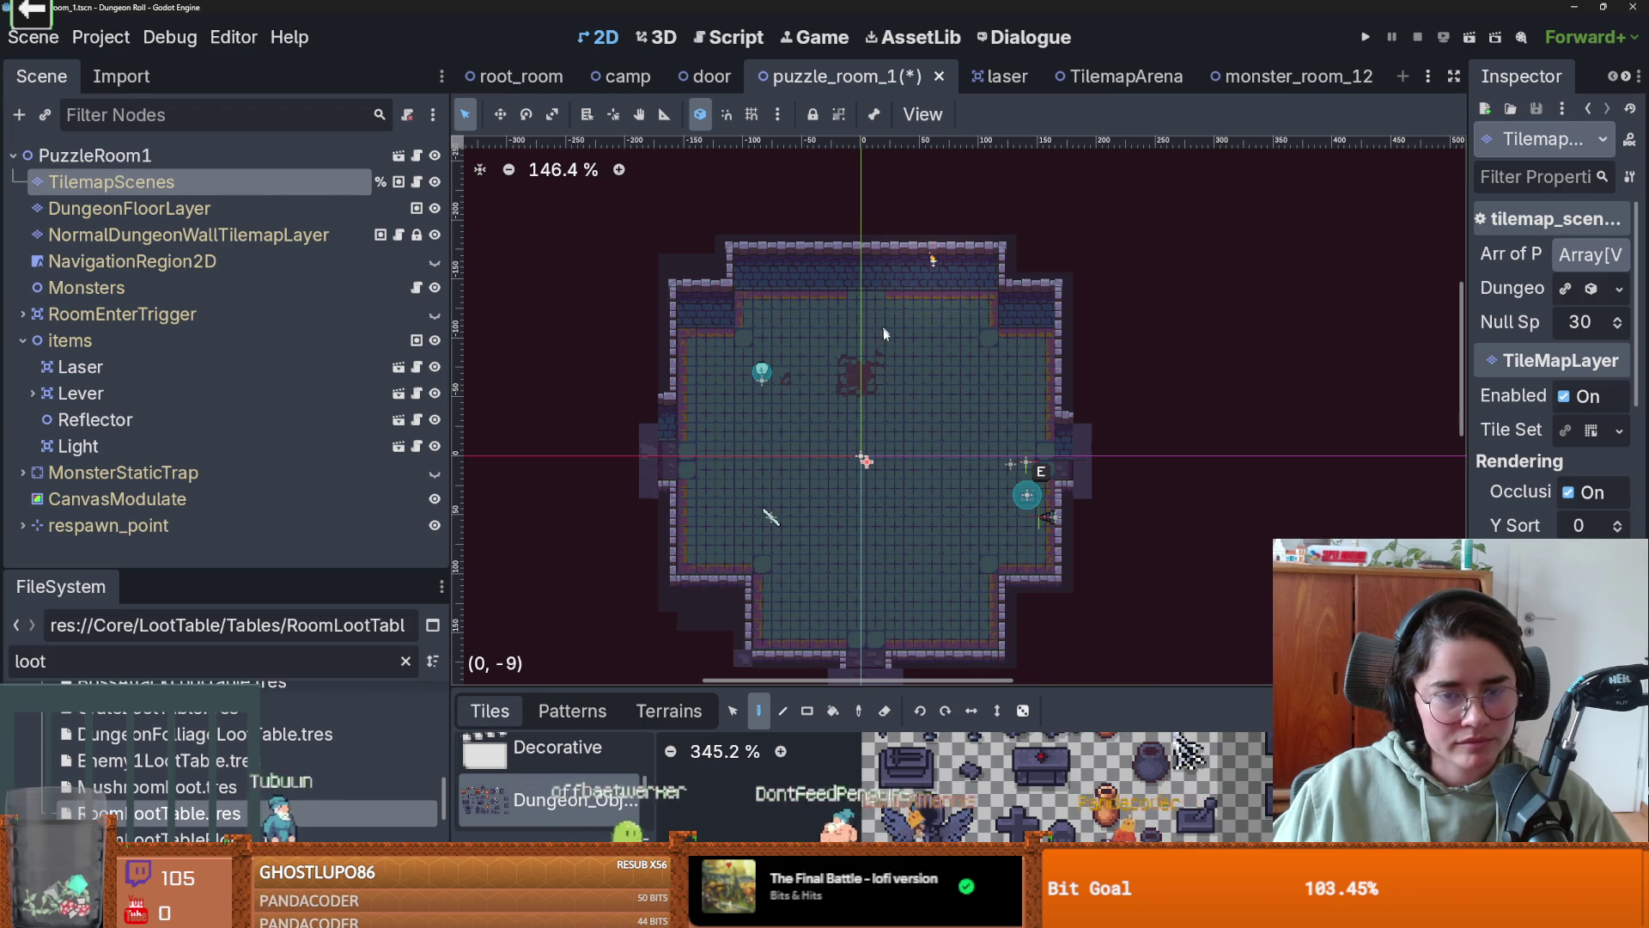
scroll(885, 333, "up", 2)
key("ctrl+s")
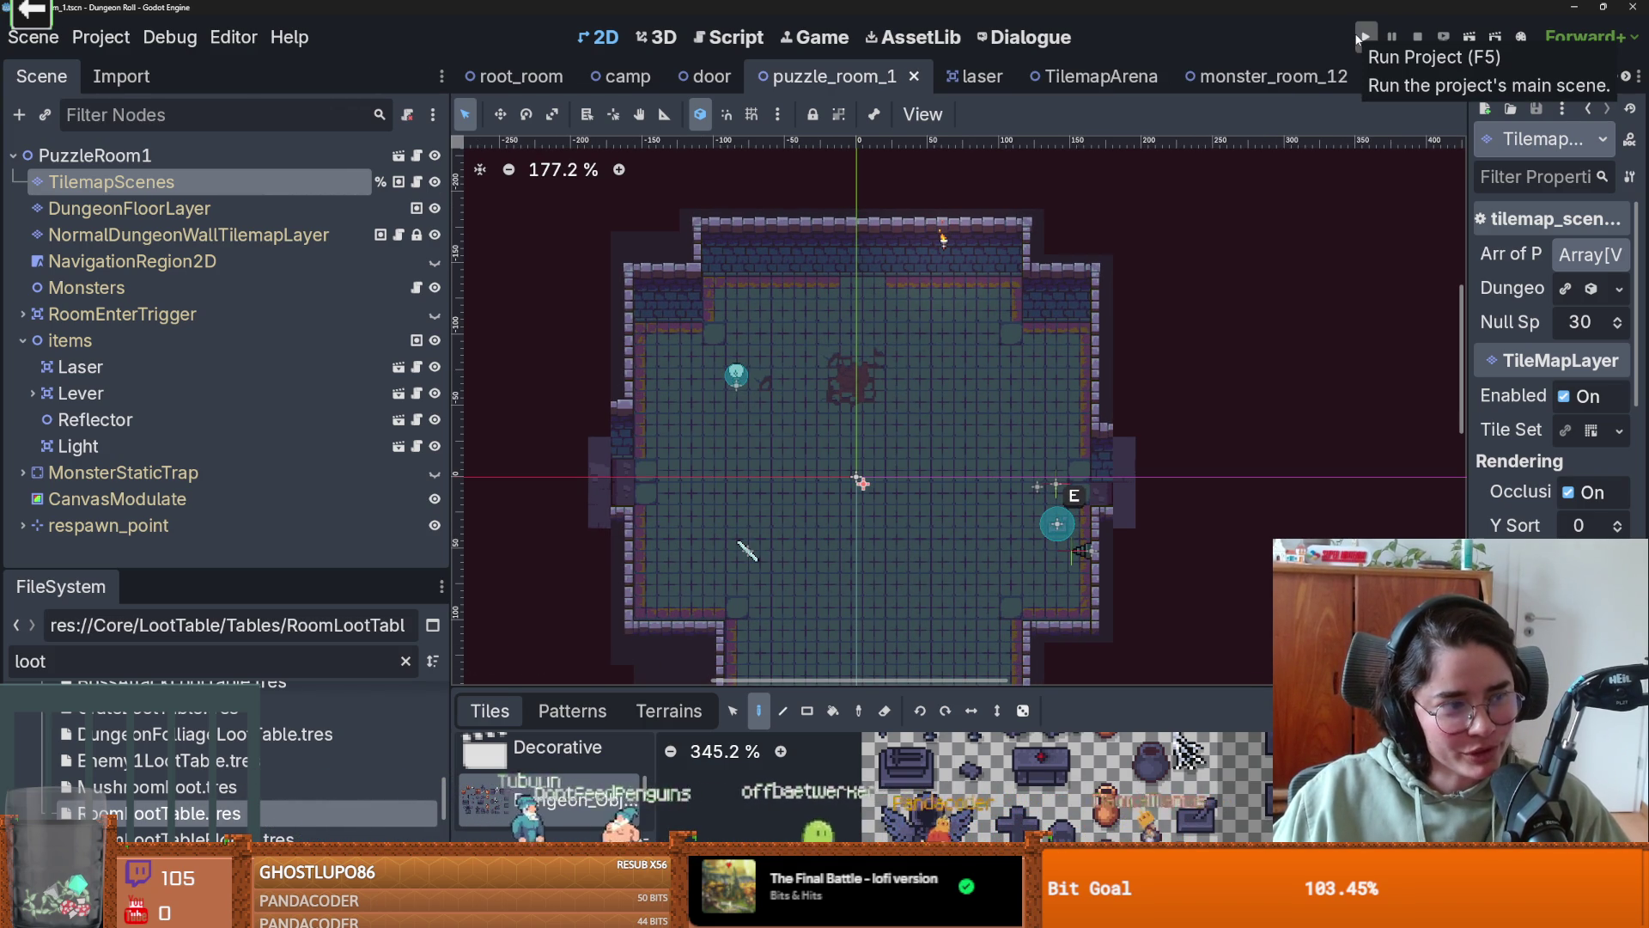
- Run the game full screen and start a new run as the Crusader
left_click(1357, 38)
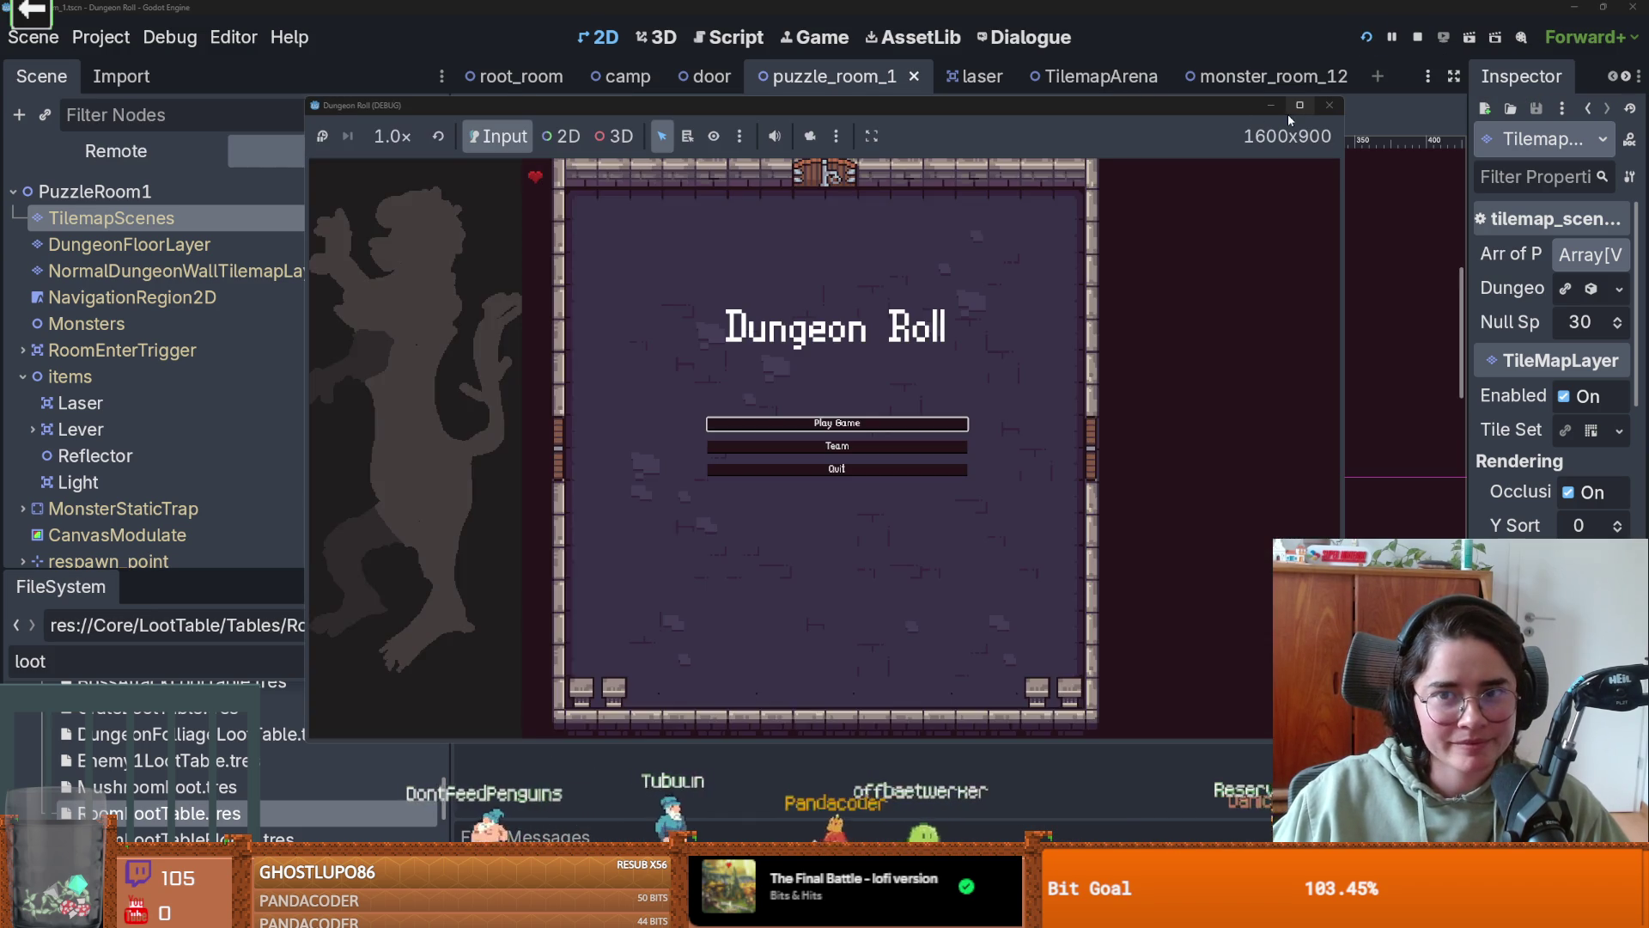
left_click(1299, 105)
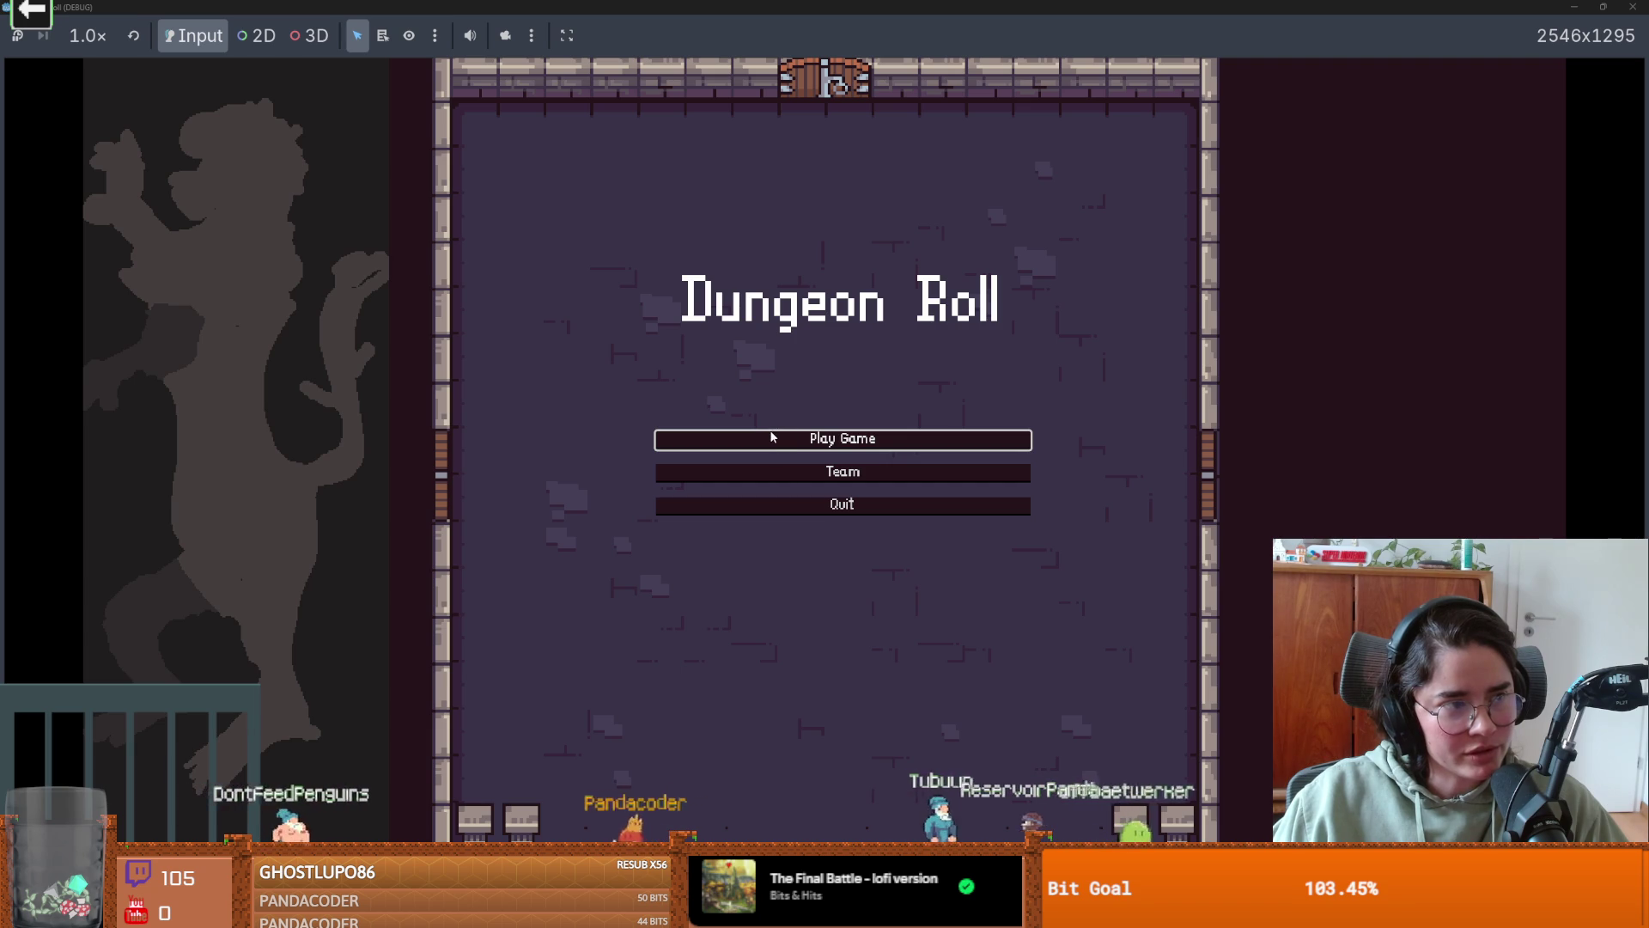
left_click(855, 441)
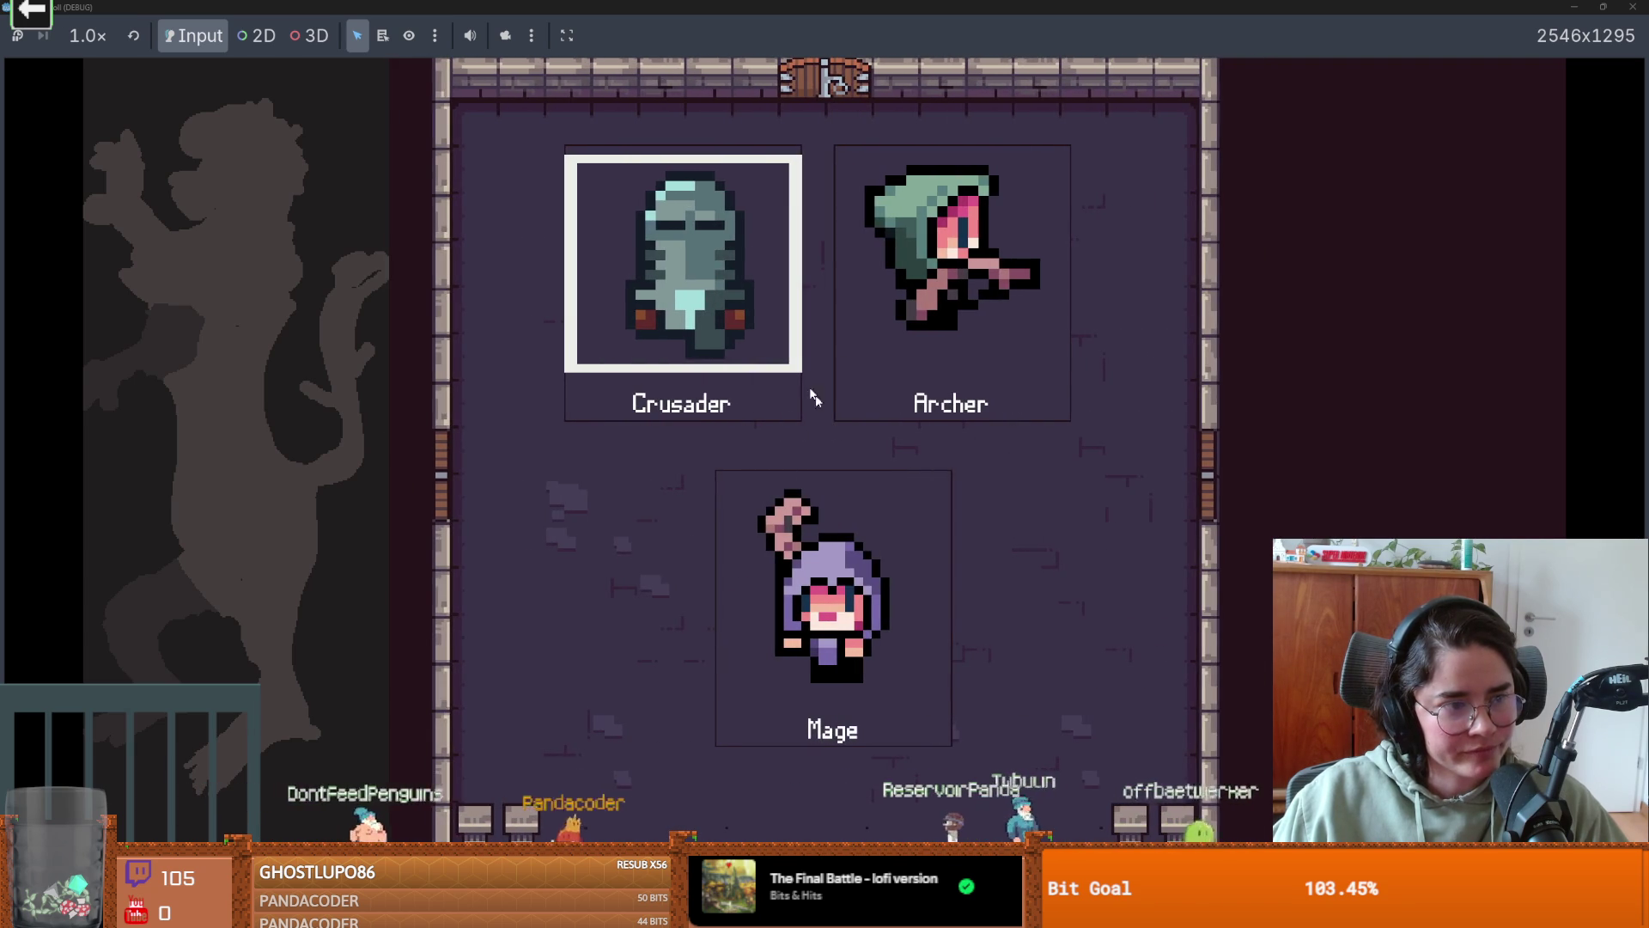
key("Return")
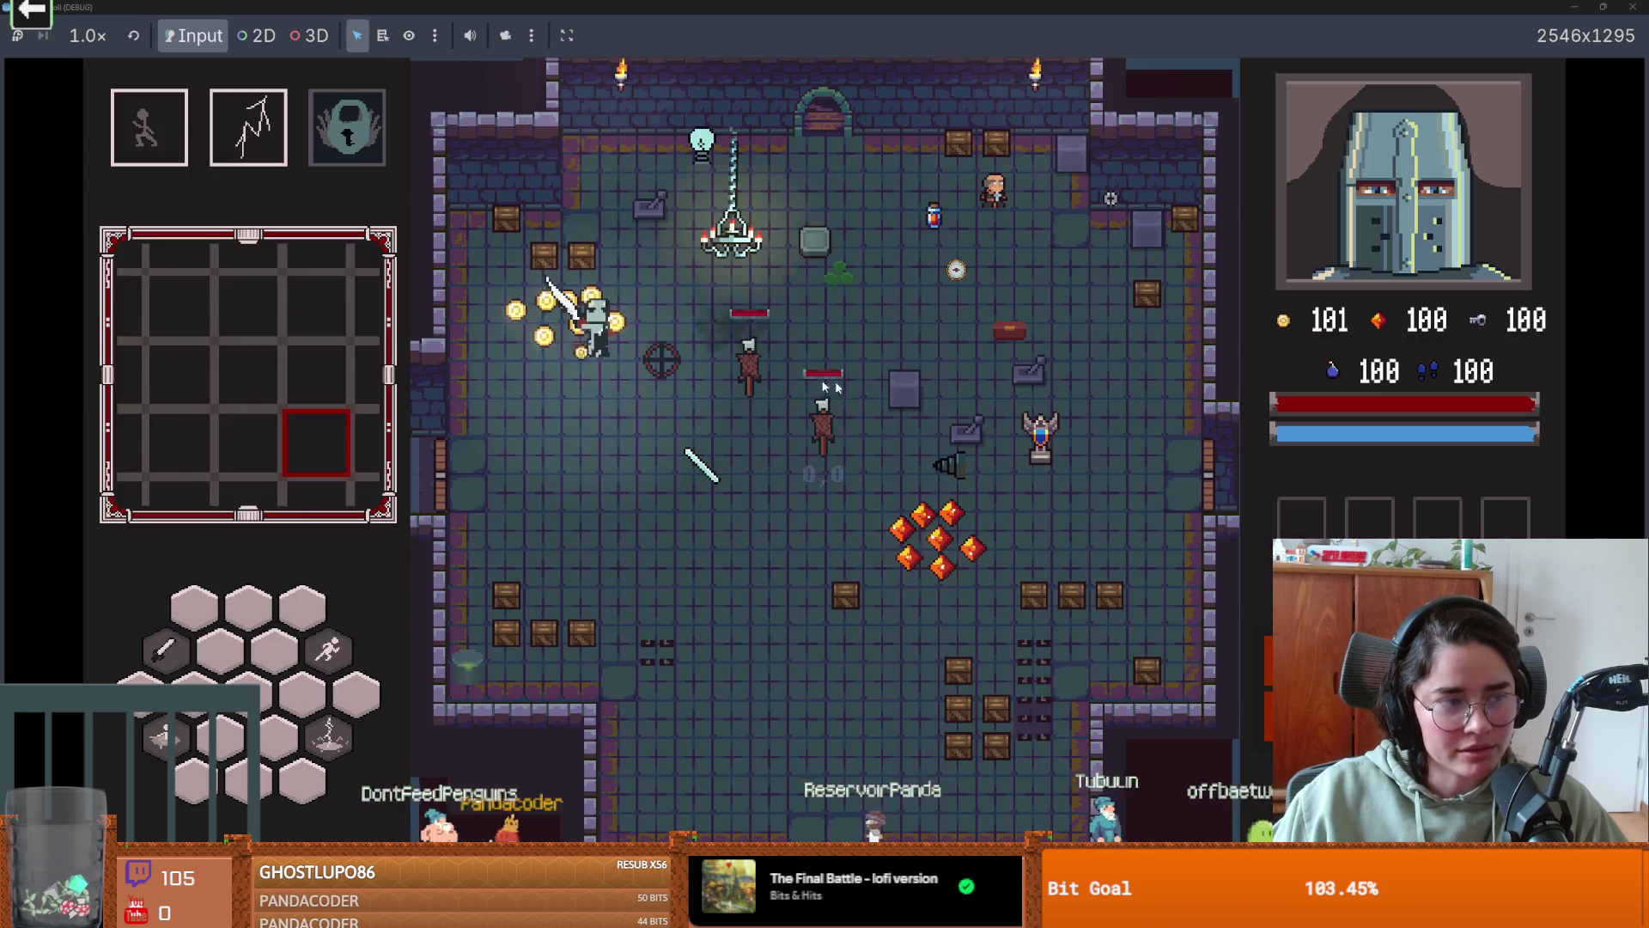
- Roam the first room collecting coins and gems up to 109 and 107, then head for the exit
key("s")
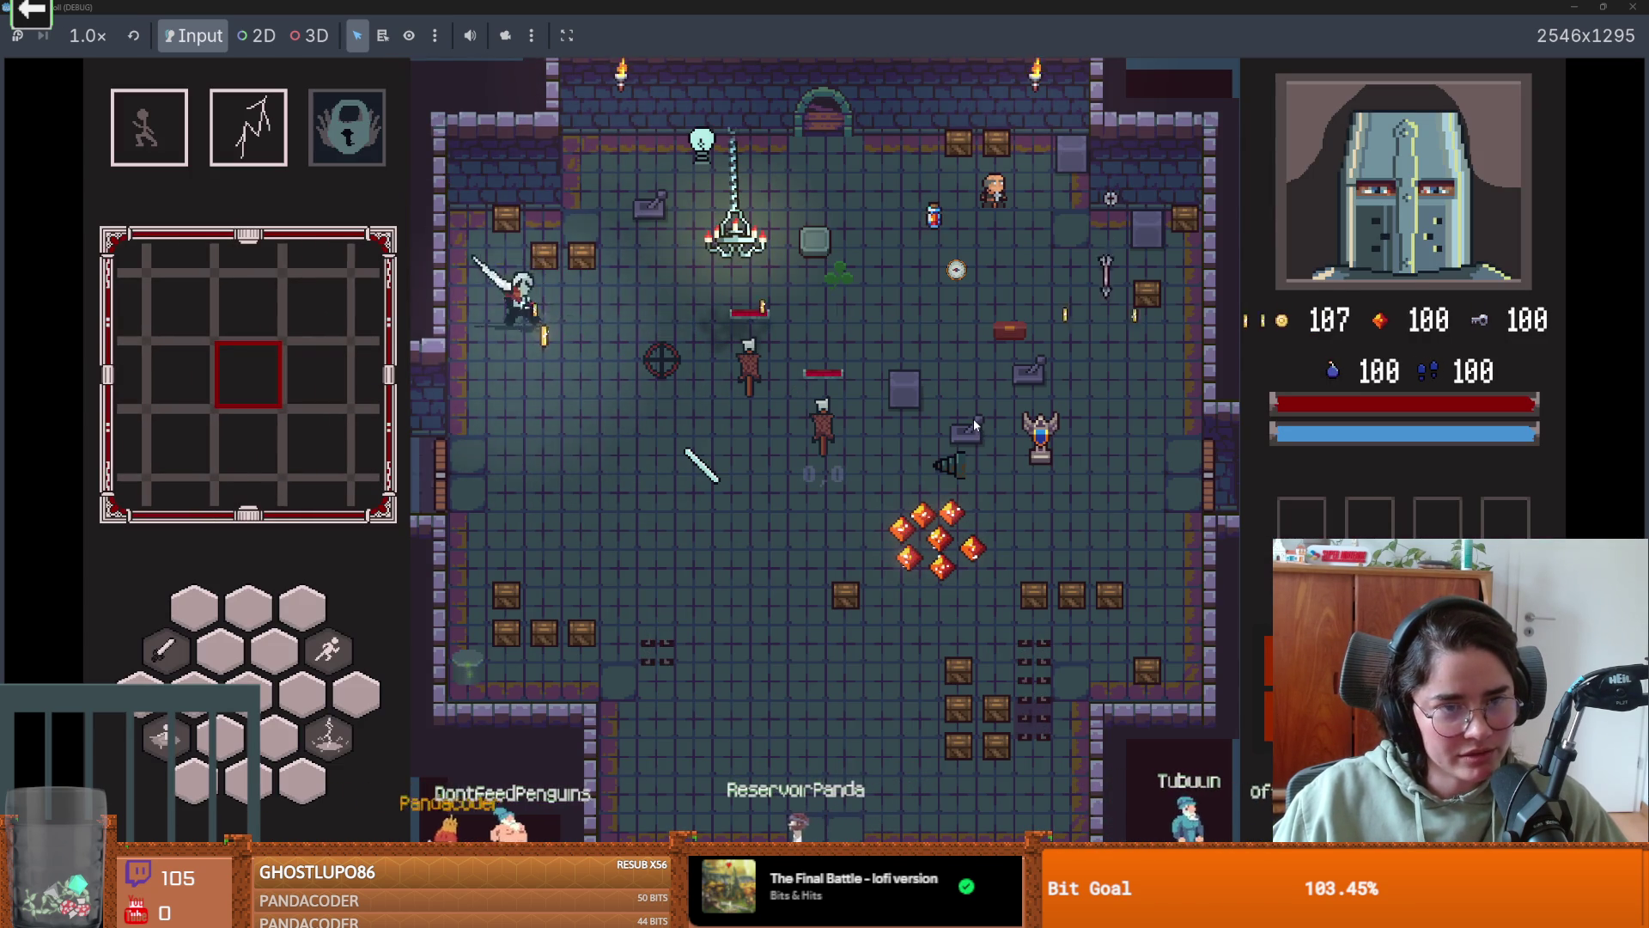
key("d")
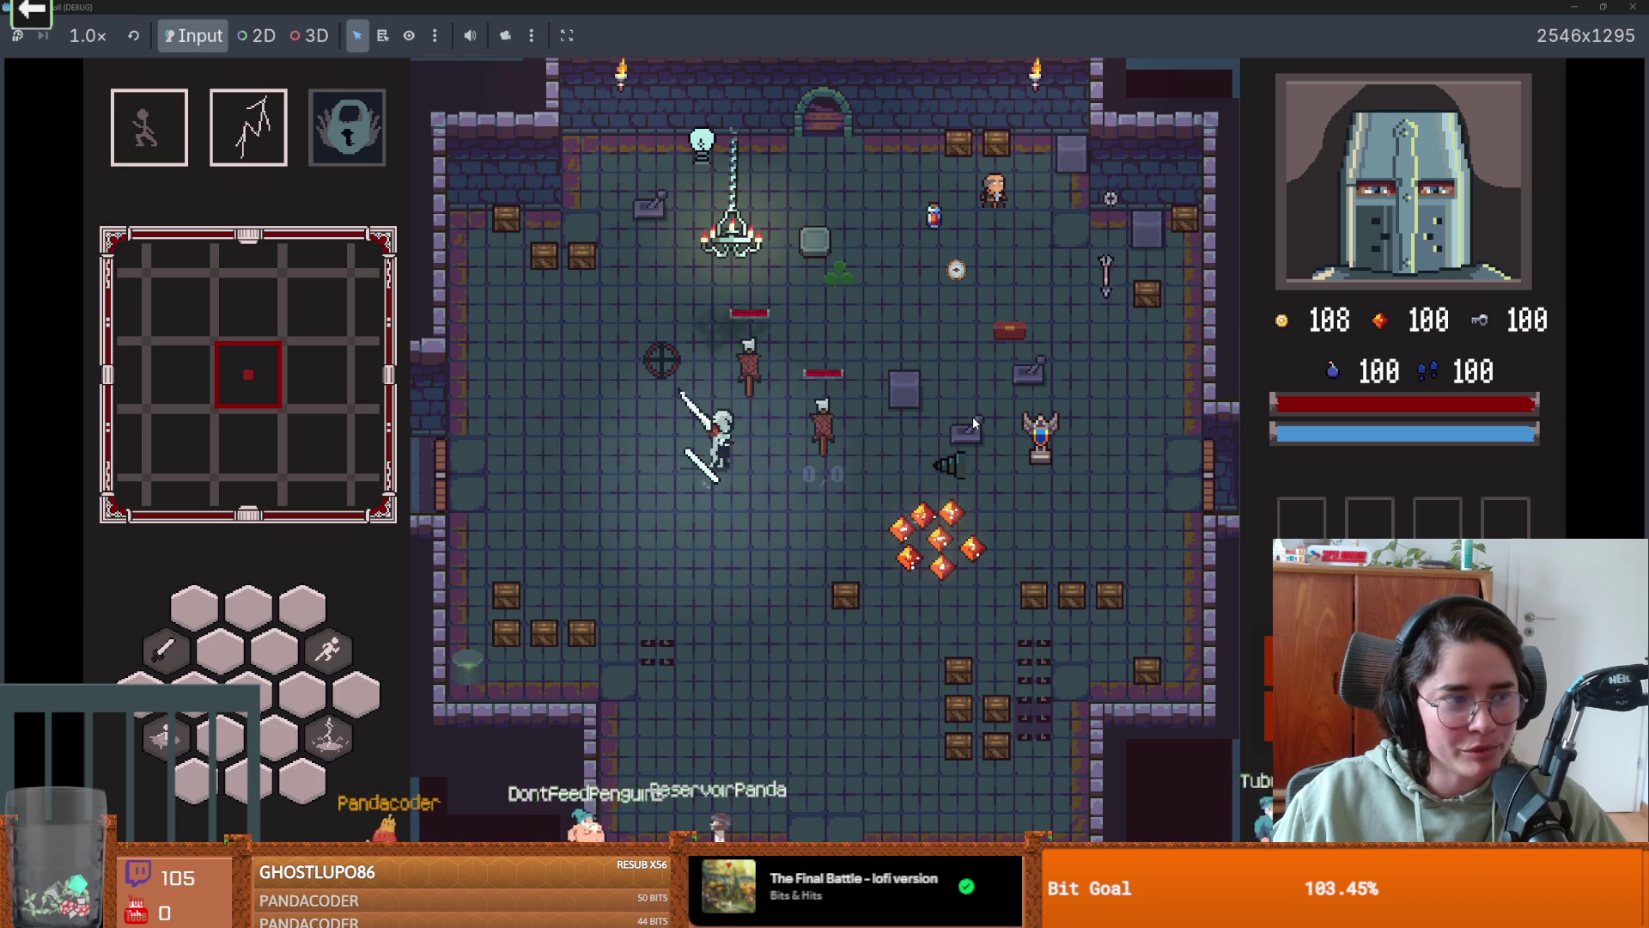
key("a")
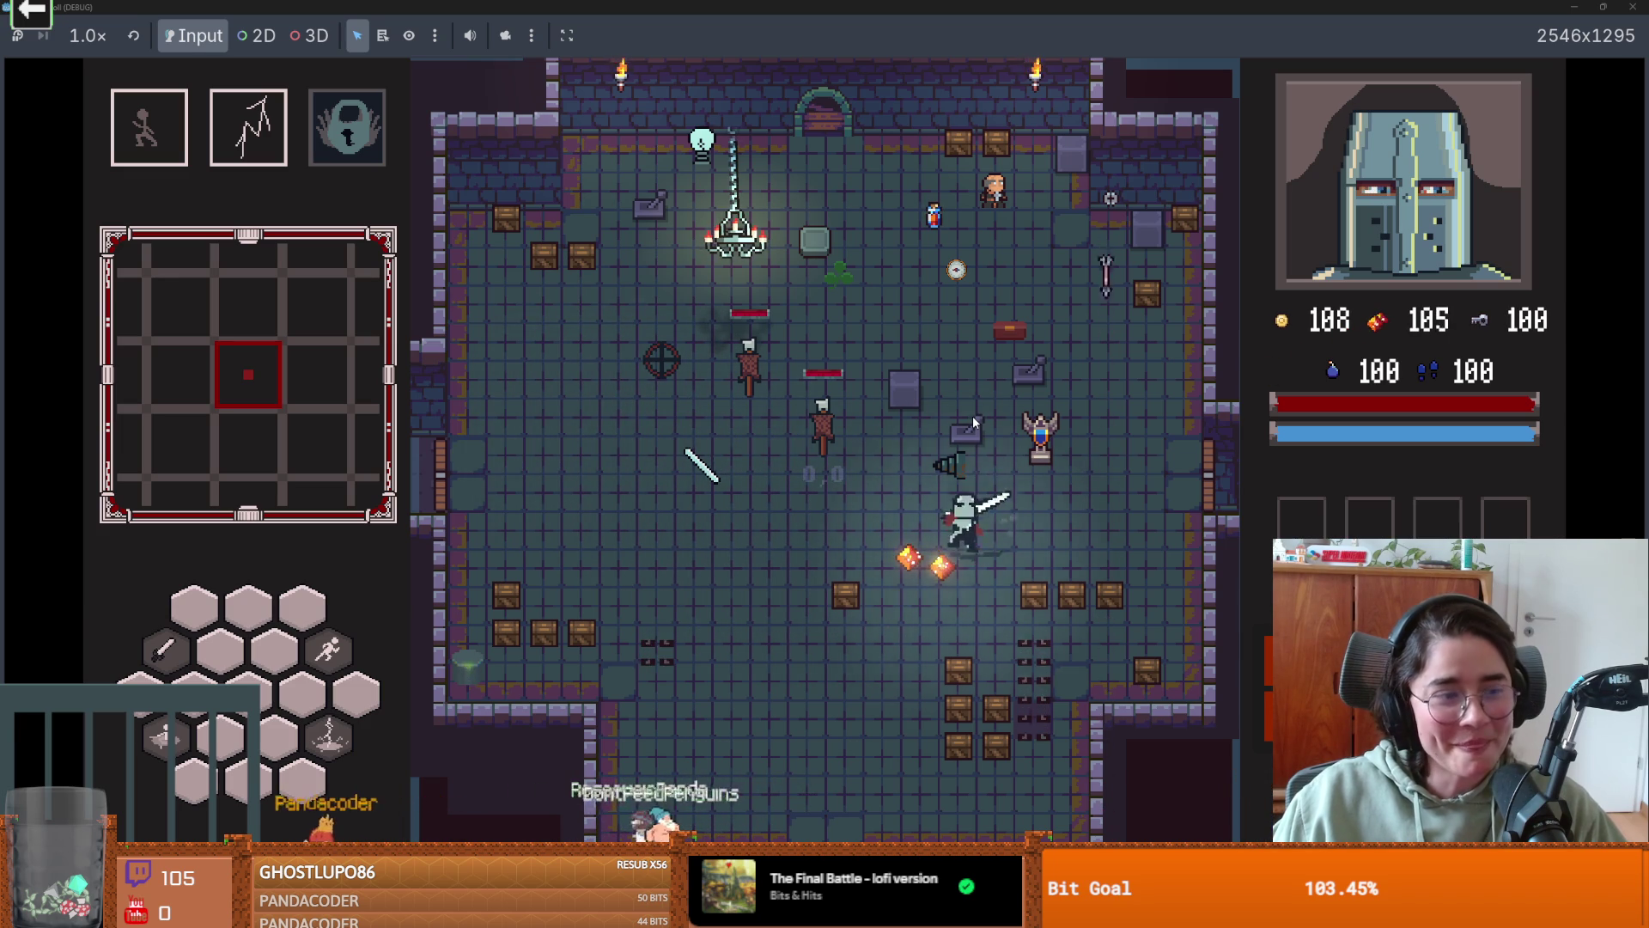
key("s")
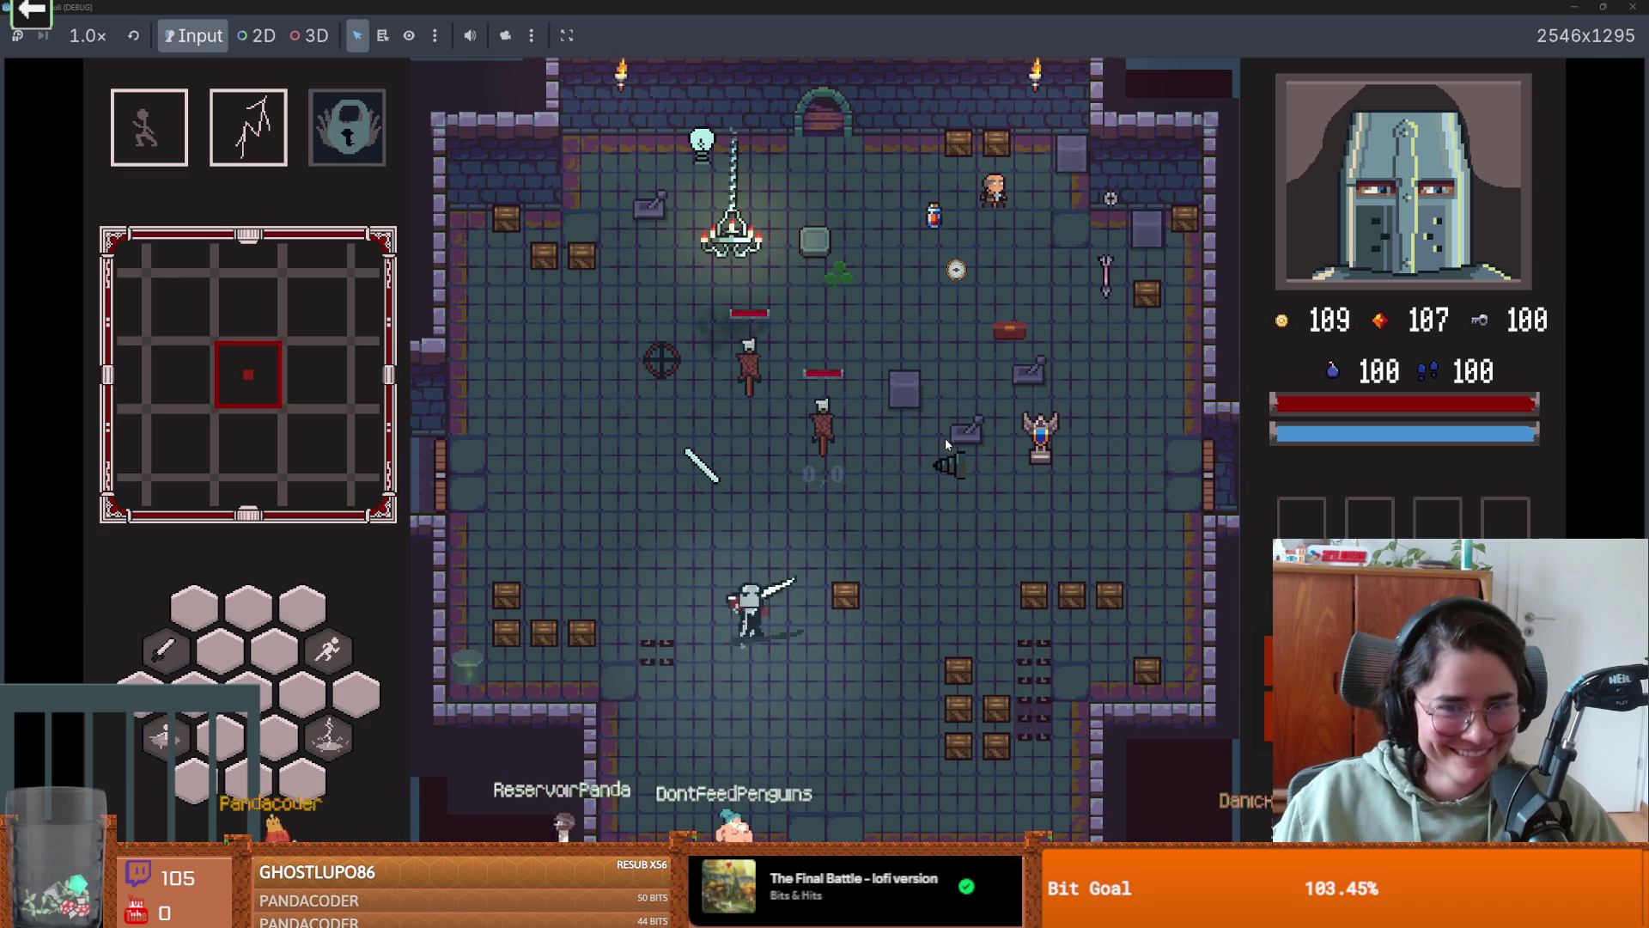
key("w")
key("a")
key("space")
key("s")
key("space")
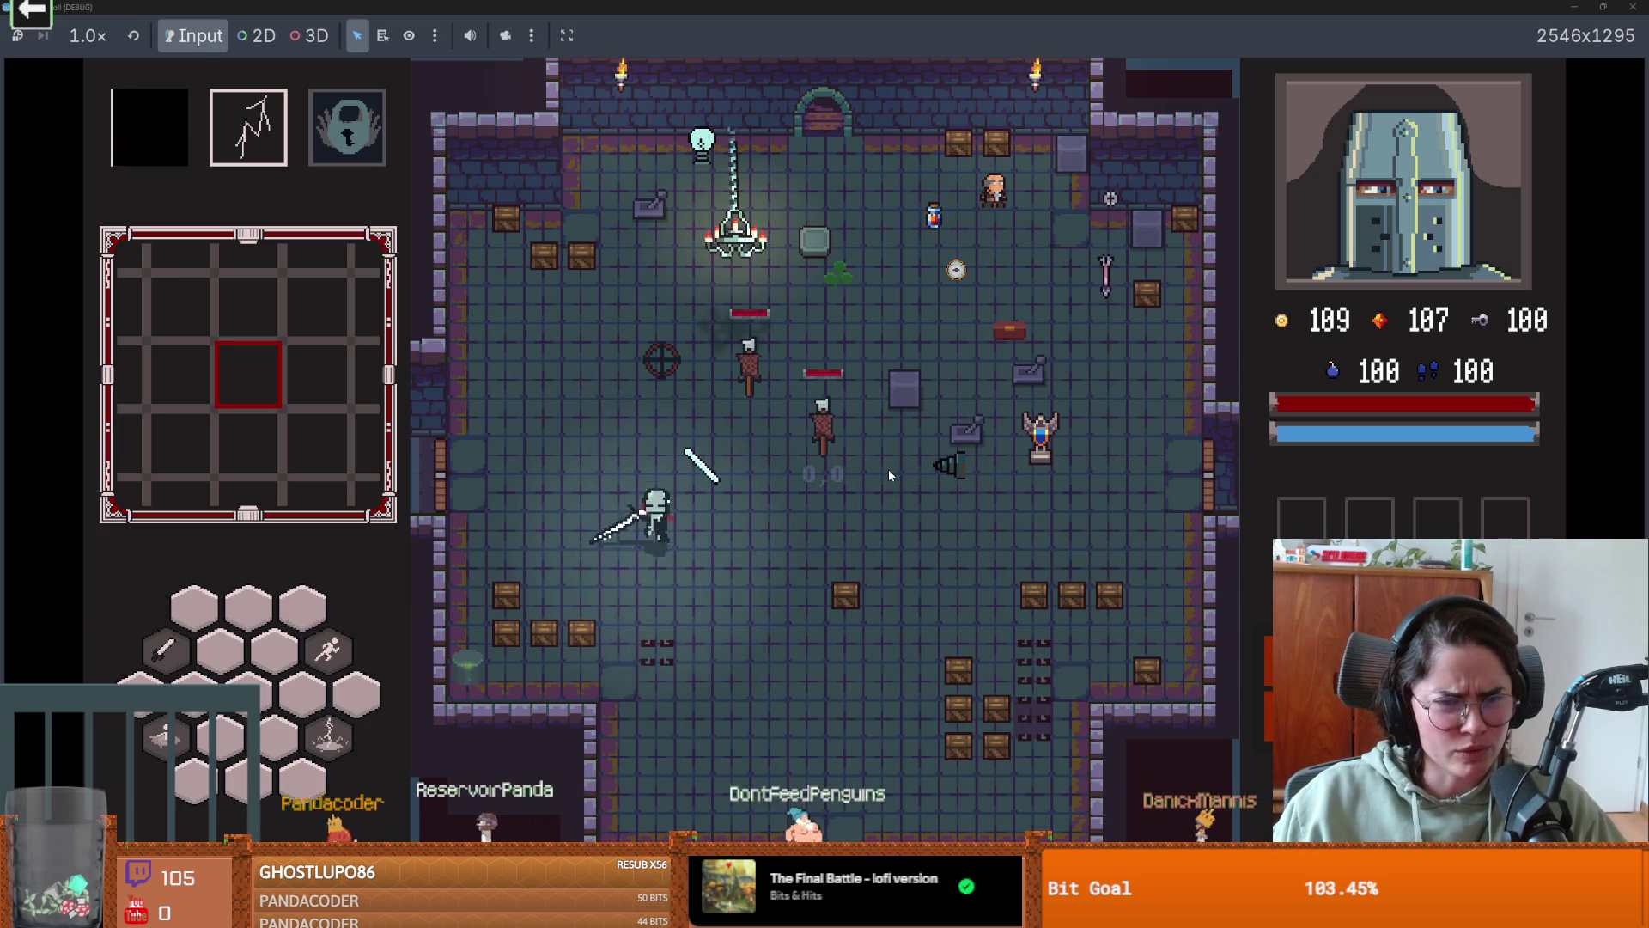
key("d")
key("d")
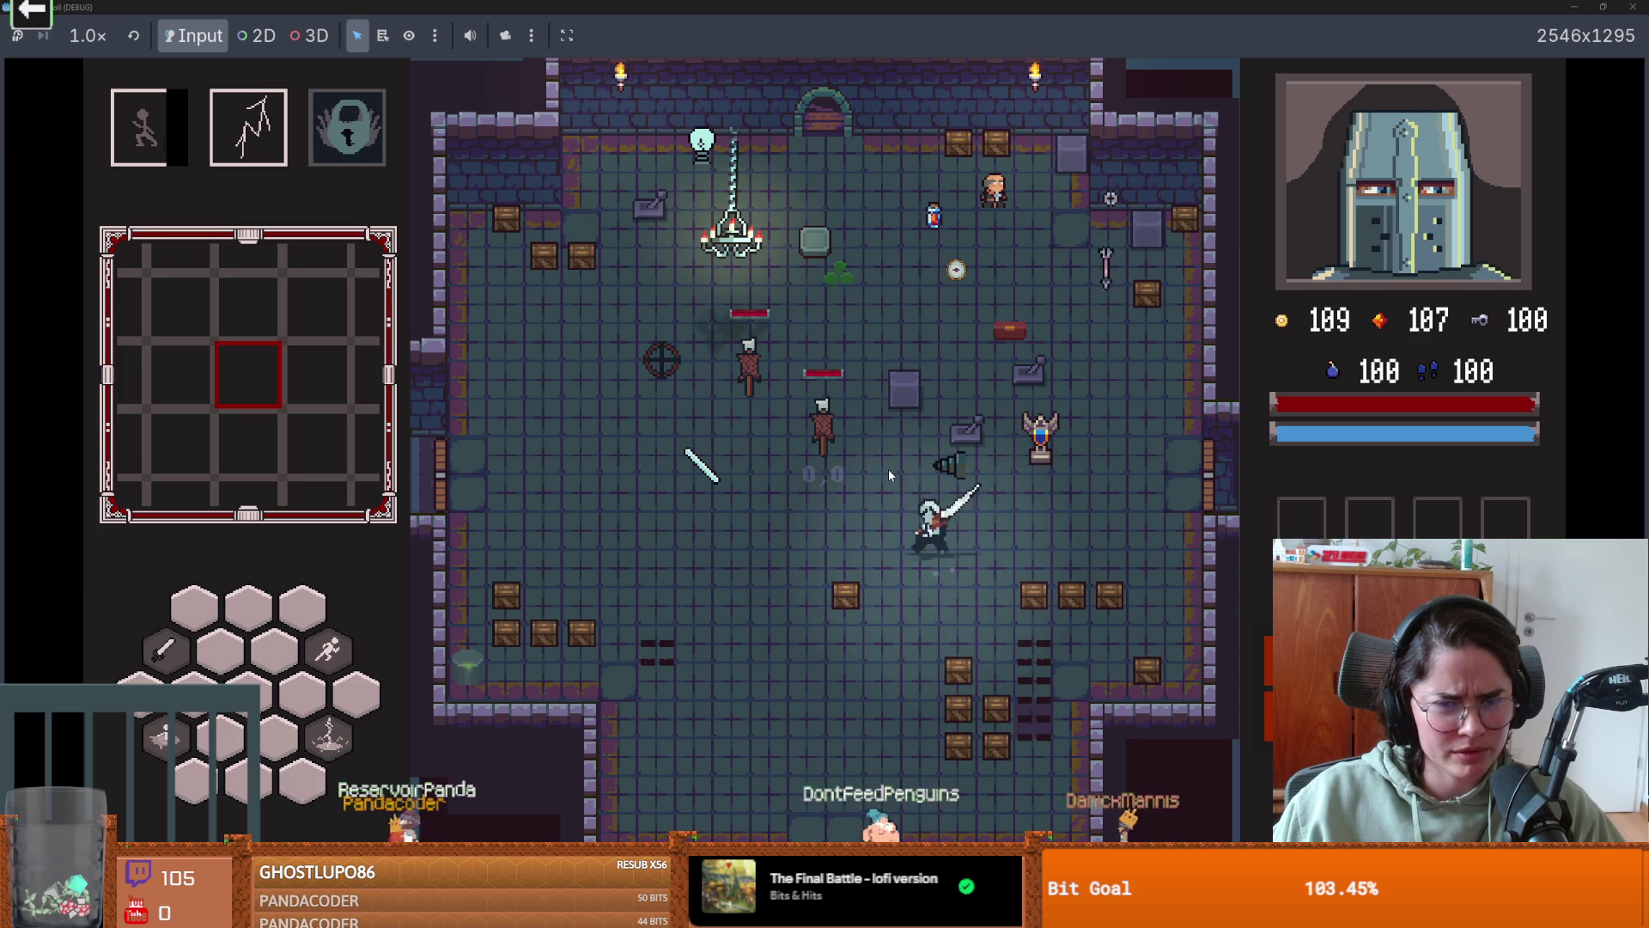
key("a")
key("a")
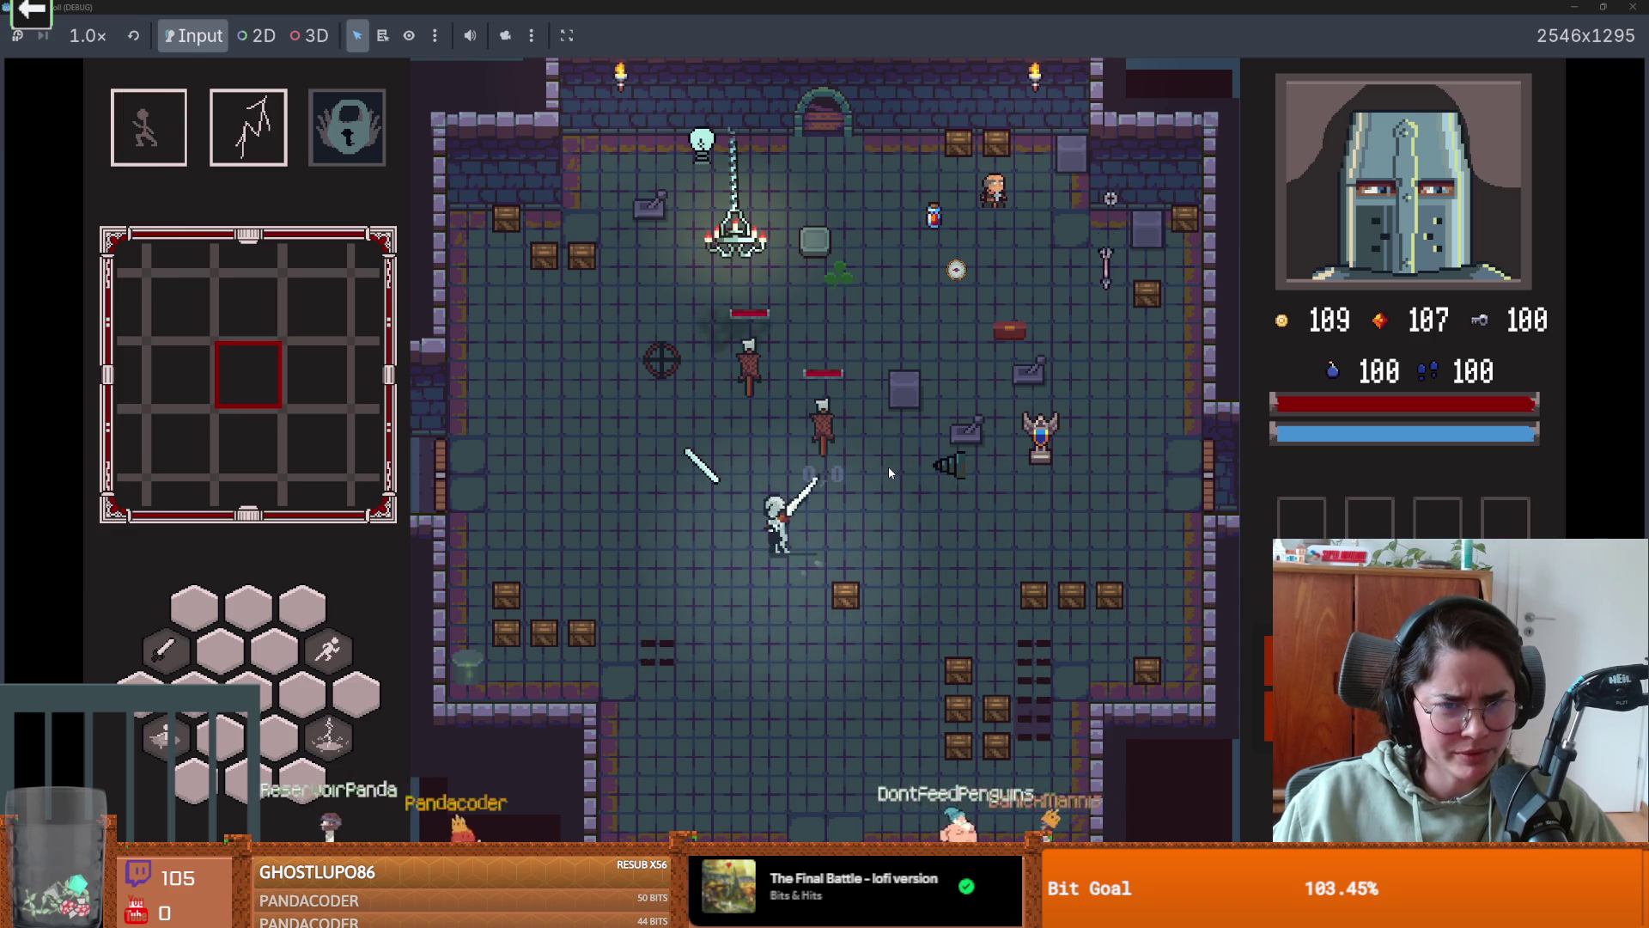
key("space")
key("d")
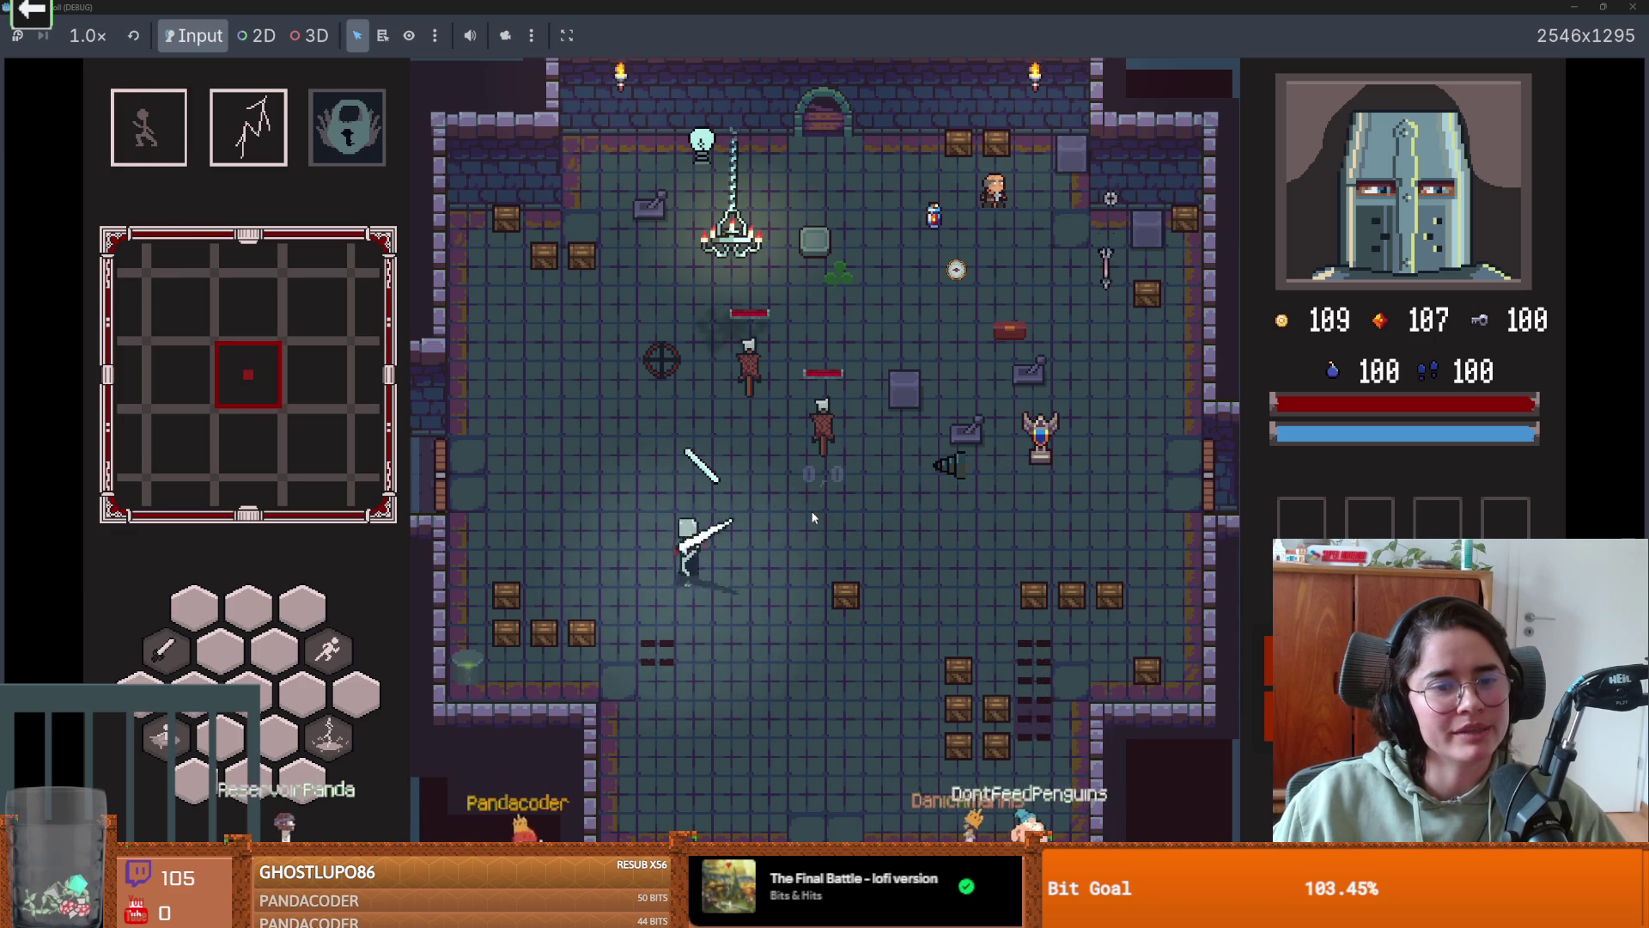
key("w")
key("a")
key("a")
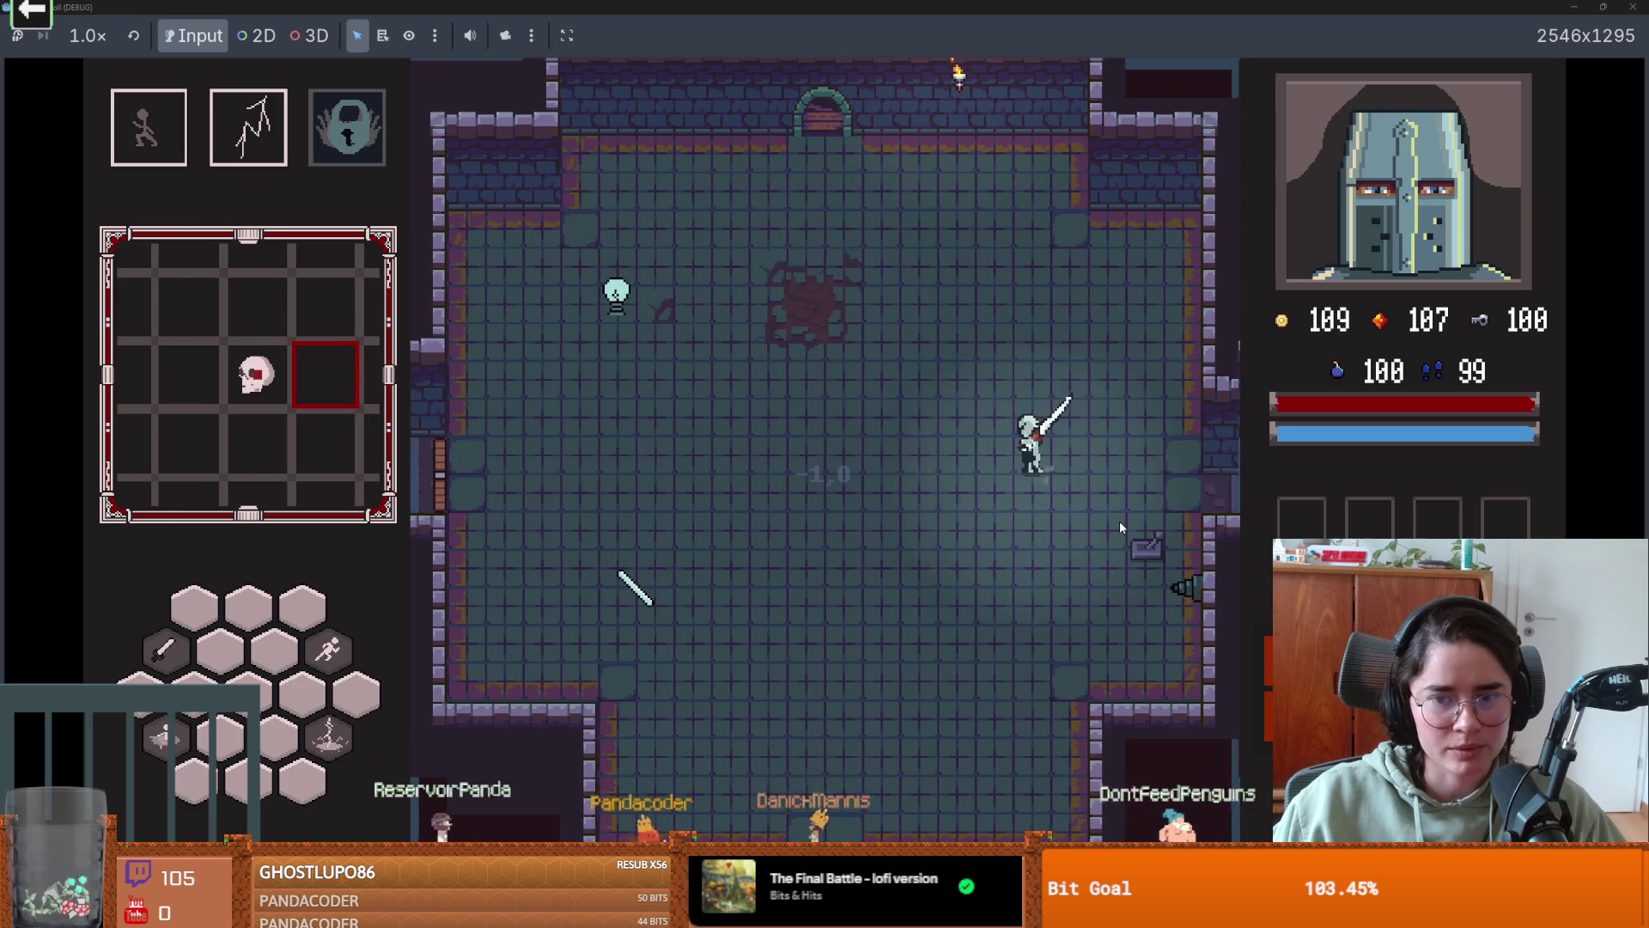
- Walk the knight through the puzzle room until the laser reflects into the bulb, then switch to GitHub Desktop
key("s")
key("d")
key("a")
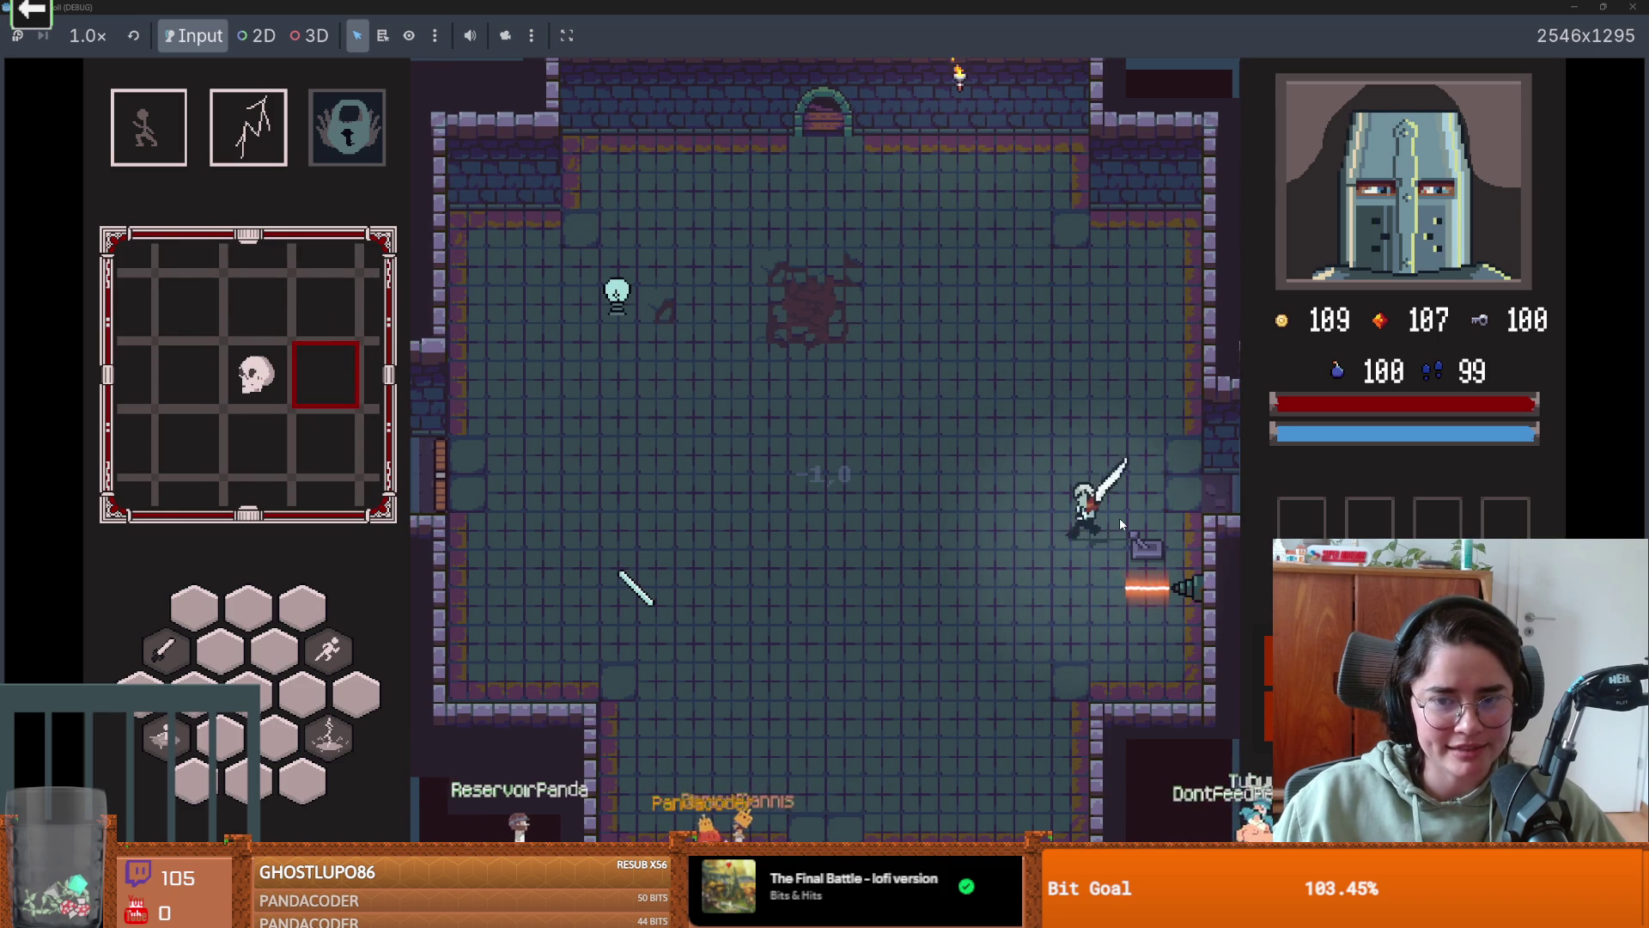
key("a")
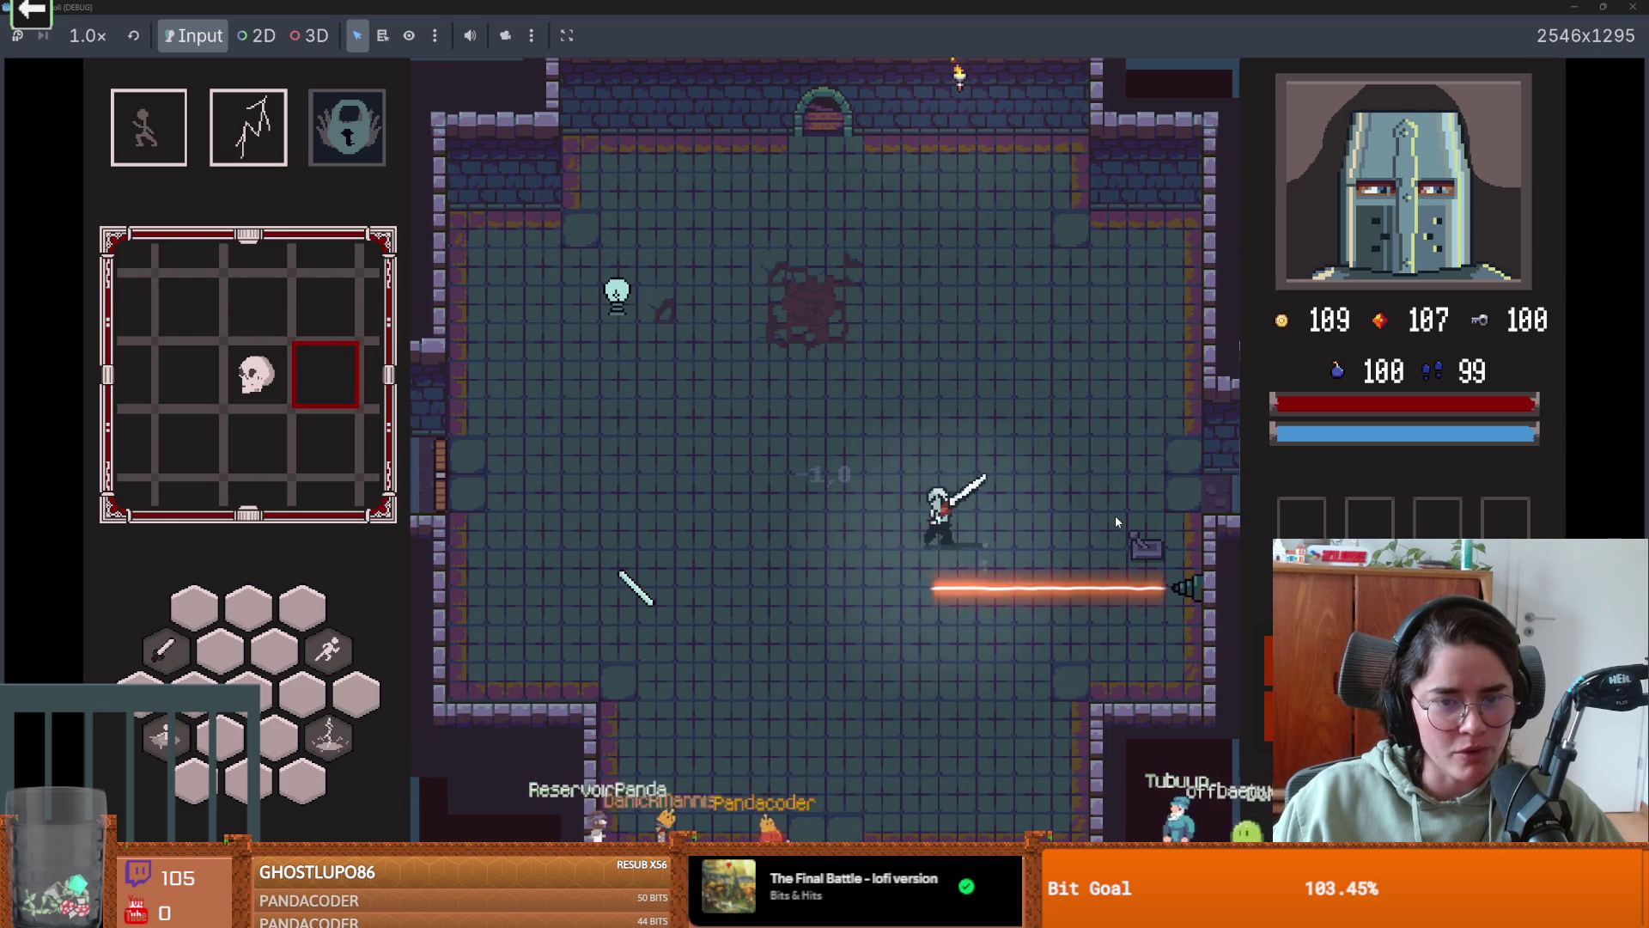
key("d")
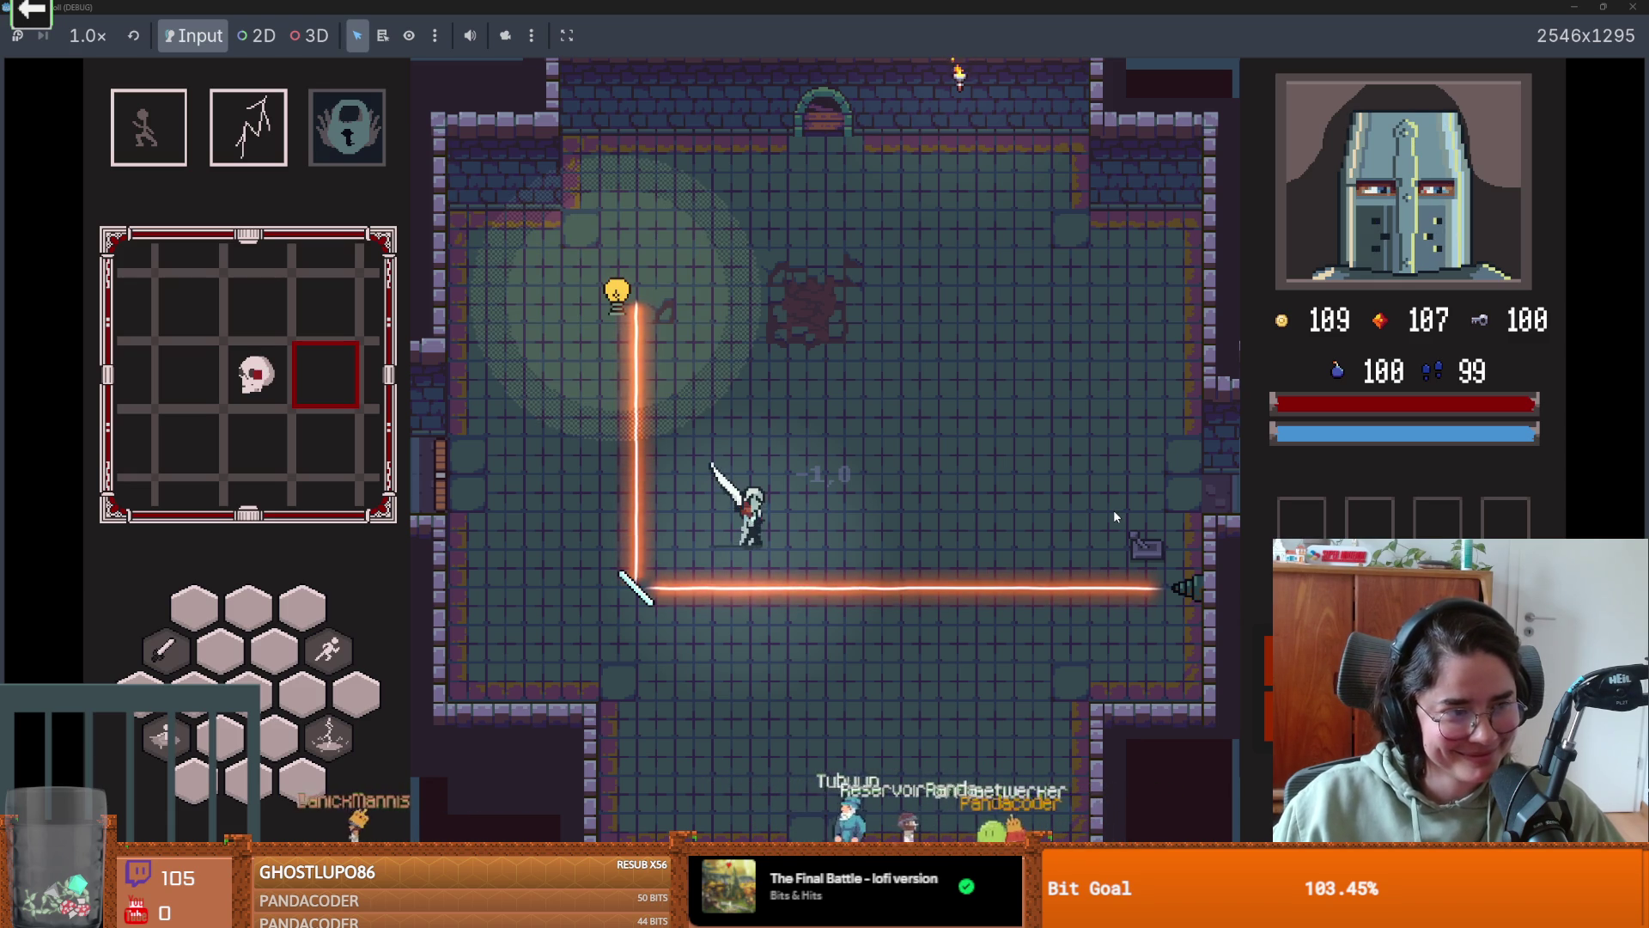
key("a")
key("d")
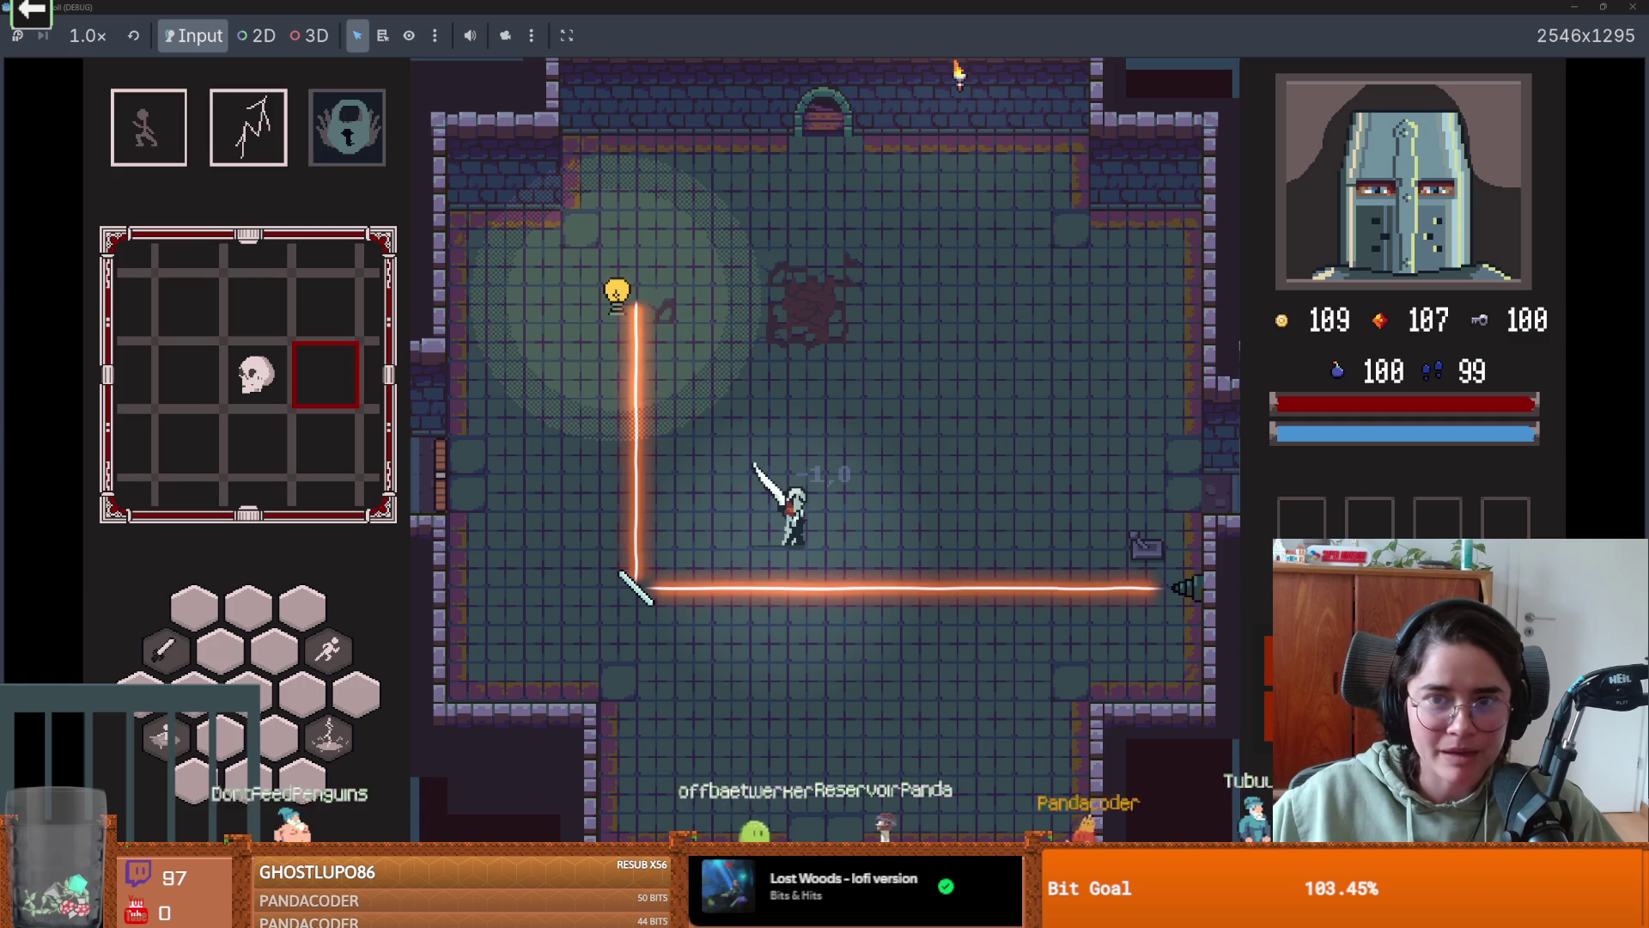
key("alt+Tab")
- Look over the branch list, keep dev checked out, and return to the running game
left_click(304, 38)
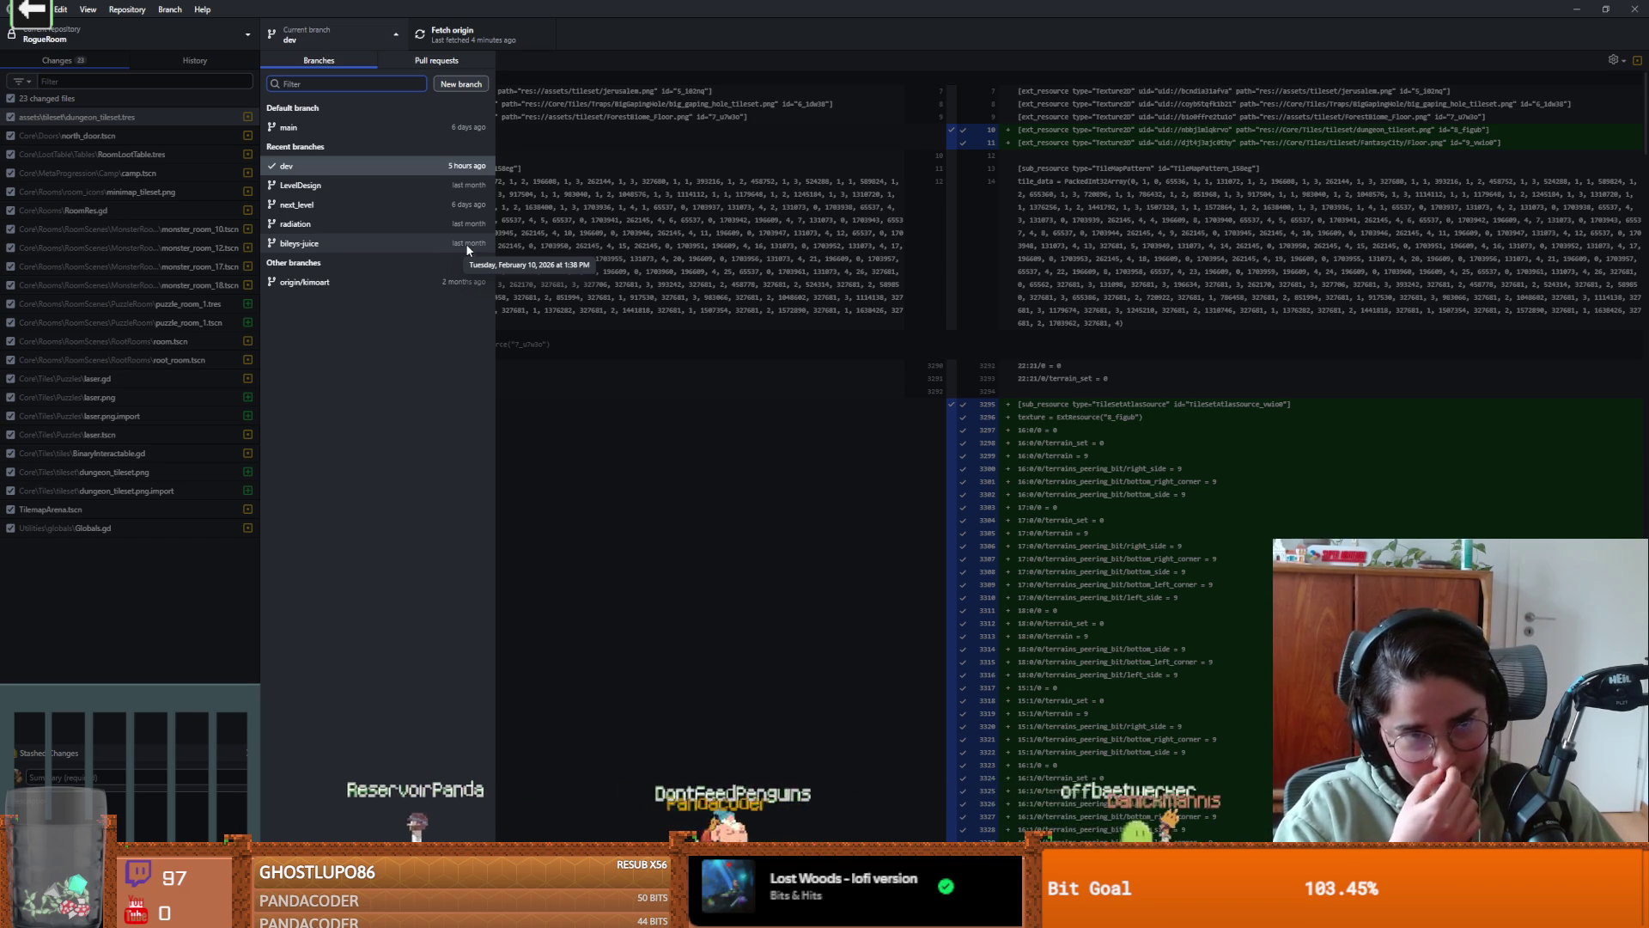
left_click(603, 403)
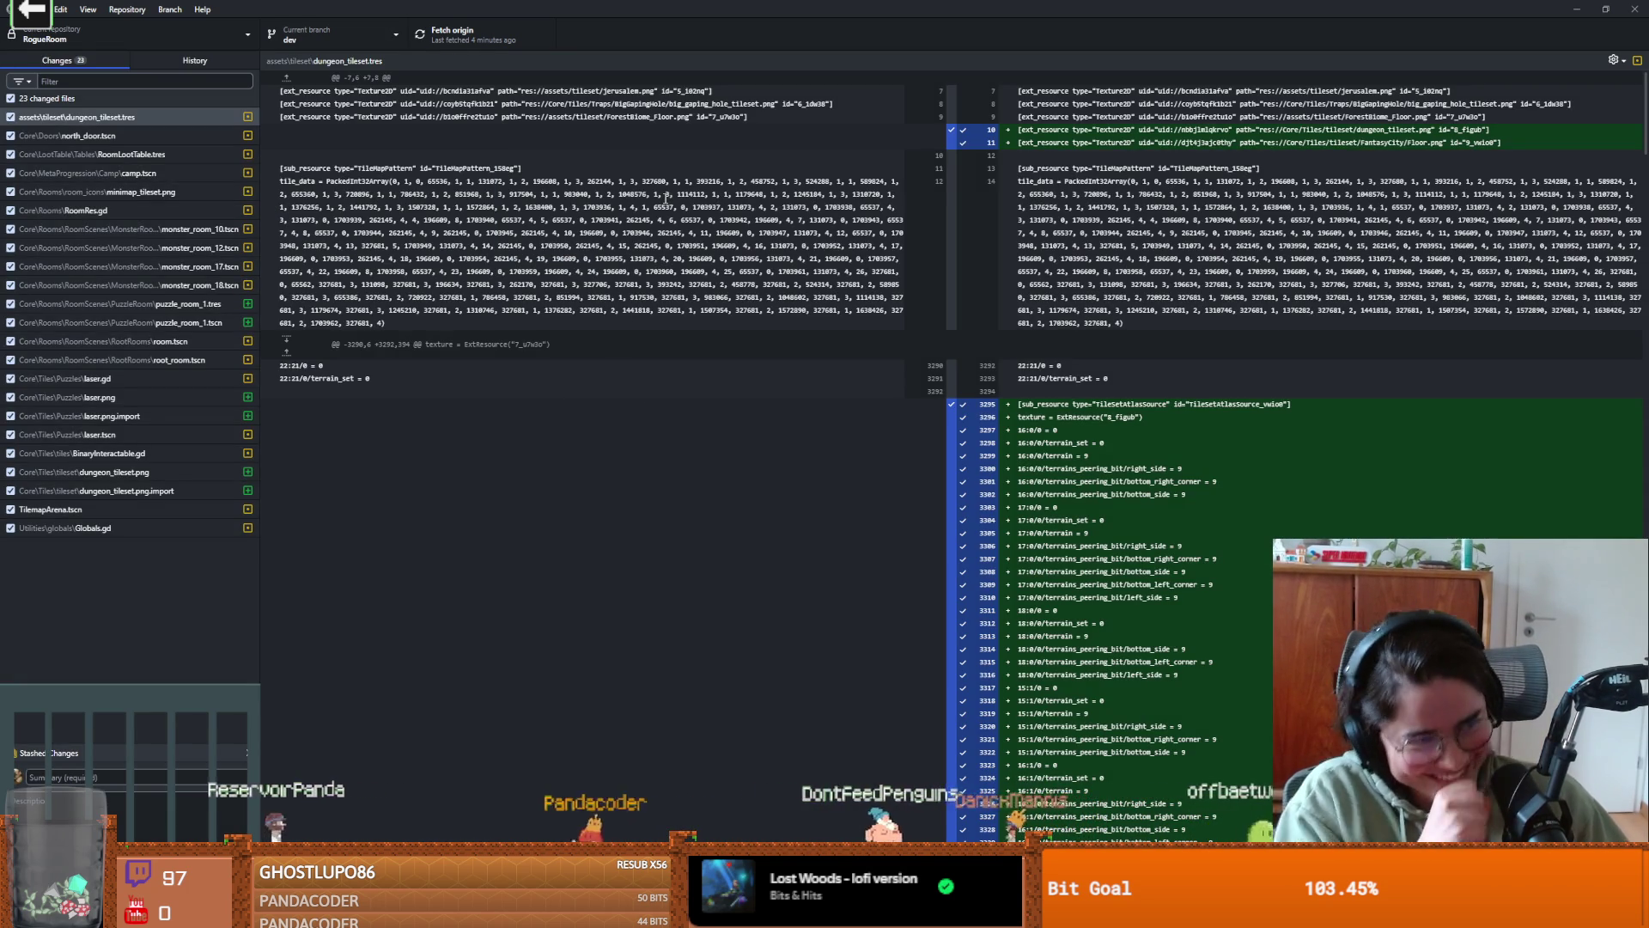
key("alt+Tab")
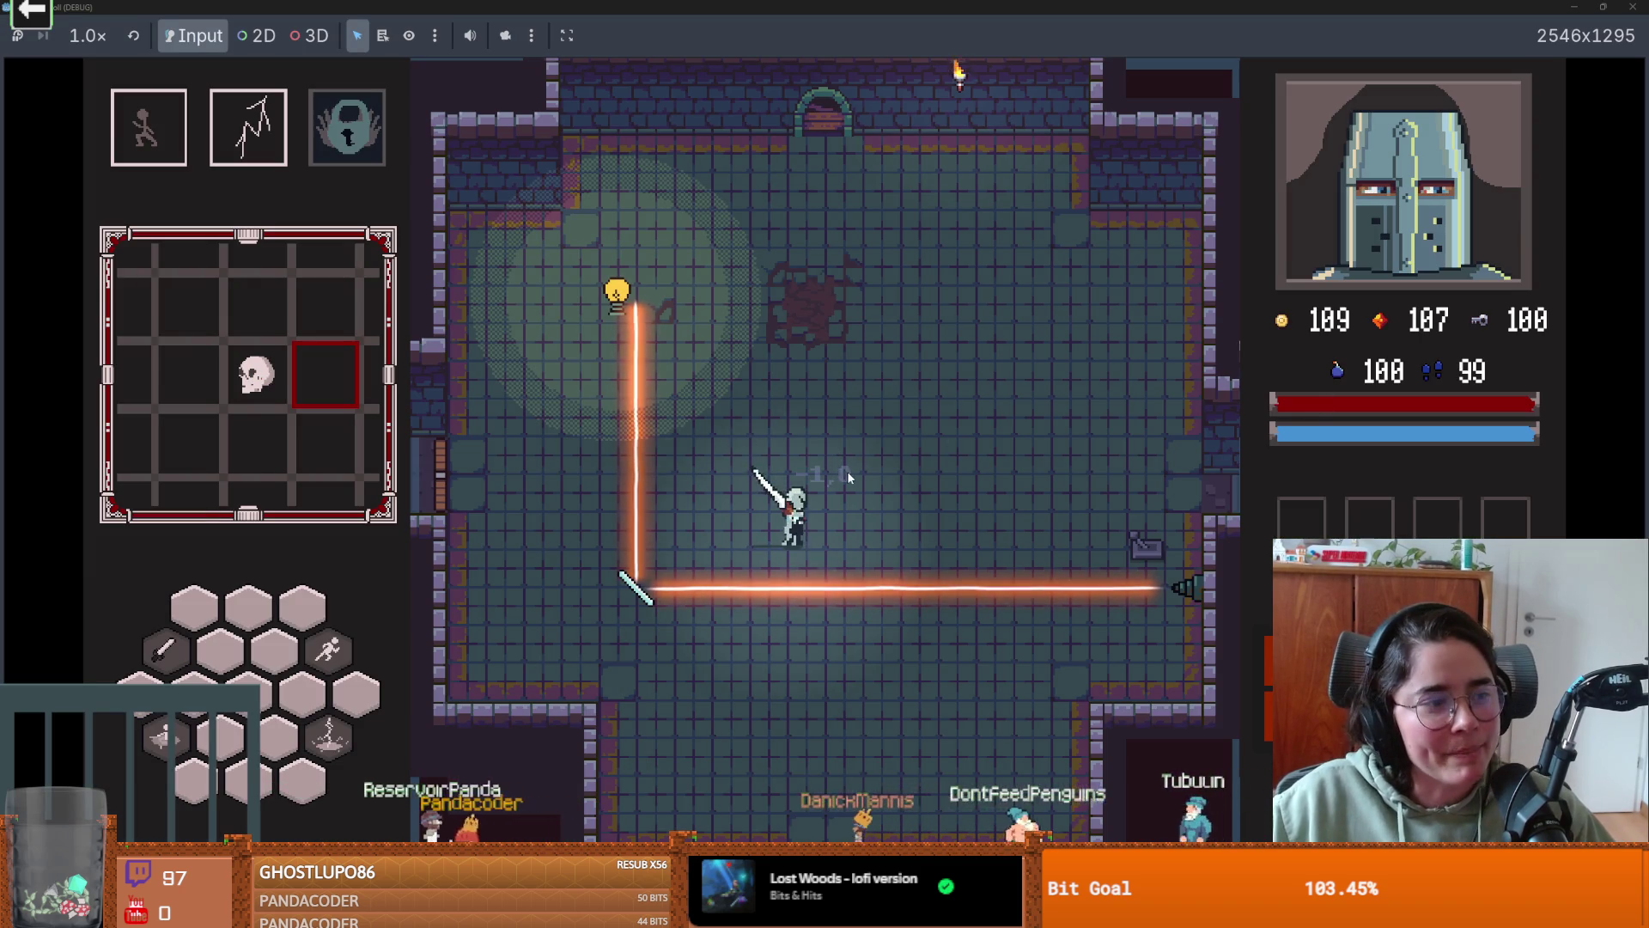
- Stop the game and drag the Light in puzzle_room_1 to position (-76, -64)
key("a")
key("F8")
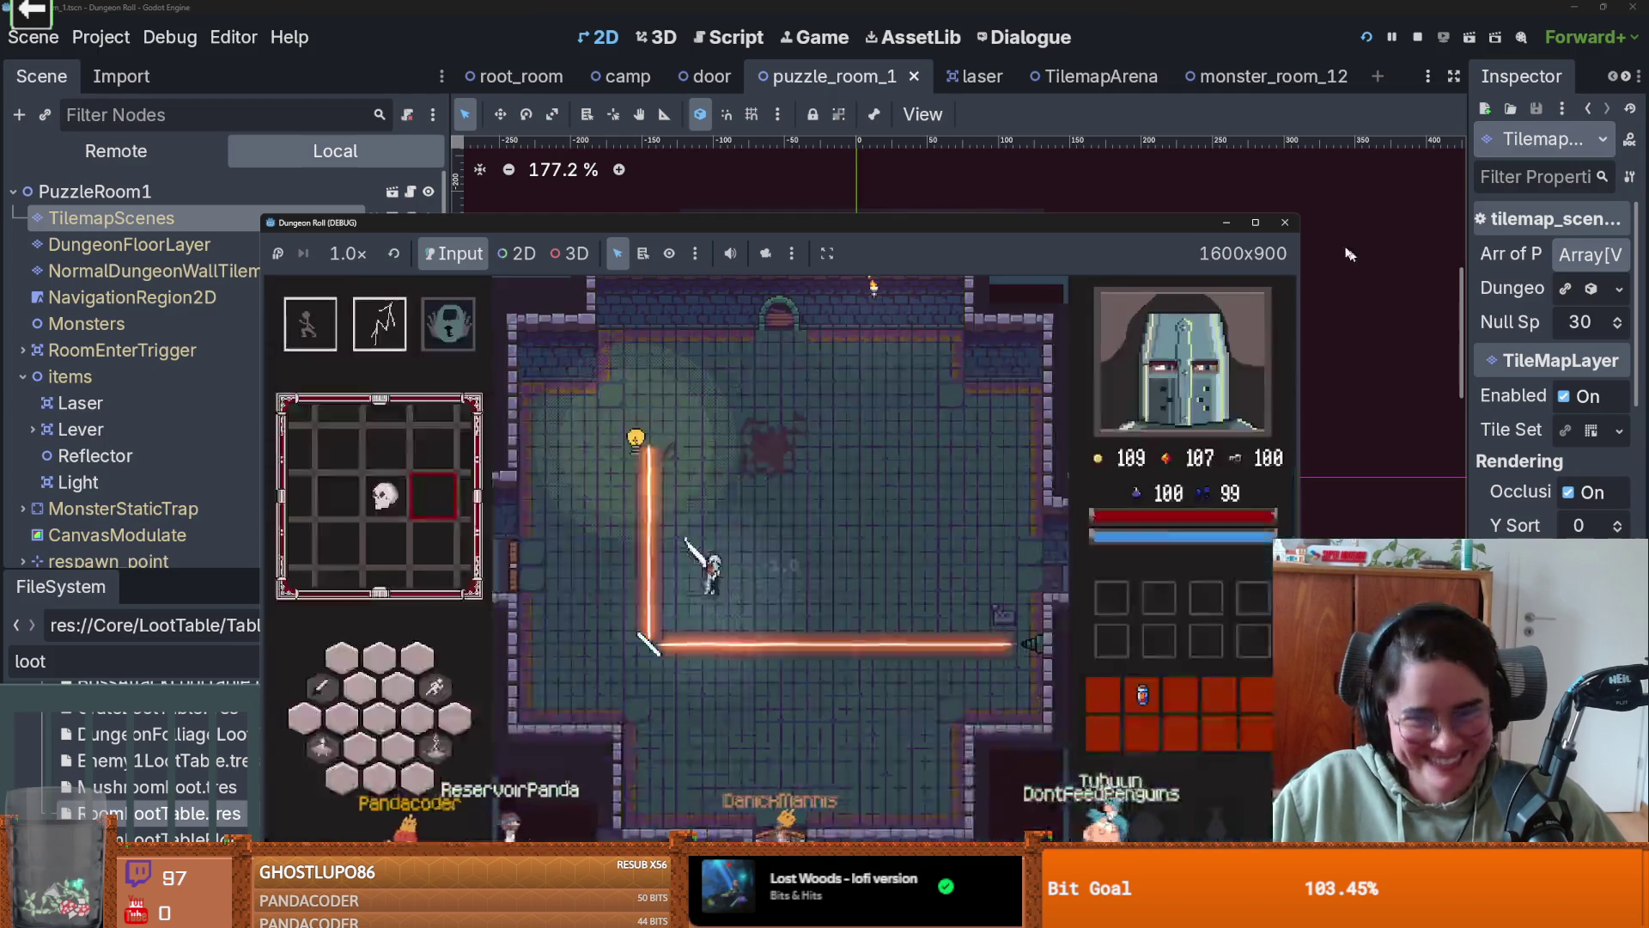
scroll(816, 397, "up", 7)
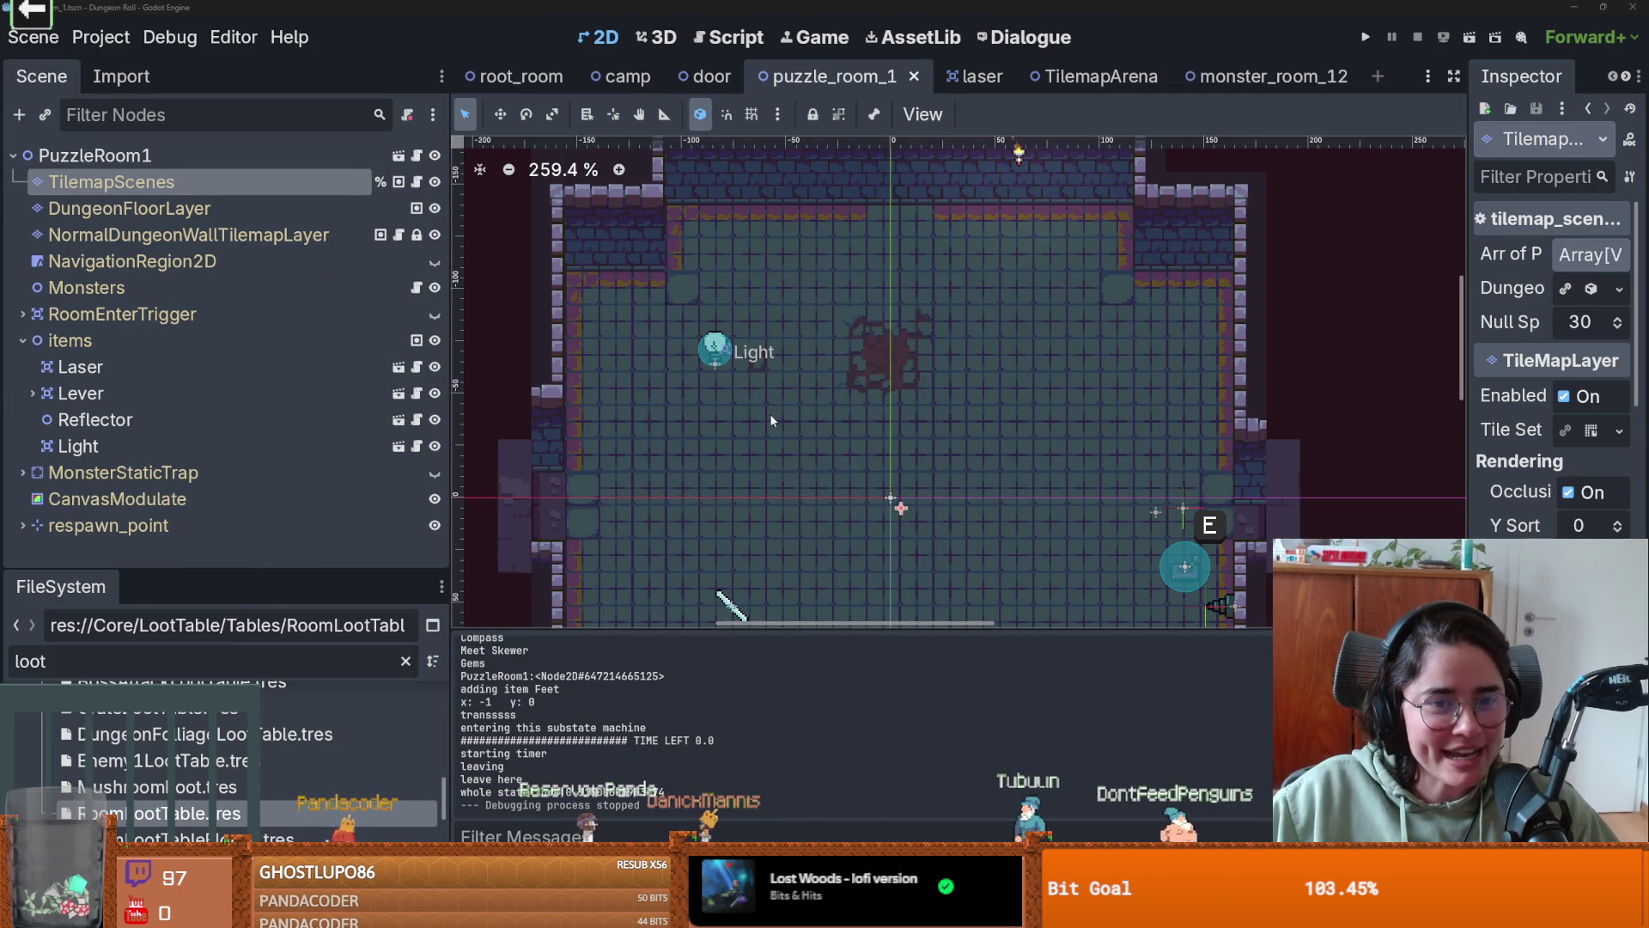
left_click_drag(720, 365, 749, 364)
scroll(846, 288, "up", 1)
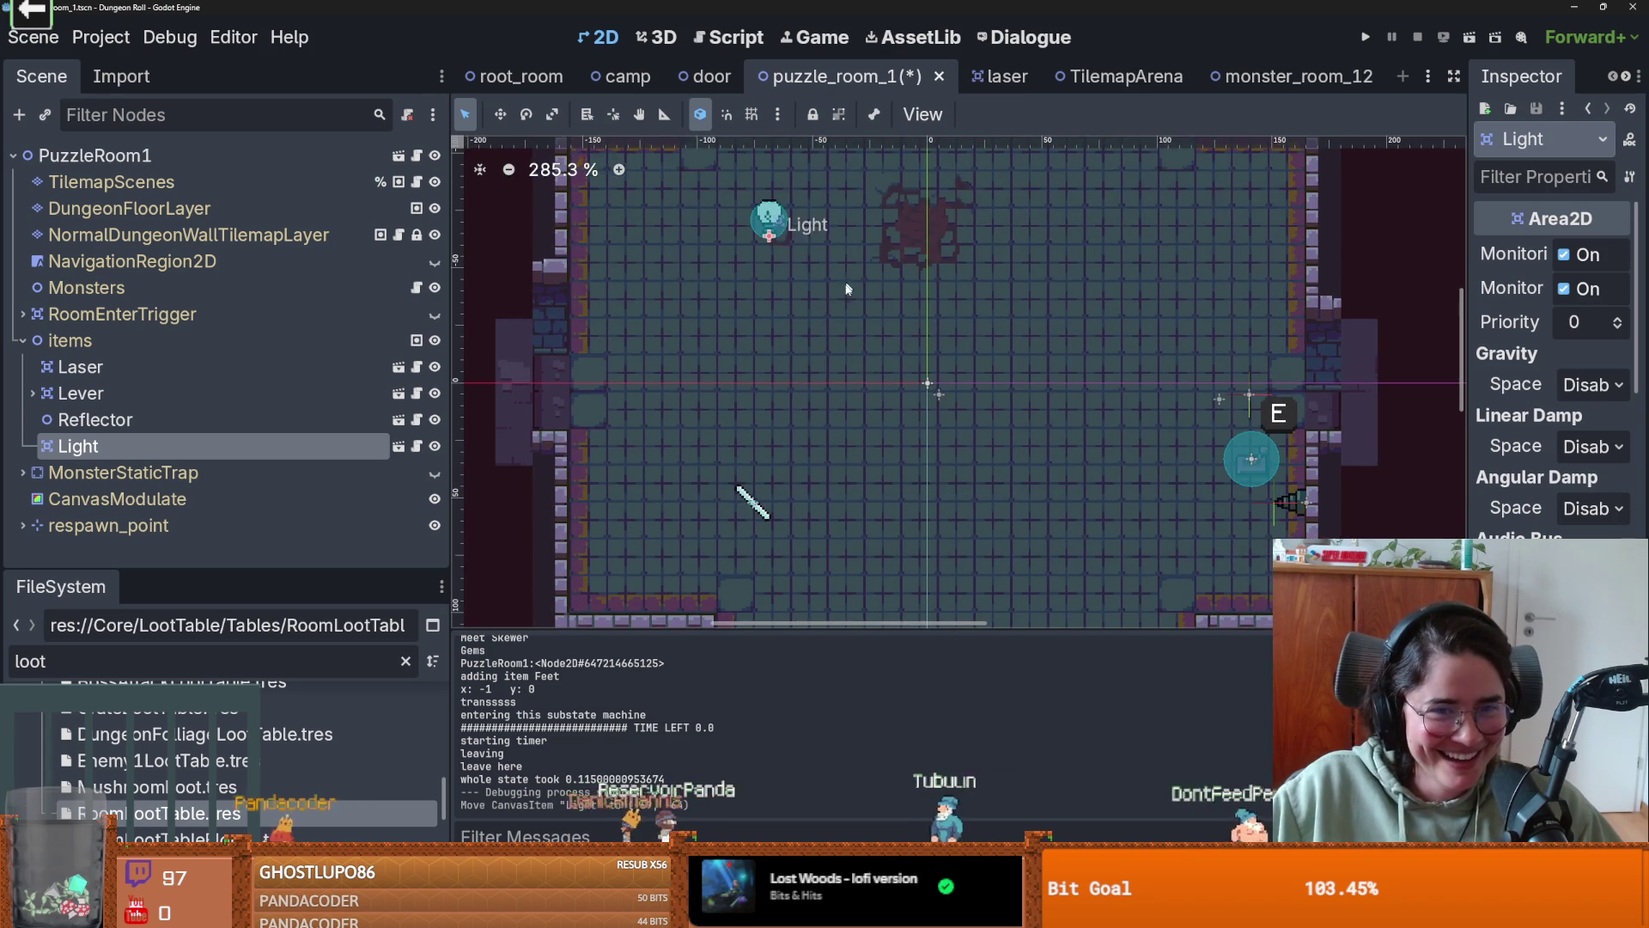
scroll(765, 382, "up", 2)
left_click_drag(775, 253, 797, 371)
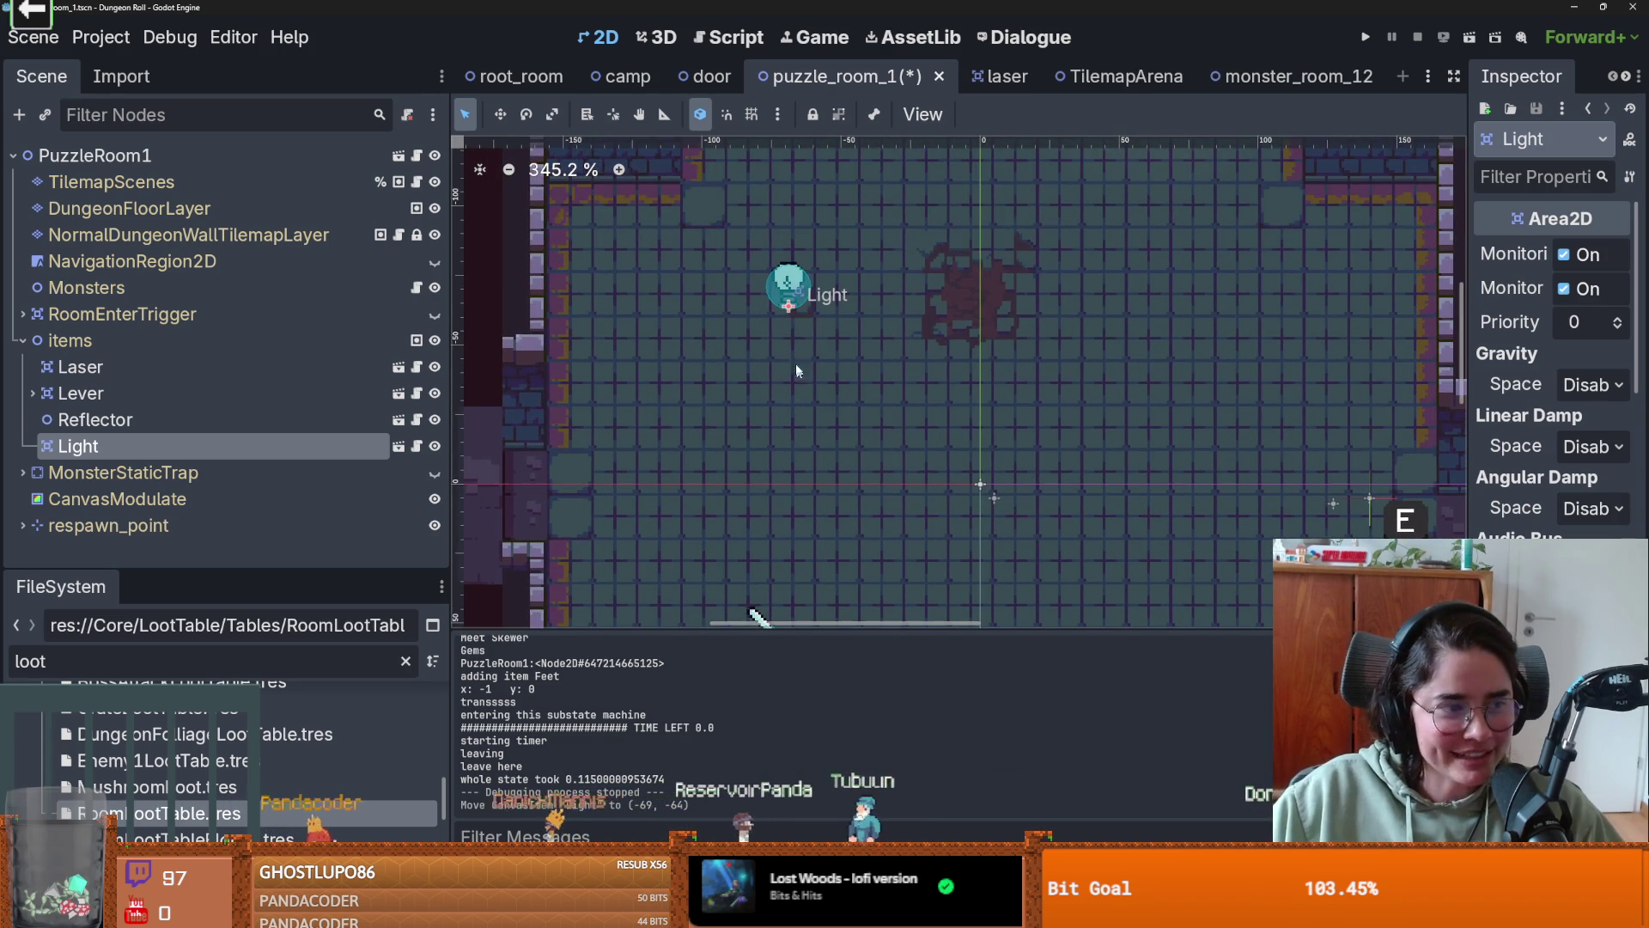
left_click_drag(788, 315, 766, 301)
scroll(768, 300, "down", 1)
left_click_drag(891, 527, 906, 353)
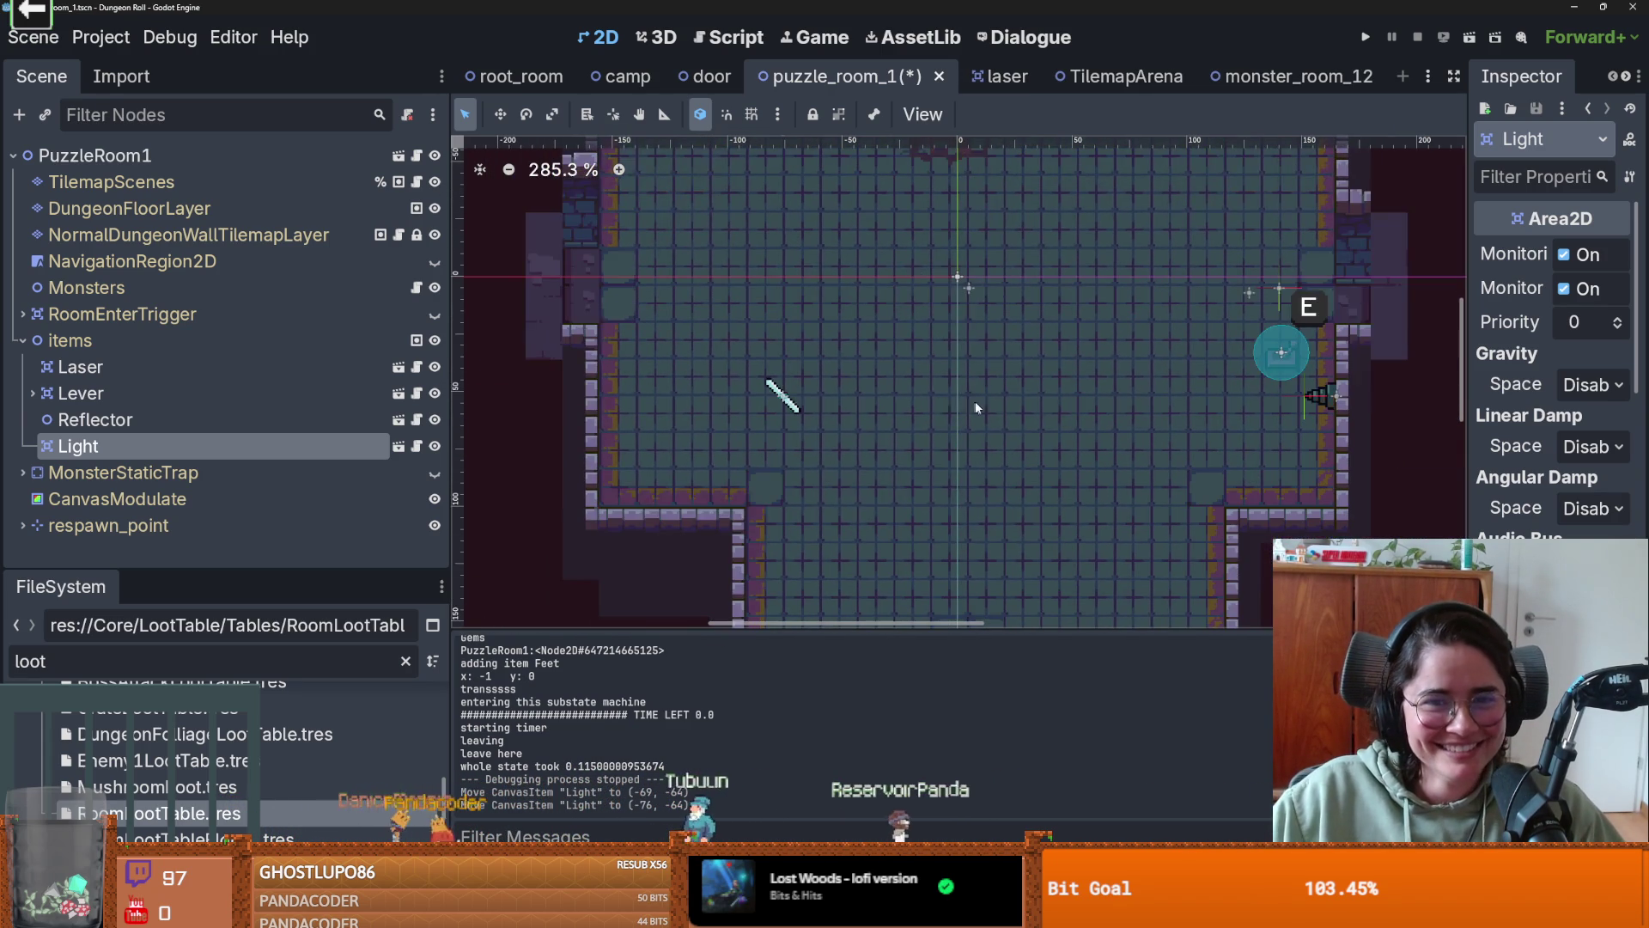
scroll(905, 352, "down", 3)
scroll(899, 383, "up", 1)
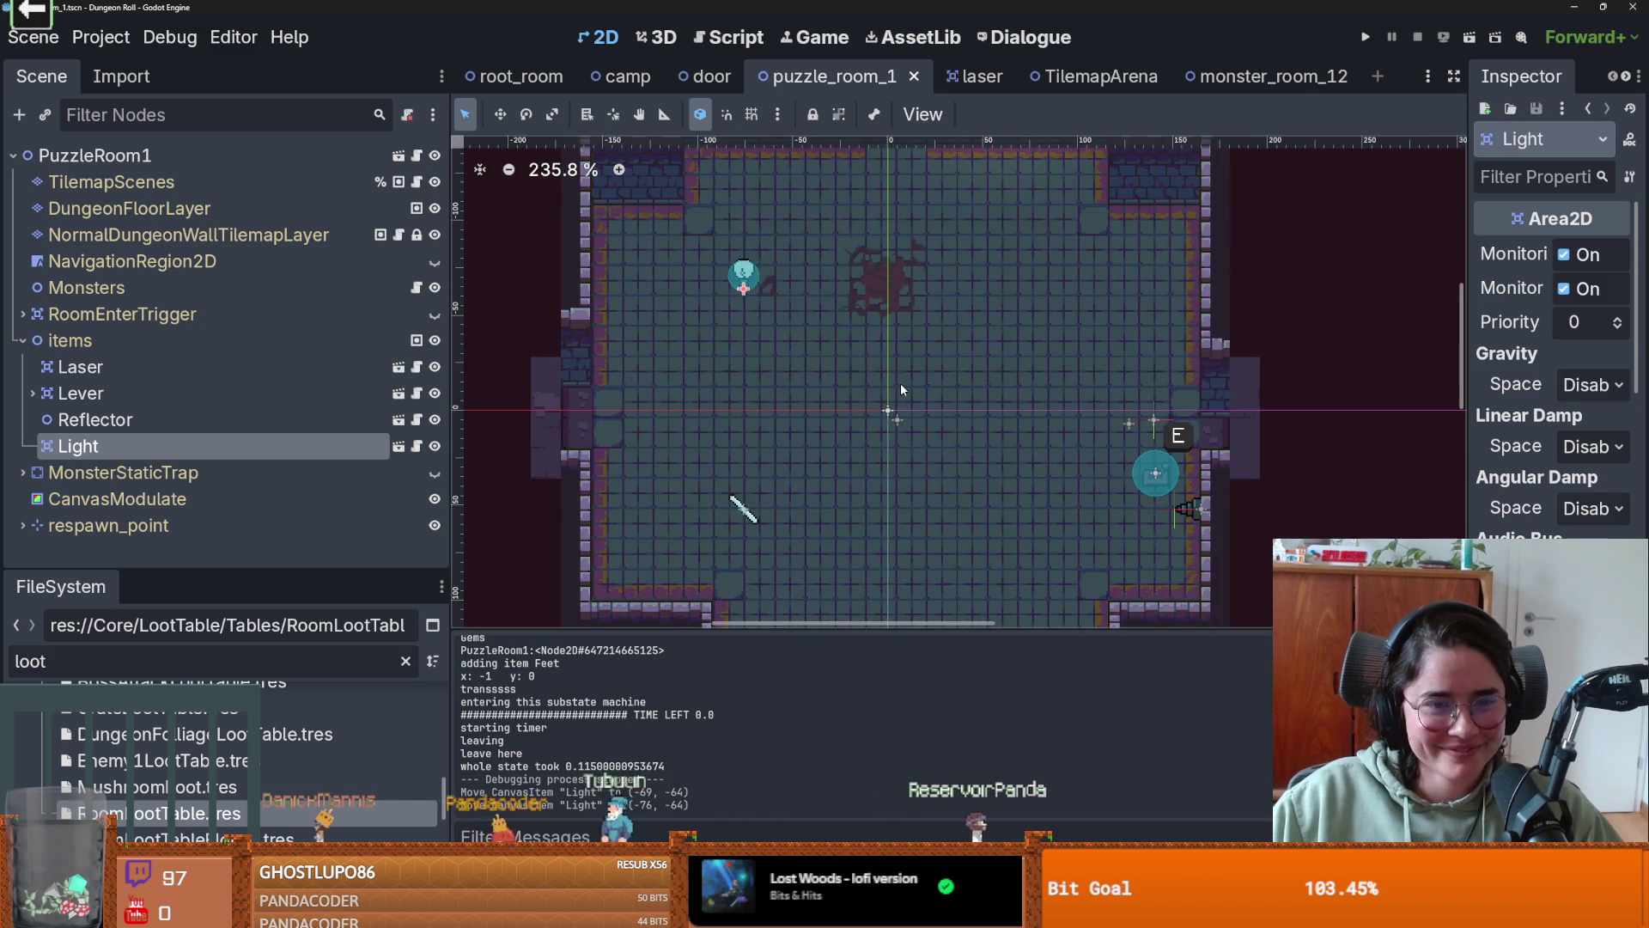
scroll(916, 394, "down", 1)
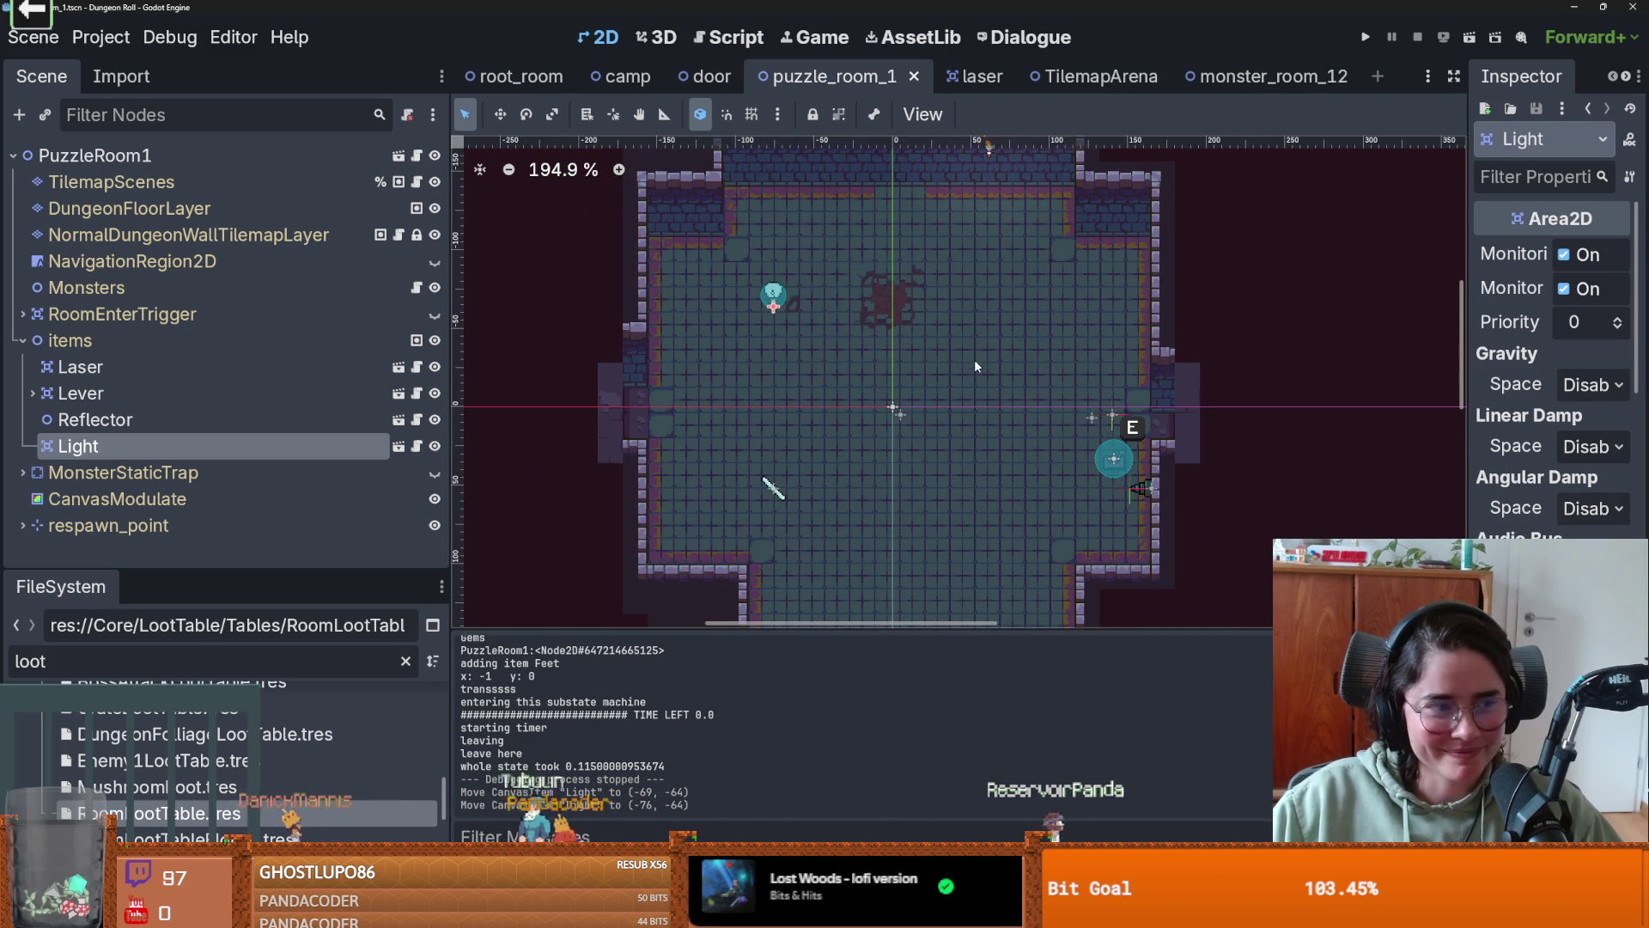
scroll(982, 394, "down", 2)
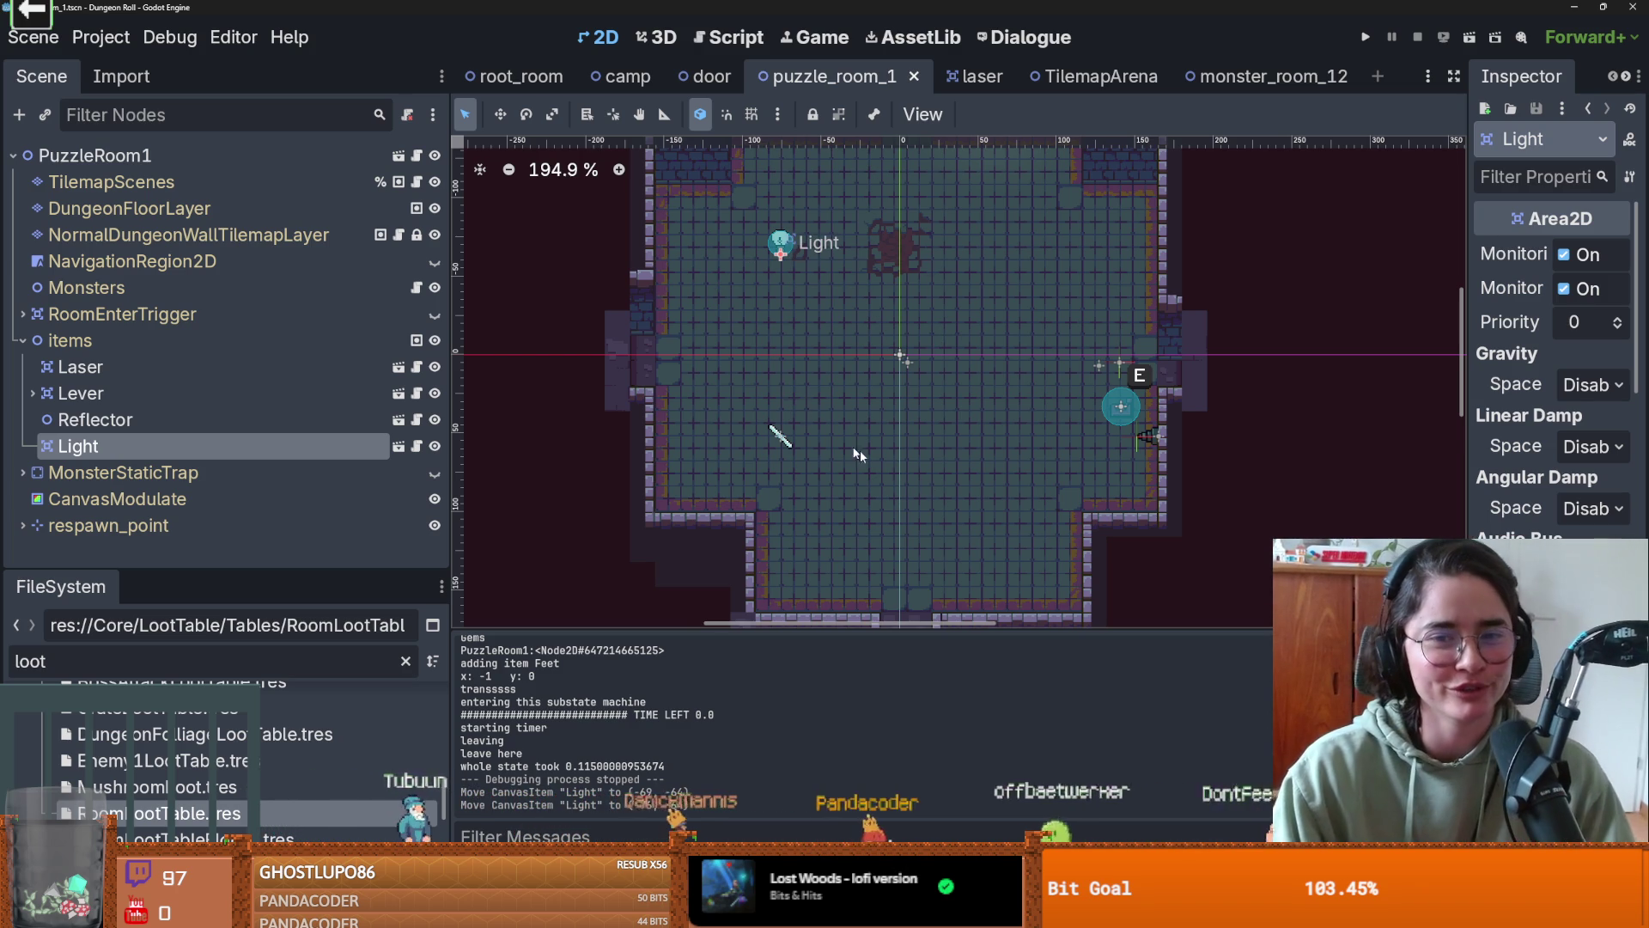
- Save the puzzle_room_1 scene with the repositioned Light
key("ctrl+s")
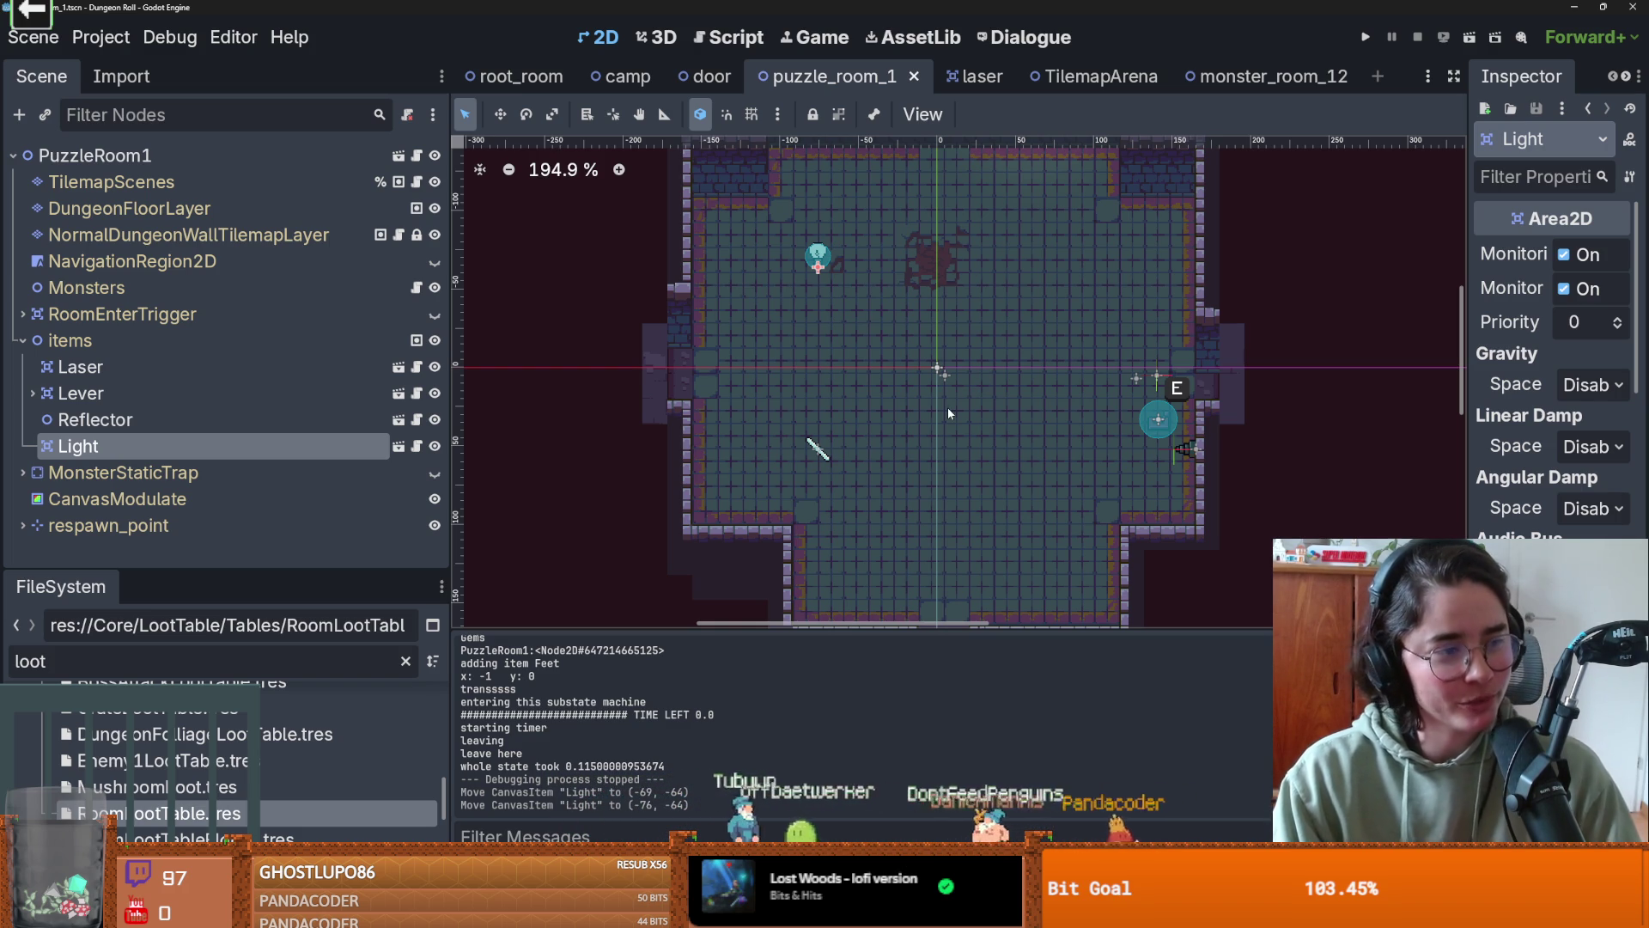
scroll(1120, 387, "down", 2)
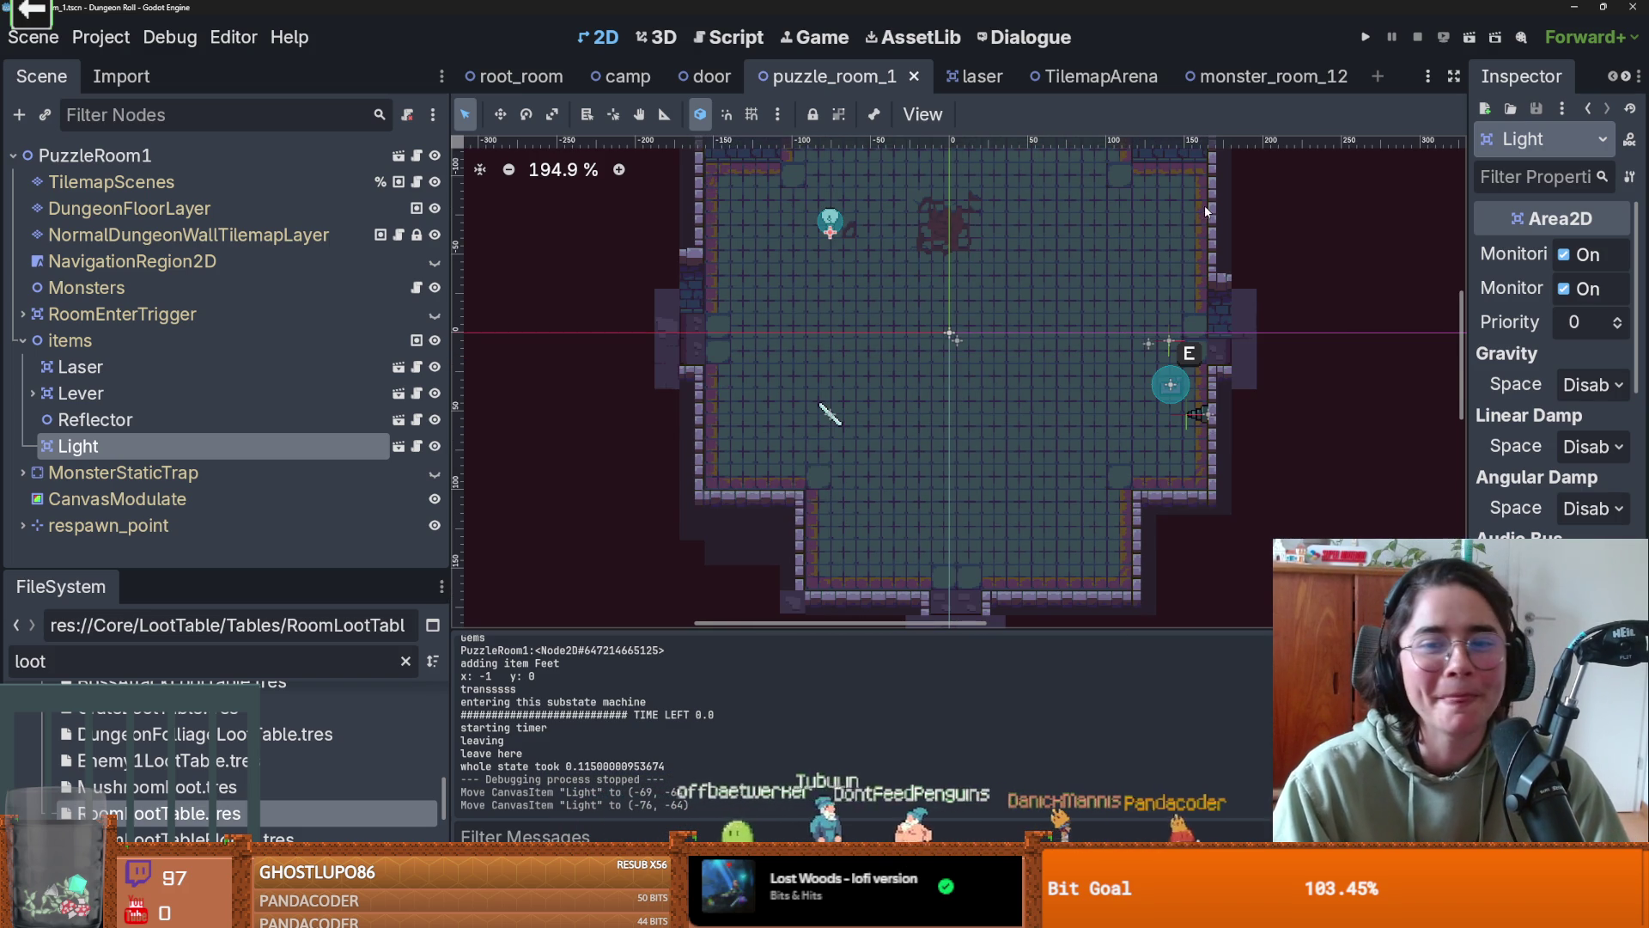
scroll(988, 331, "right", 3)
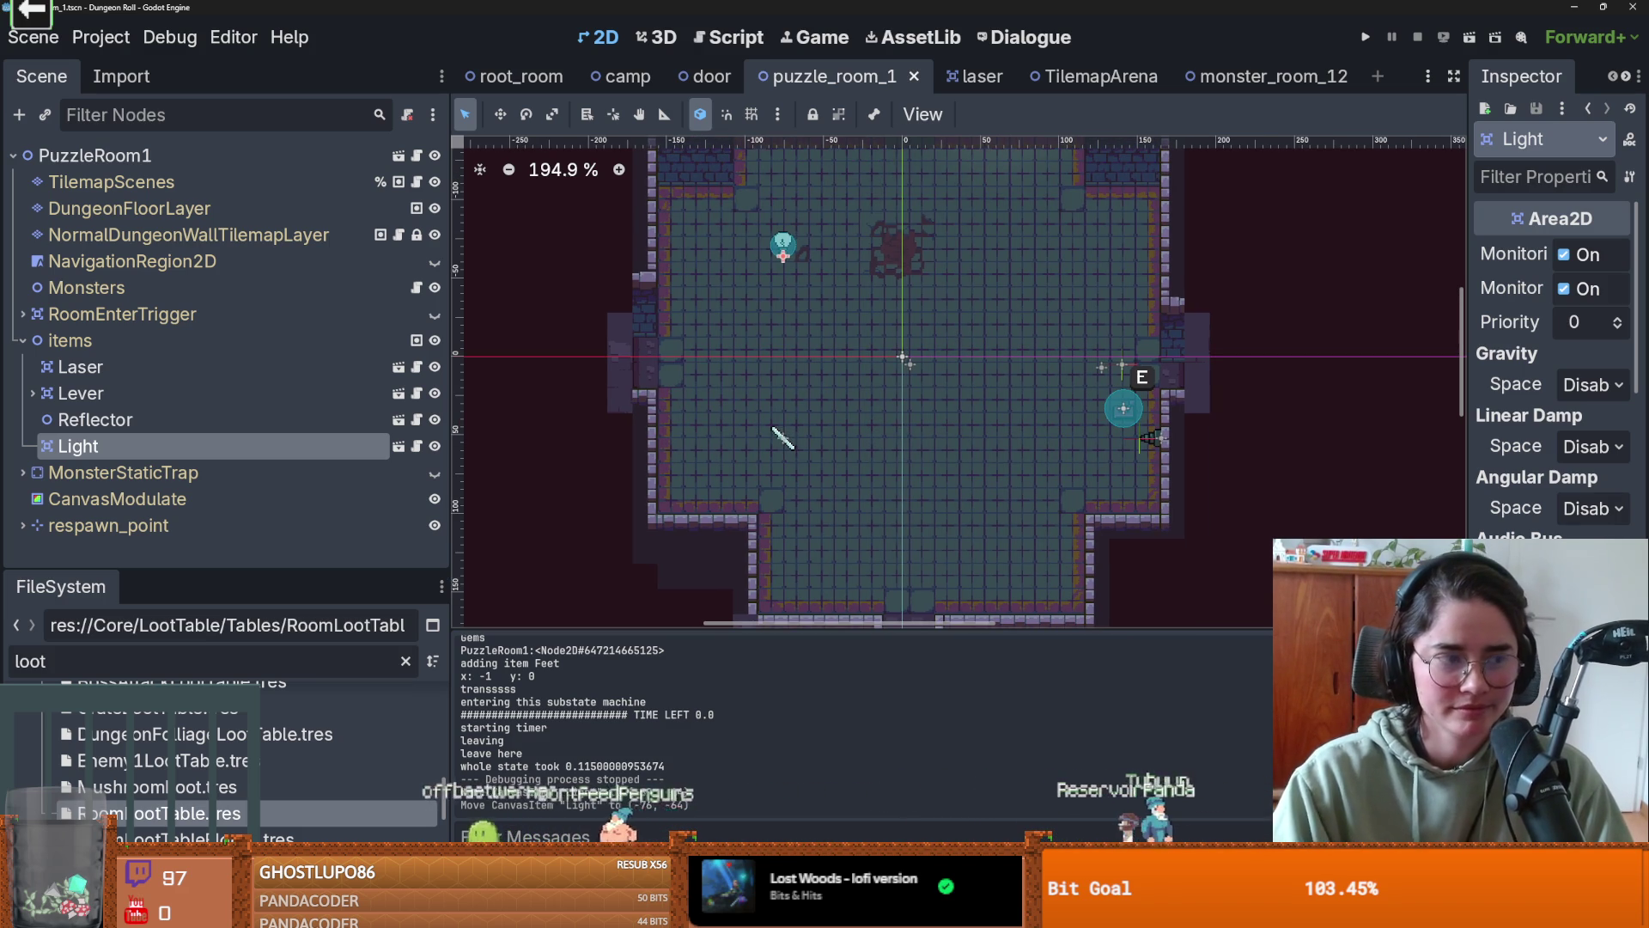
mouse_move(714, 910)
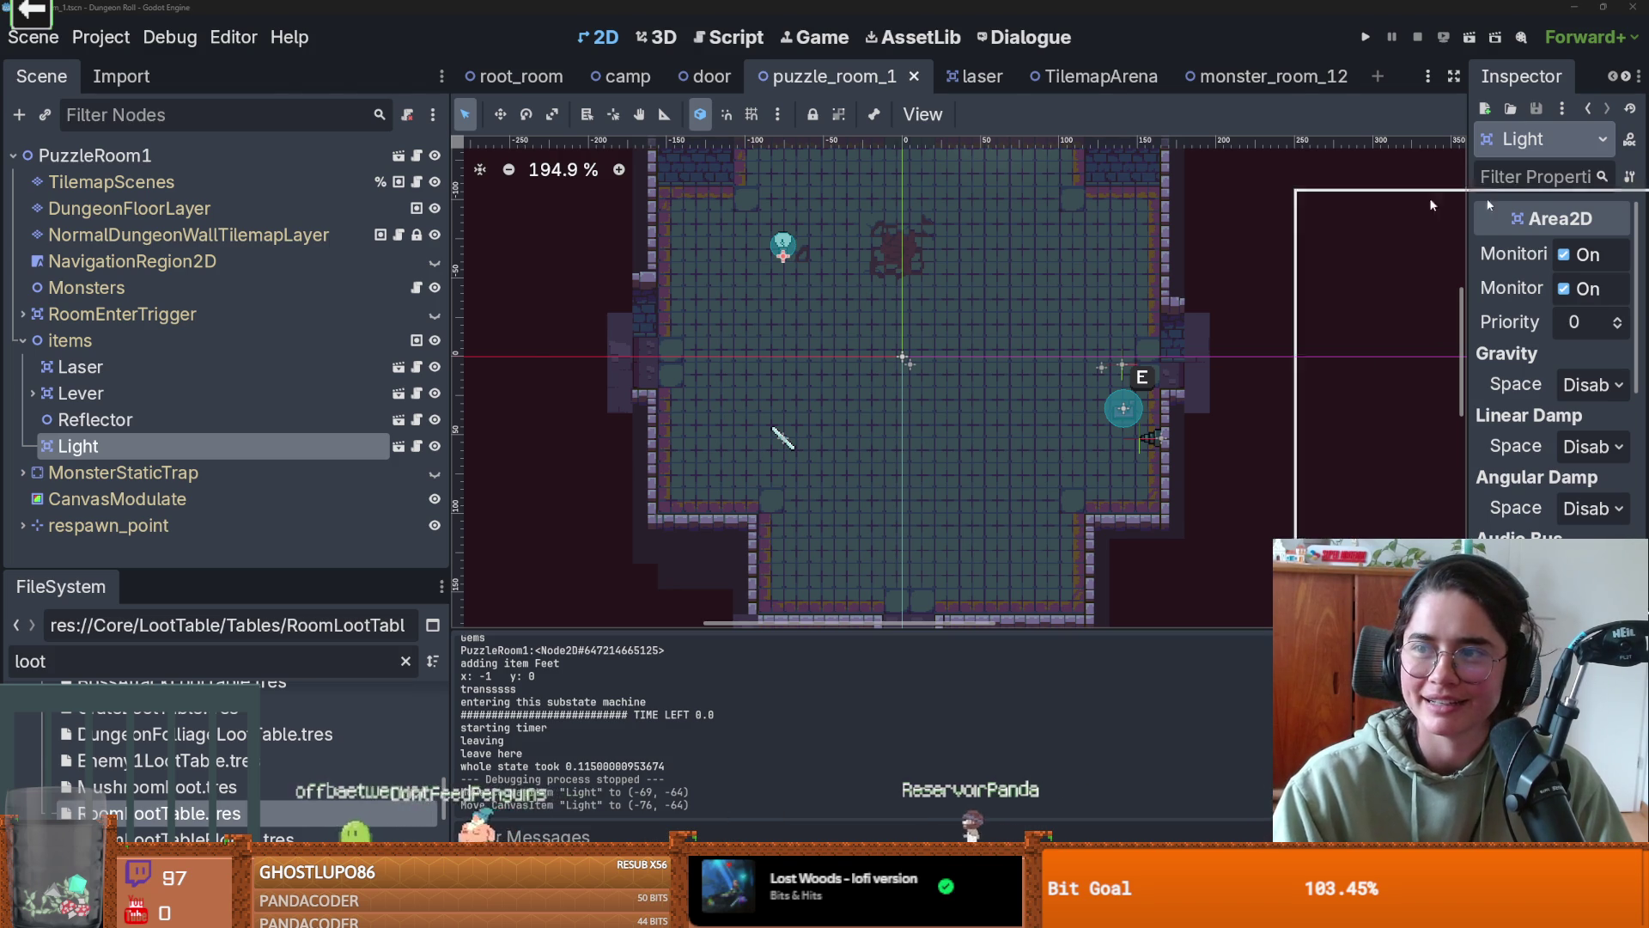
- Commit the 23 changes as 'new puzzle room', push to origin, and return to Godot
left_click(714, 911)
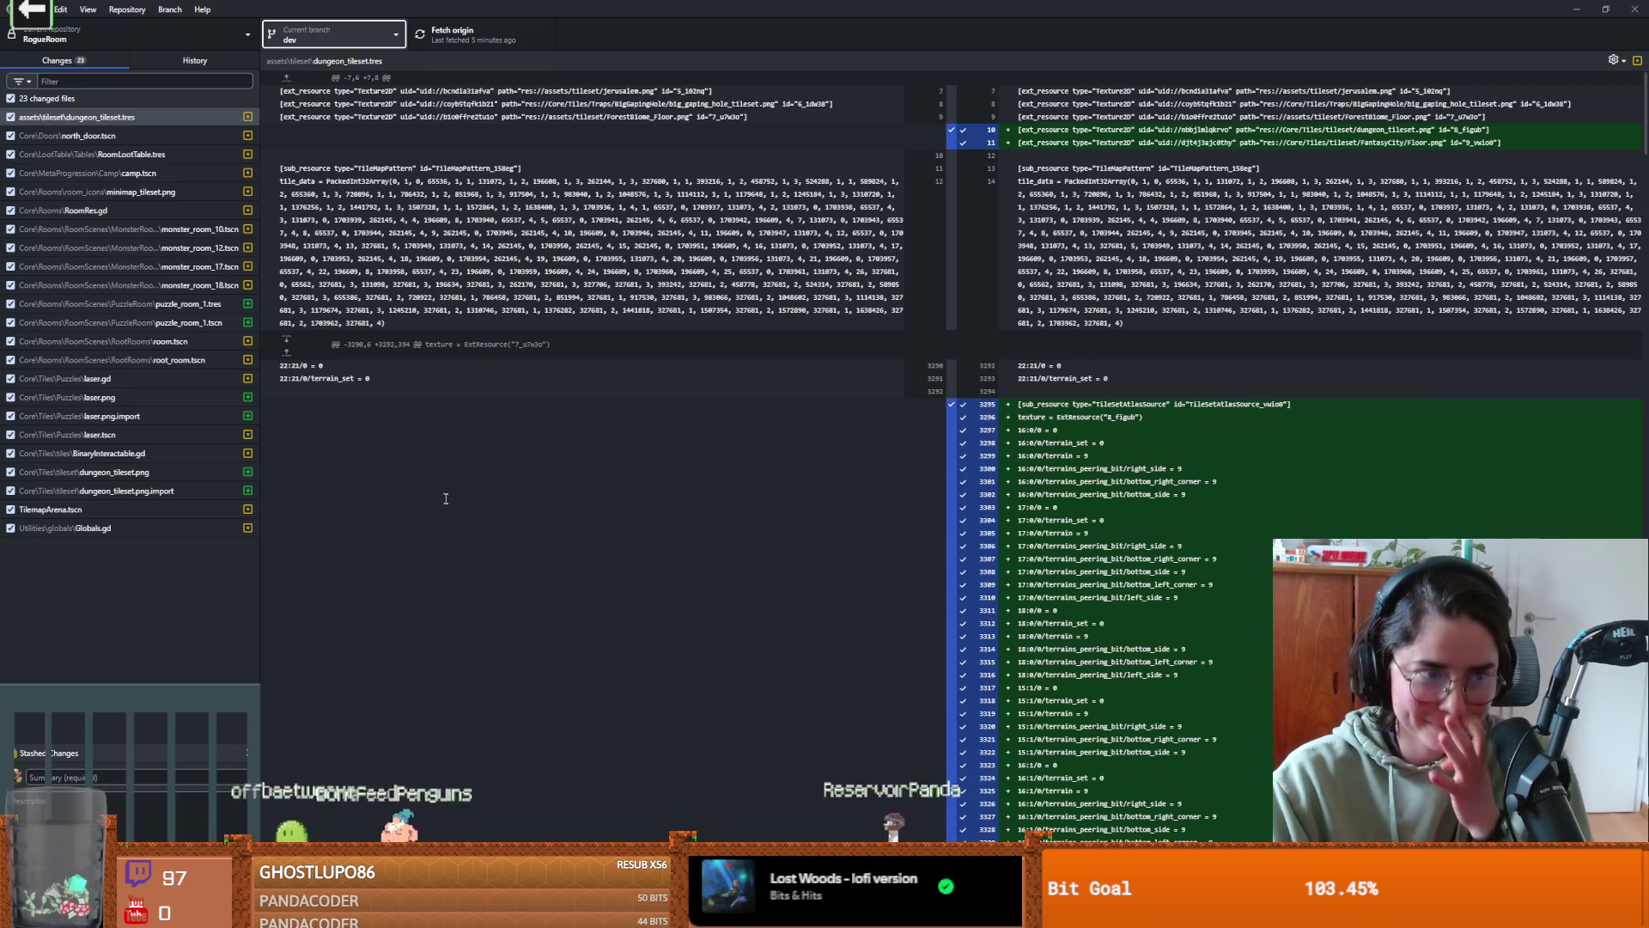
left_click(619, 300)
type("new")
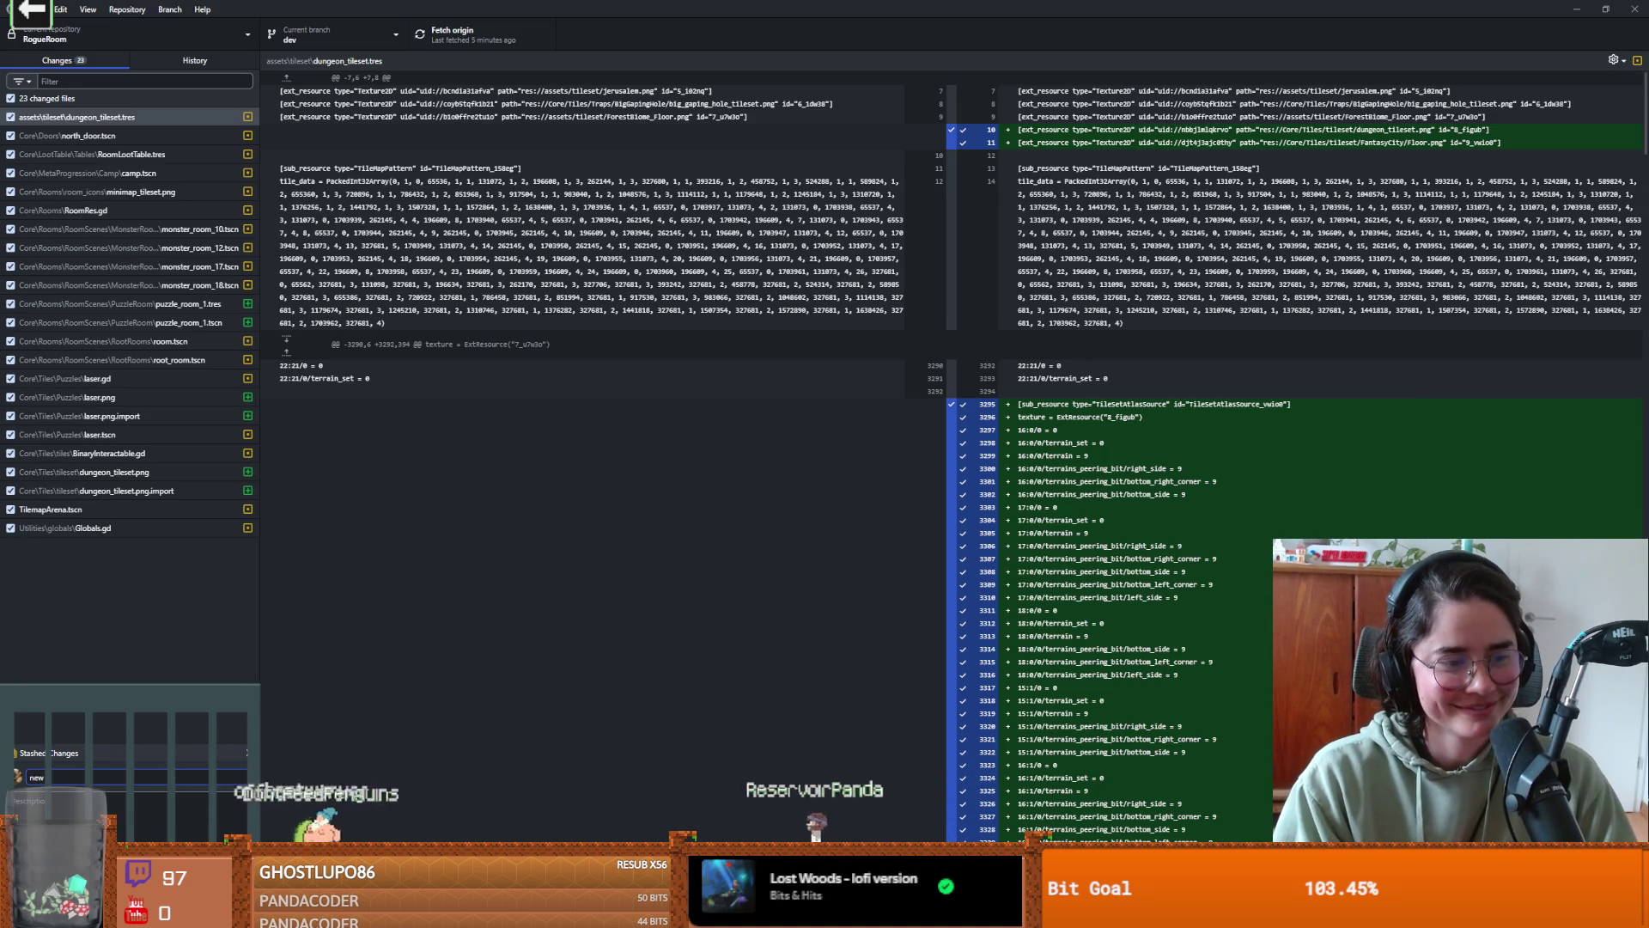
type("om")
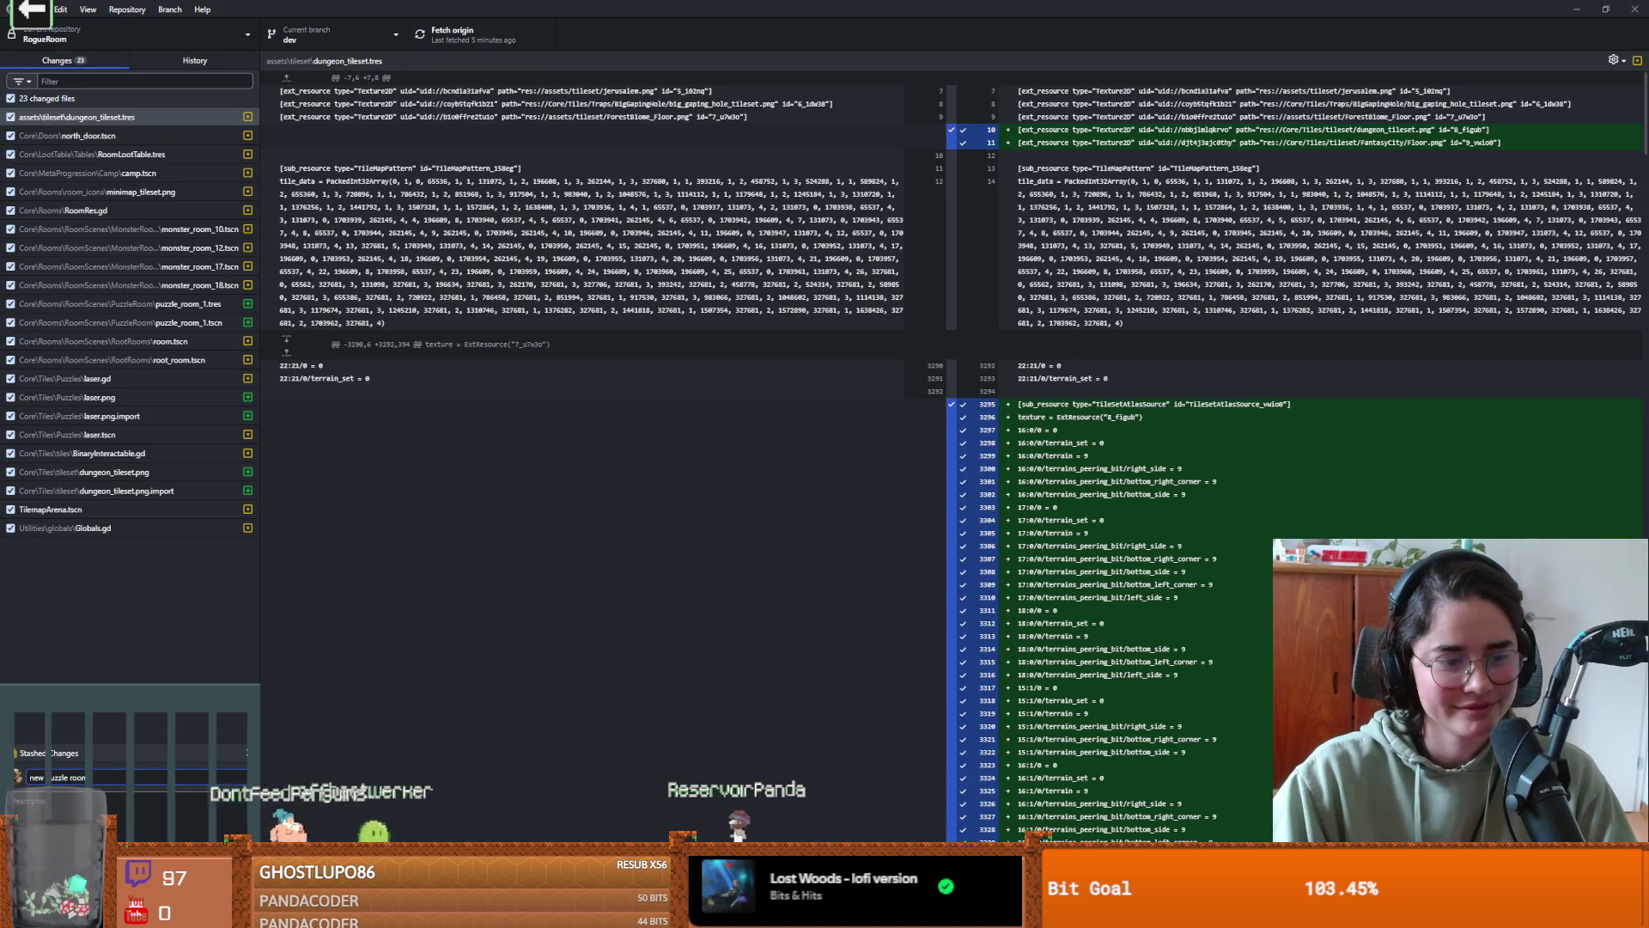
key("ctrl+Return")
left_click(503, 30)
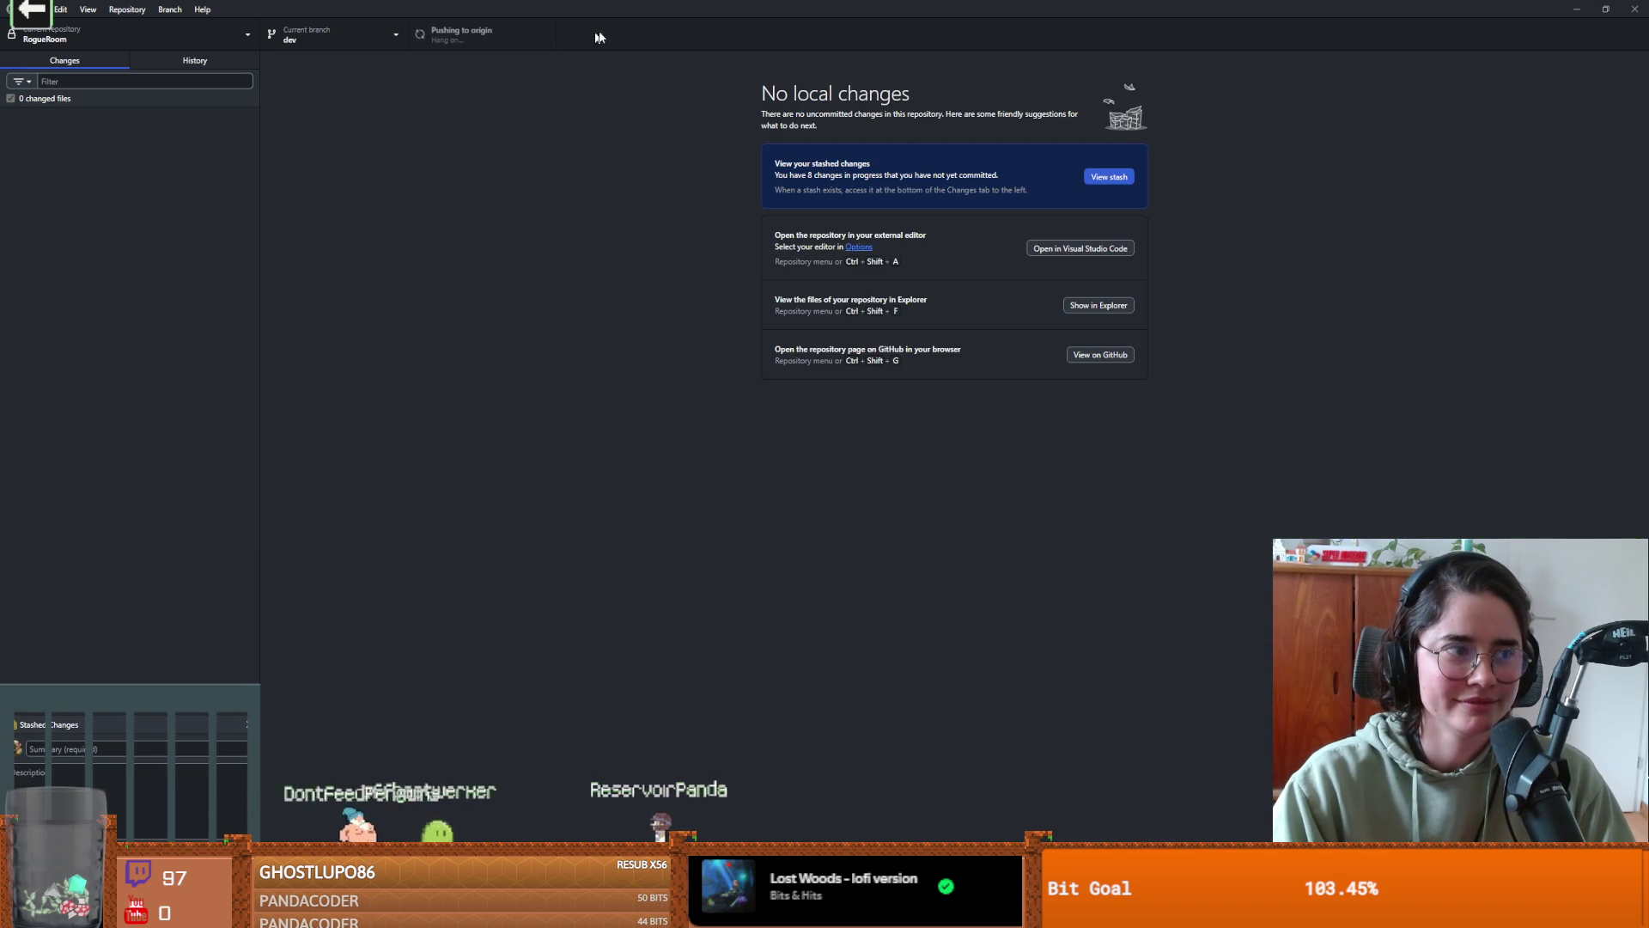
key("alt+Tab")
scroll(893, 424, "down", 1)
scroll(893, 424, "up", 1)
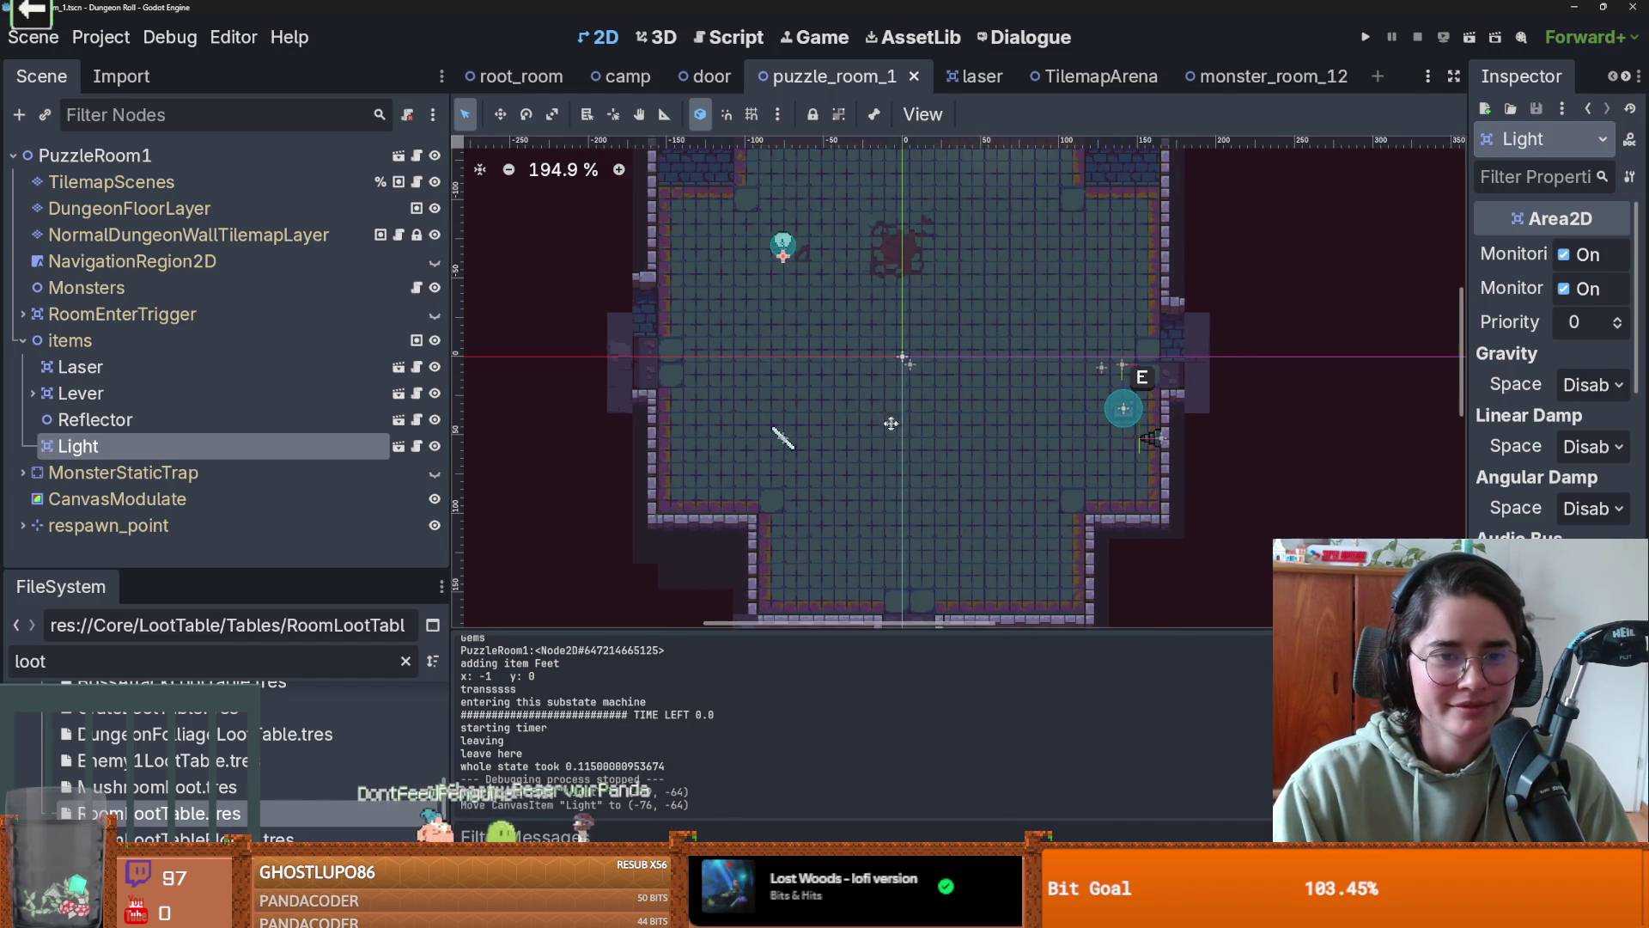
key("ctrl+s")
scroll(954, 416, "up", 2)
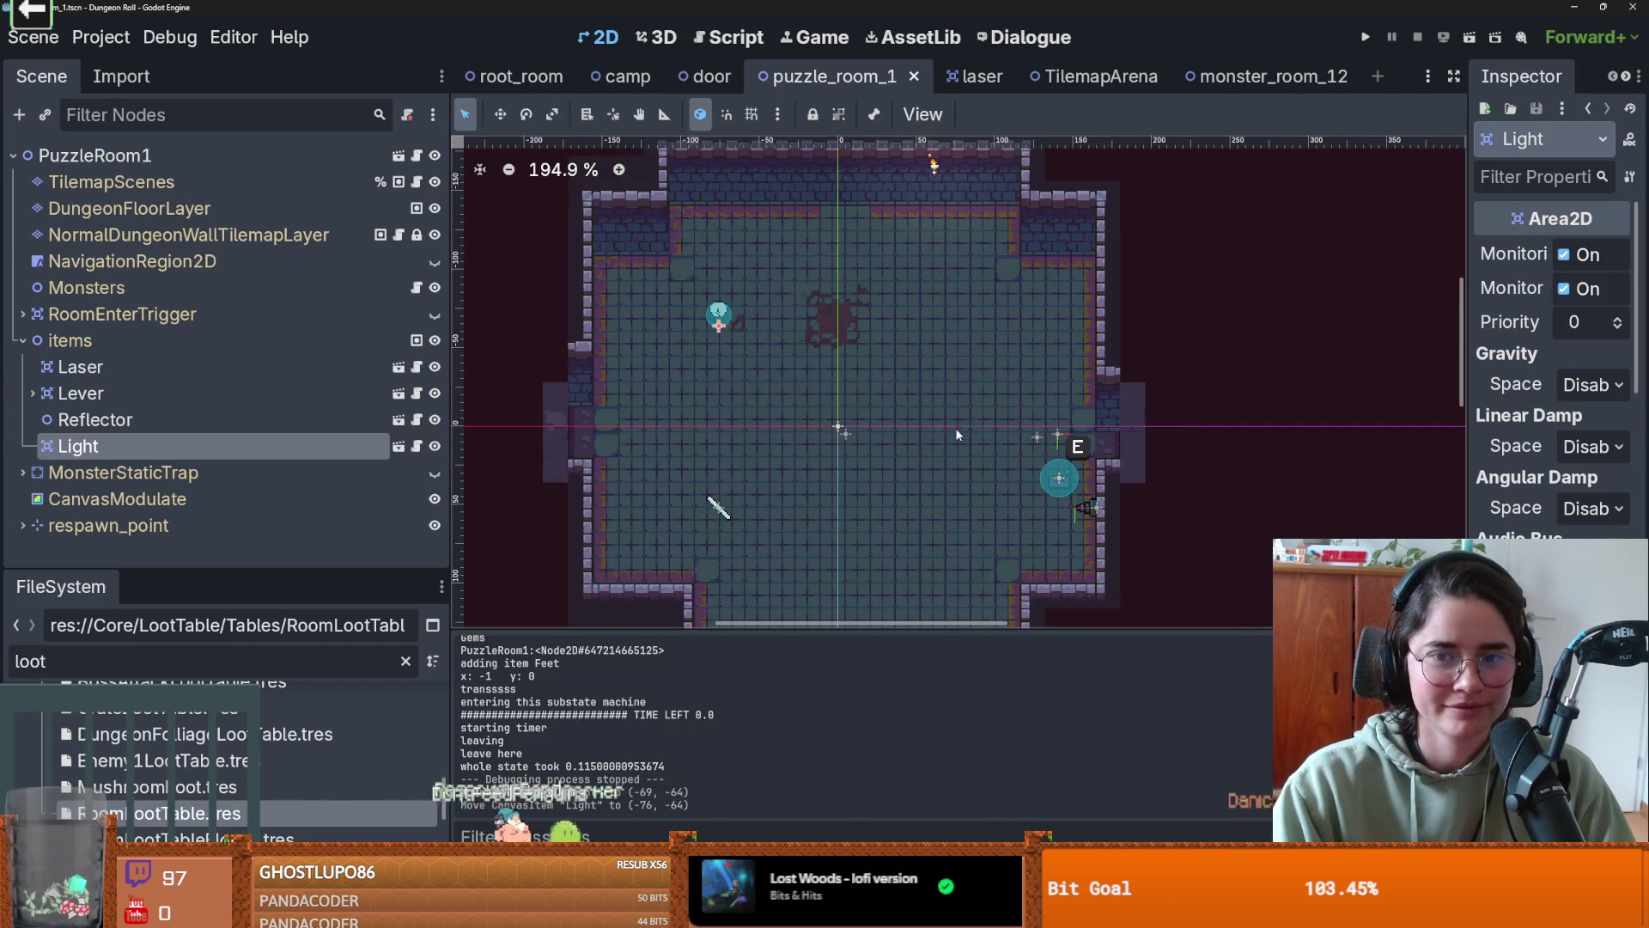
scroll(954, 415, "down", 2)
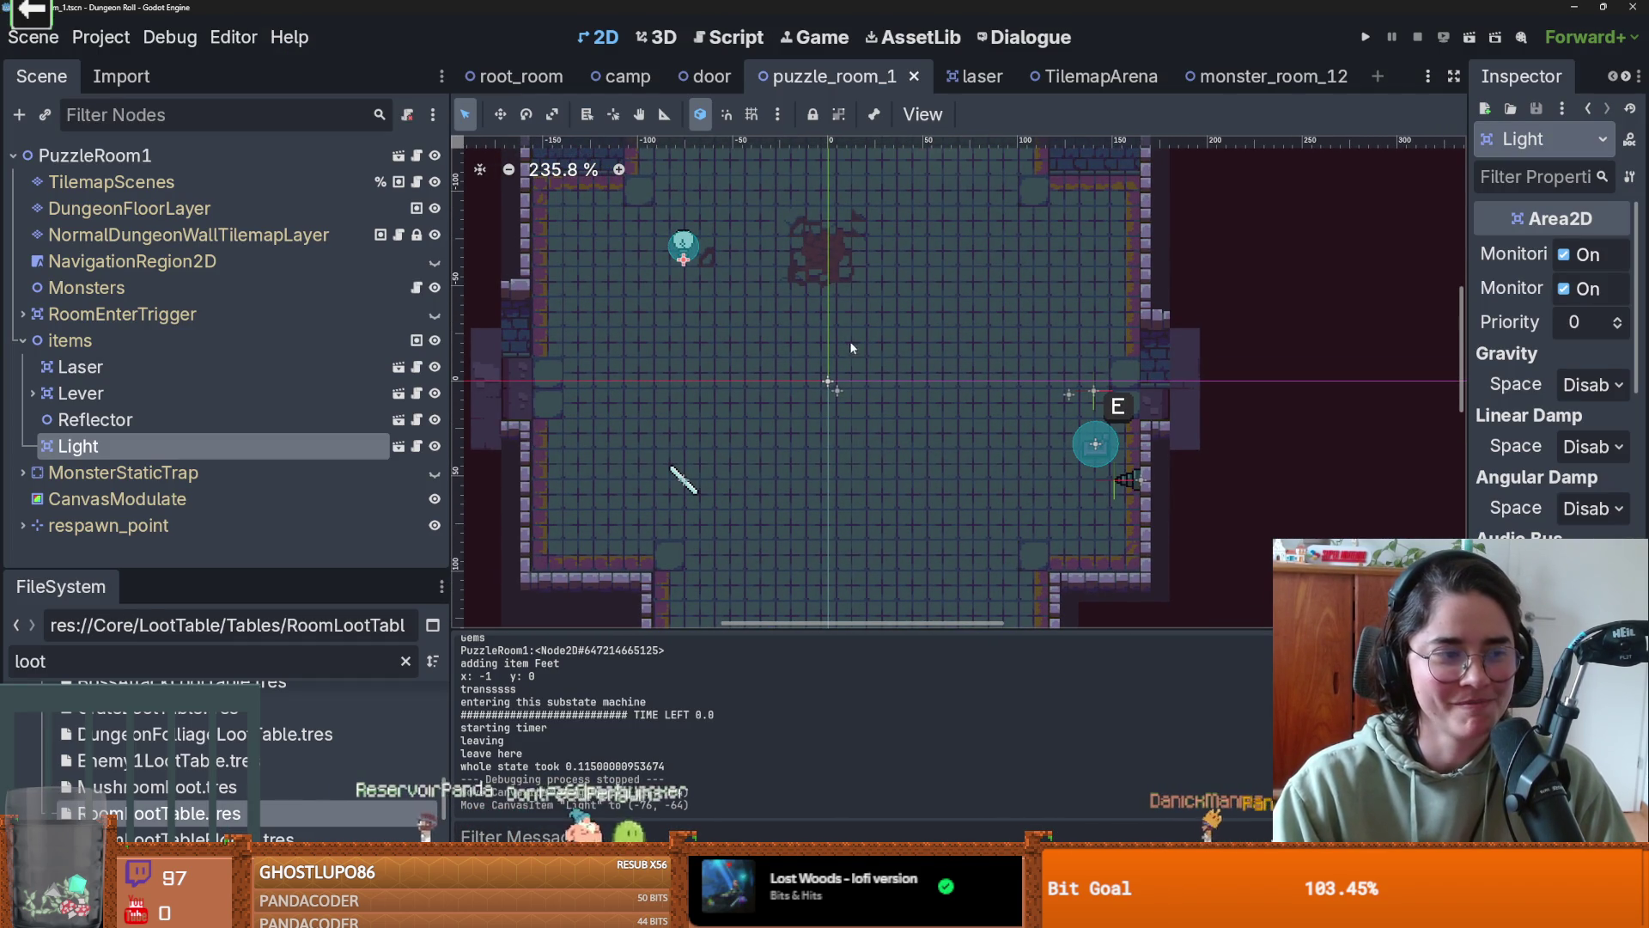
scroll(857, 392, "up", 2)
key("ctrl+s")
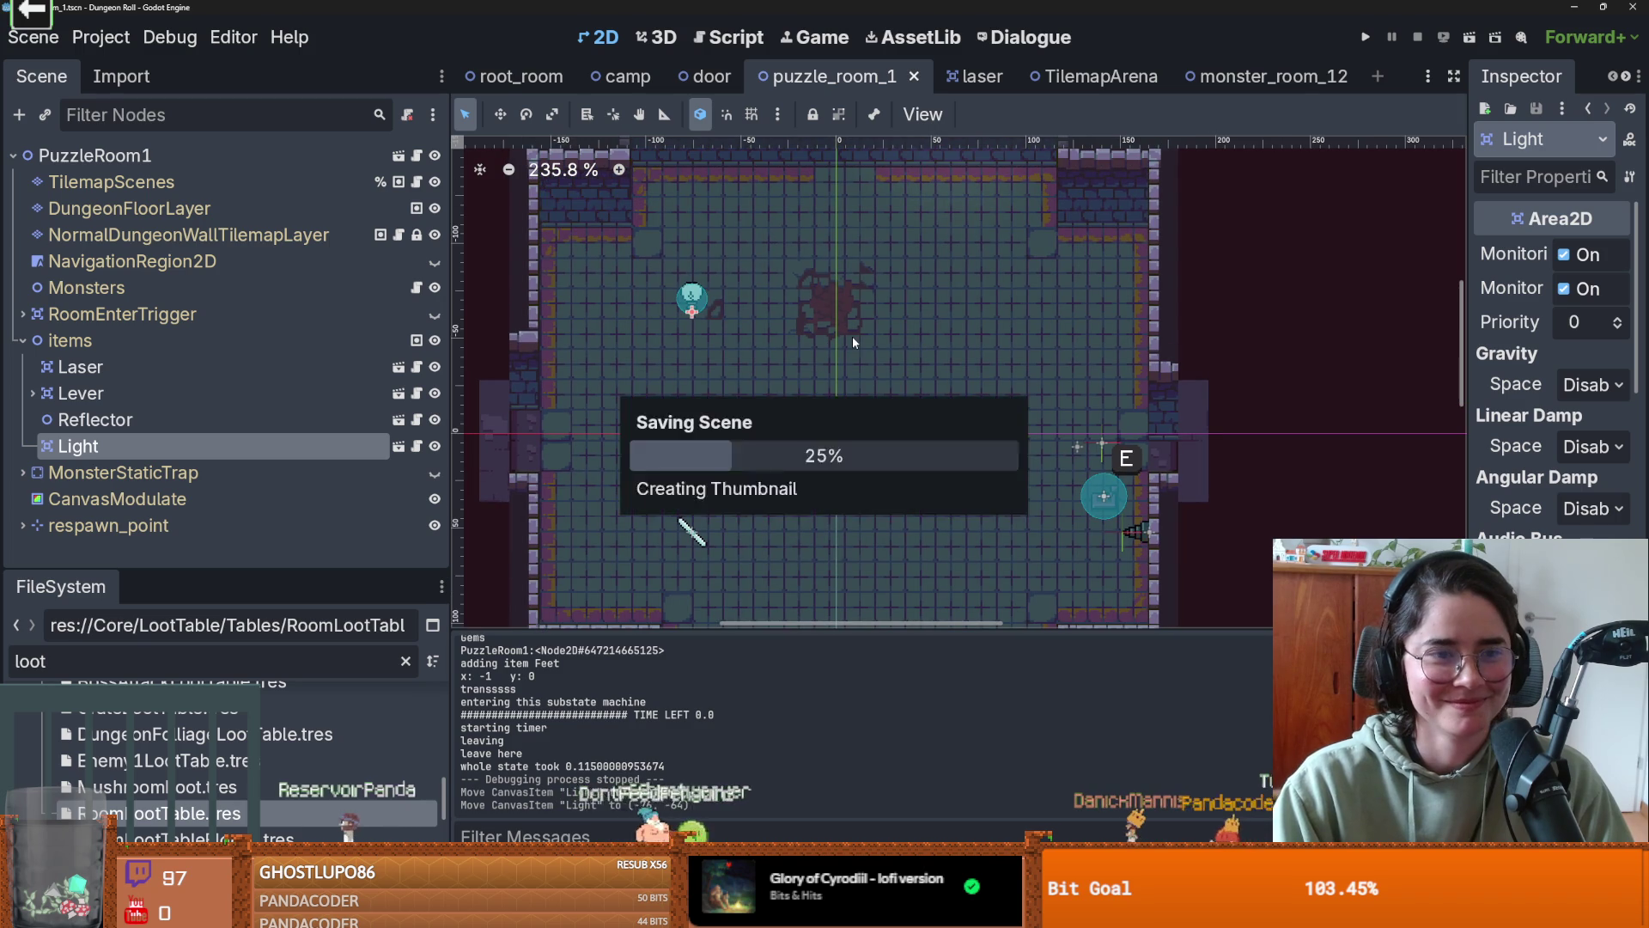
scroll(950, 301, "down", 5)
scroll(950, 301, "left", 2)
scroll(963, 329, "down", 2)
scroll(962, 327, "up", 1)
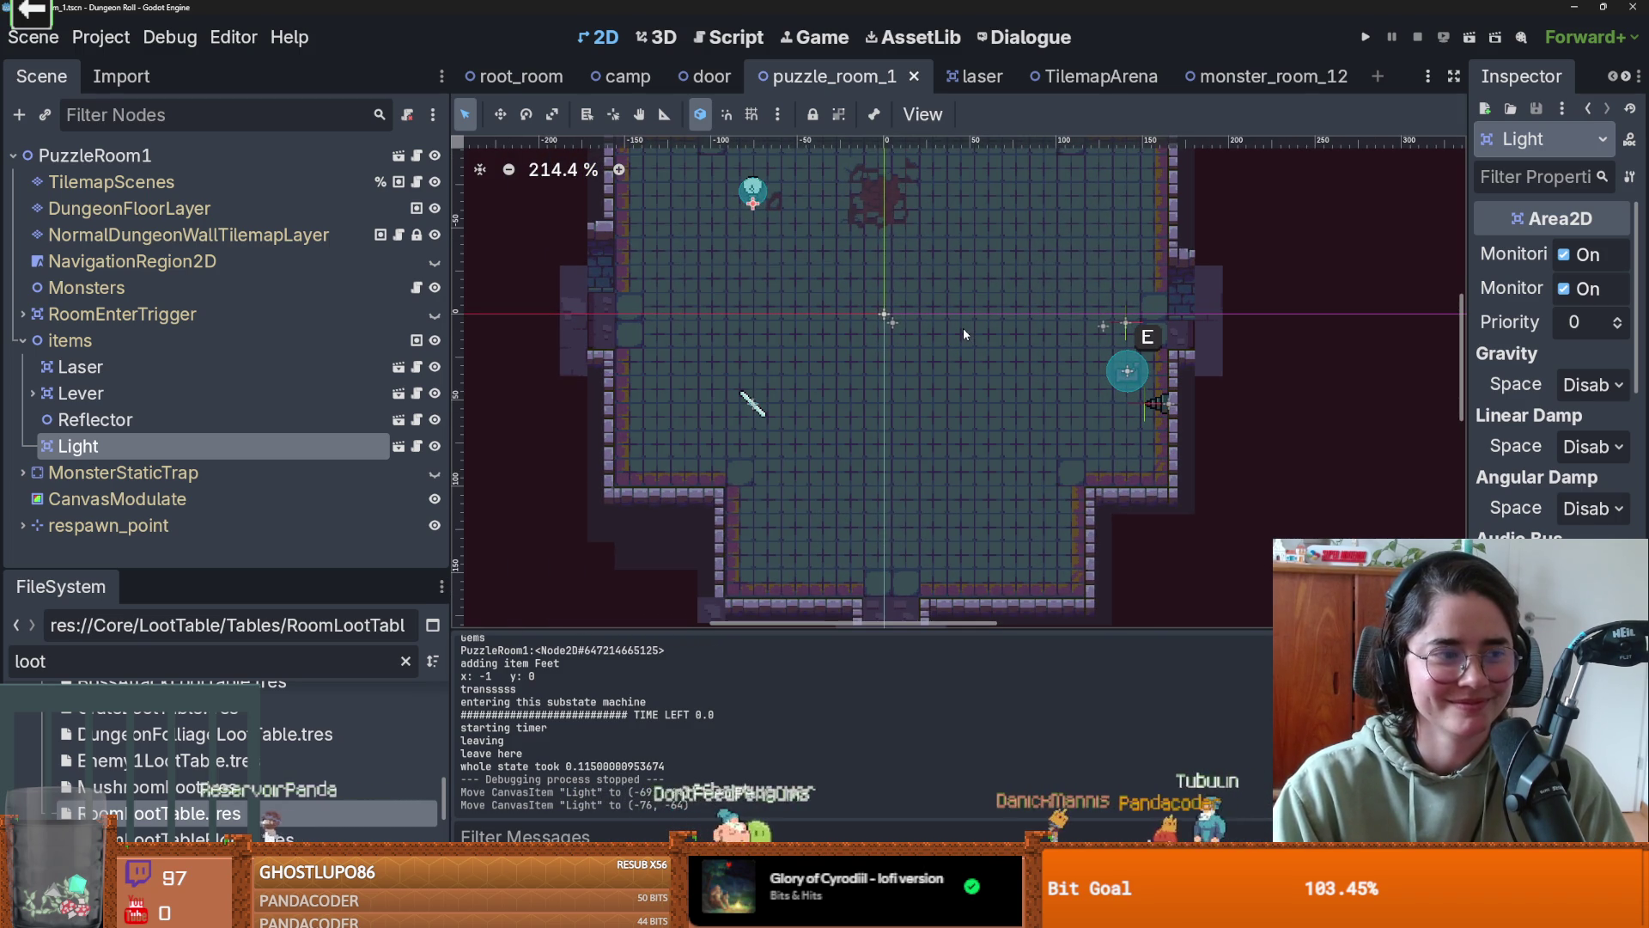
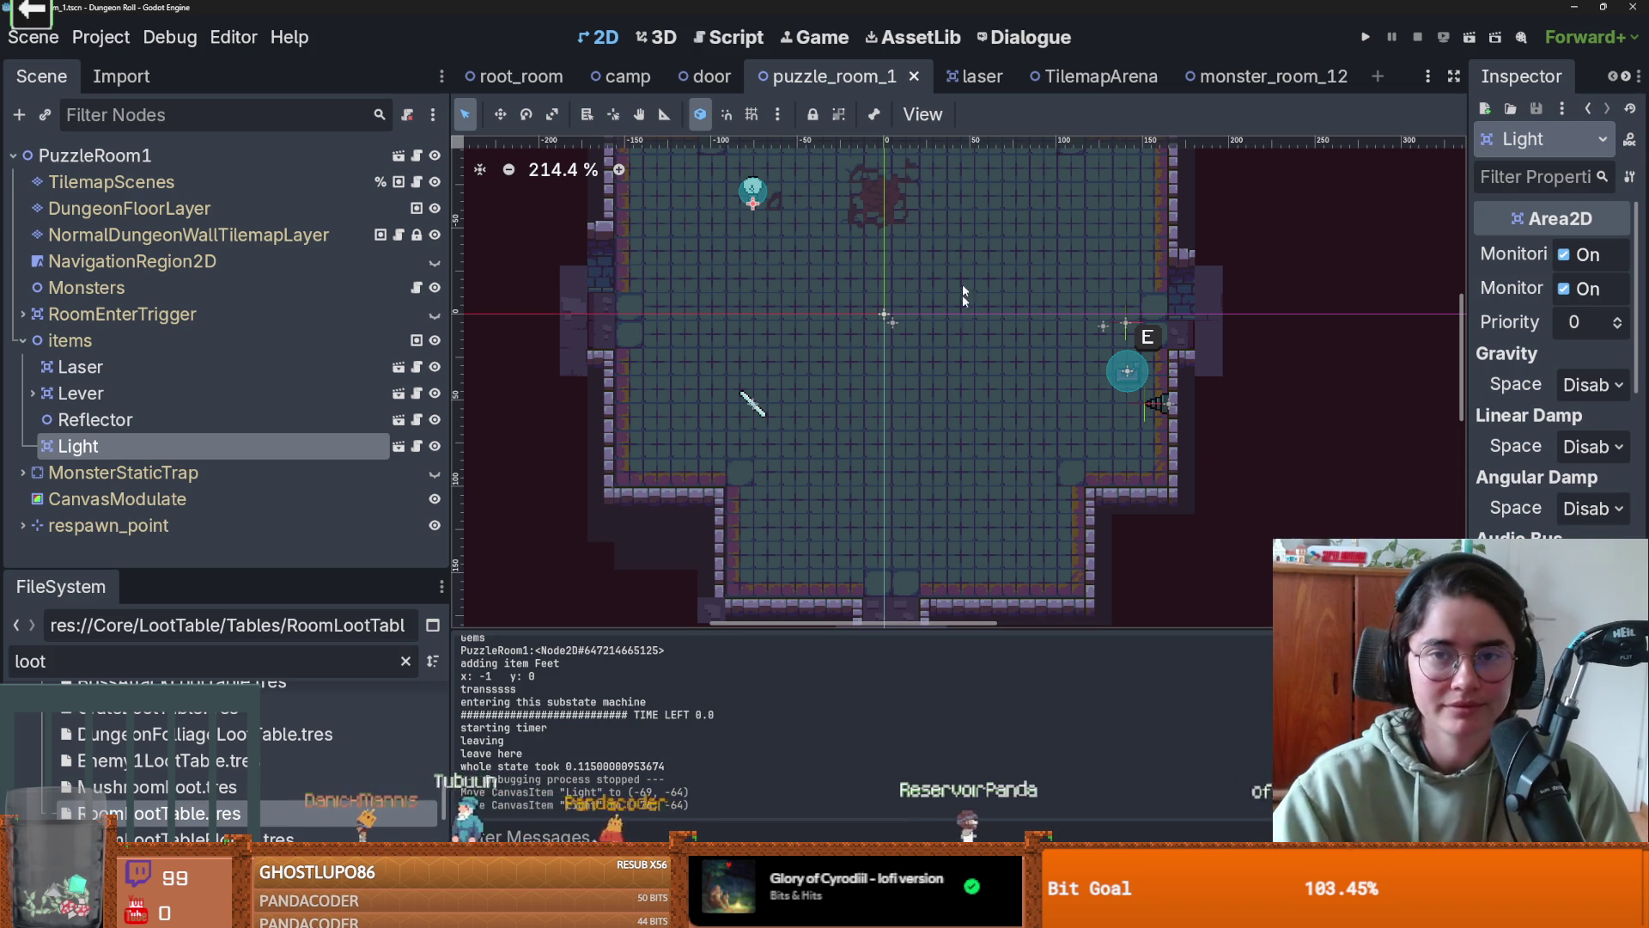
- Save the puzzle room scene
scroll(1007, 235, "left", 3)
key("ctrl+s")
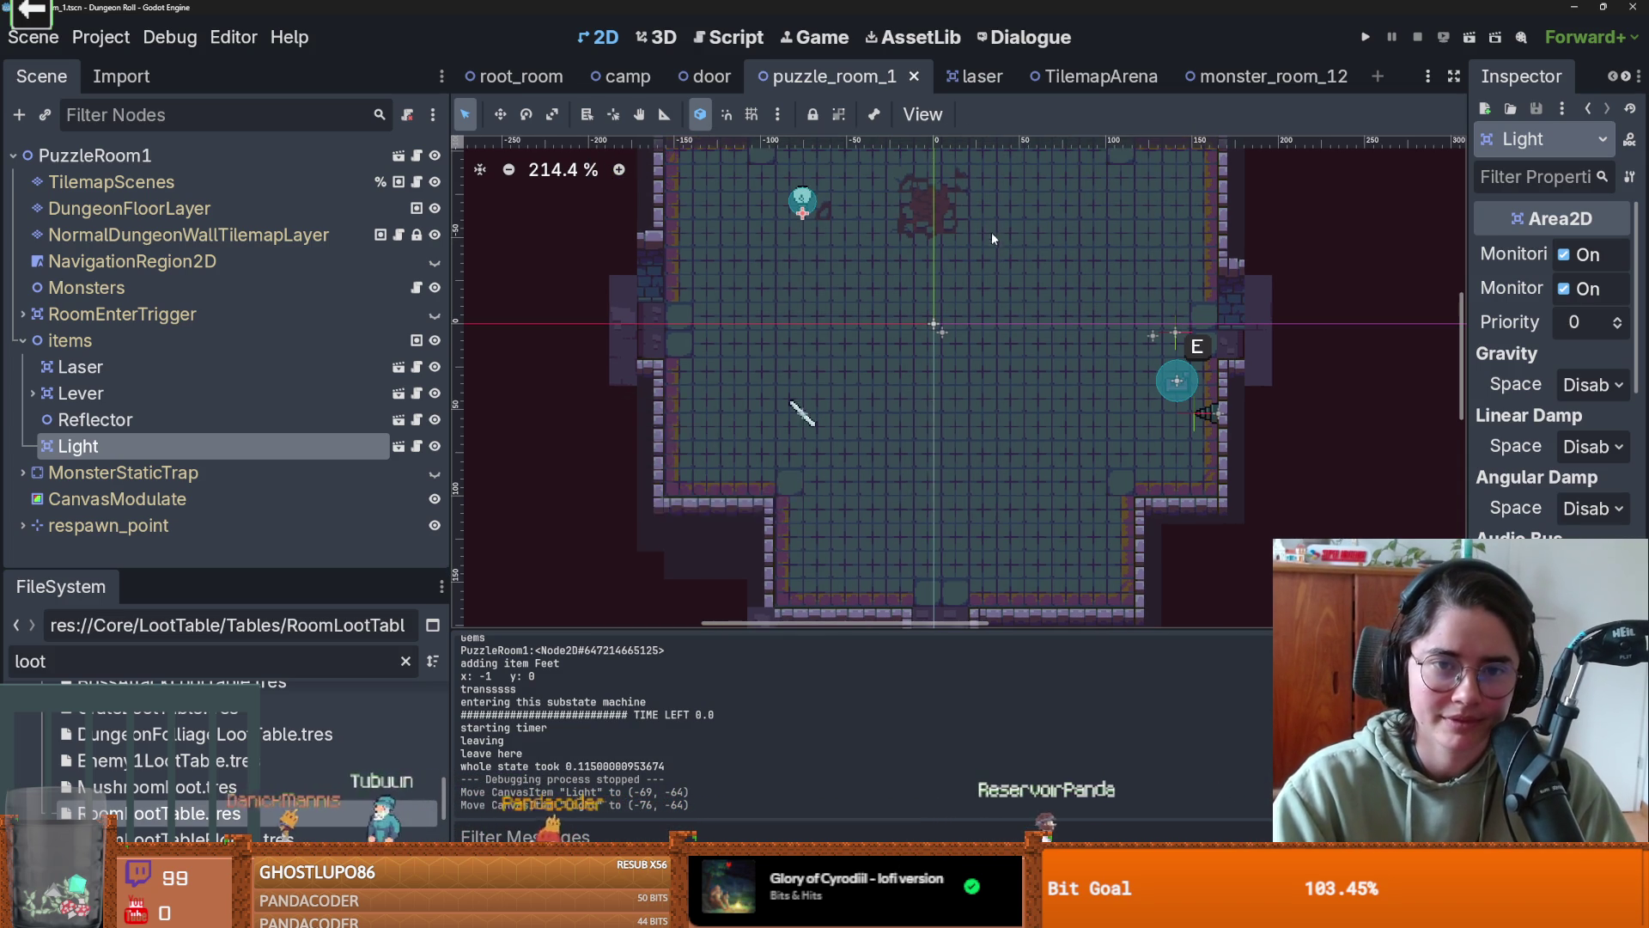
scroll(997, 240, "up", 5)
key("ctrl+s")
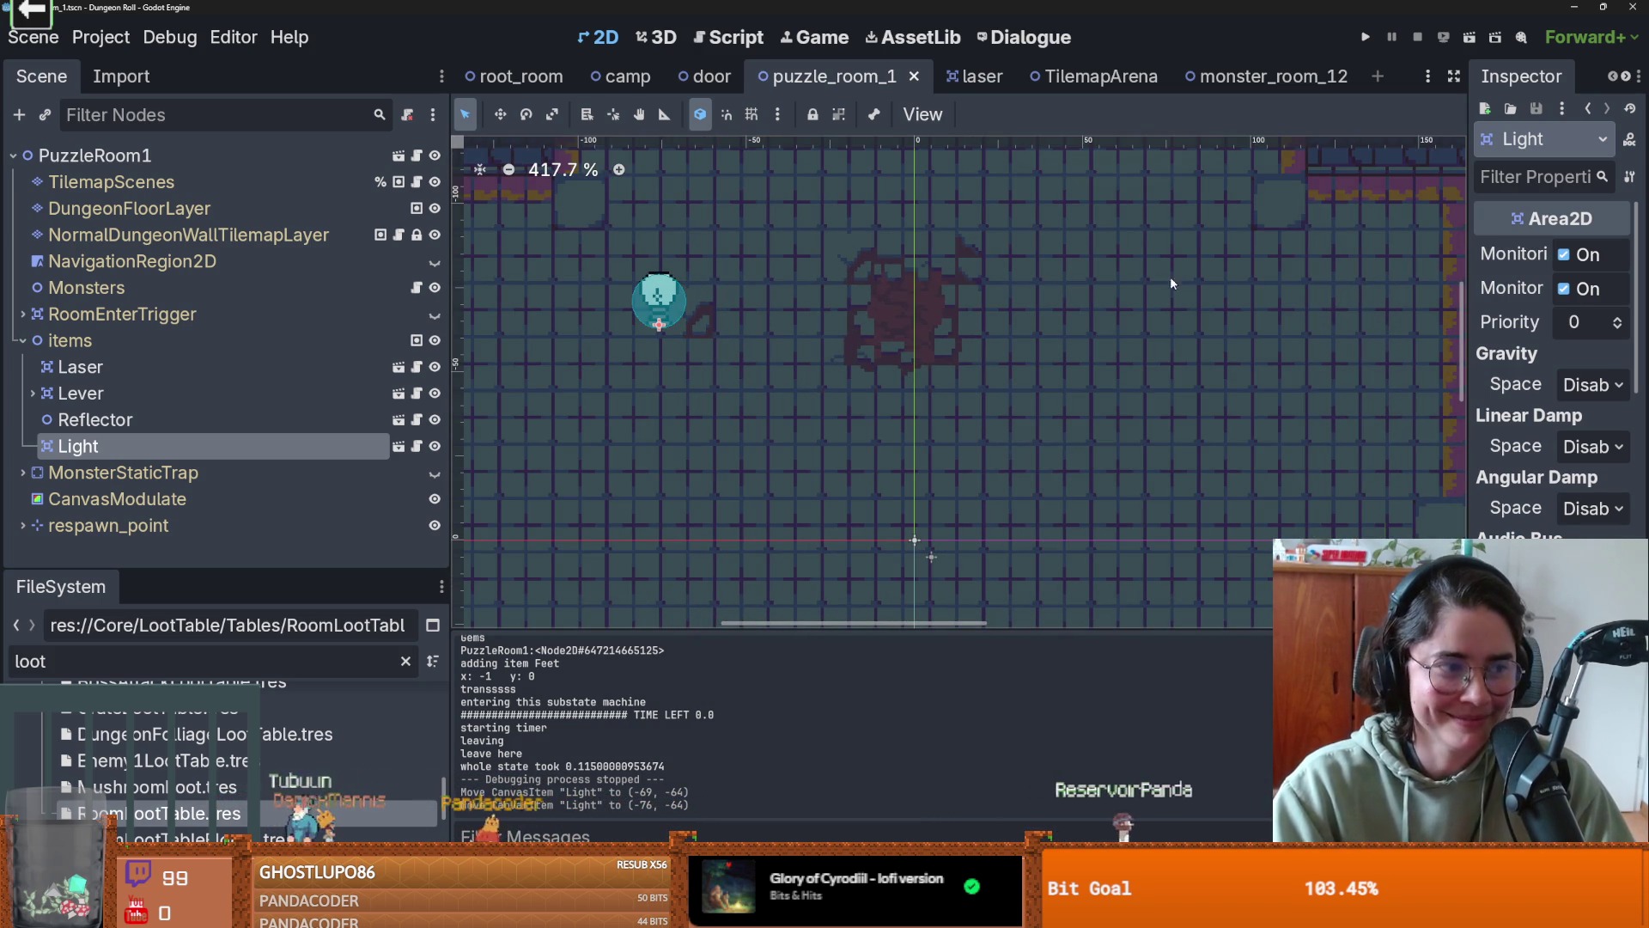
- Switch to the camp scene and save it, then bring up the root_room scene
left_click(712, 77)
left_click(630, 82)
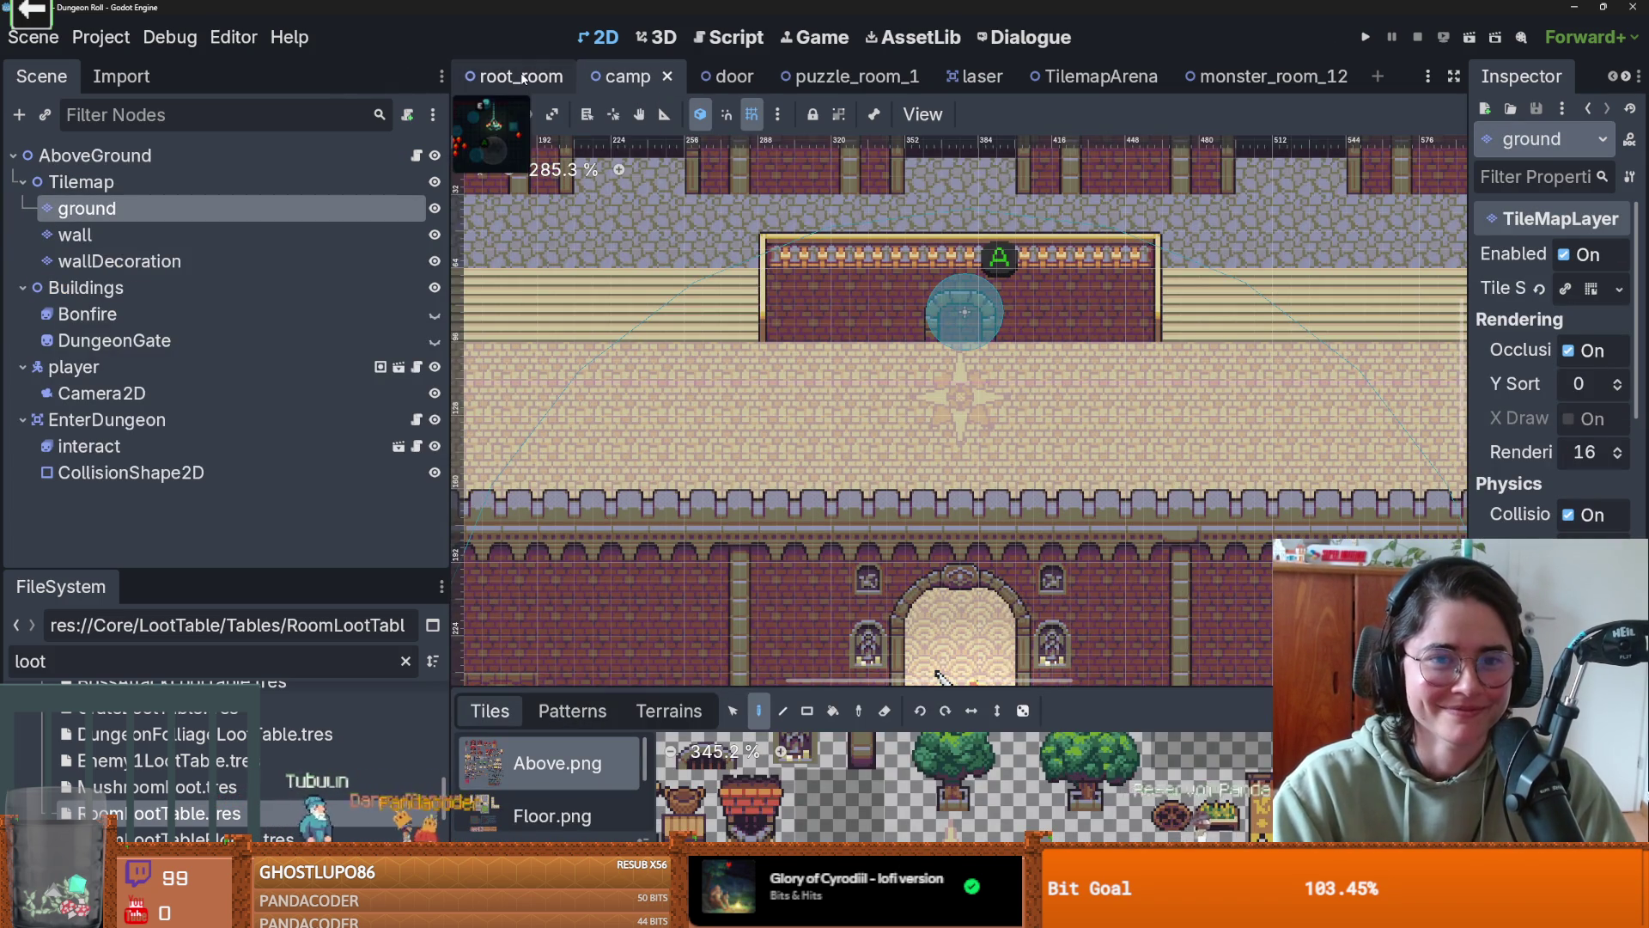
scroll(963, 348, "down", 4)
key("ctrl+s")
scroll(962, 421, "down", 1)
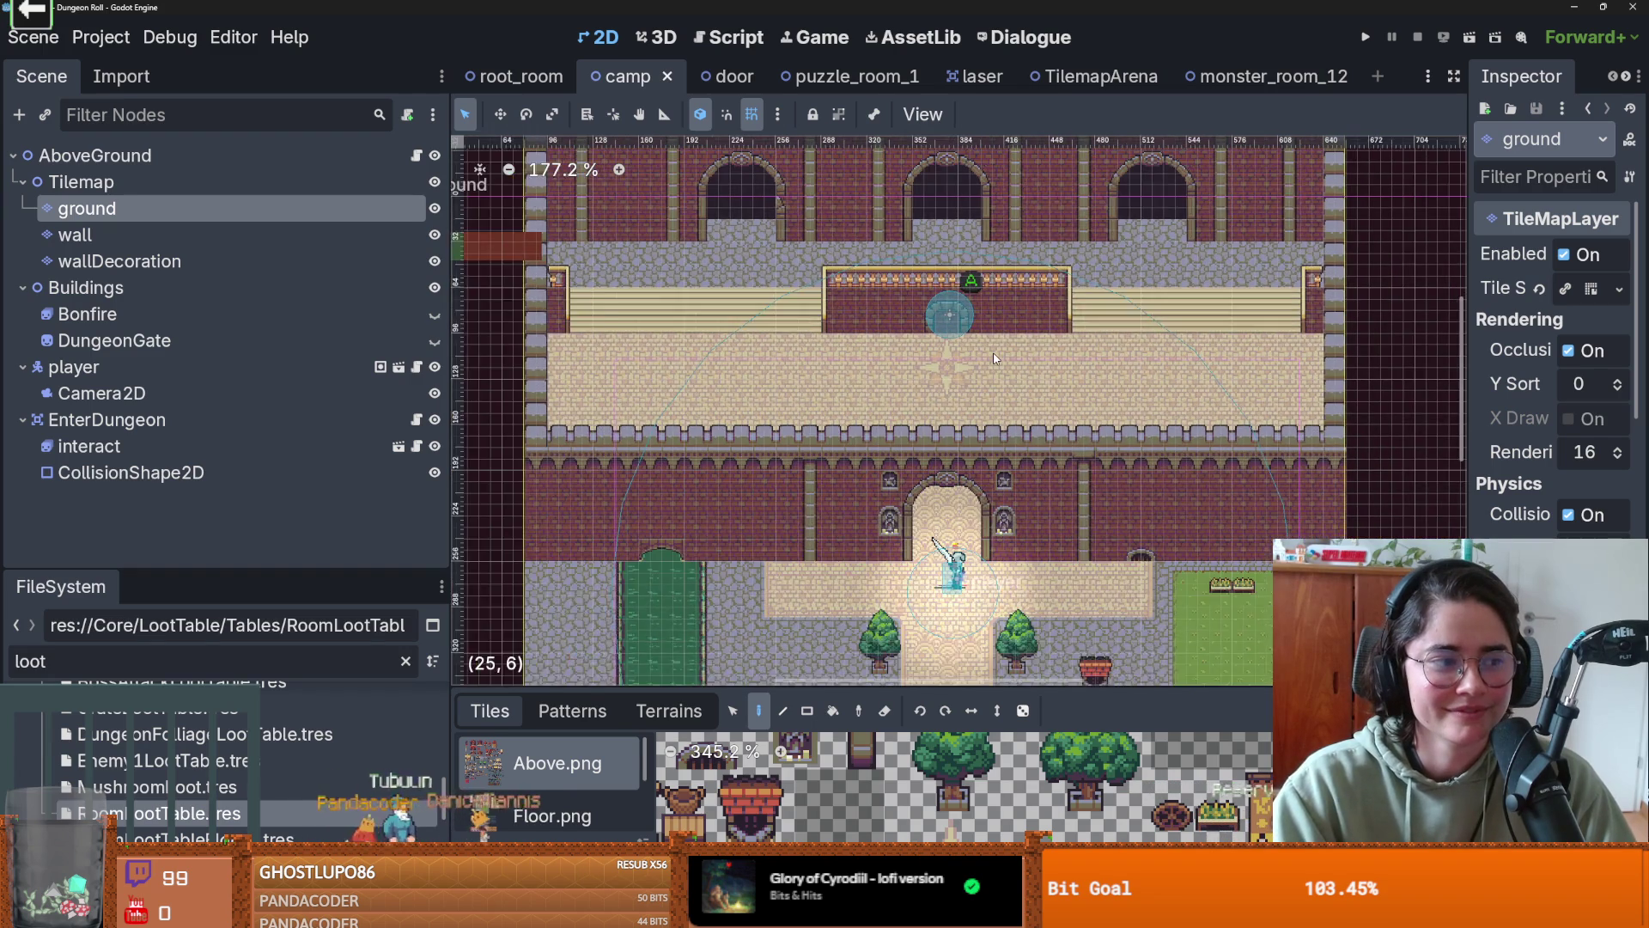
scroll(988, 401, "up", 1)
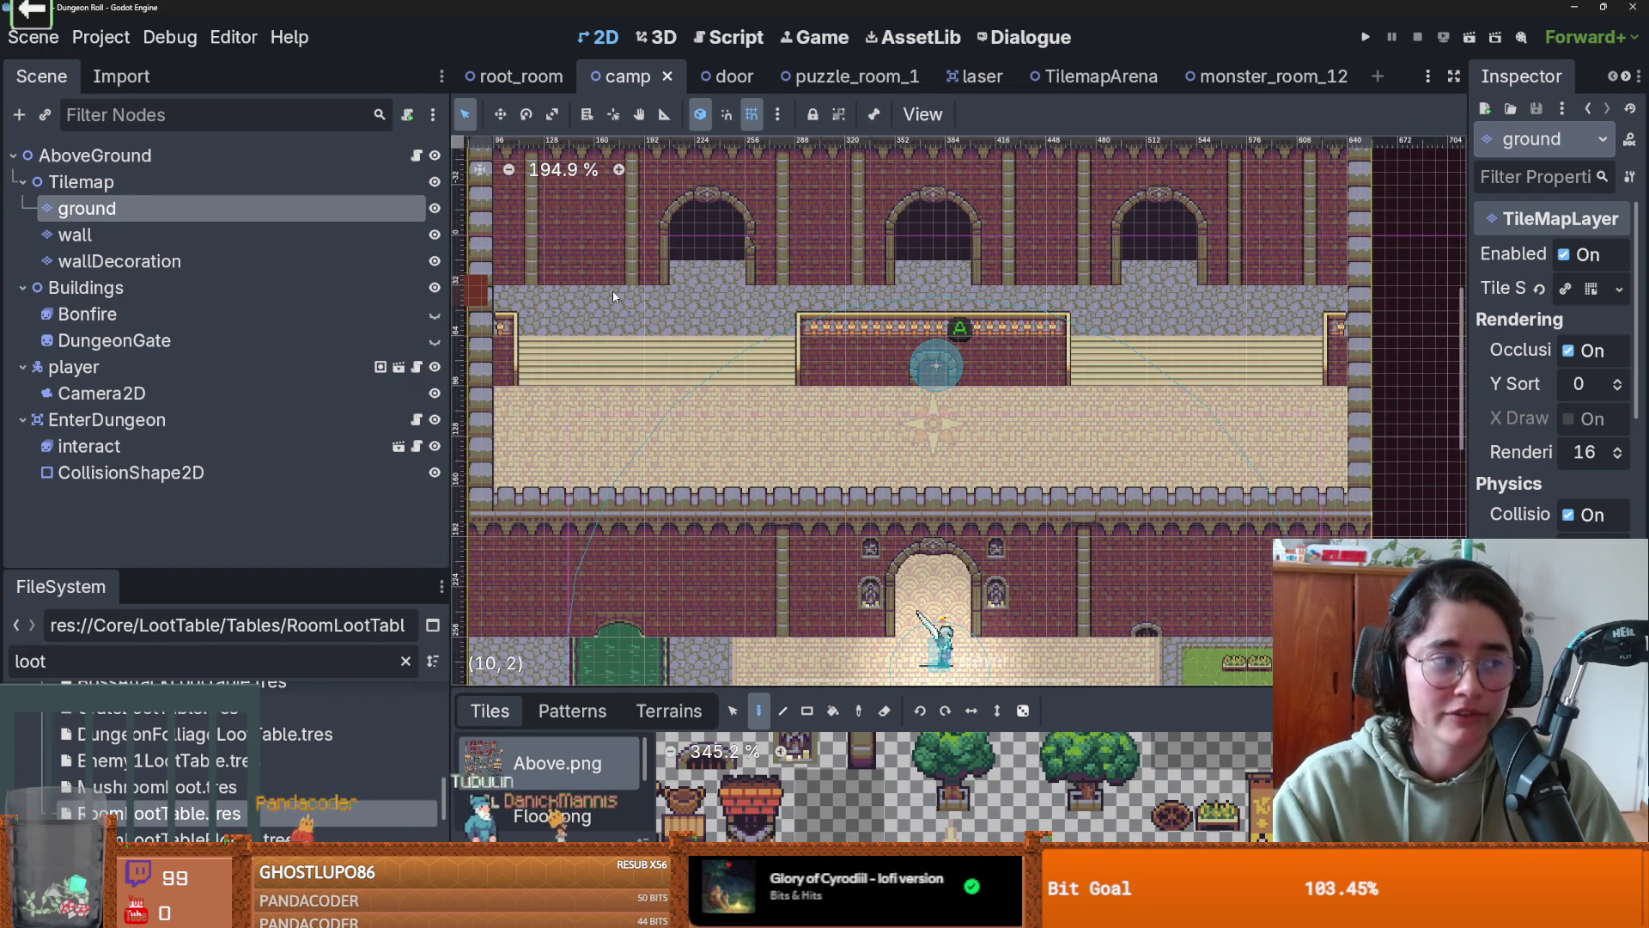
scroll(712, 316, "up", 1)
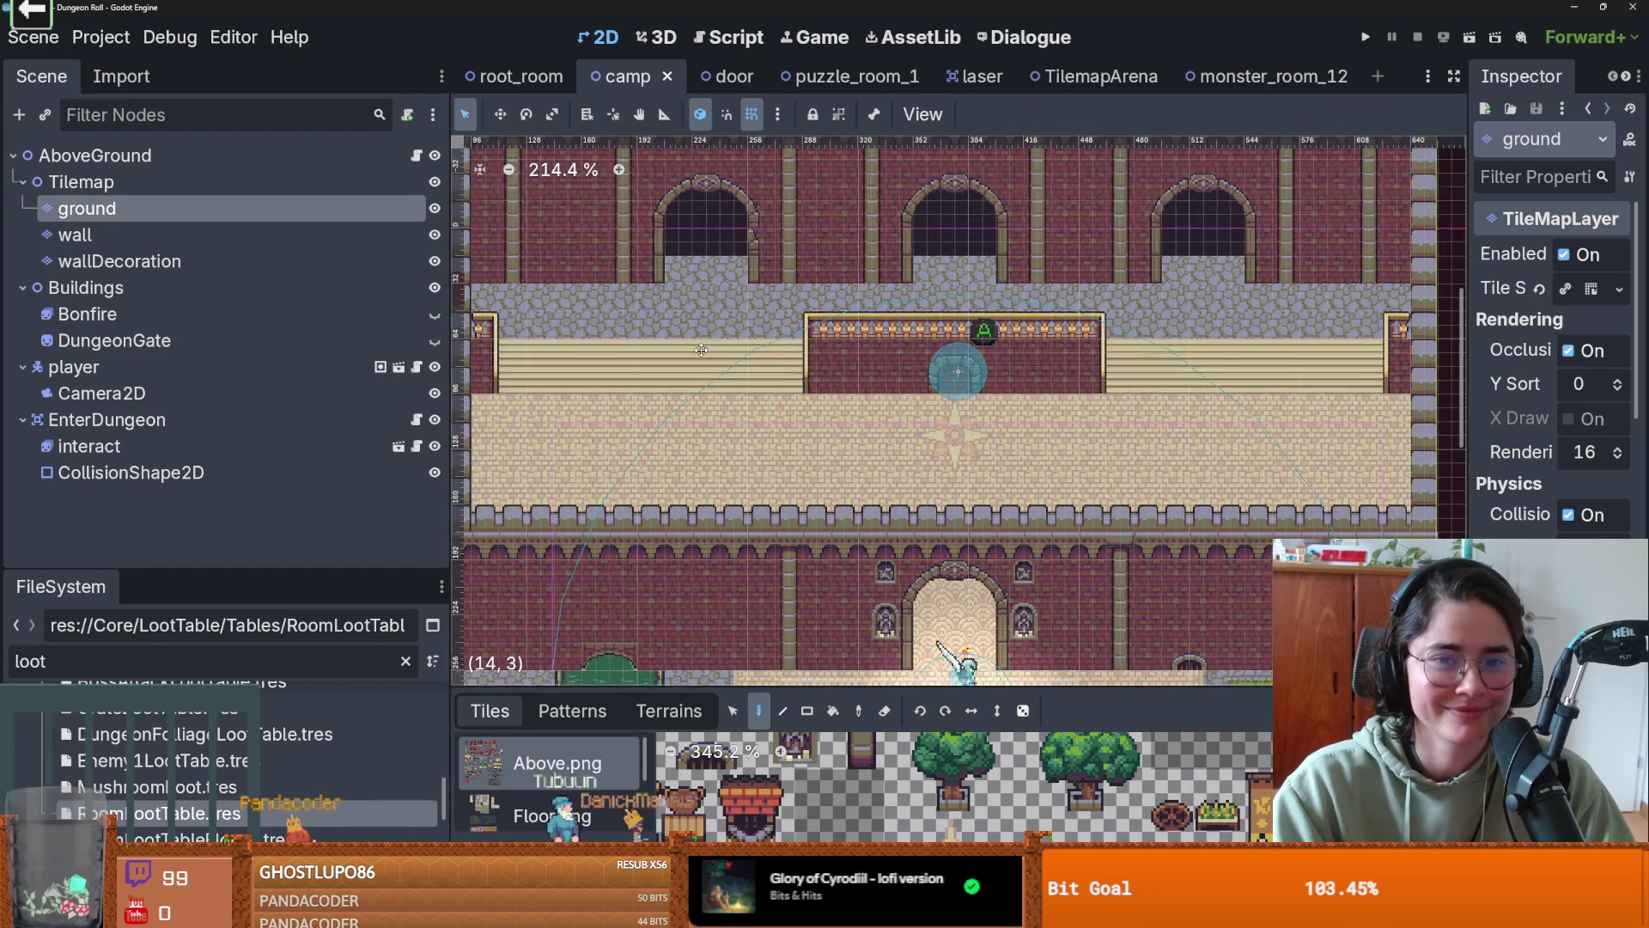
scroll(773, 361, "down", 2)
scroll(842, 395, "down", 1)
scroll(834, 404, "up", 1)
key("ctrl+s")
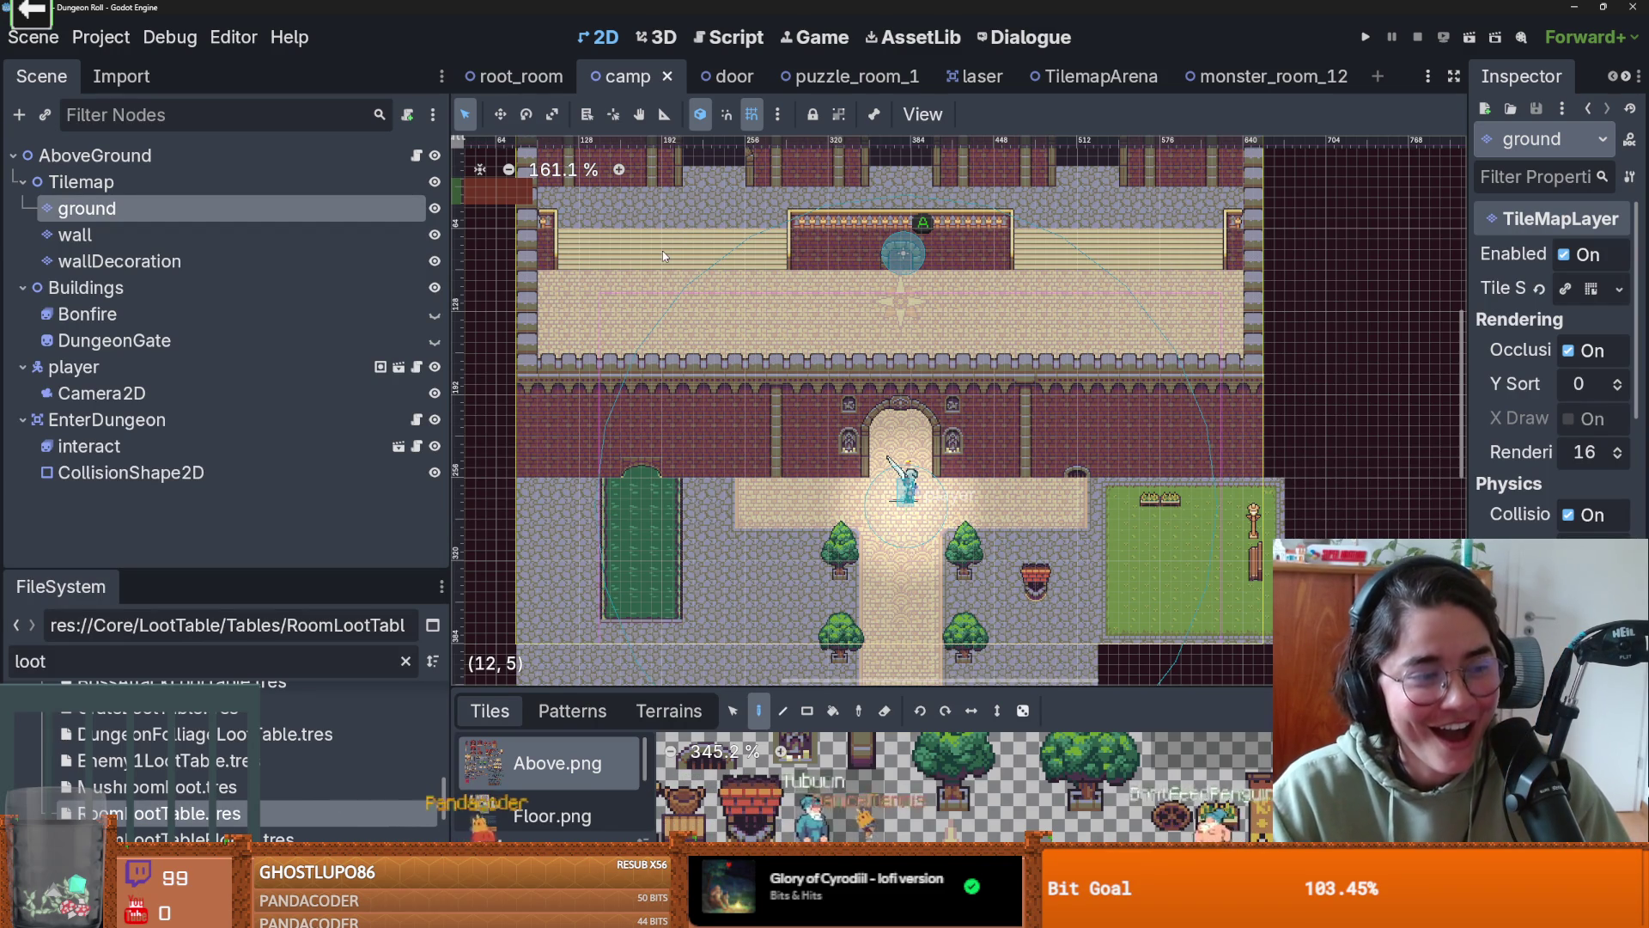
left_click(531, 86)
- Save root_room and select the TilemapScenes layer
key("ctrl+s")
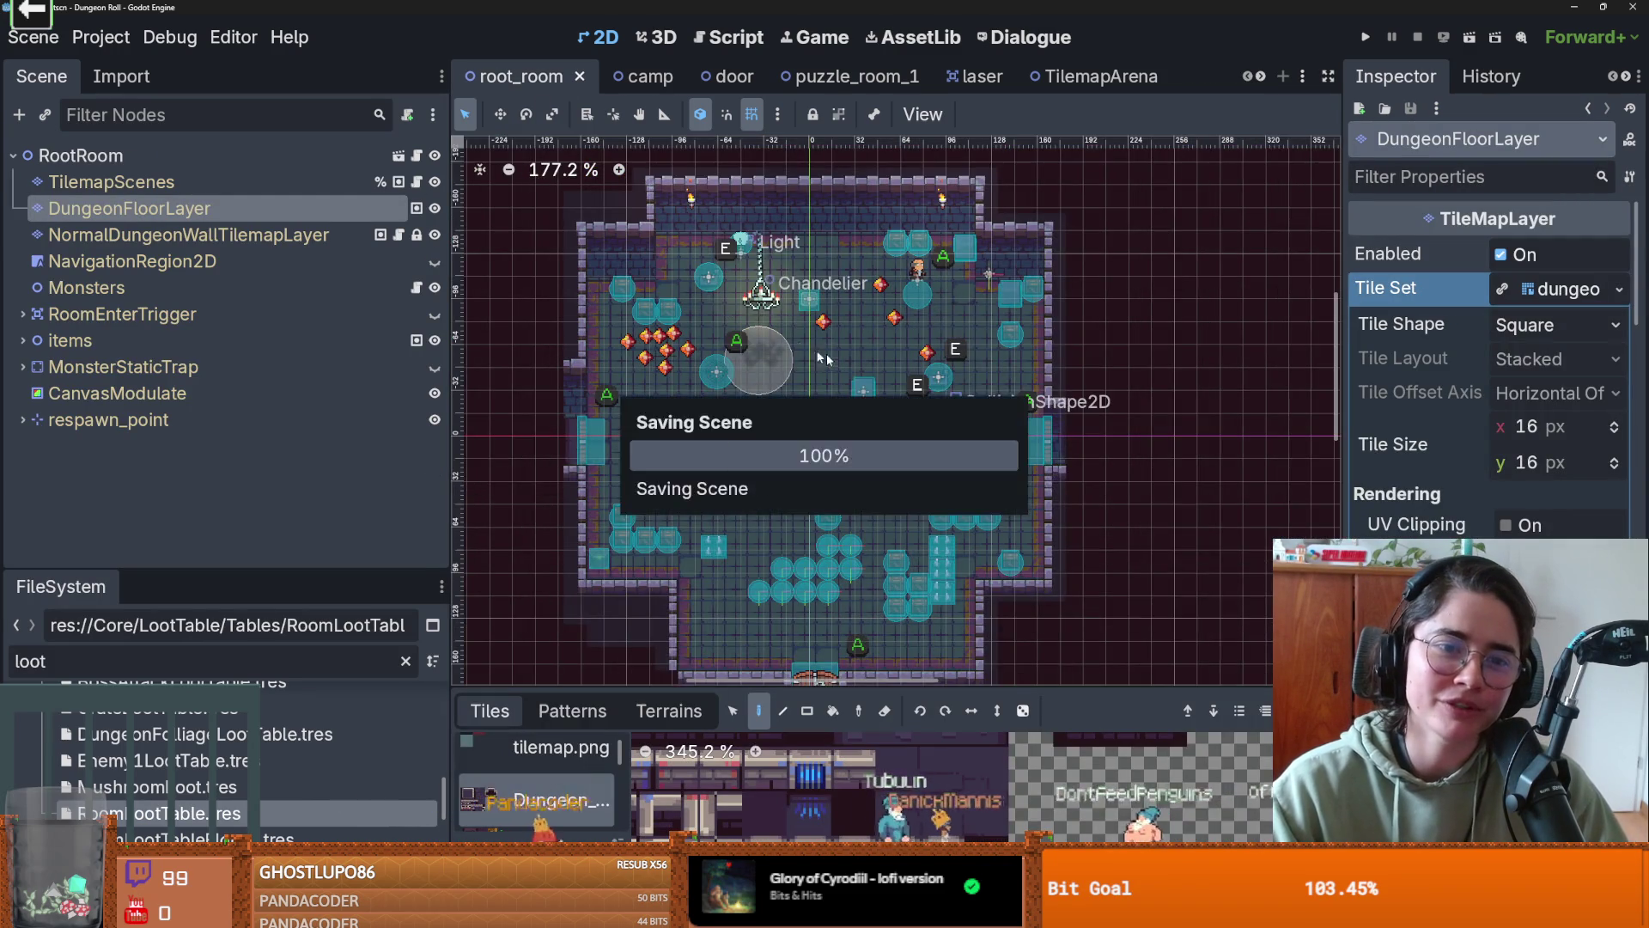
scroll(826, 353, "down", 3)
scroll(827, 353, "left", 3)
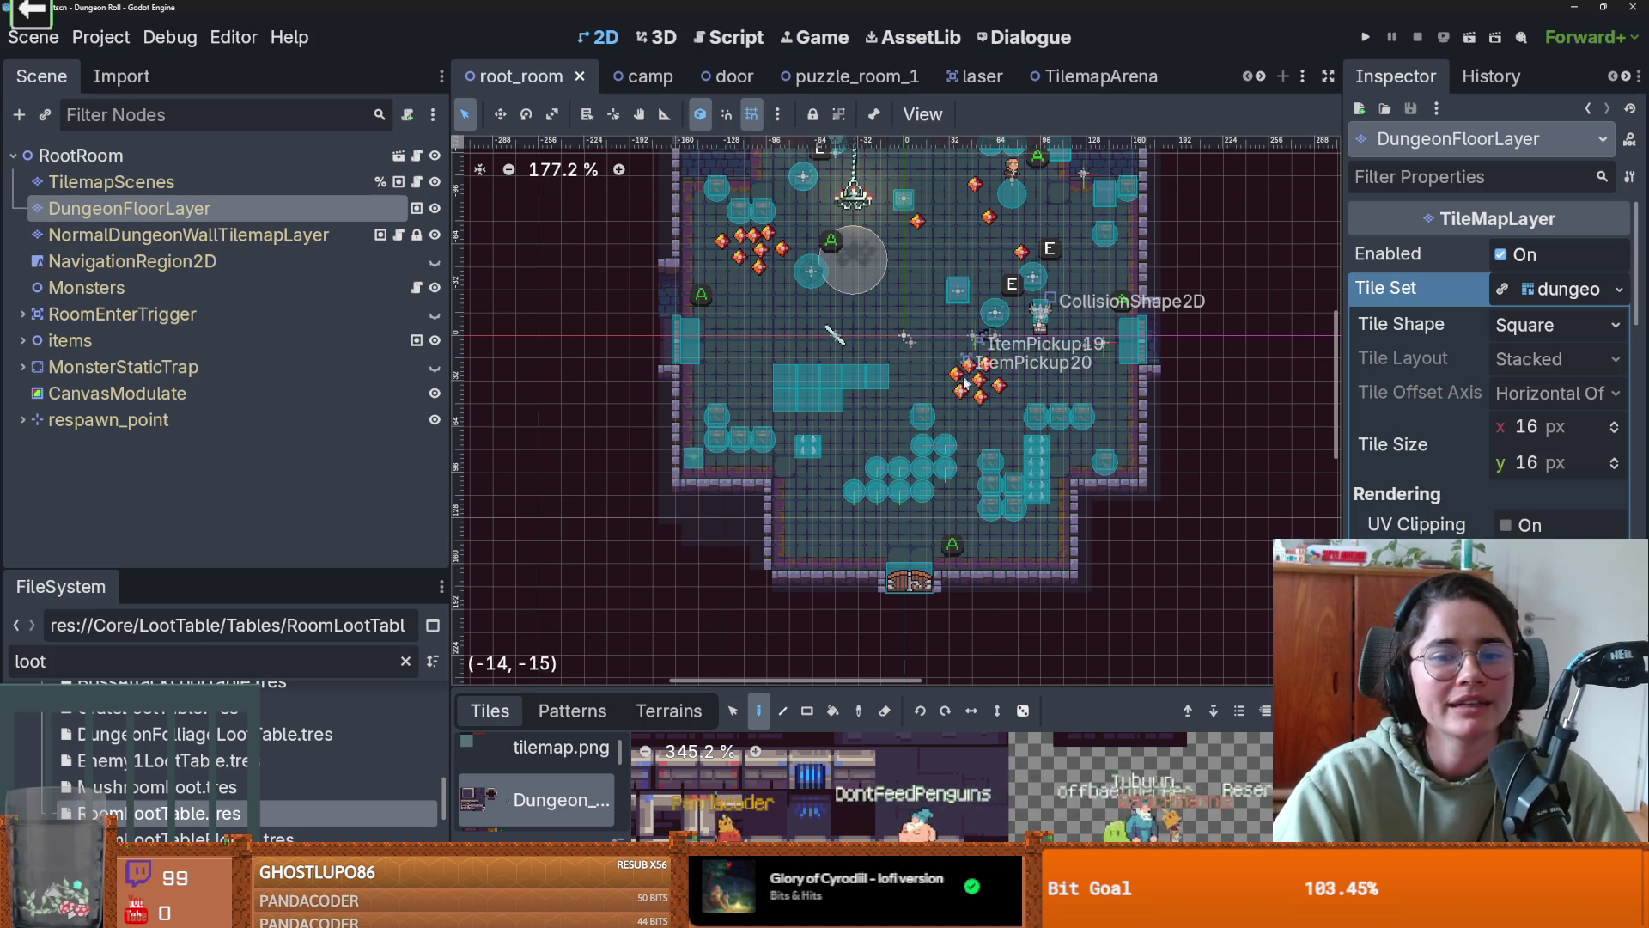
scroll(956, 444, "down", 1)
scroll(956, 444, "up", 1)
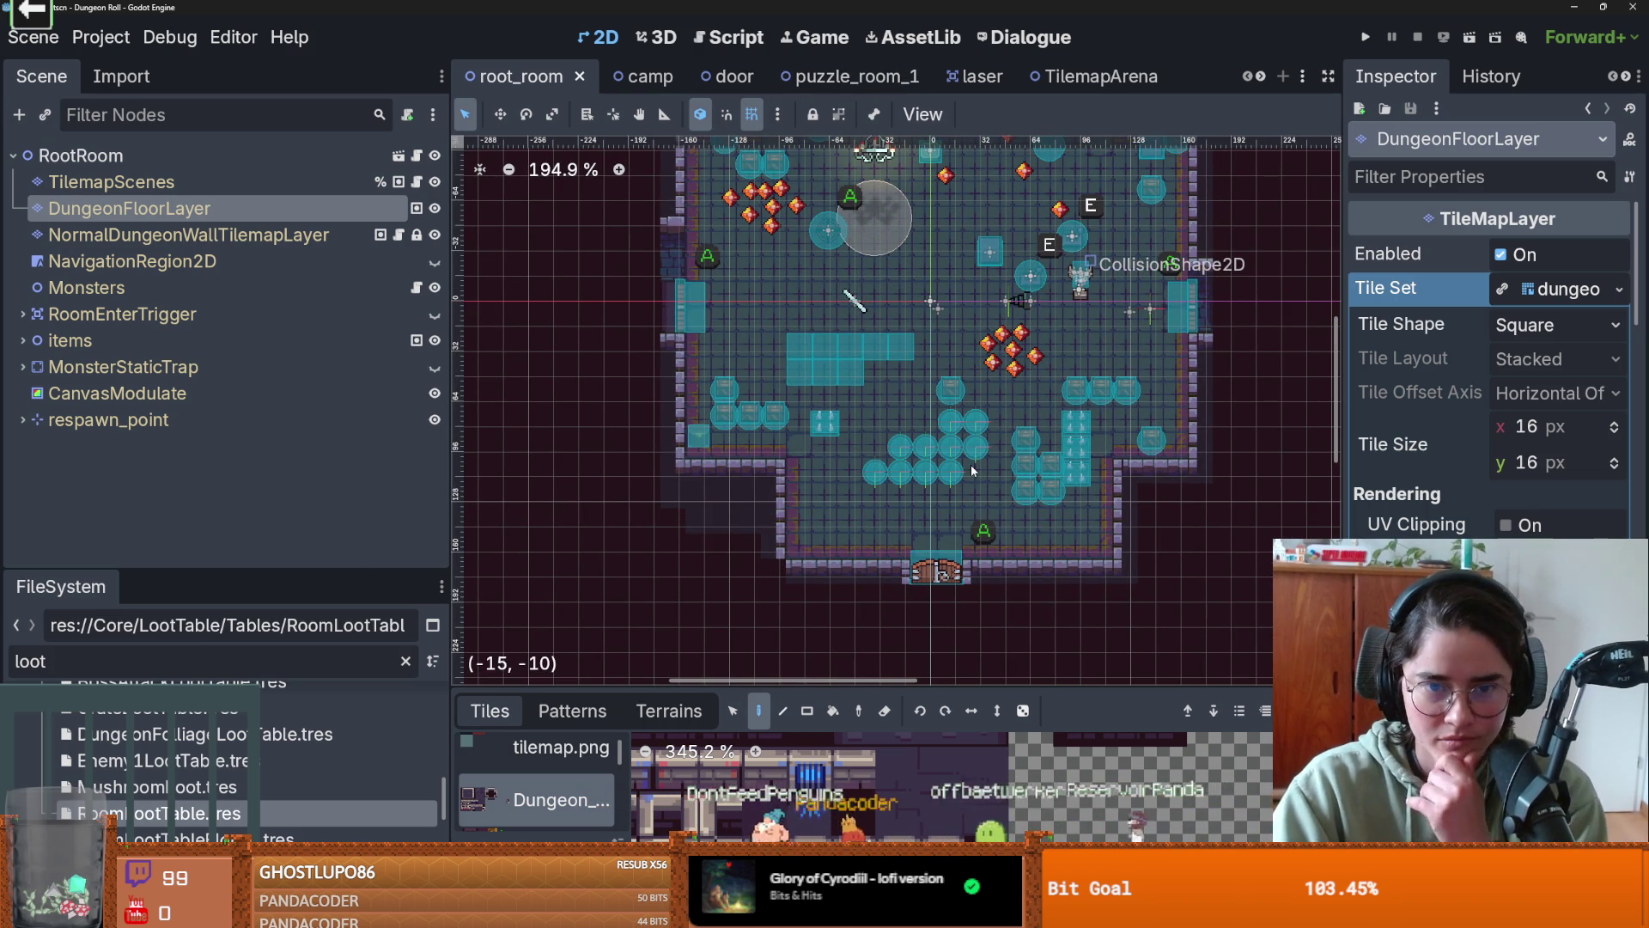
scroll(851, 391, "up", 4)
left_click(826, 323)
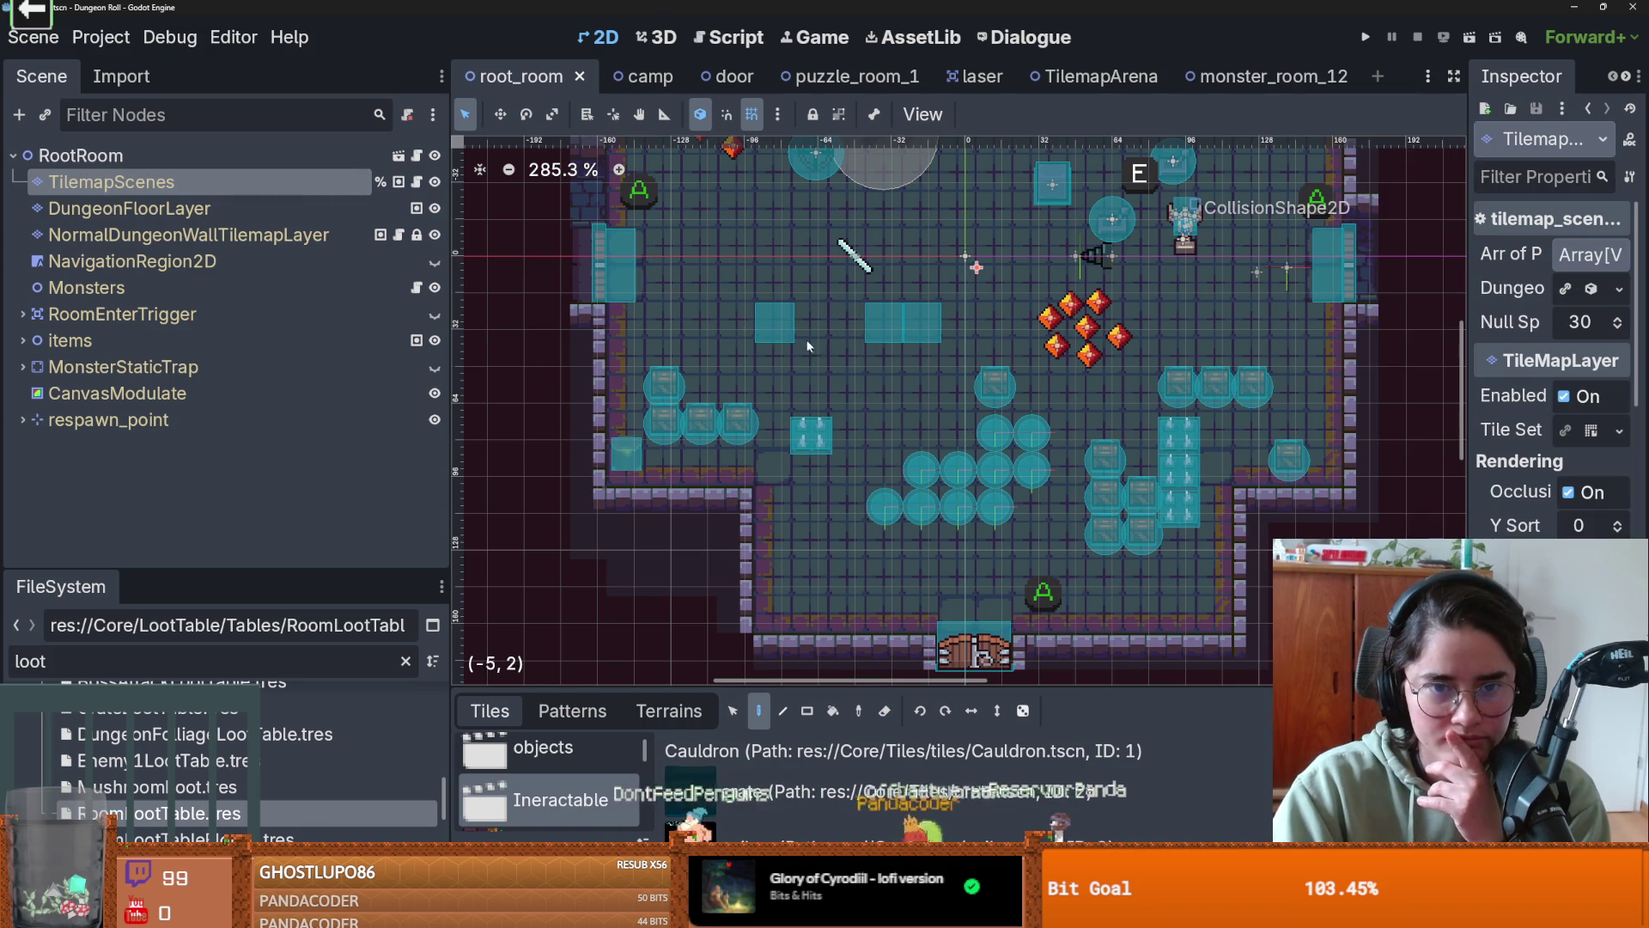
scroll(976, 378, "up", 1)
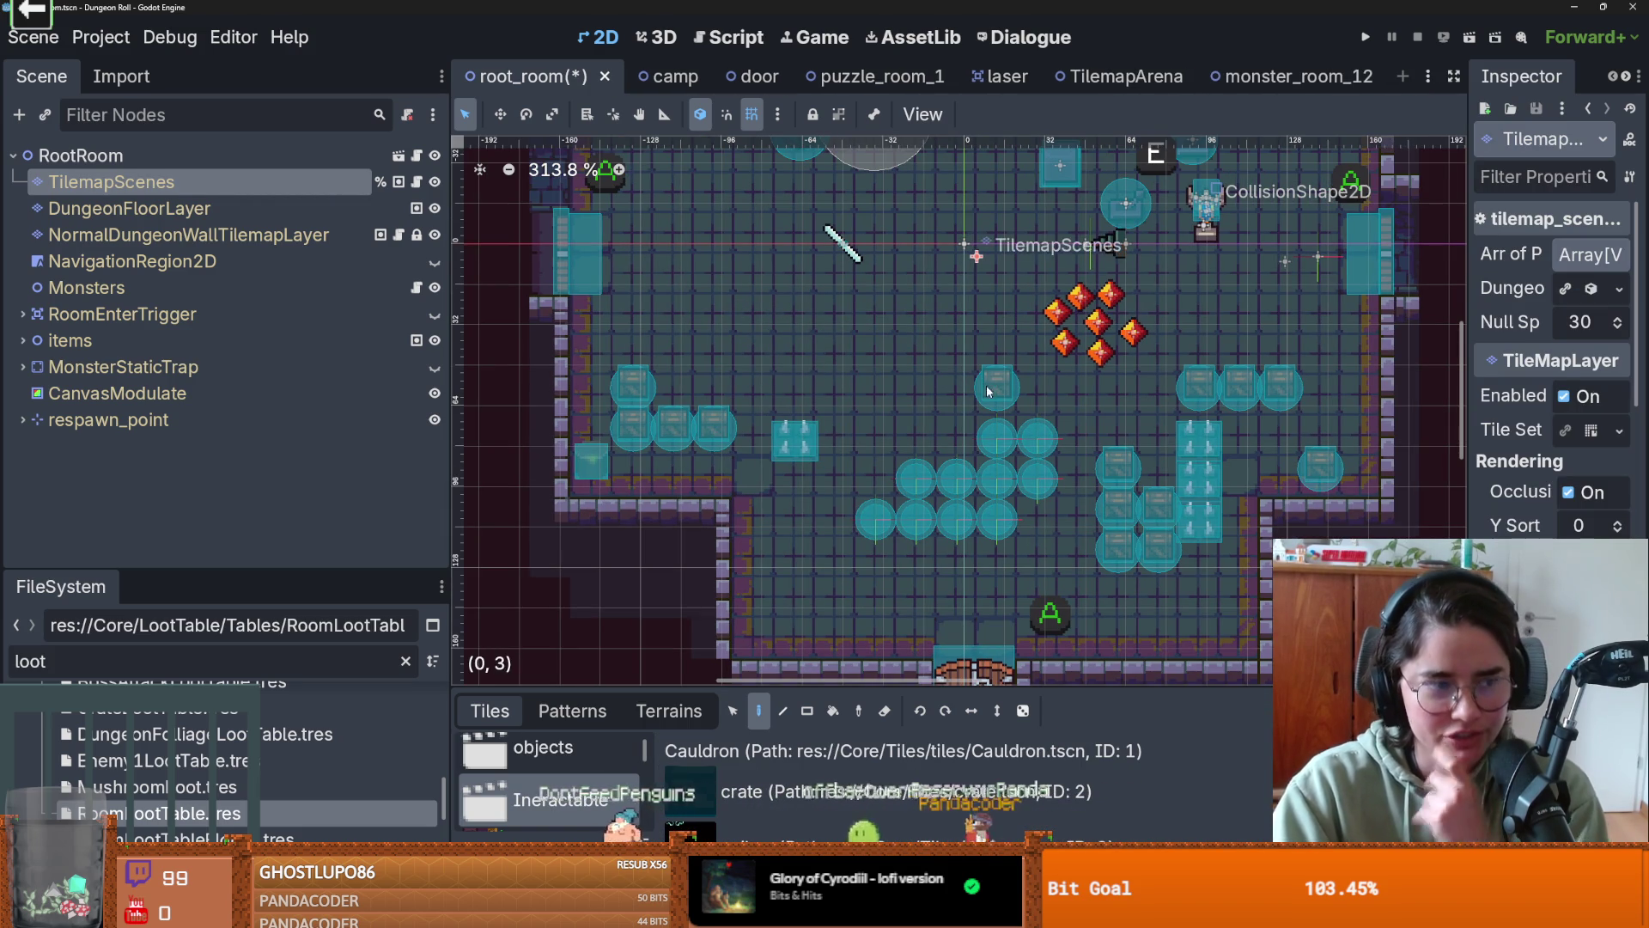
- Save the TilemapArena scene, frame its room, and enlarge the panel to show the GraceRooms collection
left_click(1126, 76)
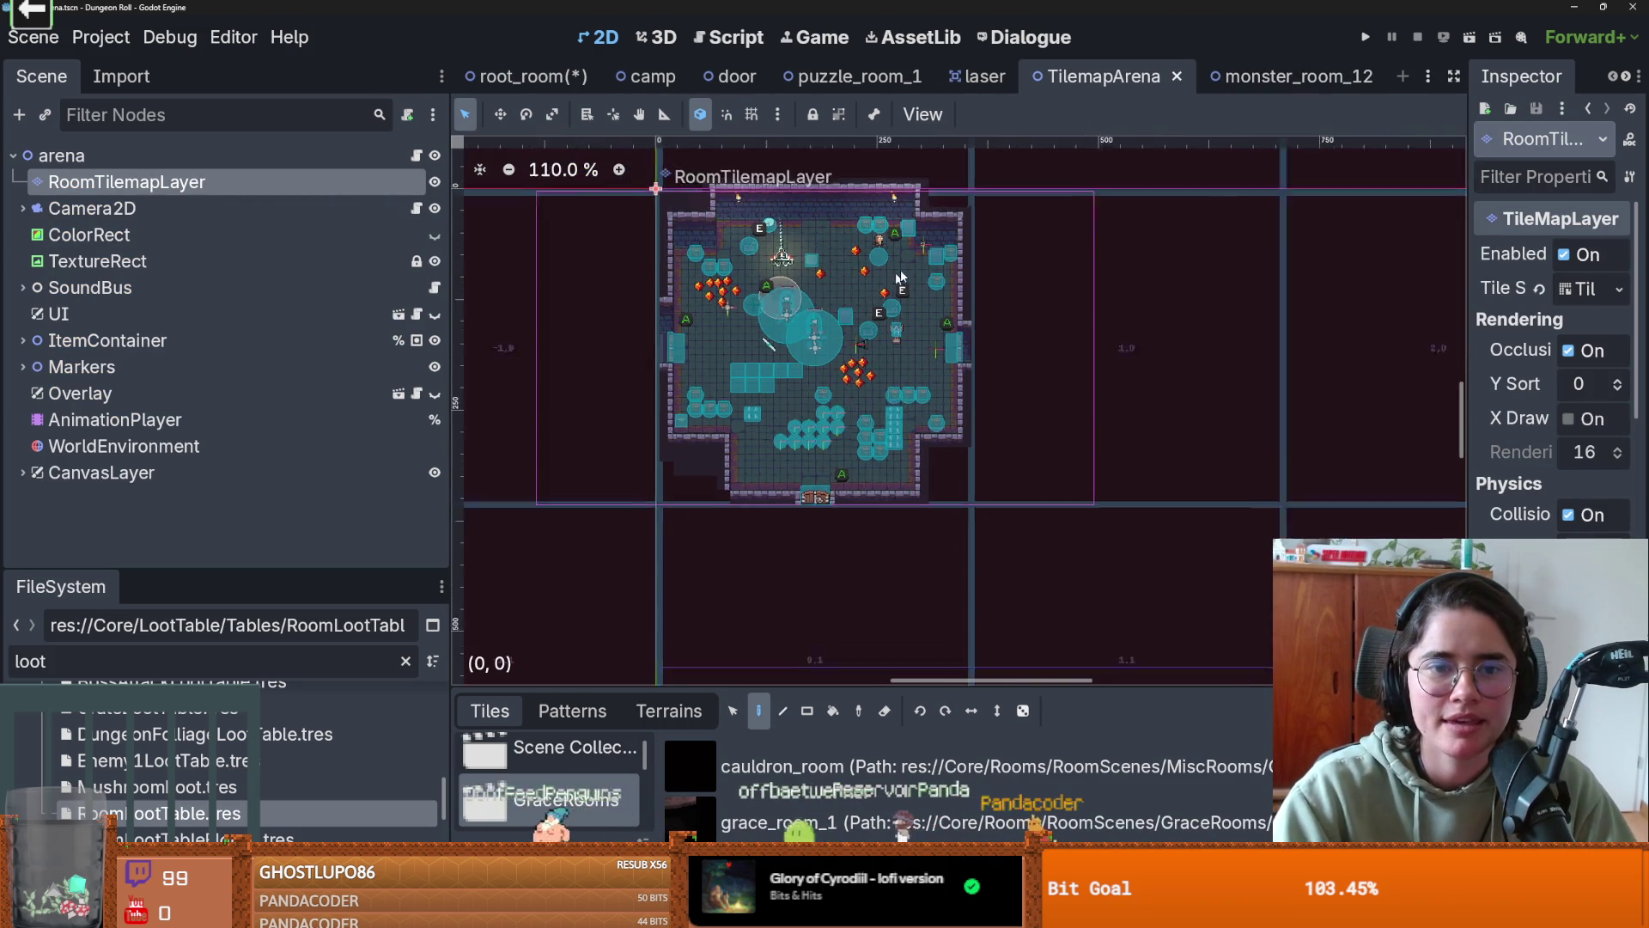
key("ctrl+s")
key("f")
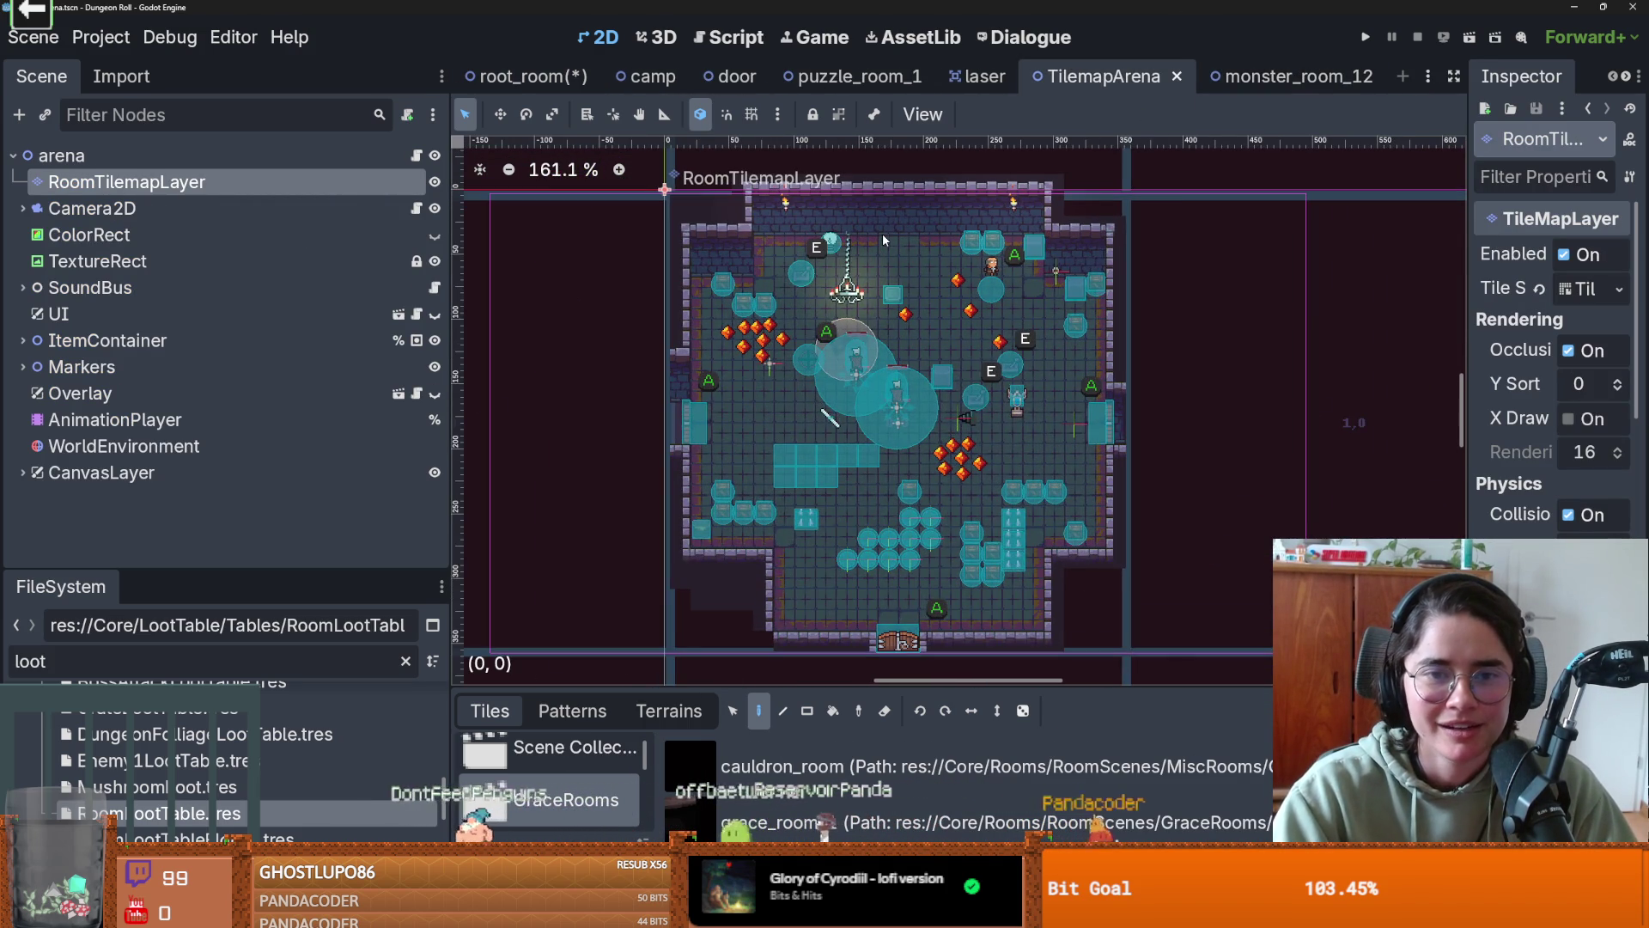
scroll(883, 234, "up", 2)
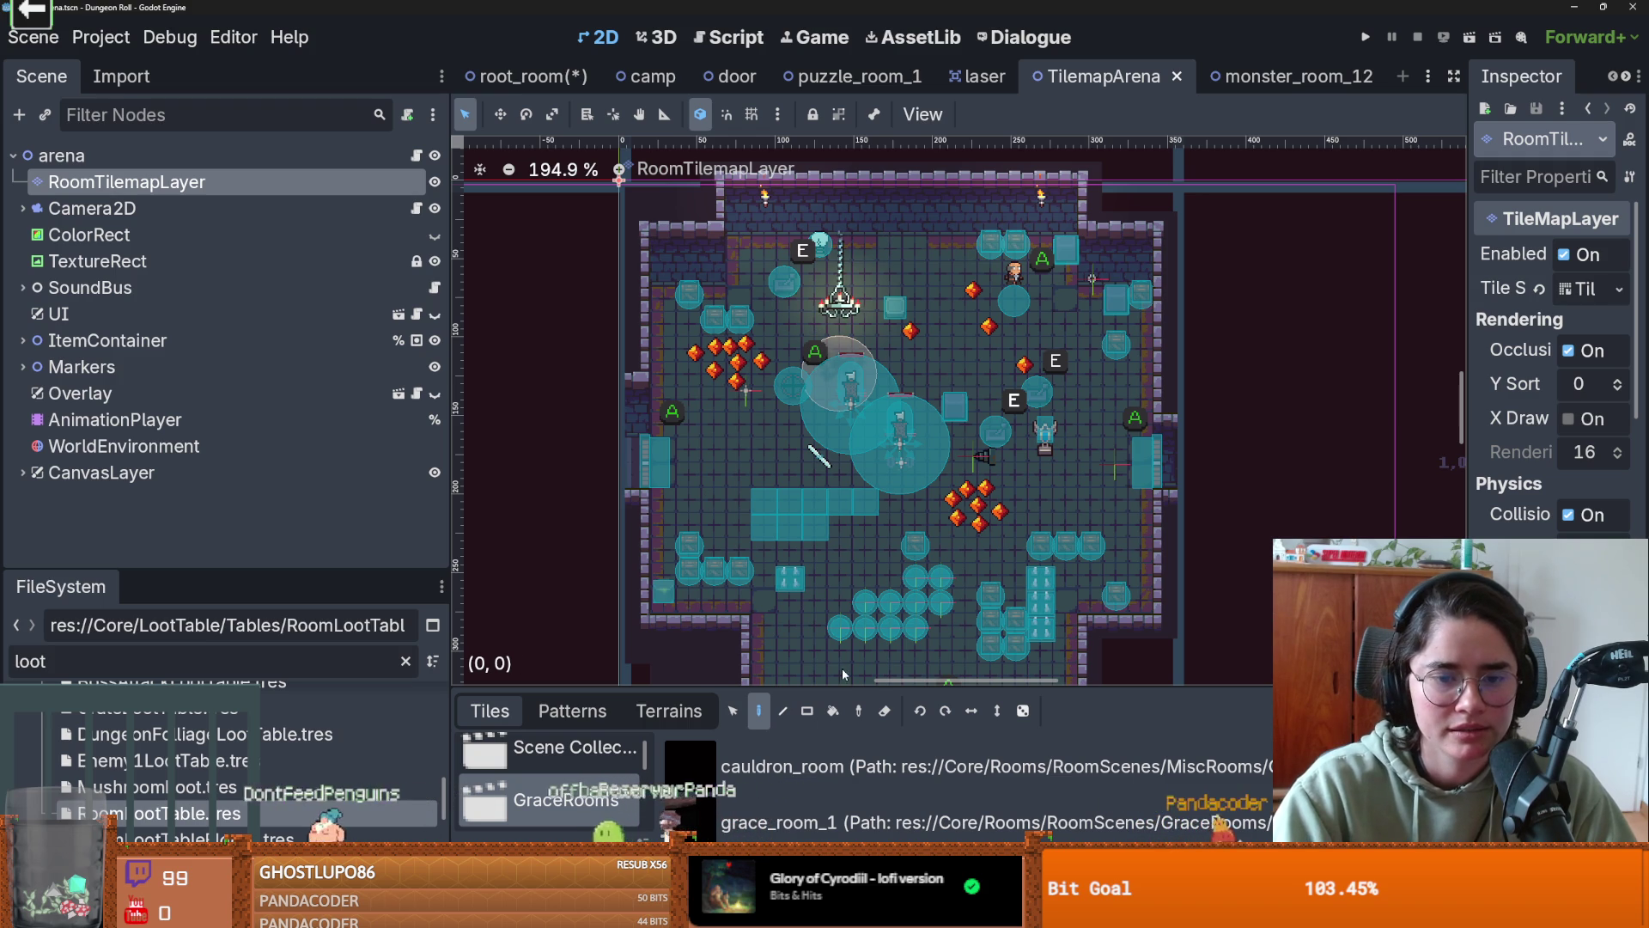
left_click_drag(853, 688, 853, 276)
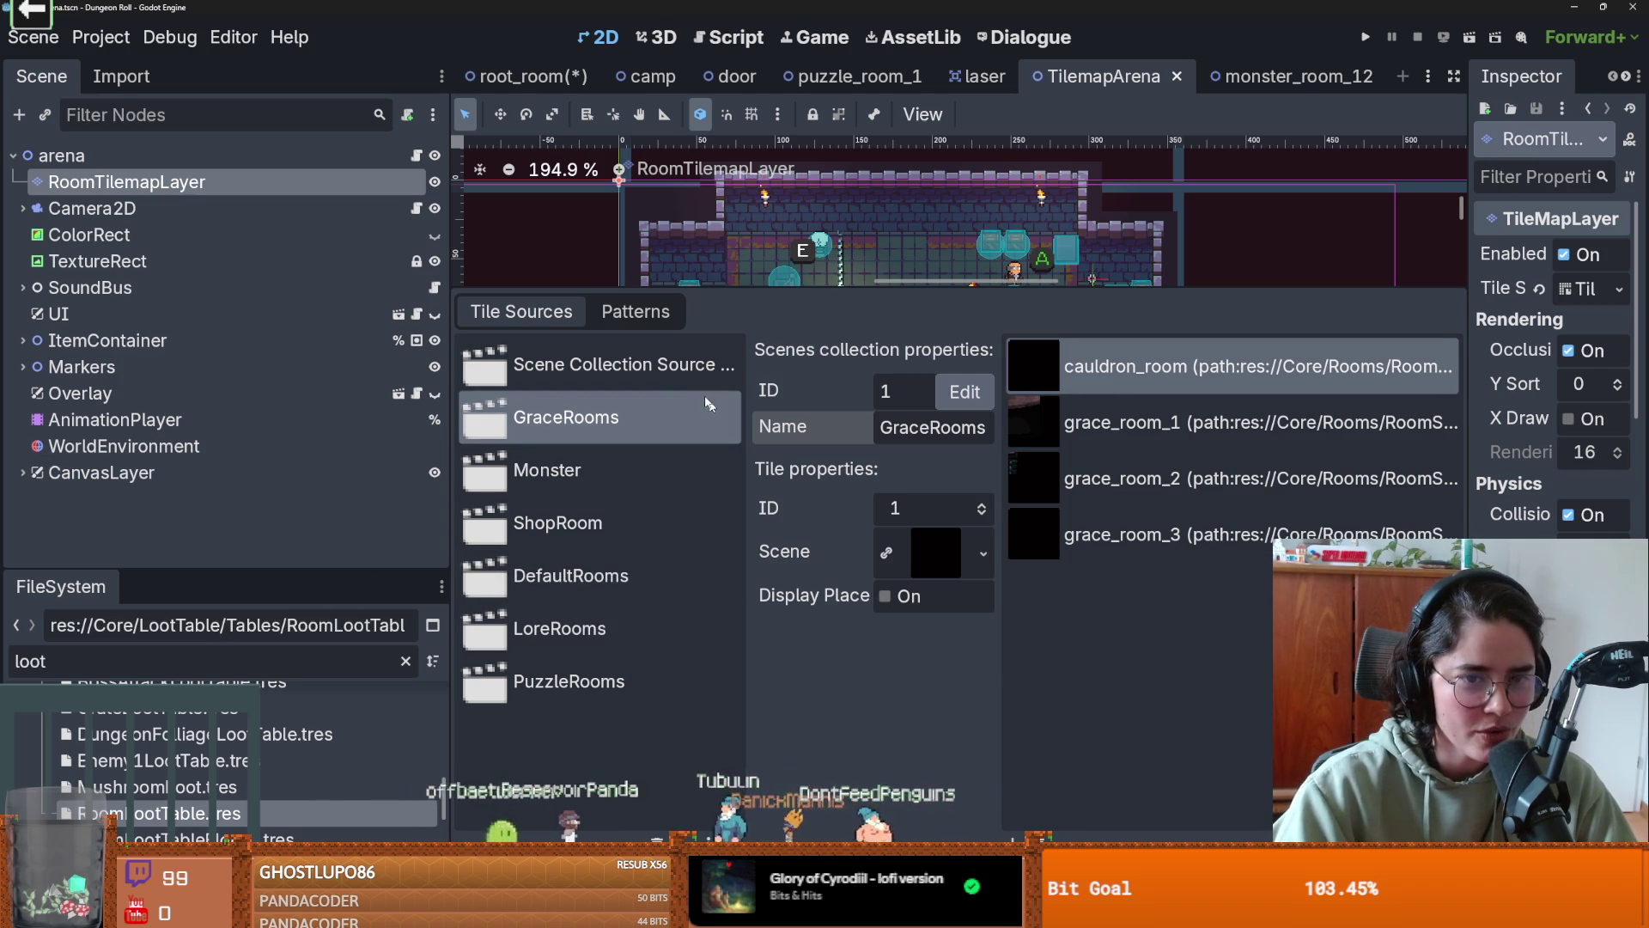
- Resize the TilemapArena panels to see the whole room and a taller tile list, and save
left_click_drag(716, 288, 717, 593)
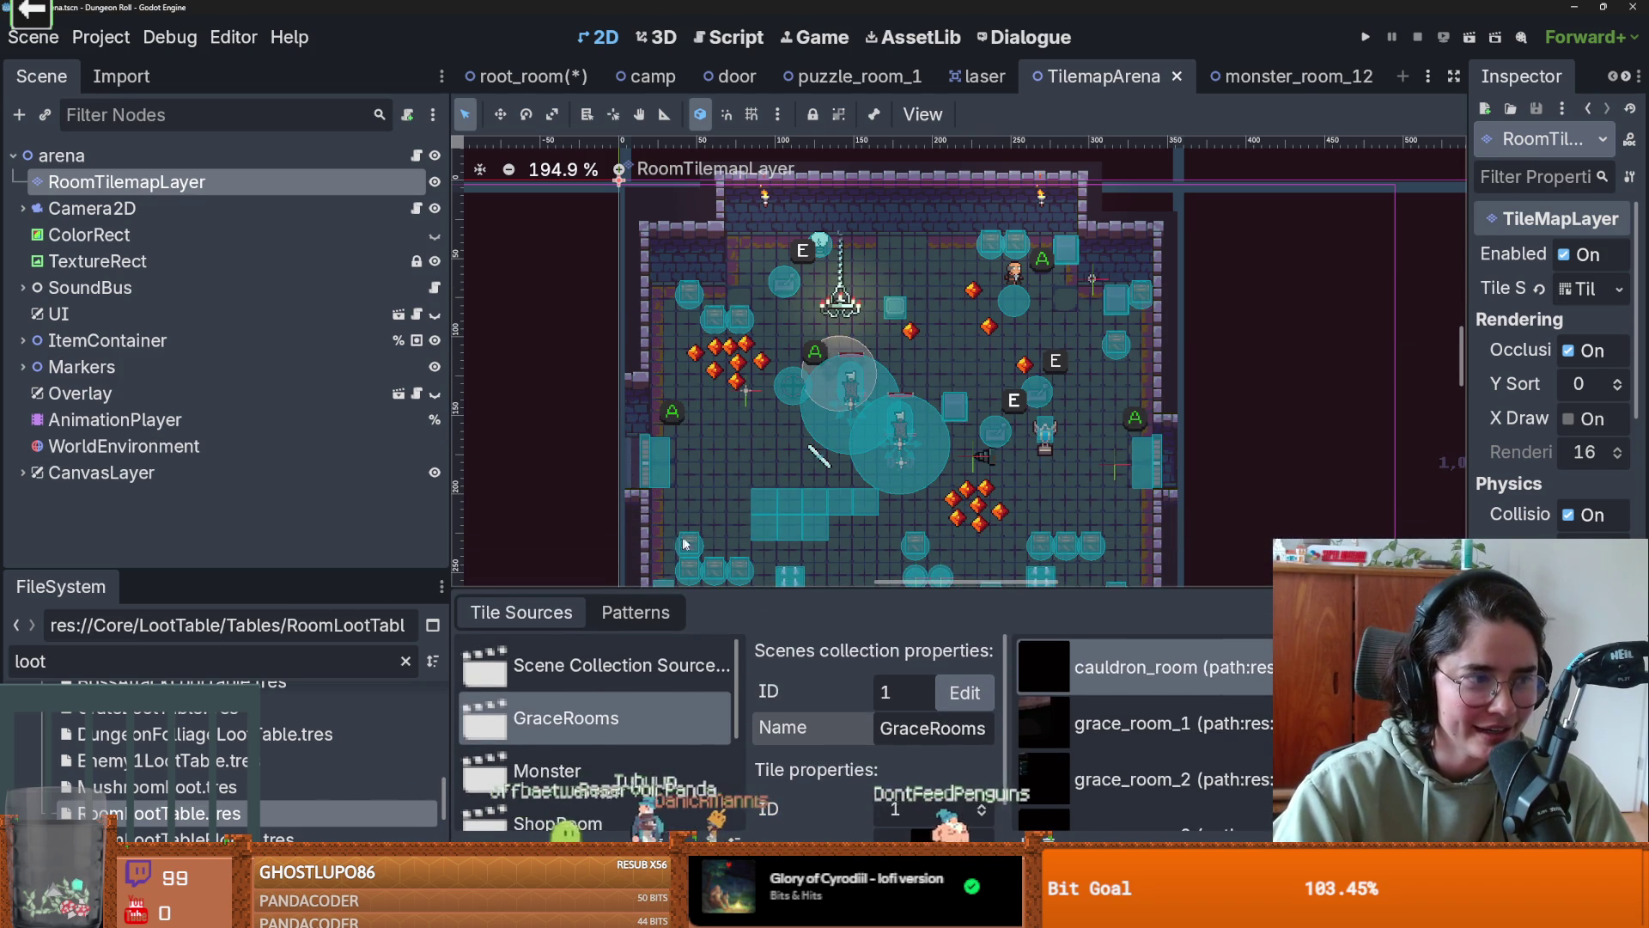
scroll(817, 391, "up", 1)
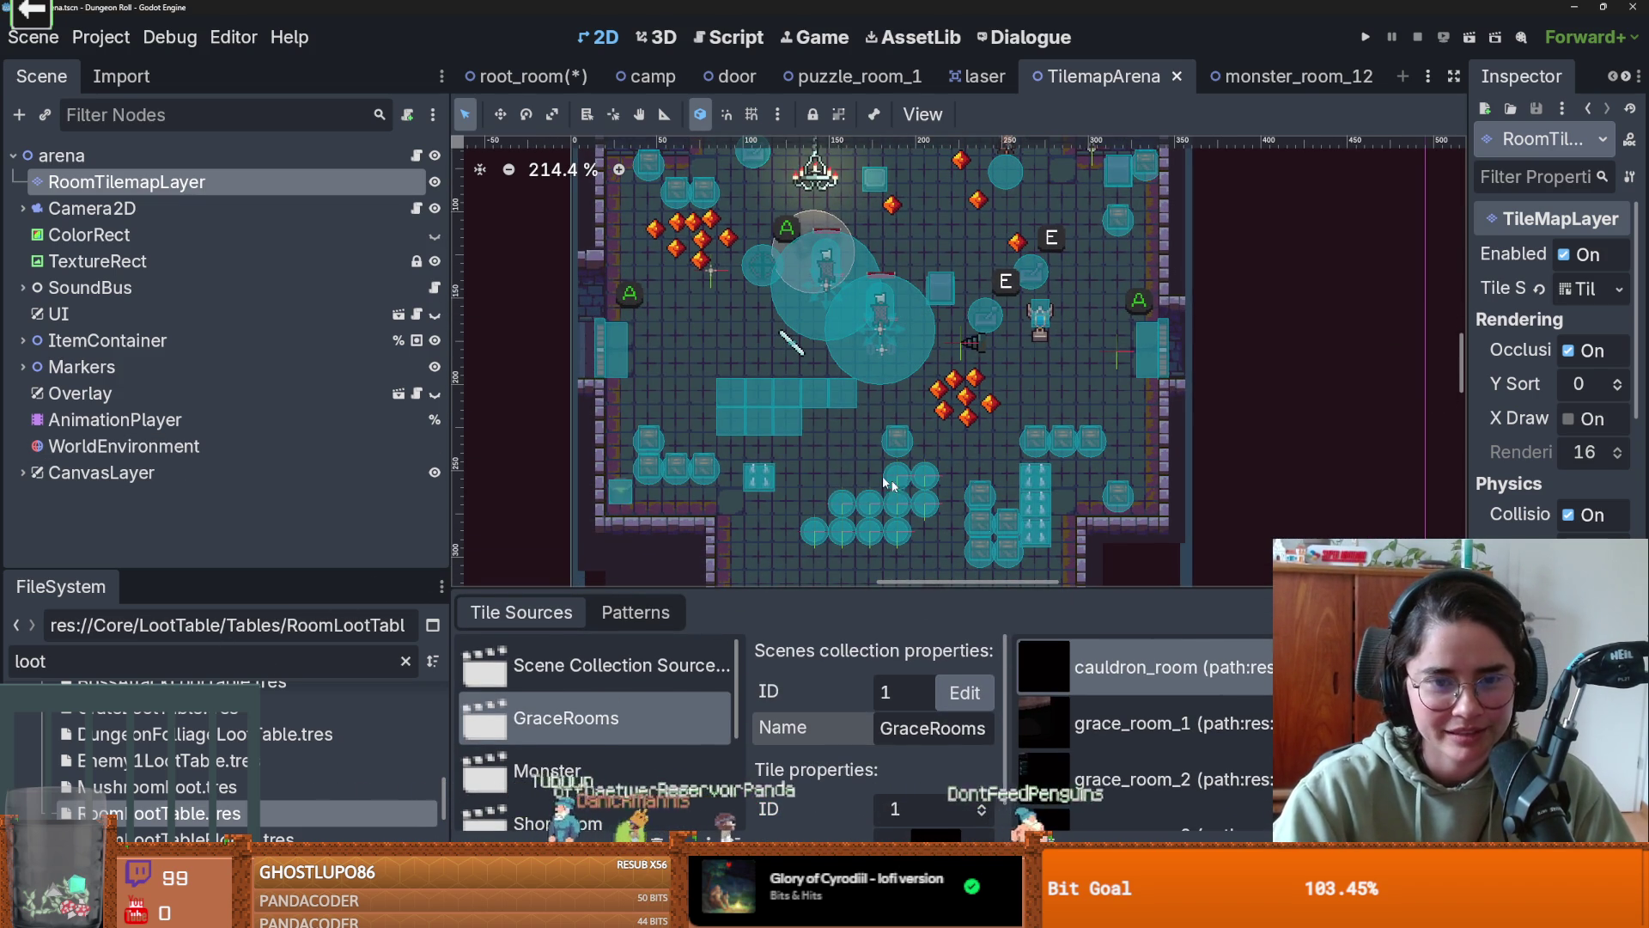
key("ctrl+s")
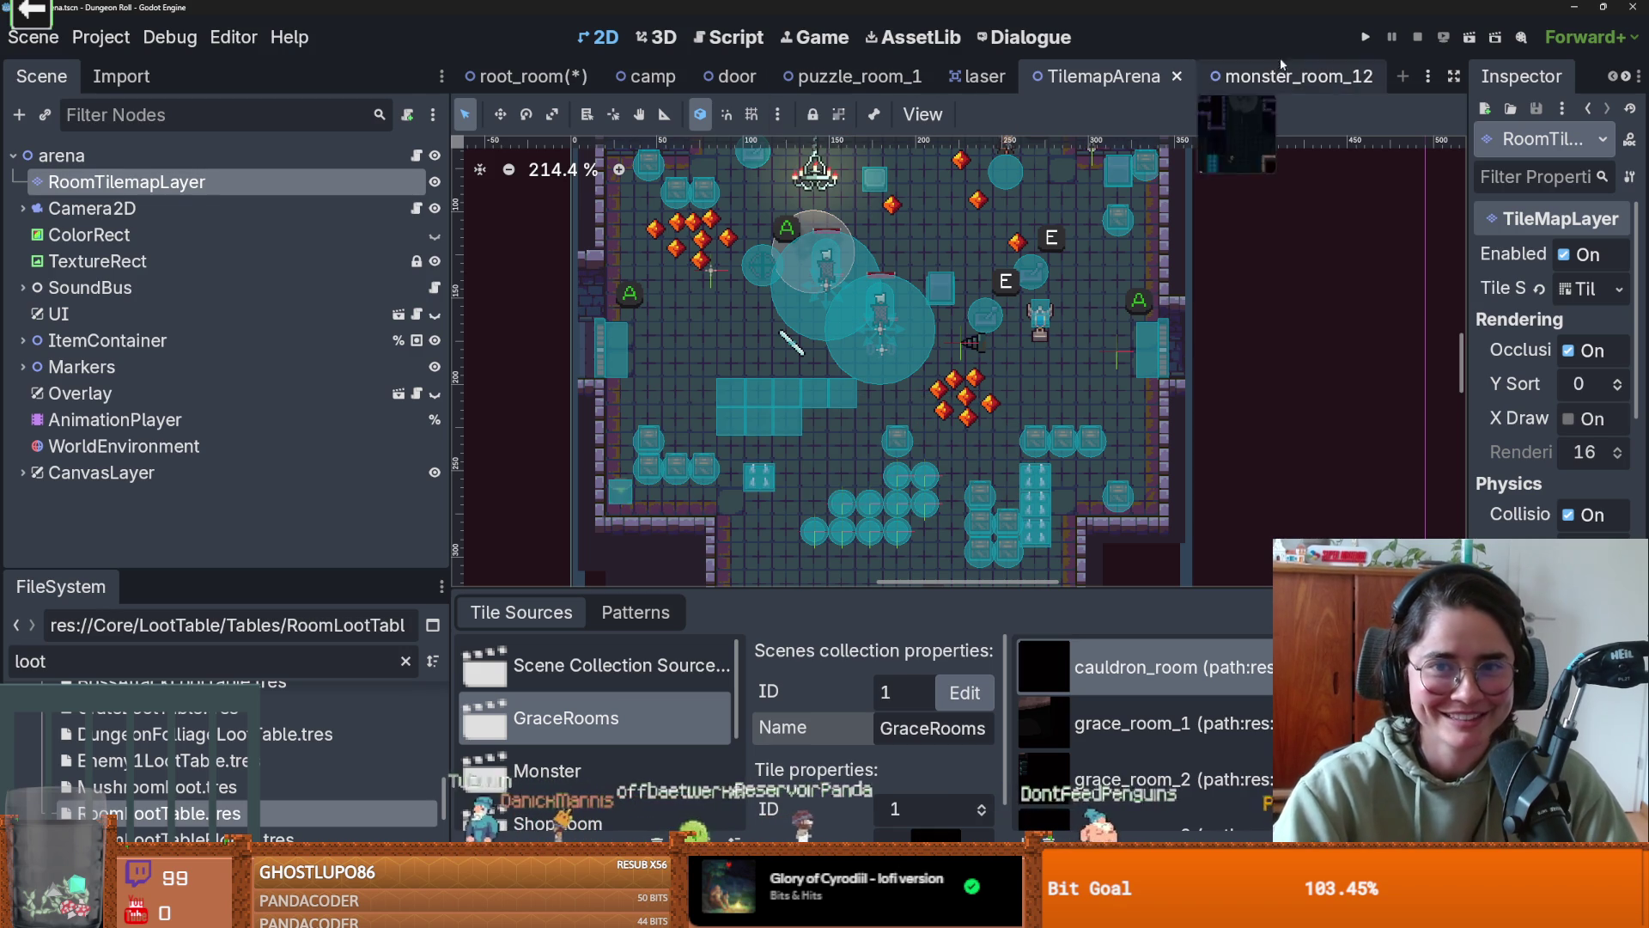
mouse_move(1113, 587)
left_mouse_down()
mouse_move(1051, 322)
mouse_move(931, 322)
mouse_move(869, 491)
left_mouse_up()
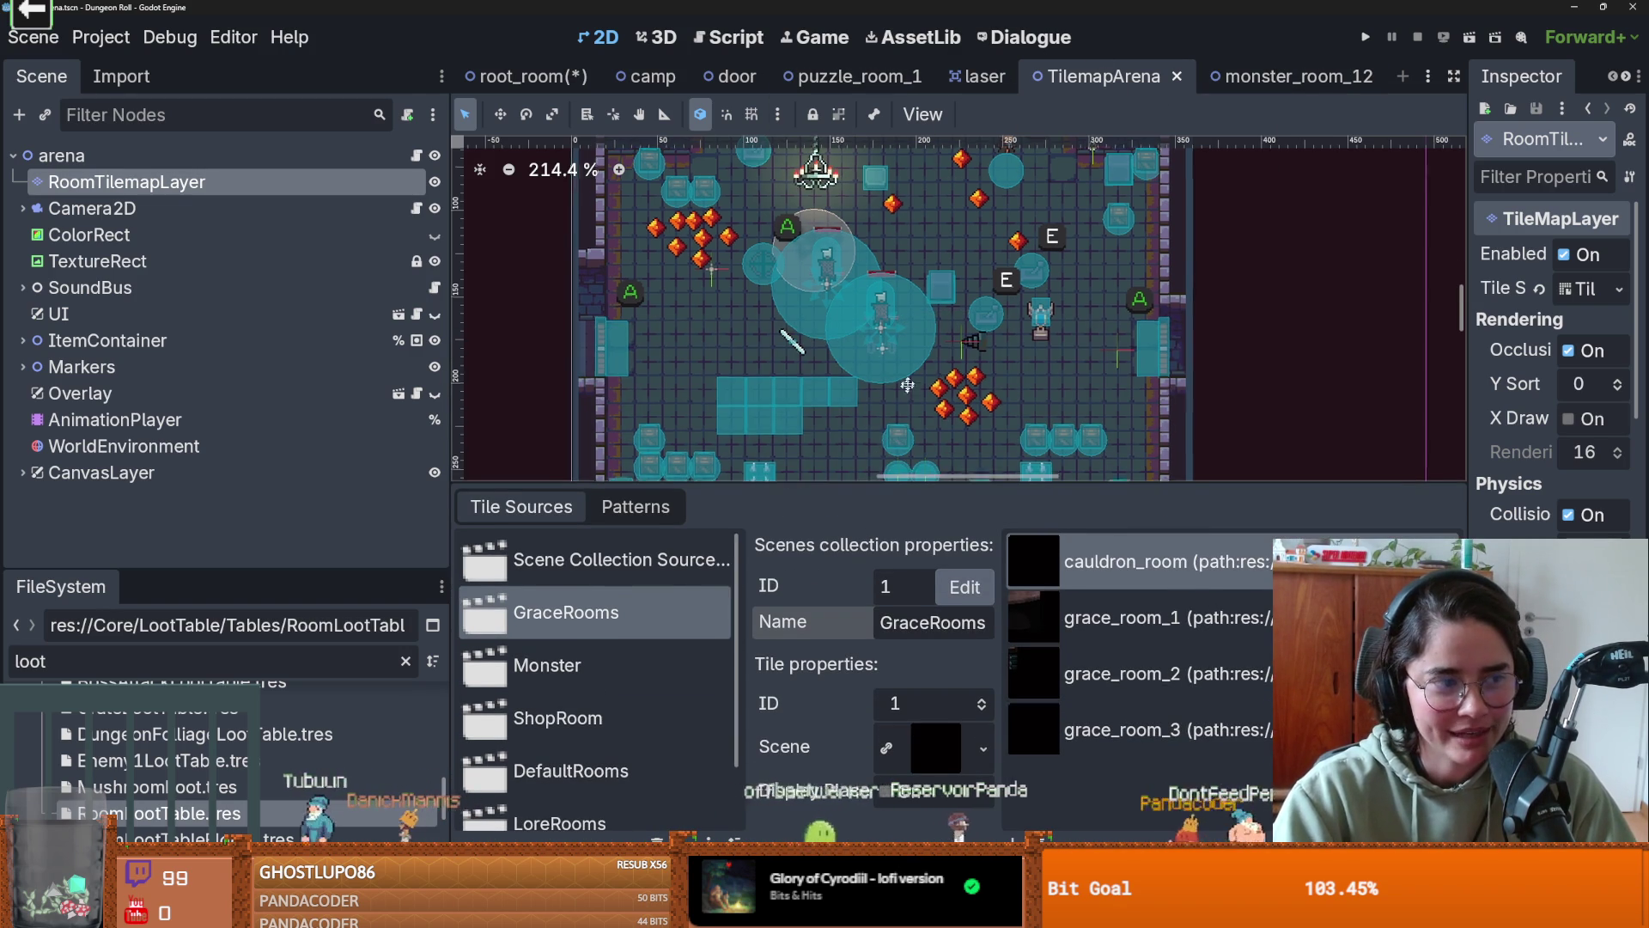
scroll(756, 301, "up", 1)
key("ctrl+s")
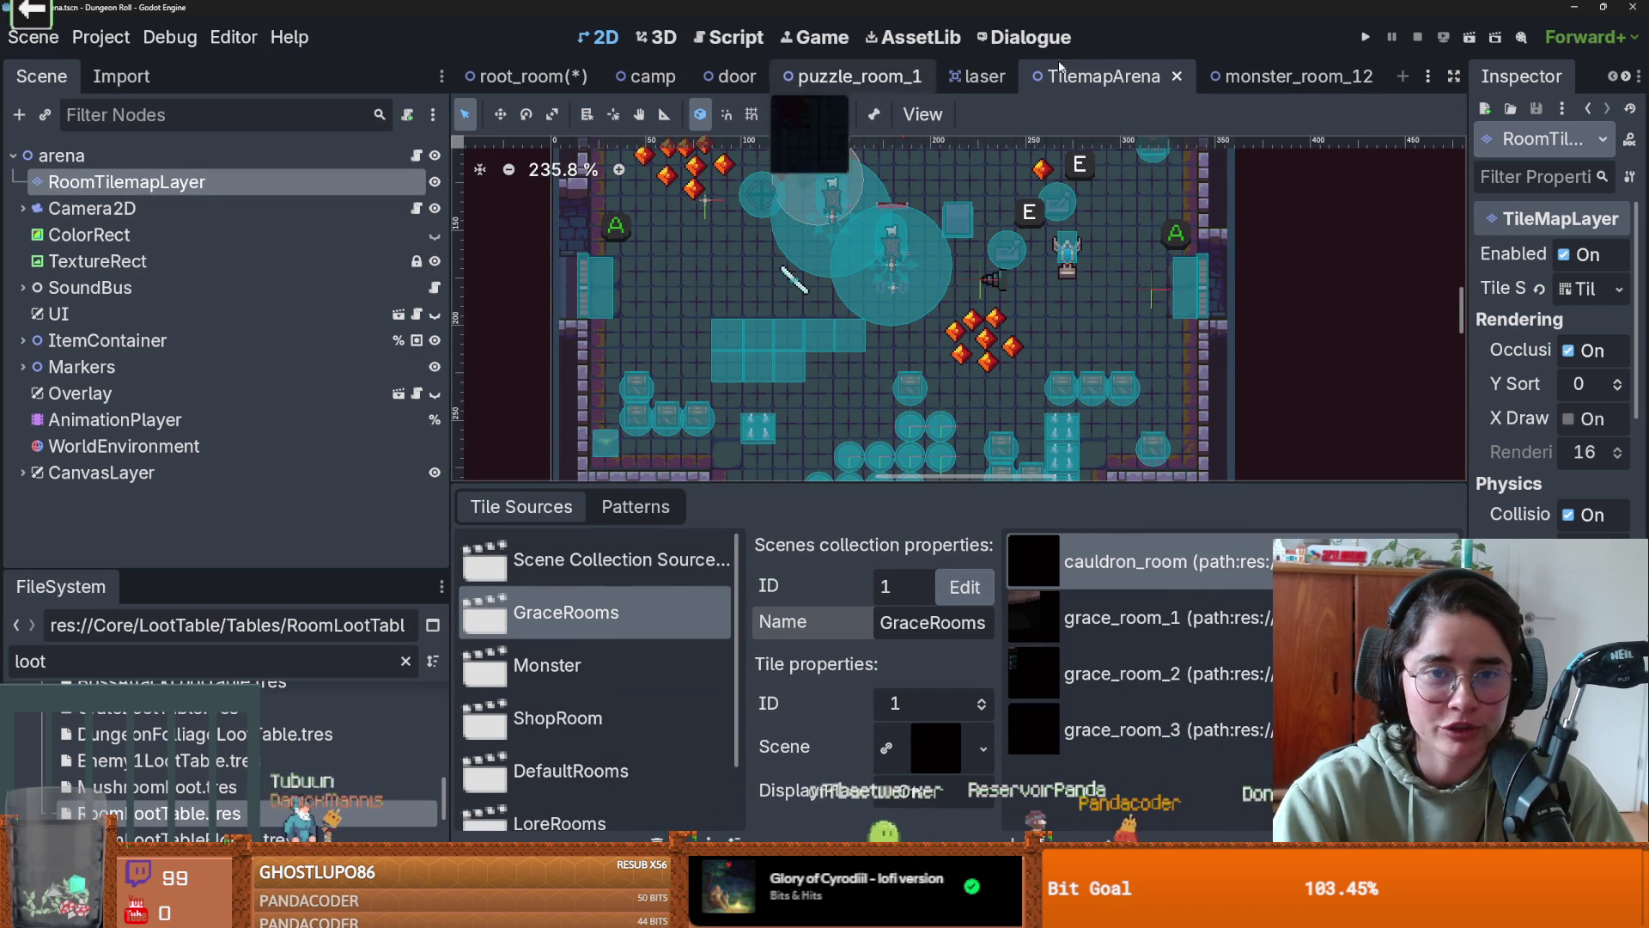
- Return to root_room, save it, and shift the room view right and down
left_click(524, 76)
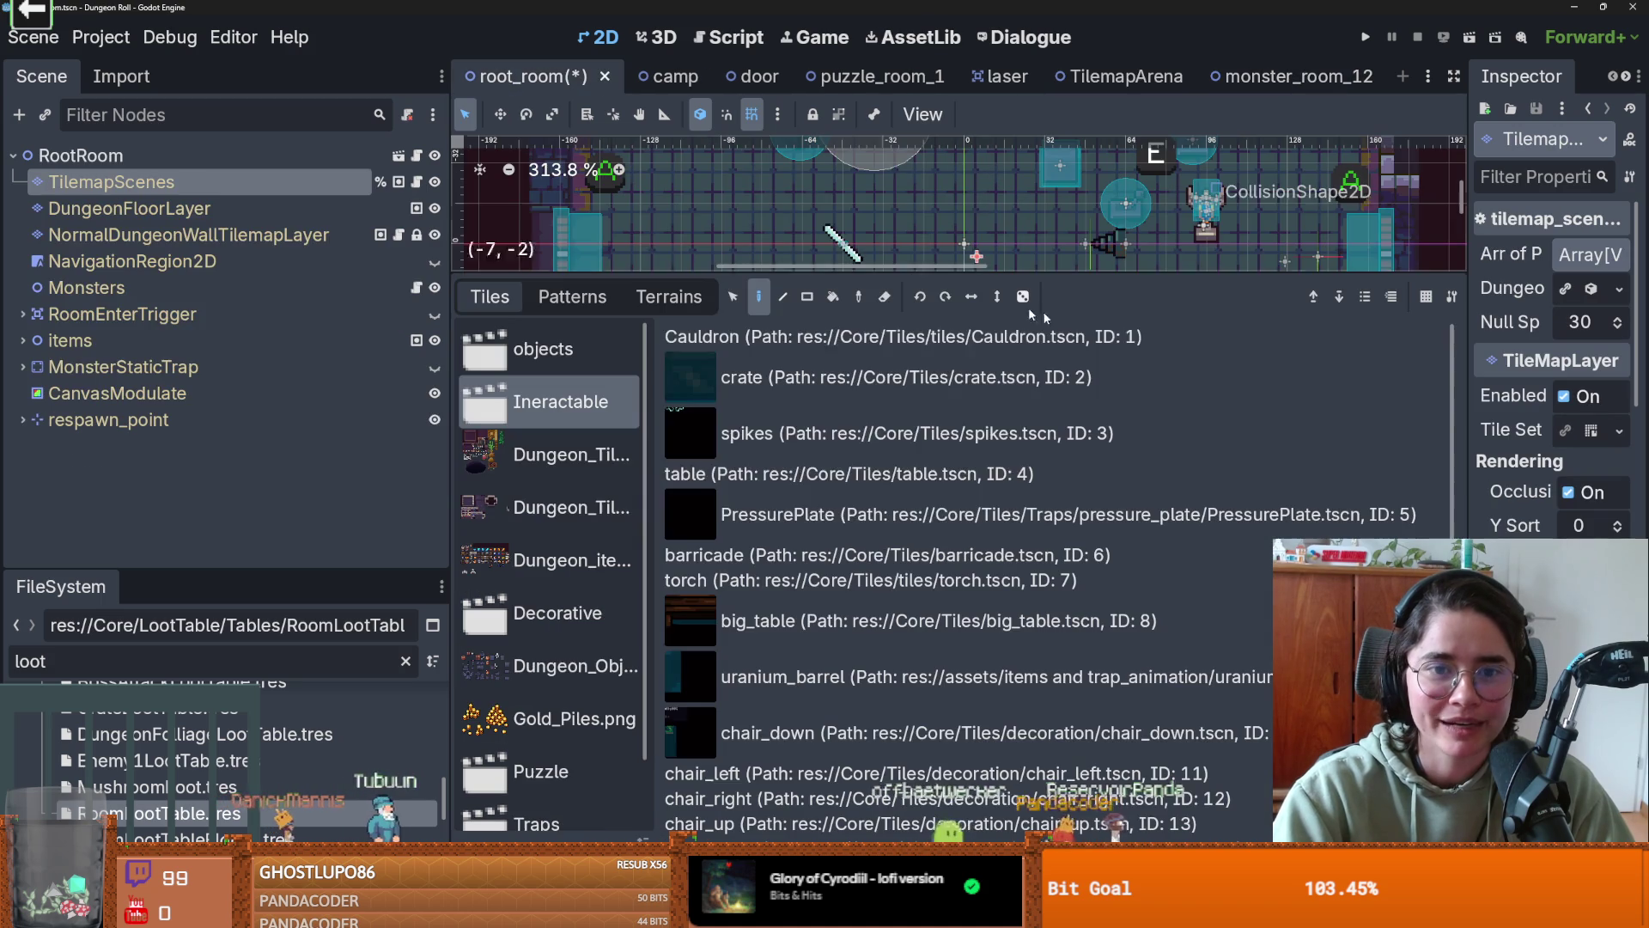
key("ctrl+s")
scroll(907, 386, "down", 6)
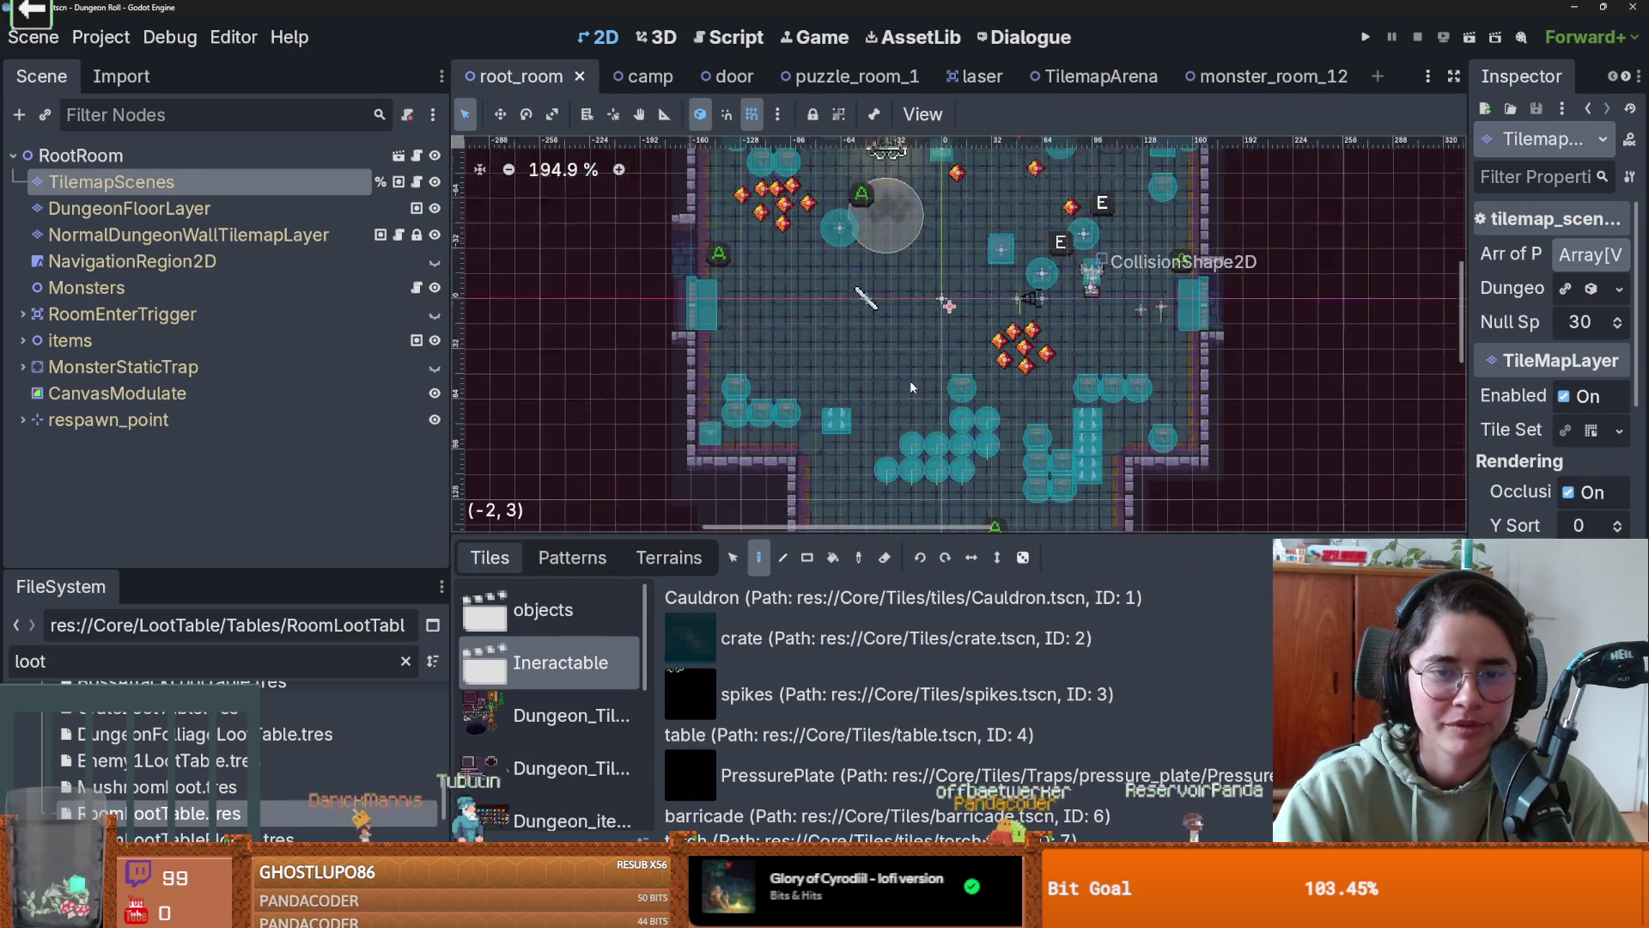
key("ctrl+s")
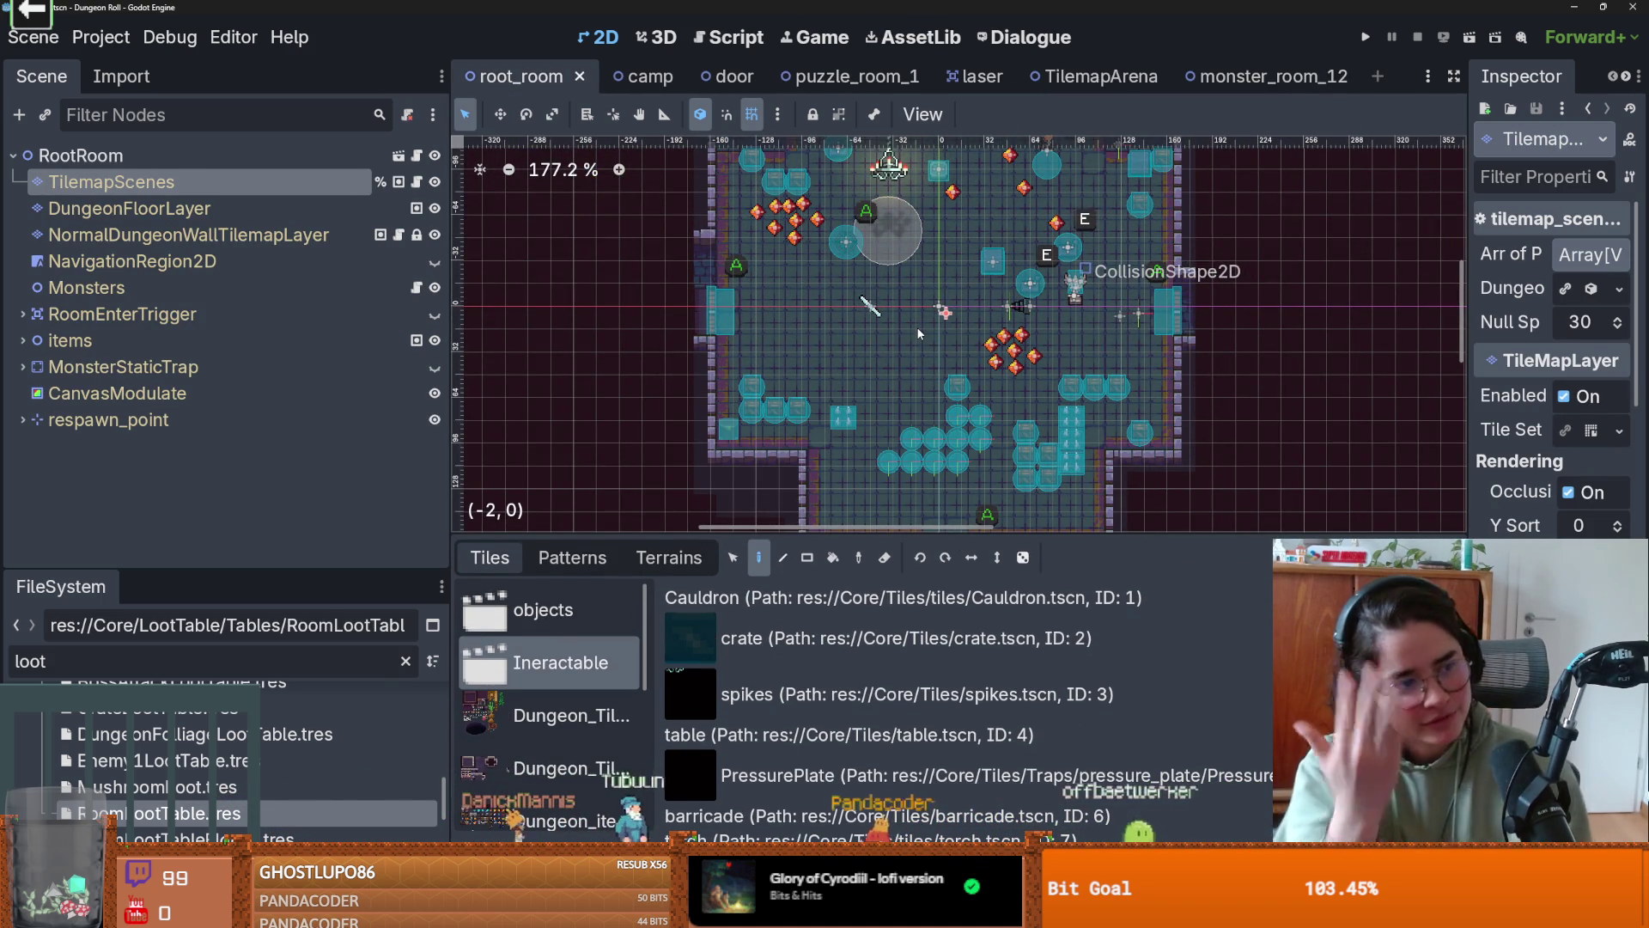
left_click_drag(979, 325, 1033, 349)
key("ctrl+s")
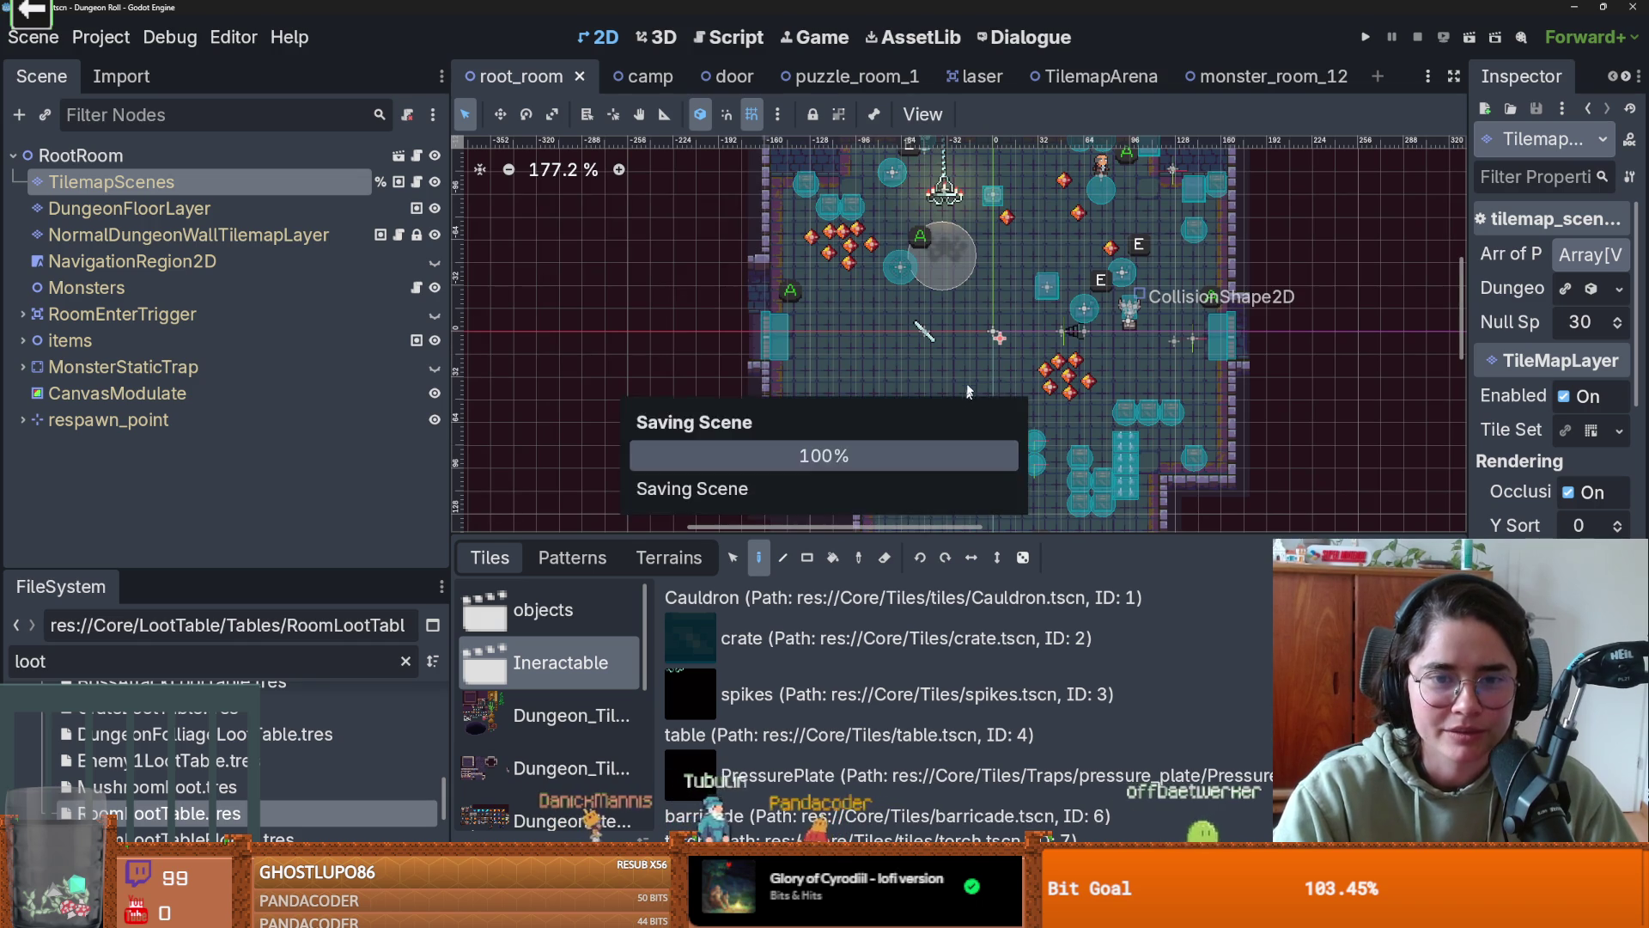
- Enlarge the bottom panel to list more of the Ineractable scene tiles
scroll(945, 292, "up", 1)
scroll(915, 269, "up", 2)
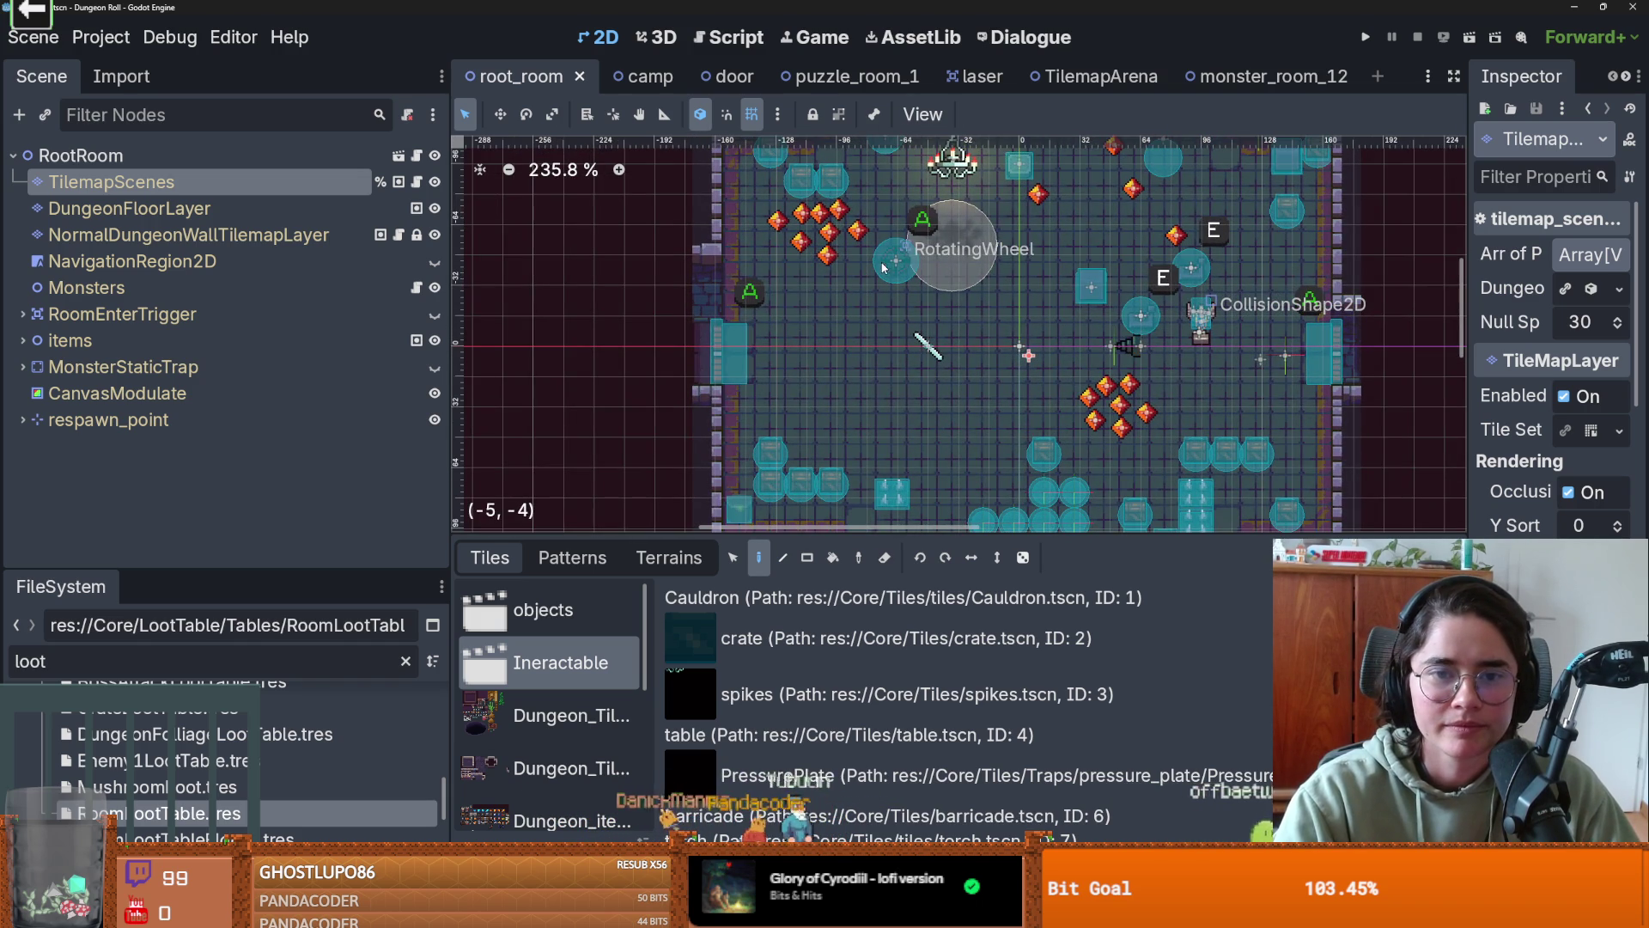
scroll(915, 269, "down", 1)
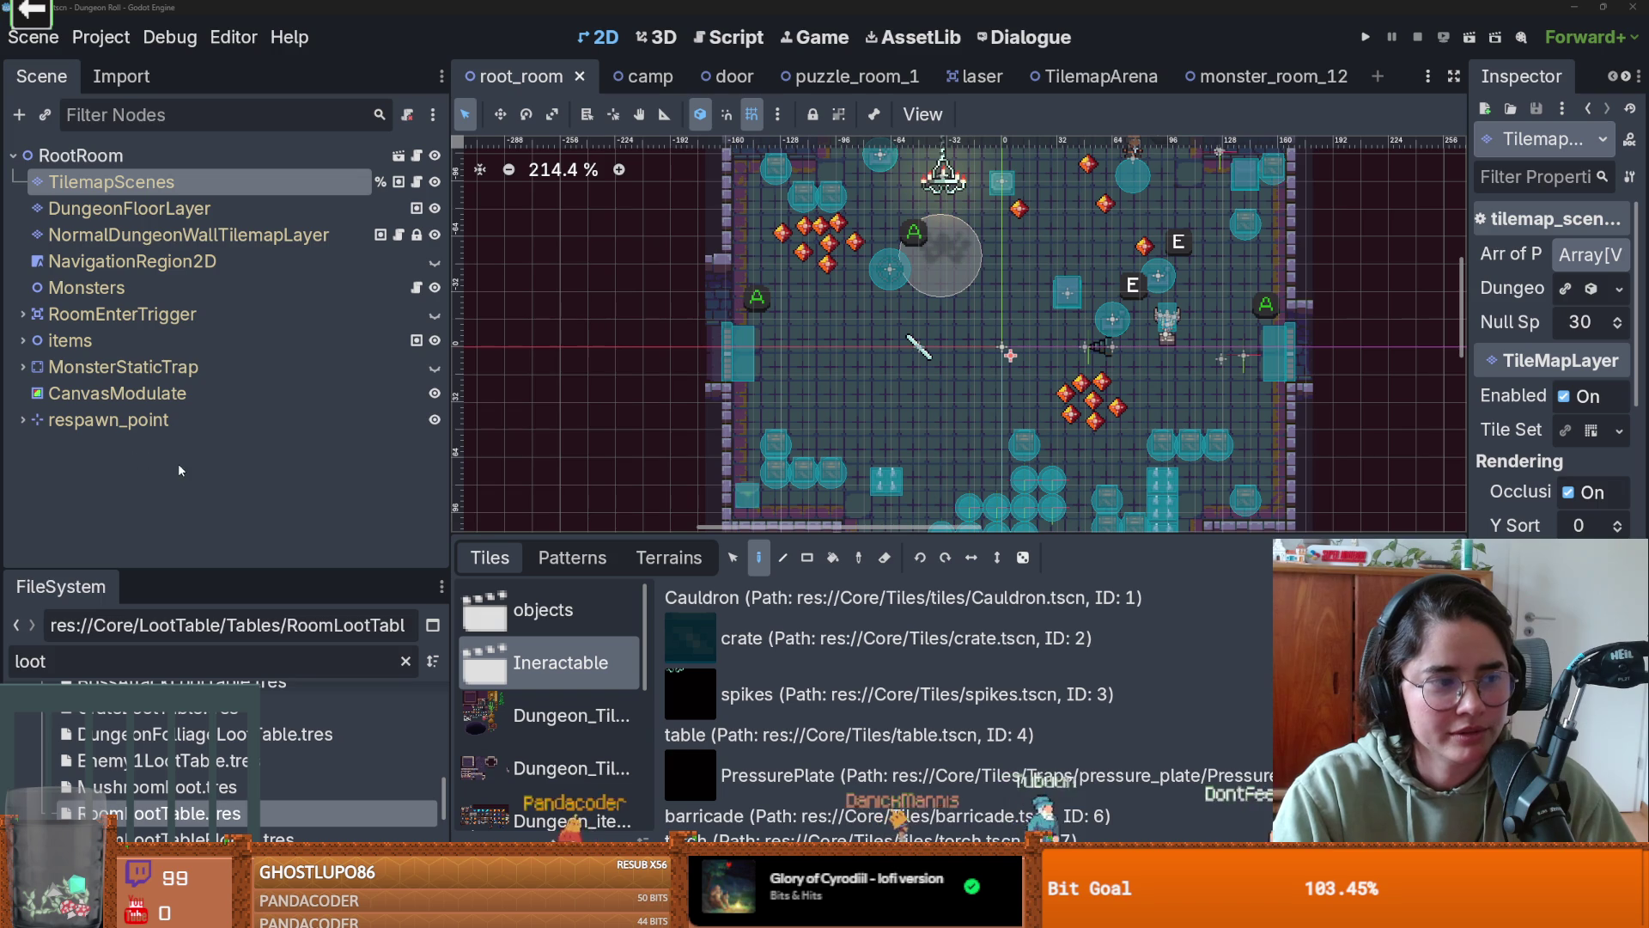
scroll(928, 348, "up", 2)
scroll(988, 223, "down", 2)
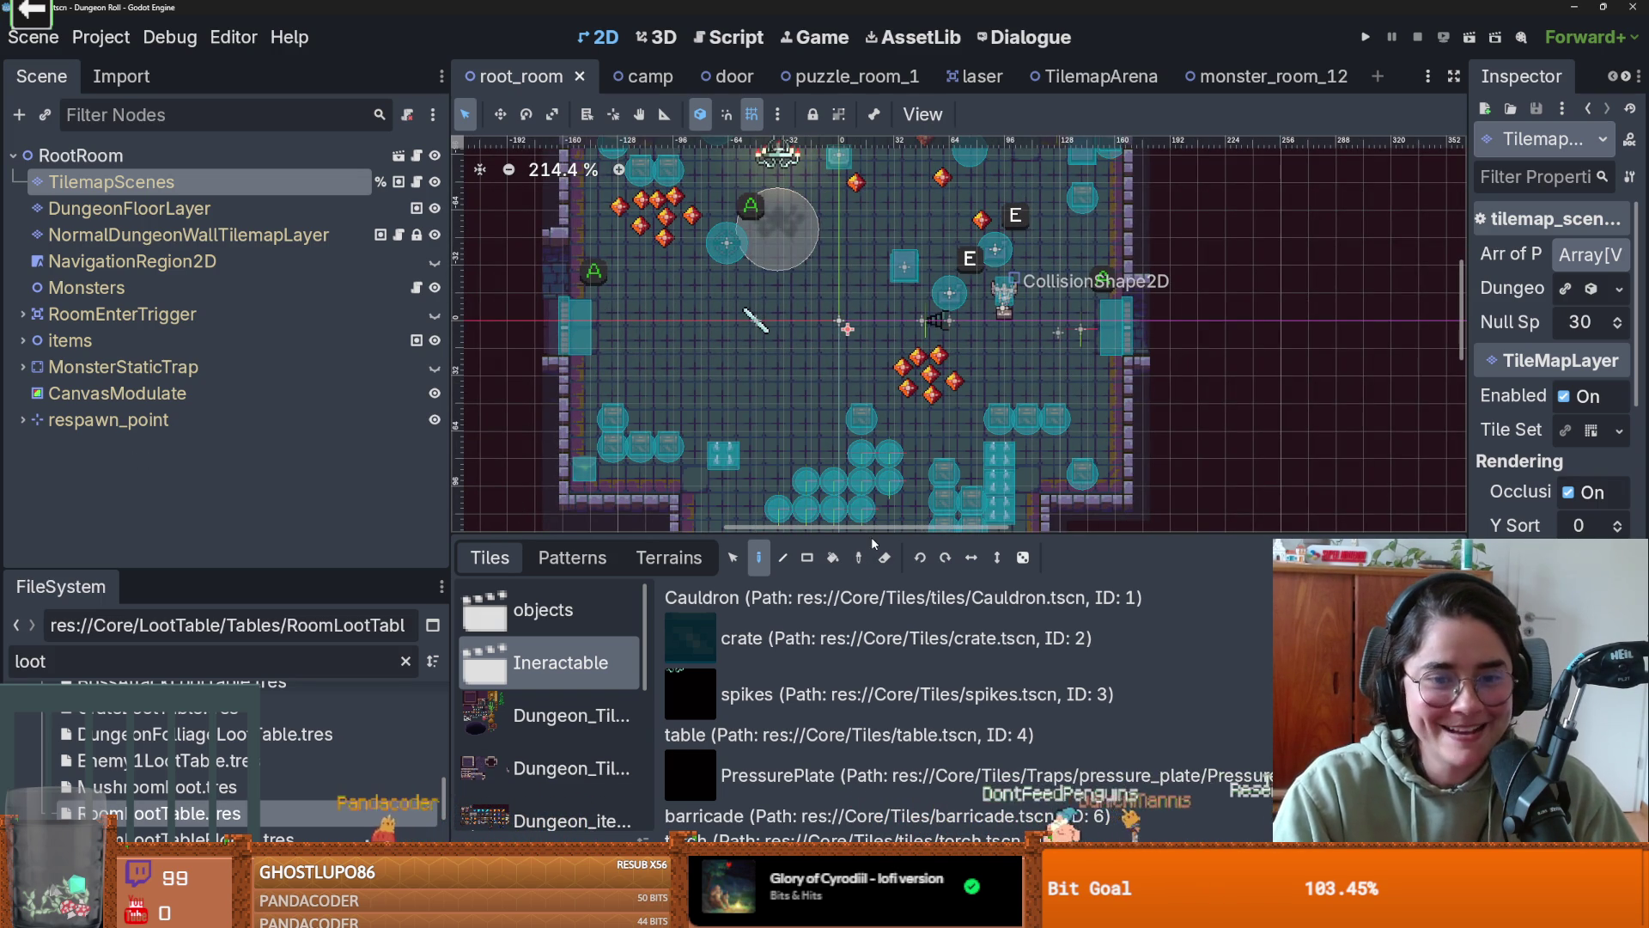
left_click_drag(875, 532, 874, 262)
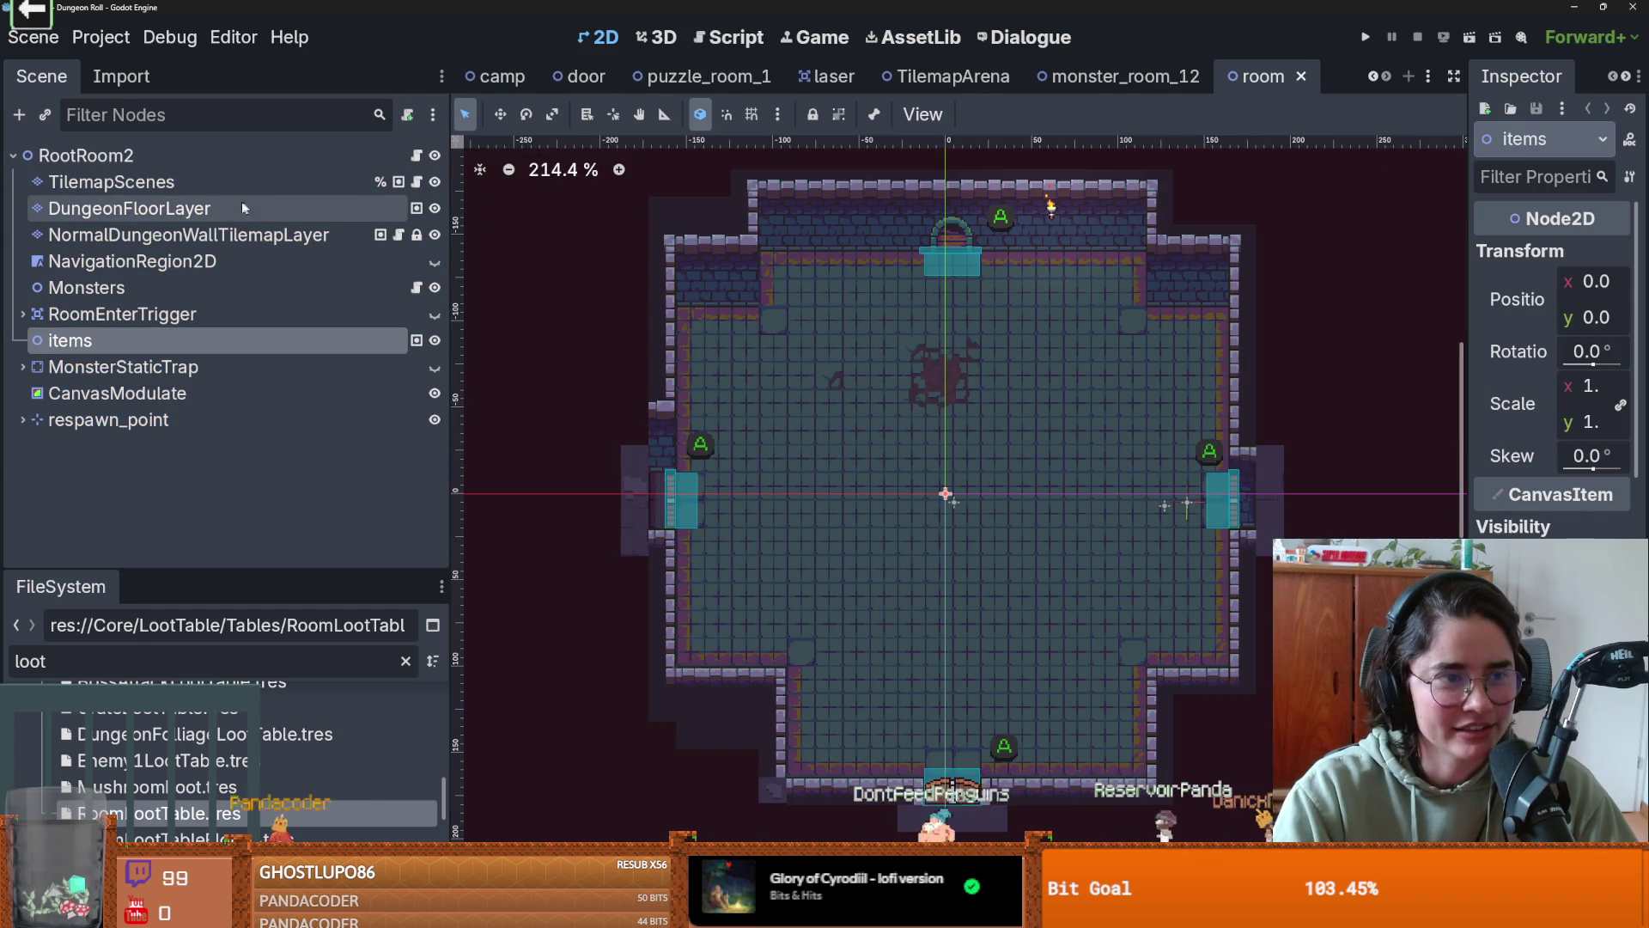
- Select NormalDungeonWallTilemapLayer and its dungeon_tileset.png tile source
left_click(239, 189)
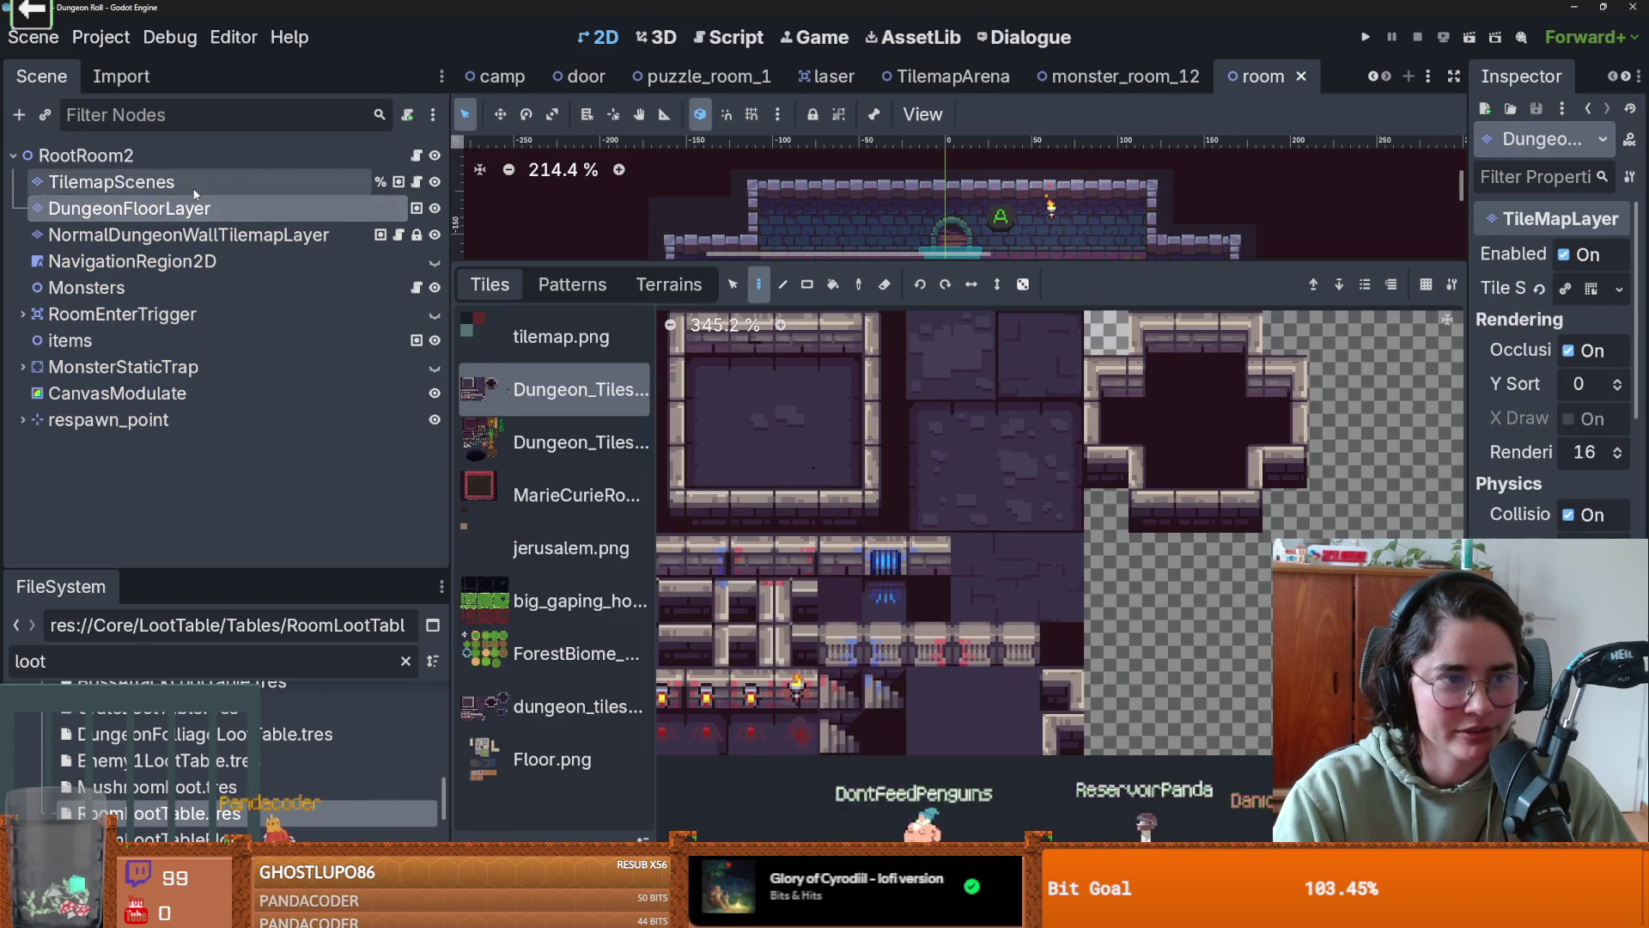
left_click(194, 230)
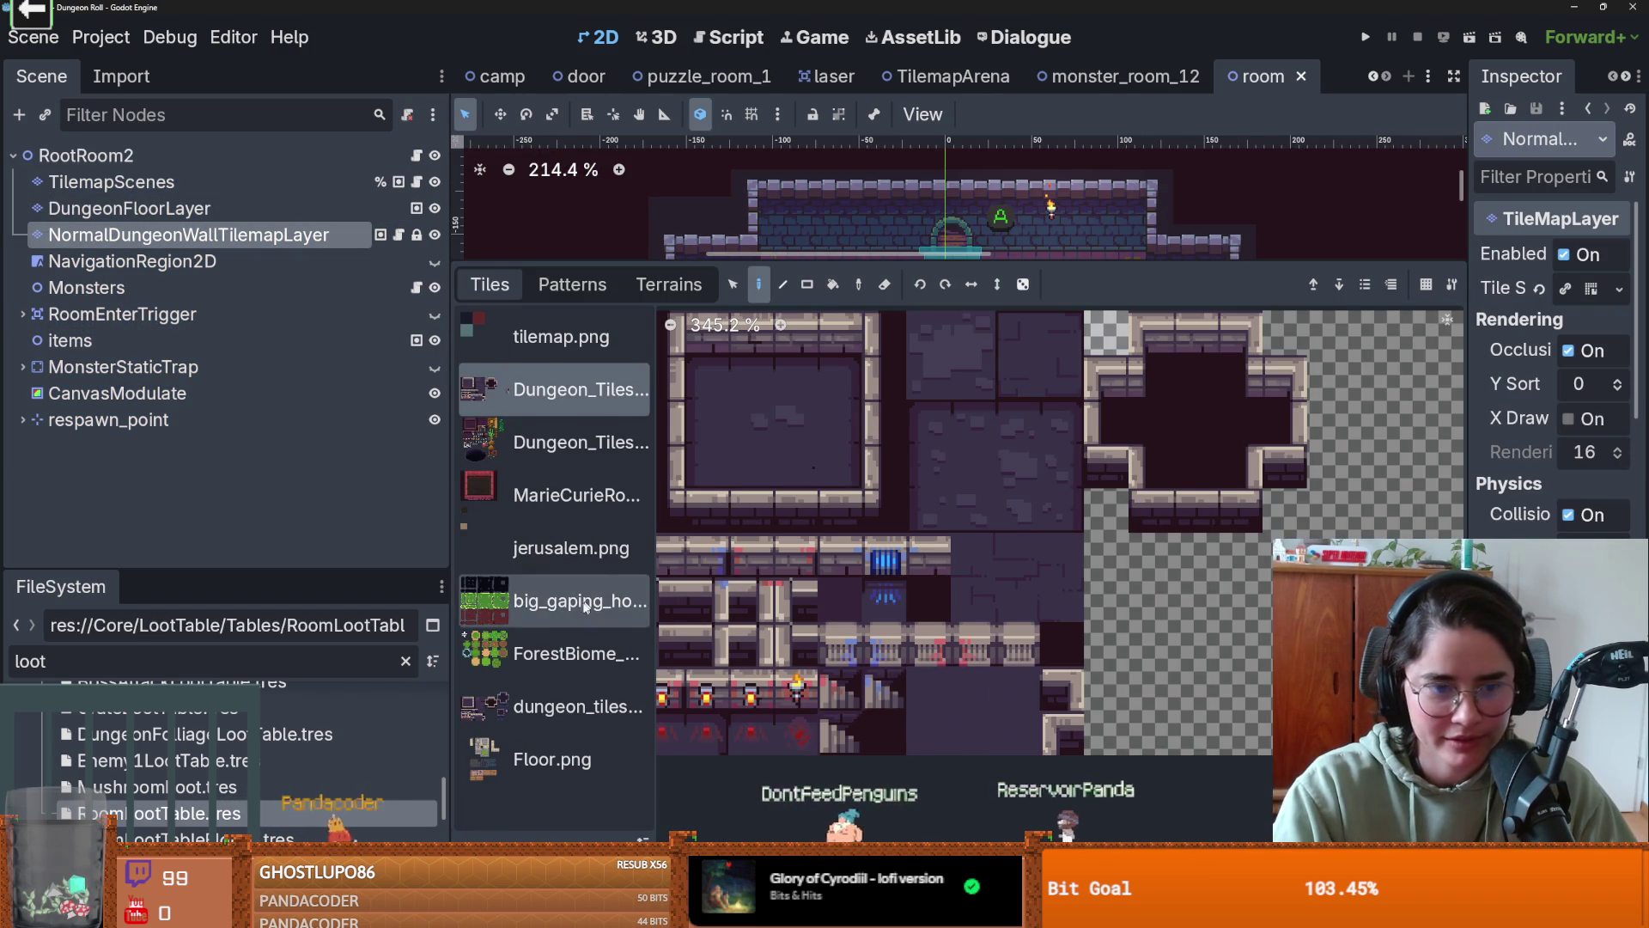
left_click(567, 702)
scroll(924, 543, "down", 2)
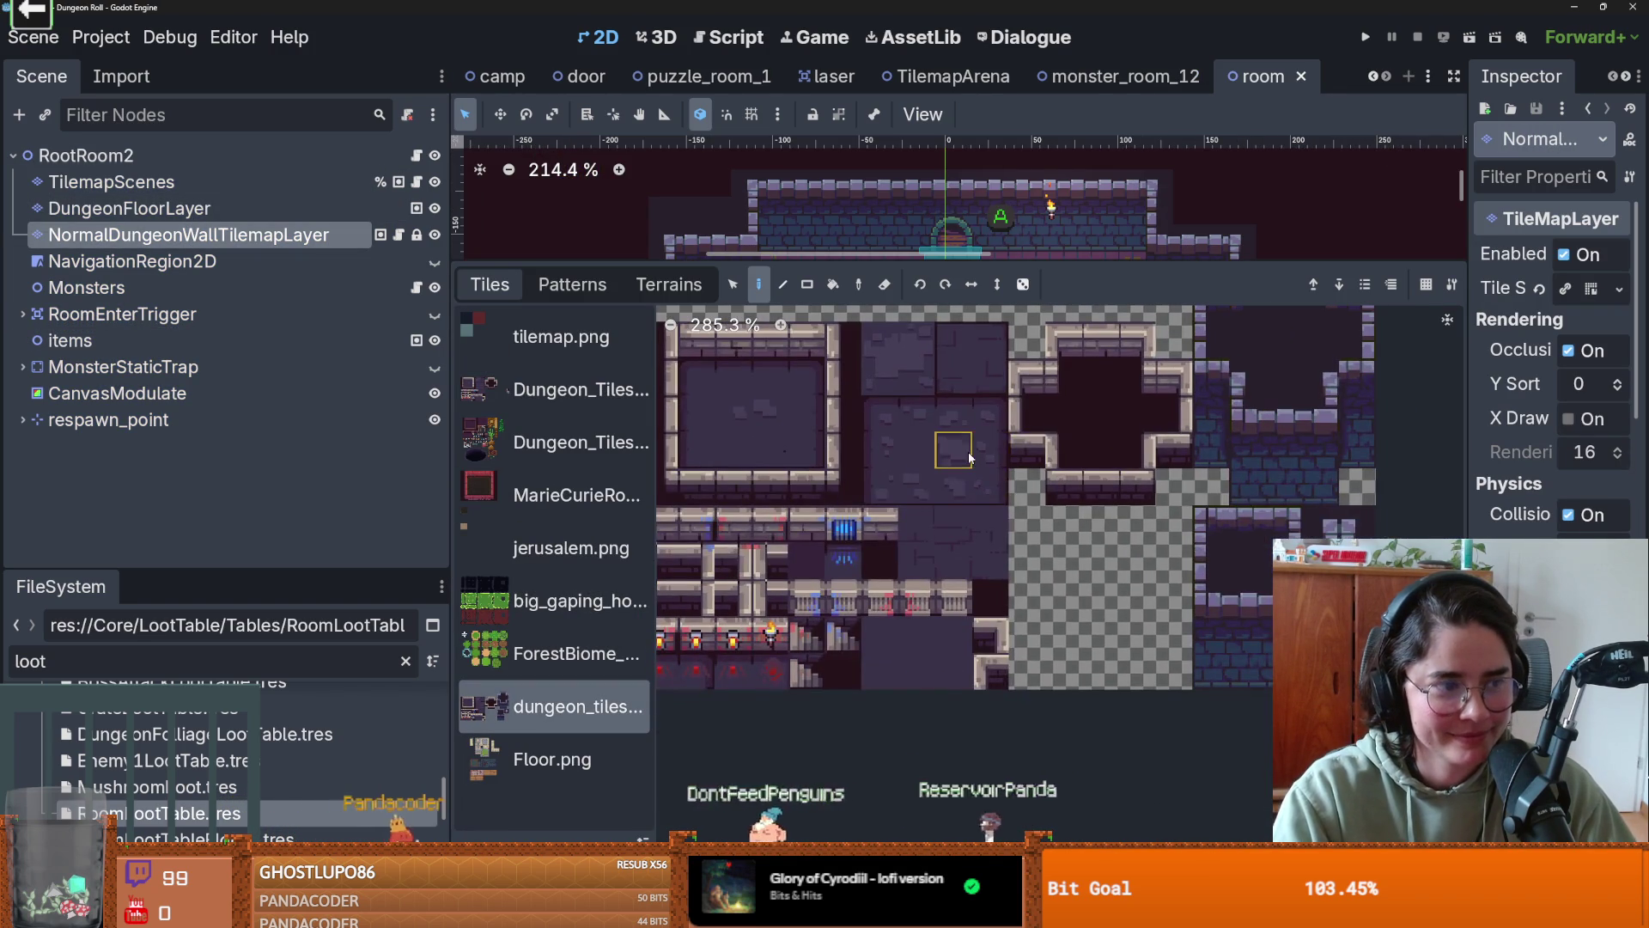
scroll(1156, 486, "up", 1)
scroll(1056, 506, "right", 5)
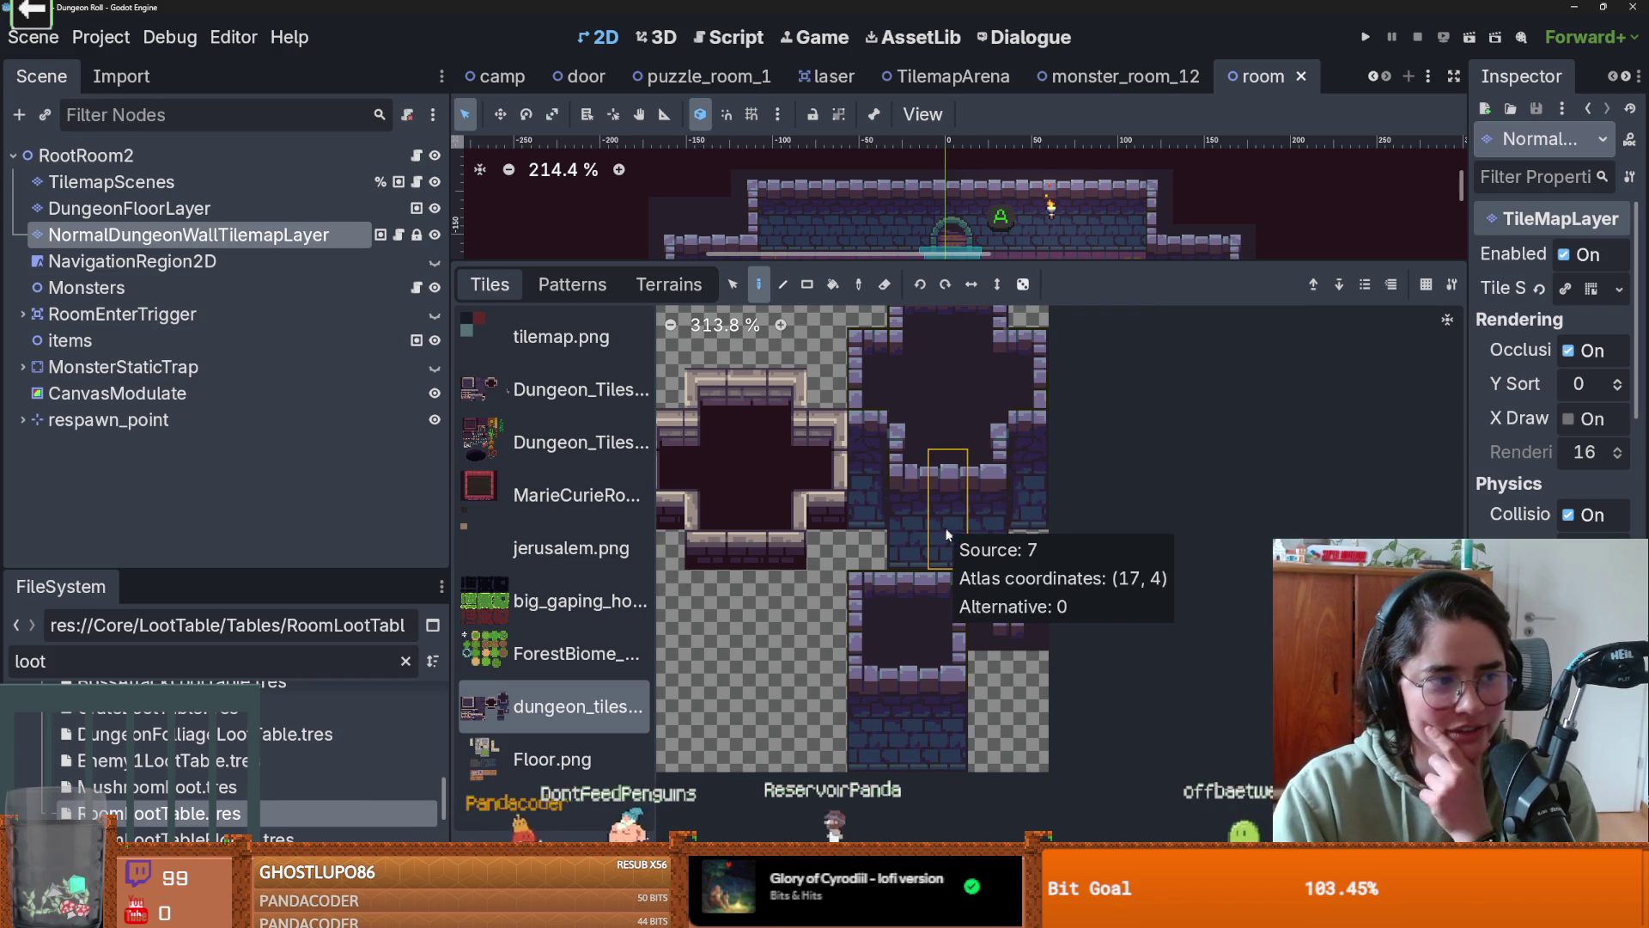
scroll(1005, 530, "right", 2)
scroll(962, 543, "up", 1)
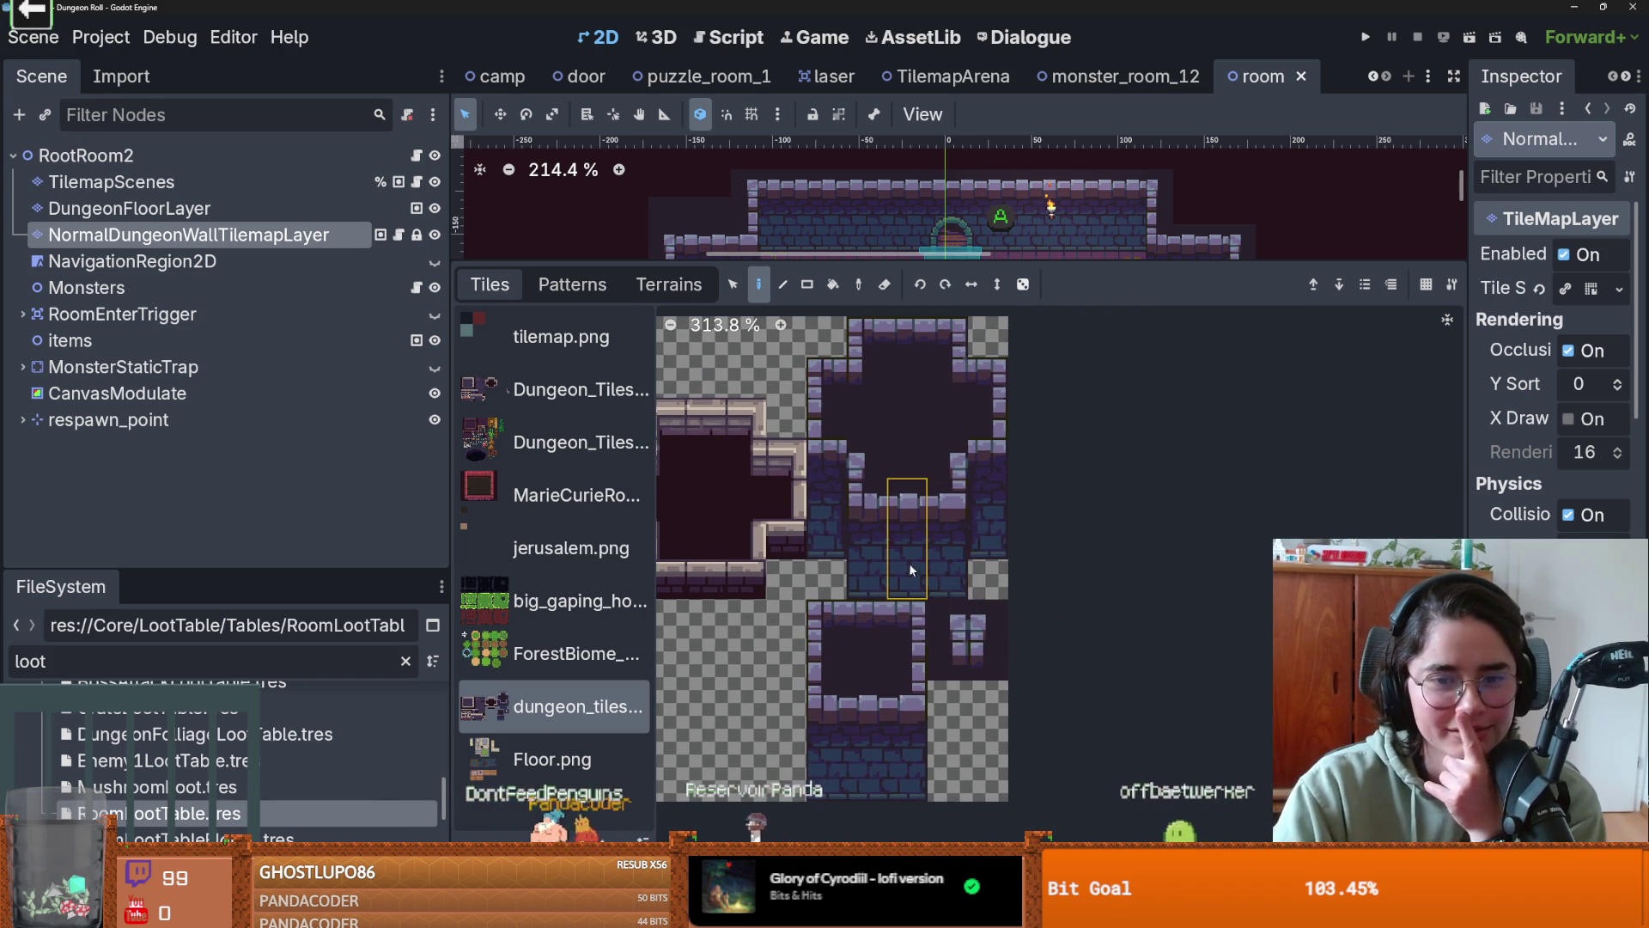
scroll(928, 567, "left", 2)
scroll(952, 563, "up", 1)
- Switch to the TileSet editor and make its editing area taller and wider
left_click(859, 915)
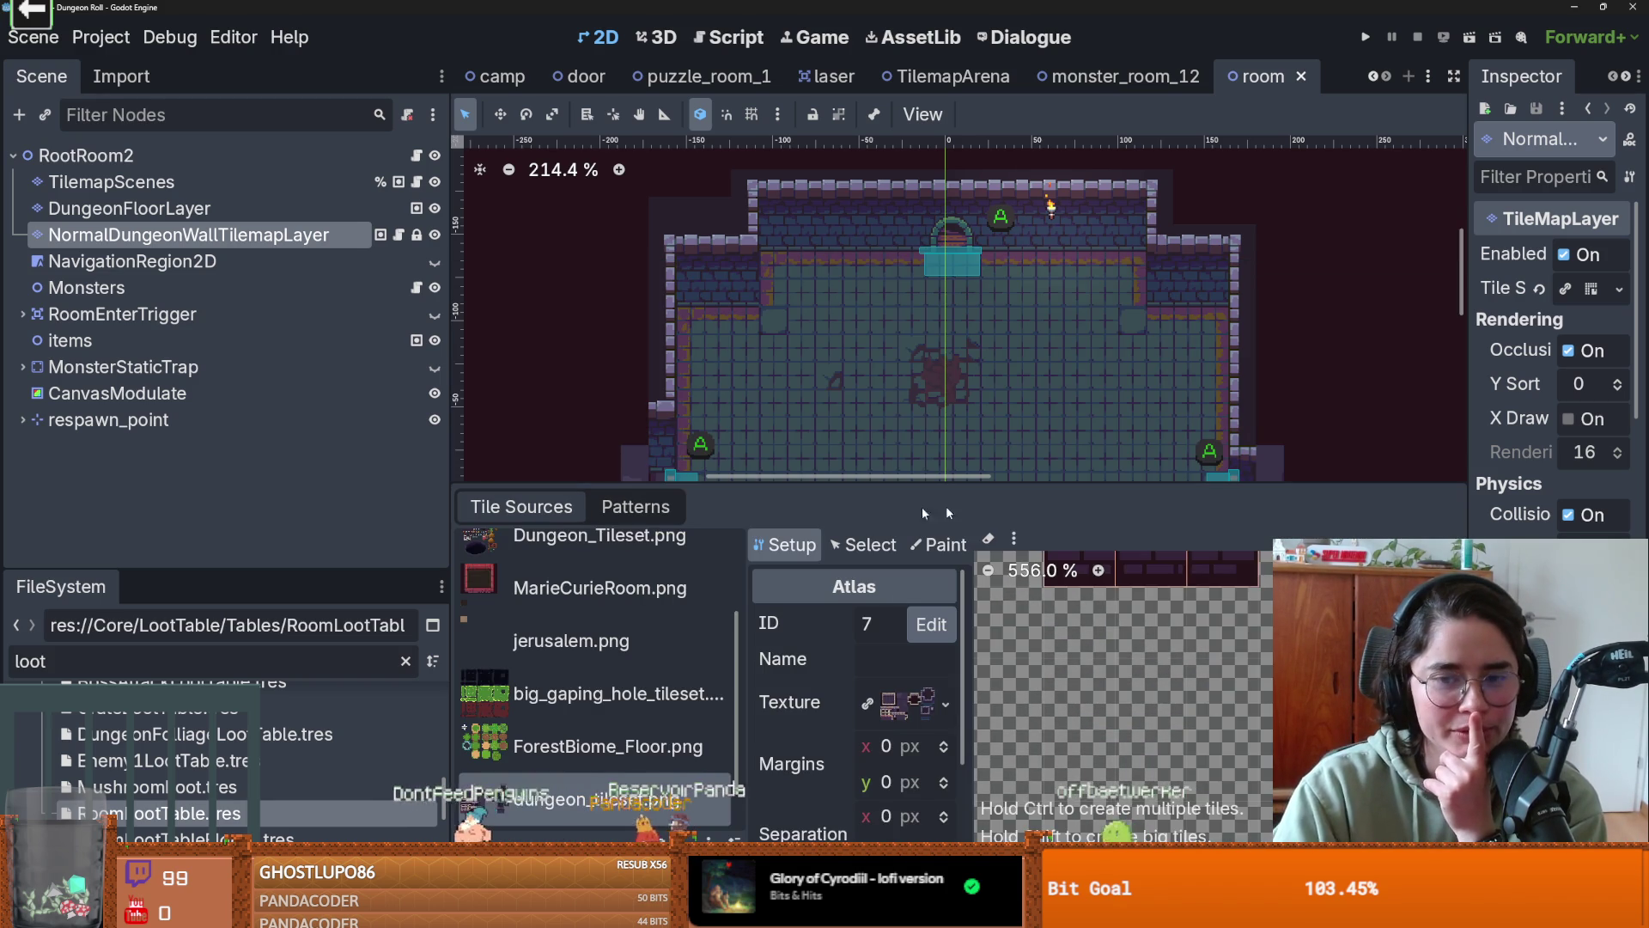
left_click_drag(1205, 483, 1202, 249)
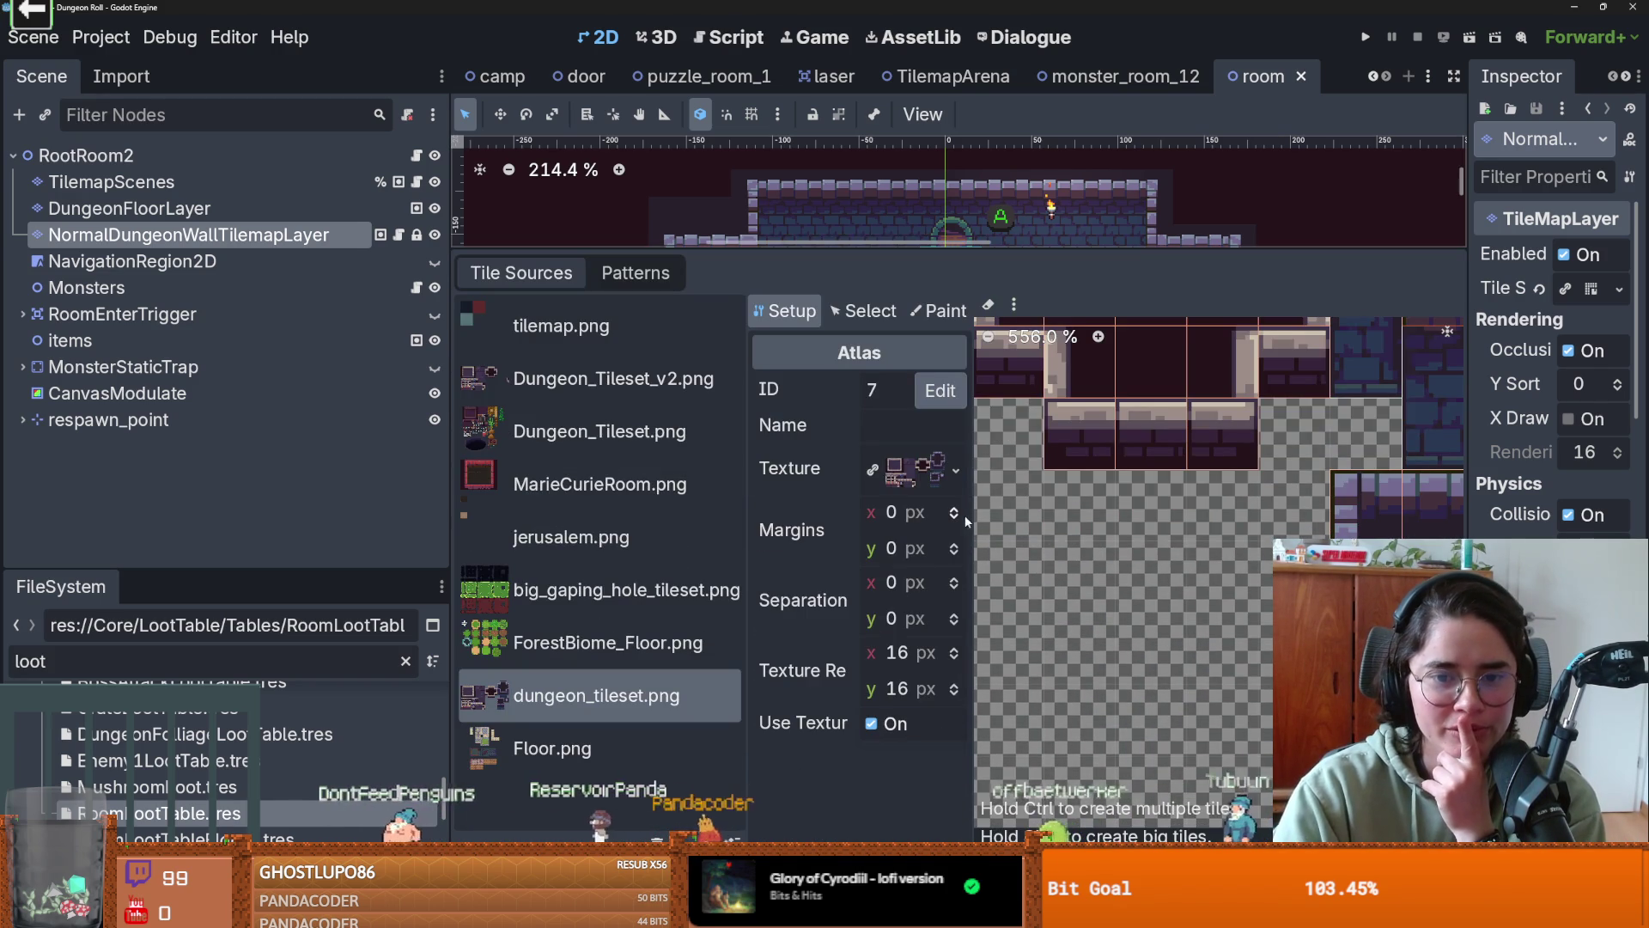
left_click_drag(445, 473, 158, 472)
scroll(937, 550, "down", 3)
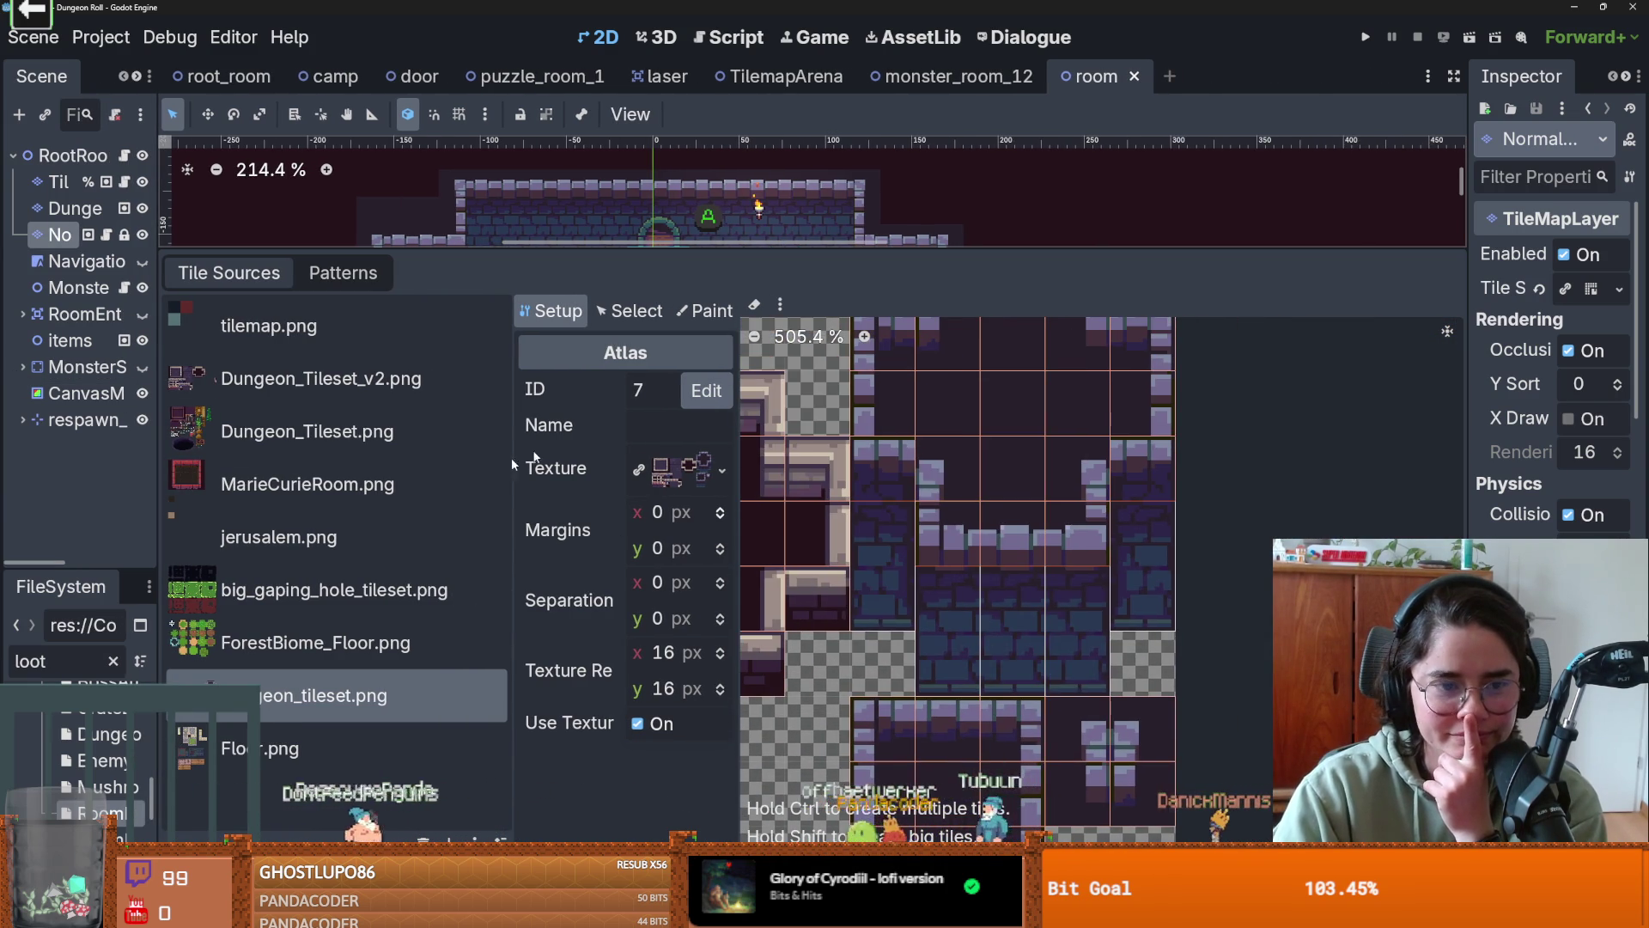
- Set Paint mode to Physics Layer 0 and apply its collision to a tall wall tile
left_click(703, 311)
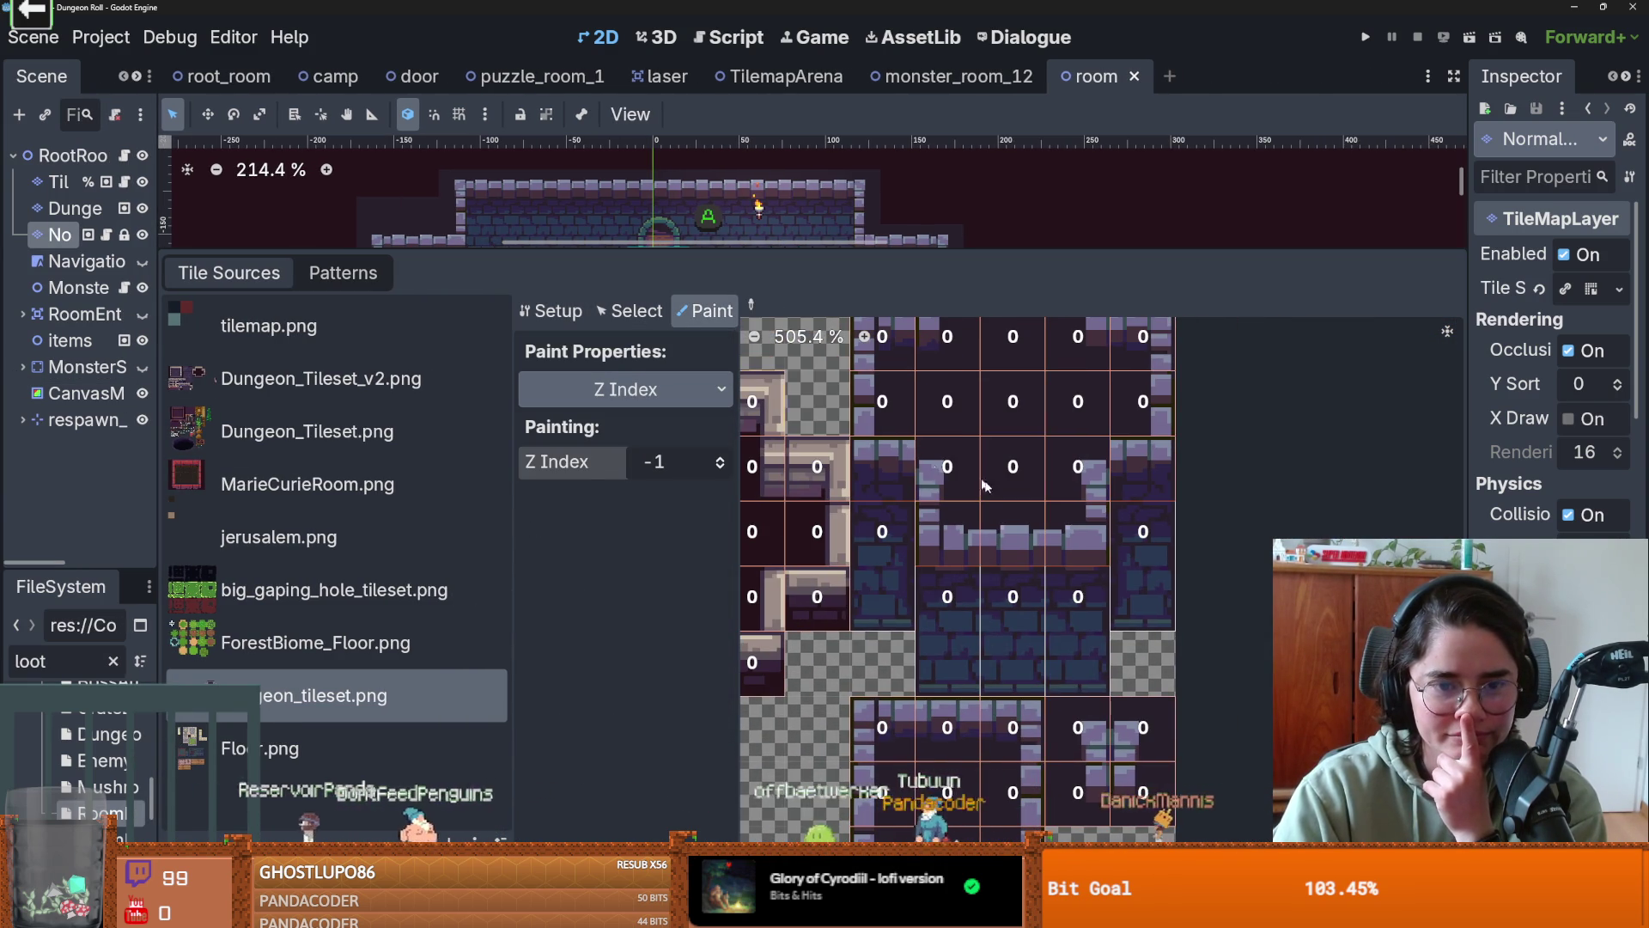
left_click(637, 393)
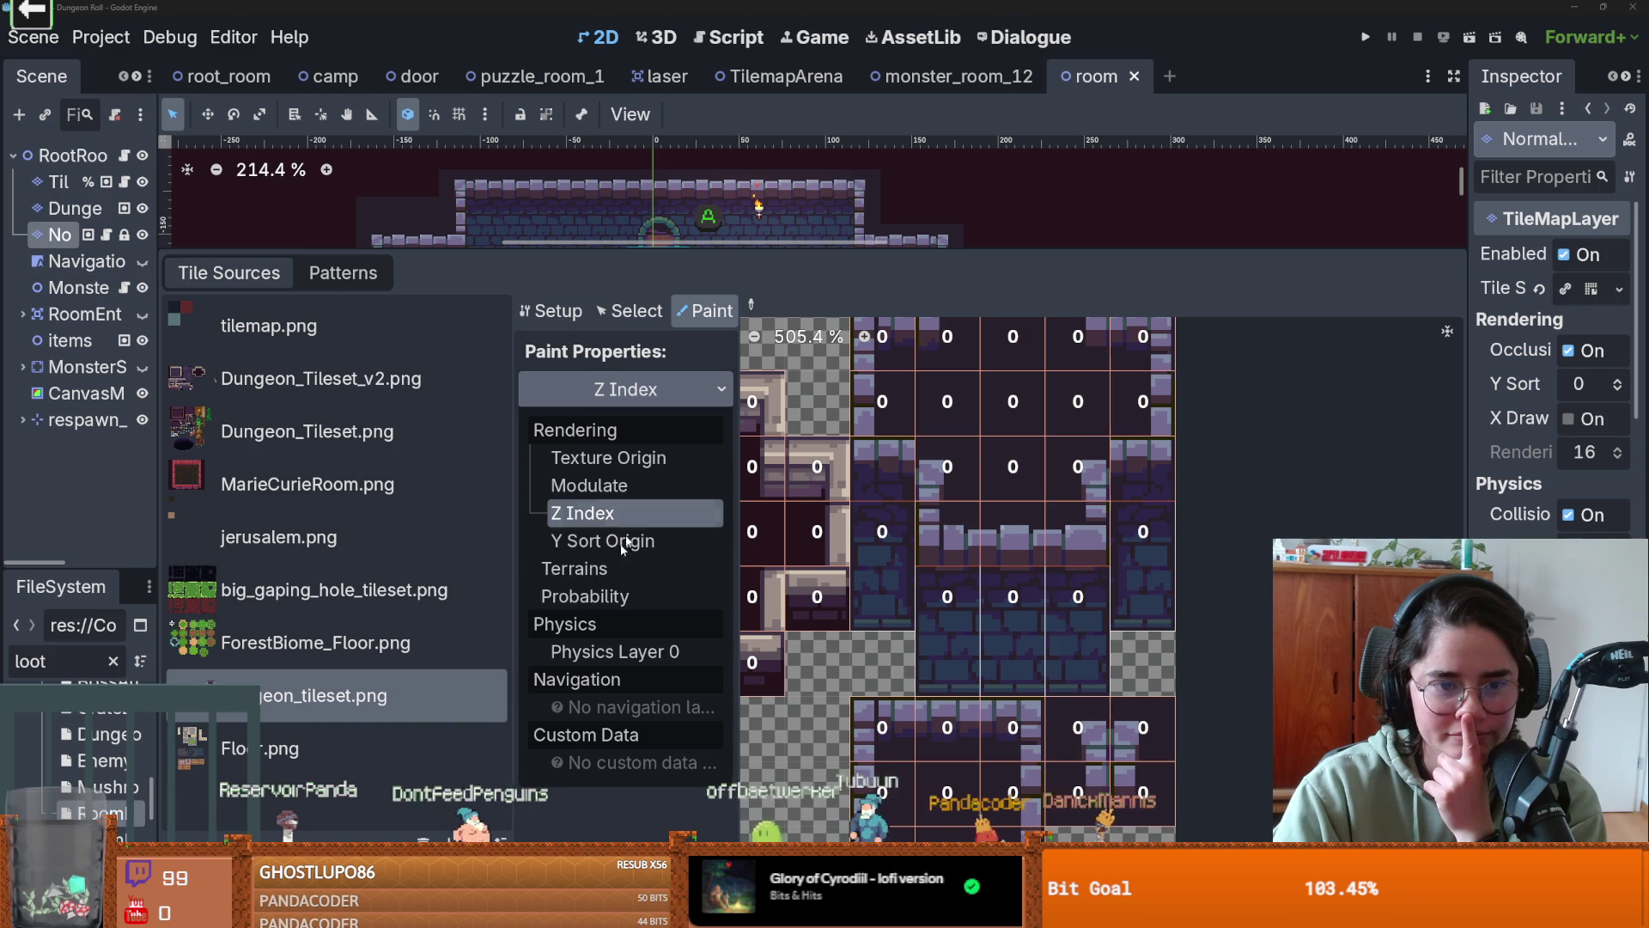
left_click(615, 458)
left_click(639, 389)
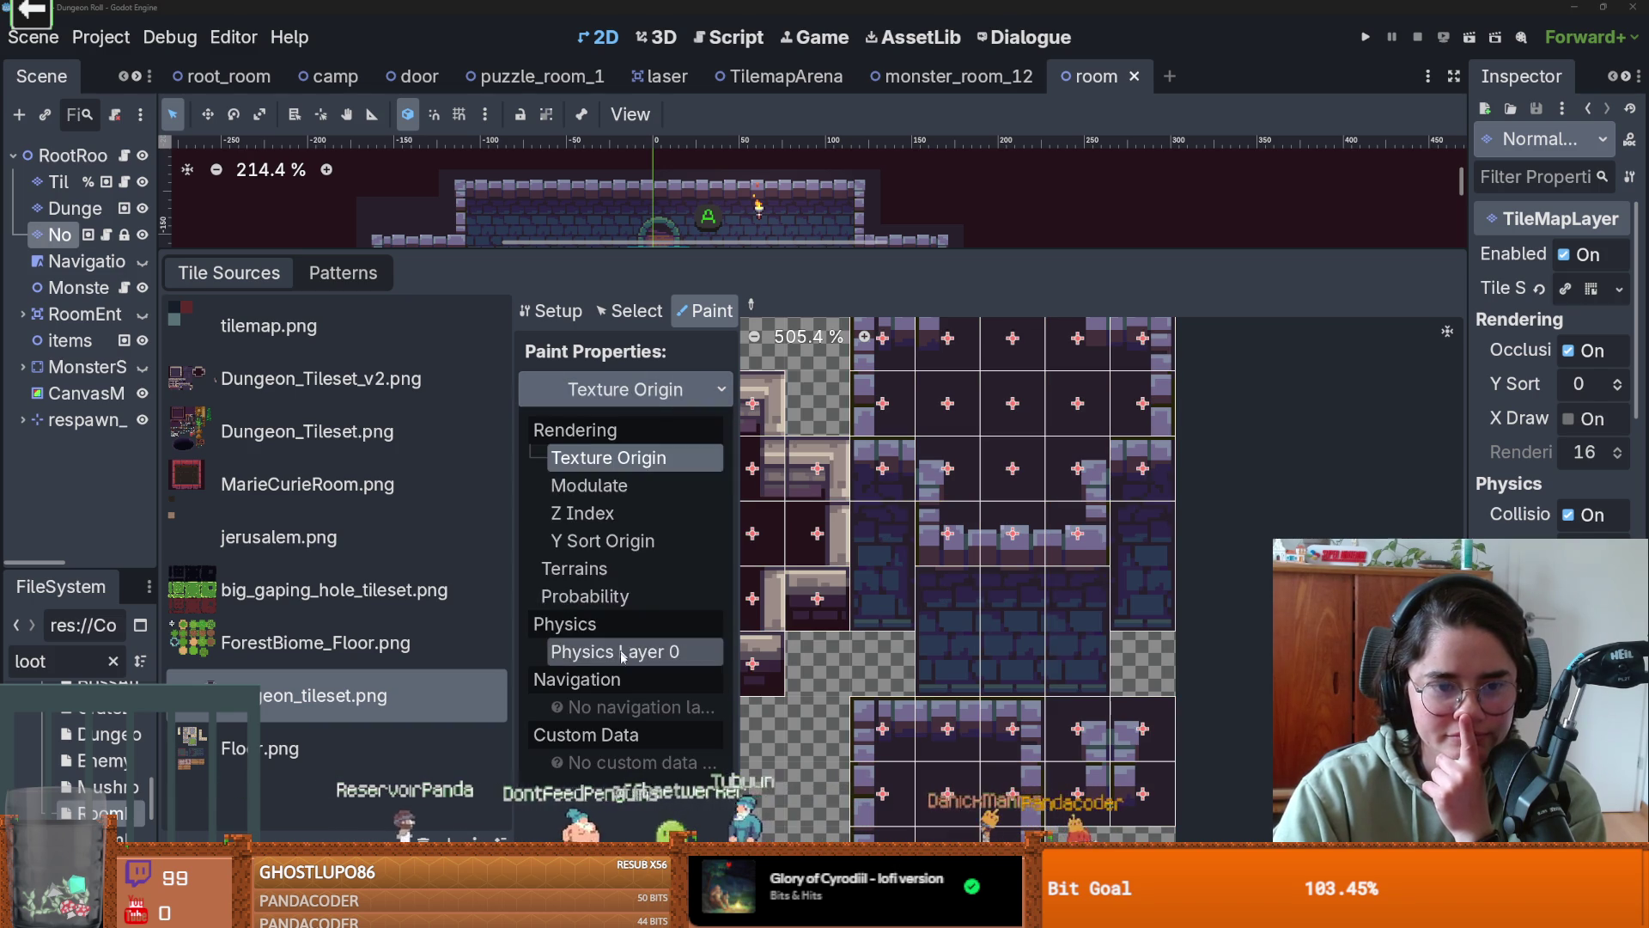
left_click(622, 654)
left_click(959, 638)
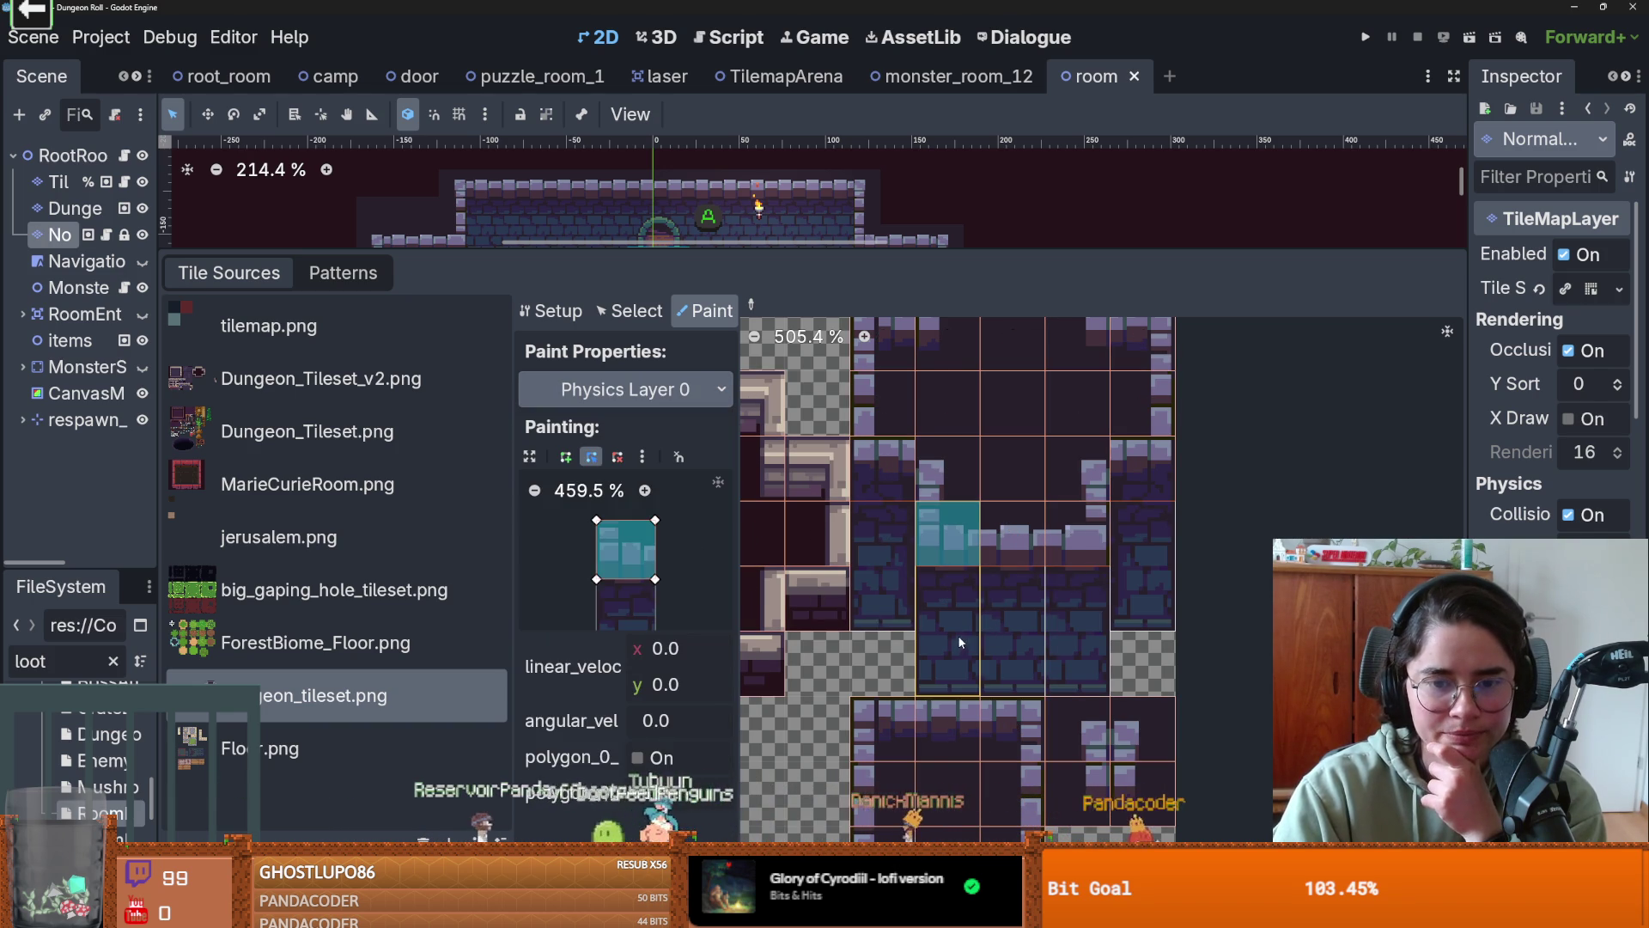
- Make the collision a full rectangle, then slope its lower-left corner, painting each onto the wall tile
scroll(704, 497, "down", 2)
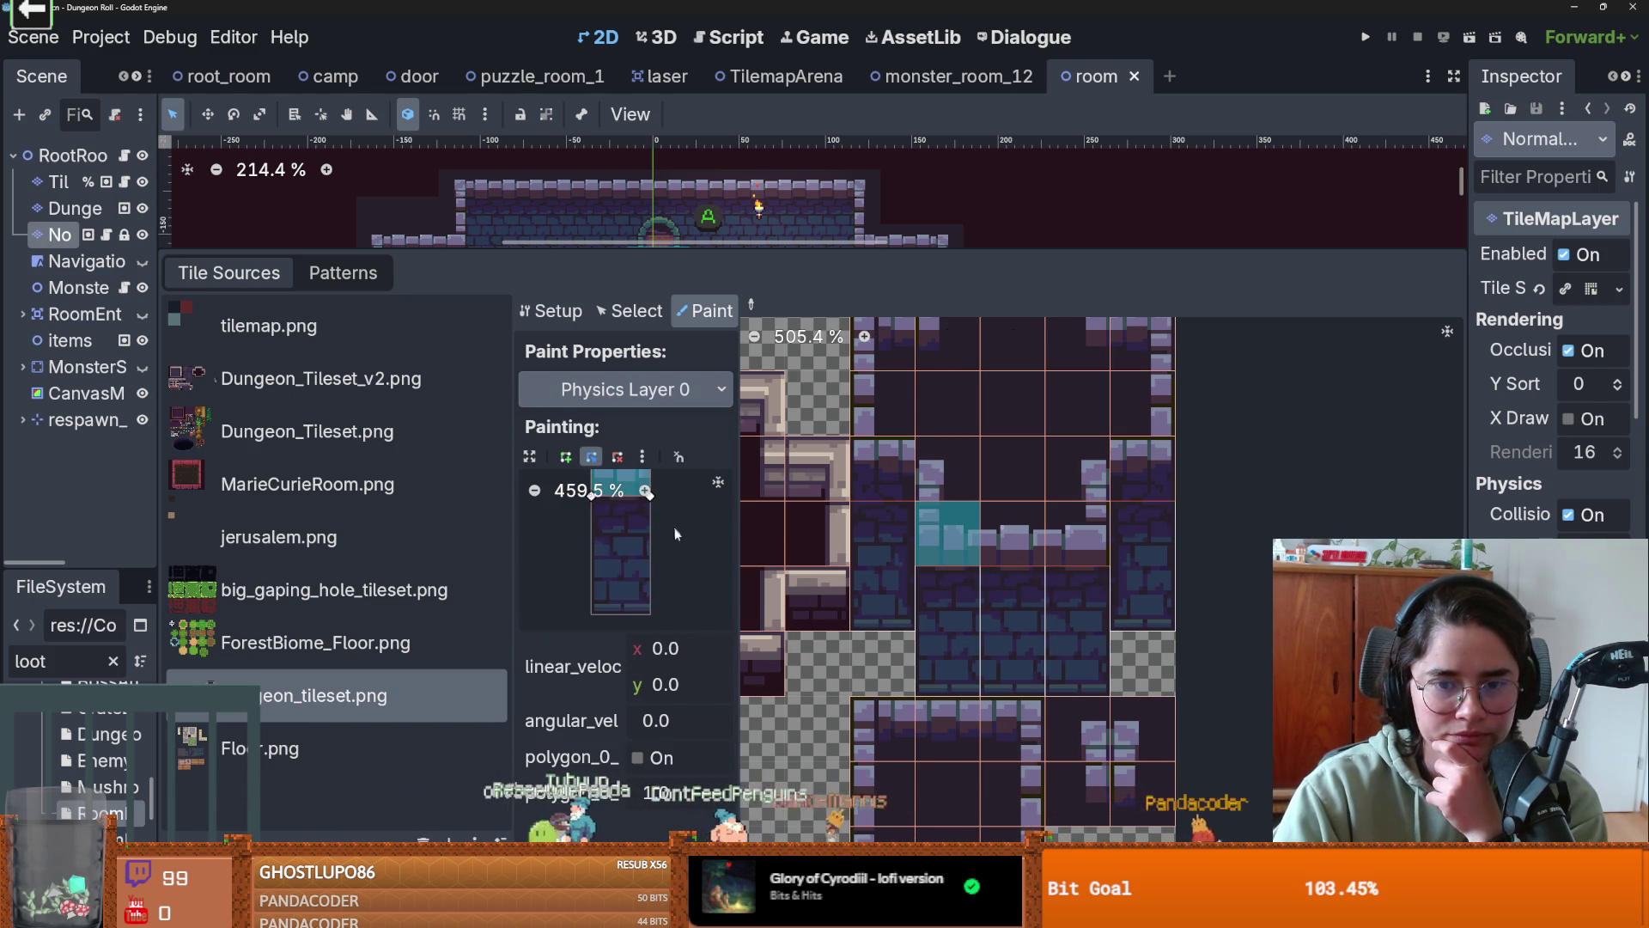
scroll(709, 564, "down", 1)
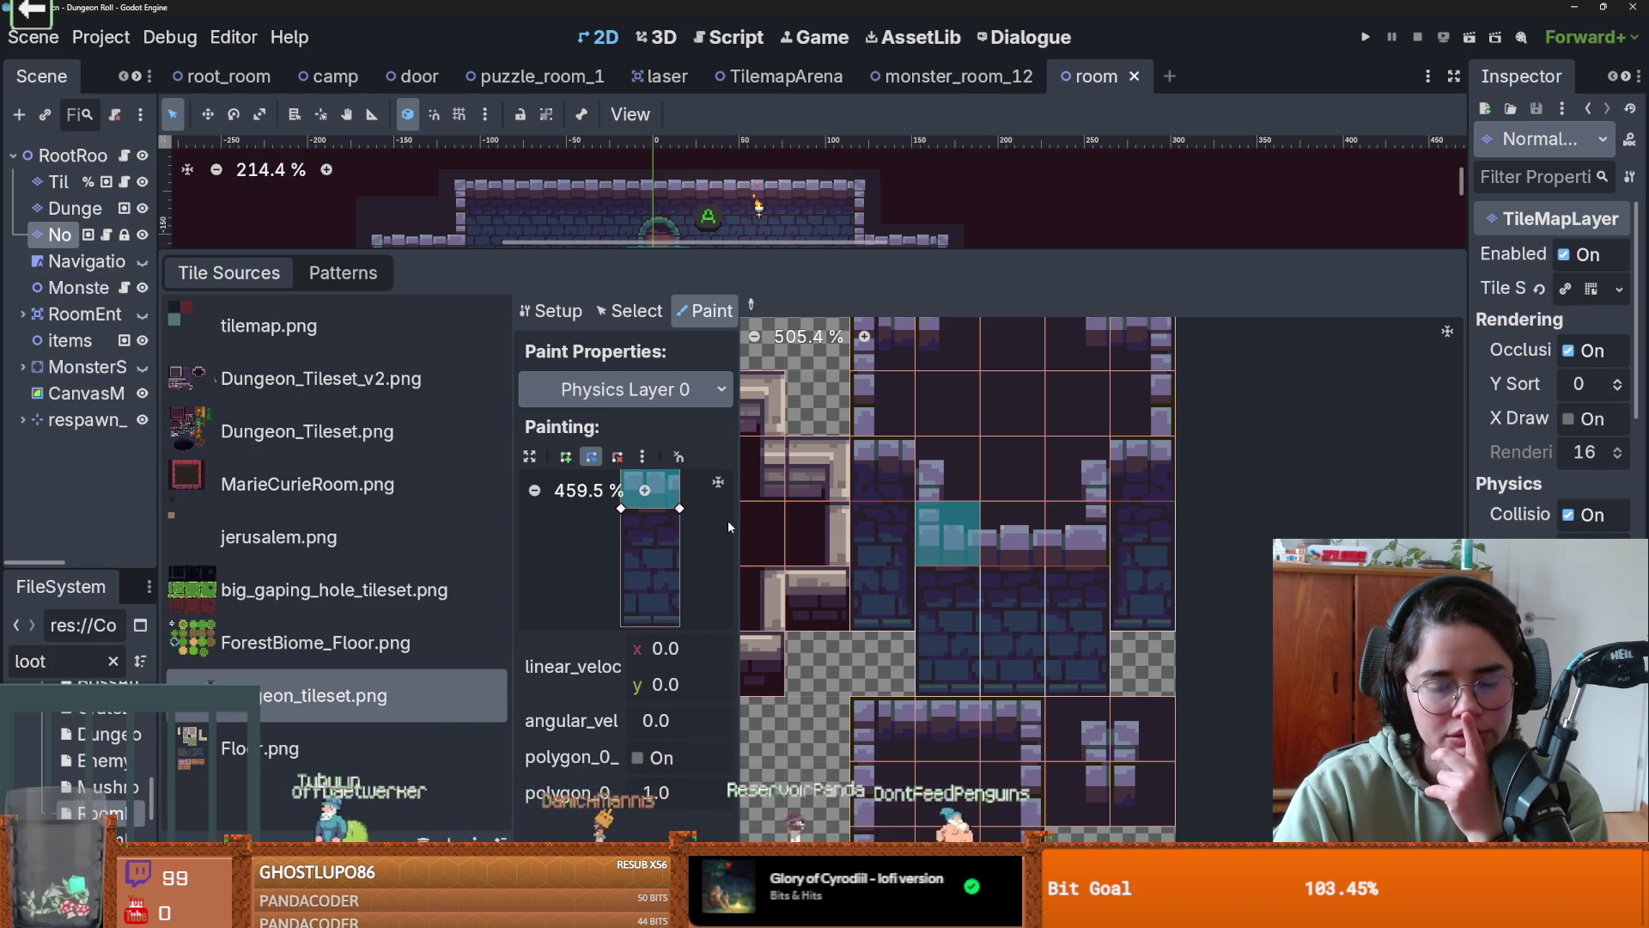
scroll(674, 516, "down", 1)
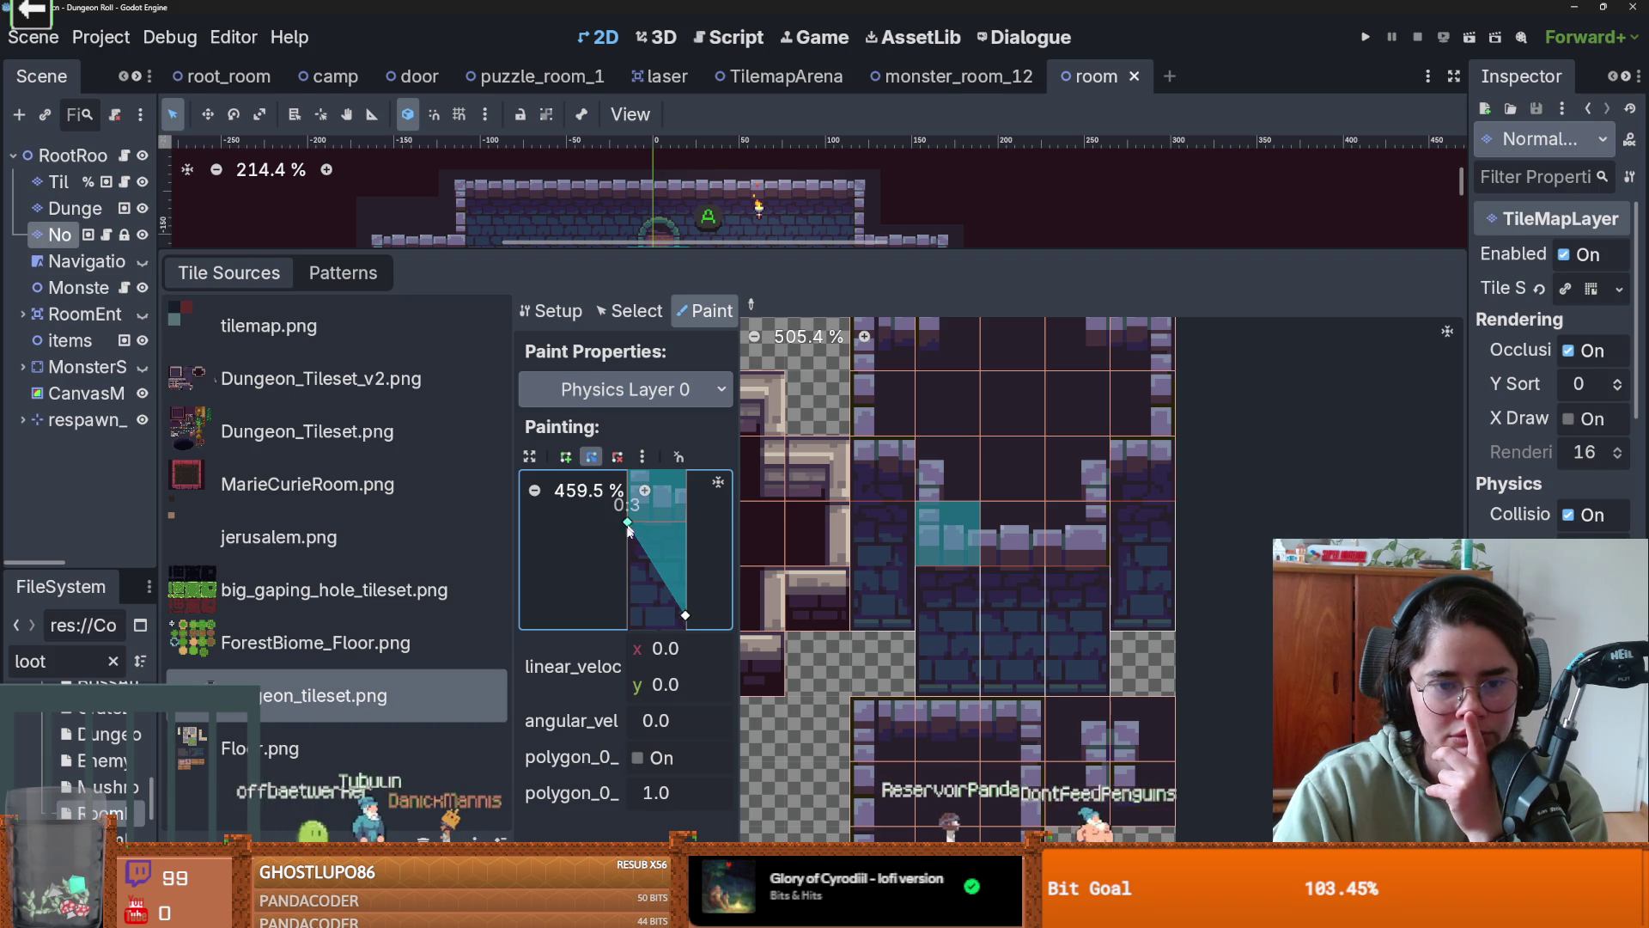
left_click_drag(653, 549, 630, 615)
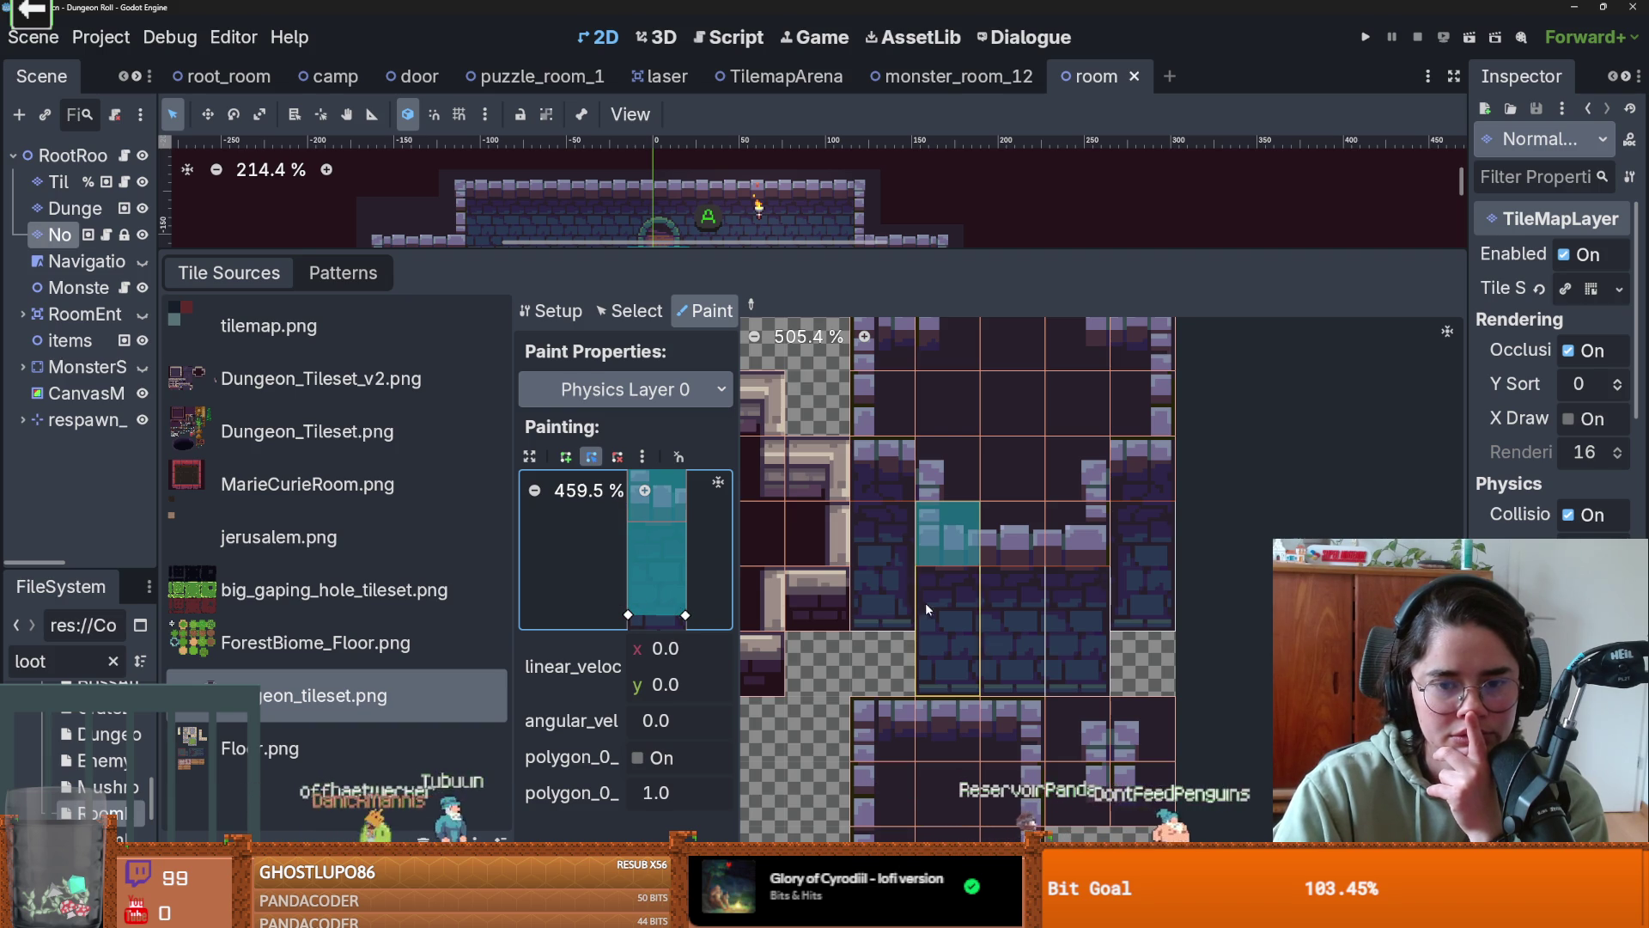
left_click(936, 602)
left_click_drag(629, 615, 660, 567)
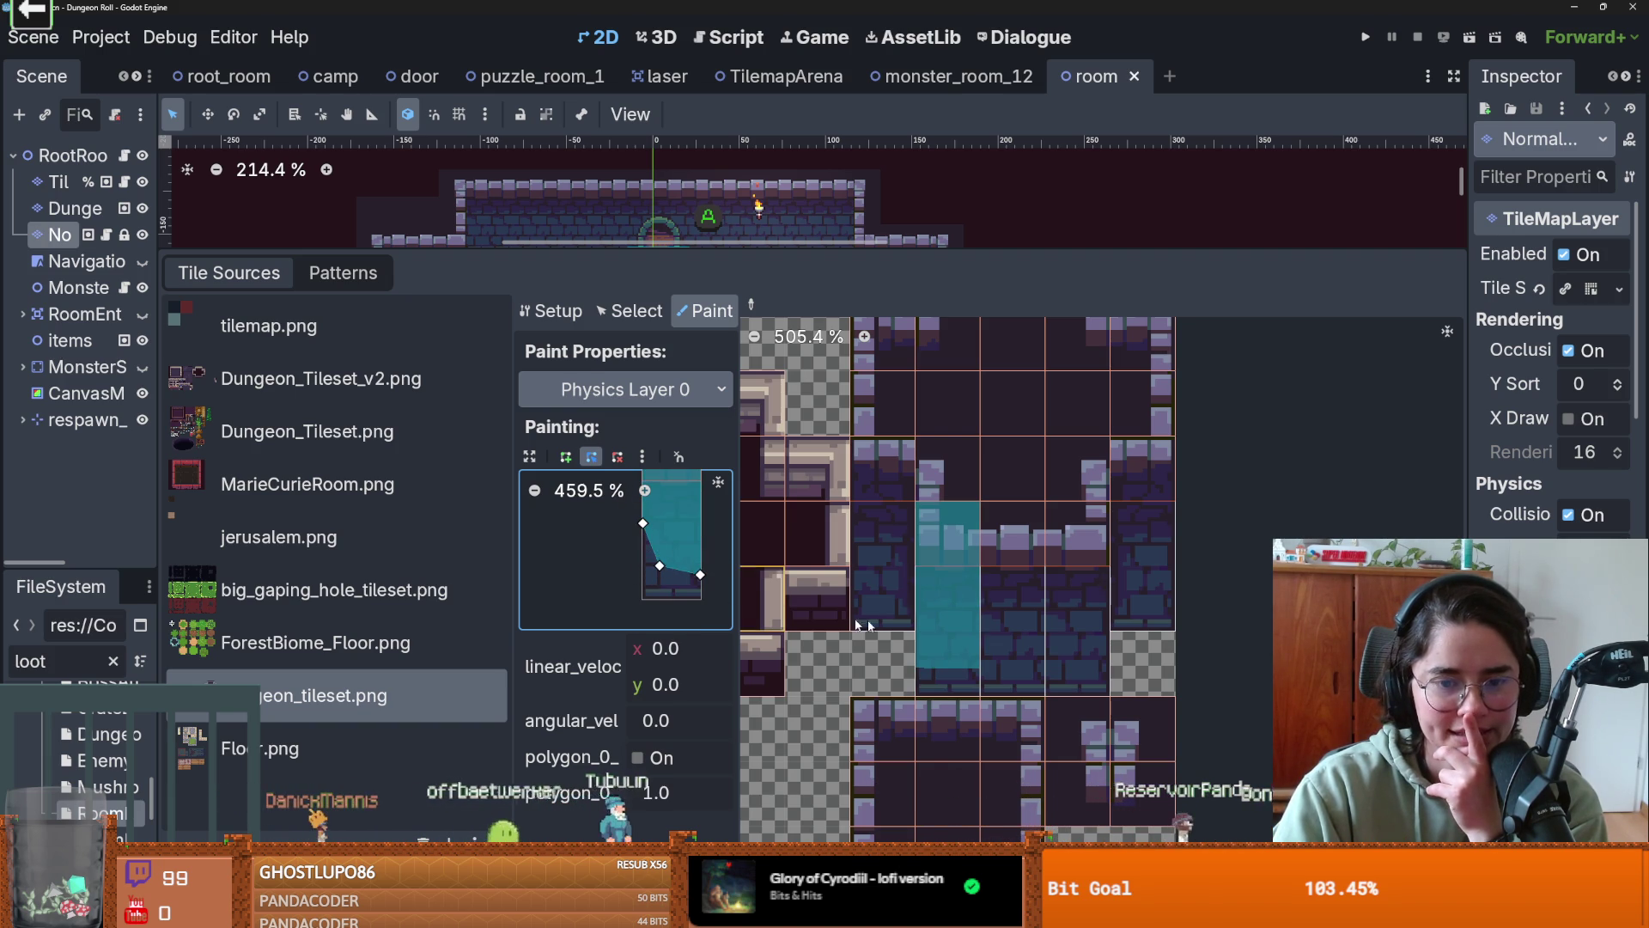
left_click(945, 602)
scroll(861, 548, "down", 3)
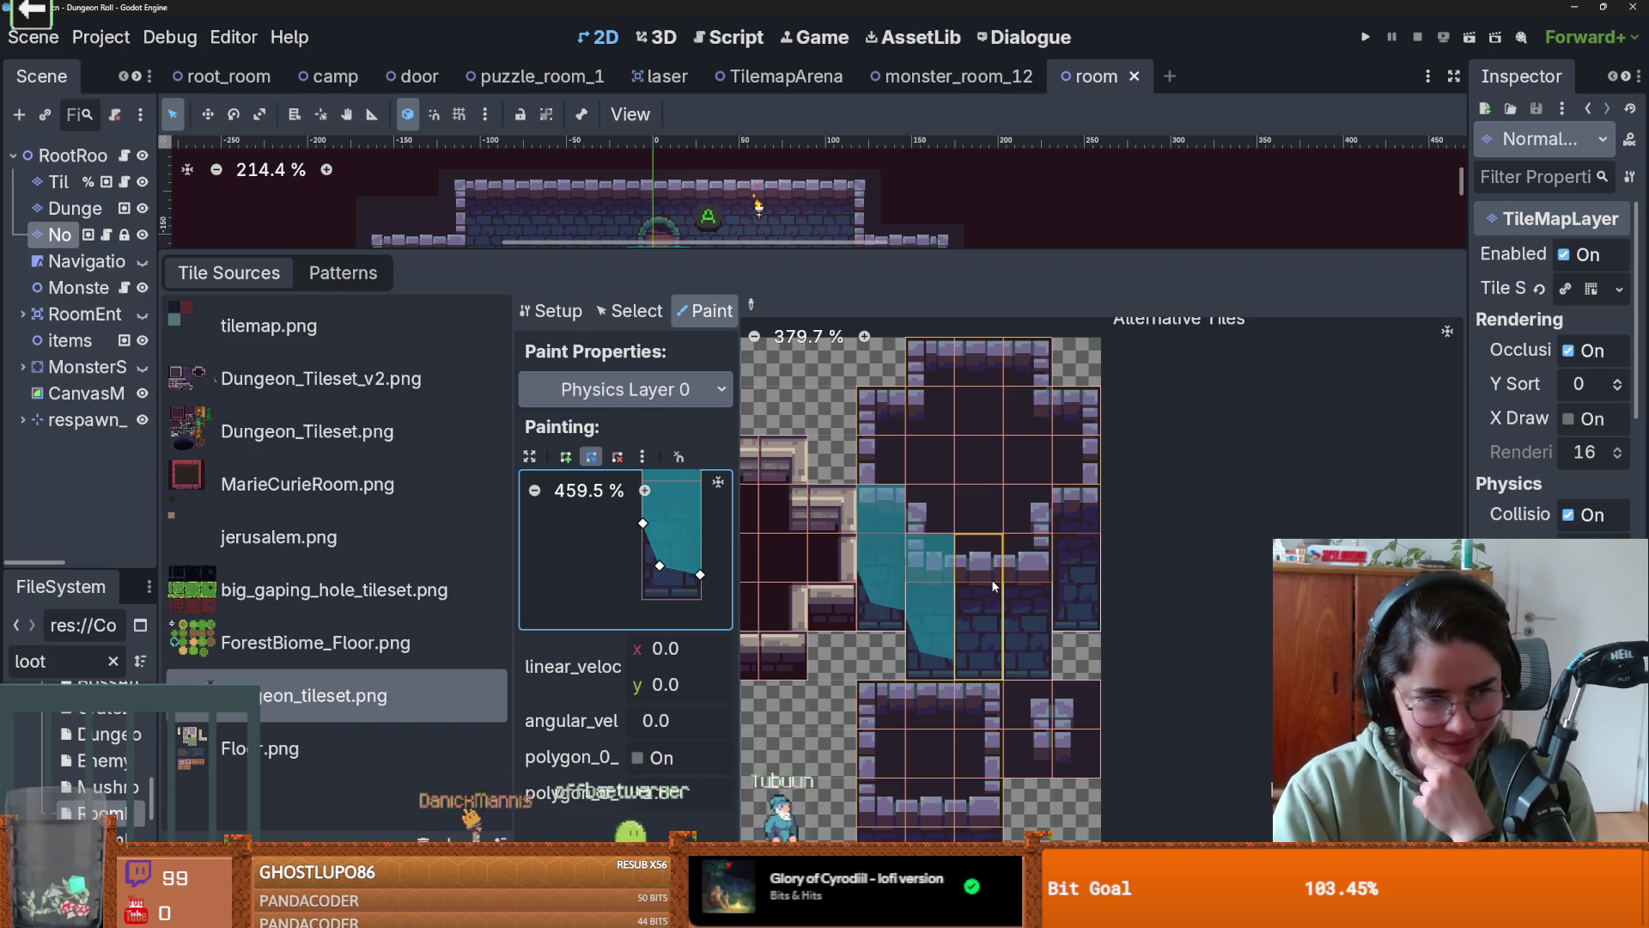
scroll(894, 567, "up", 2)
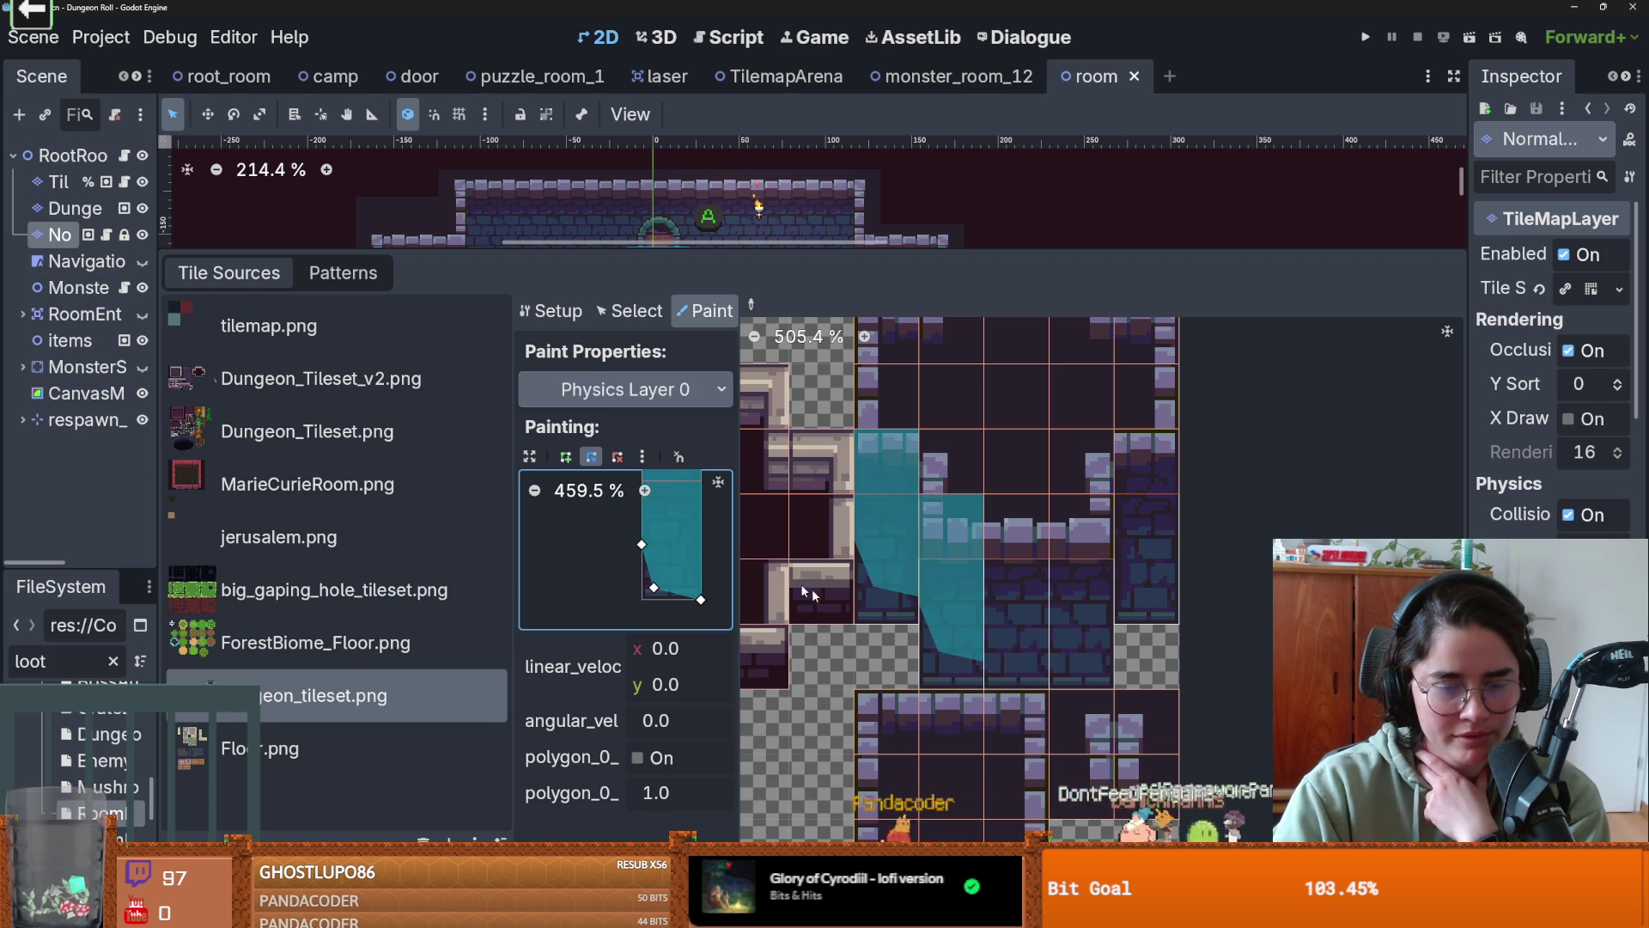
scroll(880, 634, "down", 2)
scroll(915, 627, "up", 4)
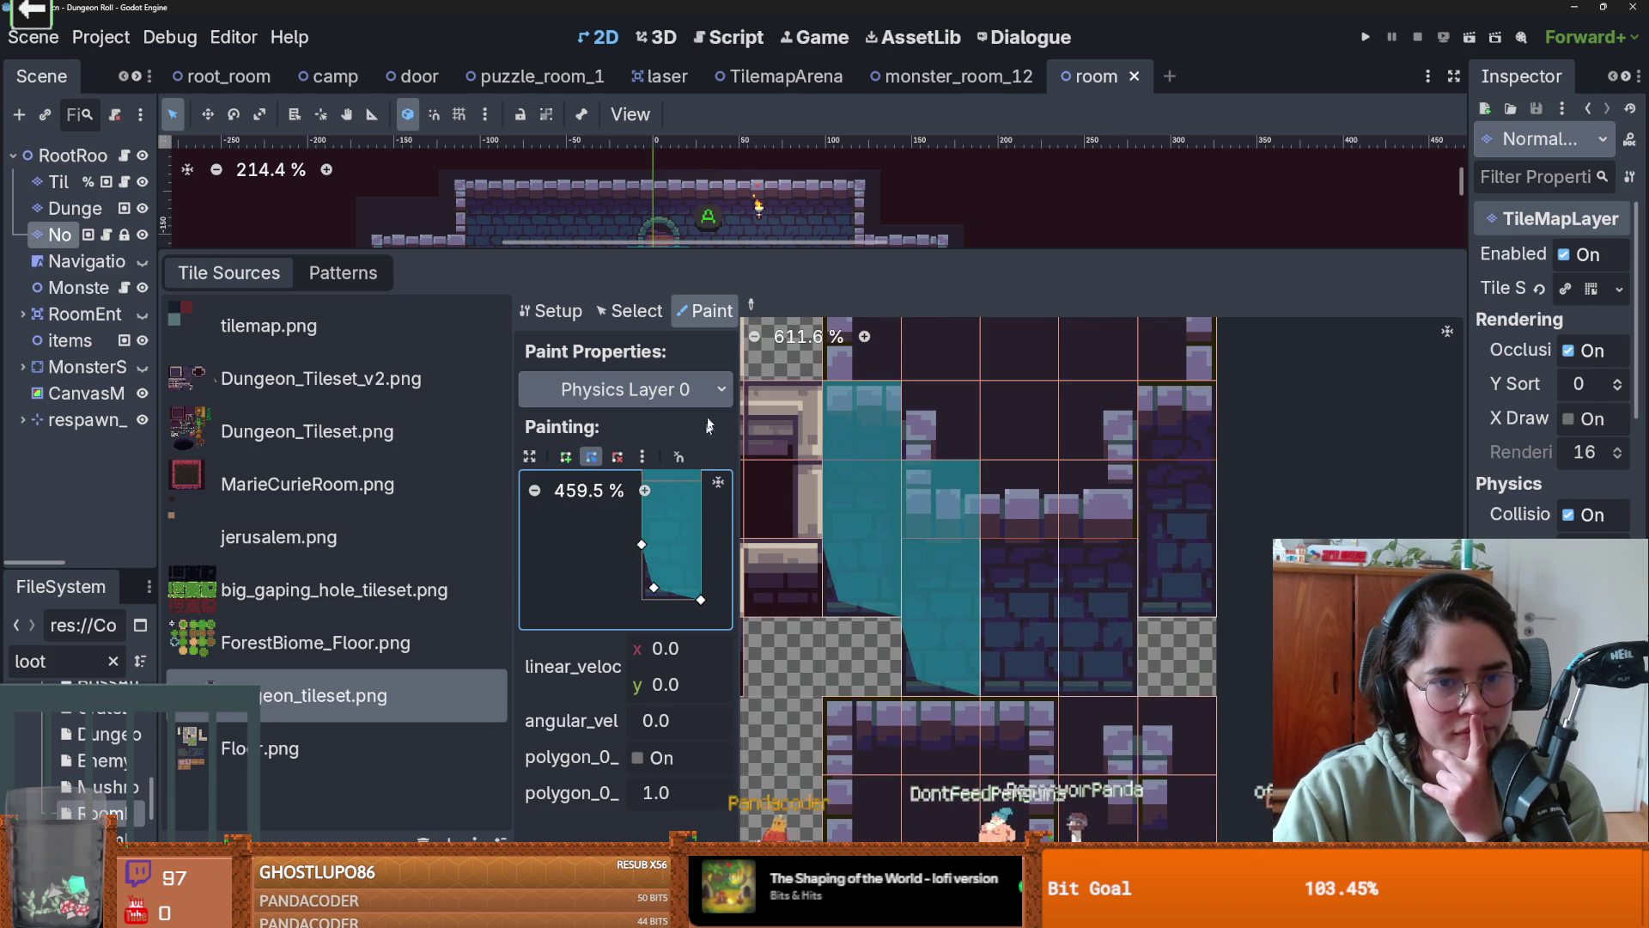
- Flip the collision shape horizontally and paint the mirrored slope onto more wall tiles
left_click(642, 456)
left_click(721, 593)
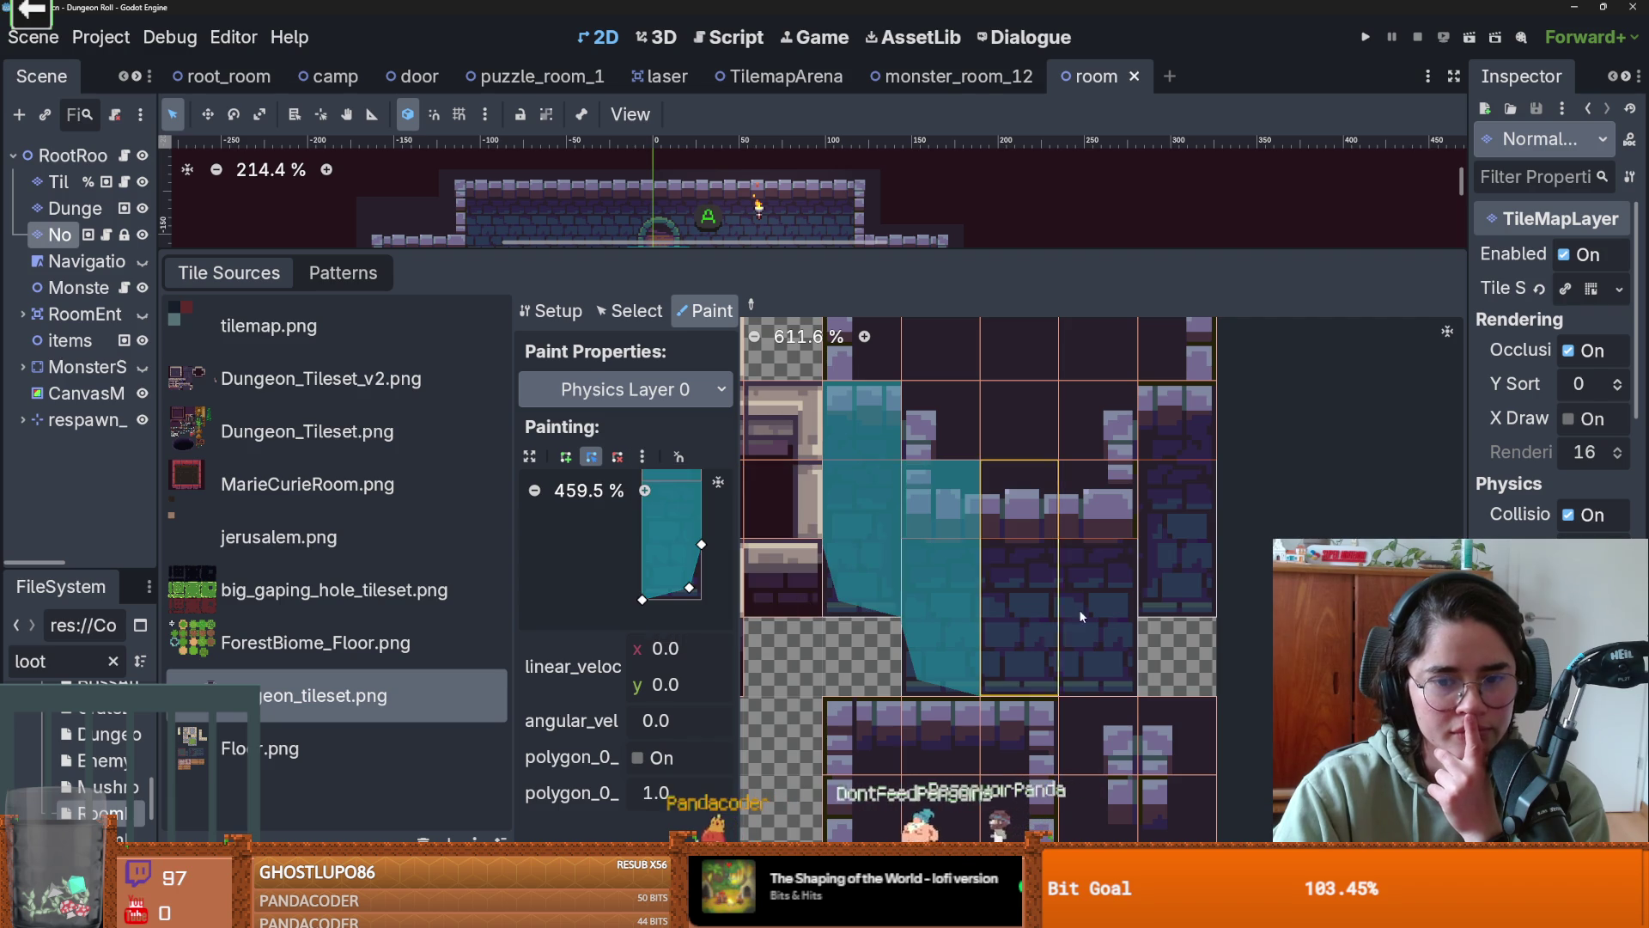
left_click_drag(1082, 616, 1177, 559)
scroll(859, 515, "down", 2)
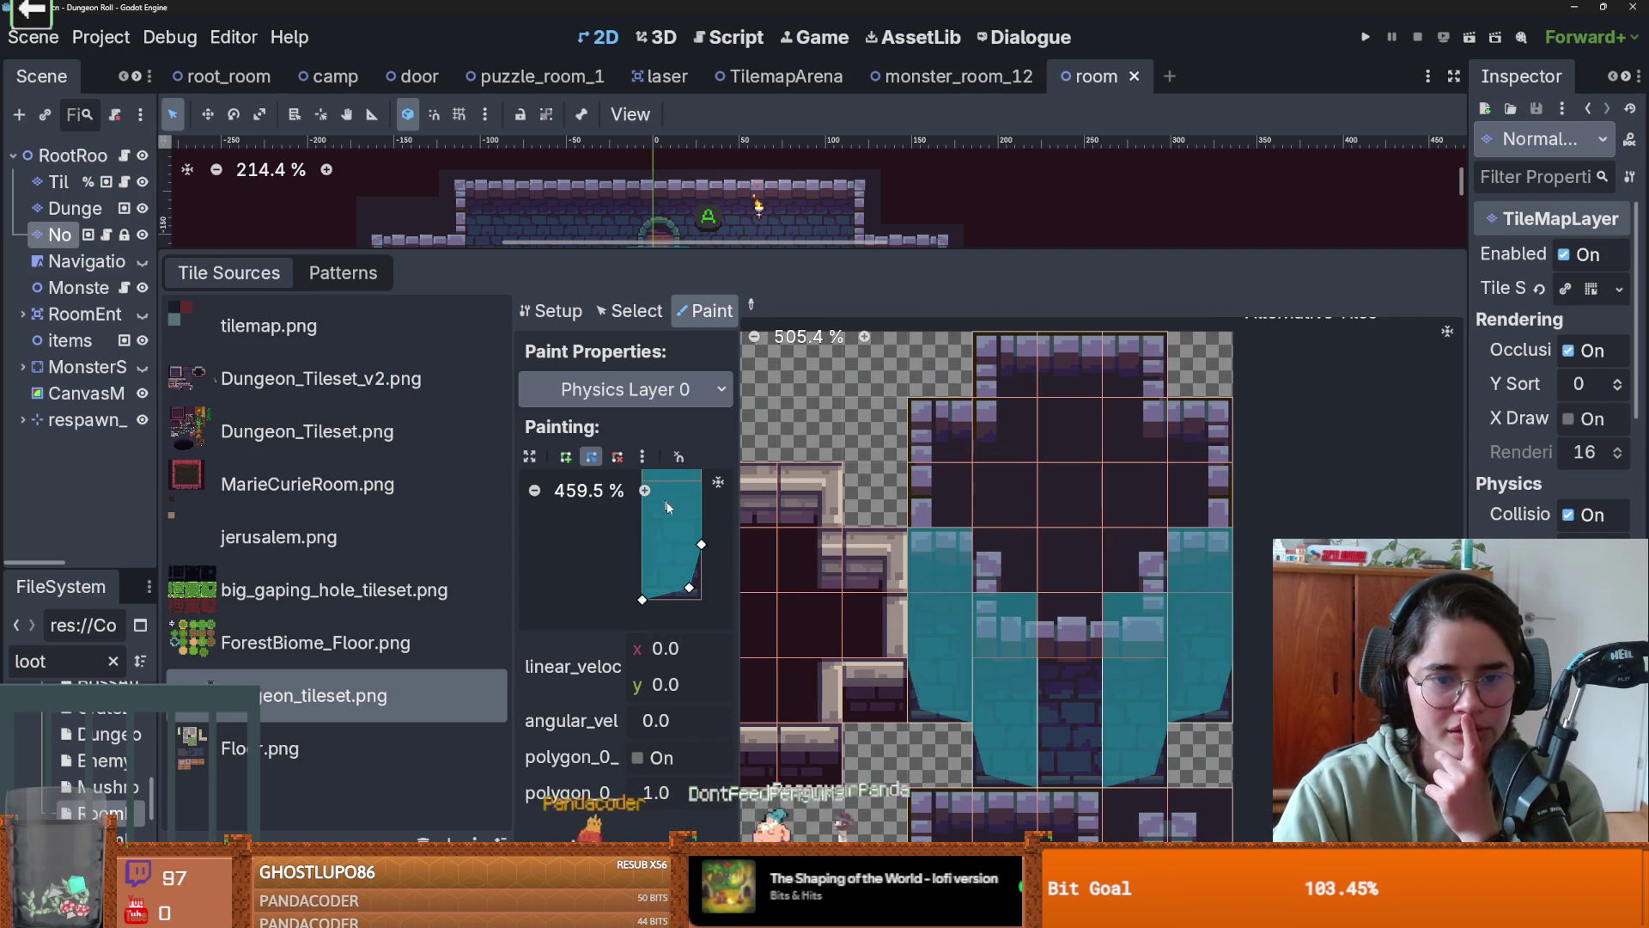
- Delete the collision shape's corners one by one, clearing it entirely
right_click(701, 544)
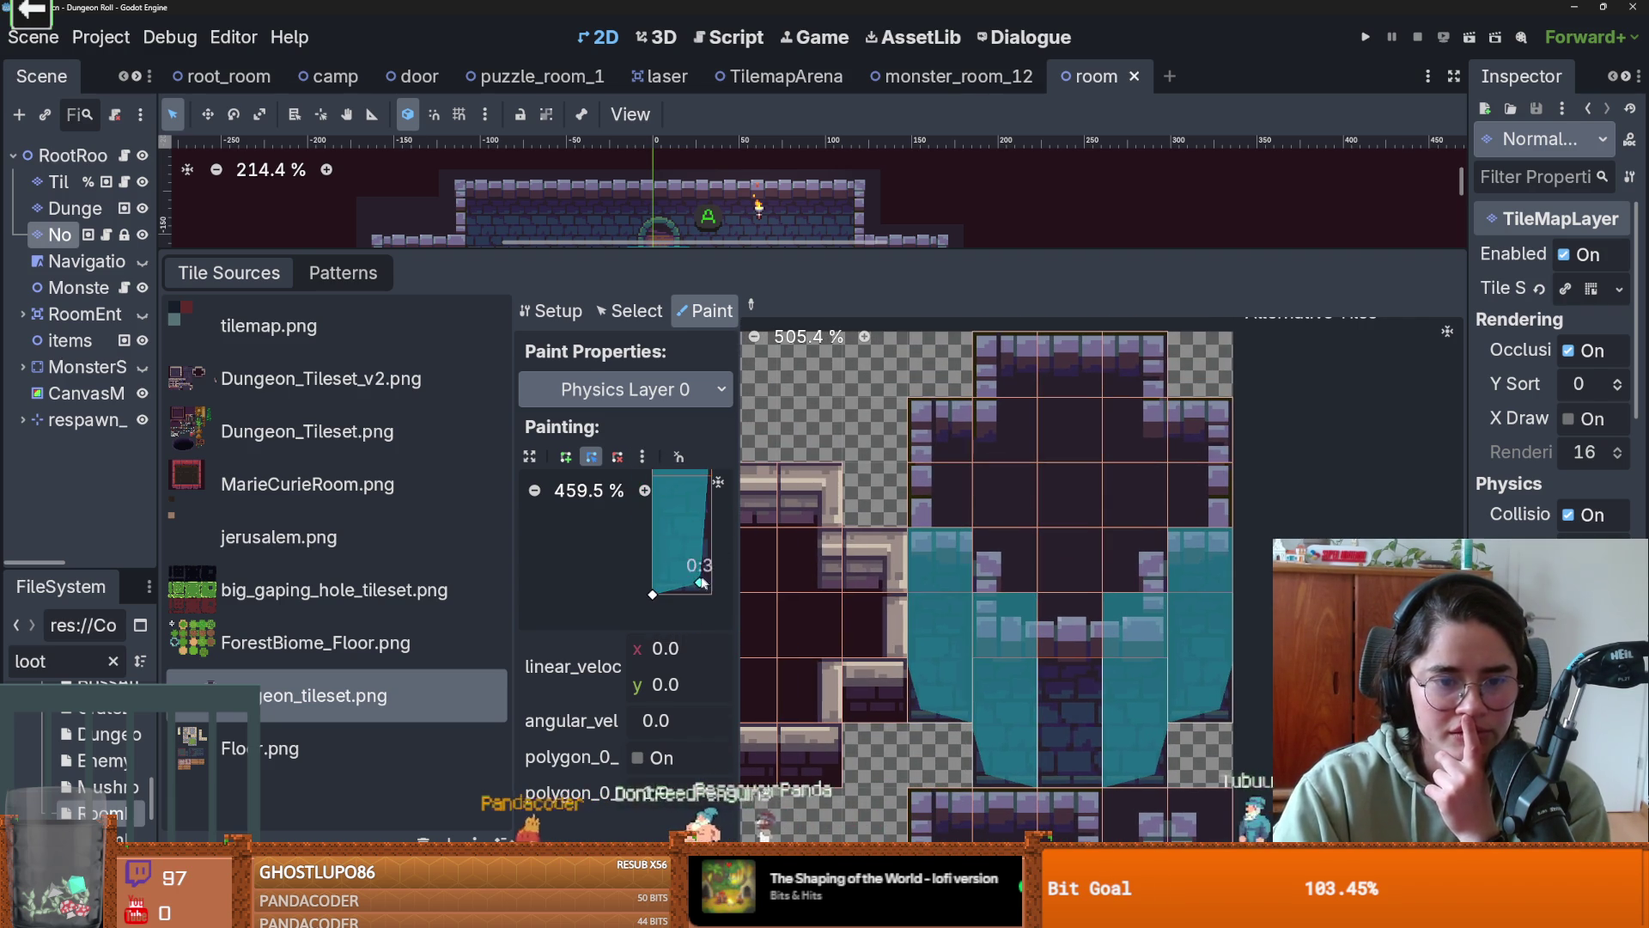
right_click(702, 583)
right_click(692, 571)
right_click(674, 564)
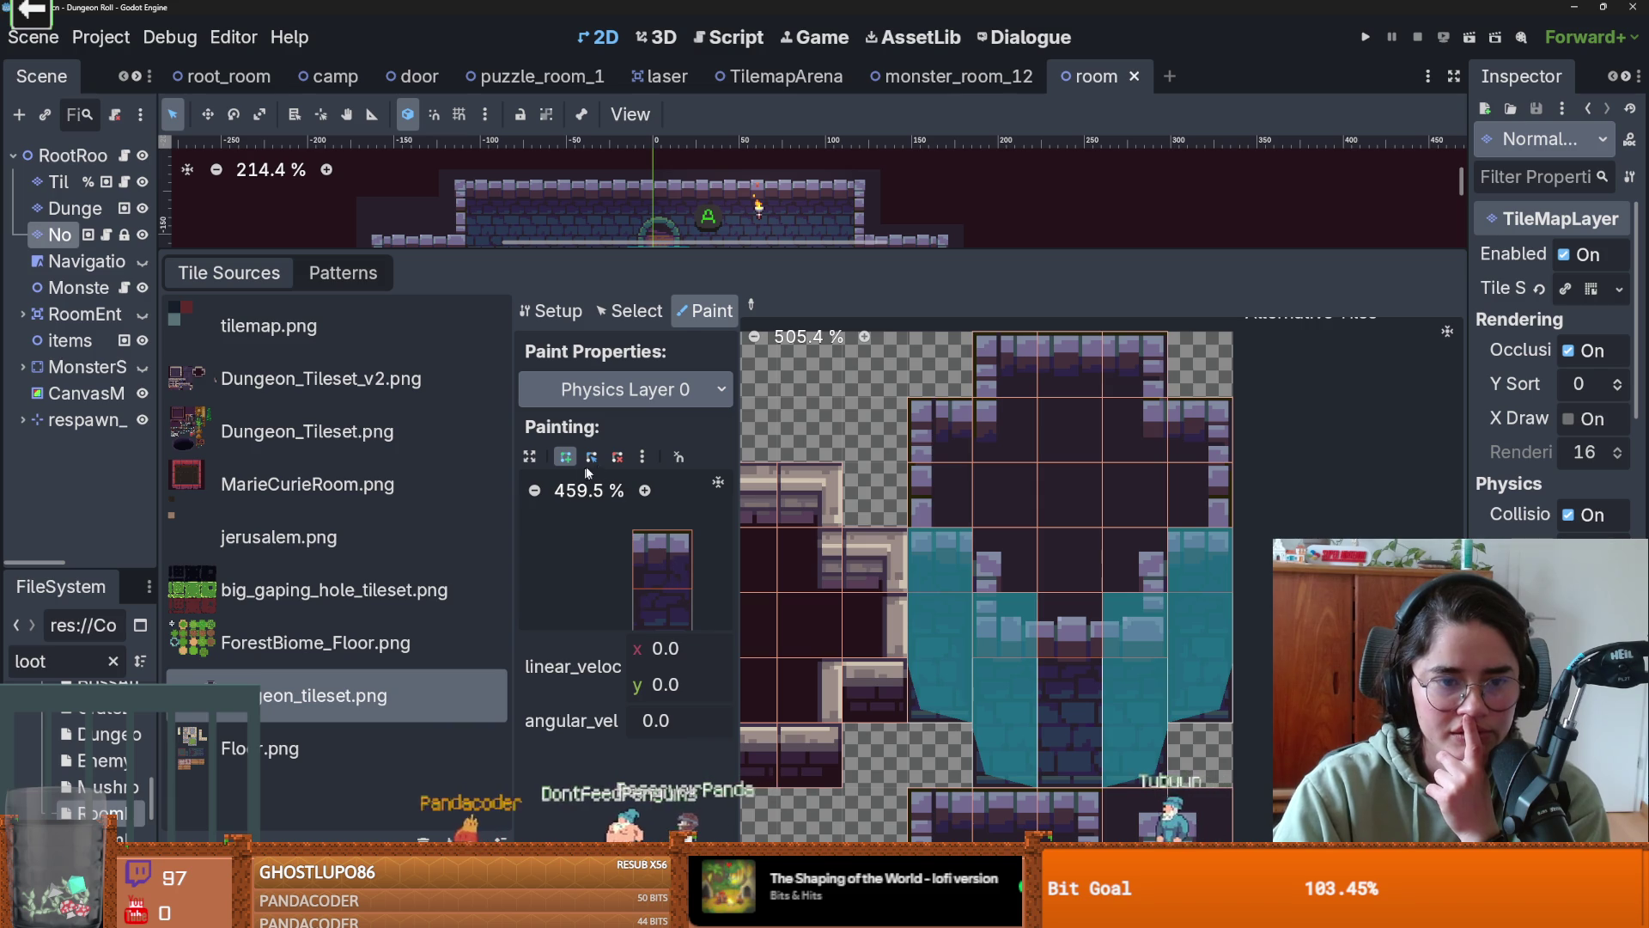
- Reset to the default square collision and paint it across the surrounding wall tiles
left_click(642, 457)
left_click(661, 485)
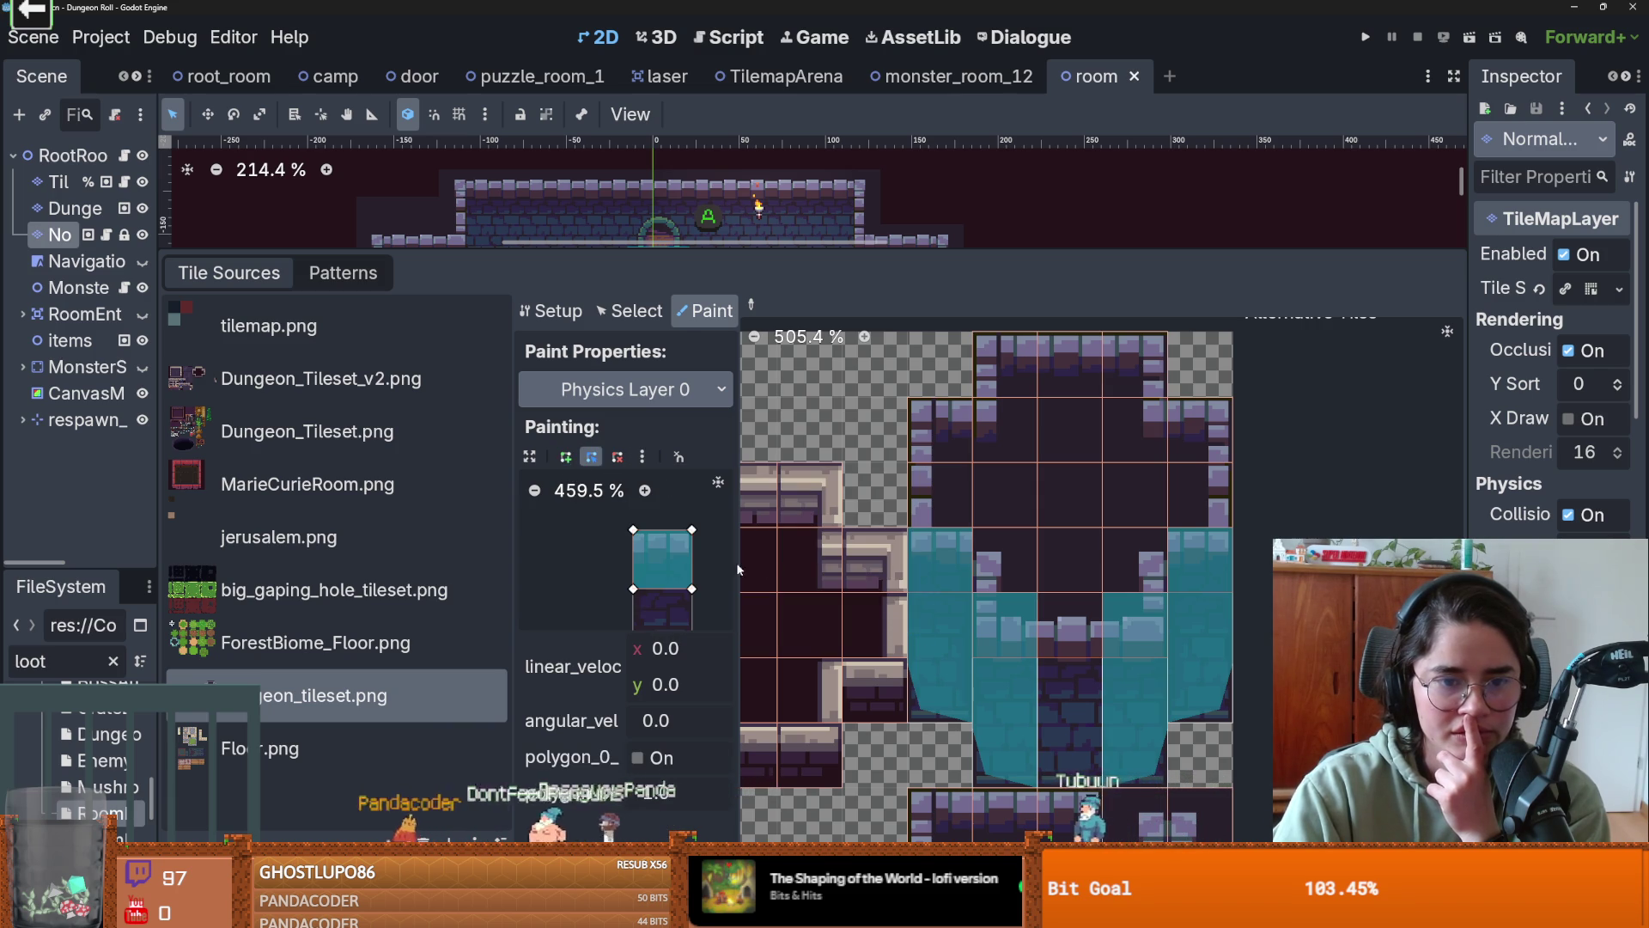
mouse_move(1015, 416)
left_mouse_down()
mouse_move(1121, 379)
mouse_move(1198, 464)
mouse_move(1108, 558)
mouse_move(1020, 570)
mouse_move(1069, 625)
mouse_move(1117, 500)
mouse_move(1014, 505)
left_mouse_up()
- Stretch the shape's bottom corner and paint it onto the tall tile column
left_click_drag(692, 589, 698, 623)
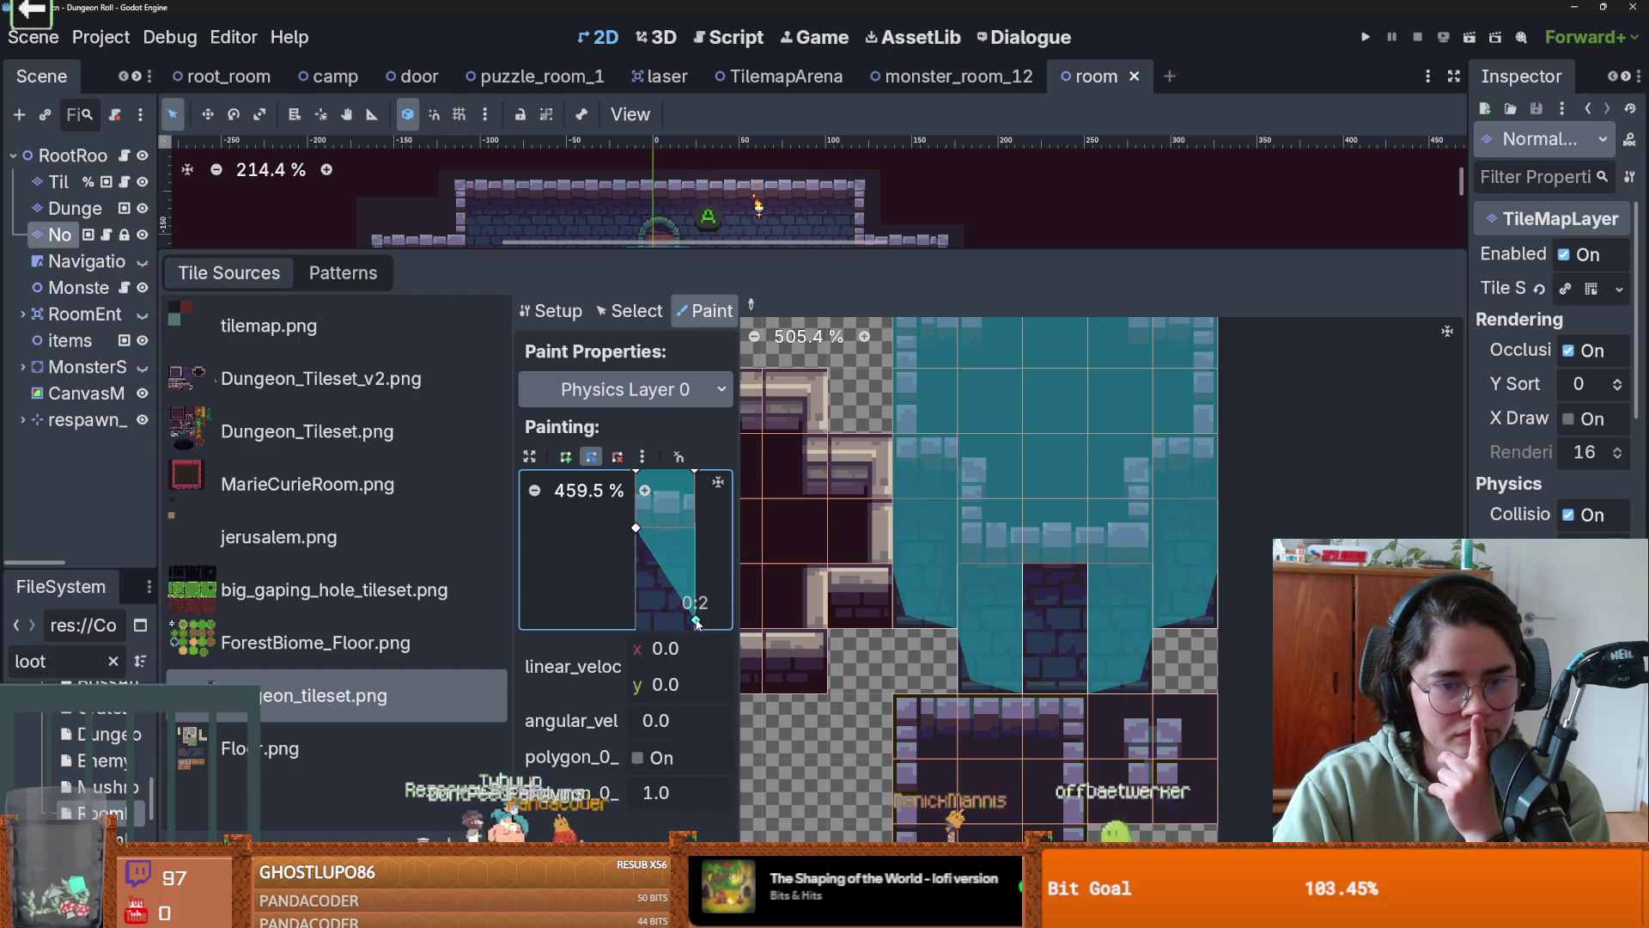
scroll(662, 524, "down", 2)
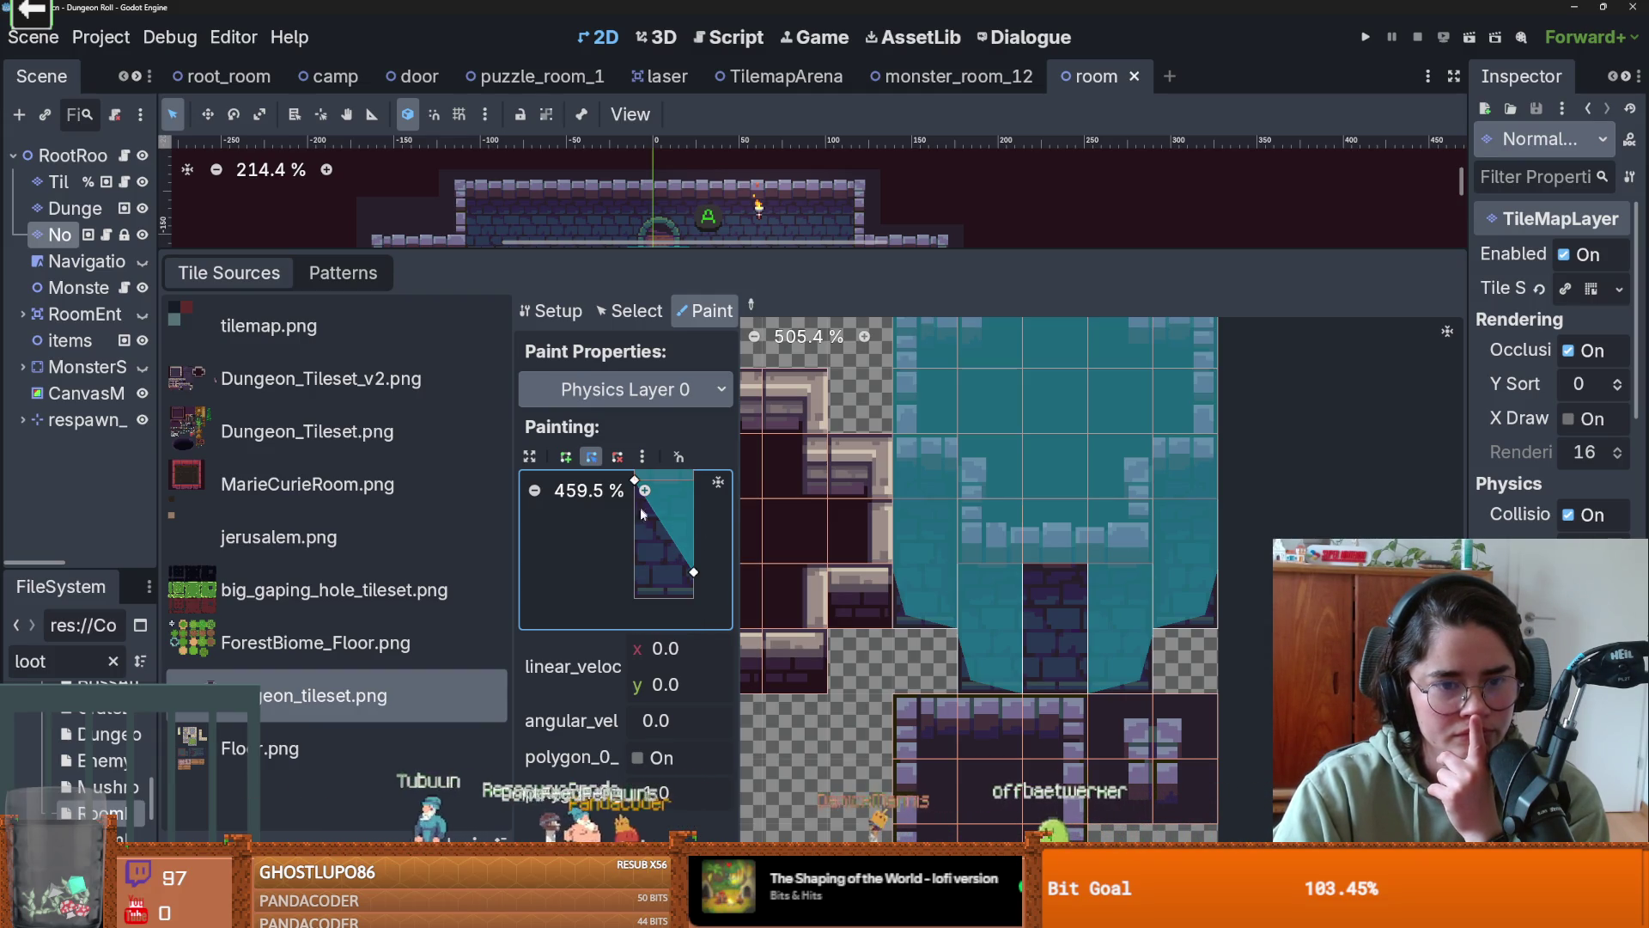
scroll(640, 520, "up", 1)
scroll(640, 527, "up", 1)
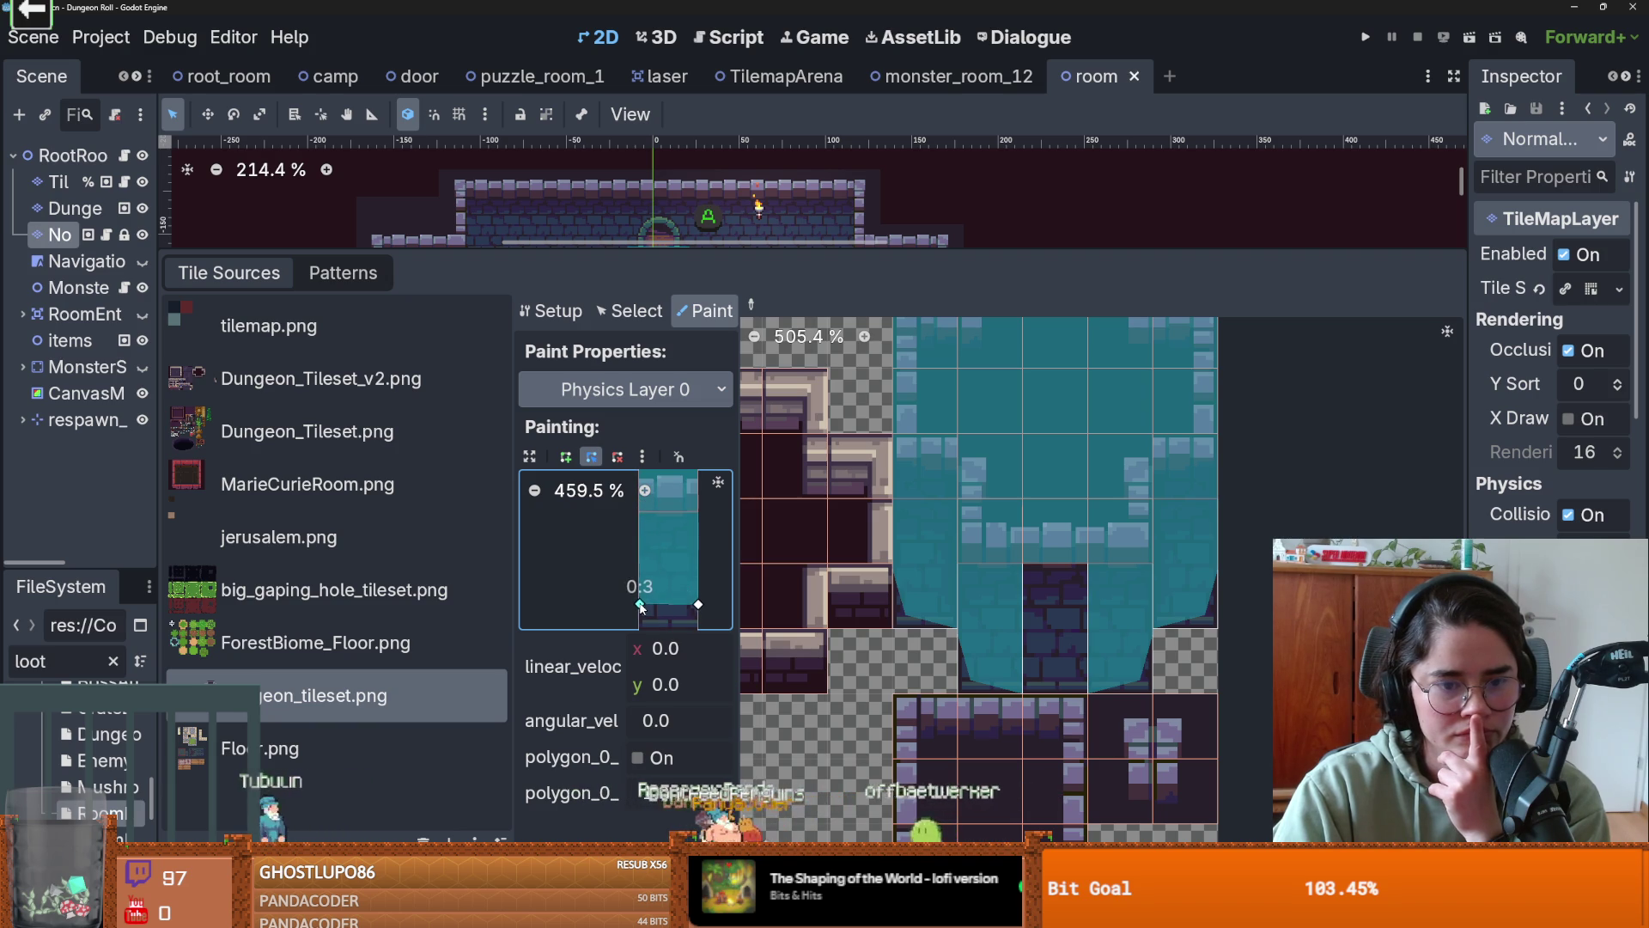
scroll(650, 581, "down", 1)
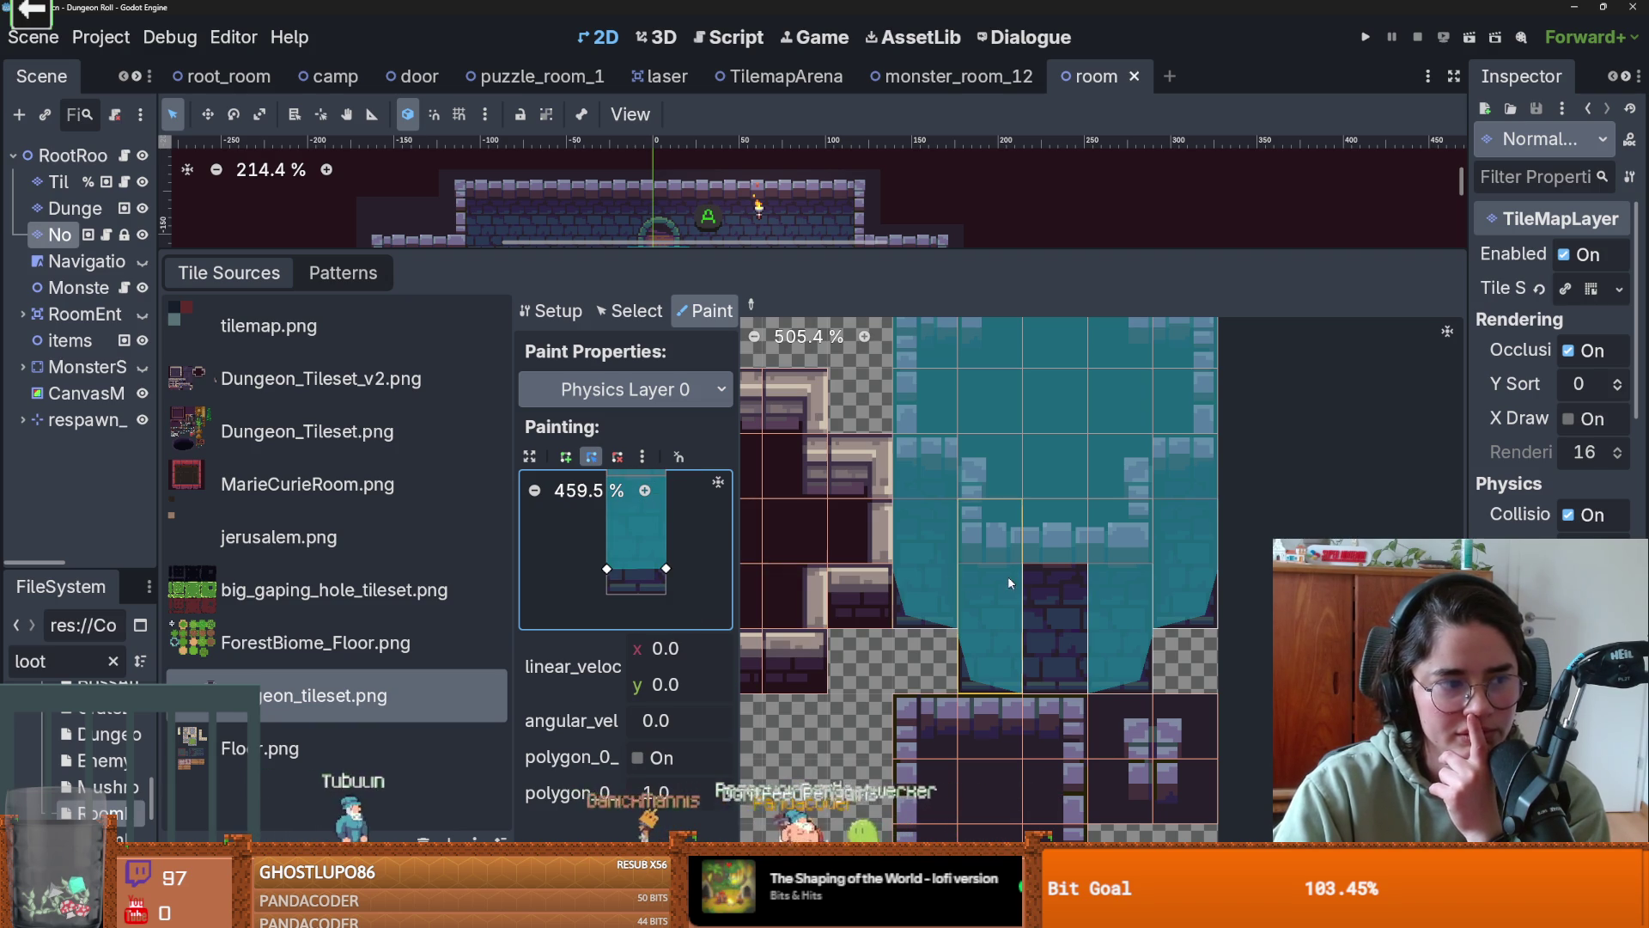
left_click(1074, 644)
scroll(1097, 652, "down", 2)
scroll(684, 551, "down", 1)
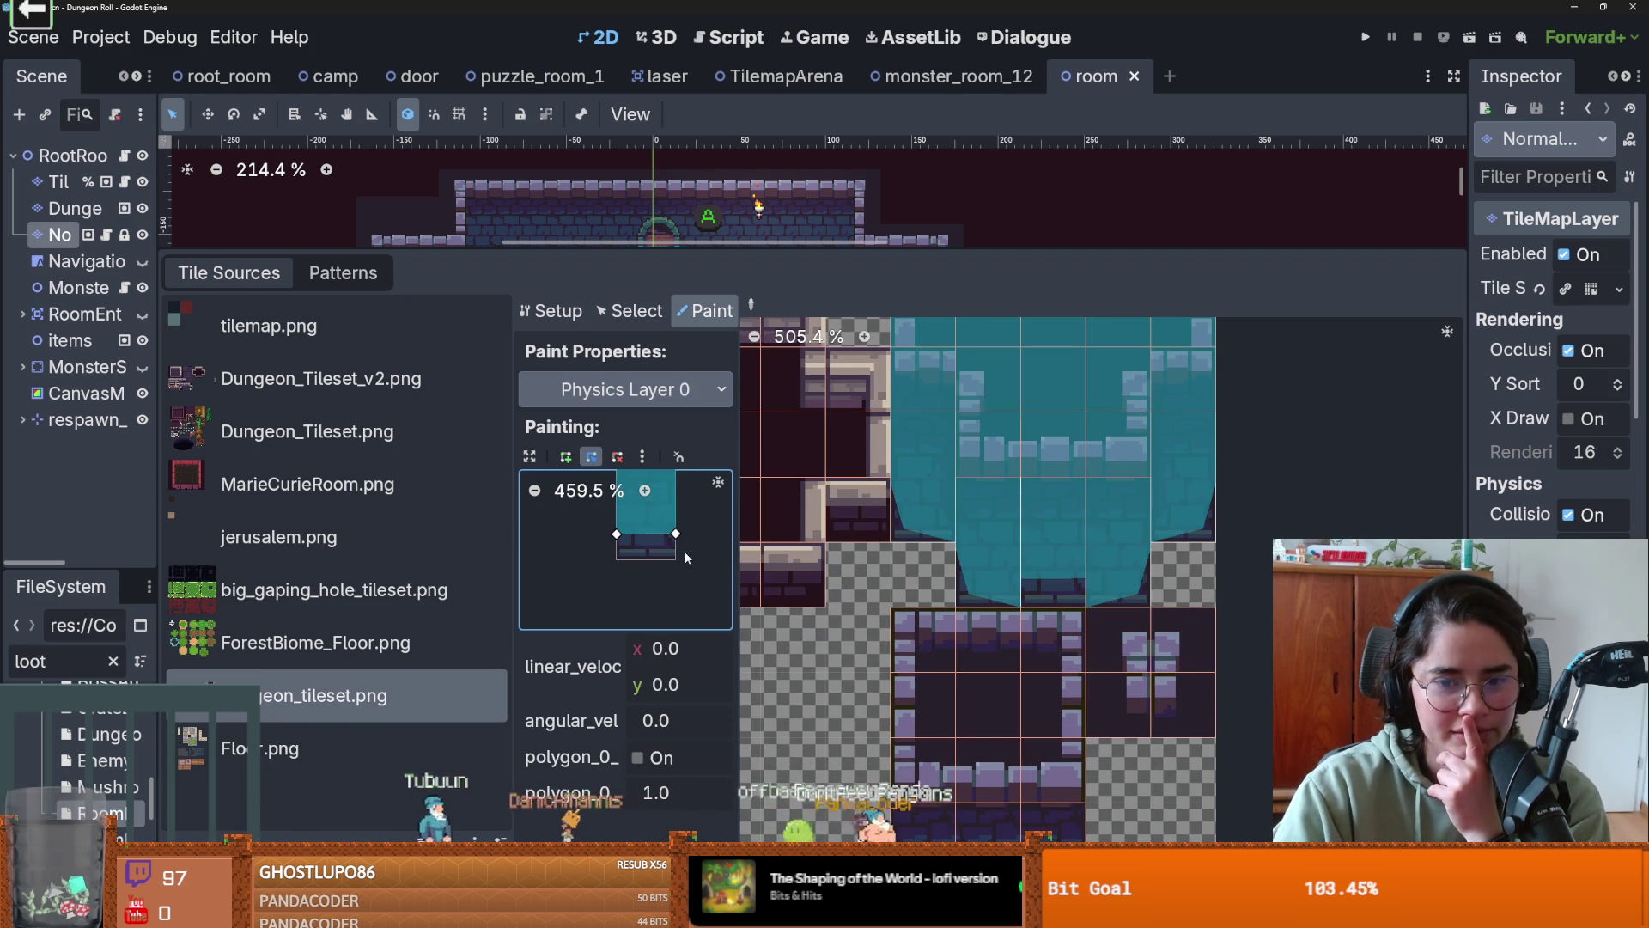
- Lower a corner of the collision shape and square off its bottom edge
left_click_drag(675, 535, 674, 551)
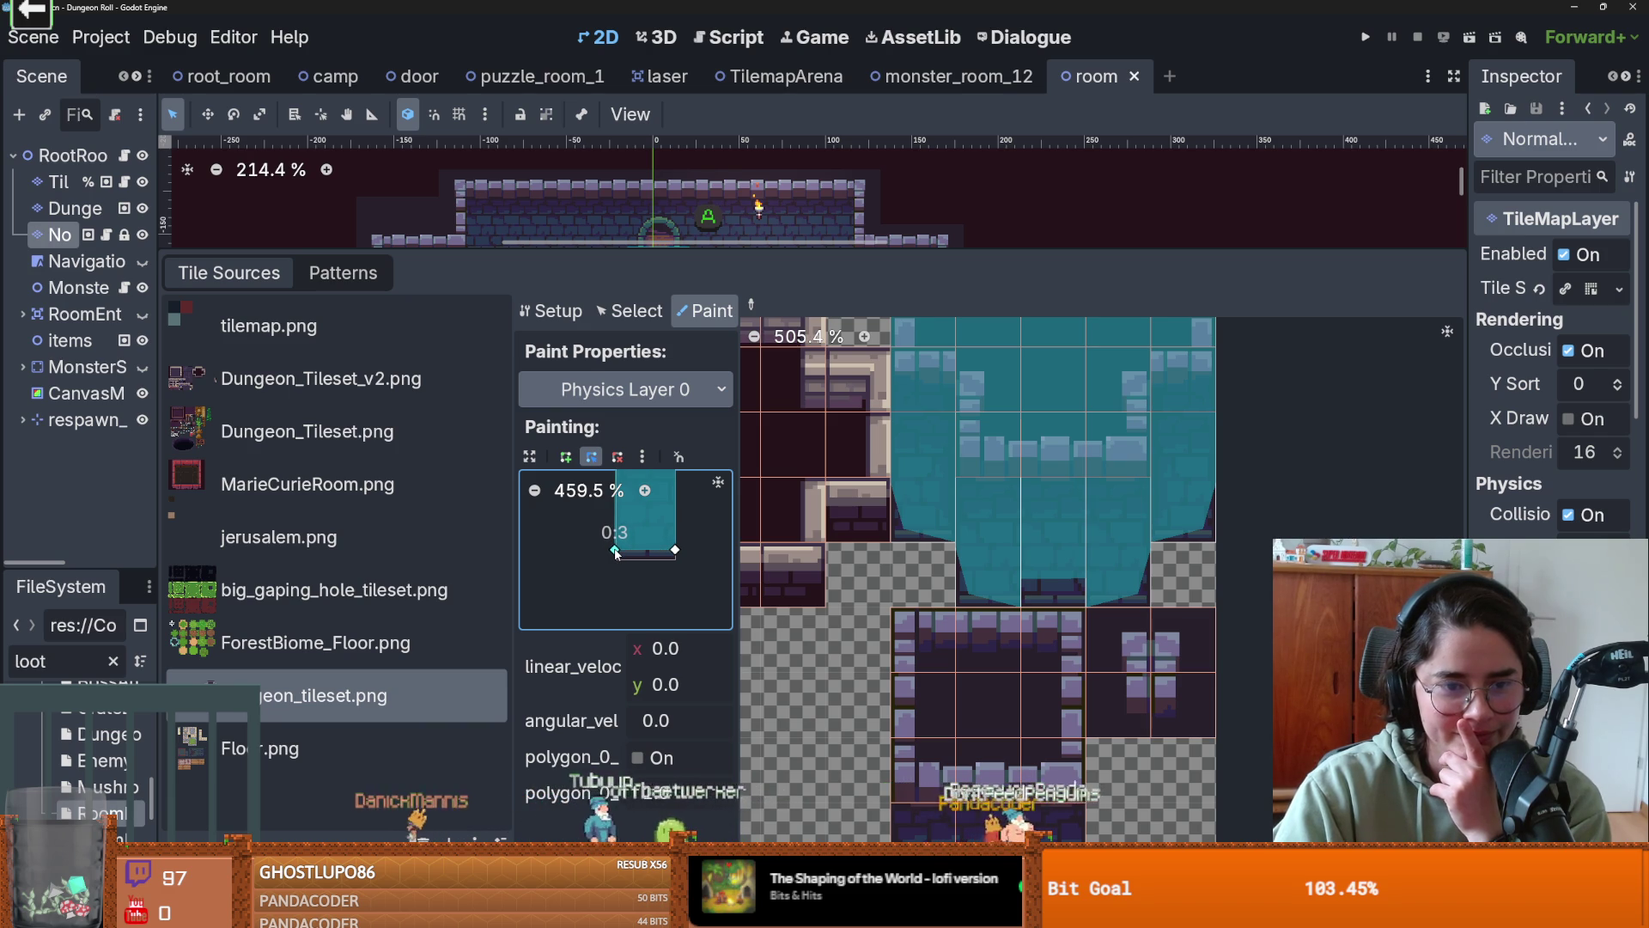
scroll(1056, 577, "down", 2)
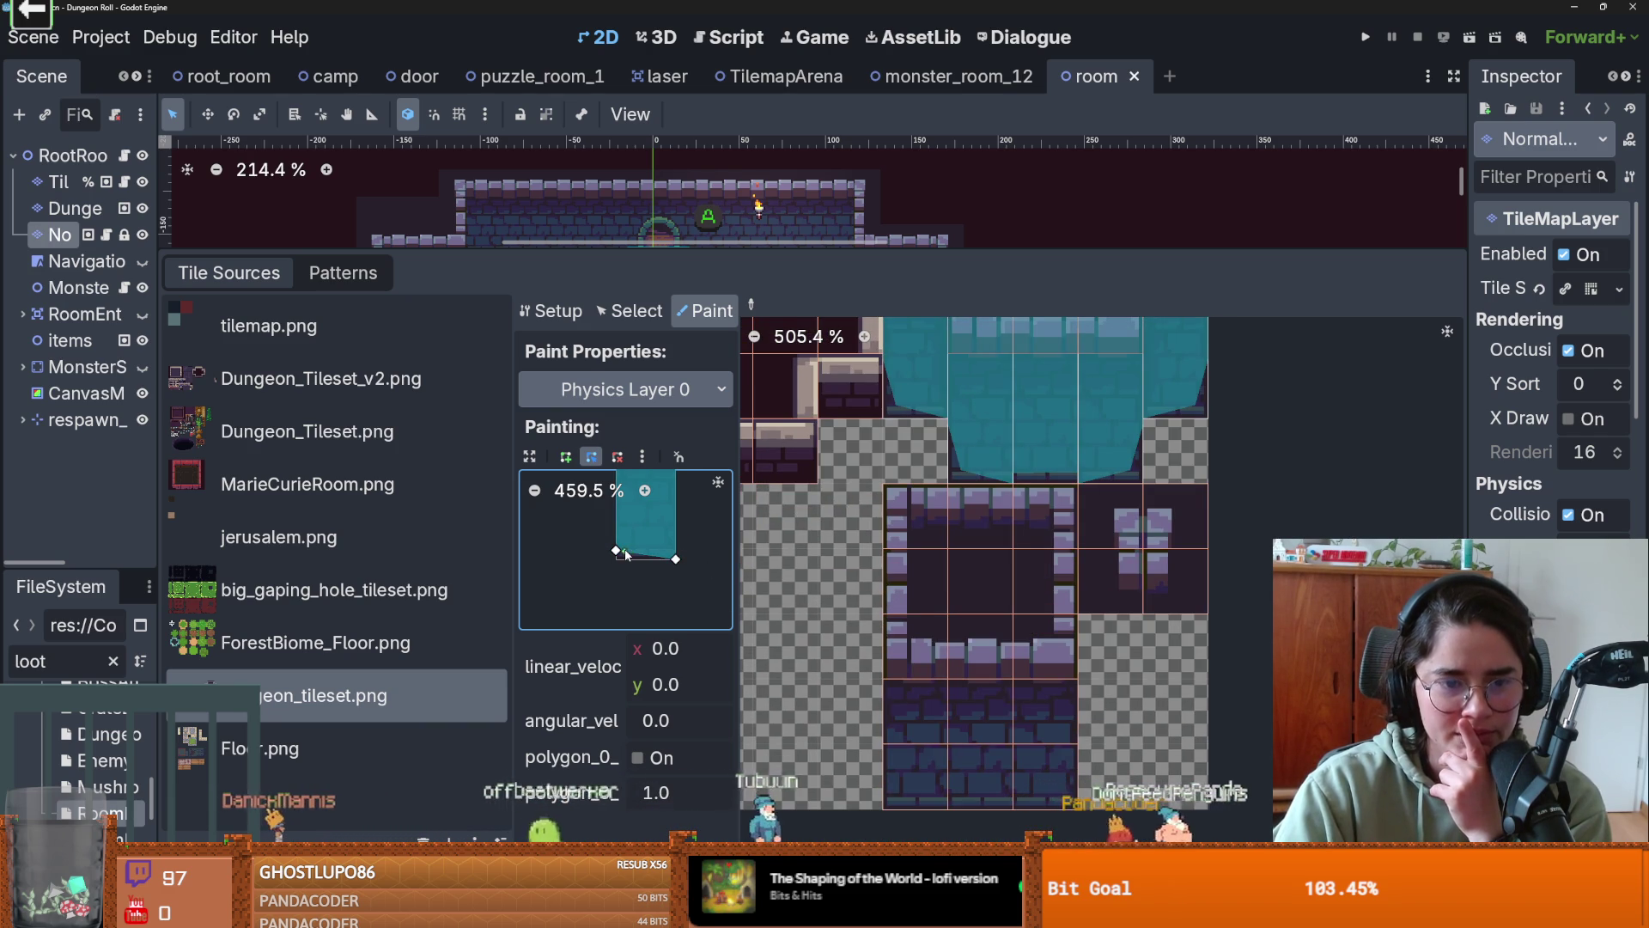
left_click_drag(616, 550, 615, 560)
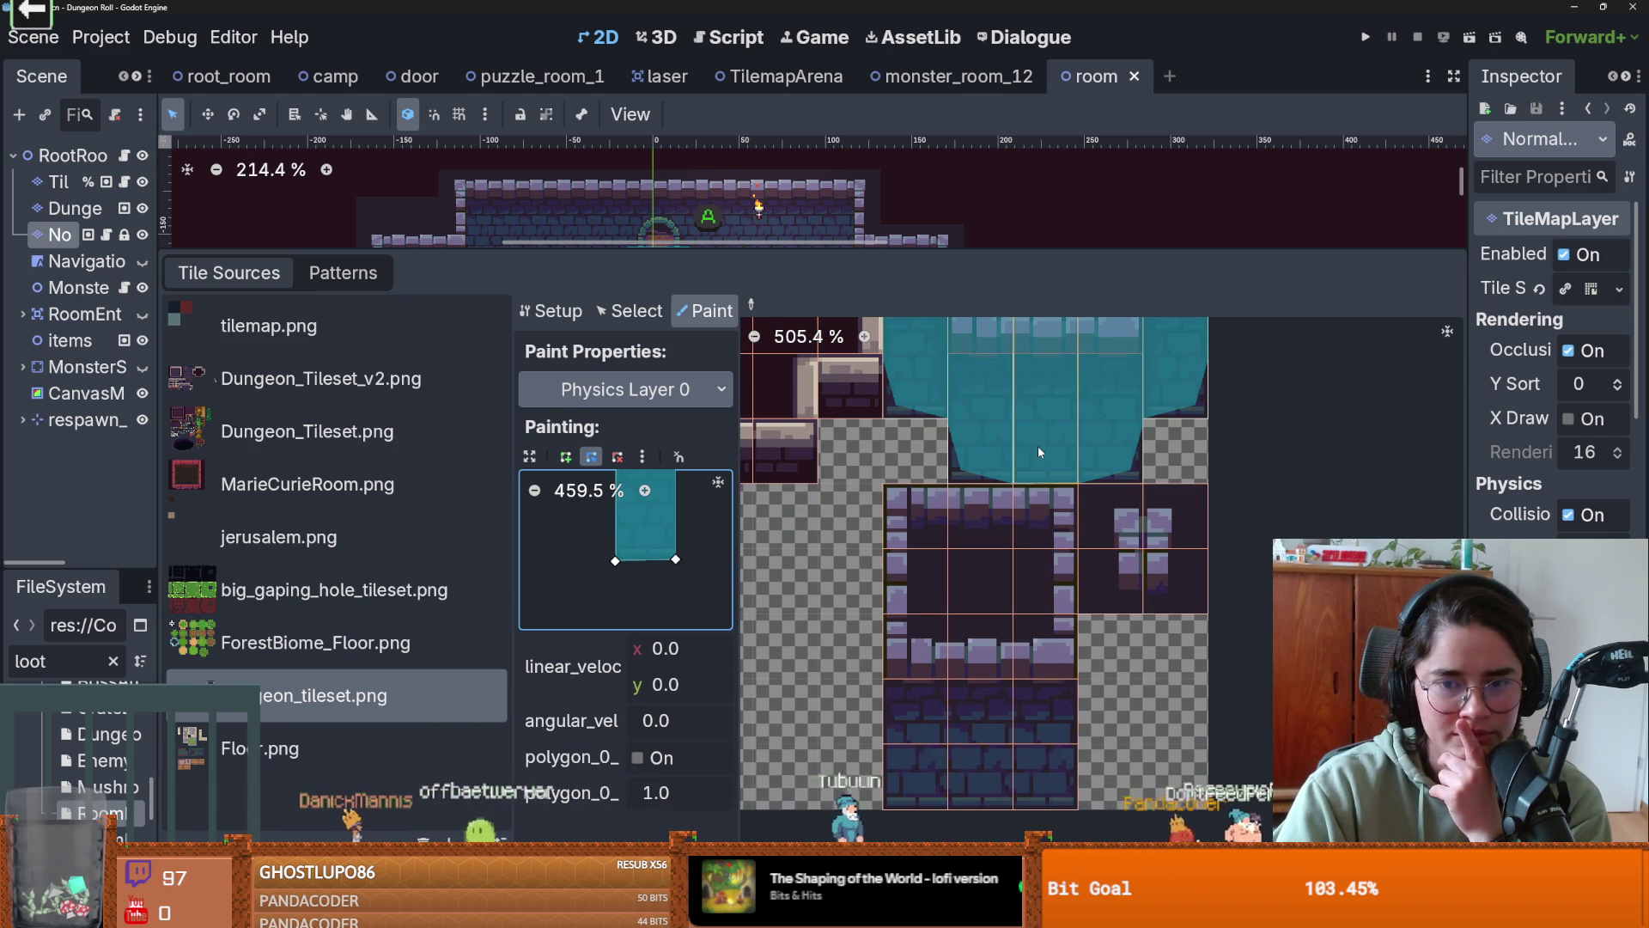
scroll(945, 592, "down", 5)
scroll(945, 592, "up", 6)
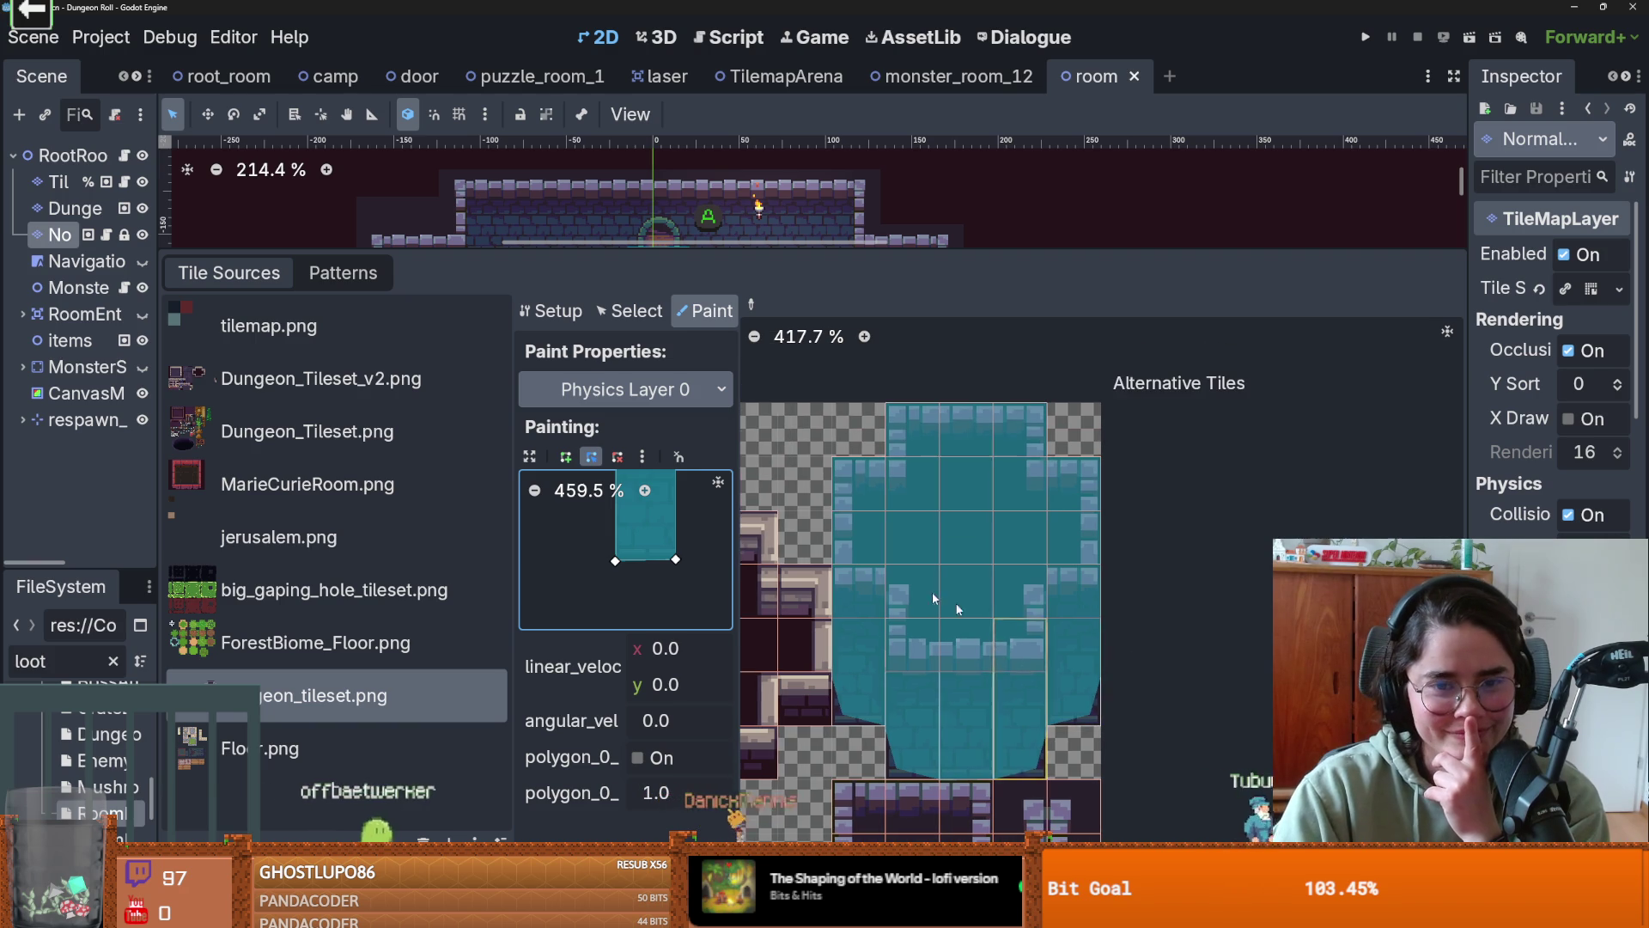
scroll(931, 591, "up", 2)
scroll(889, 506, "up", 1)
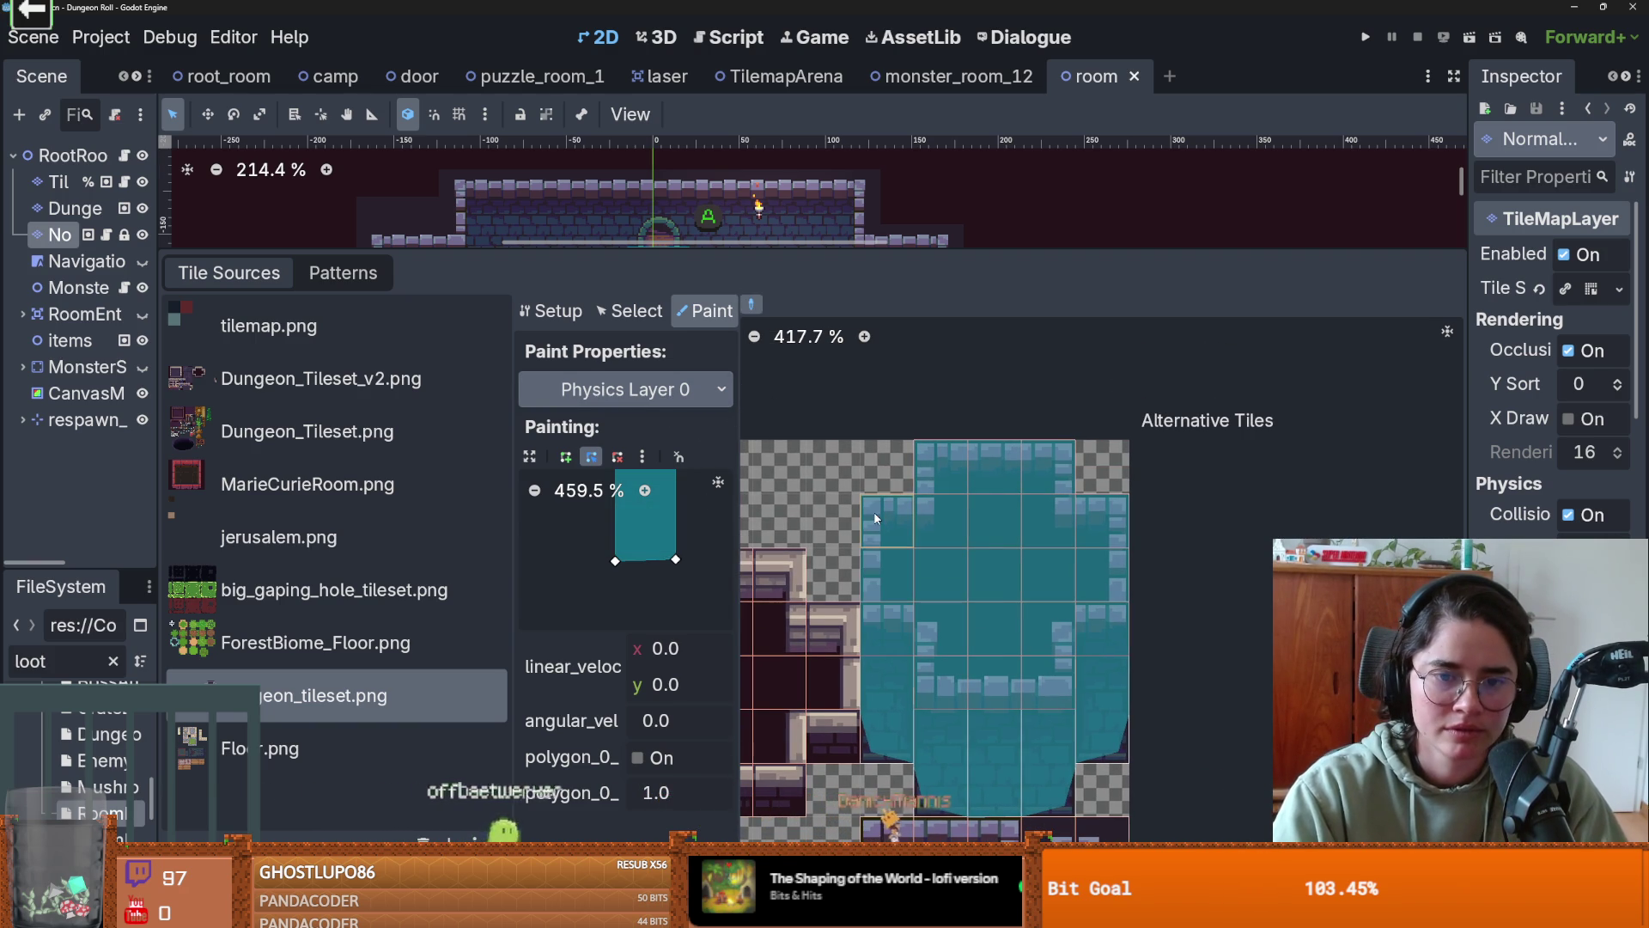
- Restore the square, cut in one corner, flip it horizontally, save, and enlarge the room view
right_click(615, 513)
key("ctrl+z")
left_click_drag(639, 514, 648, 520)
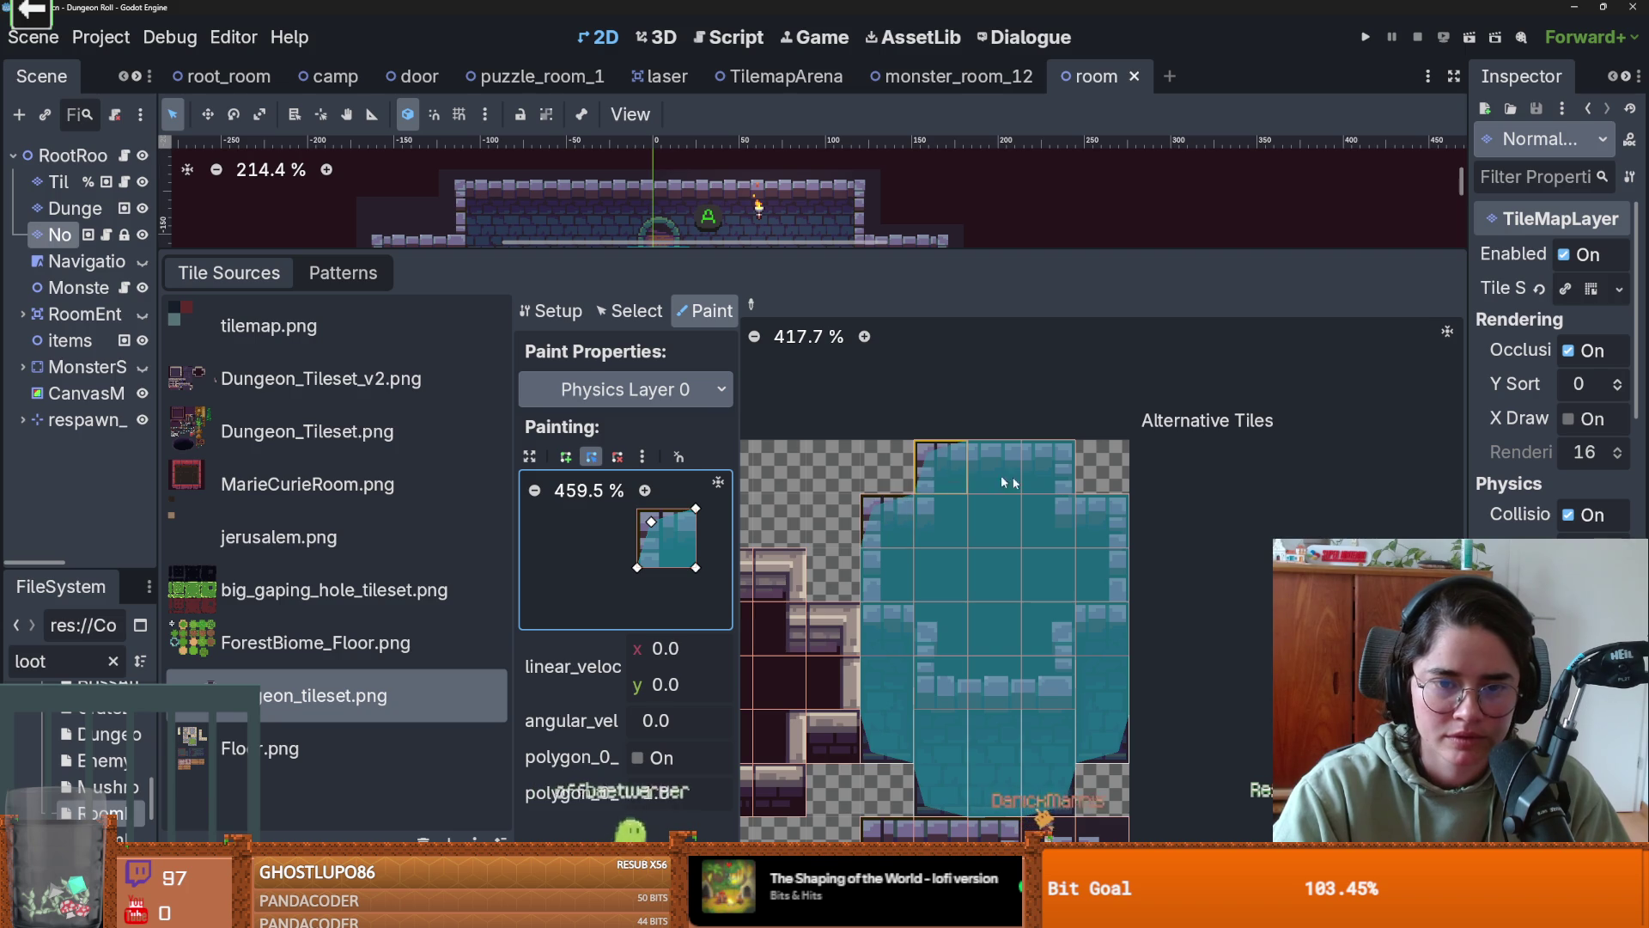
left_click(640, 459)
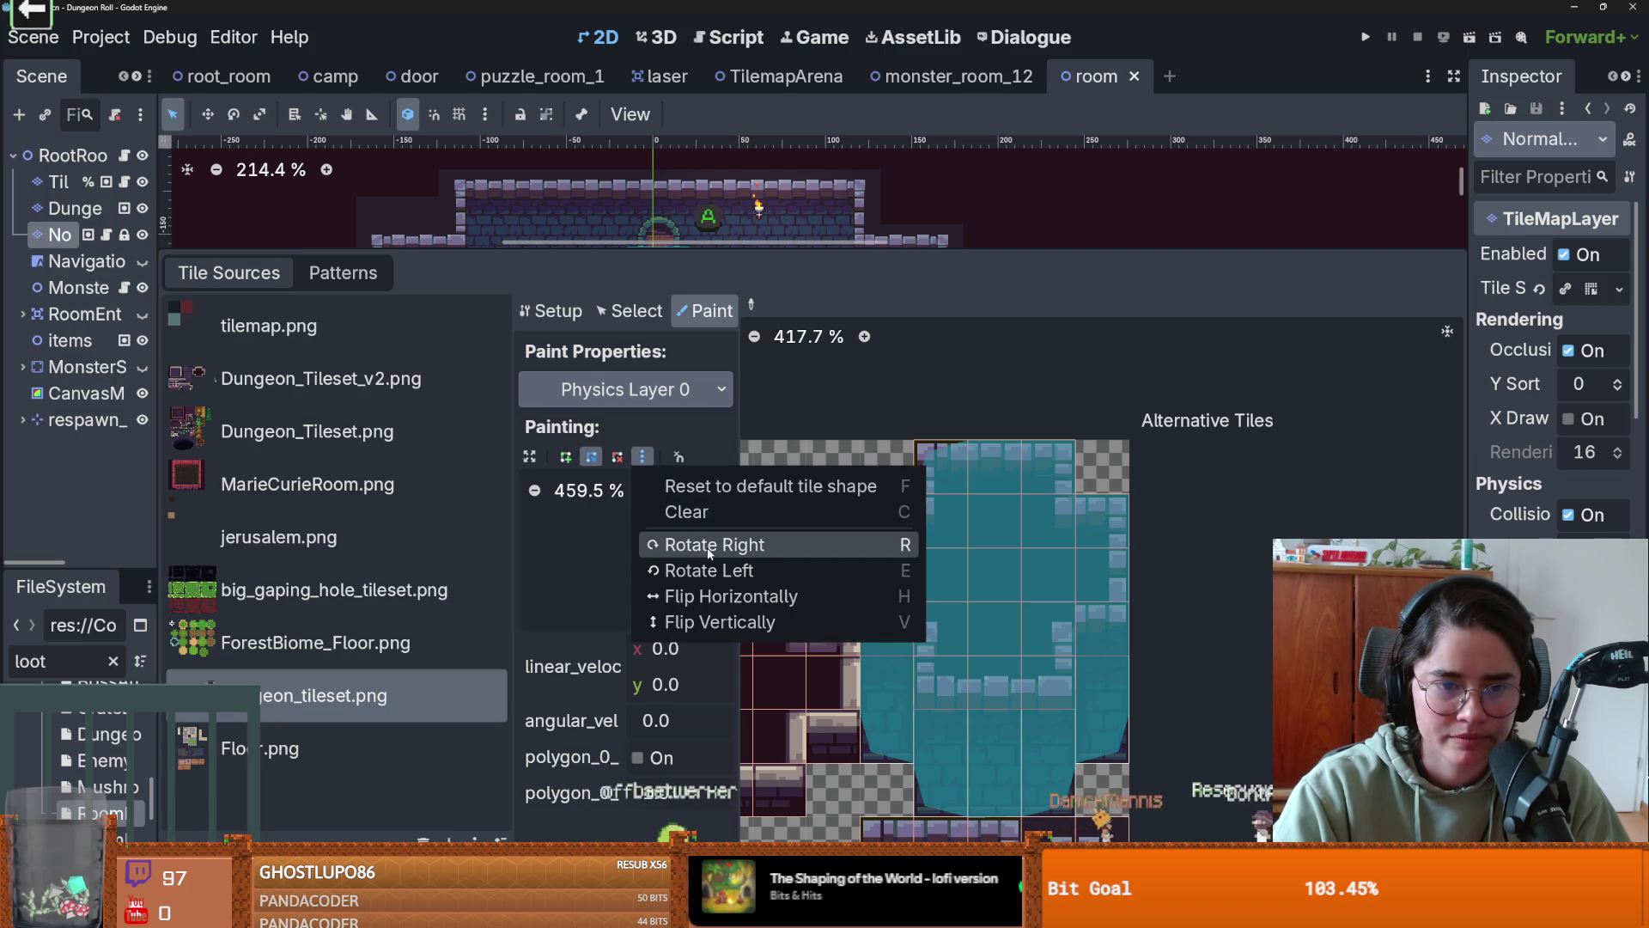
left_click(704, 593)
scroll(1122, 613, "down", 2)
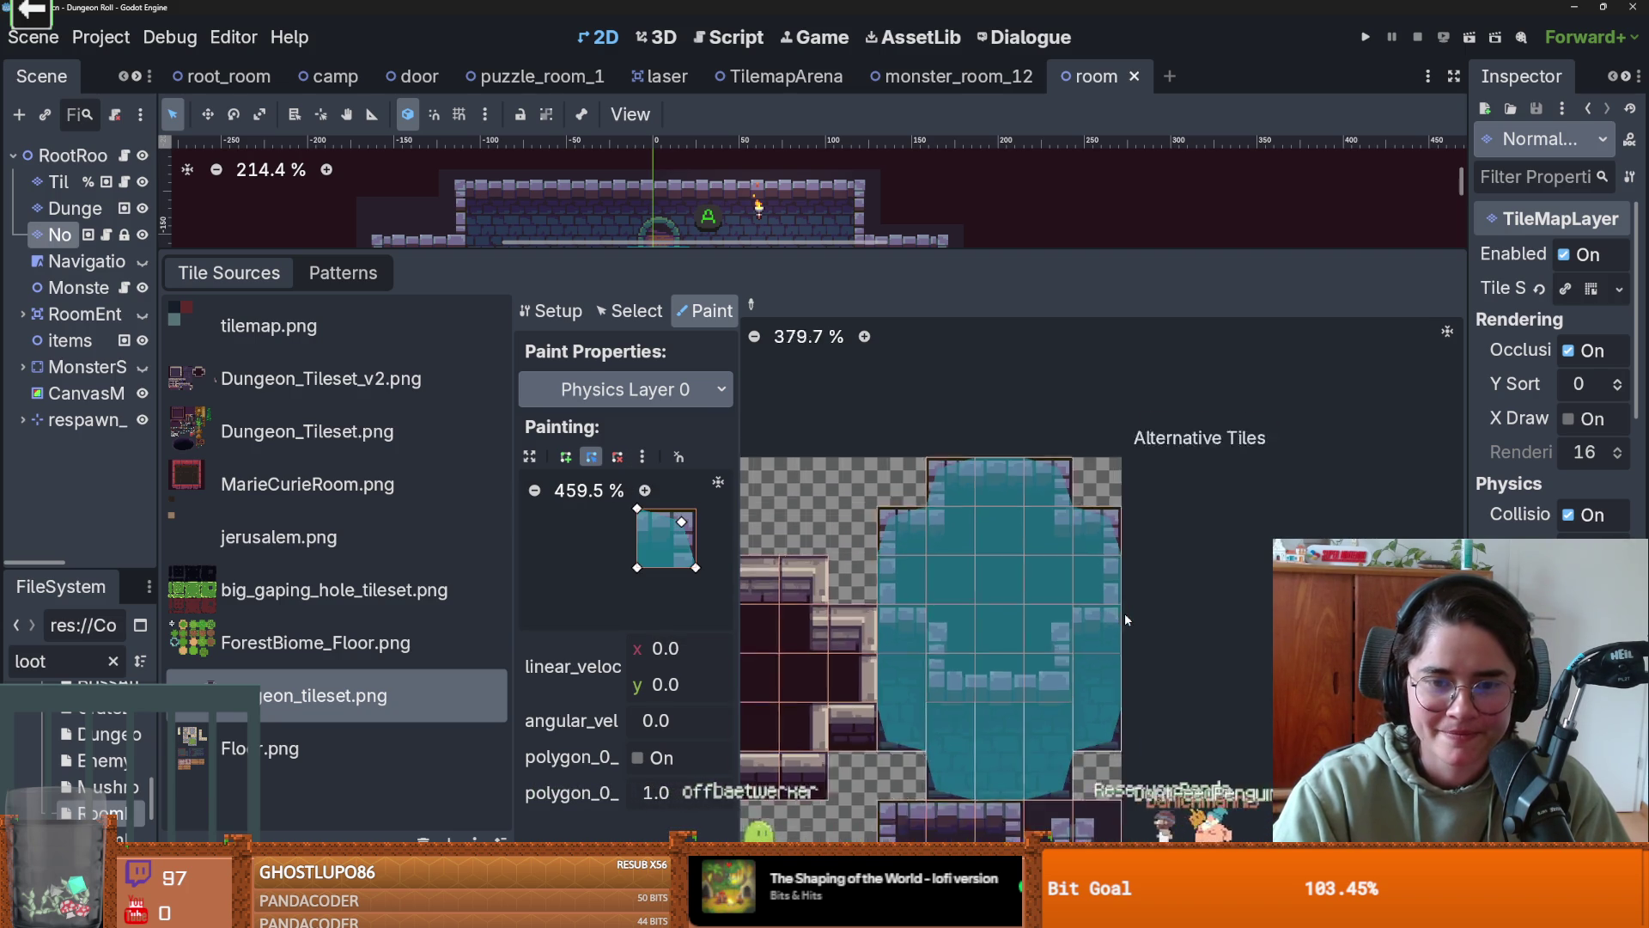
key("ctrl+s")
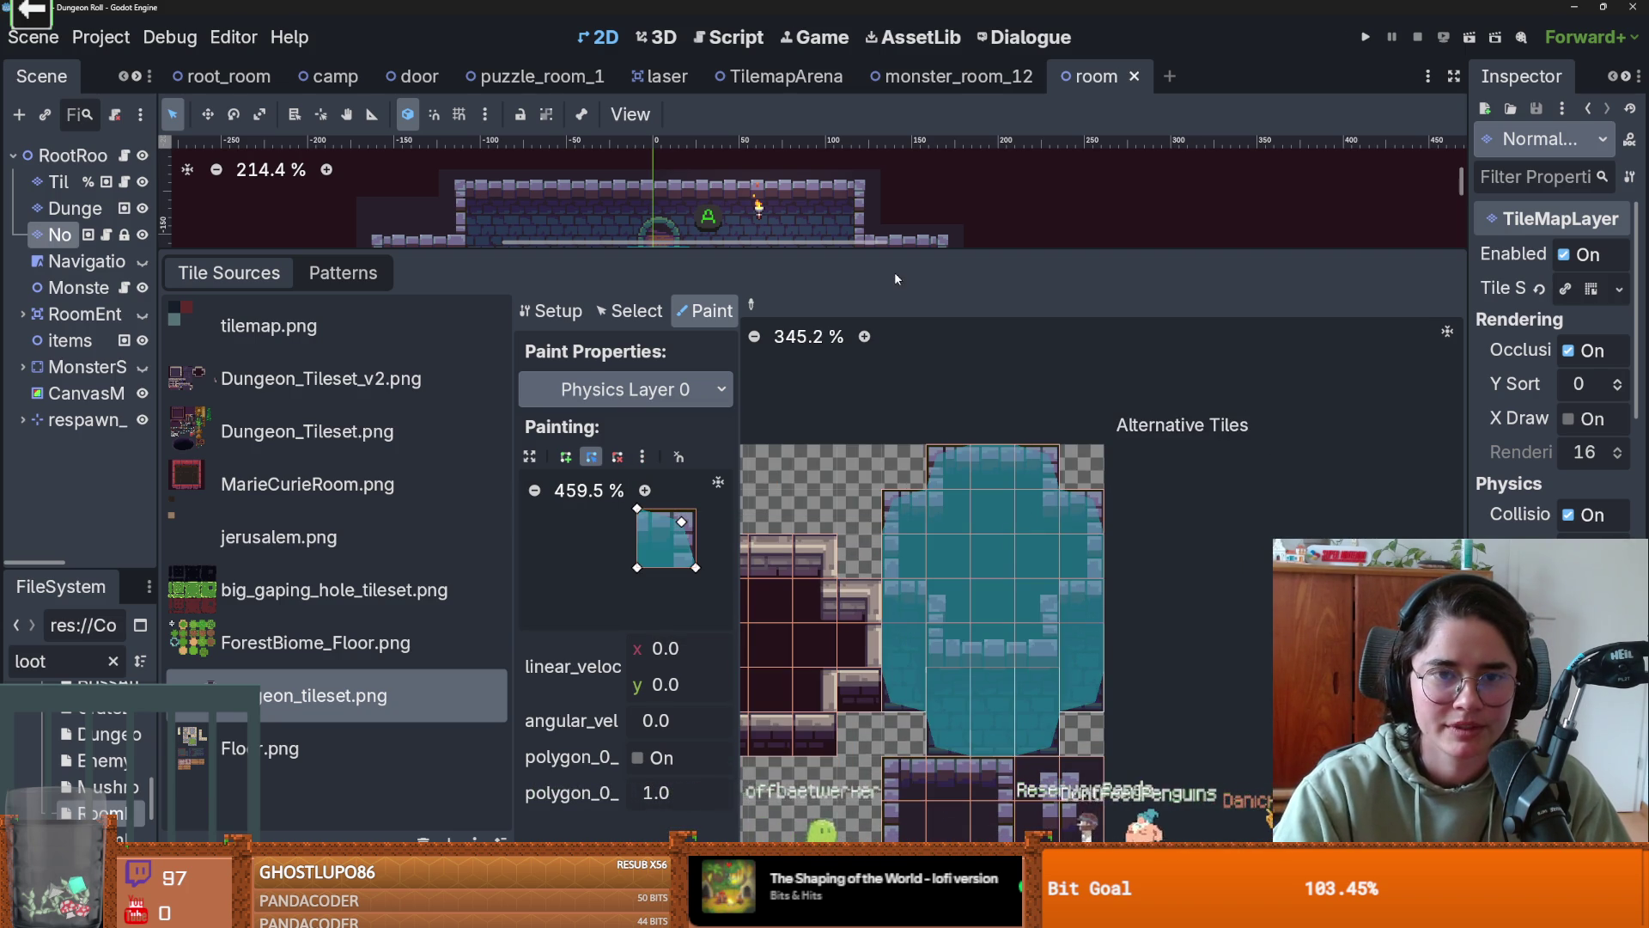
left_click_drag(896, 250, 896, 685)
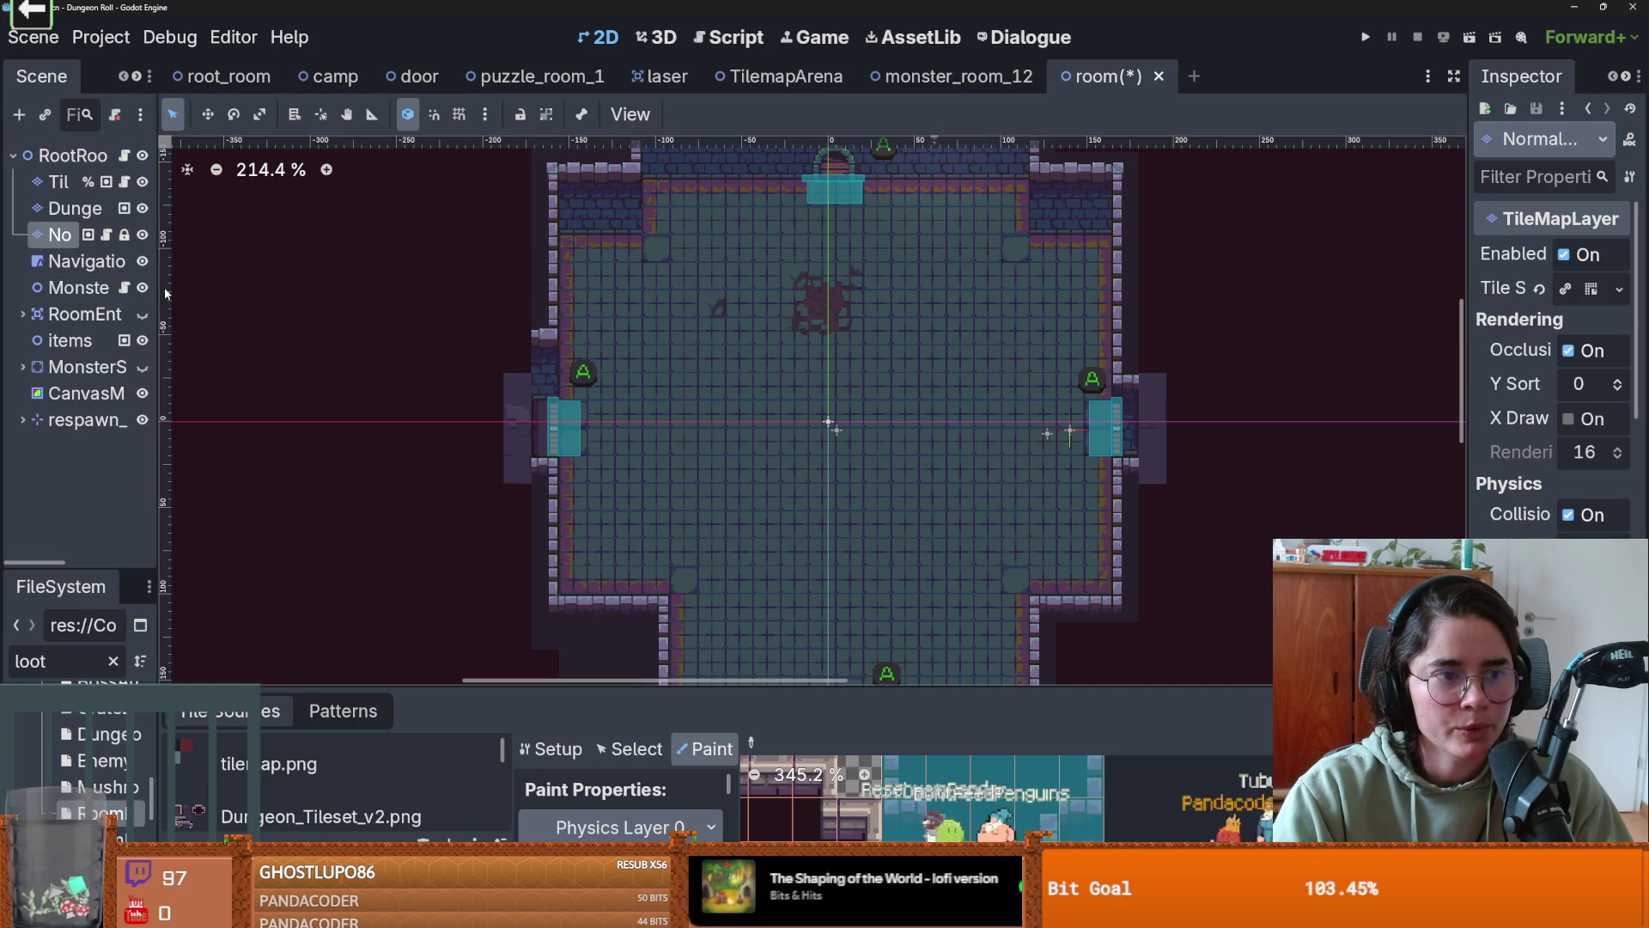
- Try baking the room's NavigationRegion2D, dismiss the missing-polygon warning, and save the room scene
mouse_move(163, 295)
left_mouse_down()
mouse_move(193, 291)
mouse_move(220, 324)
mouse_move(284, 309)
left_mouse_up()
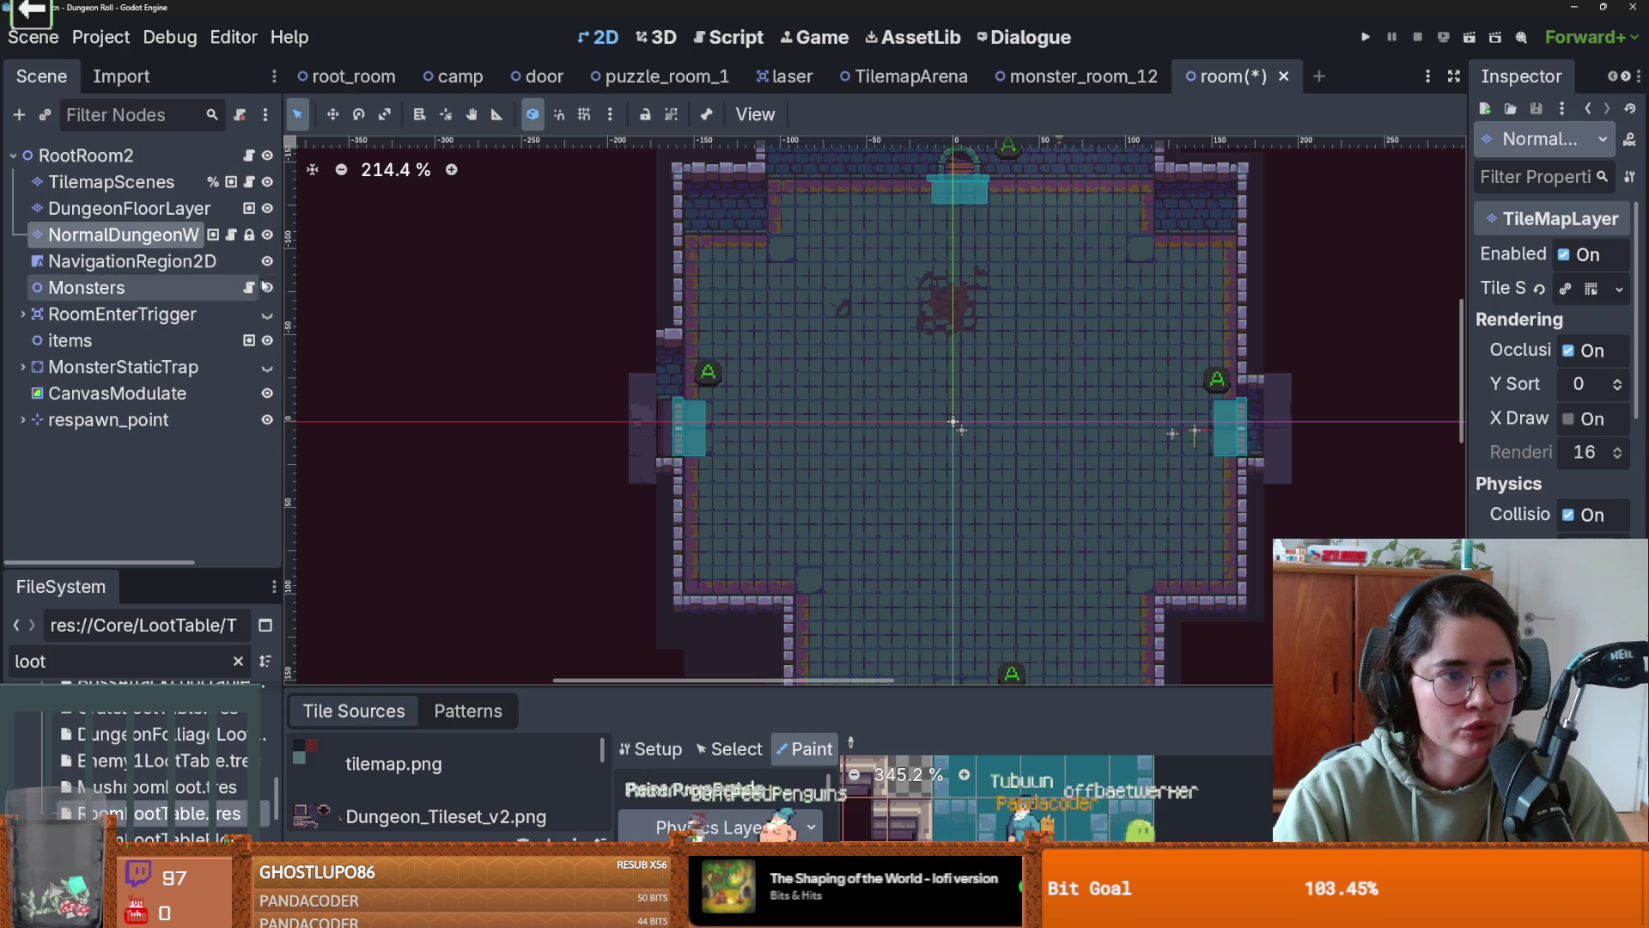
left_click(206, 262)
scroll(857, 384, "down", 3)
left_click(859, 385)
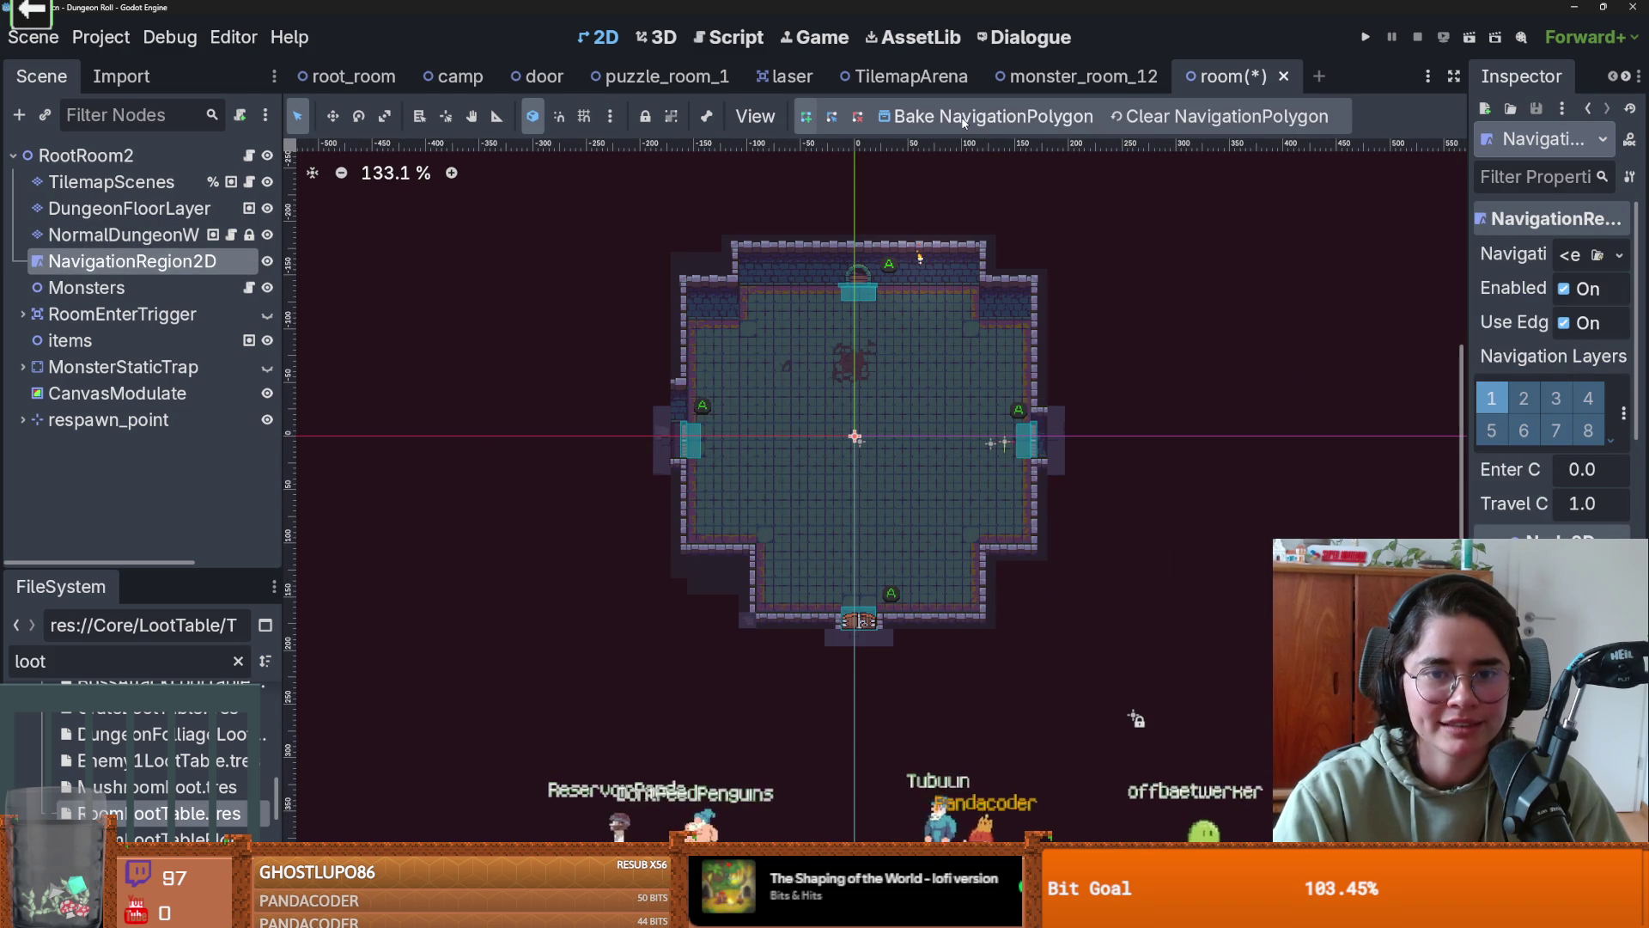
left_click(825, 482)
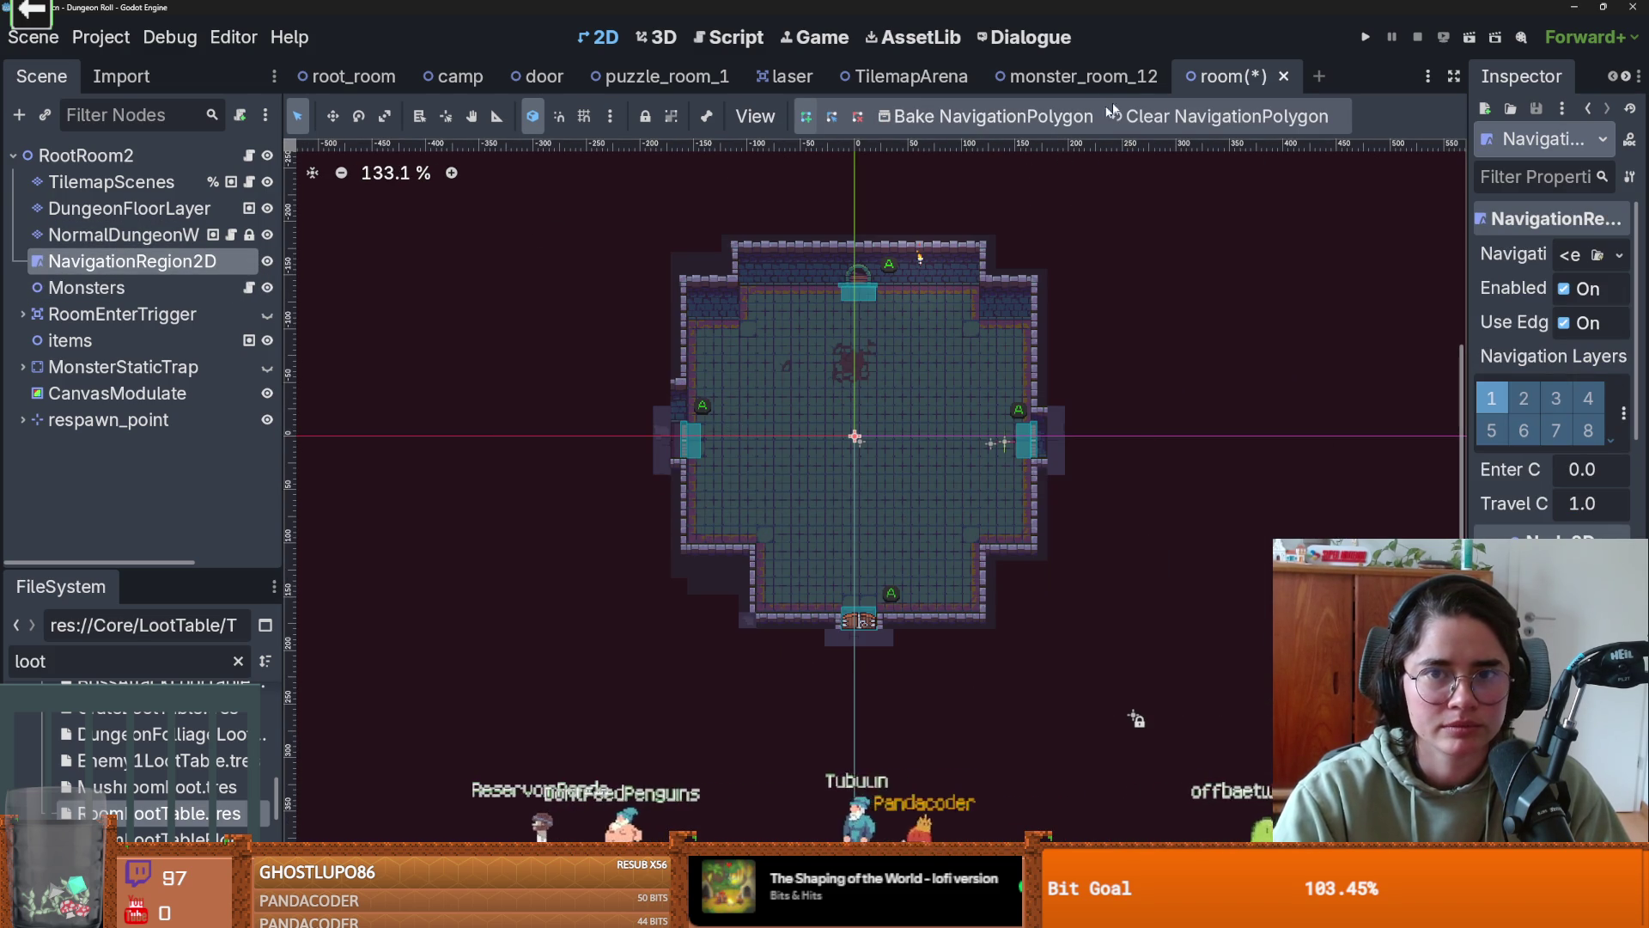
key("ctrl+s")
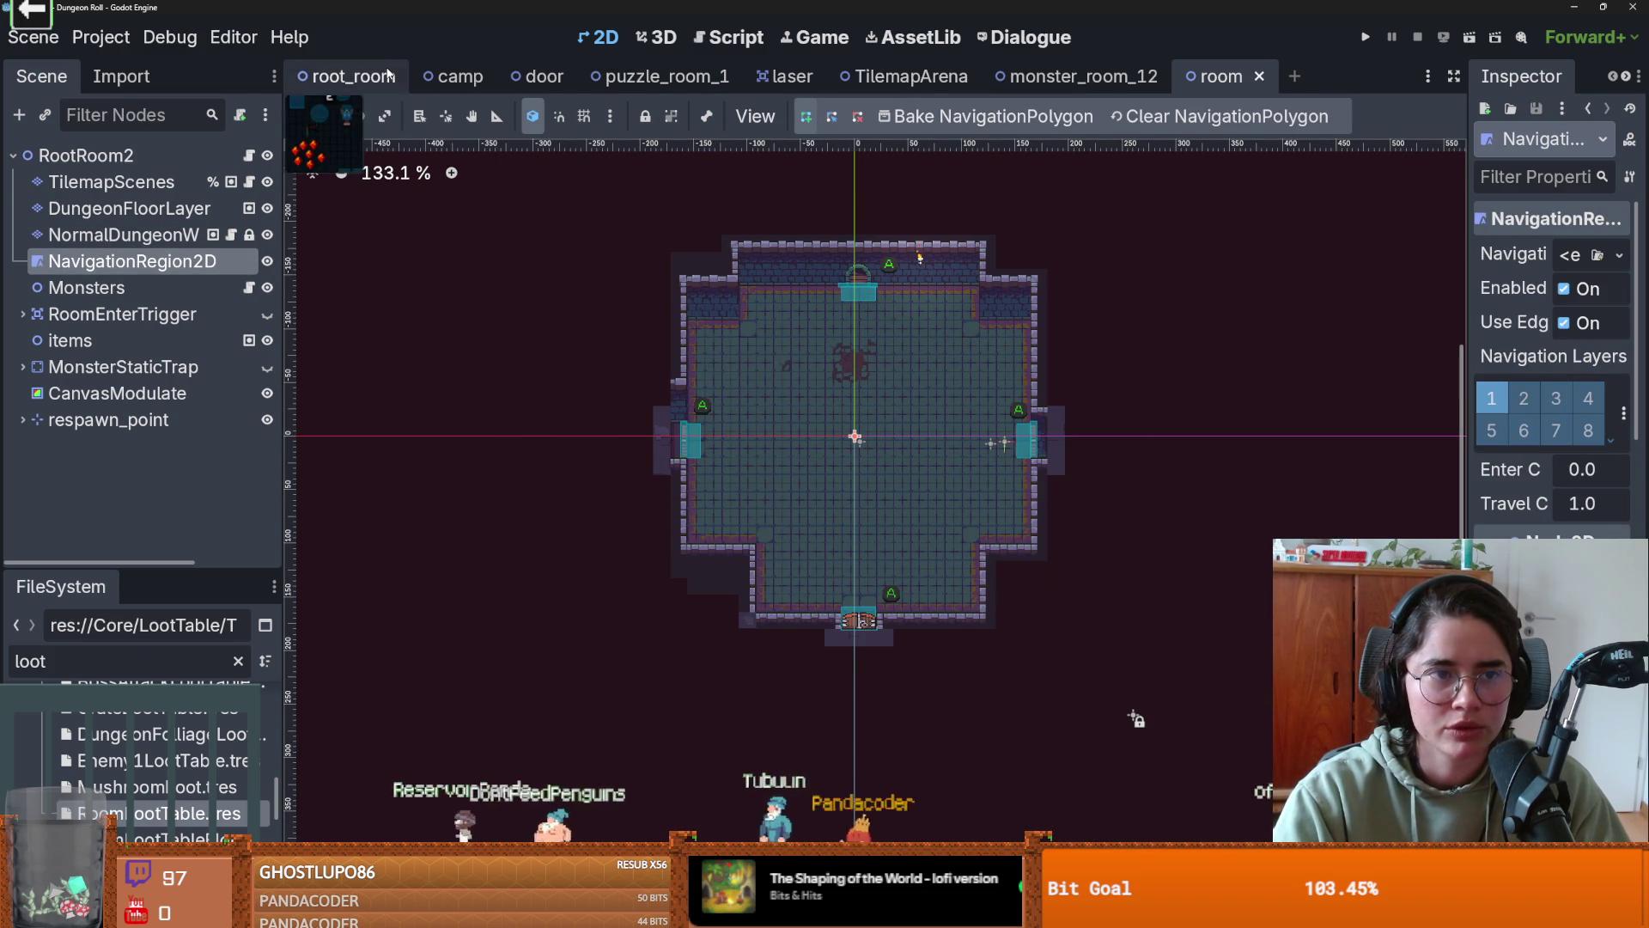
- In root_room, select the NavigationRegion2D and save the scene
left_click(352, 76)
left_click_drag(722, 261, 722, 683)
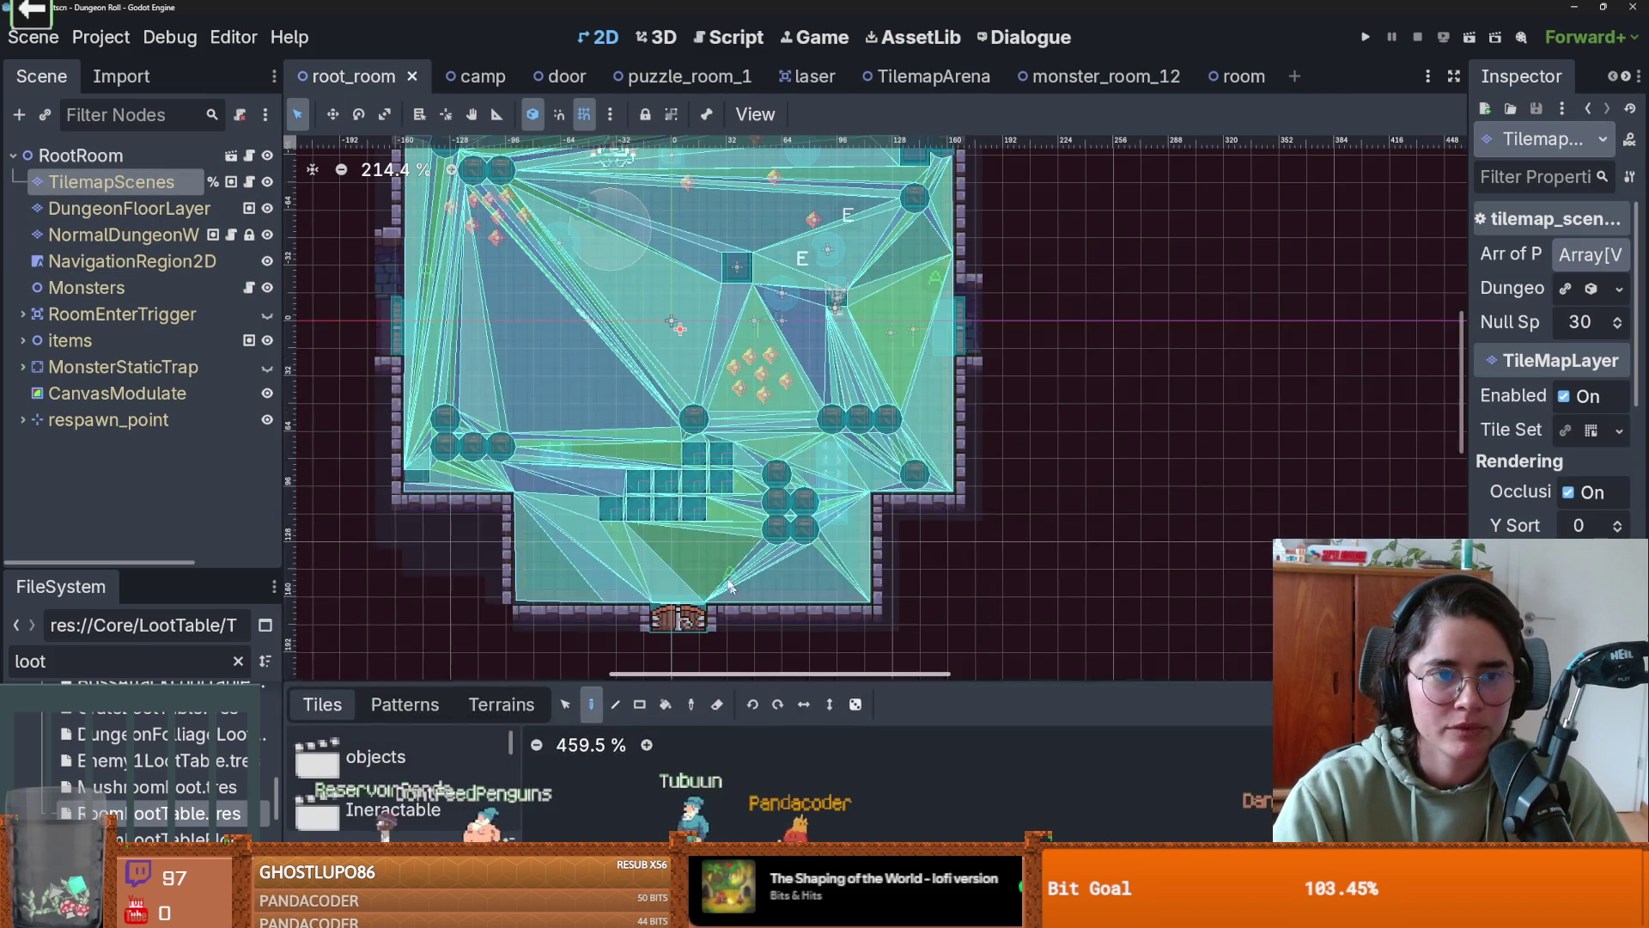
scroll(516, 361, "down", 4)
scroll(509, 345, "up", 1)
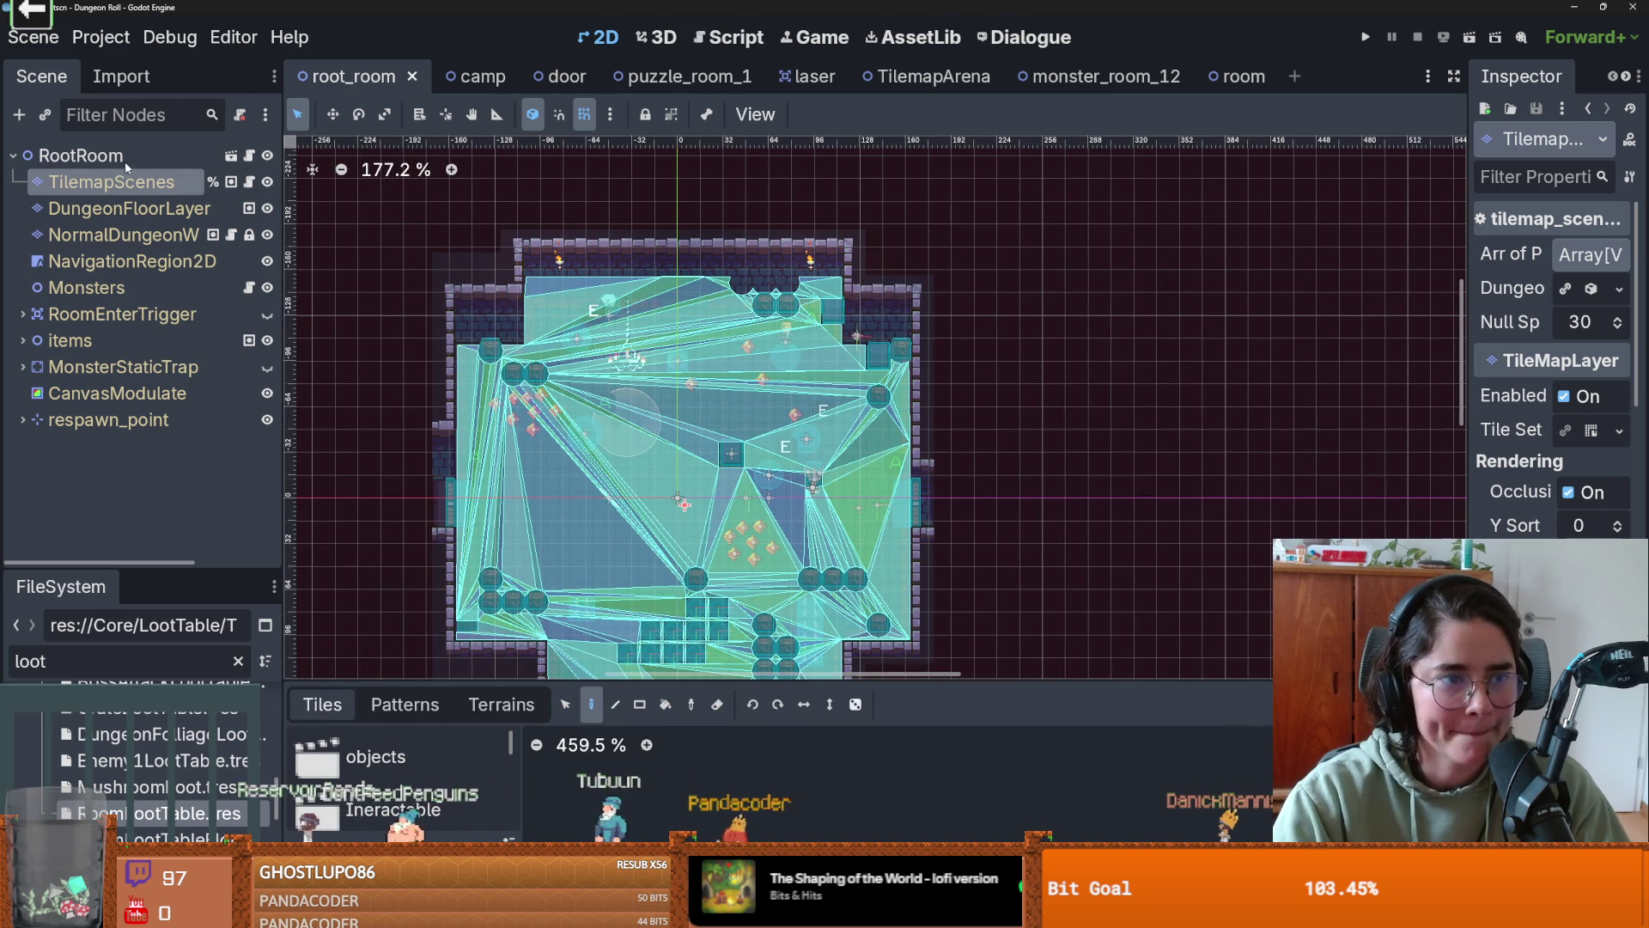
left_click(129, 261)
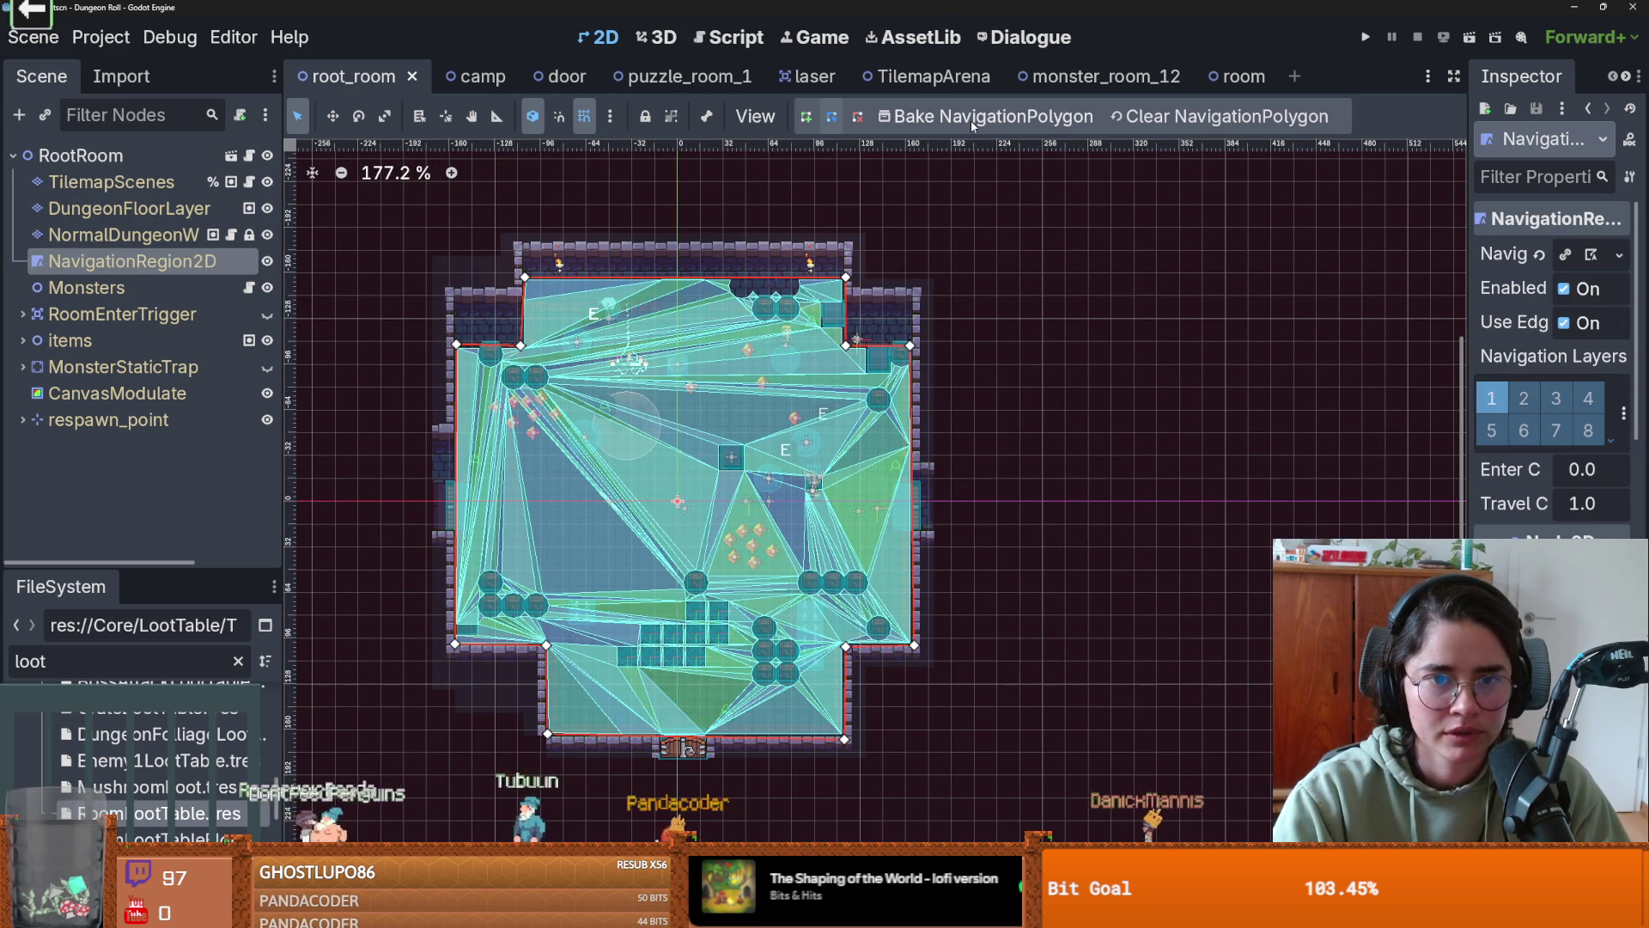
scroll(862, 471, "up", 3)
scroll(862, 472, "up", 2)
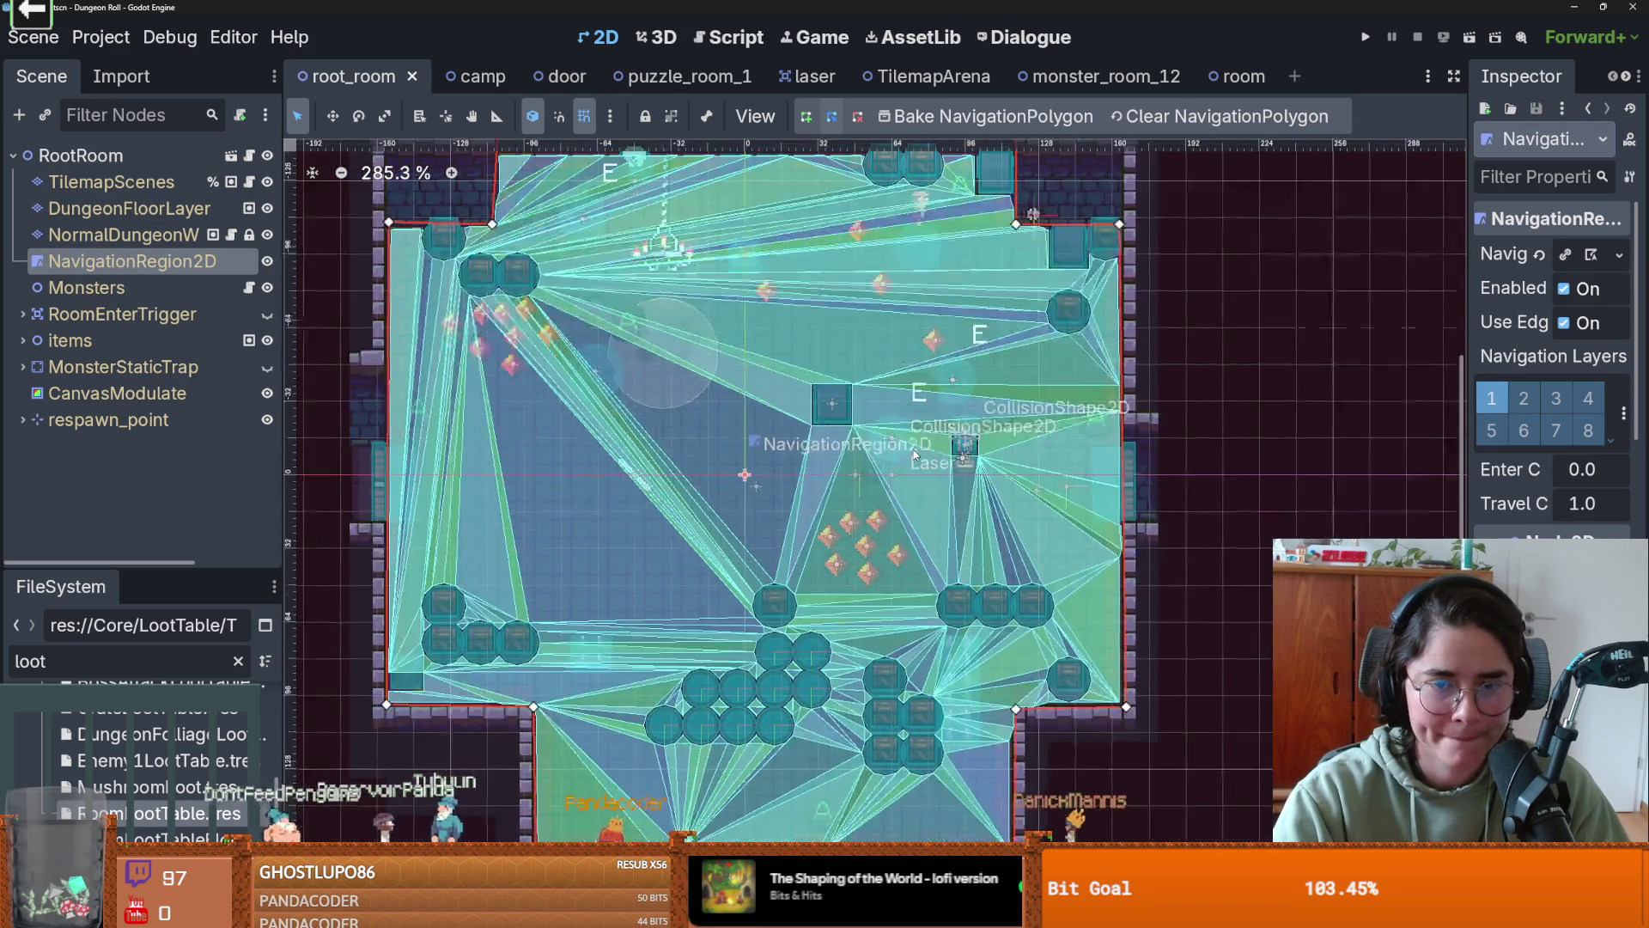
key("ctrl+s")
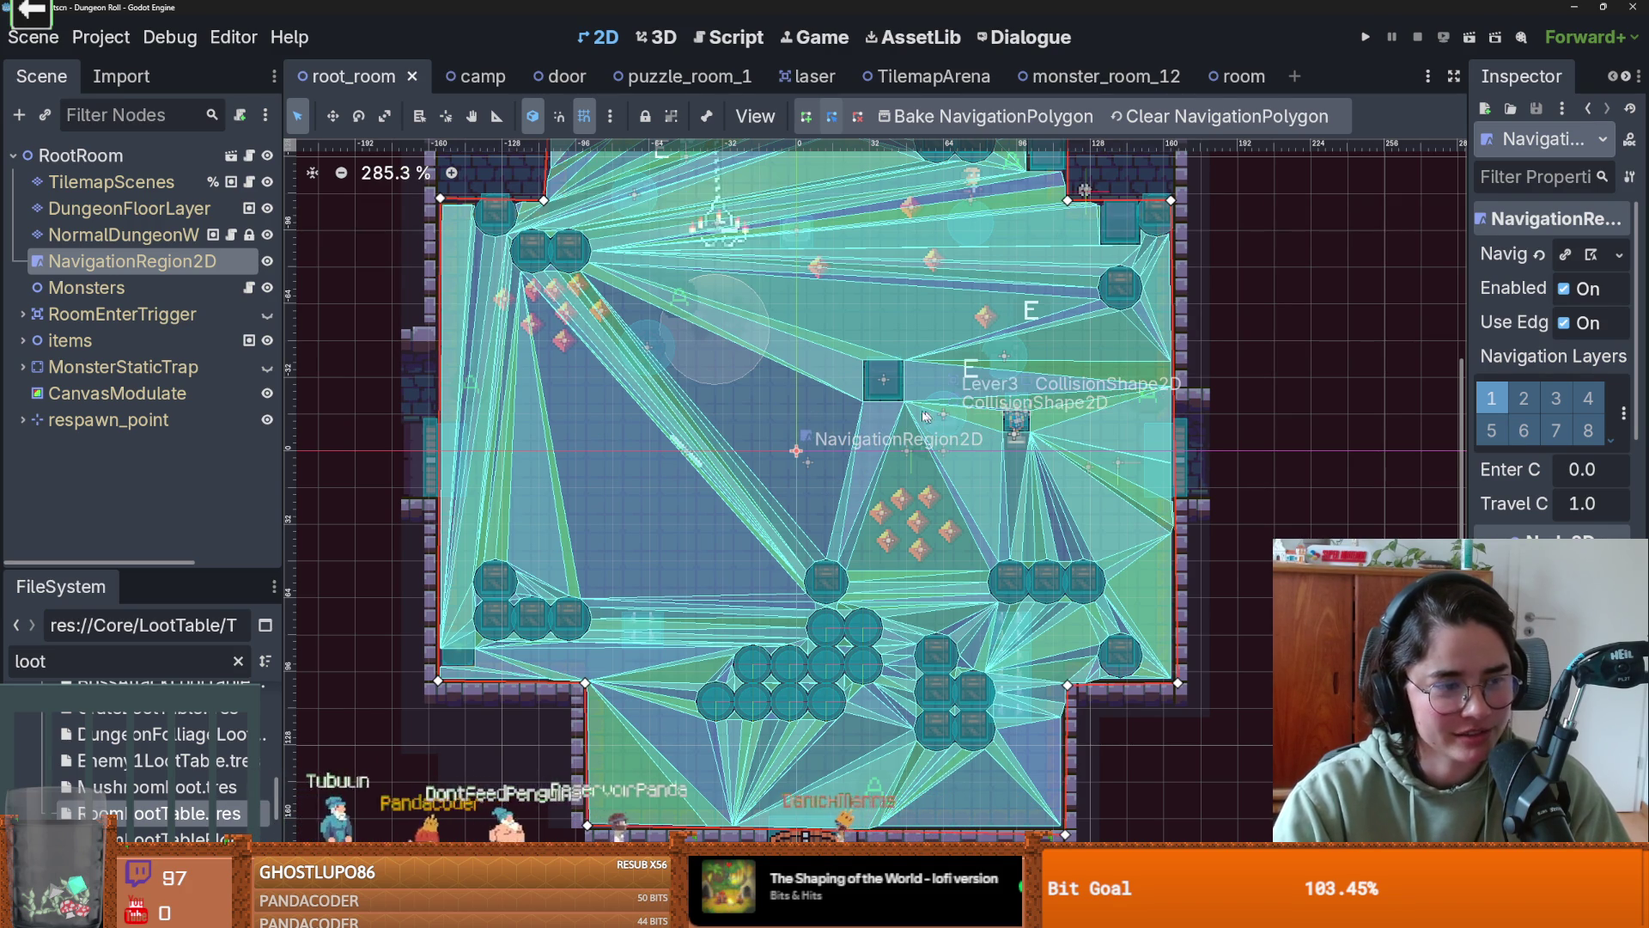
scroll(902, 492, "down", 1)
key("ctrl+s")
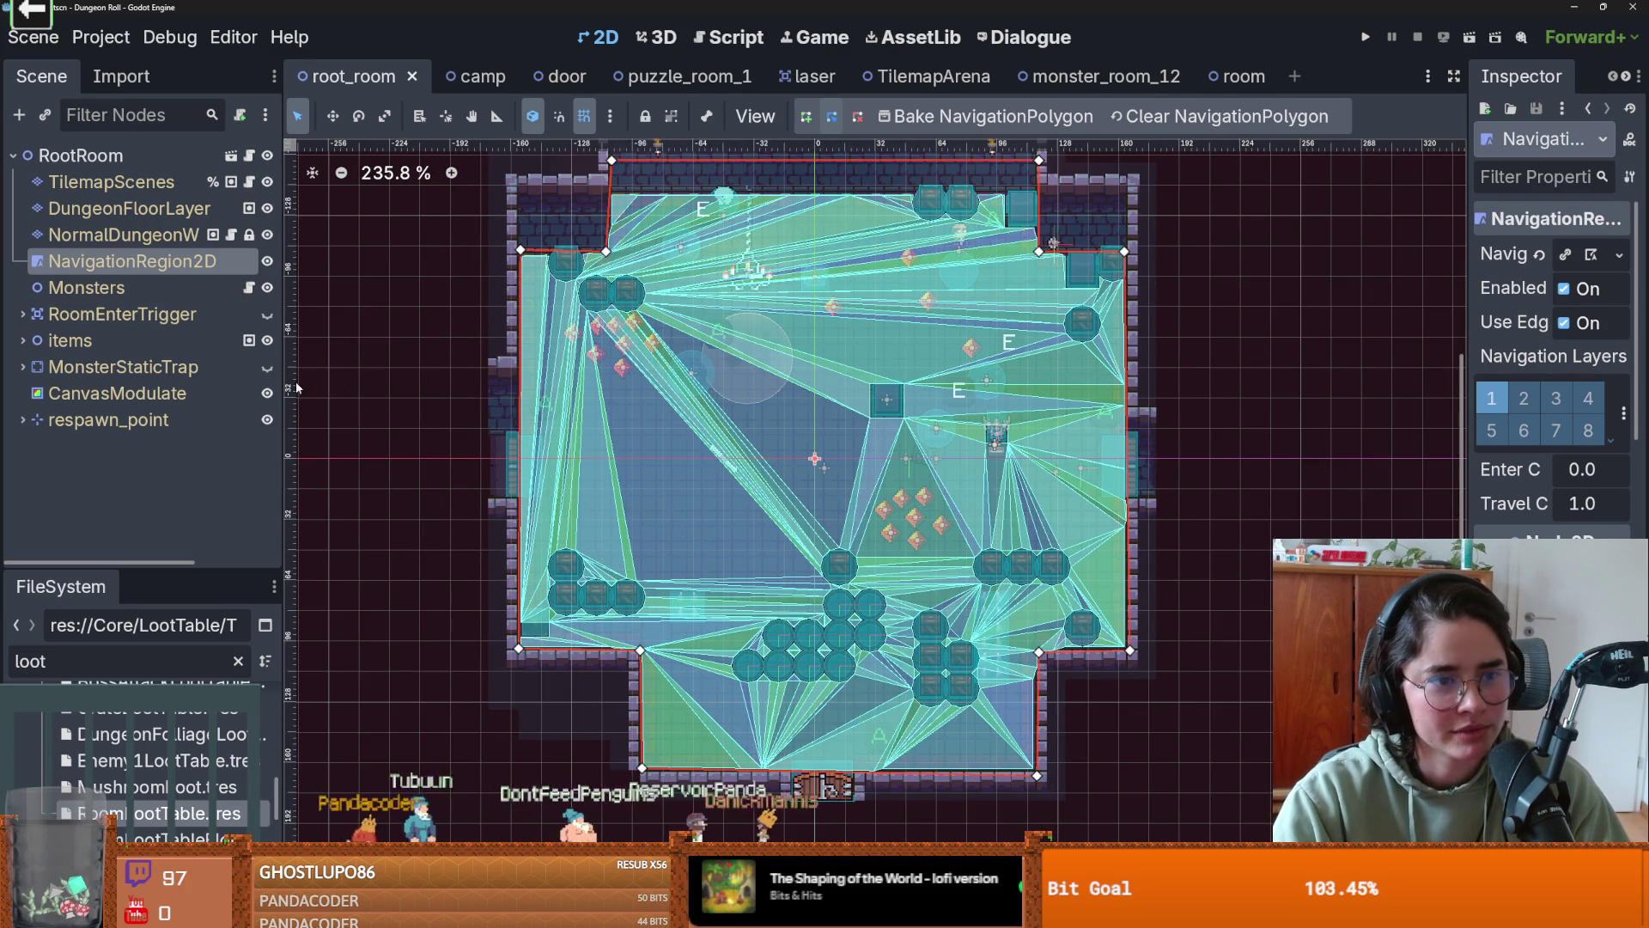
- Widen the canvas and inspect the navigation mesh triangulated across the dungeon floor
left_click_drag(286, 387, 261, 387)
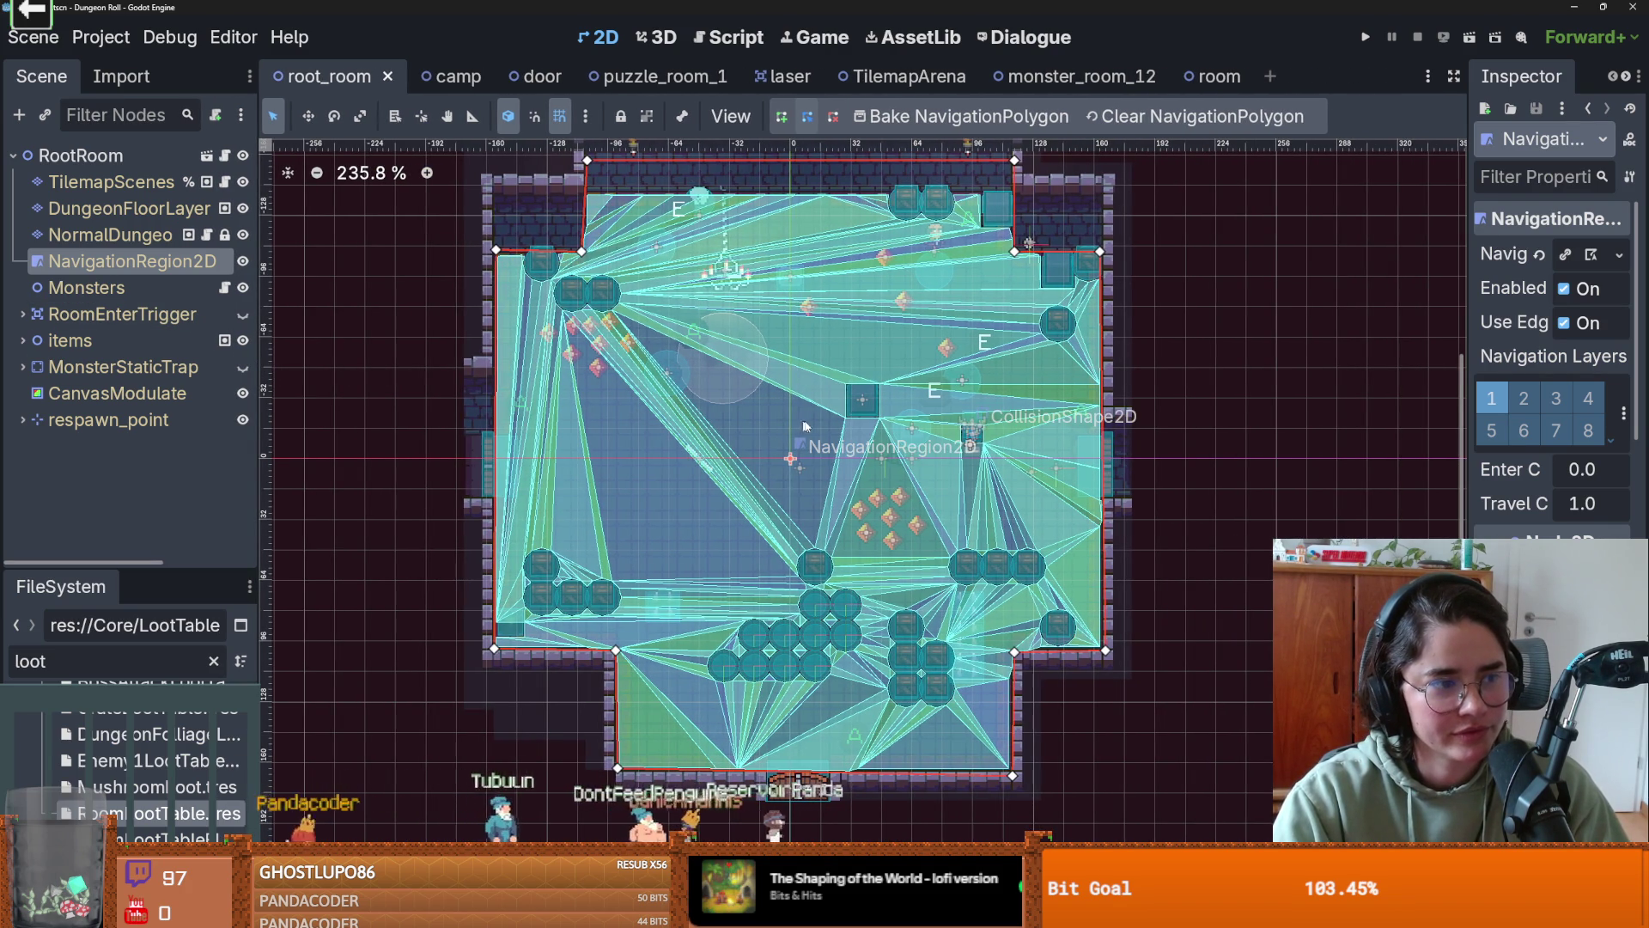
scroll(929, 535, "down", 2)
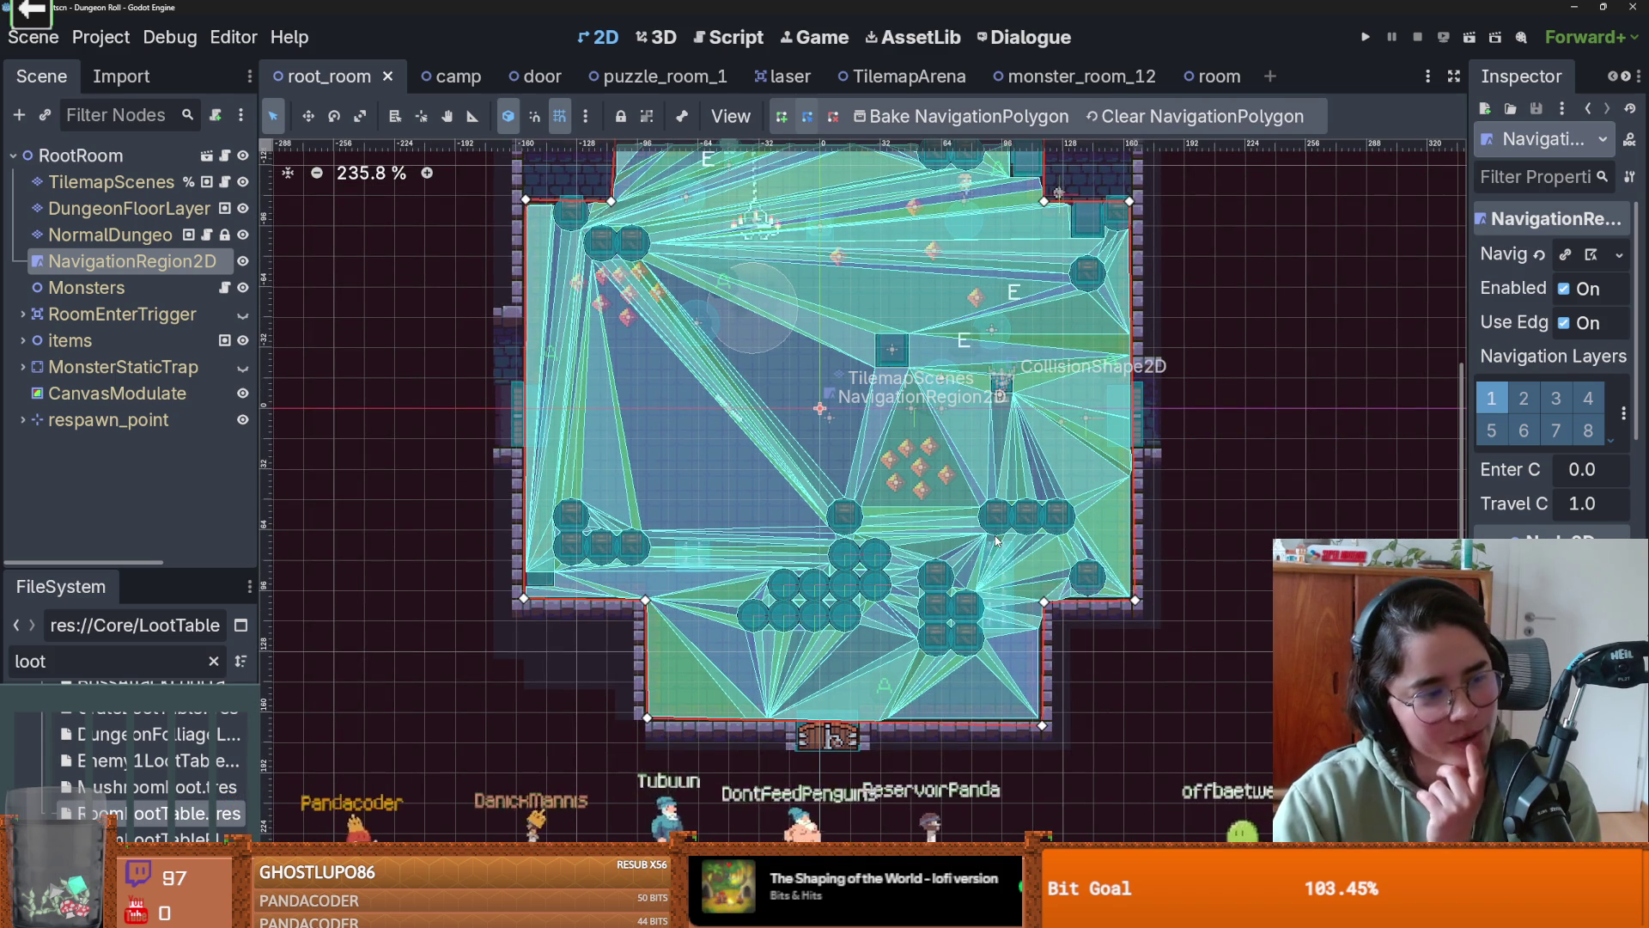
scroll(1010, 561, "down", 2)
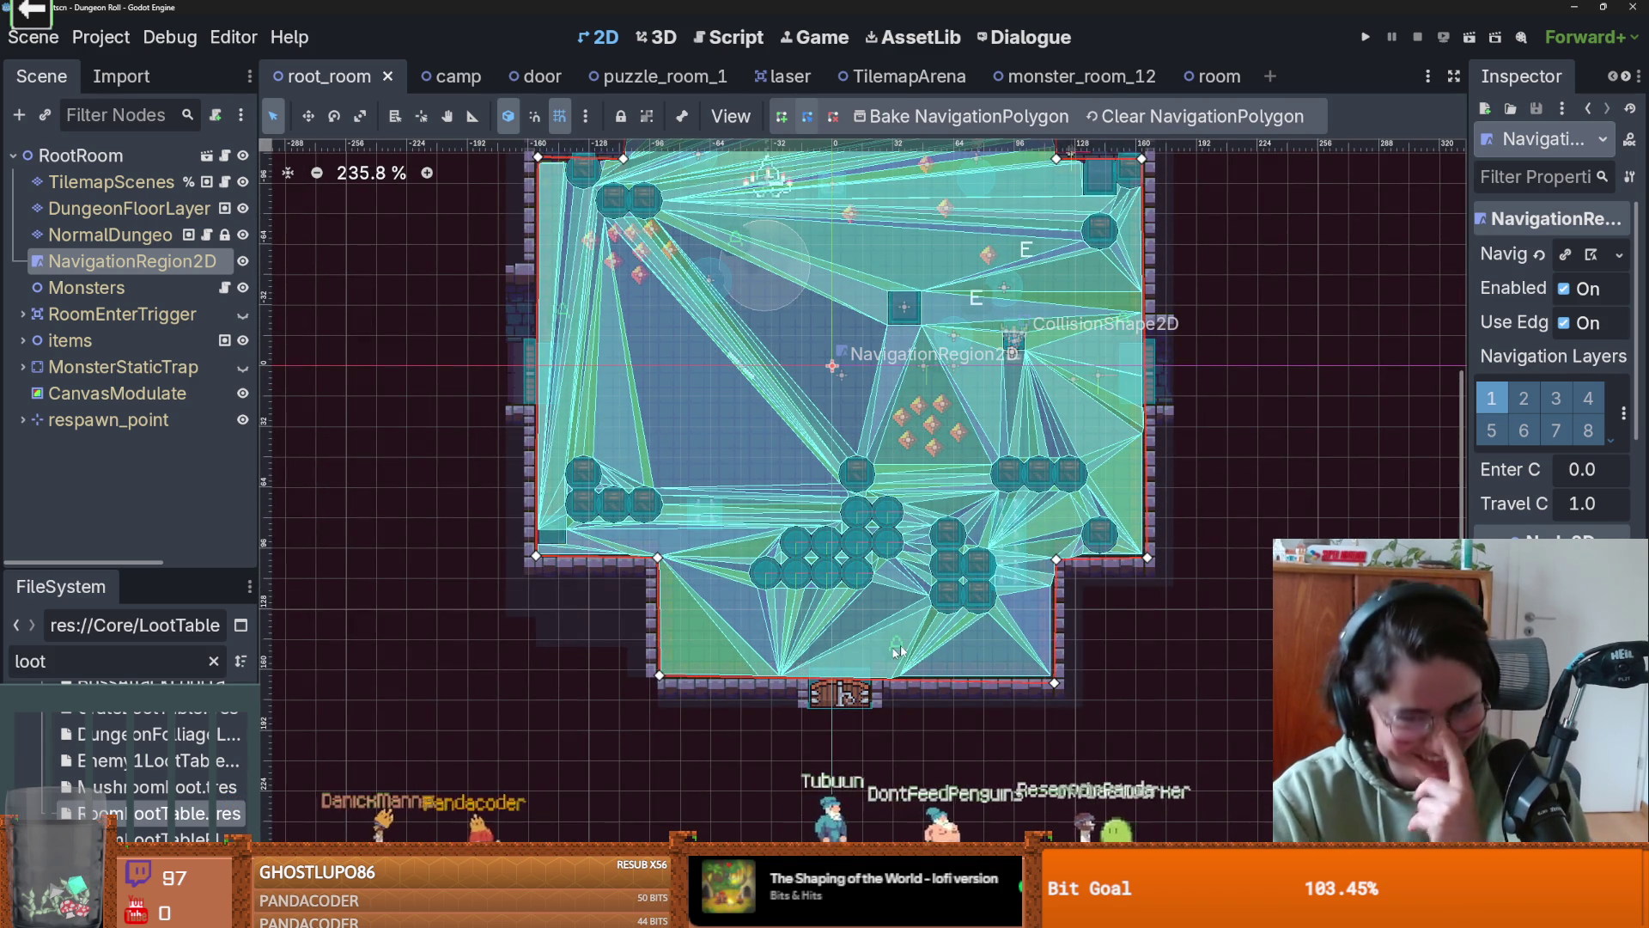
scroll(786, 526, "up", 2)
scroll(845, 457, "down", 7)
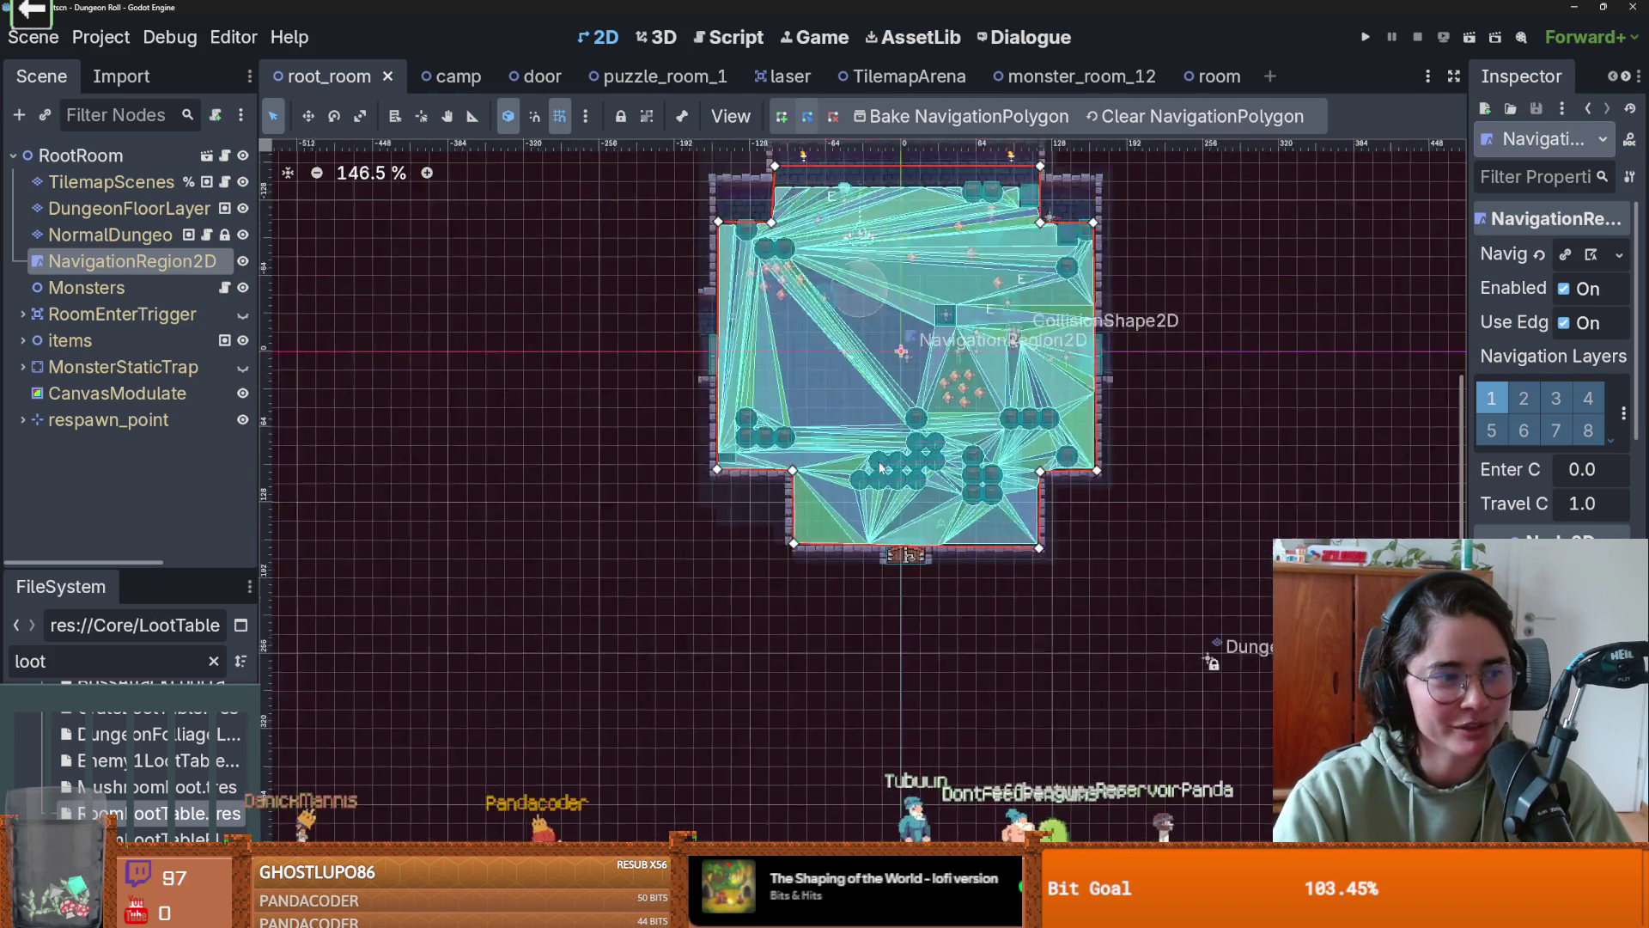
scroll(685, 387, "up", 5)
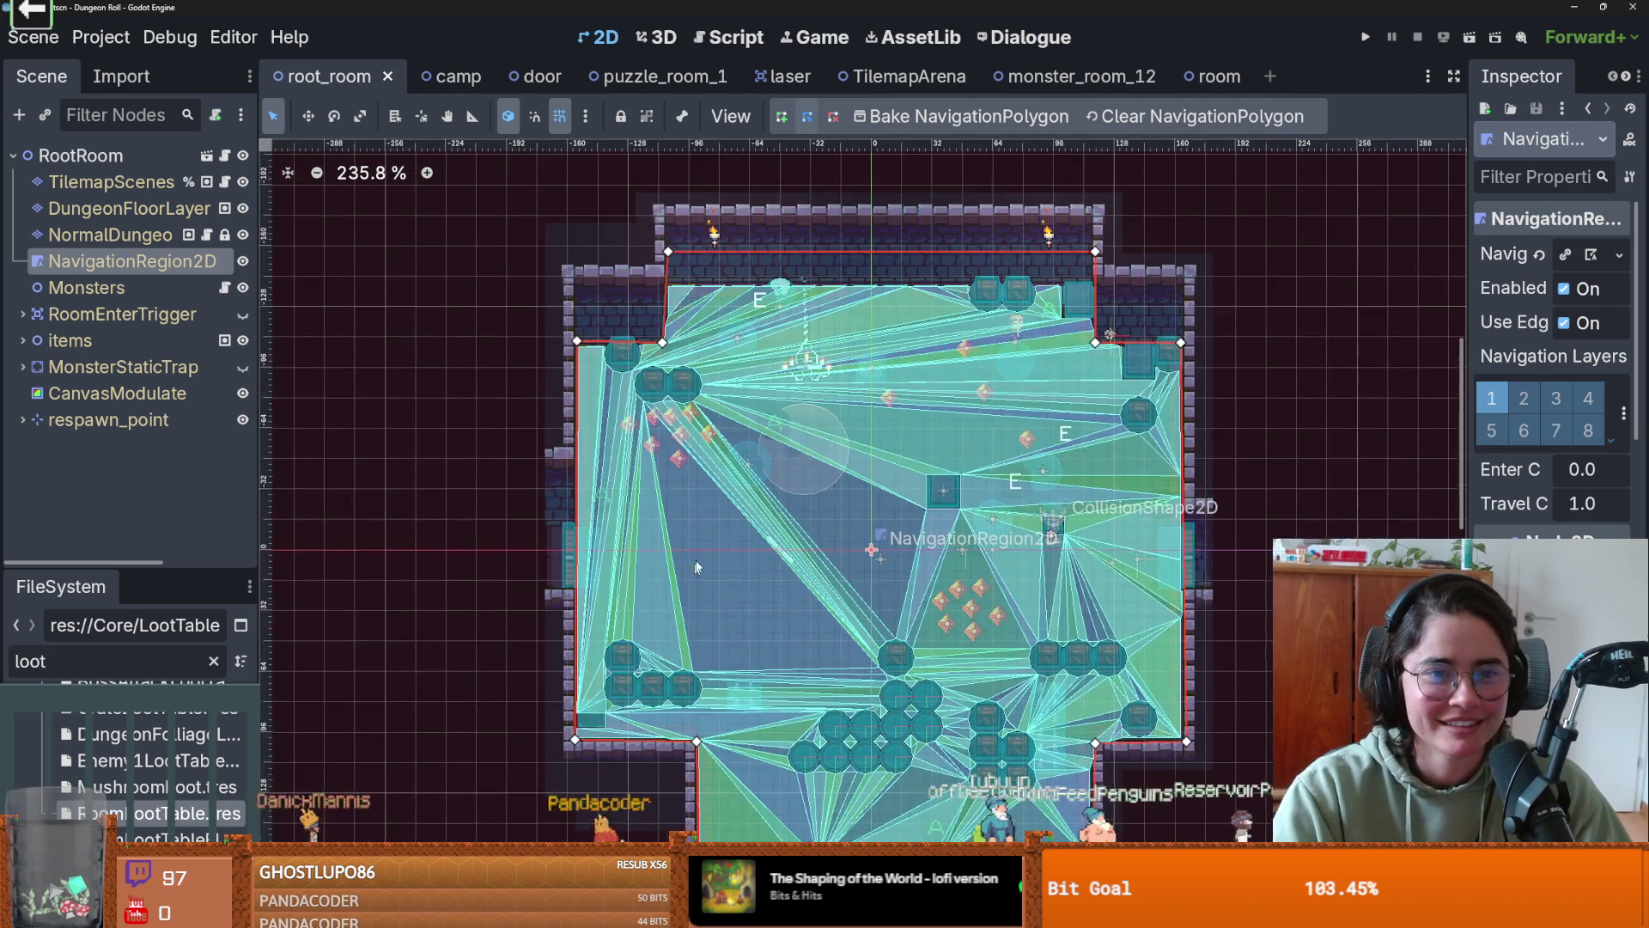
scroll(685, 387, "up", 2)
scroll(640, 478, "down", 1)
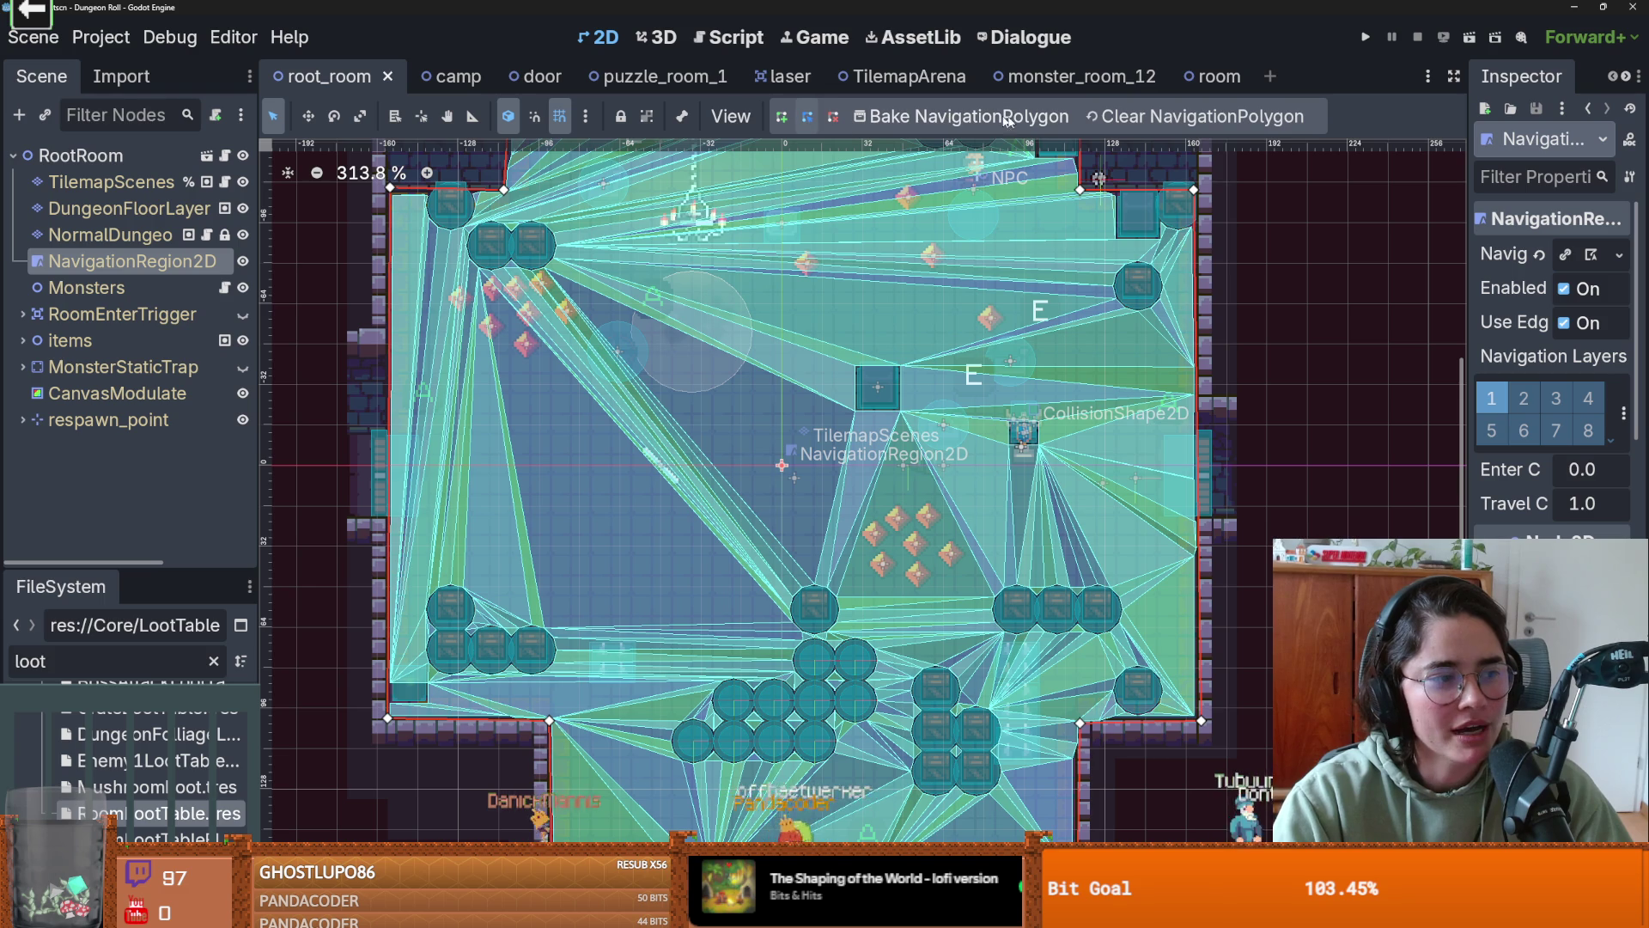
- Bring up the TilemapArena scene and save it
left_click(902, 76)
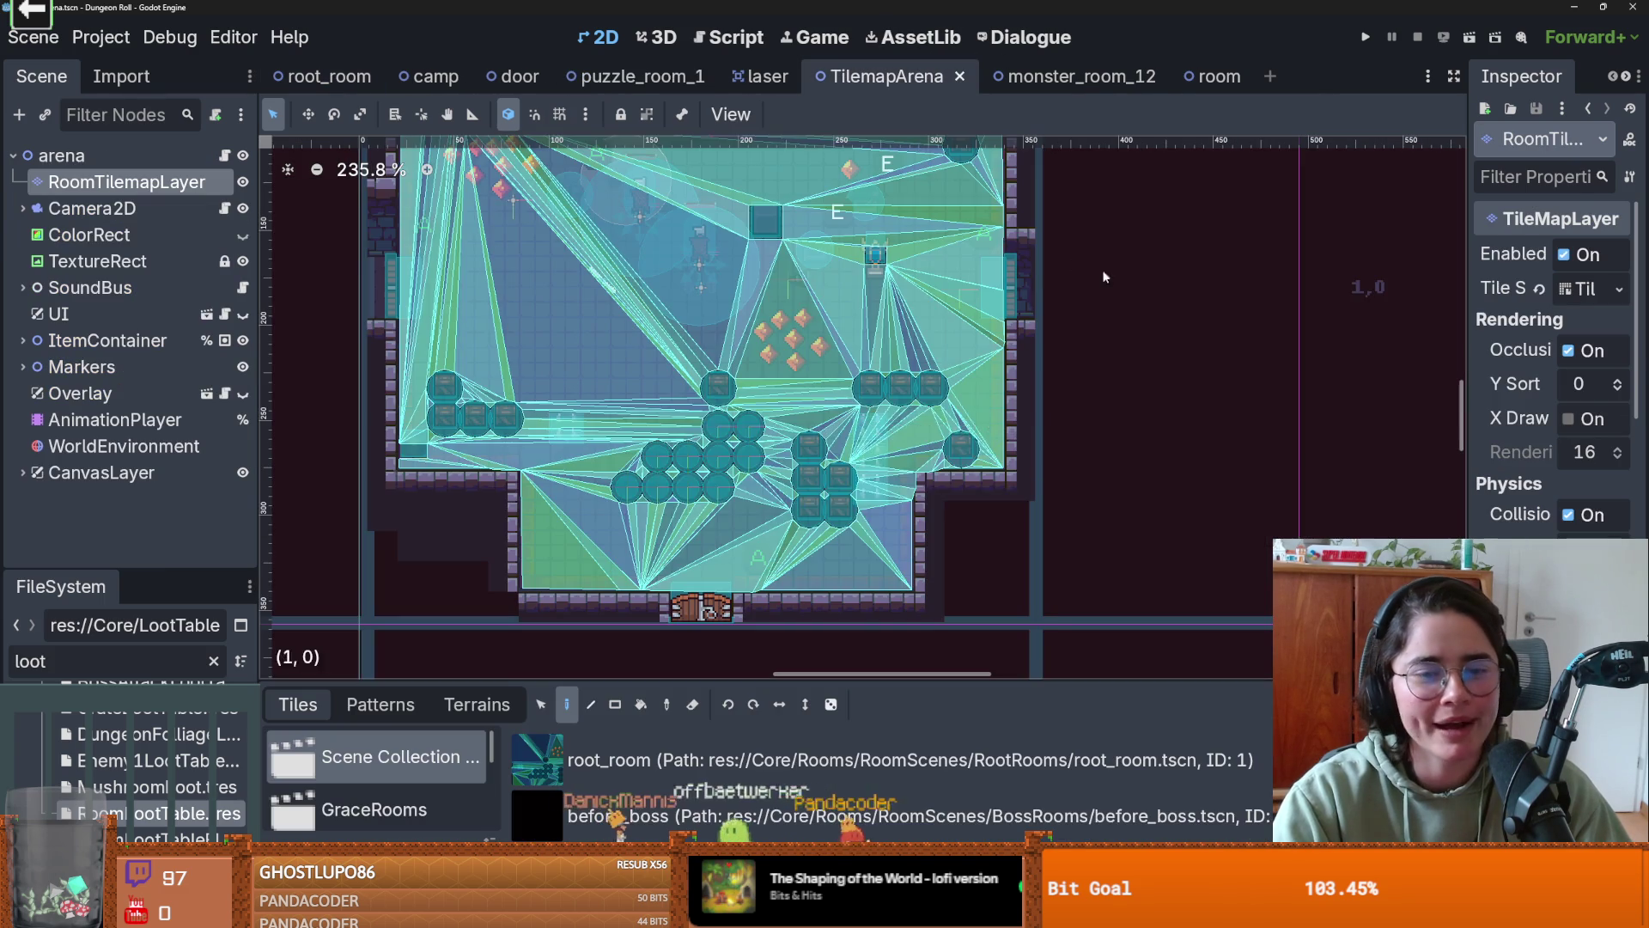
key("ctrl+s")
scroll(945, 292, "down", 1)
scroll(821, 305, "up", 1)
key("ctrl+s")
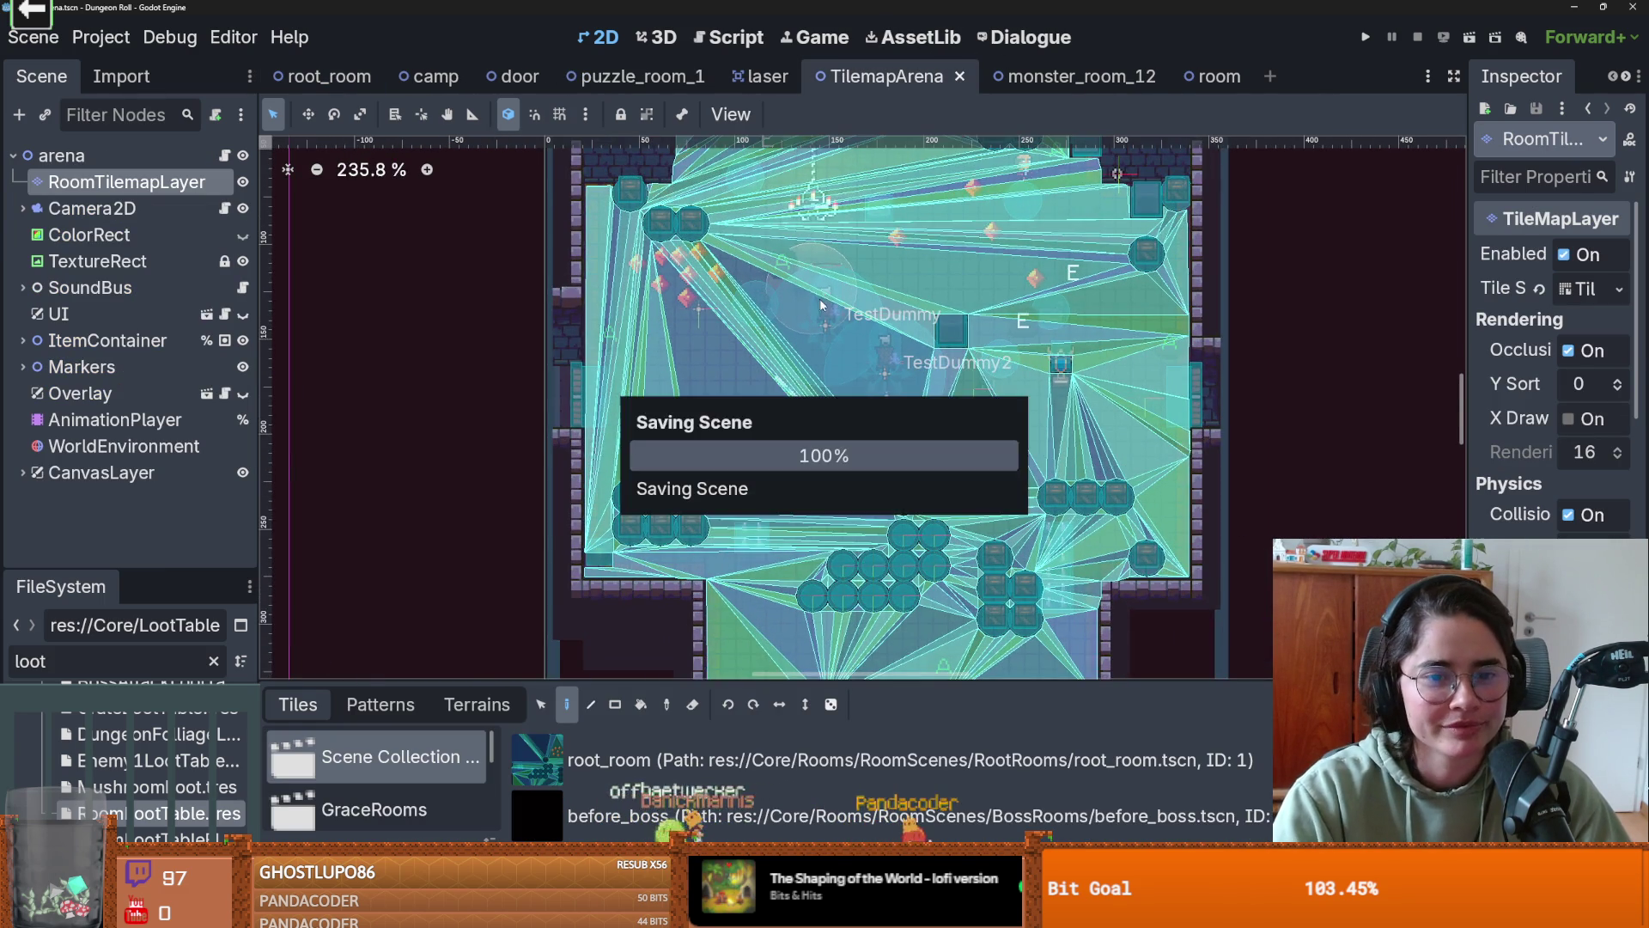
scroll(821, 305, "up", 2)
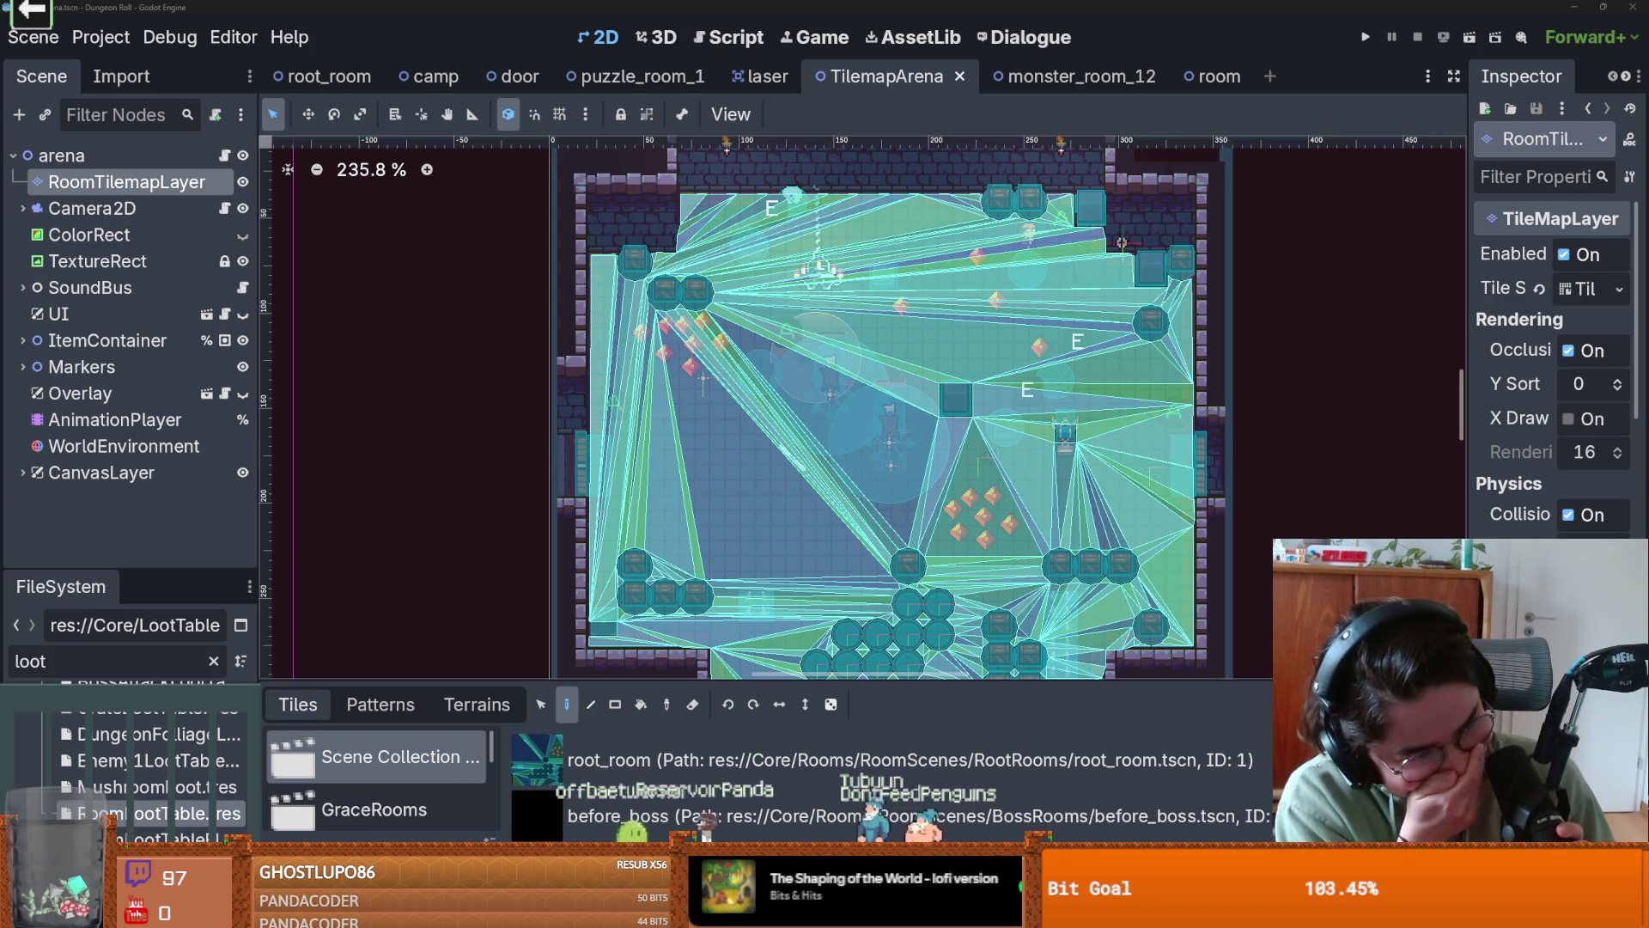
- Shift the arena view, save TilemapArena again, and switch to the Google Translate browser window
left_click_drag(1055, 397, 1143, 335)
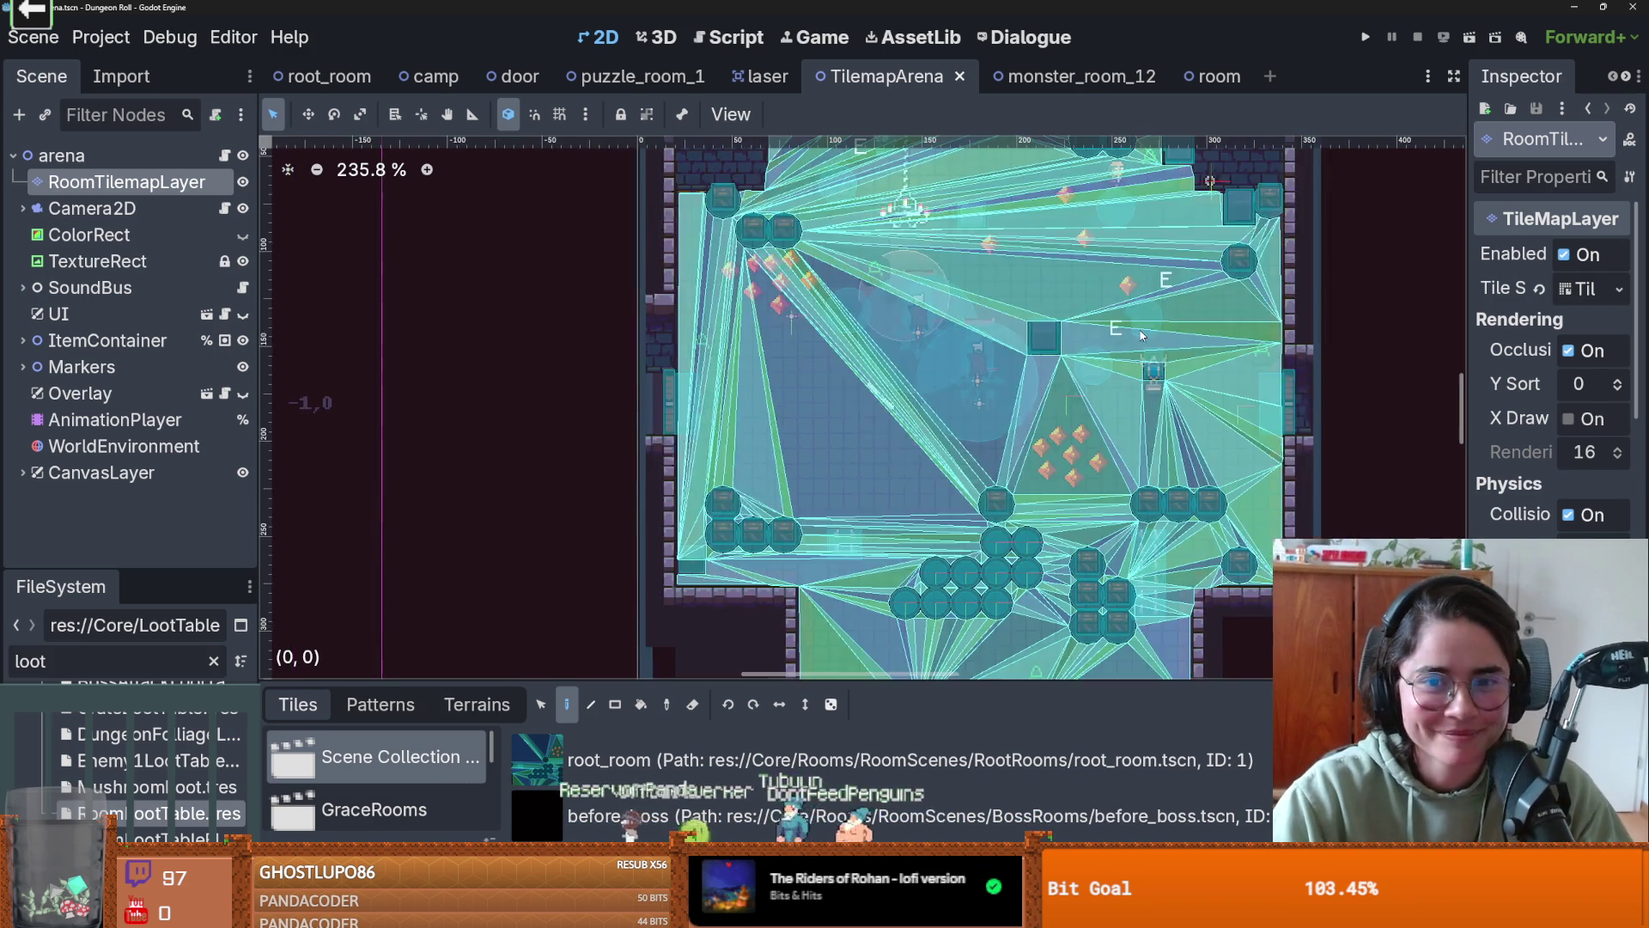
key("ctrl+s")
scroll(971, 318, "down", 1)
scroll(990, 365, "up", 1)
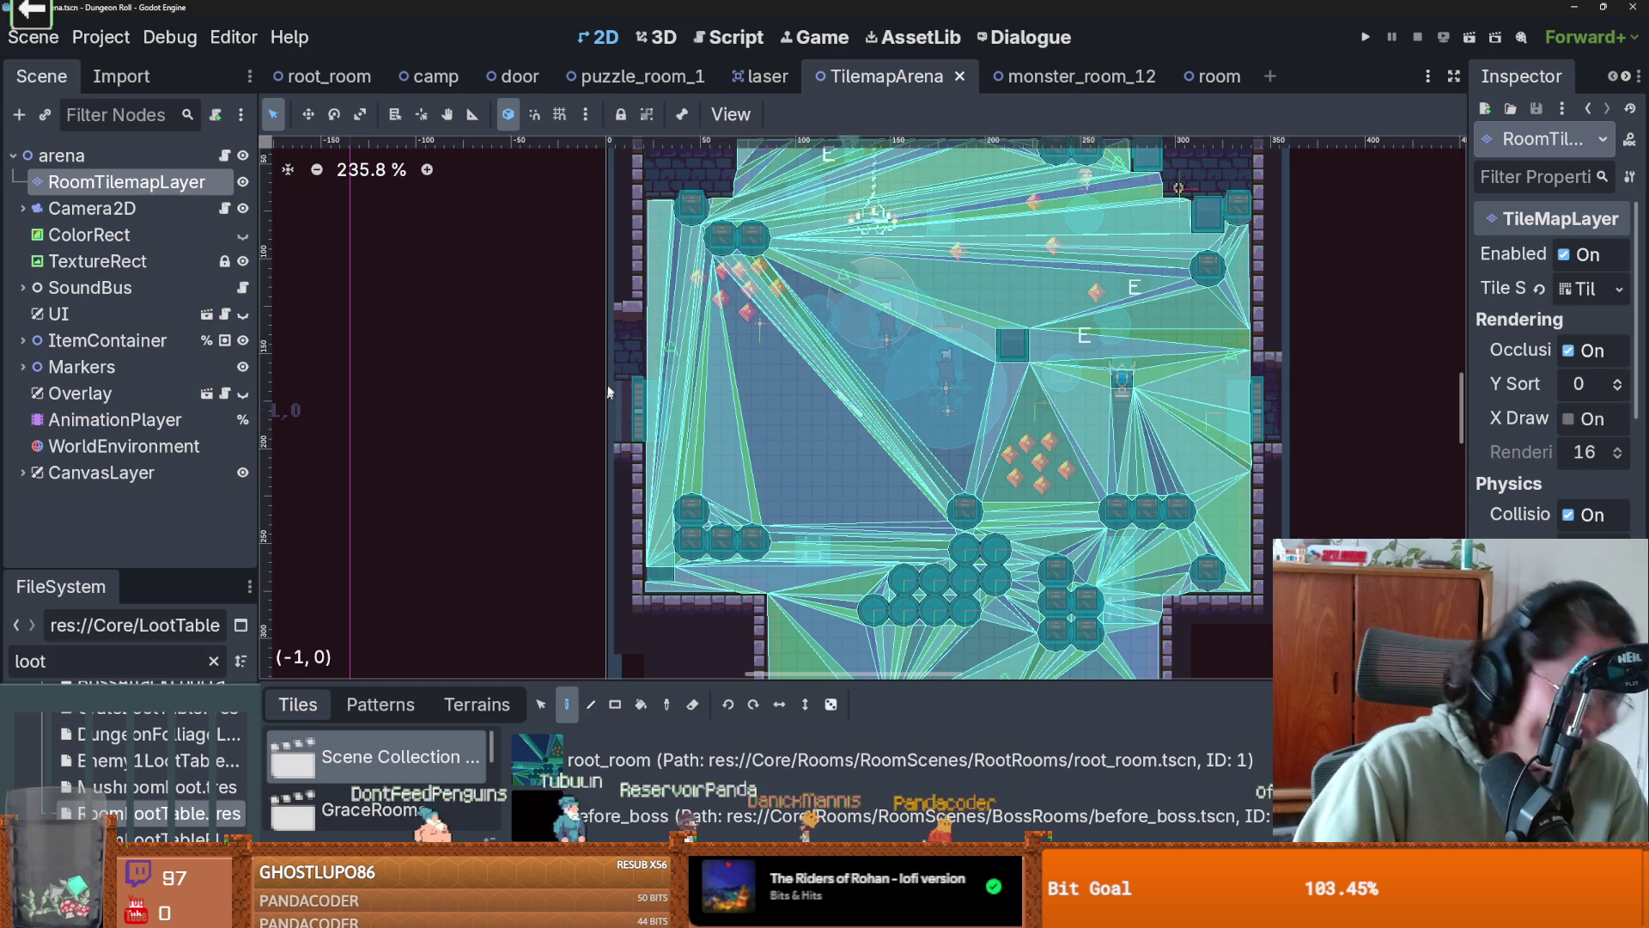
scroll(835, 304, "right", 5)
key("ctrl+s")
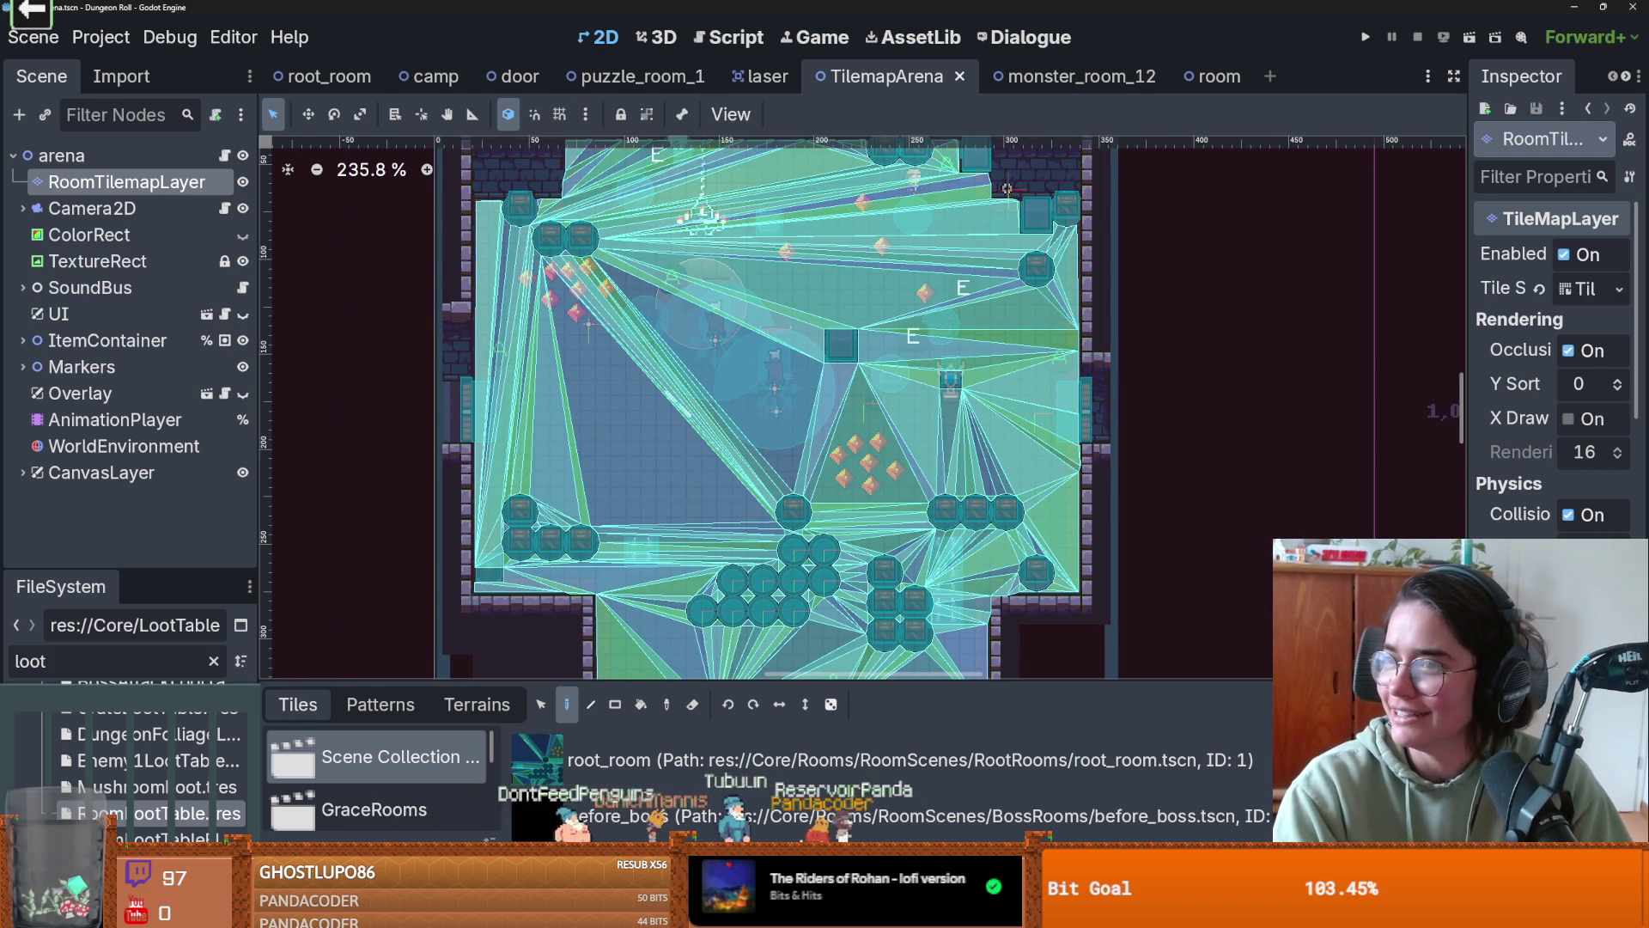
key("alt+Tab")
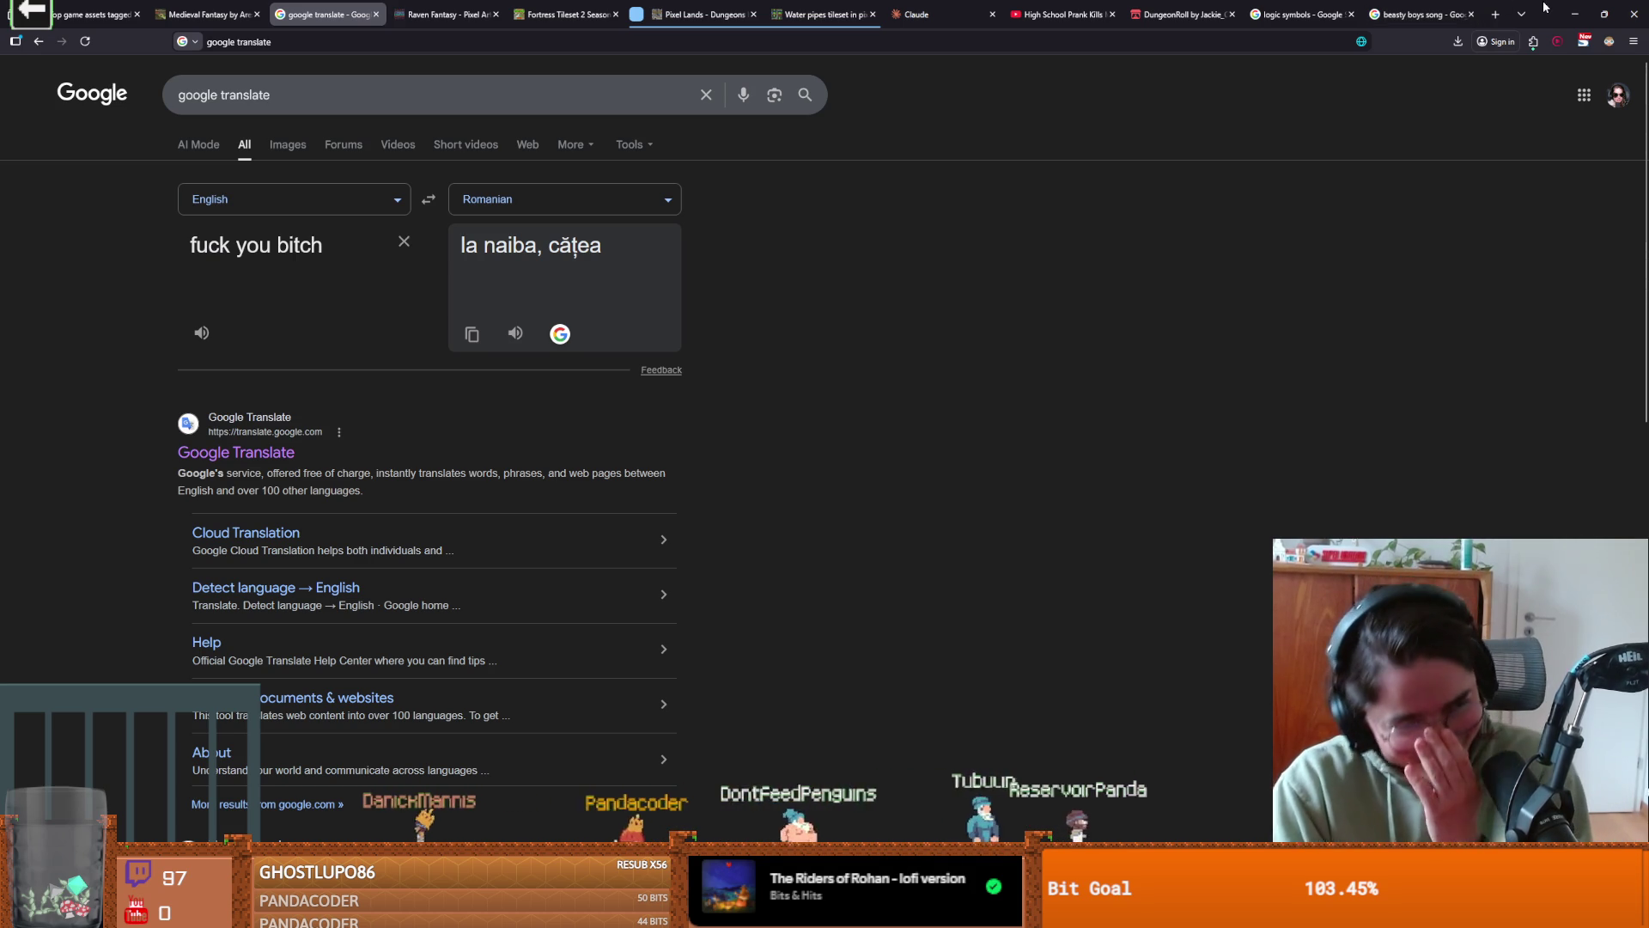
- Switch from the Google Translate page back to Godot's TilemapArena scene
key("alt+Tab")
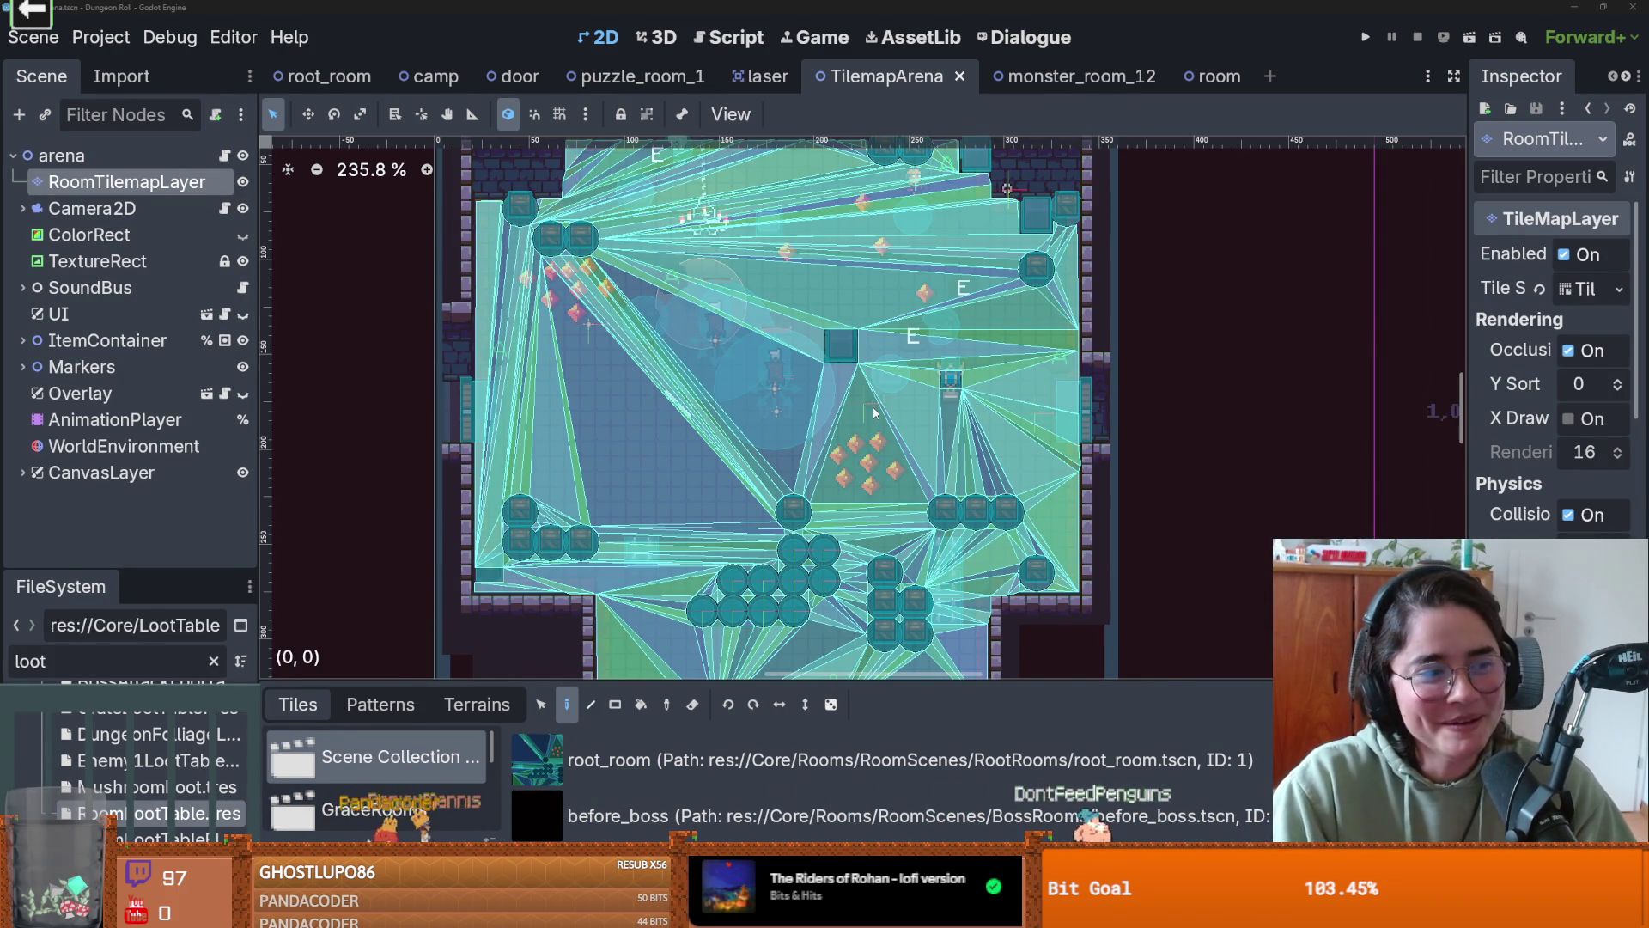
- Save TilemapArena, then open the monster_room_12 scene and save it
scroll(875, 414, "up", 2)
key("ctrl+s")
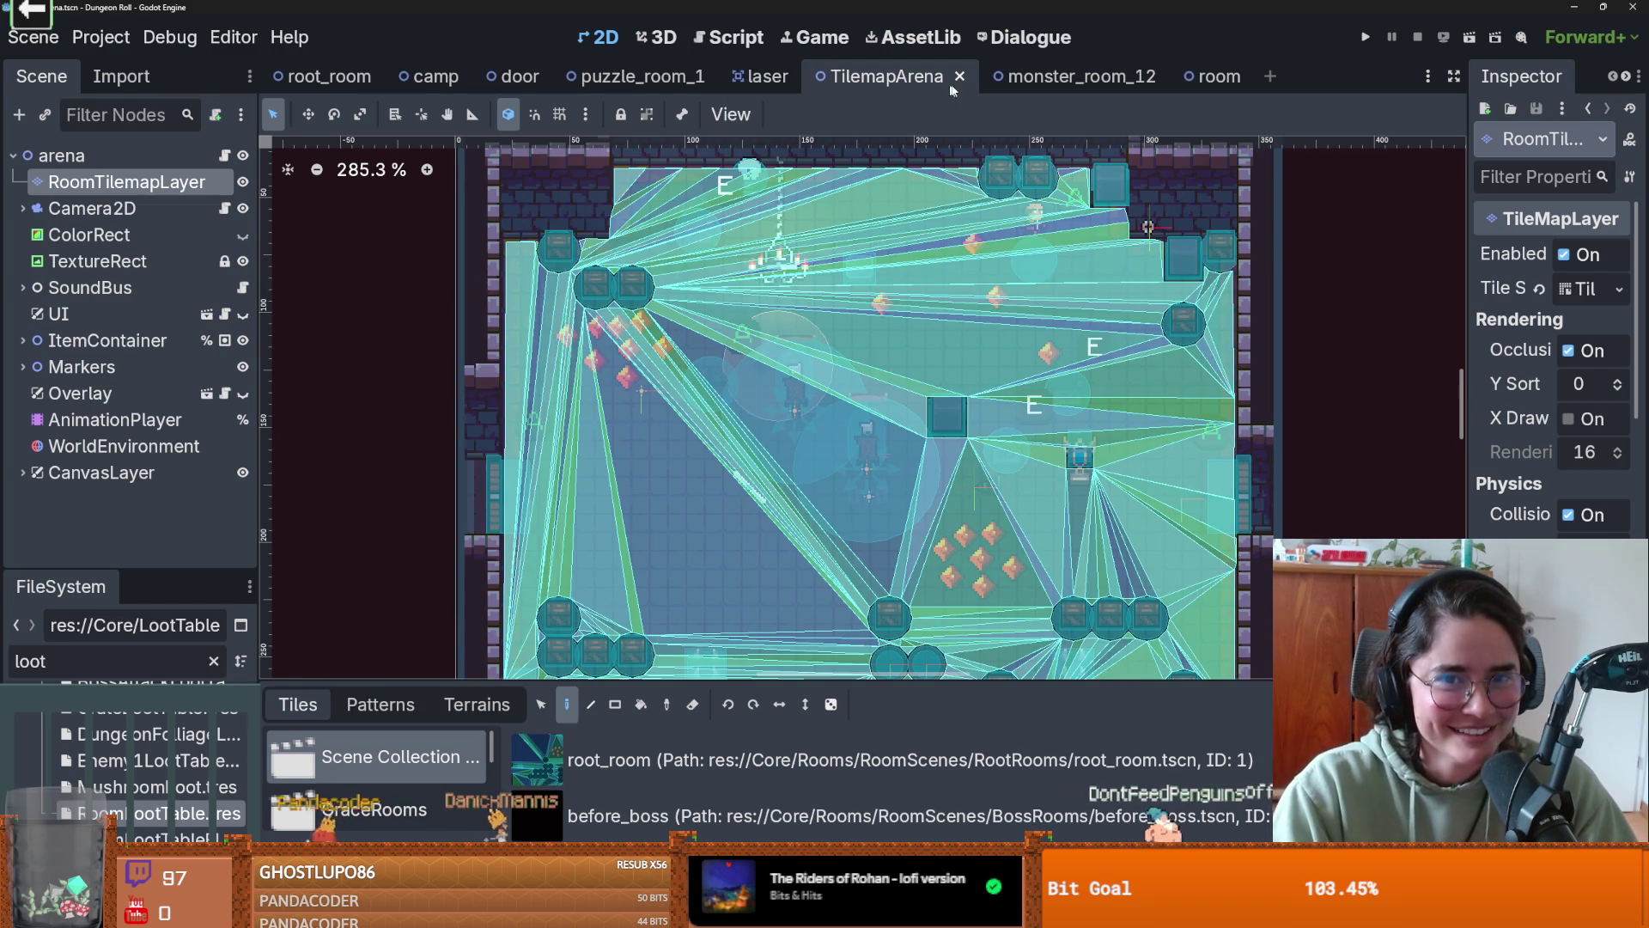
left_click(1069, 77)
key("ctrl+s")
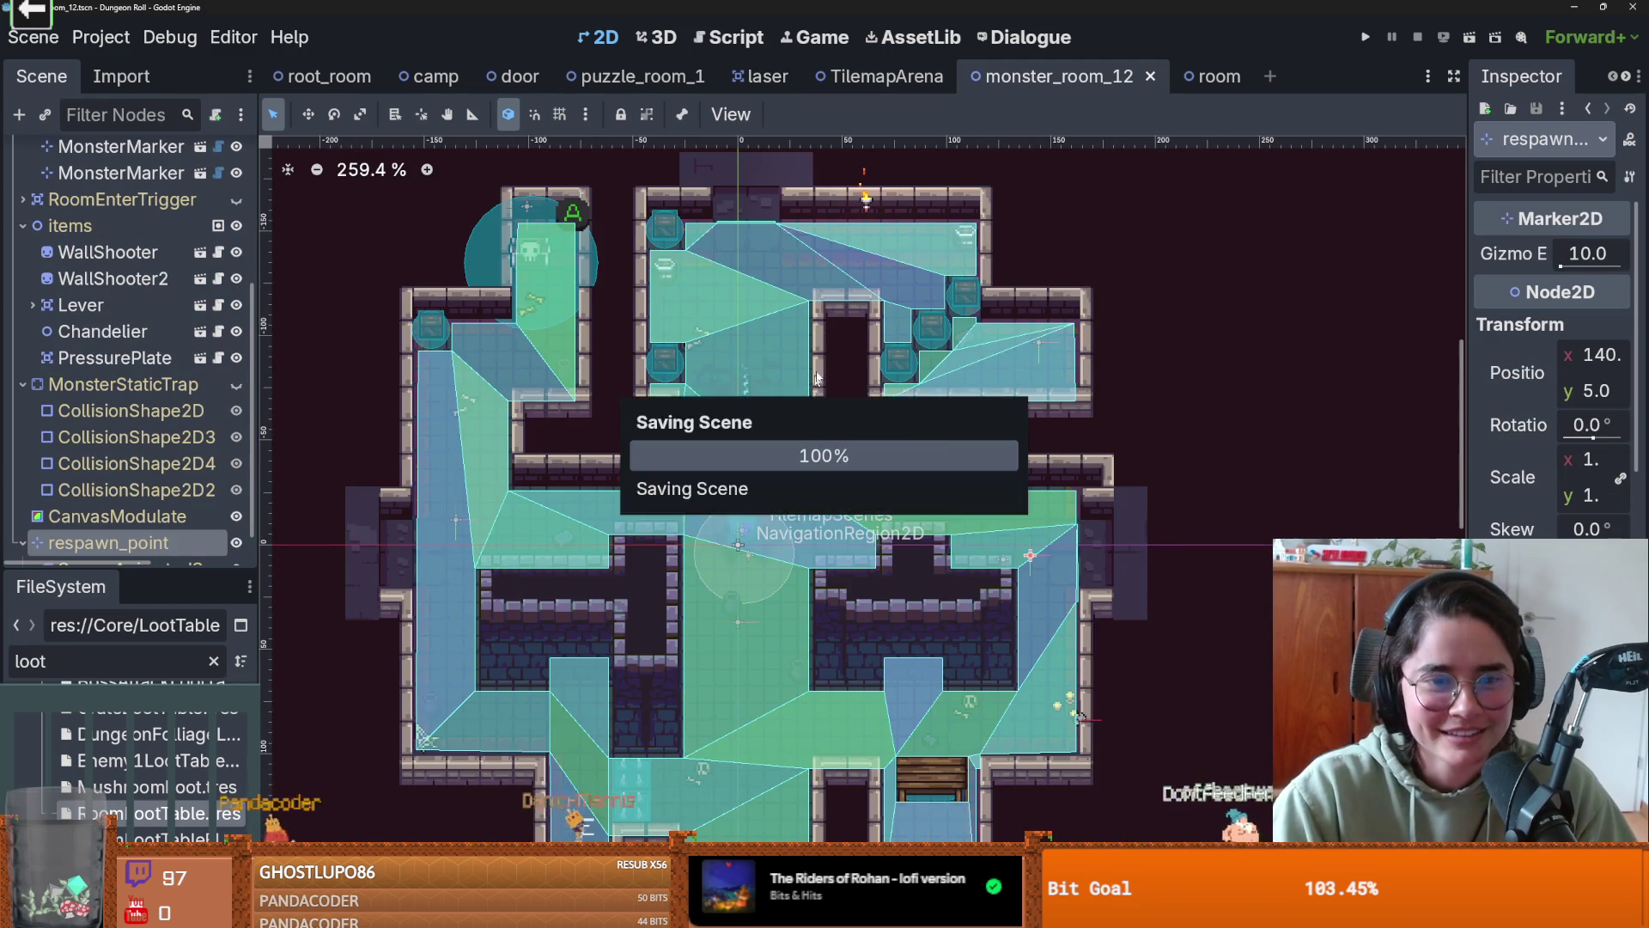
scroll(790, 353, "left", 5)
scroll(773, 335, "up", 2)
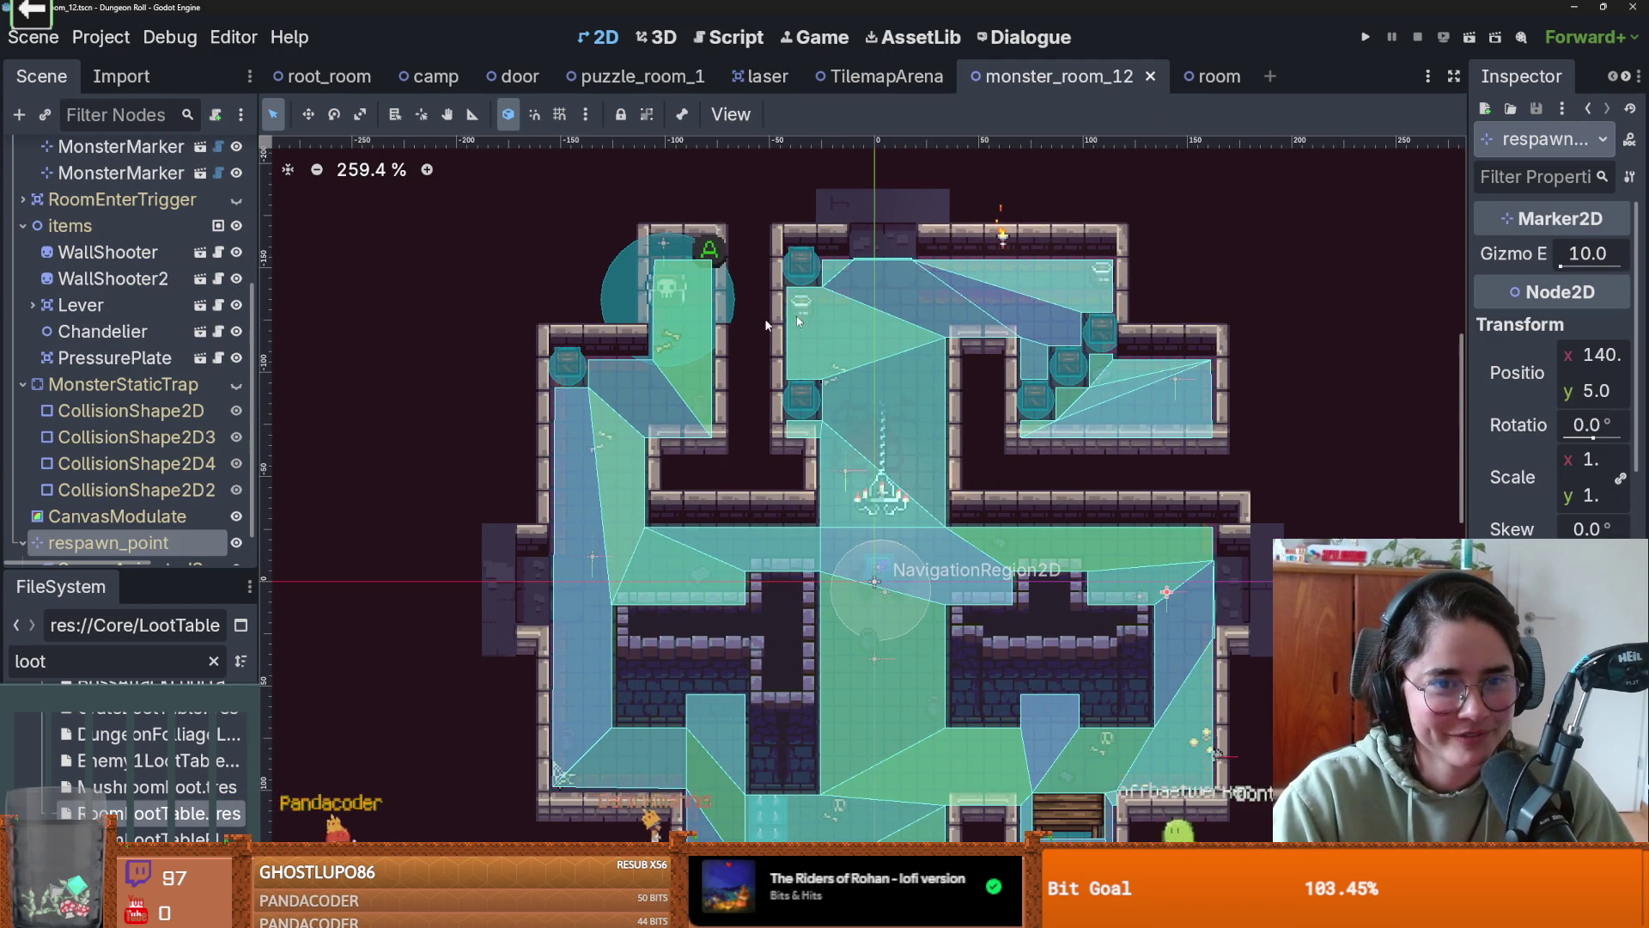
scroll(773, 327, "down", 2)
scroll(825, 386, "down", 3)
scroll(878, 476, "up", 1)
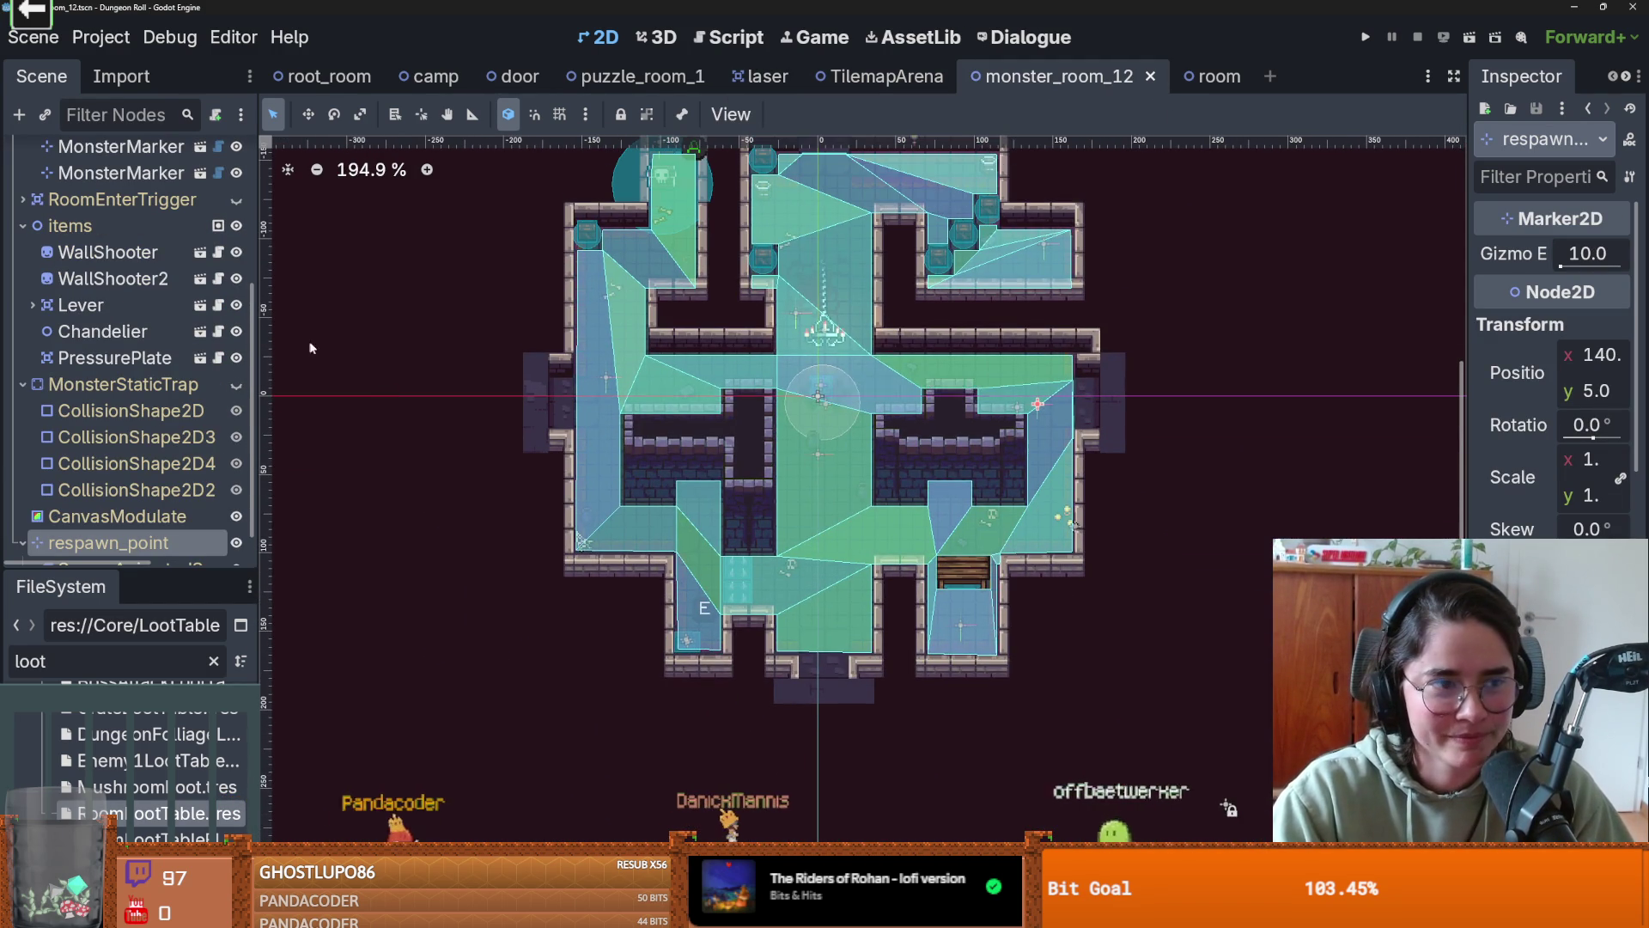
key("ctrl+s")
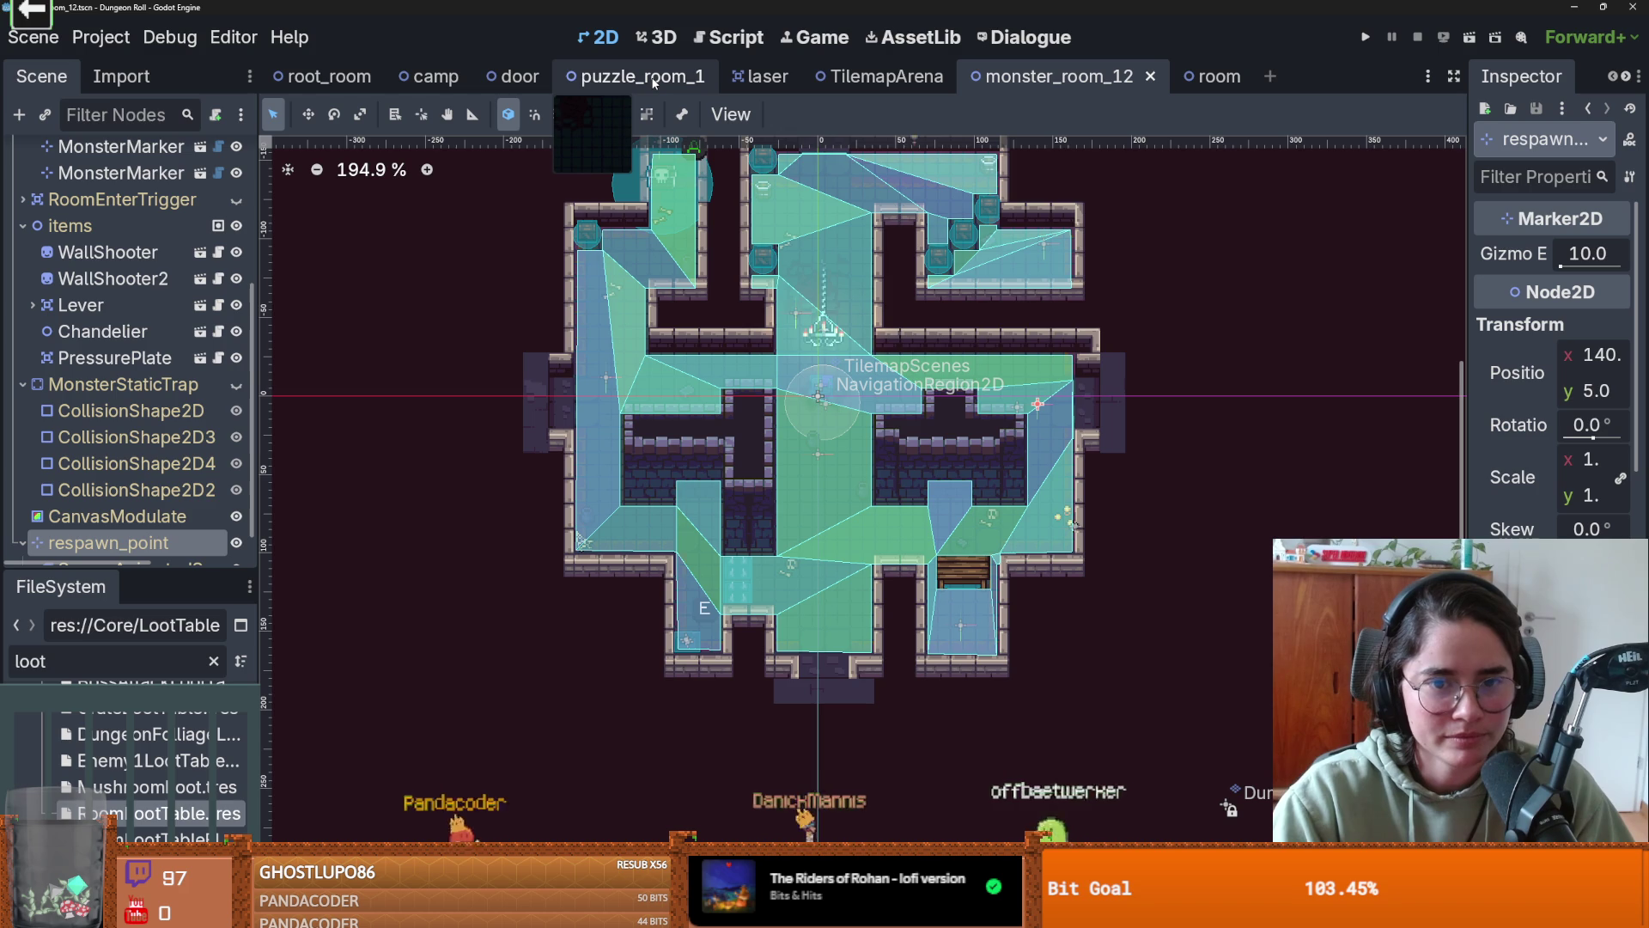
scroll(123, 298, "up", 4)
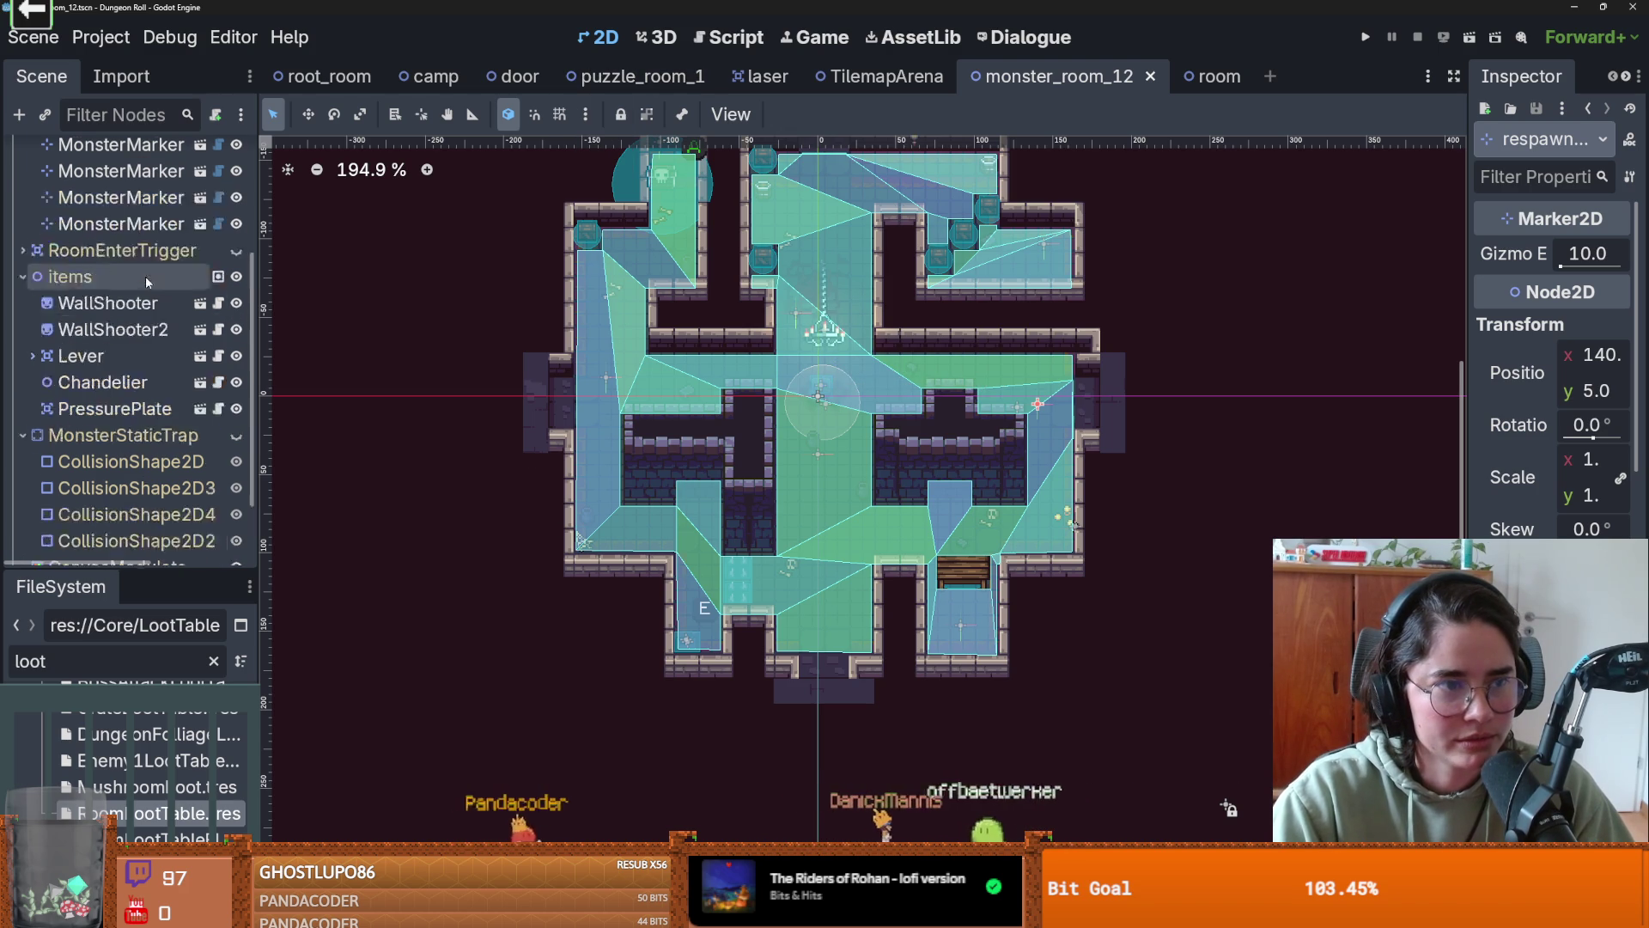
- Rebake the NavigationRegion2D polygon to the new room shape and save monster_room_12
left_click(148, 264)
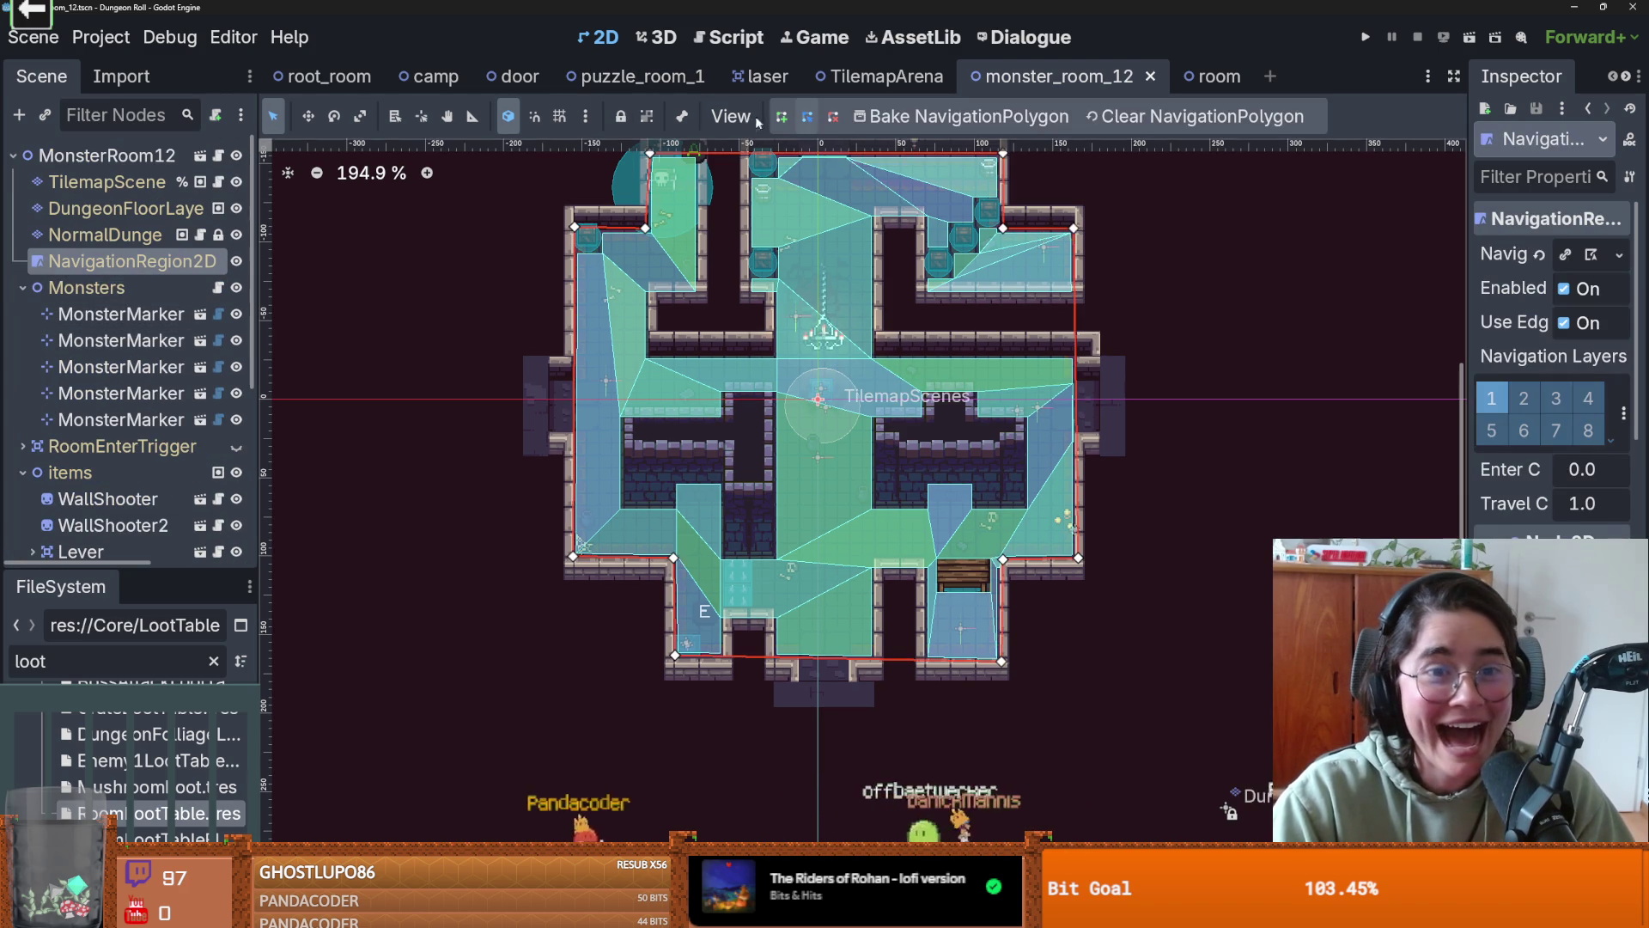
left_click(908, 118)
scroll(853, 445, "up", 4)
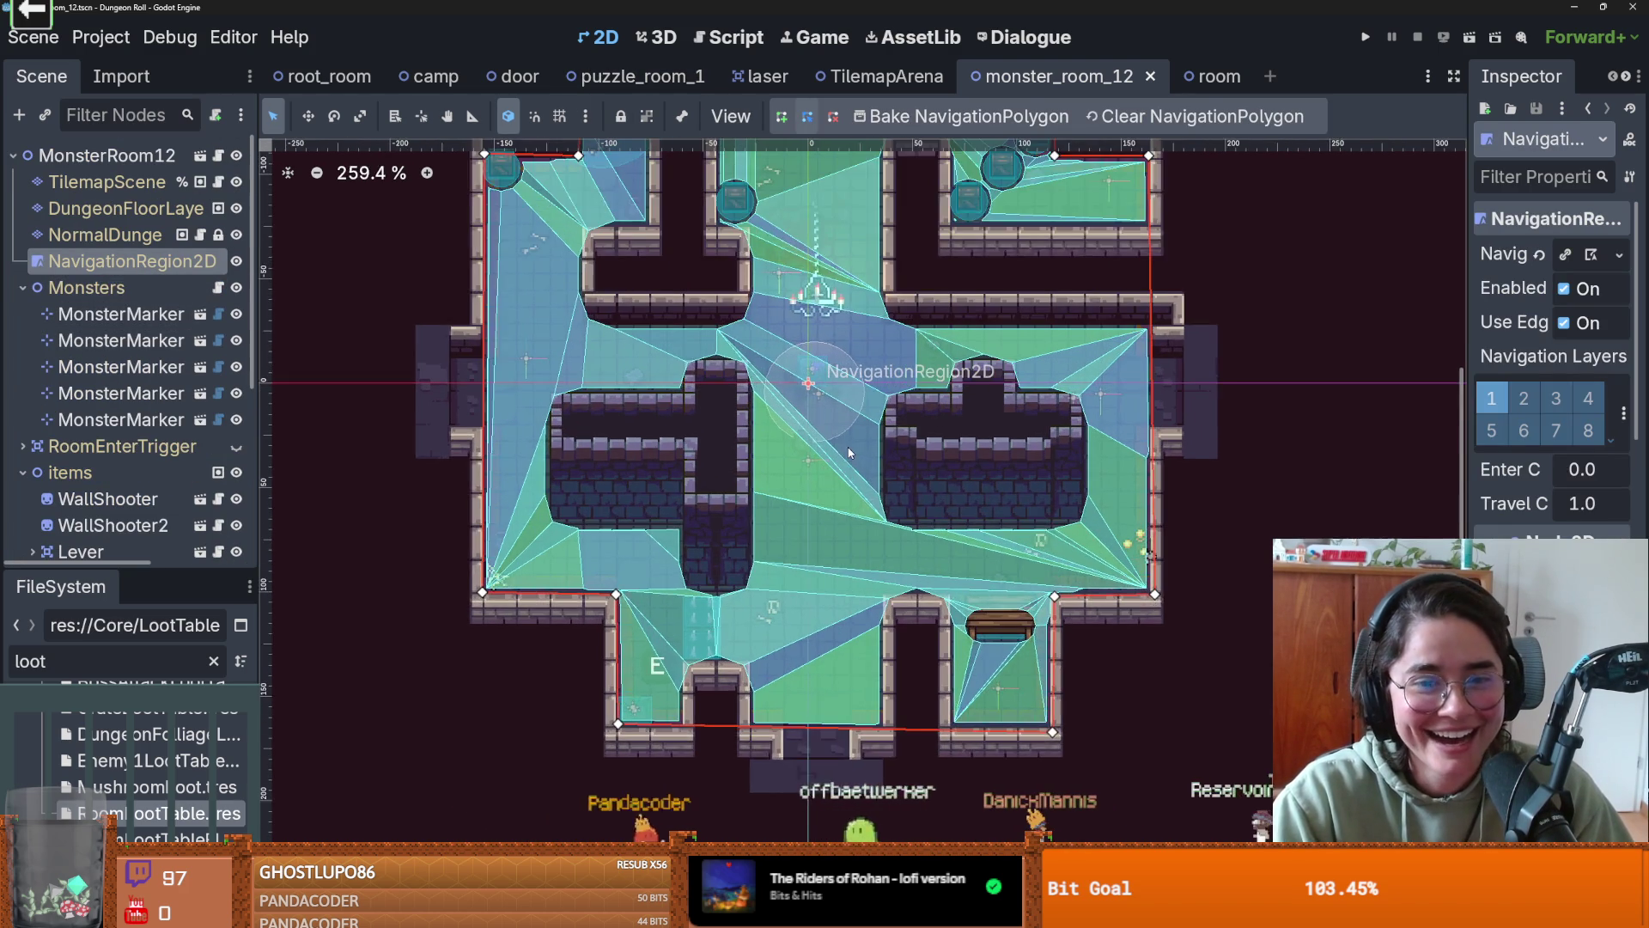
key("ctrl+s")
scroll(987, 419, "down", 1)
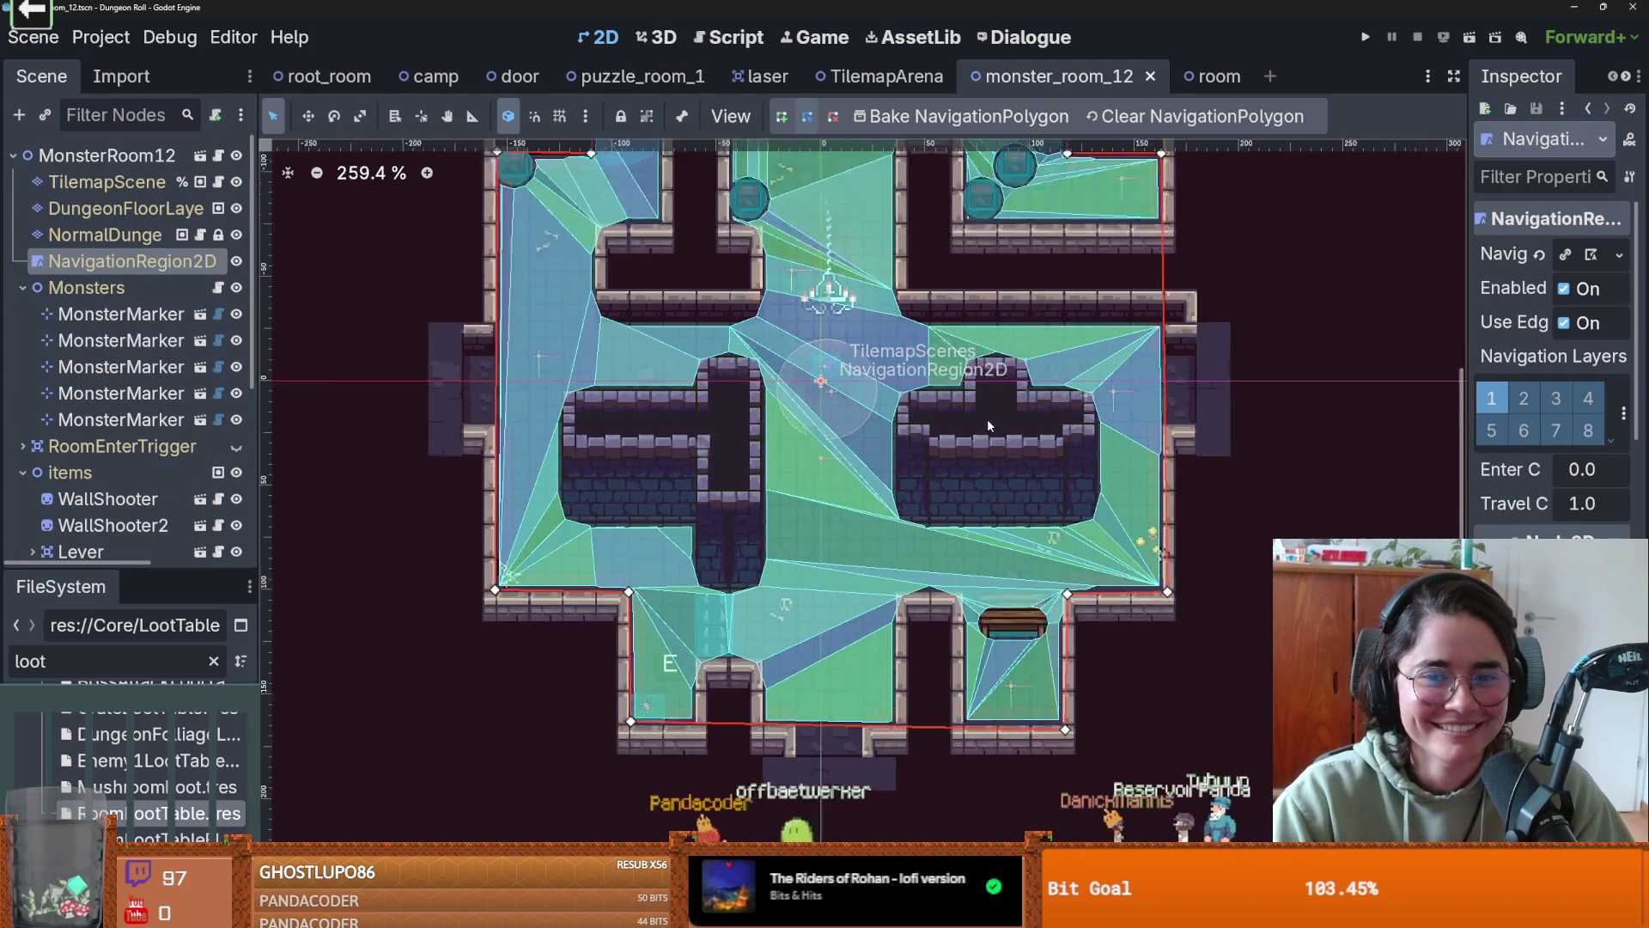
scroll(987, 419, "up", 3)
scroll(990, 429, "down", 3)
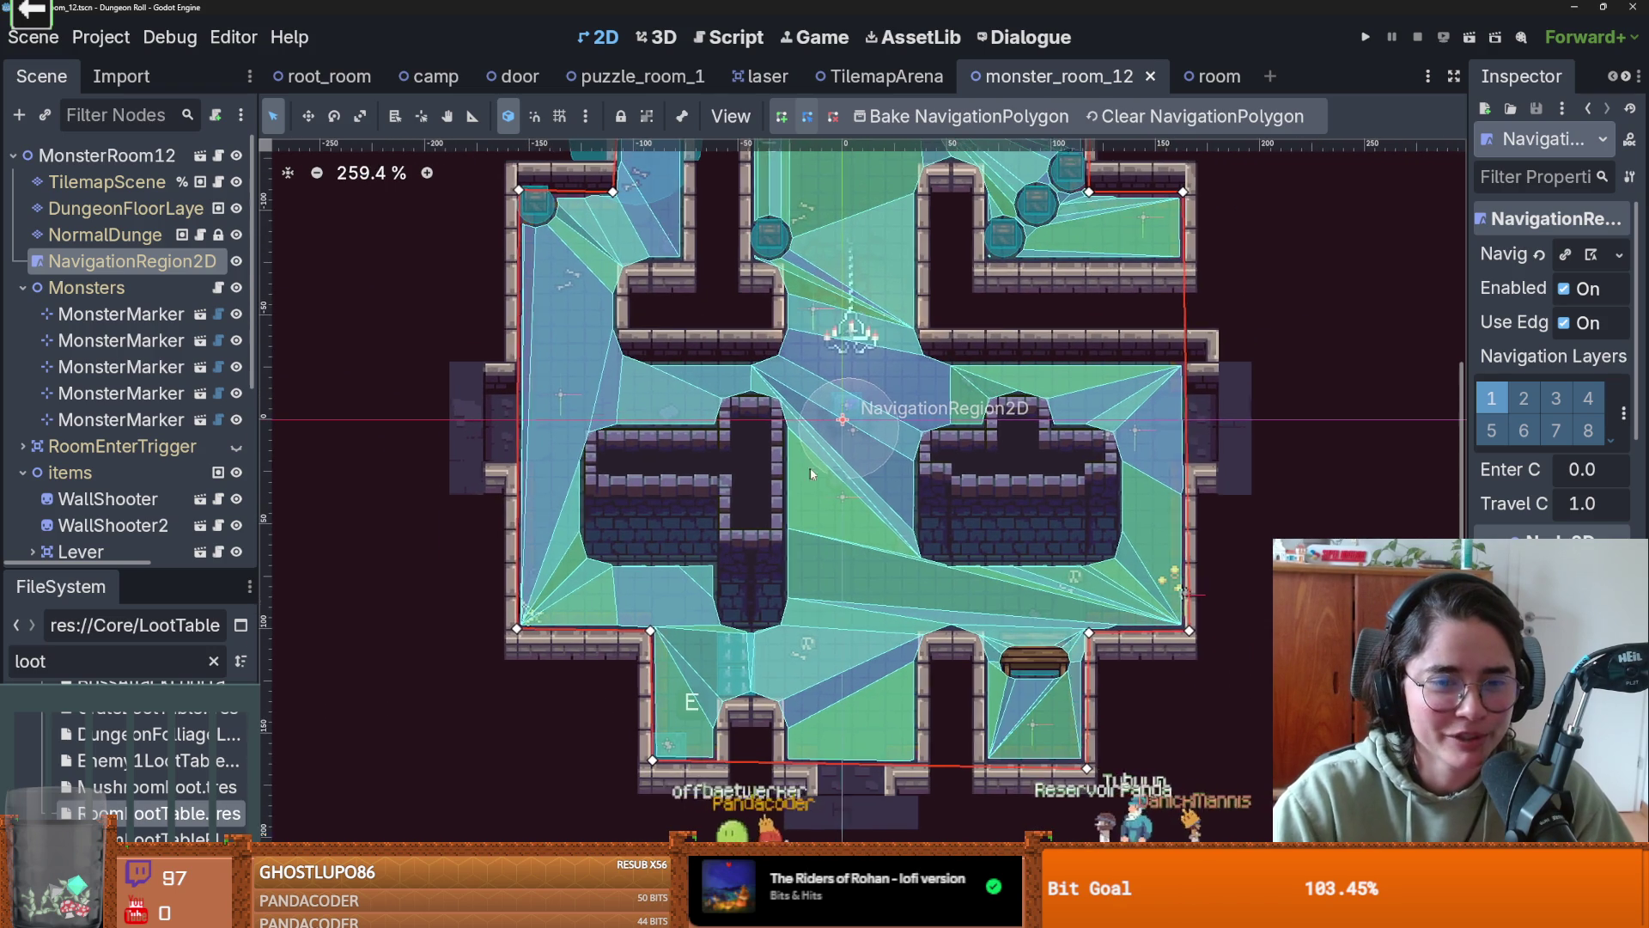
scroll(884, 397, "up", 1)
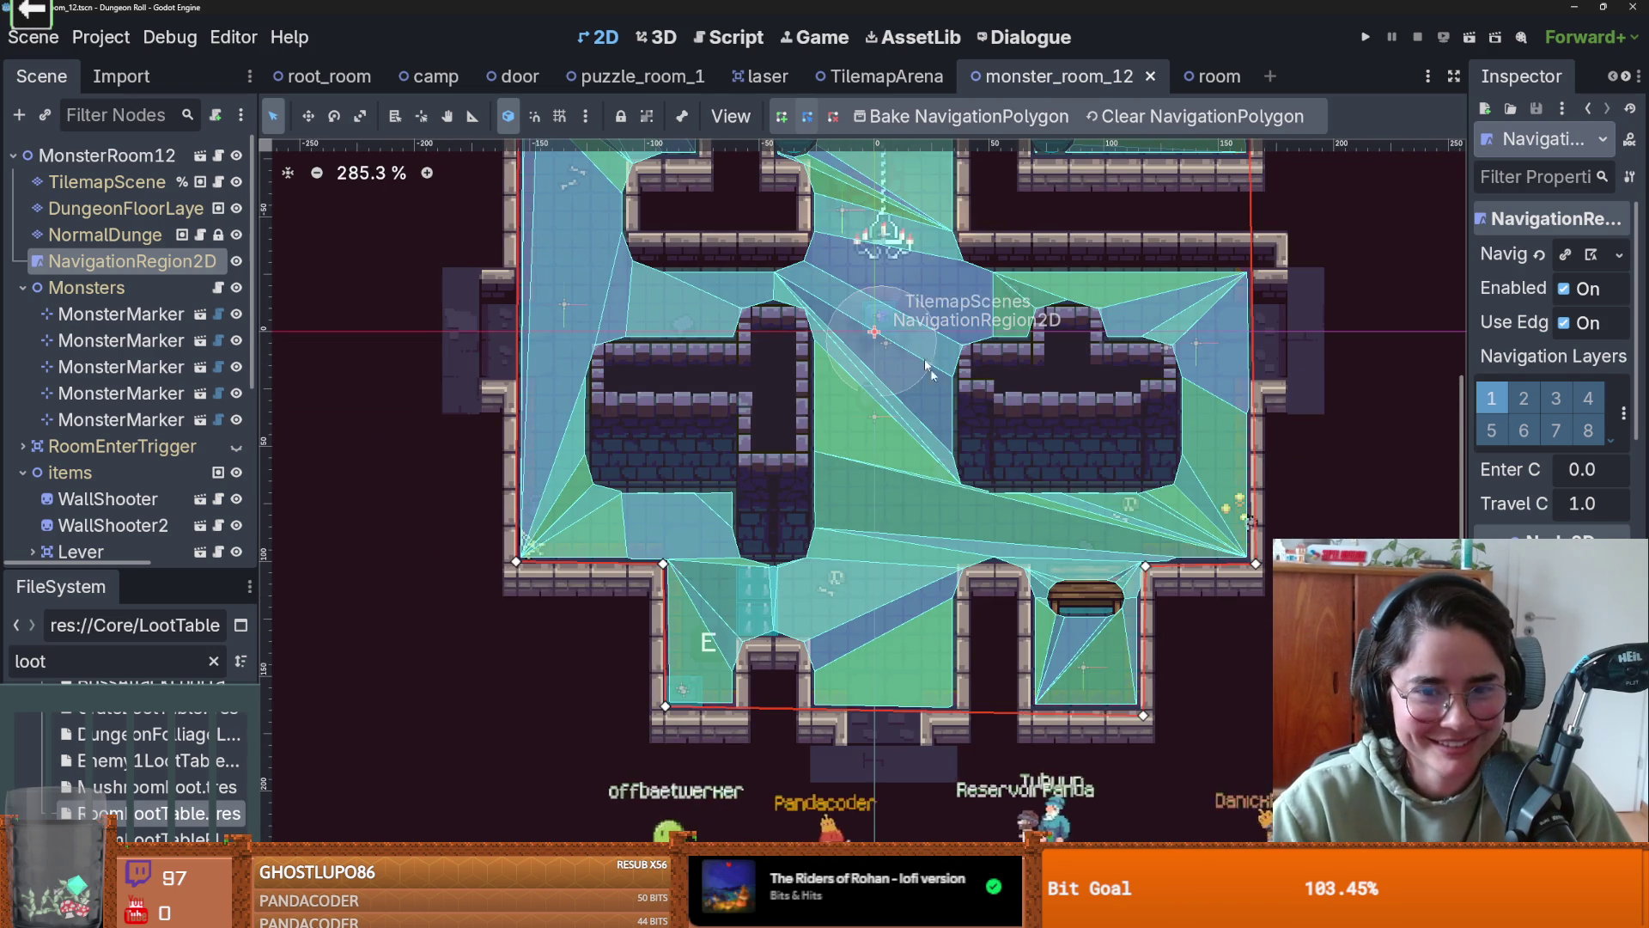
scroll(859, 361, "up", 5)
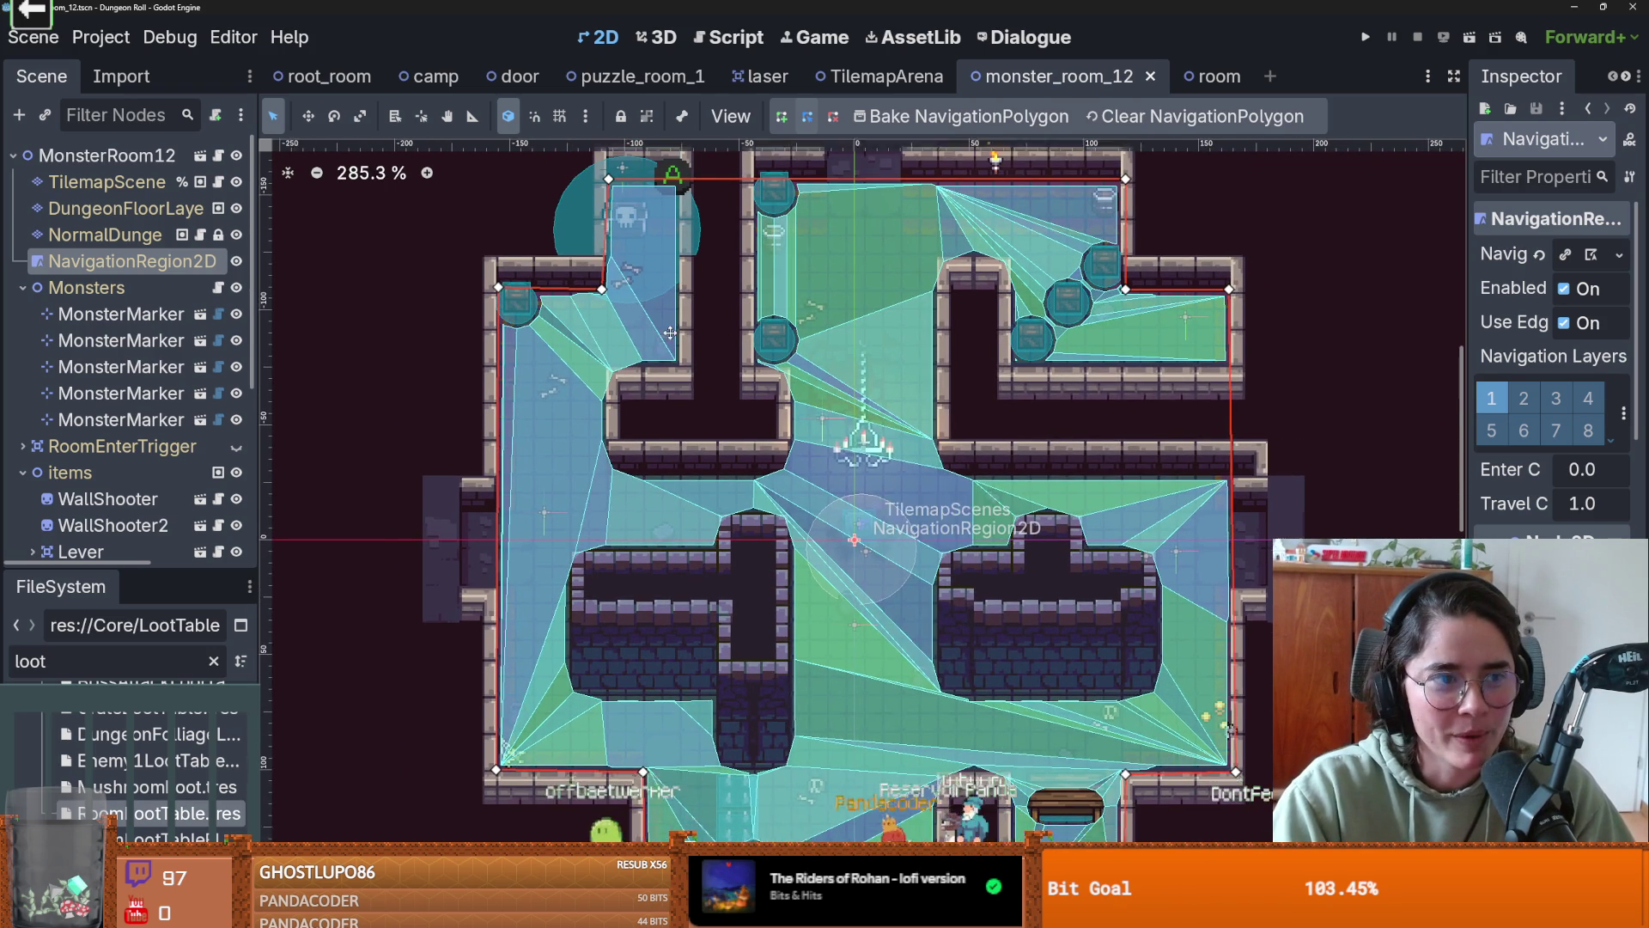
scroll(805, 415, "down", 2)
scroll(805, 416, "up", 1)
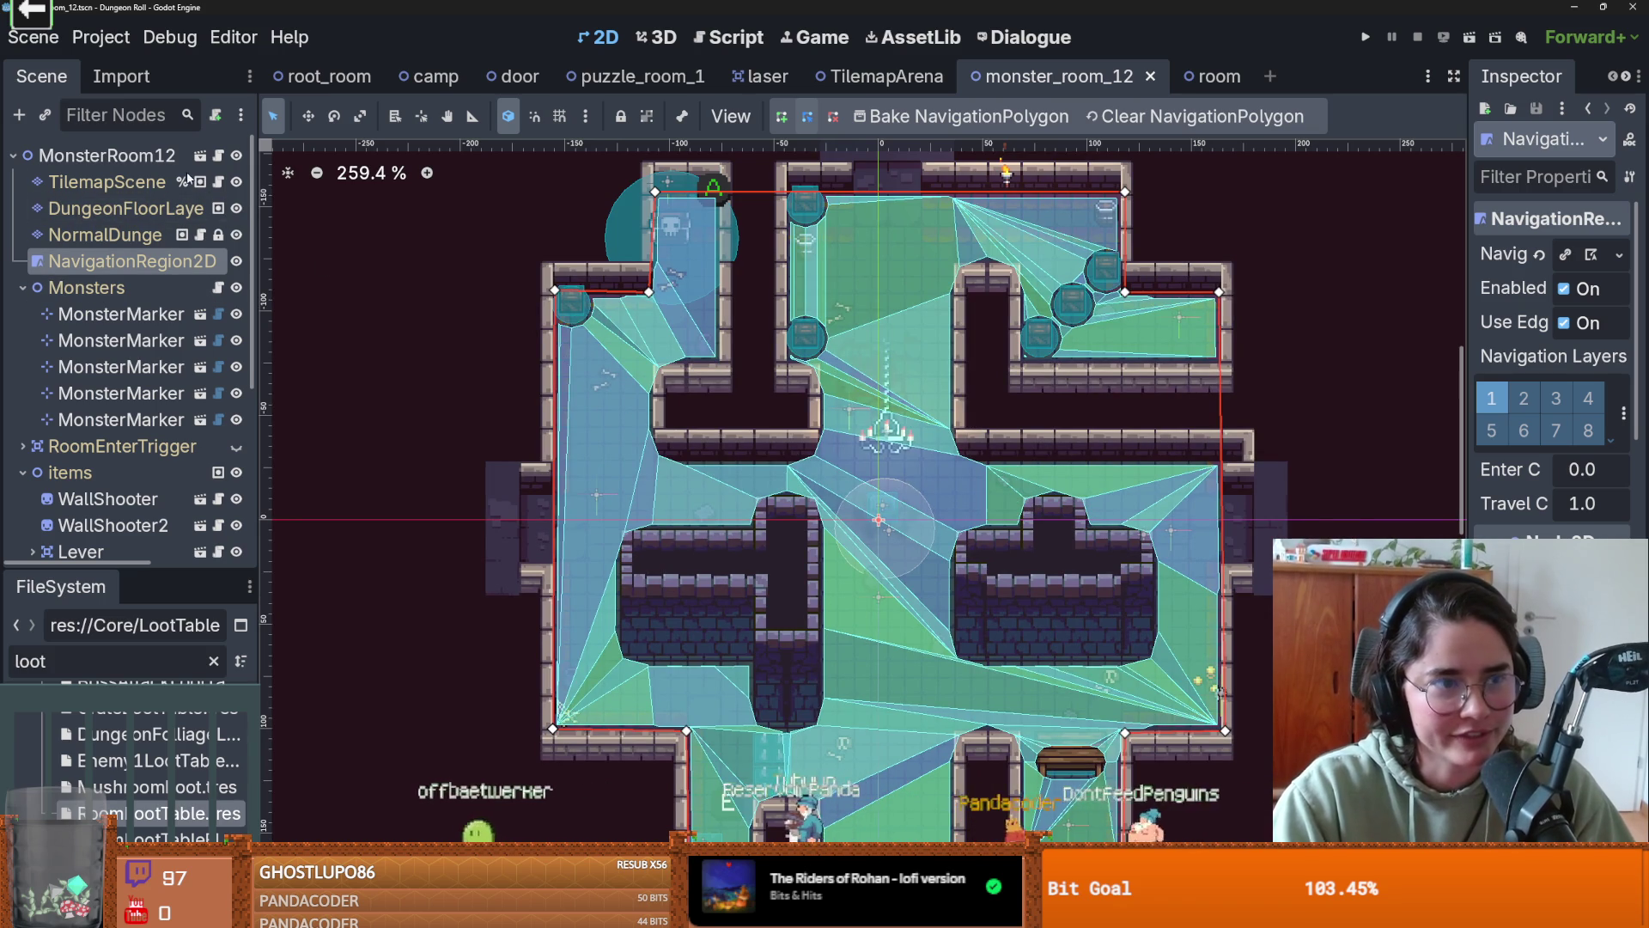
- Select the NormalDungeon wall tile layer instead of the floor layer
left_click(146, 206)
scroll(775, 457, "down", 3)
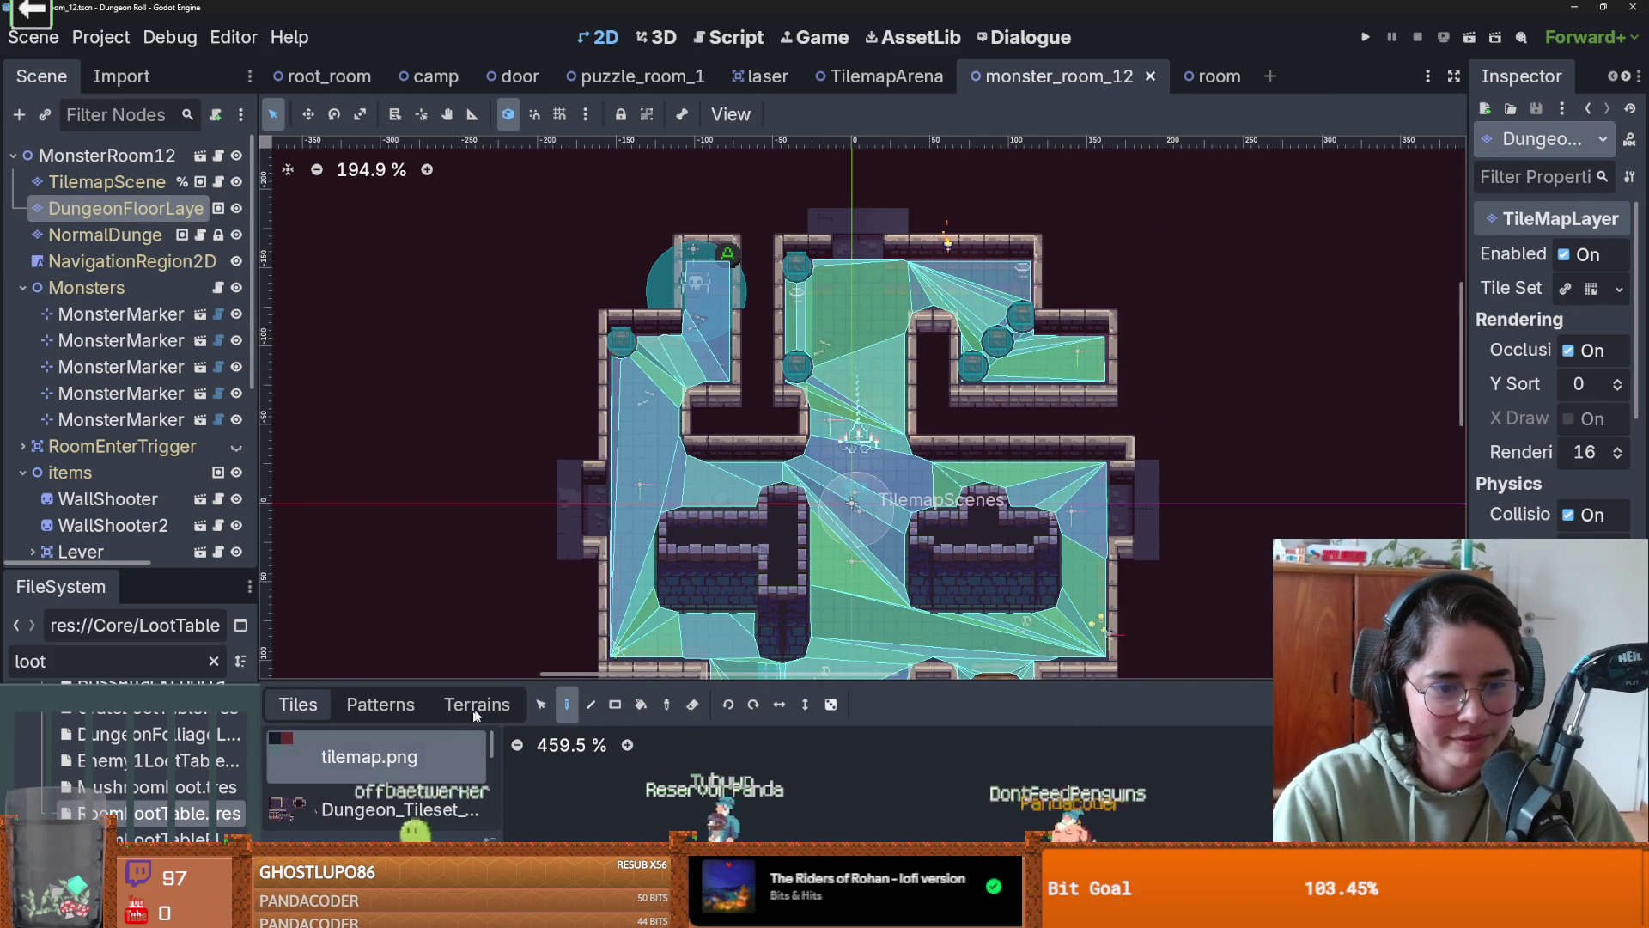
left_click(103, 234)
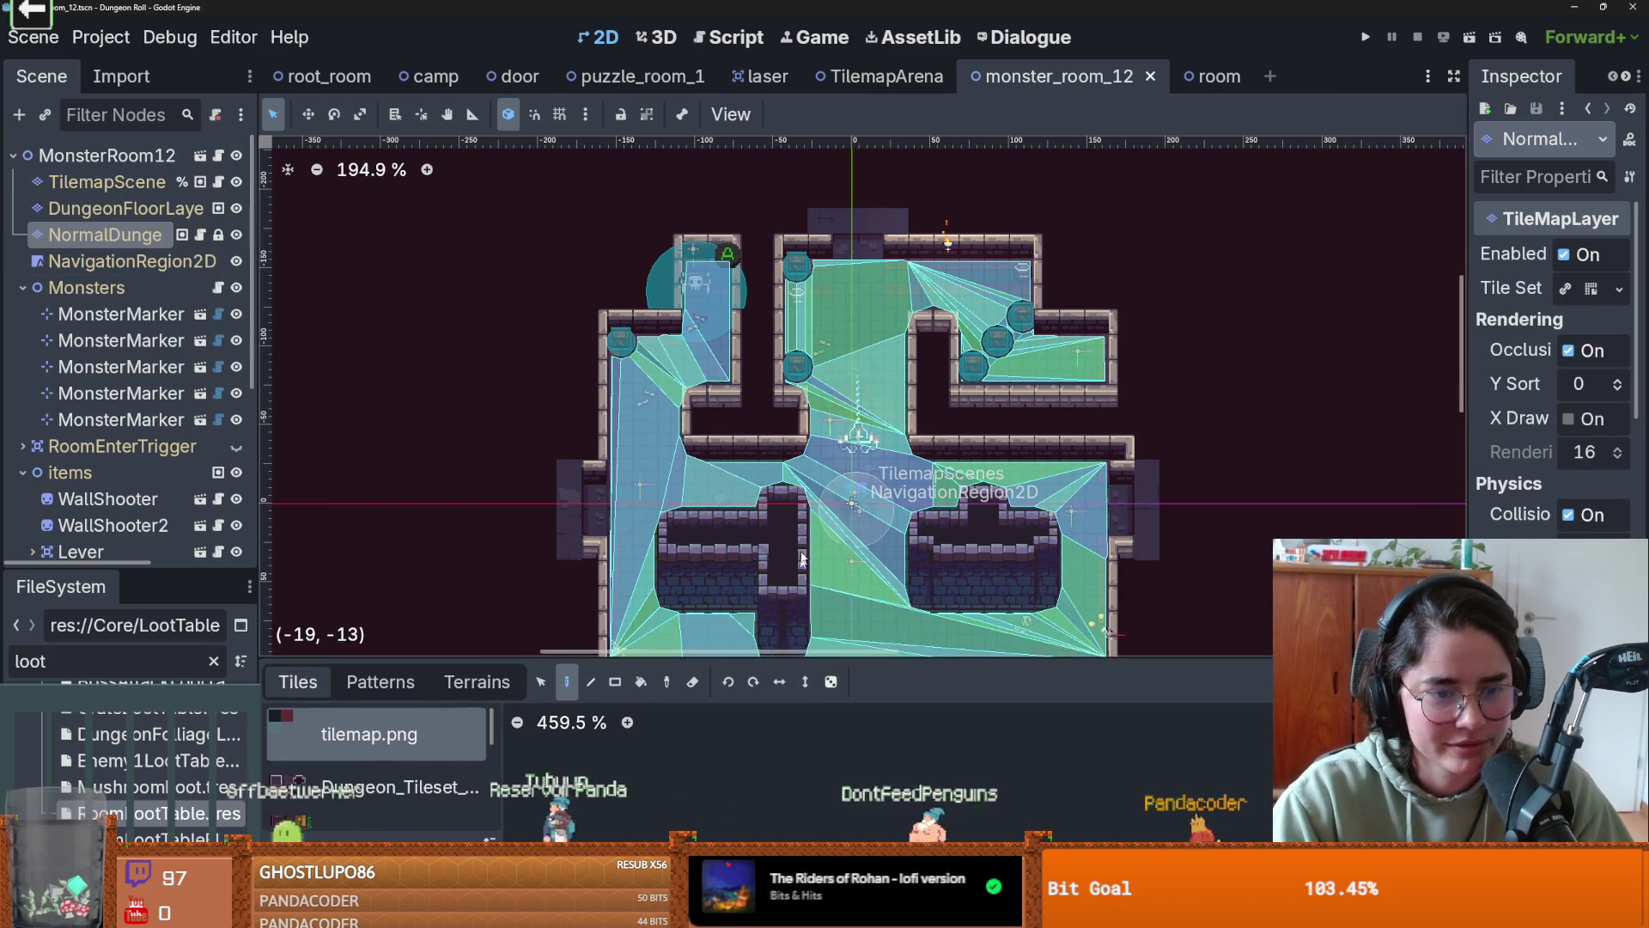
left_click_drag(801, 559, 830, 473)
scroll(400, 790, "down", 3)
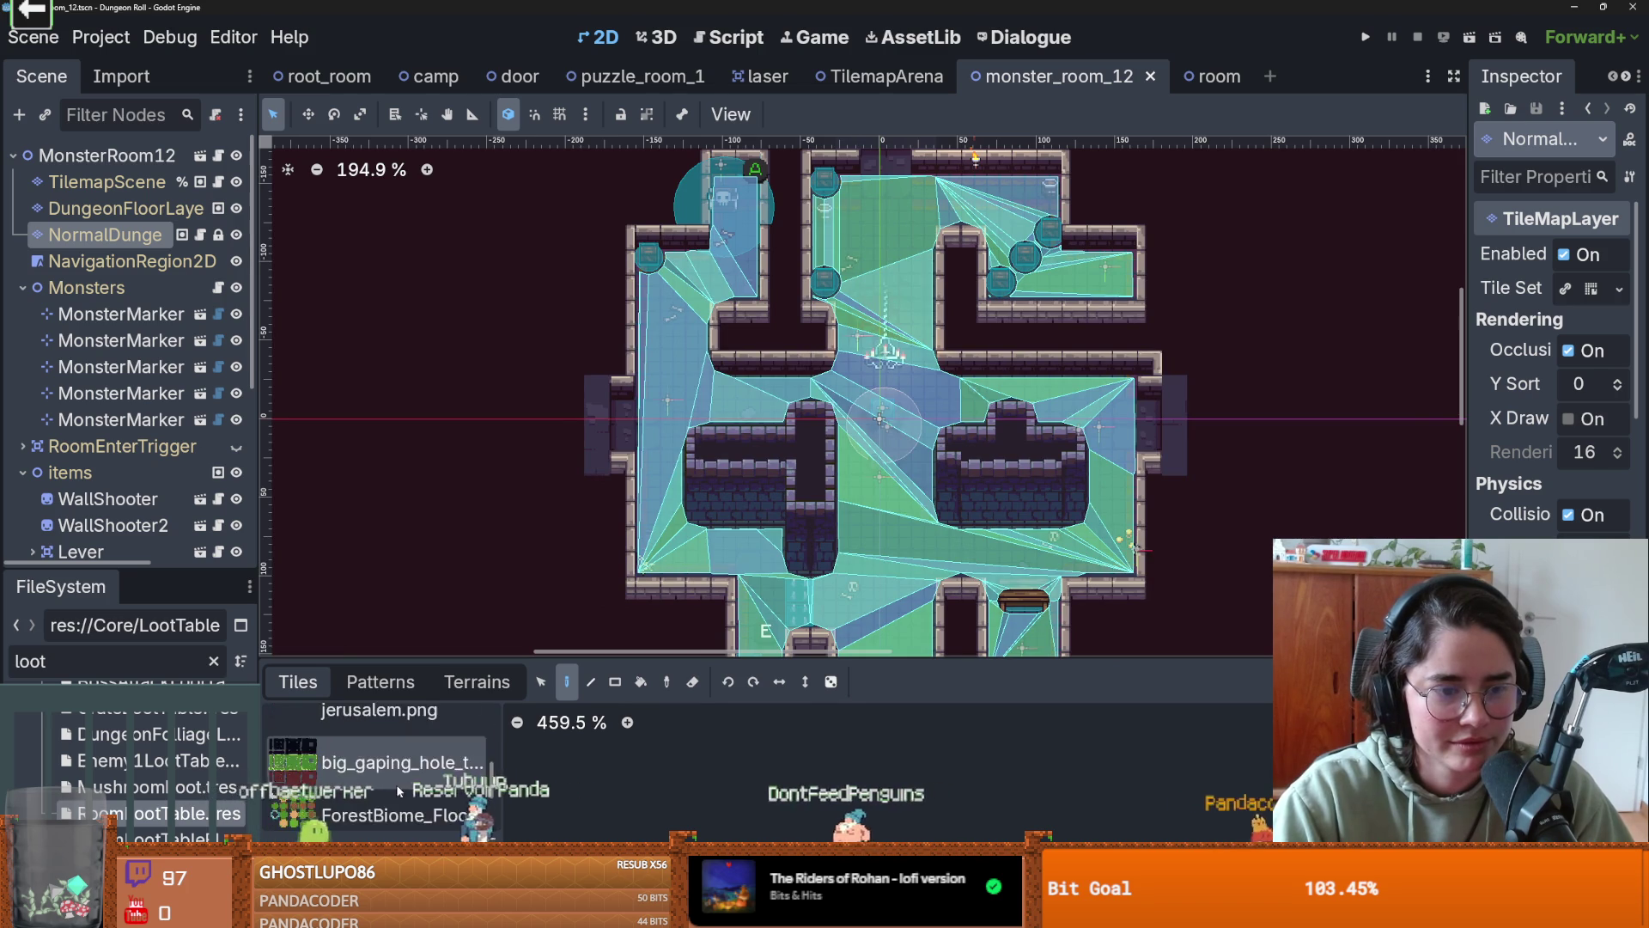
scroll(399, 790, "down", 2)
- Pick the new_walls terrain in the Terrains tab and paint a first wall tile into the room
left_click(477, 681)
scroll(372, 799, "down", 3)
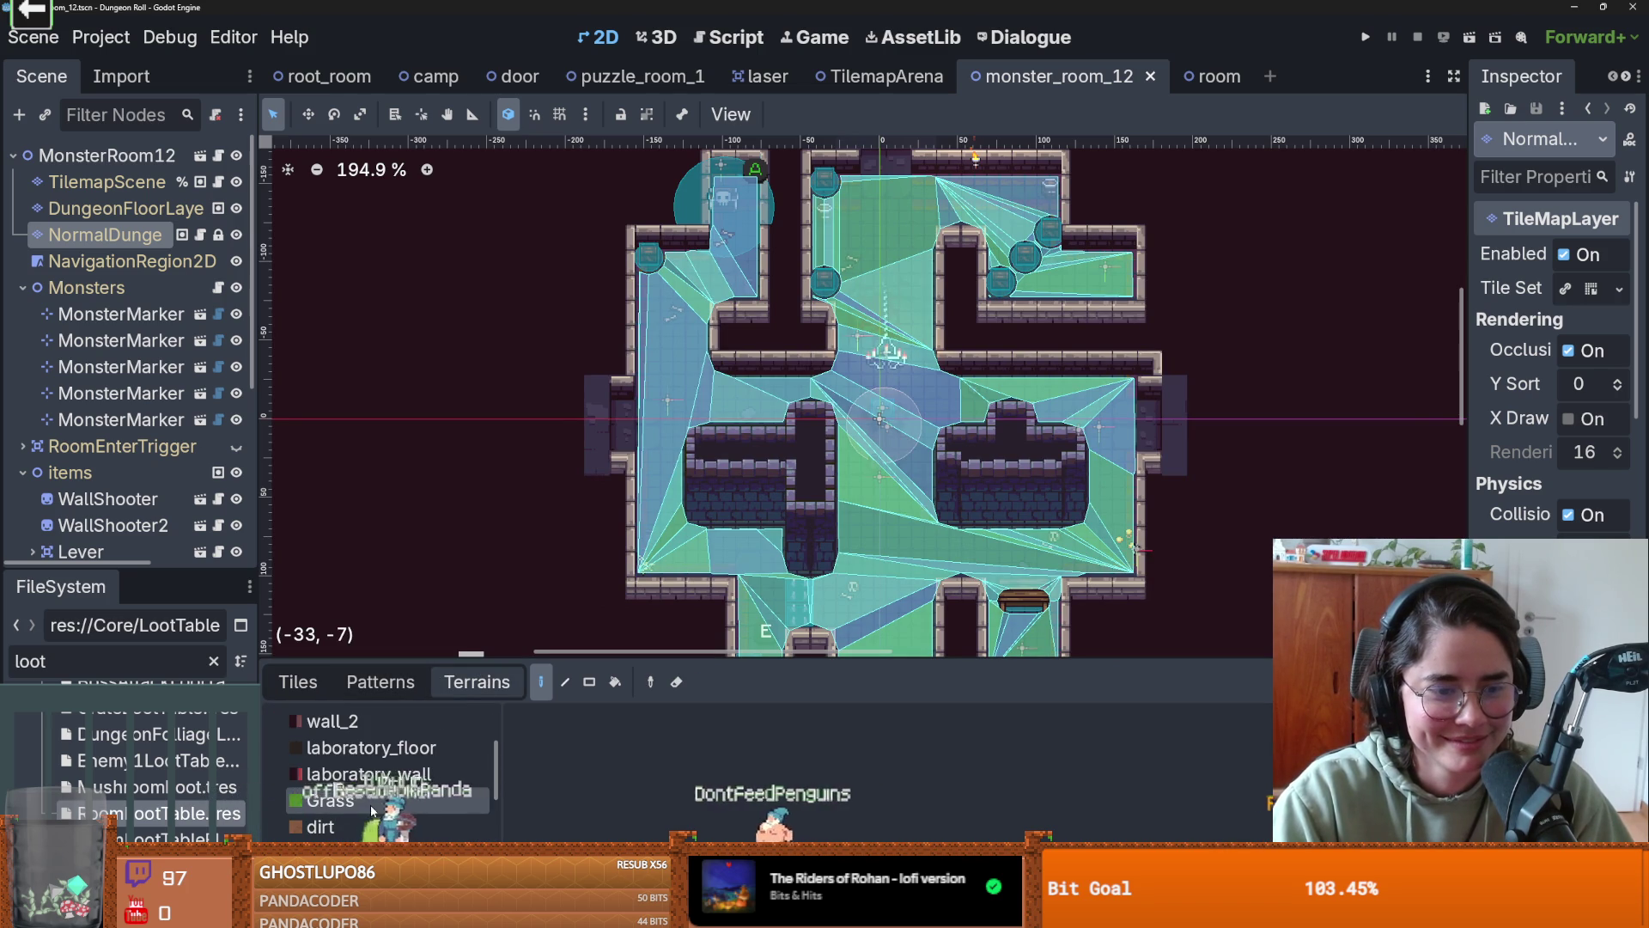
scroll(372, 810, "down", 3)
left_click(372, 808)
scroll(692, 336, "up", 2)
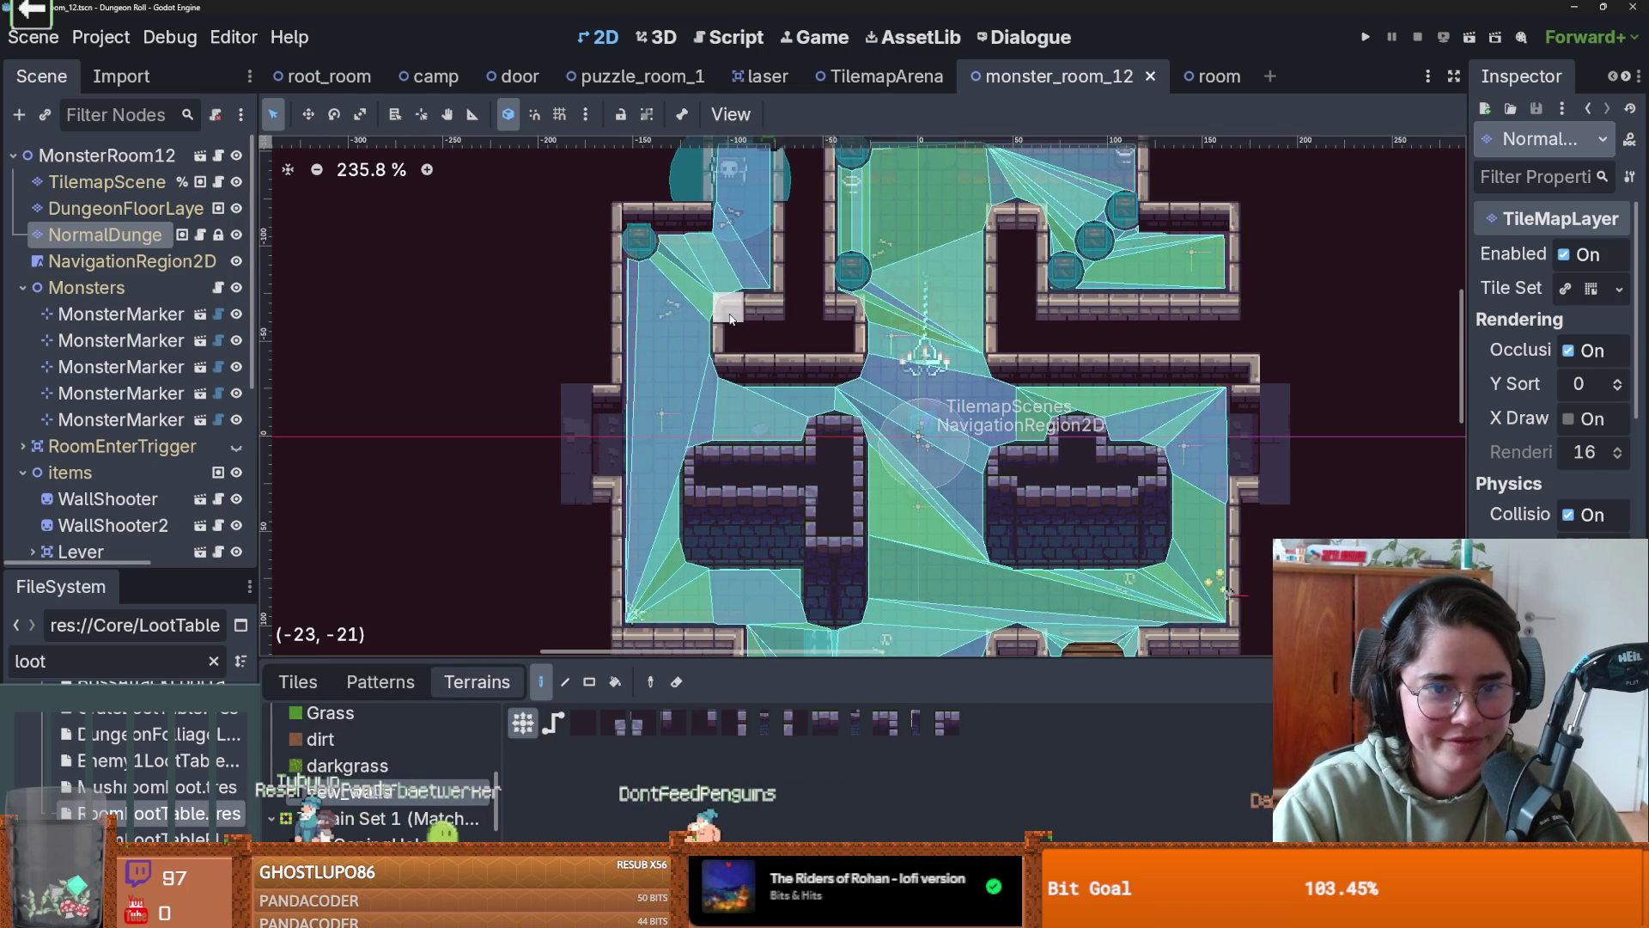
left_click(730, 318)
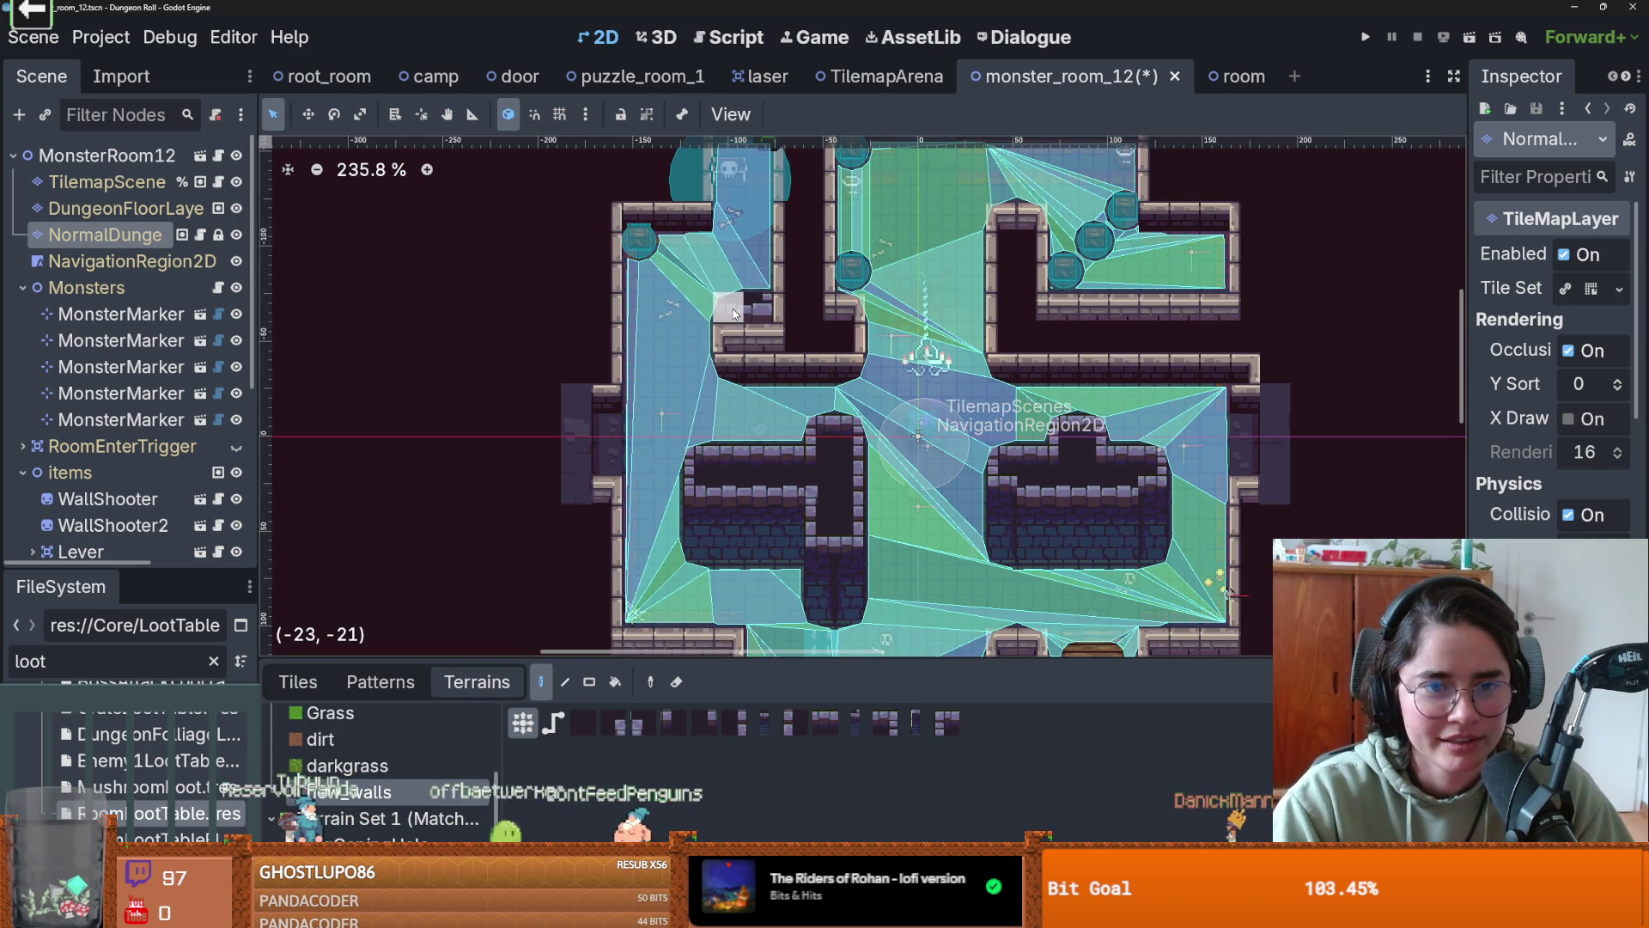
- Paint a vertical column of new_walls tiles and extend walls down the dark corridor
scroll(798, 328, "up", 2)
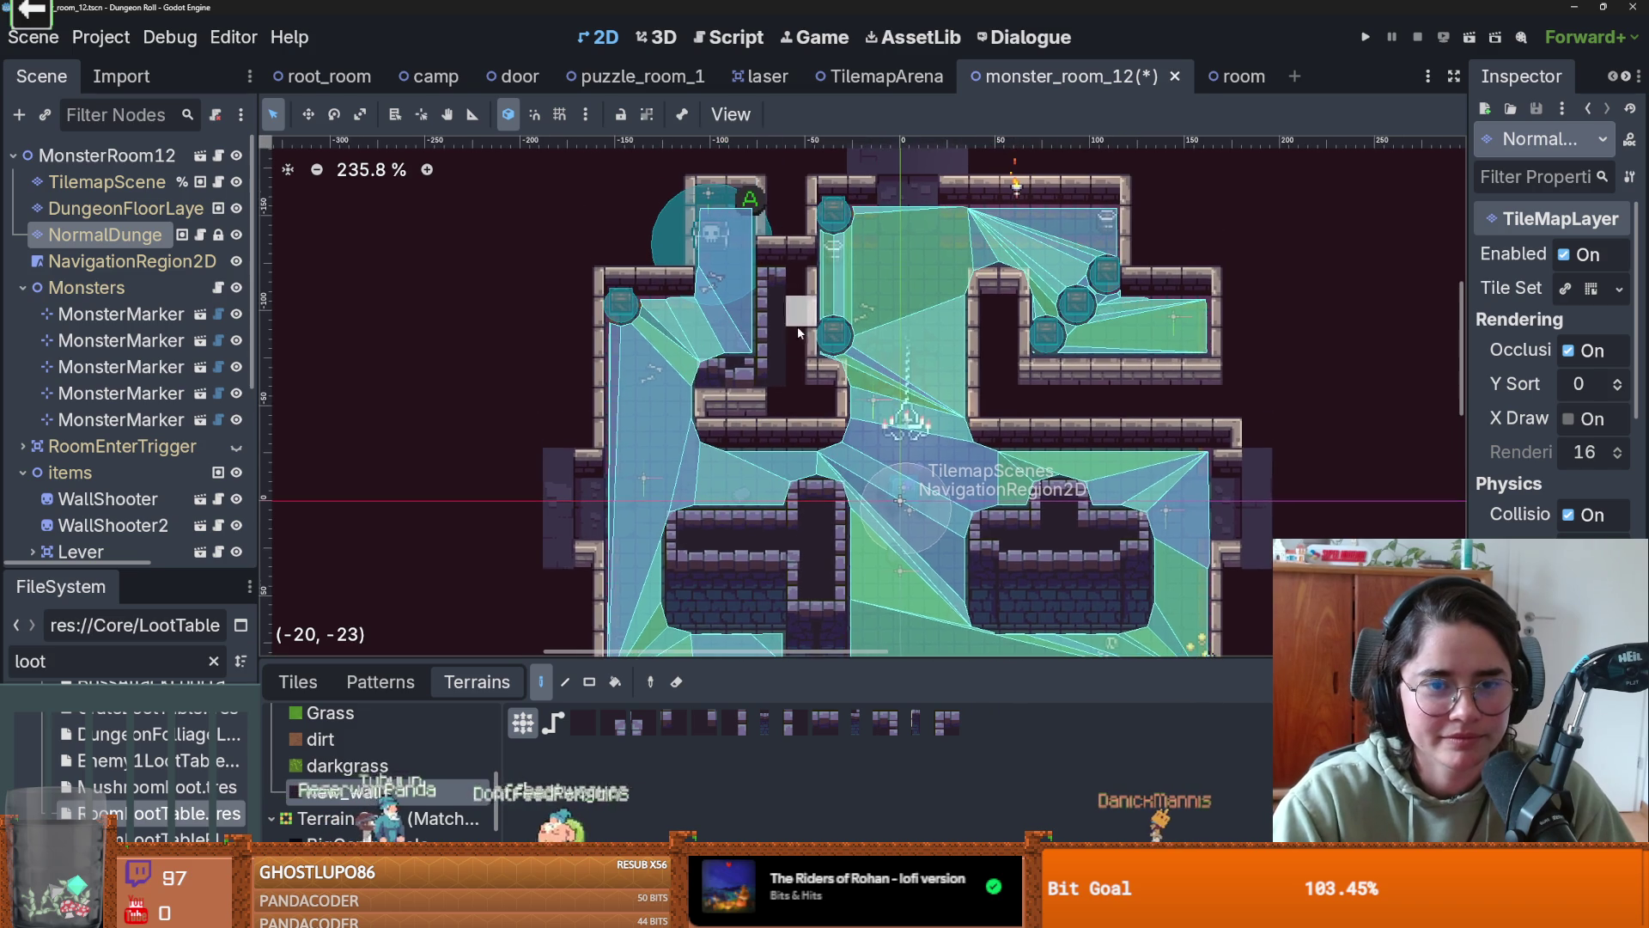
mouse_move(797, 326)
left_mouse_down()
mouse_move(799, 379)
mouse_move(799, 181)
left_mouse_up()
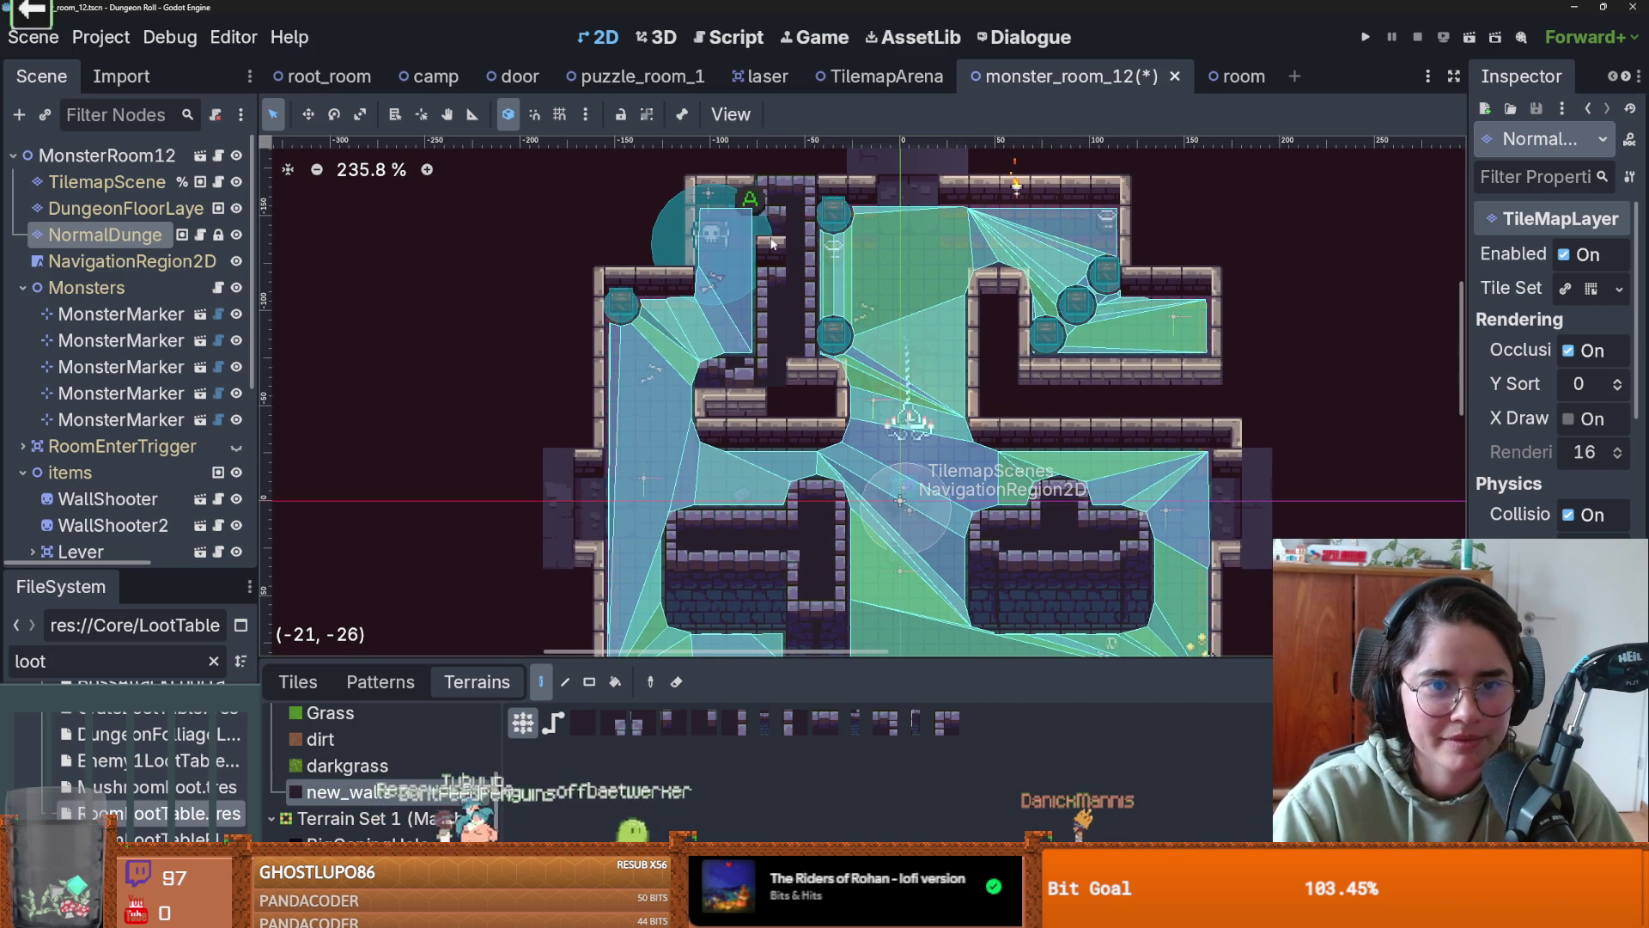
scroll(785, 321, "up", 2)
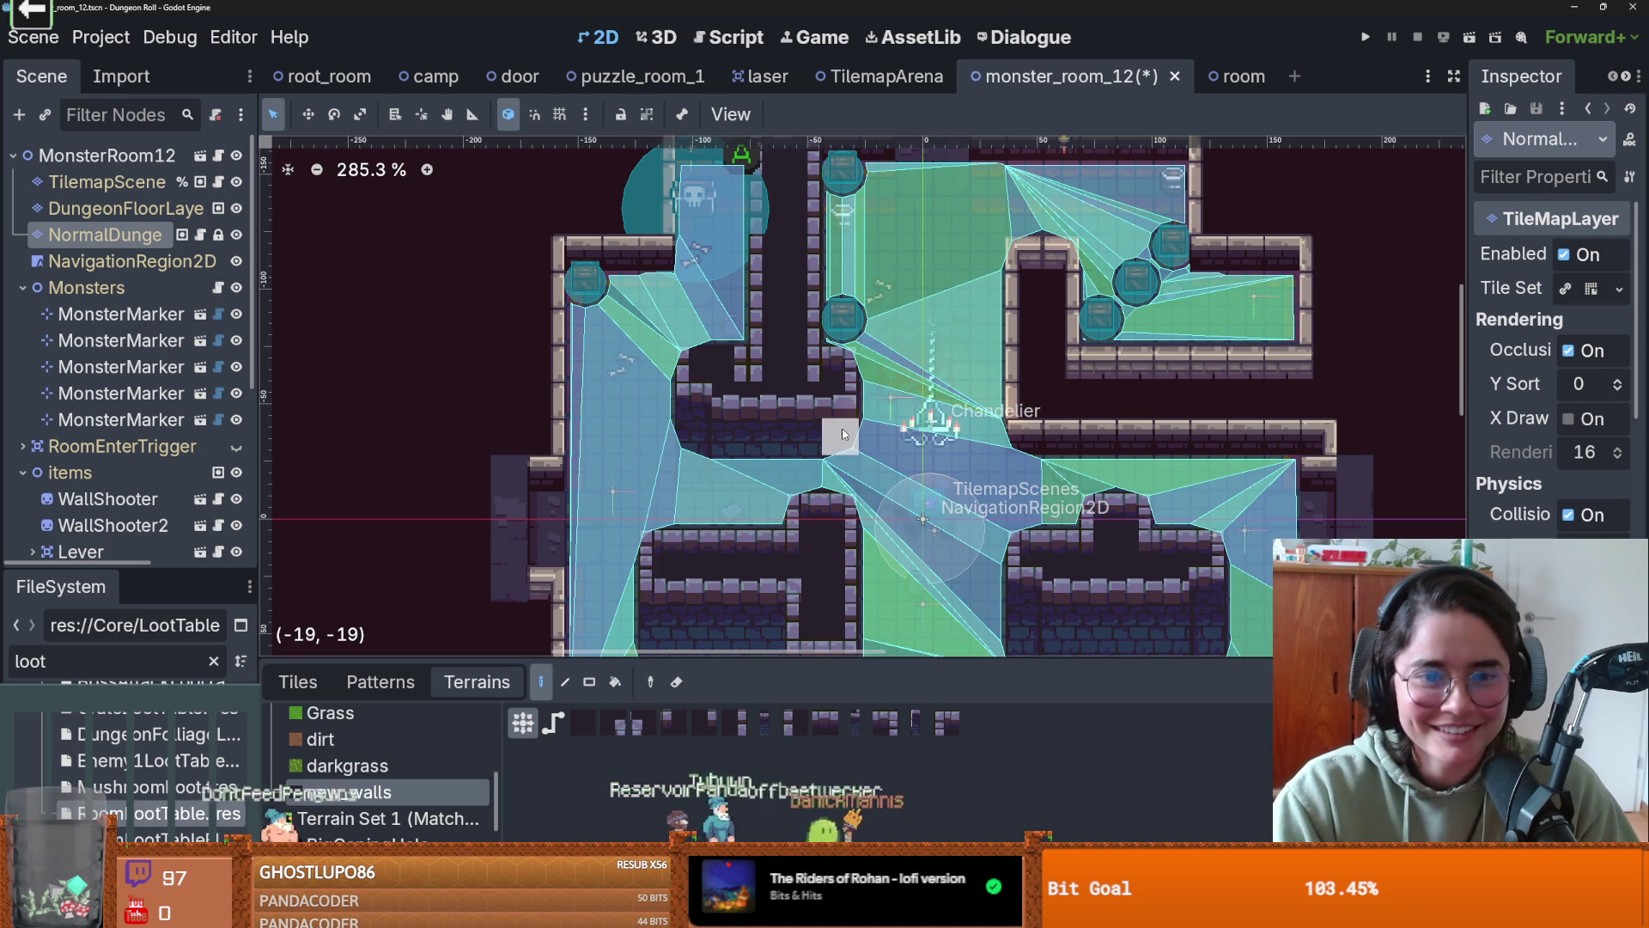
scroll(842, 432, "up", 2)
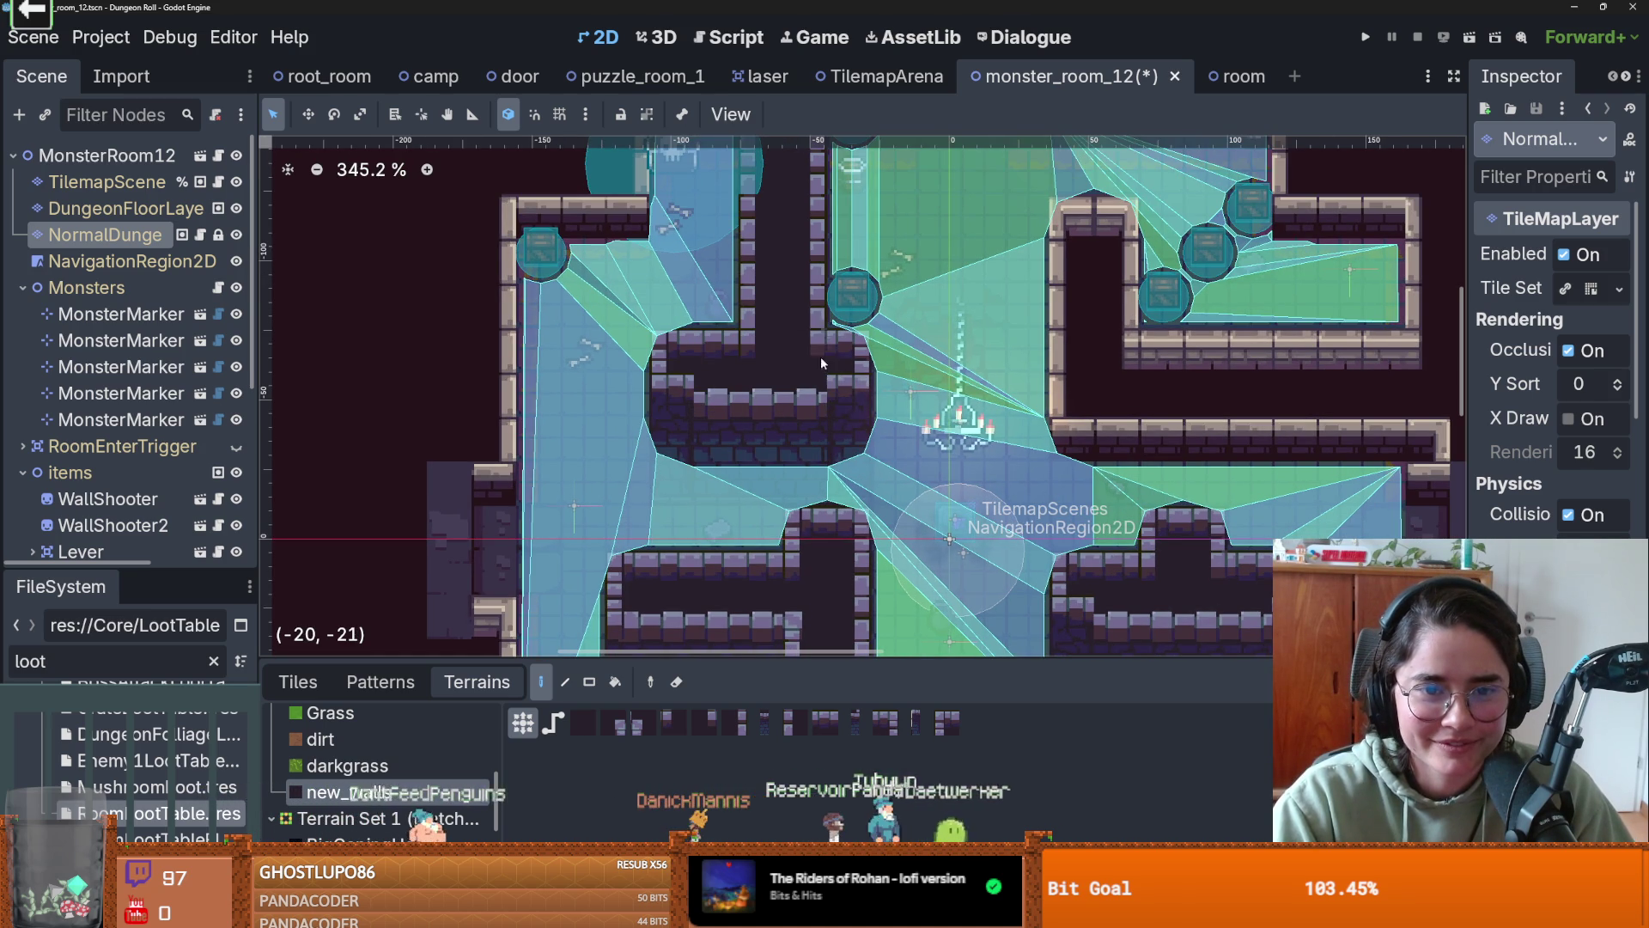
scroll(859, 404, "down", 5)
scroll(866, 440, "up", 2)
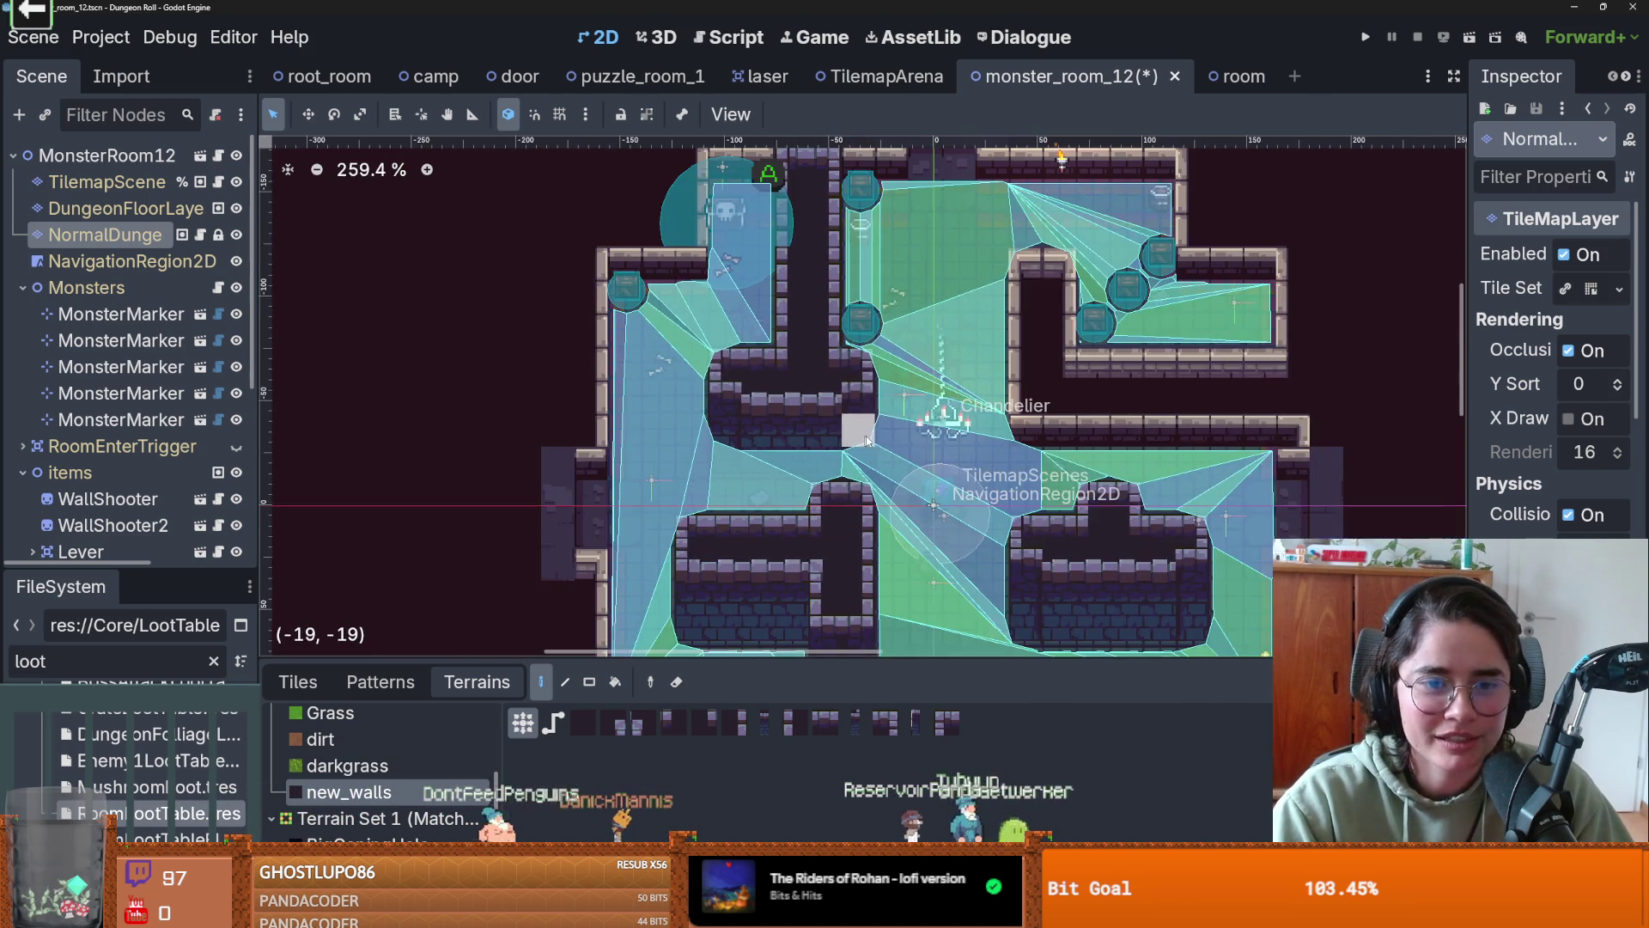
scroll(856, 436, "right", 2)
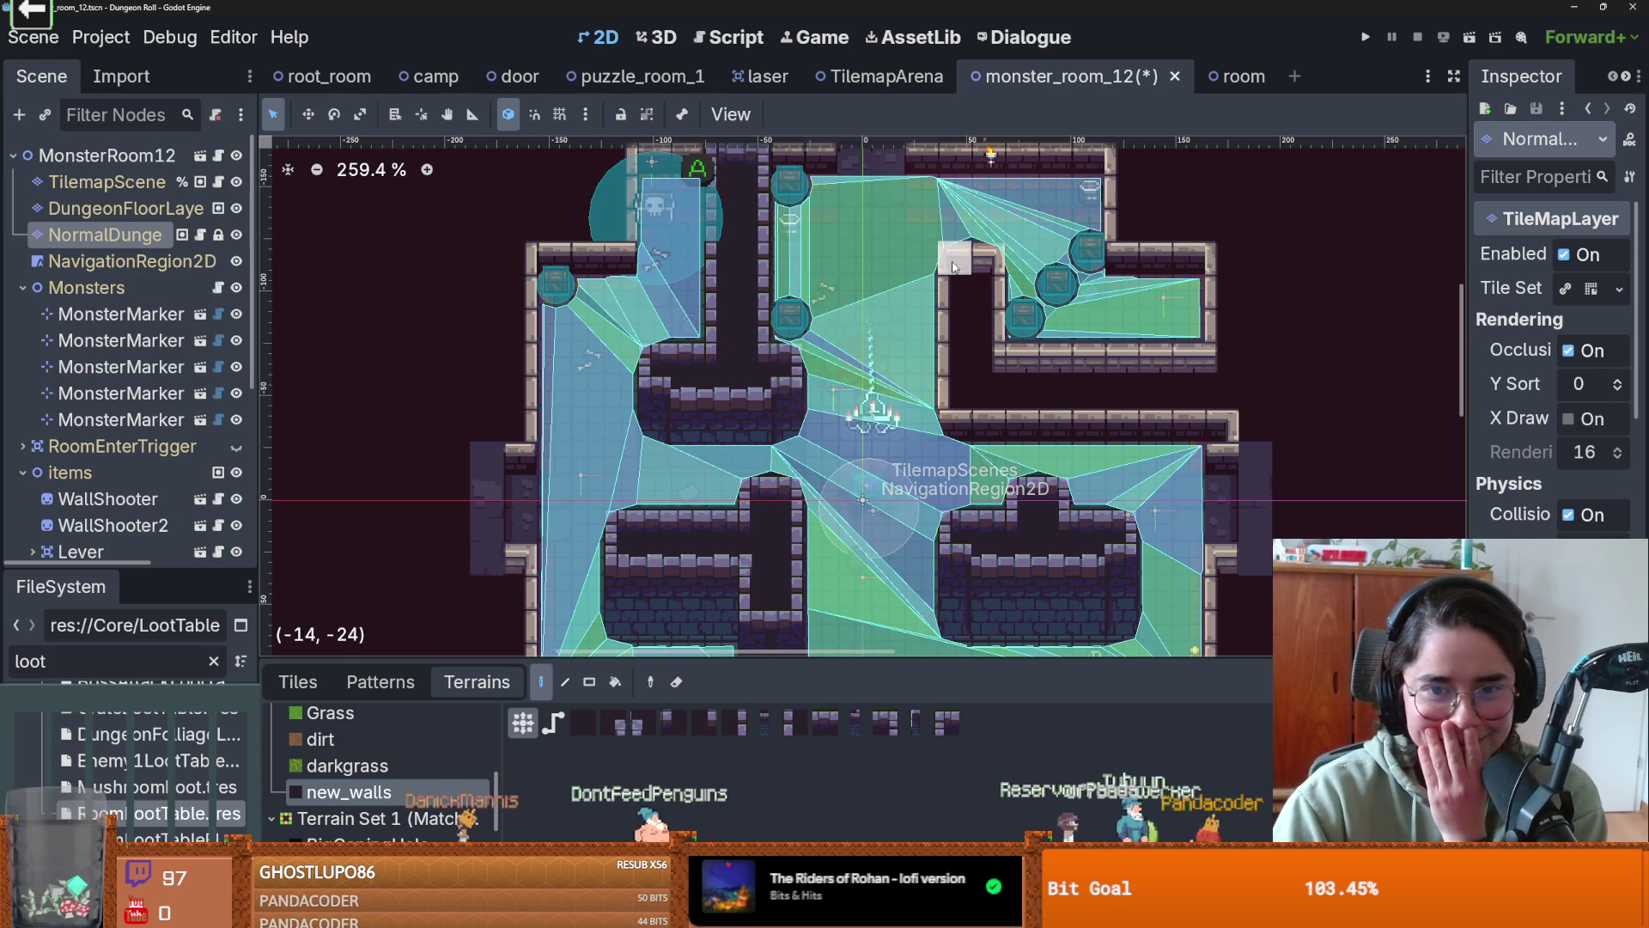
left_click(996, 316)
mouse_move(996, 316)
left_mouse_down()
mouse_move(954, 383)
mouse_move(962, 417)
mouse_move(1217, 417)
mouse_move(1194, 378)
mouse_move(982, 368)
mouse_move(1048, 383)
mouse_move(1087, 361)
mouse_move(1255, 356)
mouse_move(1224, 347)
mouse_move(1194, 225)
mouse_move(1140, 225)
mouse_move(1141, 254)
mouse_move(1108, 225)
mouse_move(1177, 196)
mouse_move(1112, 201)
mouse_move(1113, 257)
mouse_move(1104, 206)
left_mouse_up()
scroll(1130, 242, "down", 3)
scroll(1117, 233, "up", 3)
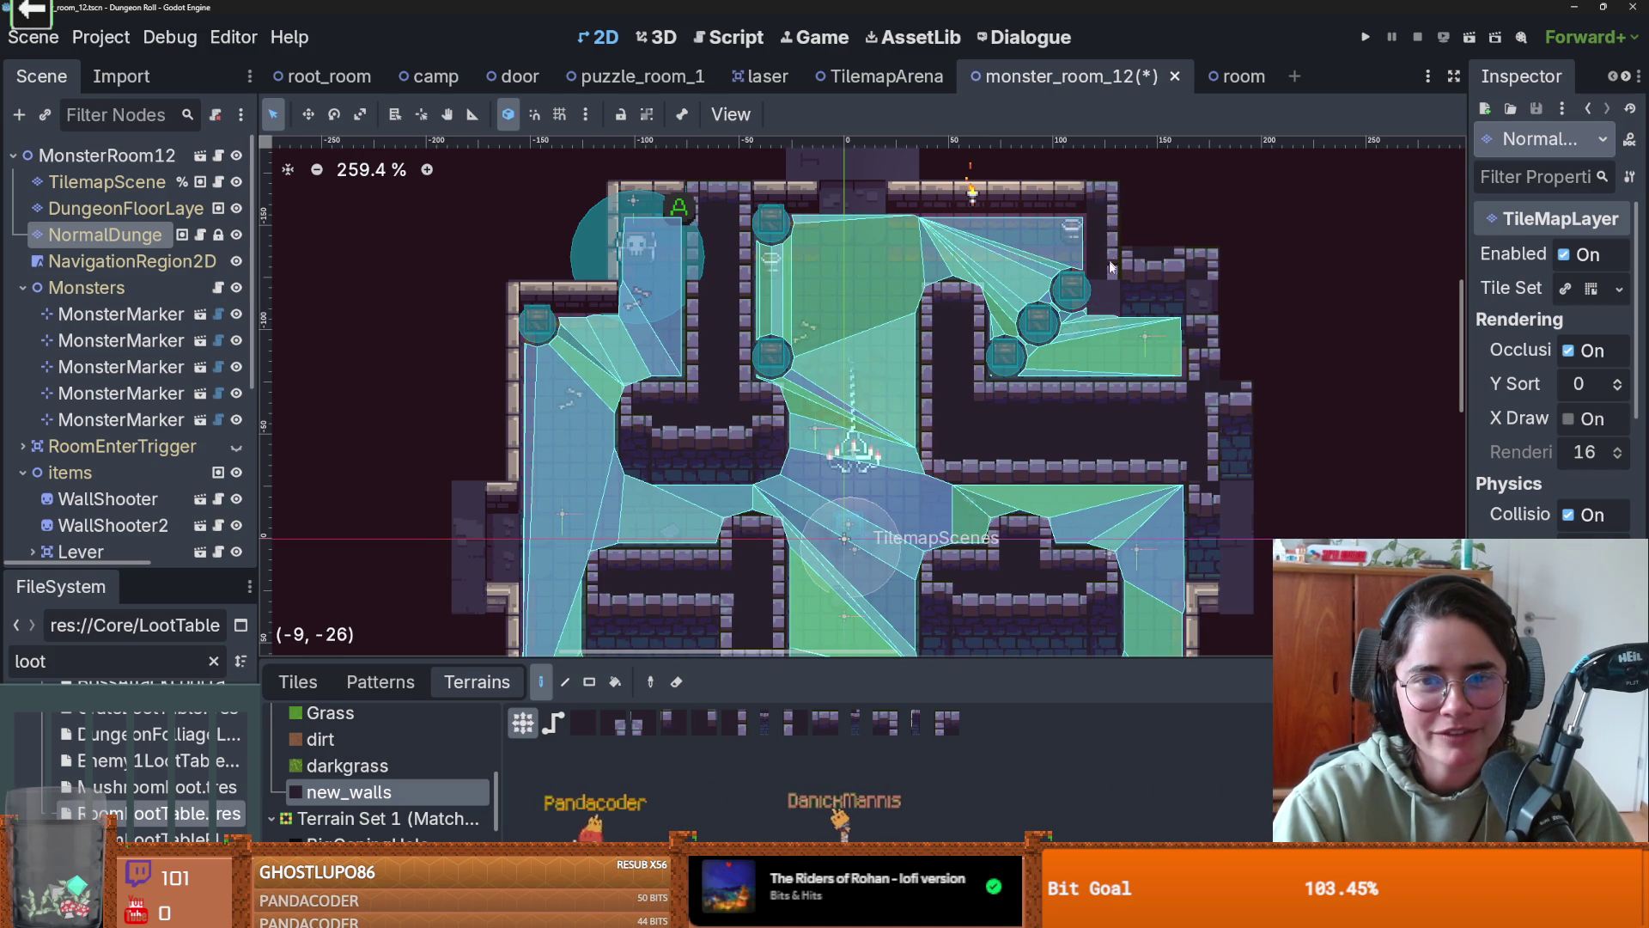
- Repaint and extend the top-right wall column, undoing one stray stroke
mouse_move(1111, 268)
left_mouse_down()
mouse_move(1190, 259)
mouse_move(1200, 283)
left_mouse_up()
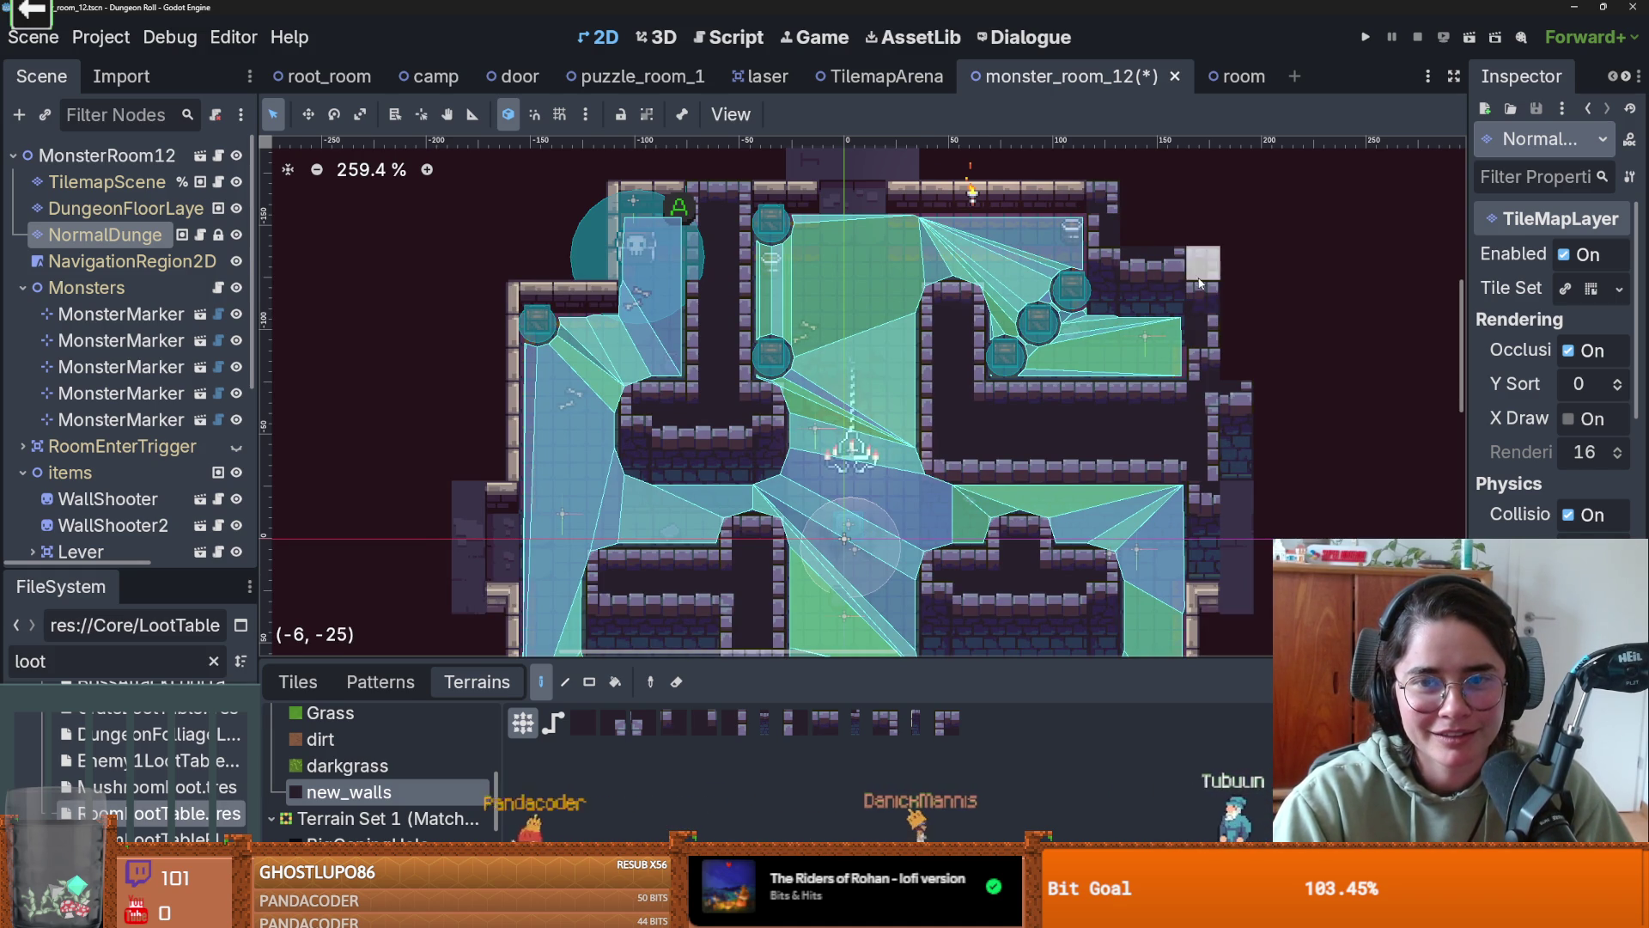
mouse_move(1224, 350)
left_mouse_down()
mouse_move(1237, 284)
mouse_move(1240, 360)
left_mouse_up()
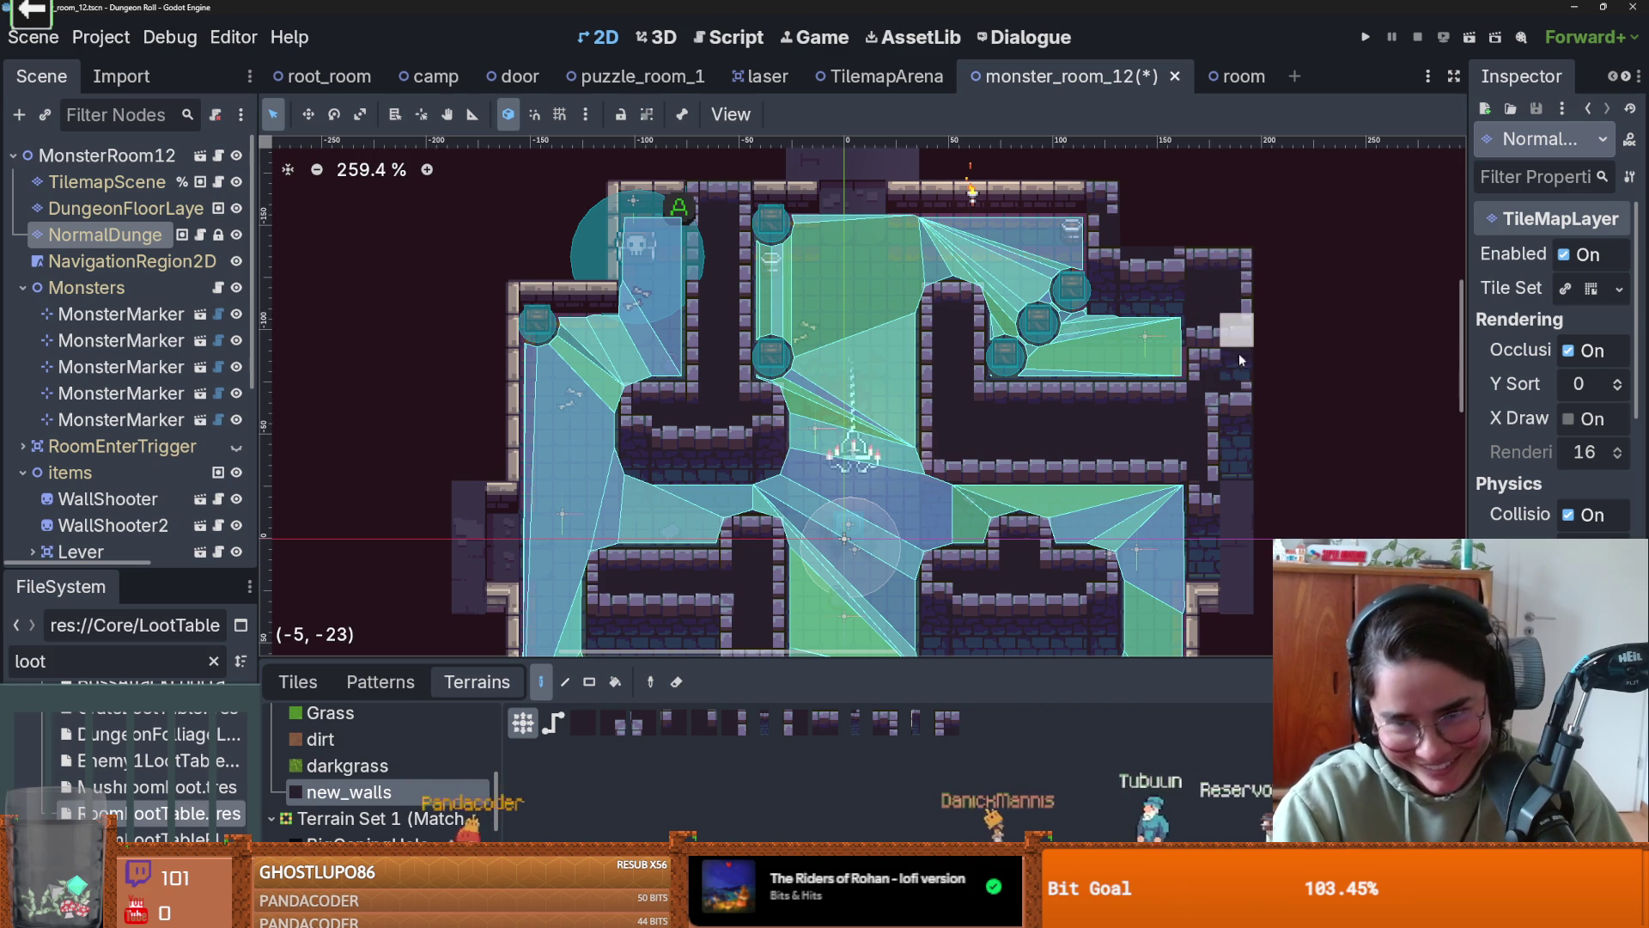
key("ctrl+z")
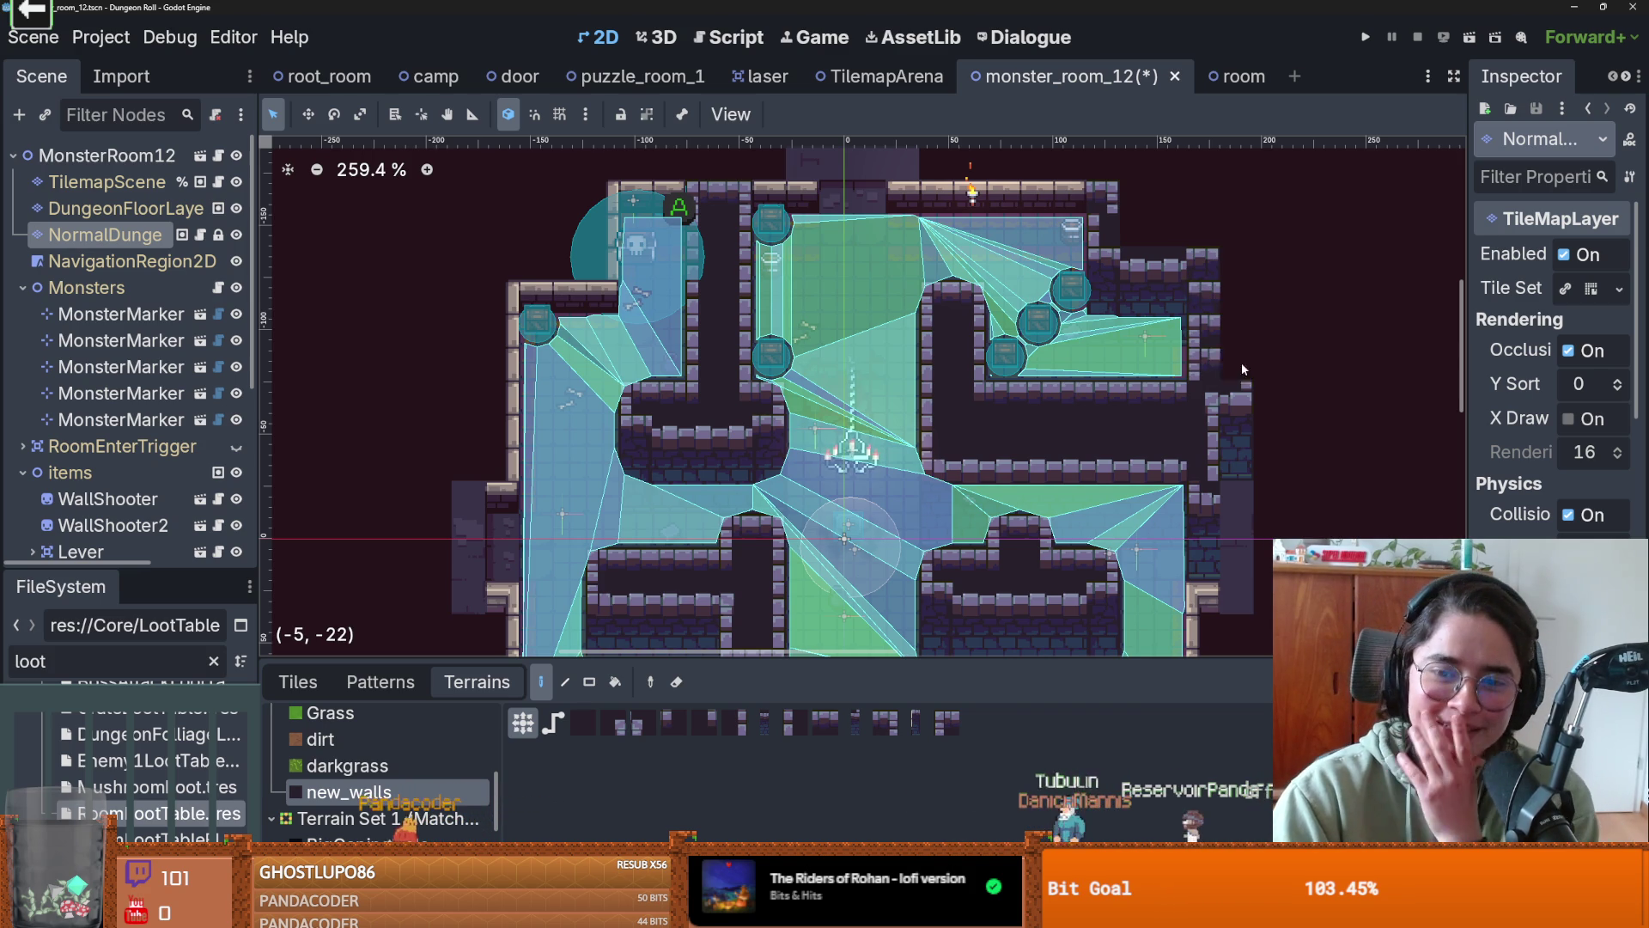
mouse_move(1237, 263)
left_mouse_down()
mouse_move(1205, 361)
mouse_move(1209, 277)
left_mouse_up()
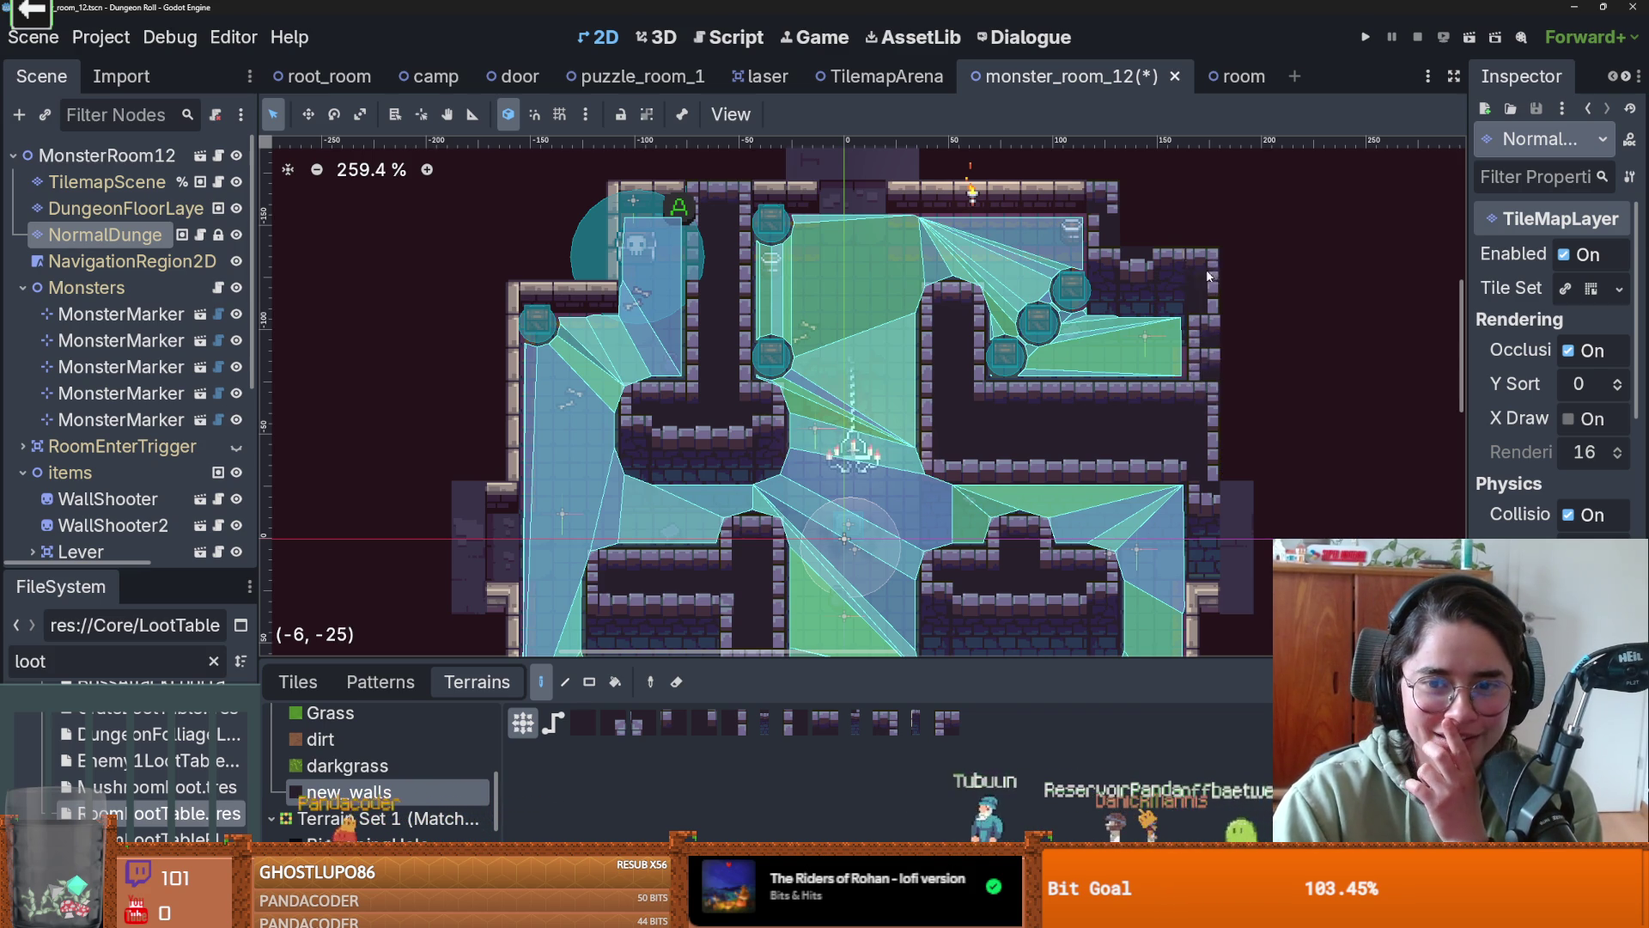
left_click_drag(1207, 353, 1195, 273)
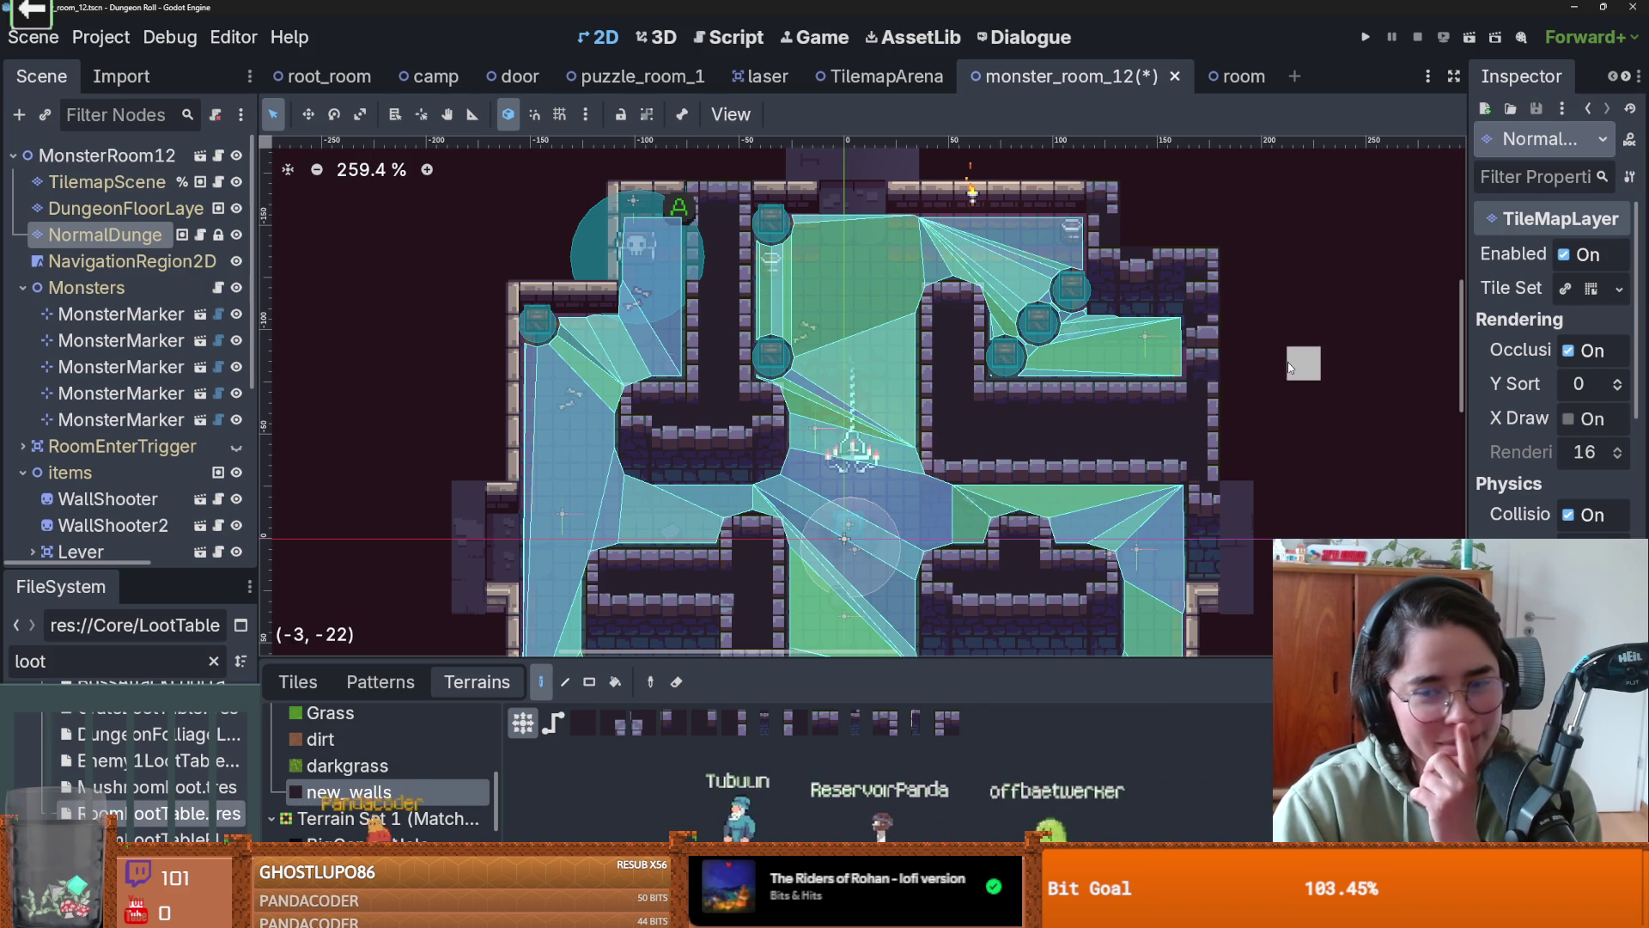
left_click(1201, 240)
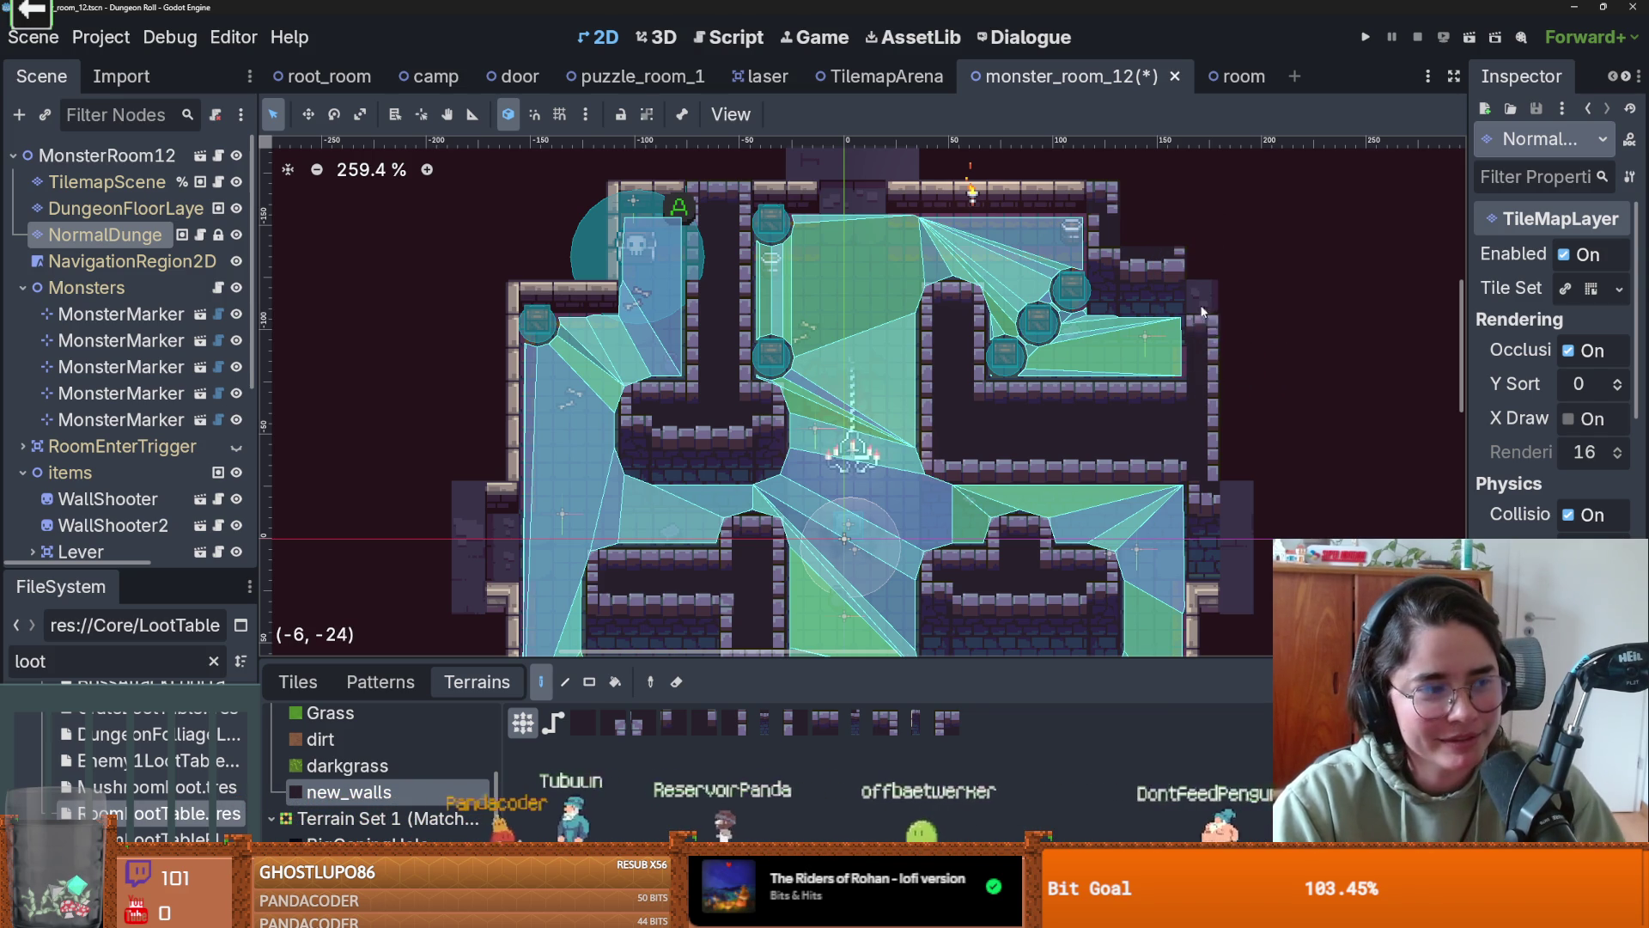
mouse_move(1211, 290)
left_mouse_down()
mouse_move(1237, 327)
mouse_move(1220, 411)
mouse_move(1194, 313)
left_mouse_up()
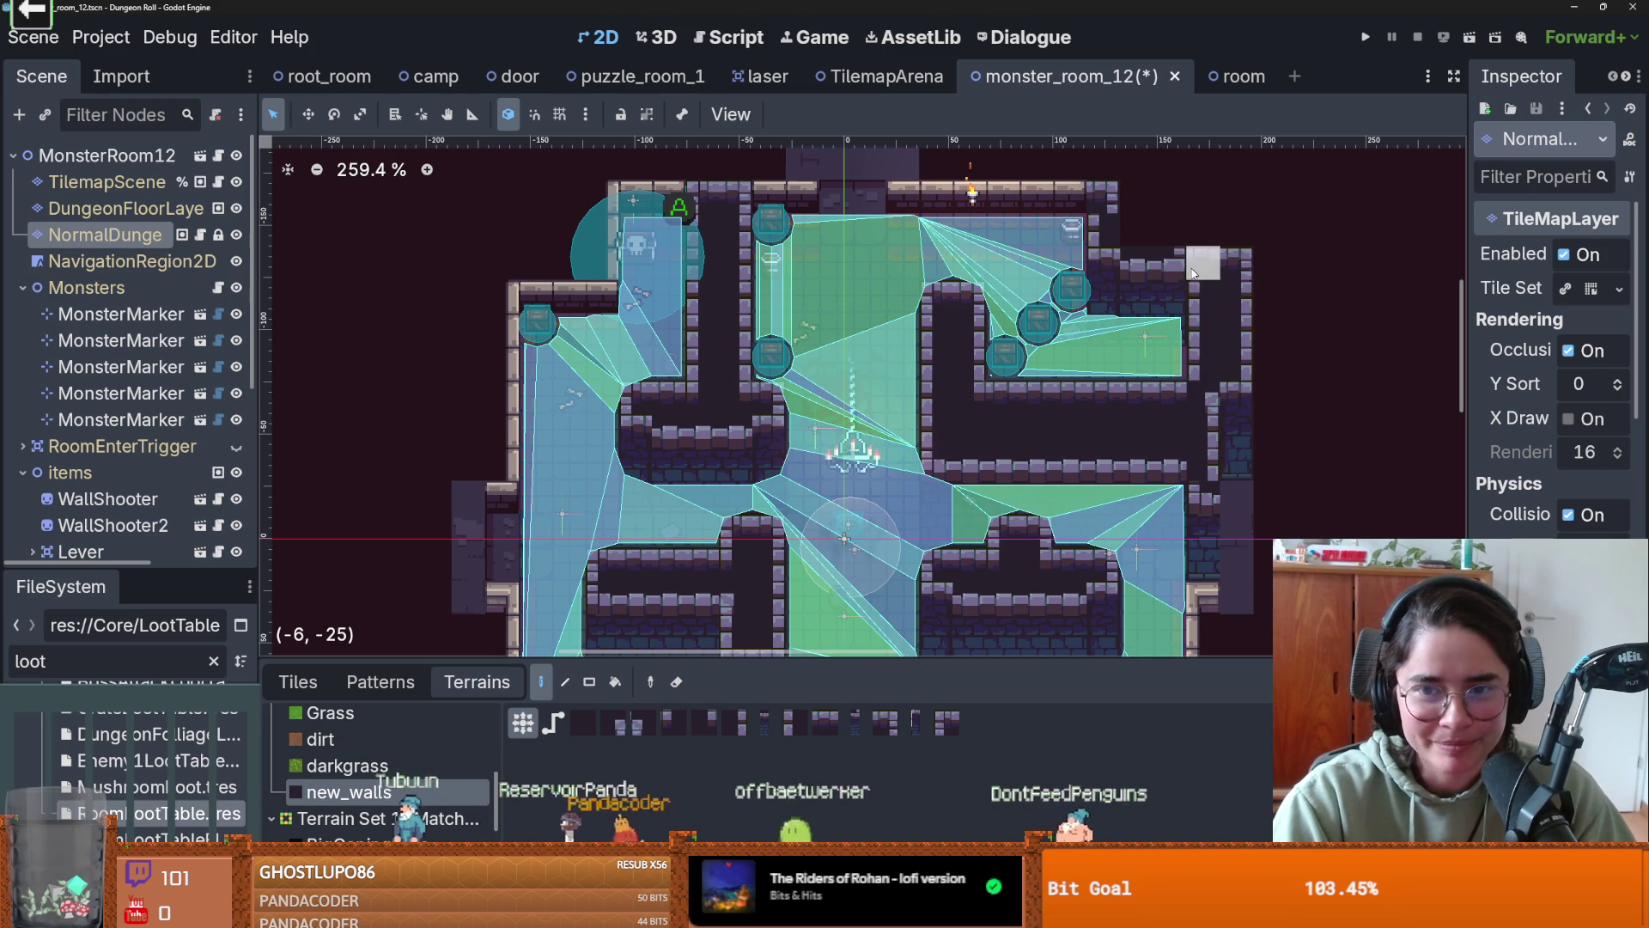
- Paint a new top wall row and touch up the top-right wall tiles
scroll(1201, 287, "up", 2)
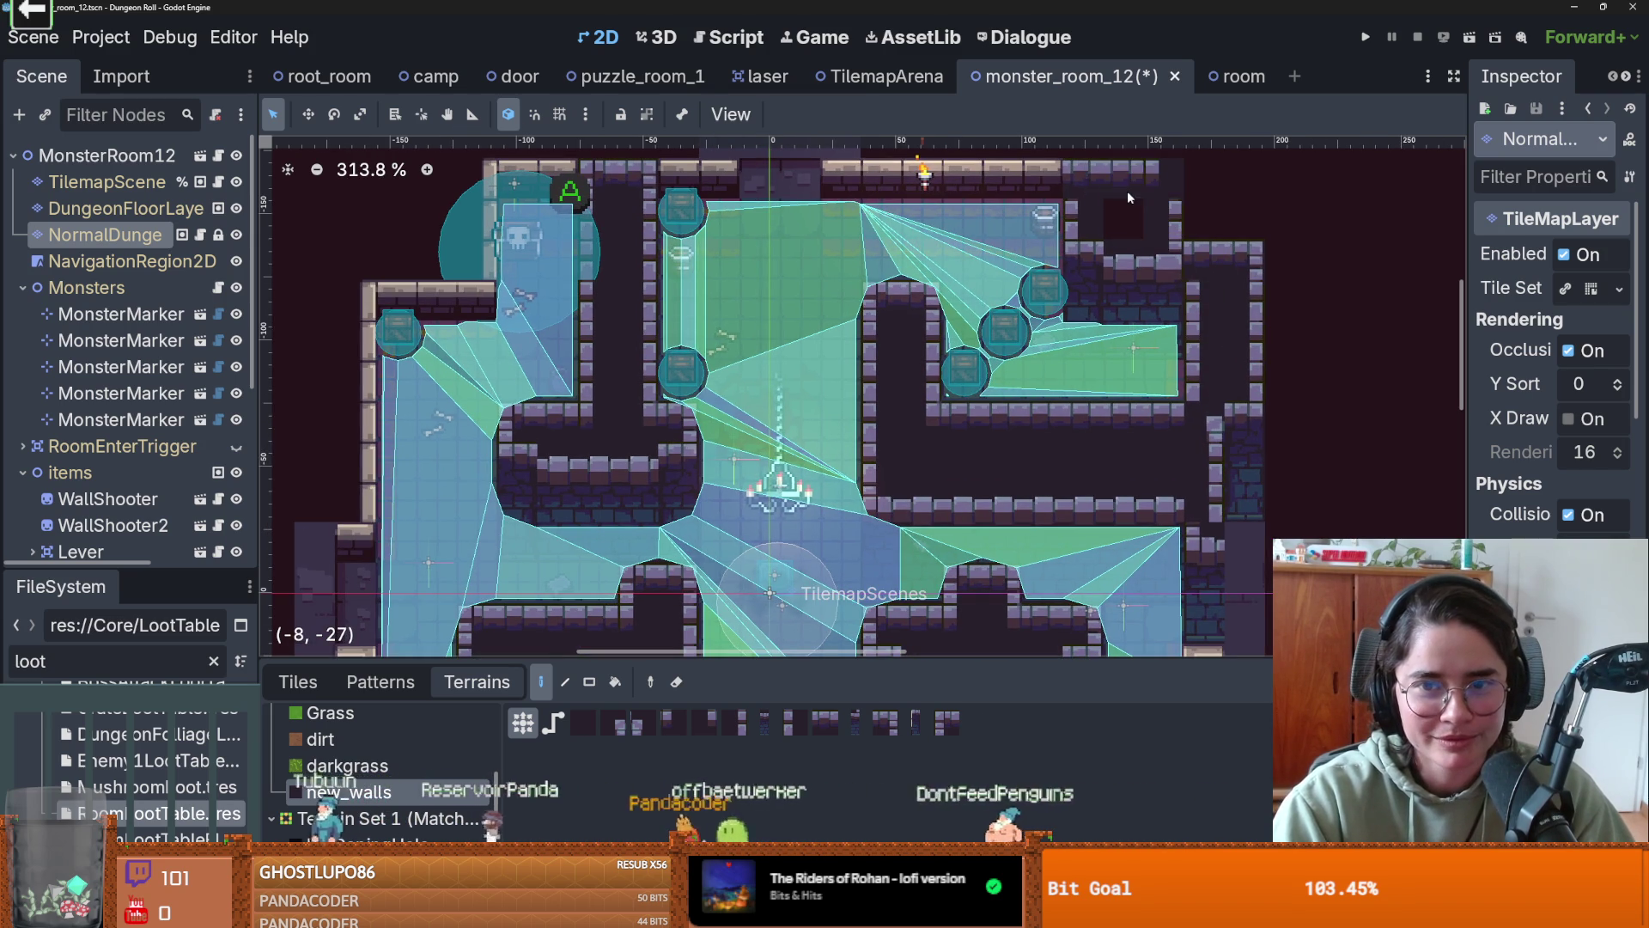
scroll(1133, 240, "up", 3)
scroll(1133, 241, "left", 2)
mouse_move(1087, 271)
left_mouse_down()
mouse_move(986, 269)
mouse_move(1065, 263)
mouse_move(962, 219)
mouse_move(939, 232)
mouse_move(1116, 230)
mouse_move(1117, 296)
mouse_move(922, 302)
mouse_move(1121, 296)
mouse_move(1164, 335)
mouse_move(1165, 237)
mouse_move(1162, 301)
mouse_move(1241, 303)
mouse_move(1215, 321)
mouse_move(1228, 333)
left_mouse_up()
left_click_drag(1181, 232, 1165, 245)
left_click_drag(1174, 326, 1187, 292)
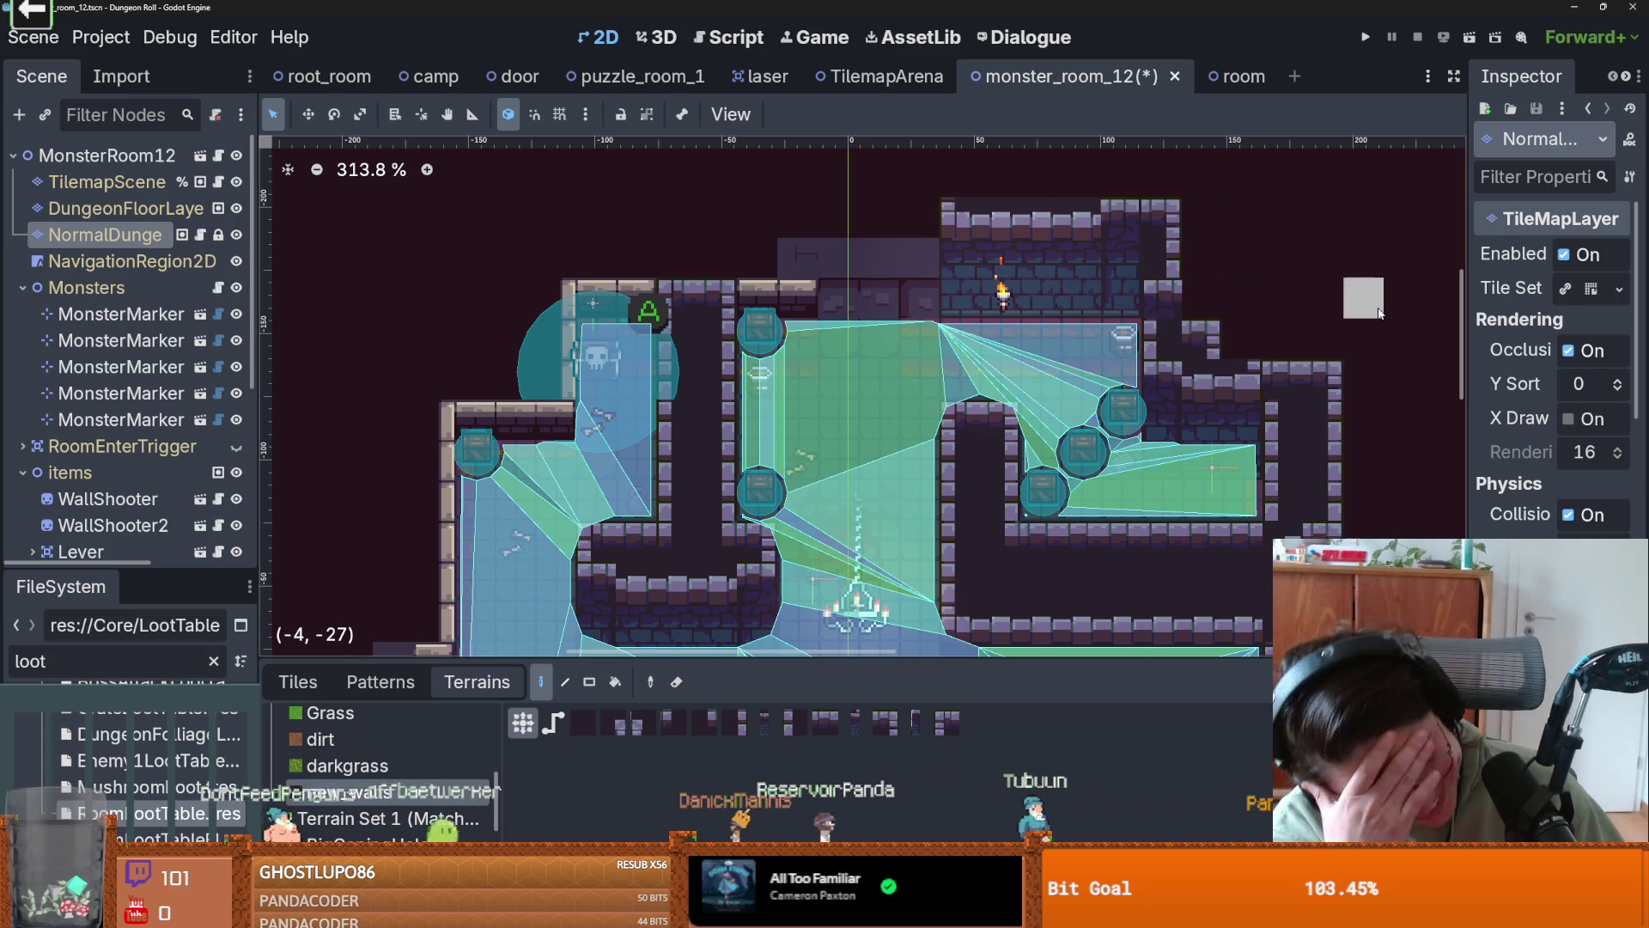
- Extend the top wall strip leftward and fill the dark gap in the top-left wall
mouse_move(804, 225)
left_mouse_down()
mouse_move(948, 249)
mouse_move(767, 249)
mouse_move(898, 277)
mouse_move(927, 260)
left_mouse_up()
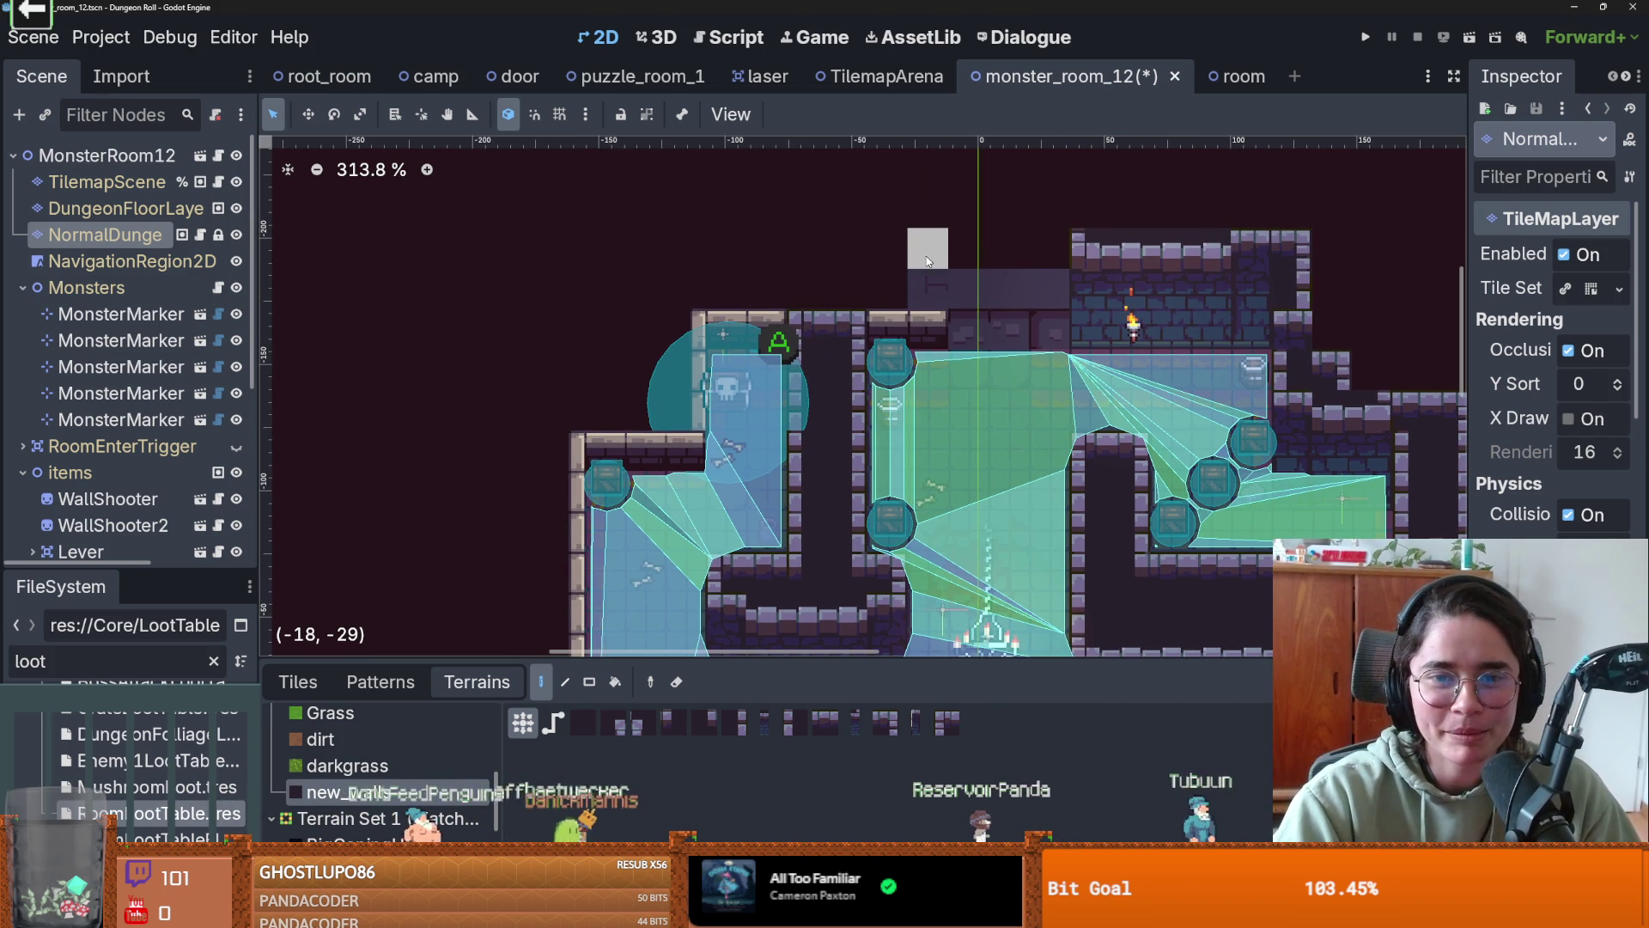
left_click_drag(794, 256, 730, 258)
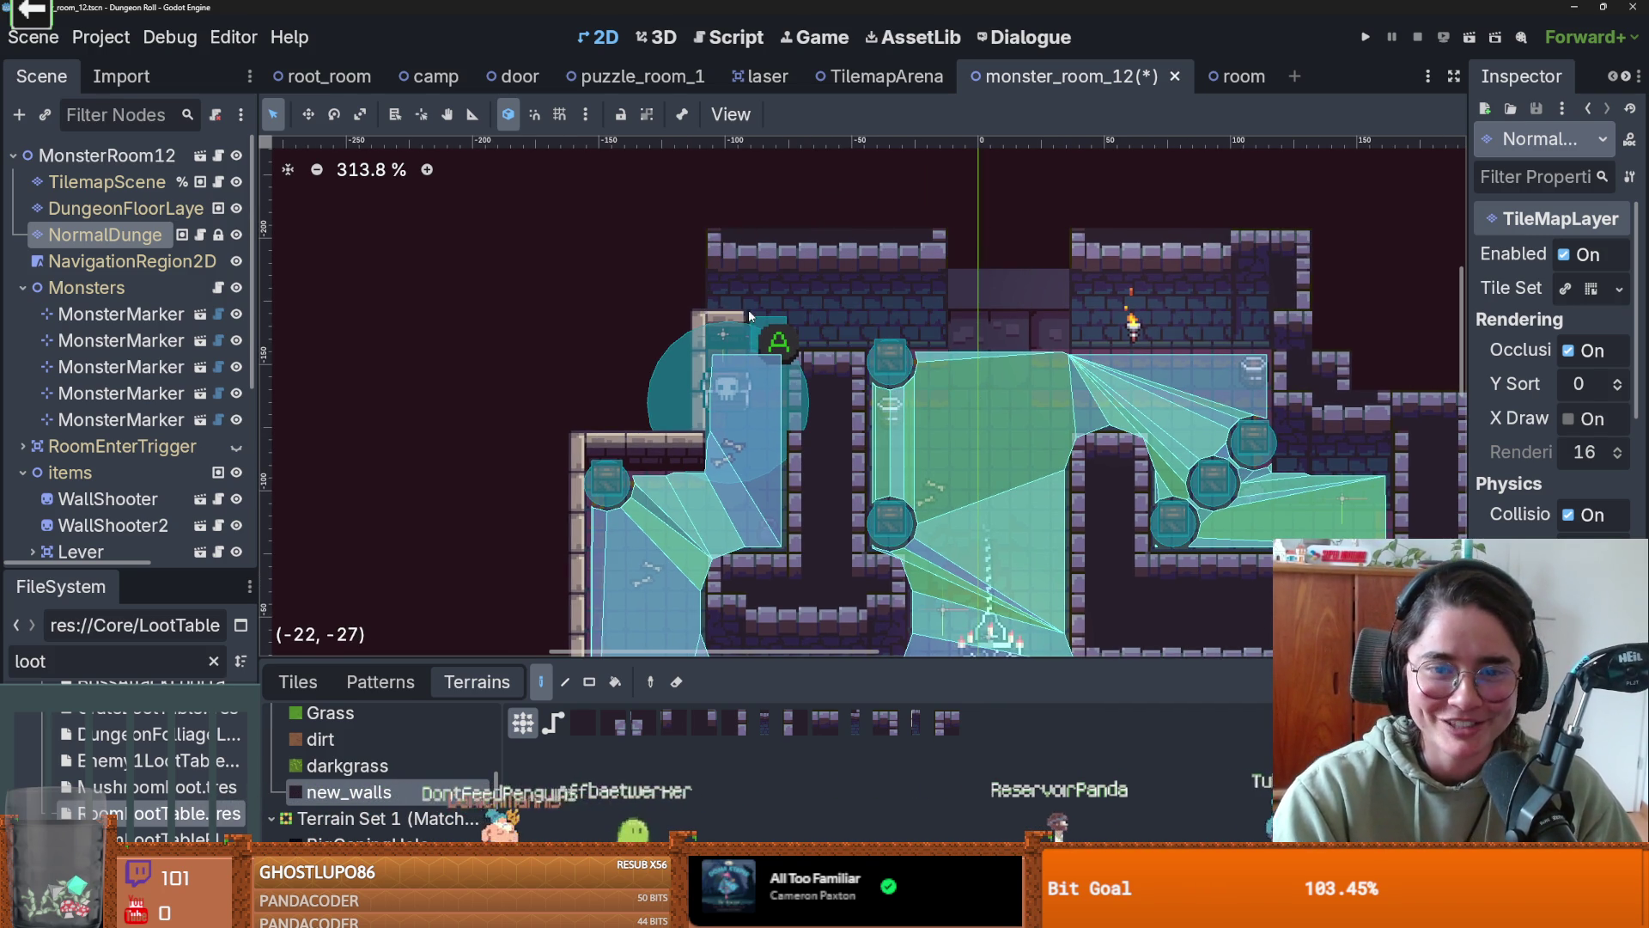
mouse_move(833, 348)
left_mouse_down()
mouse_move(829, 275)
mouse_move(839, 408)
left_mouse_up()
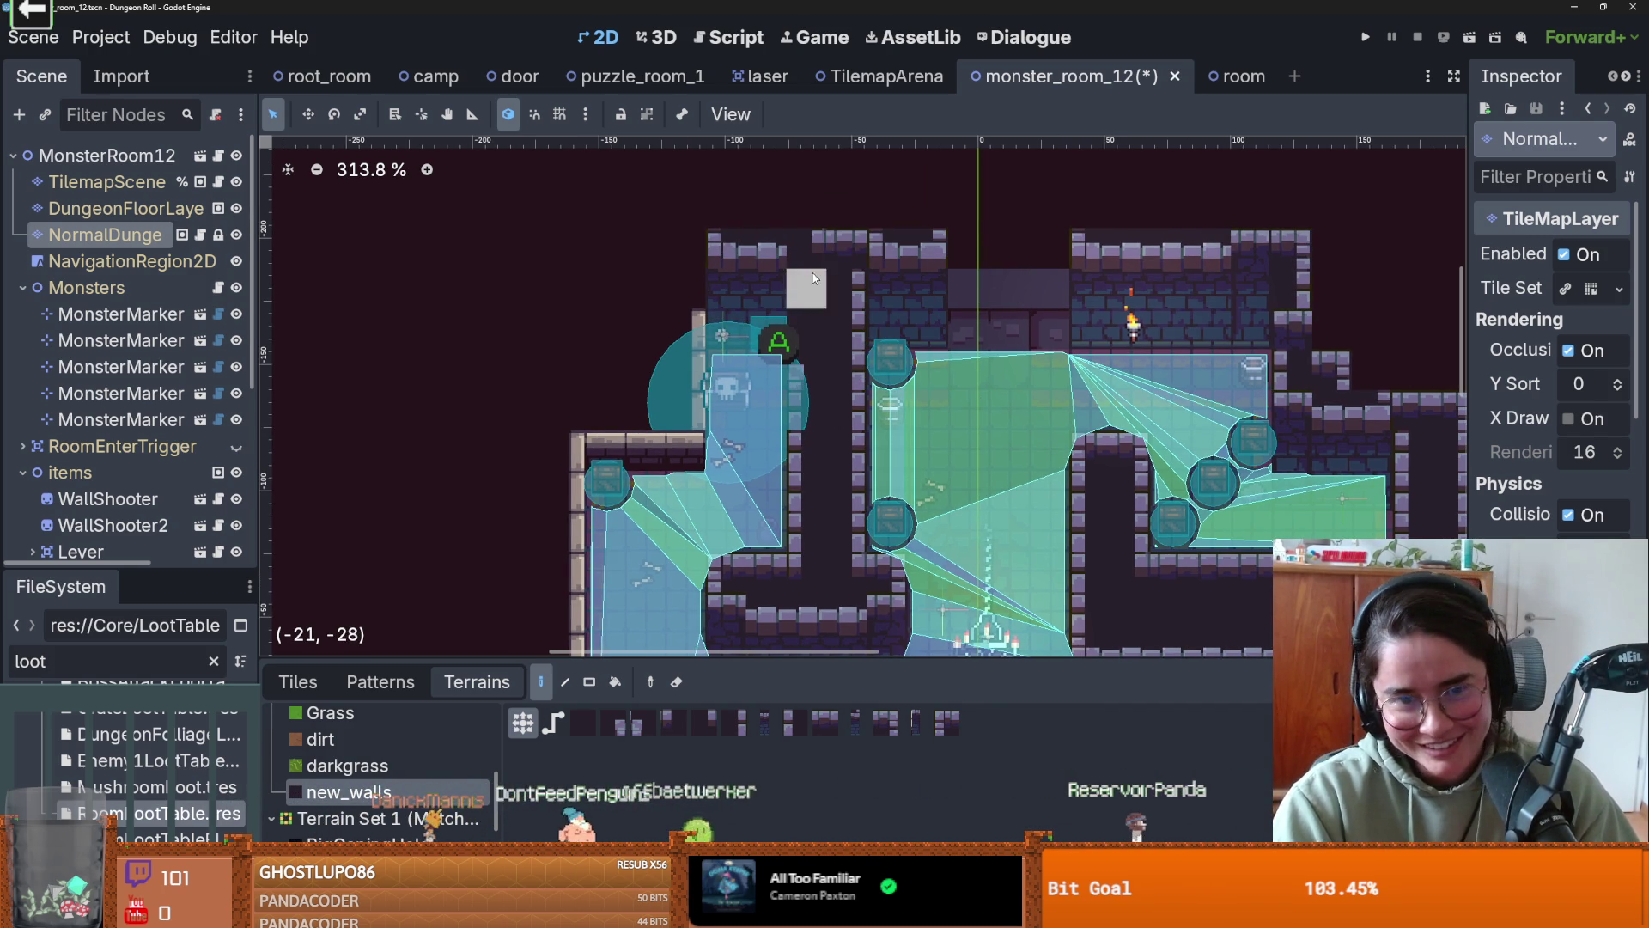
scroll(756, 268, "down", 2)
scroll(789, 264, "up", 1)
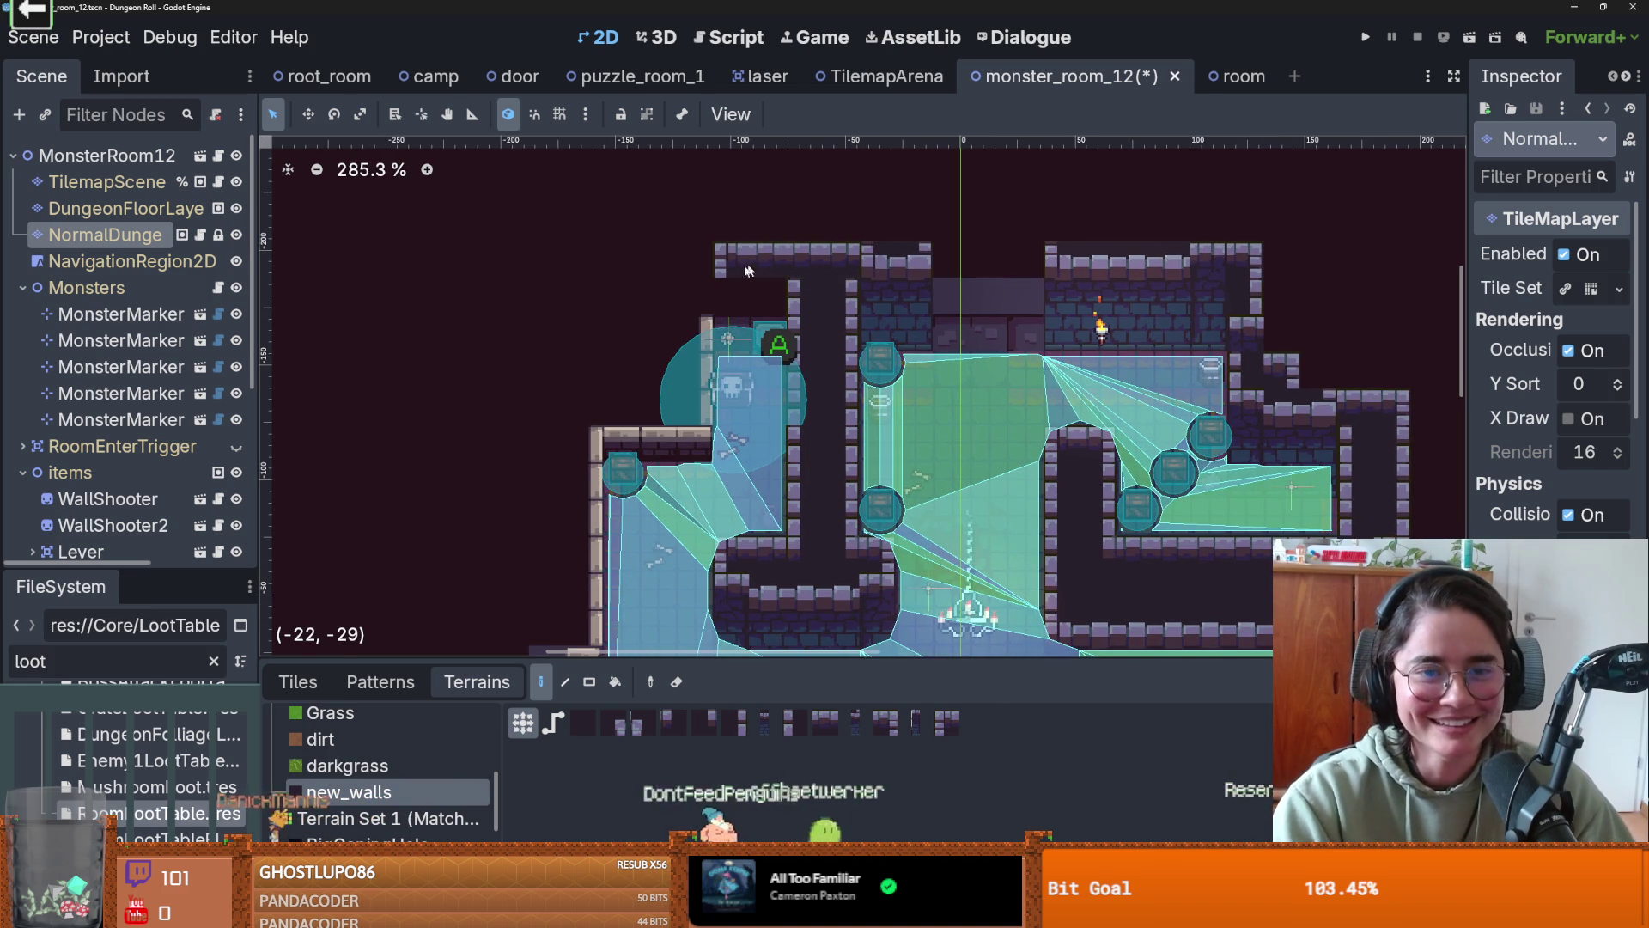
left_click(748, 271)
mouse_move(726, 267)
left_mouse_down()
mouse_move(803, 257)
mouse_move(804, 219)
mouse_move(945, 224)
mouse_move(1028, 262)
mouse_move(915, 224)
mouse_move(880, 253)
mouse_move(854, 225)
left_mouse_up()
scroll(859, 327, "down", 3)
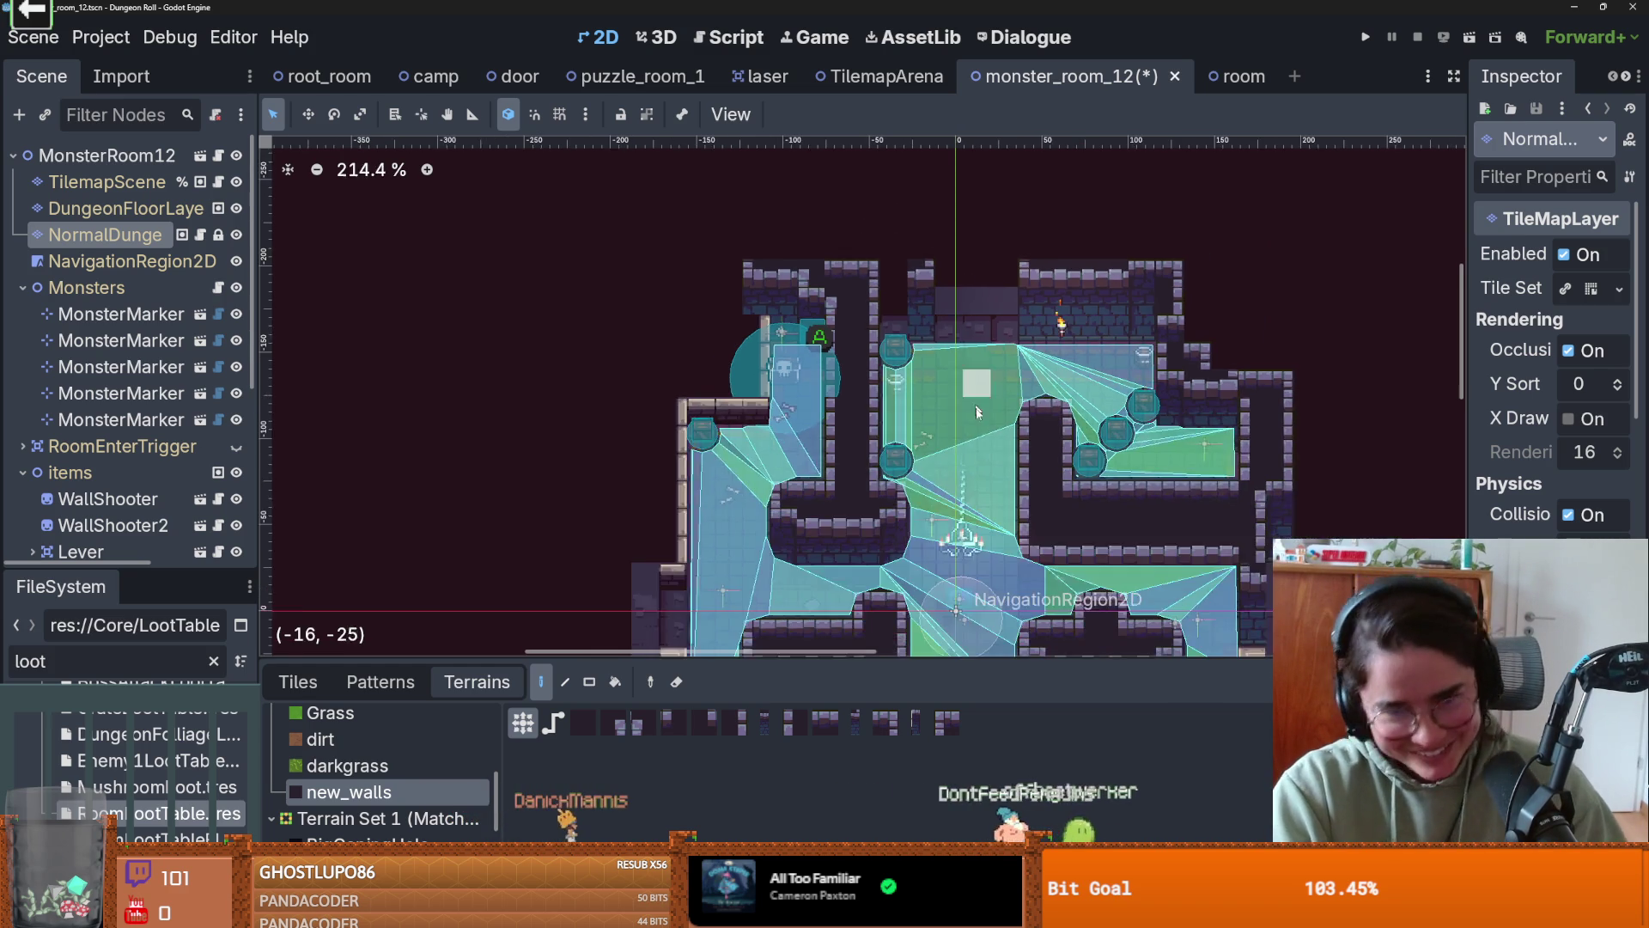
scroll(911, 343, "down", 1)
scroll(911, 344, "up", 1)
scroll(963, 305, "up", 1)
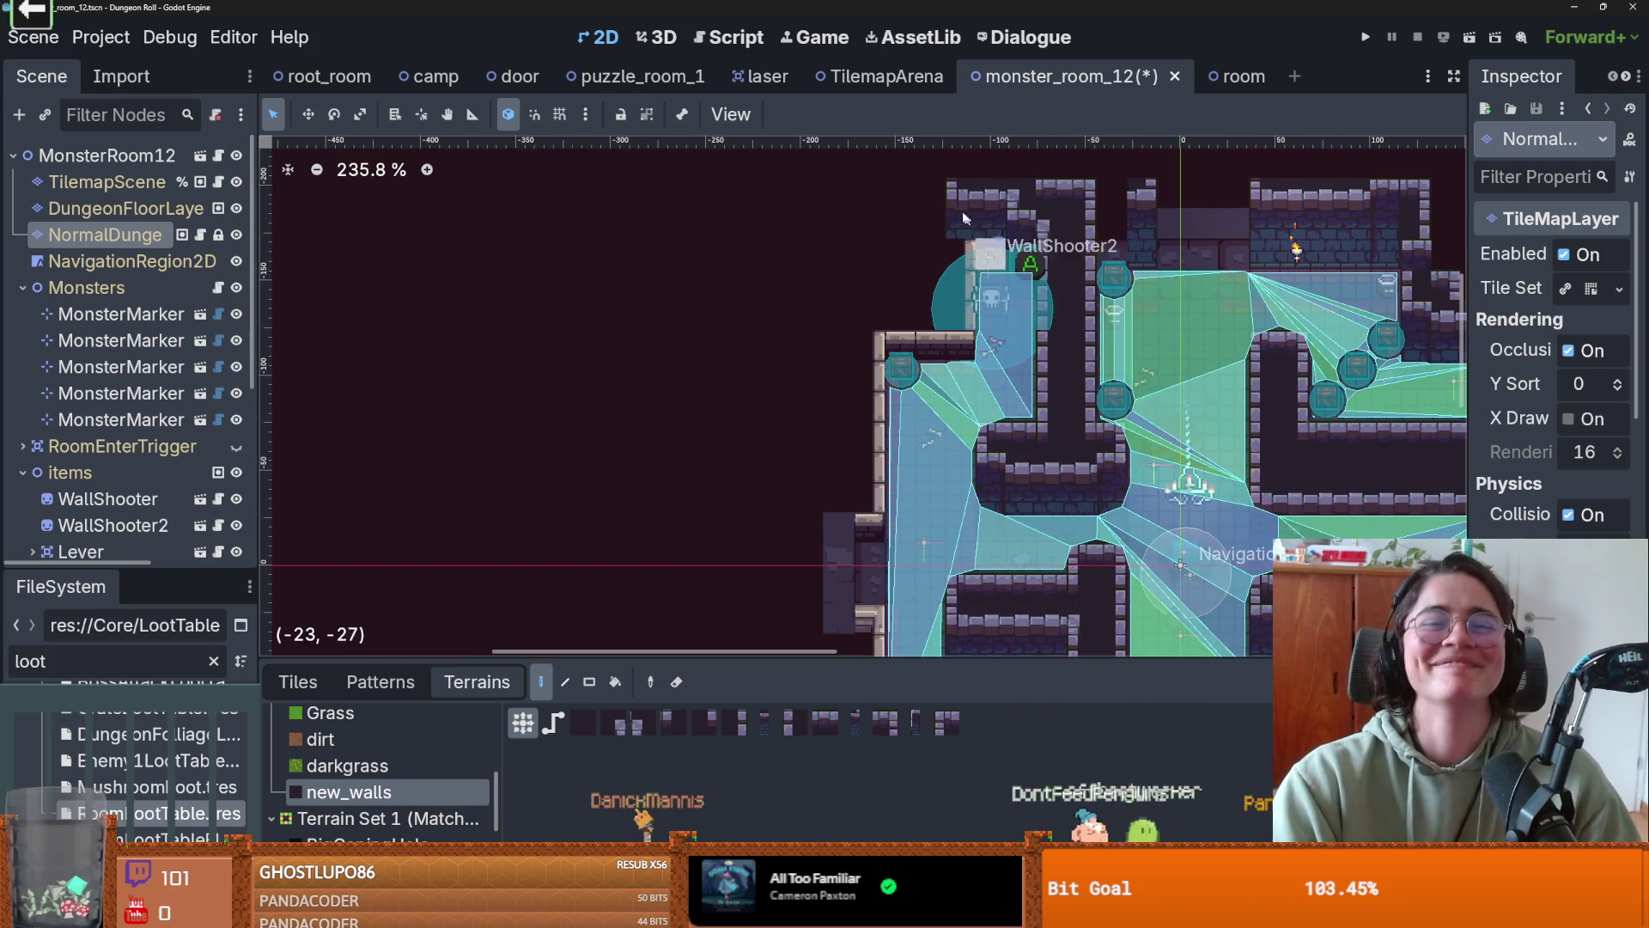
- Fill the top-left corner cell and paint wall tiles down the room's left edge
left_click(963, 305)
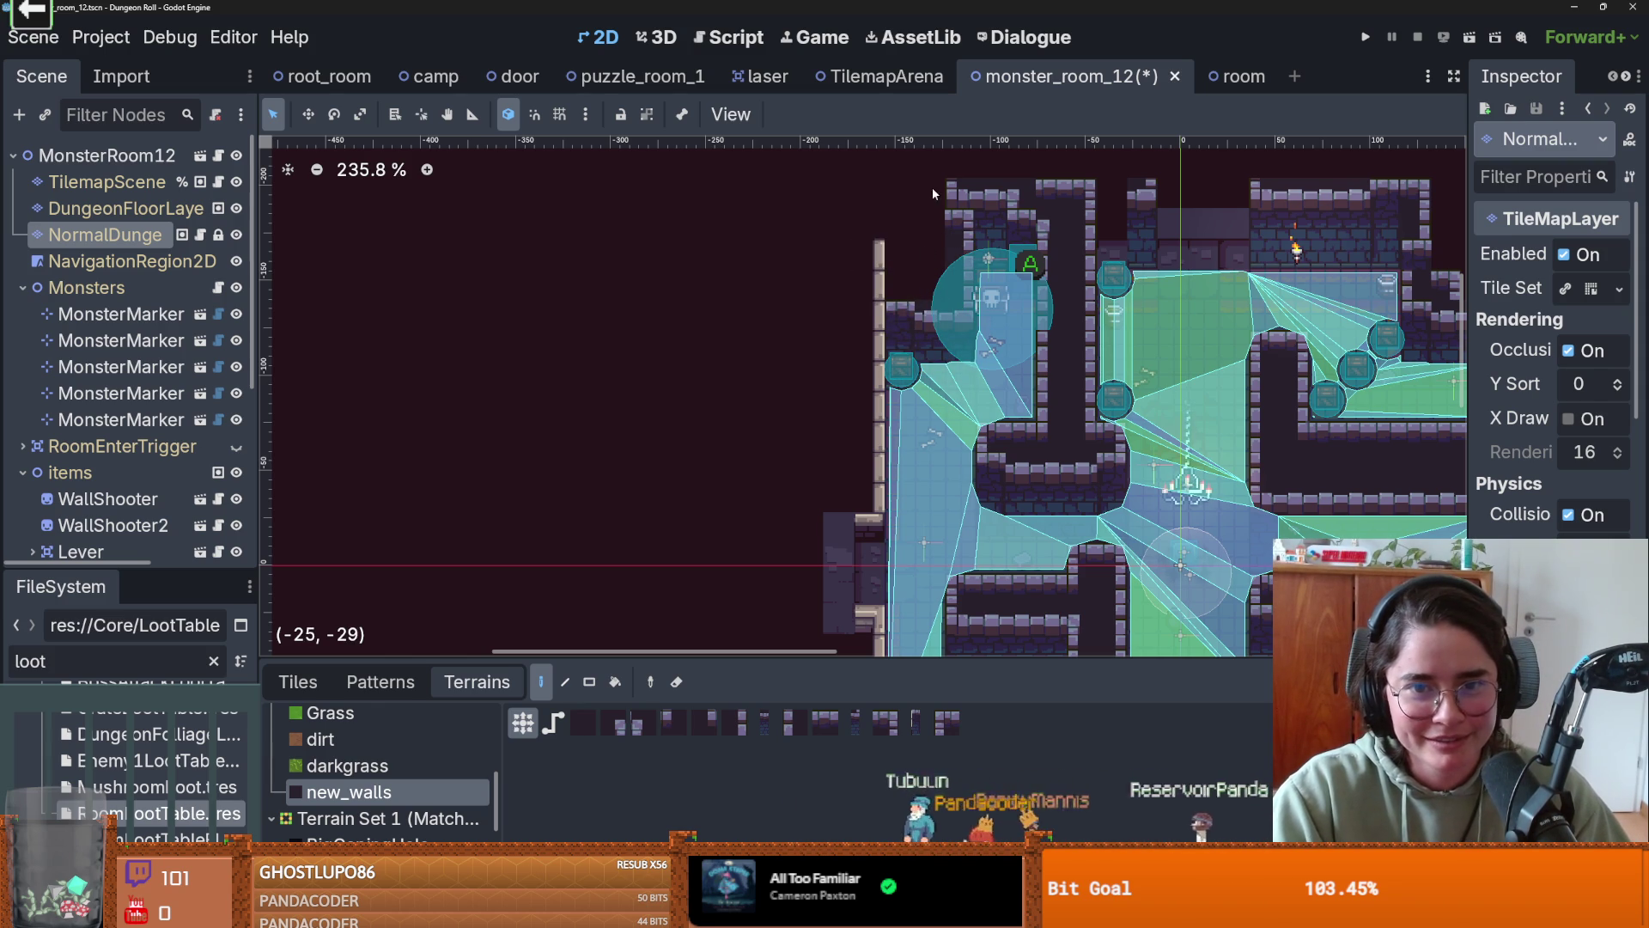
left_click(960, 193)
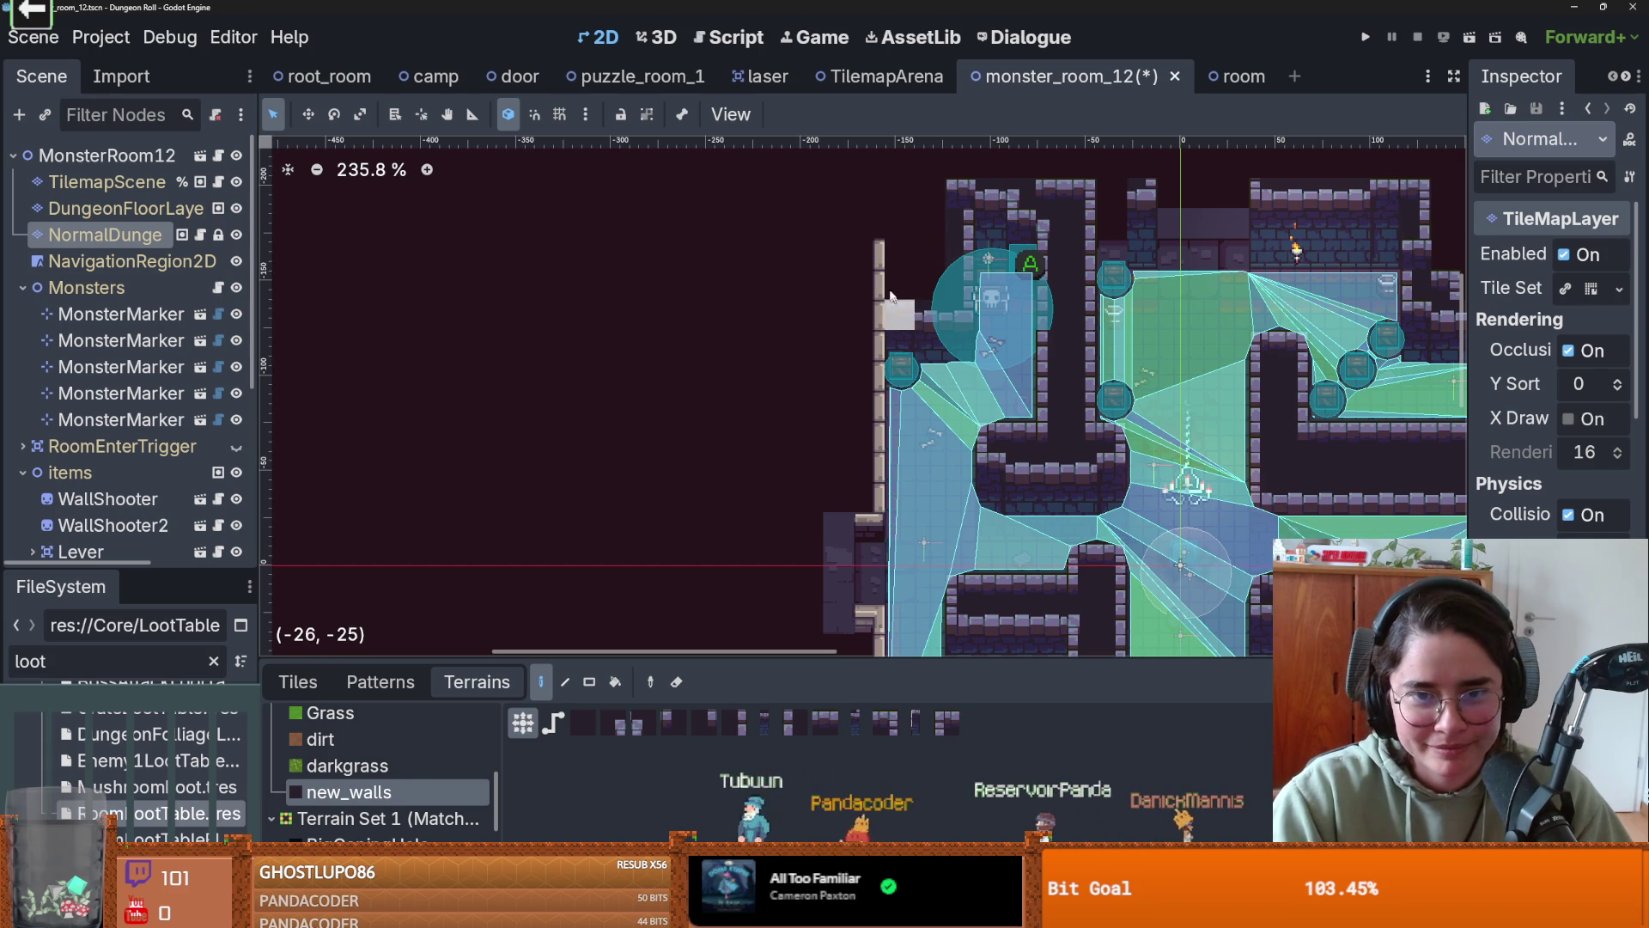
mouse_move(876, 264)
left_mouse_down()
mouse_move(865, 250)
mouse_move(857, 469)
mouse_move(865, 361)
left_mouse_up()
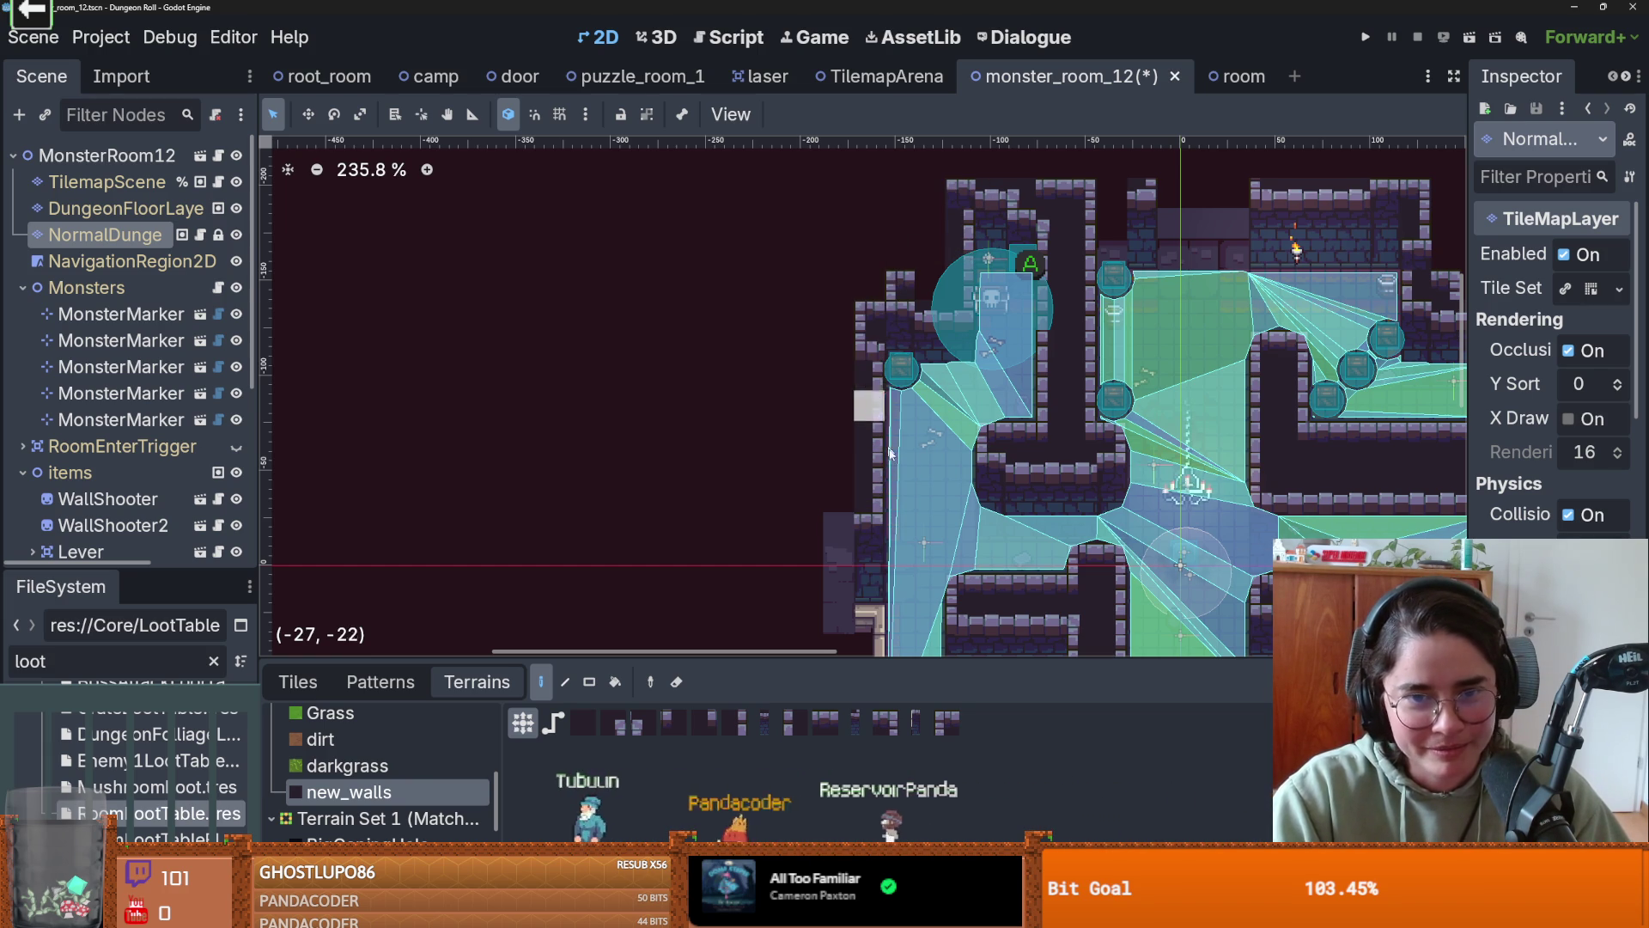
scroll(869, 335, "down", 3)
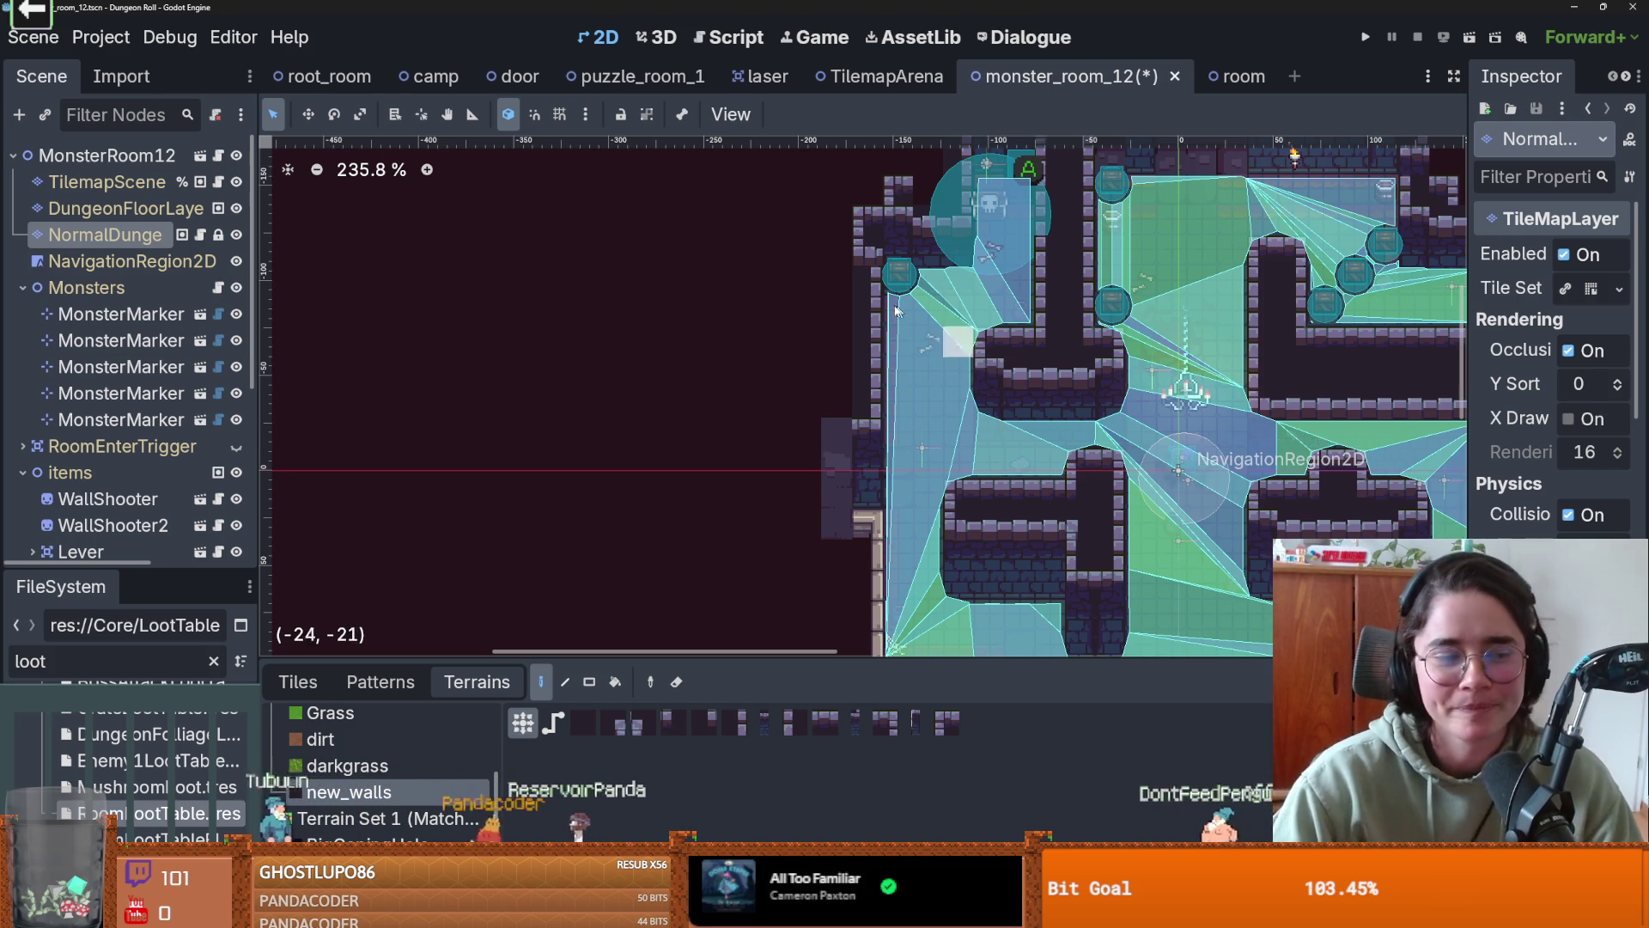
scroll(902, 318, "up", 1)
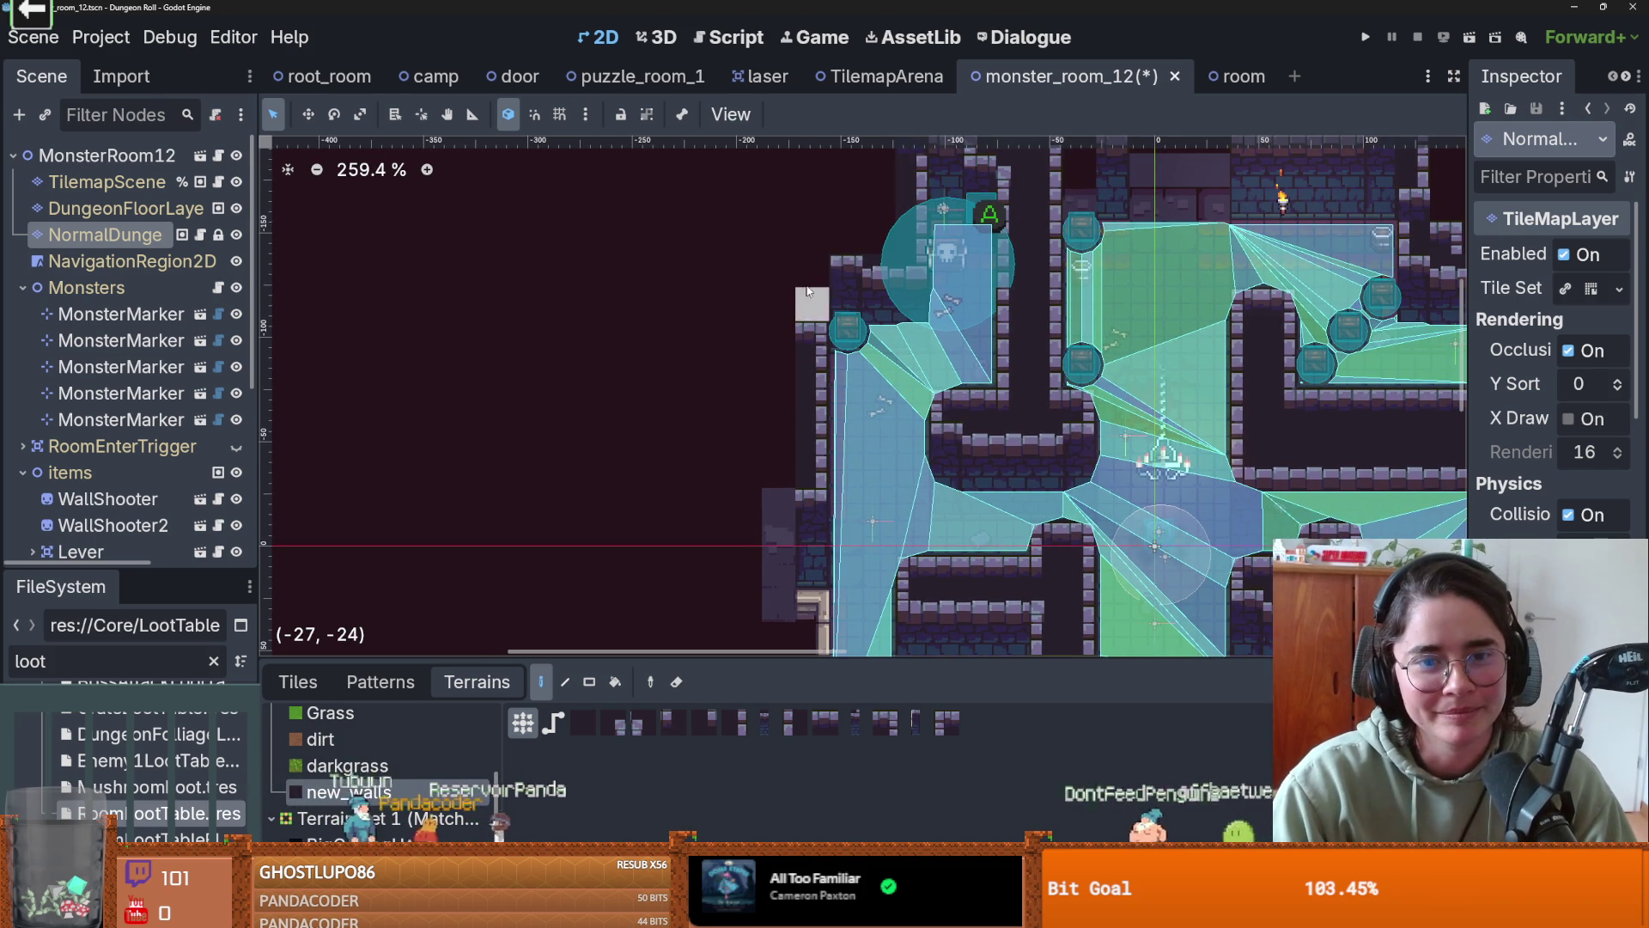
left_click(808, 292)
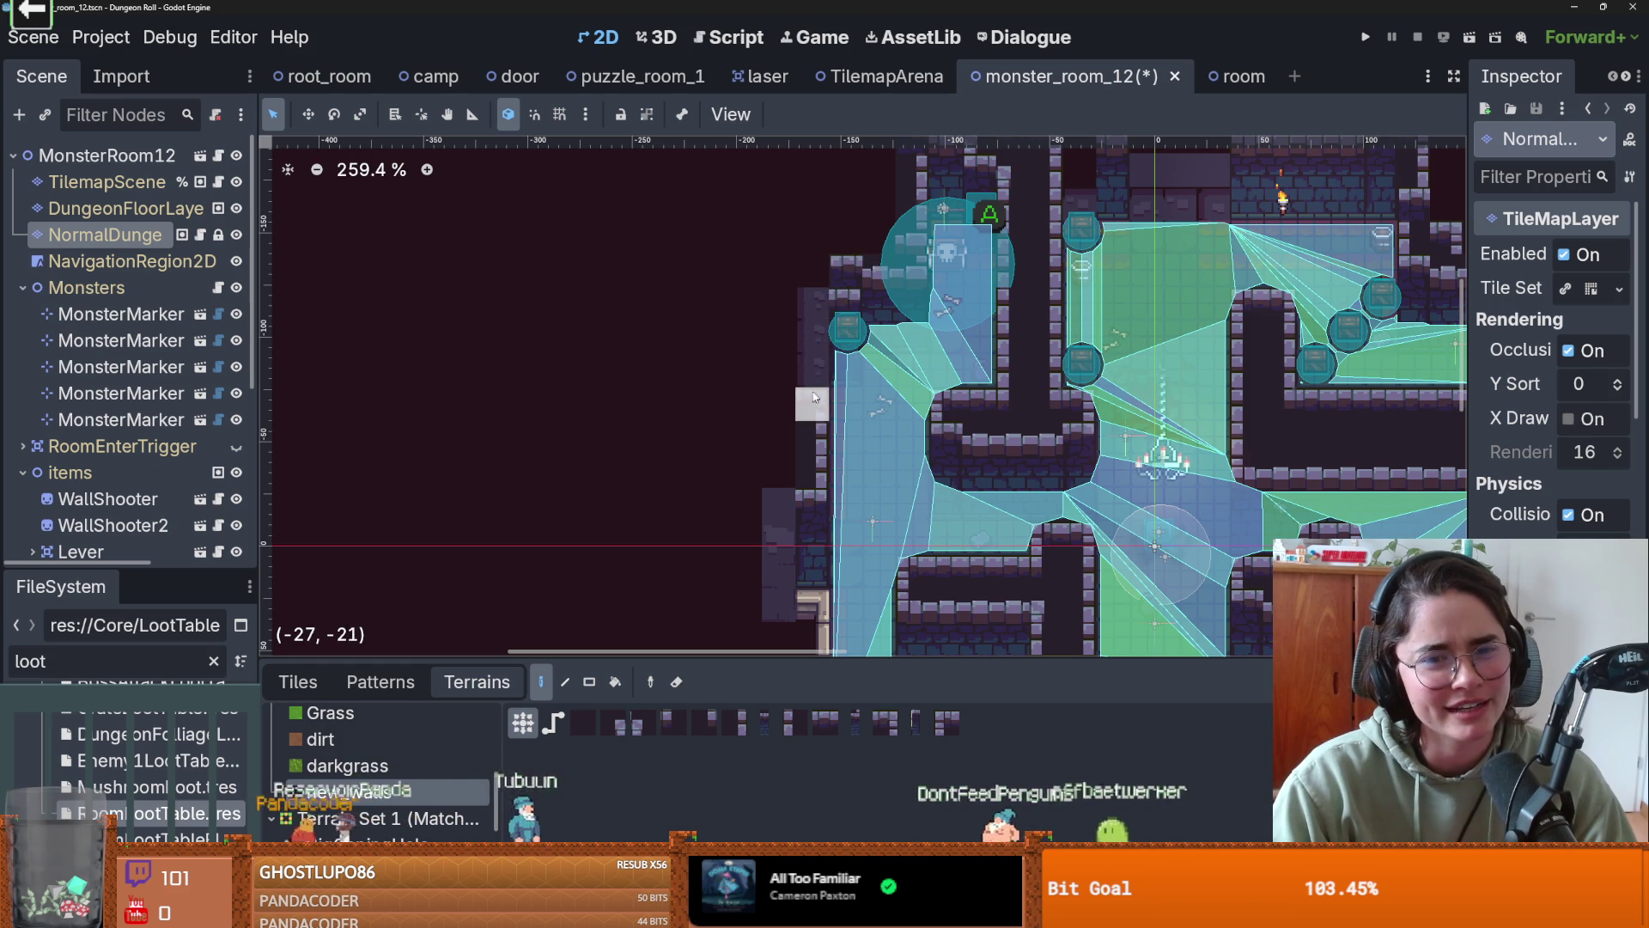
left_click(816, 301)
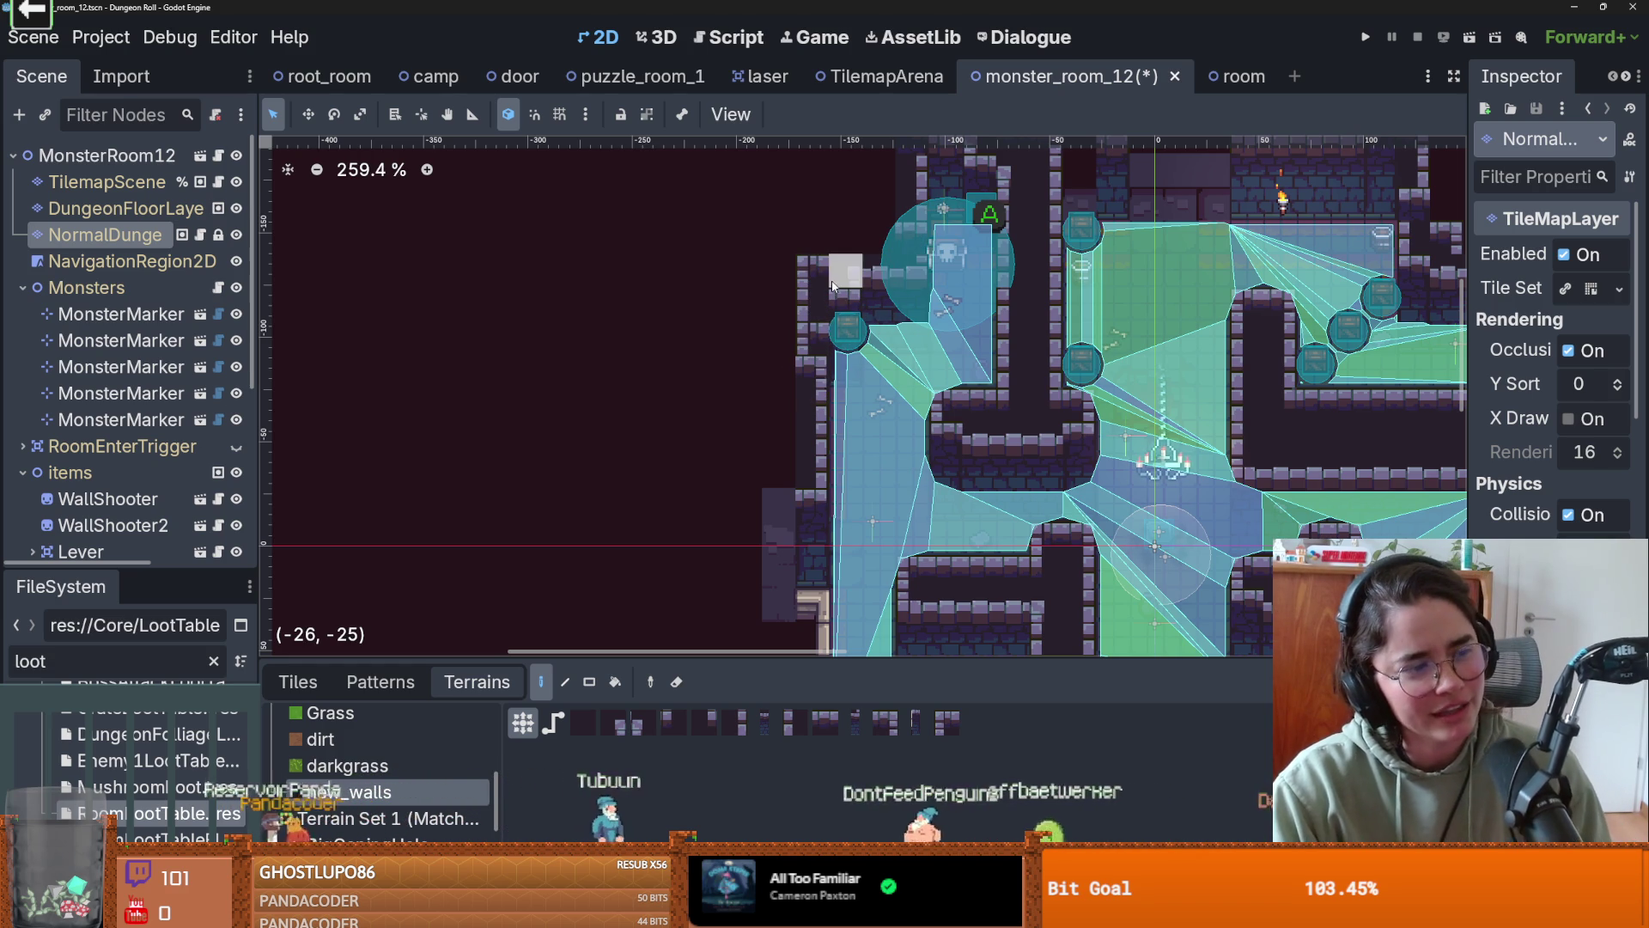
scroll(834, 288, "down", 3)
scroll(859, 292, "down", 2)
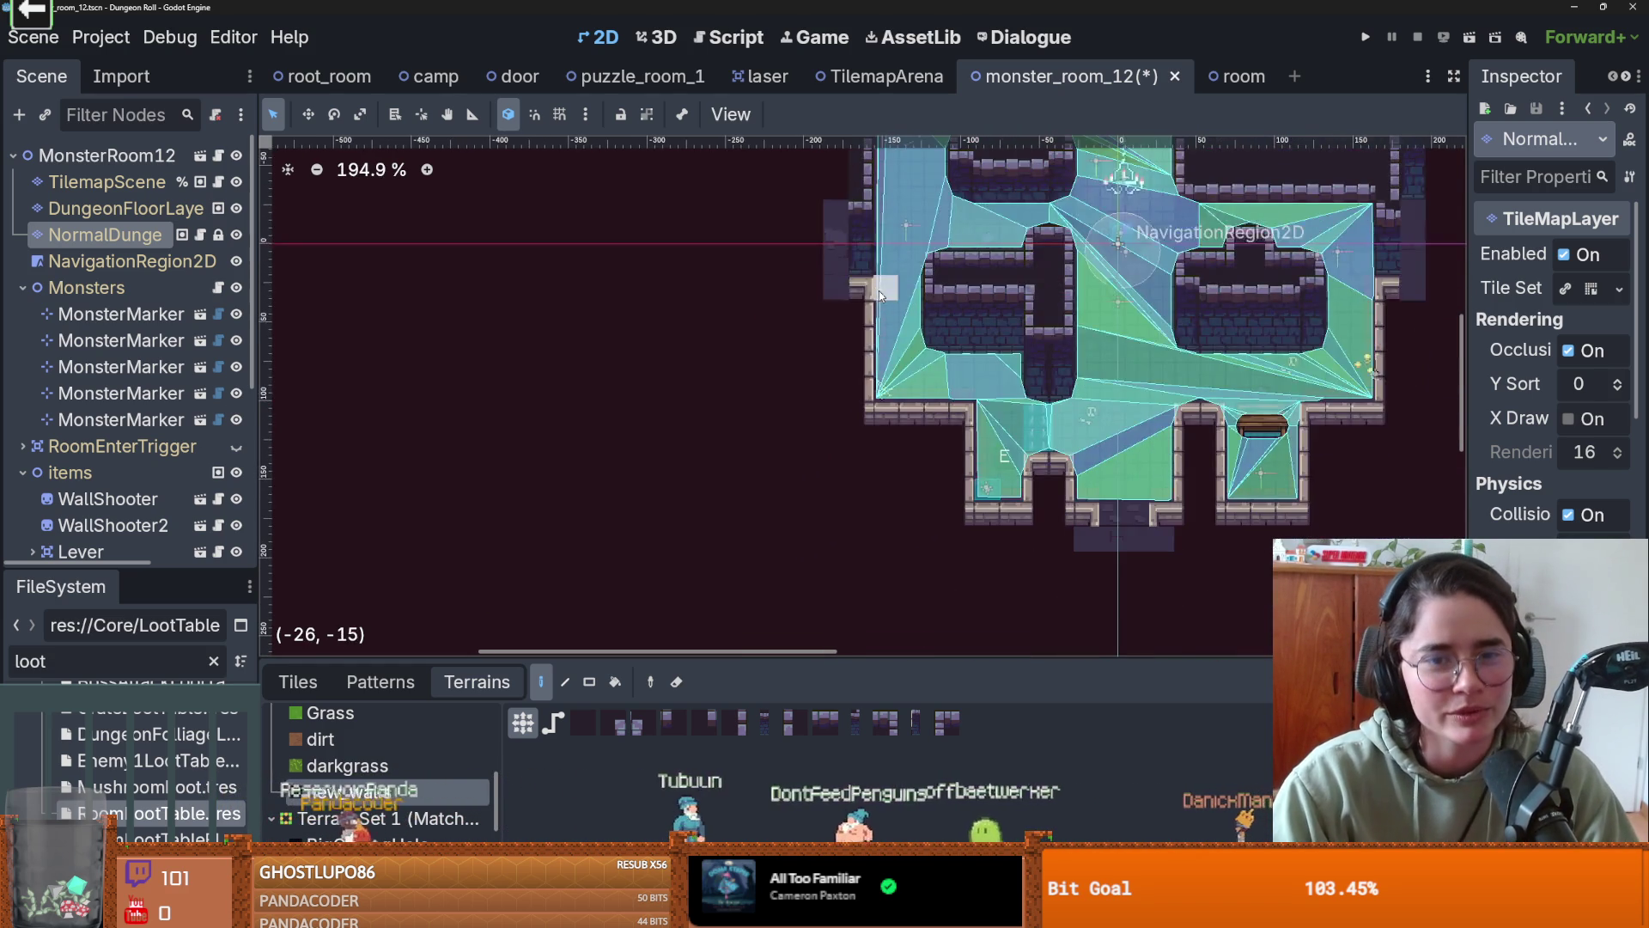
- Continue the left wall downward and paint the bottom-left wall row, closing the lower gap
left_click_drag(881, 294, 868, 404)
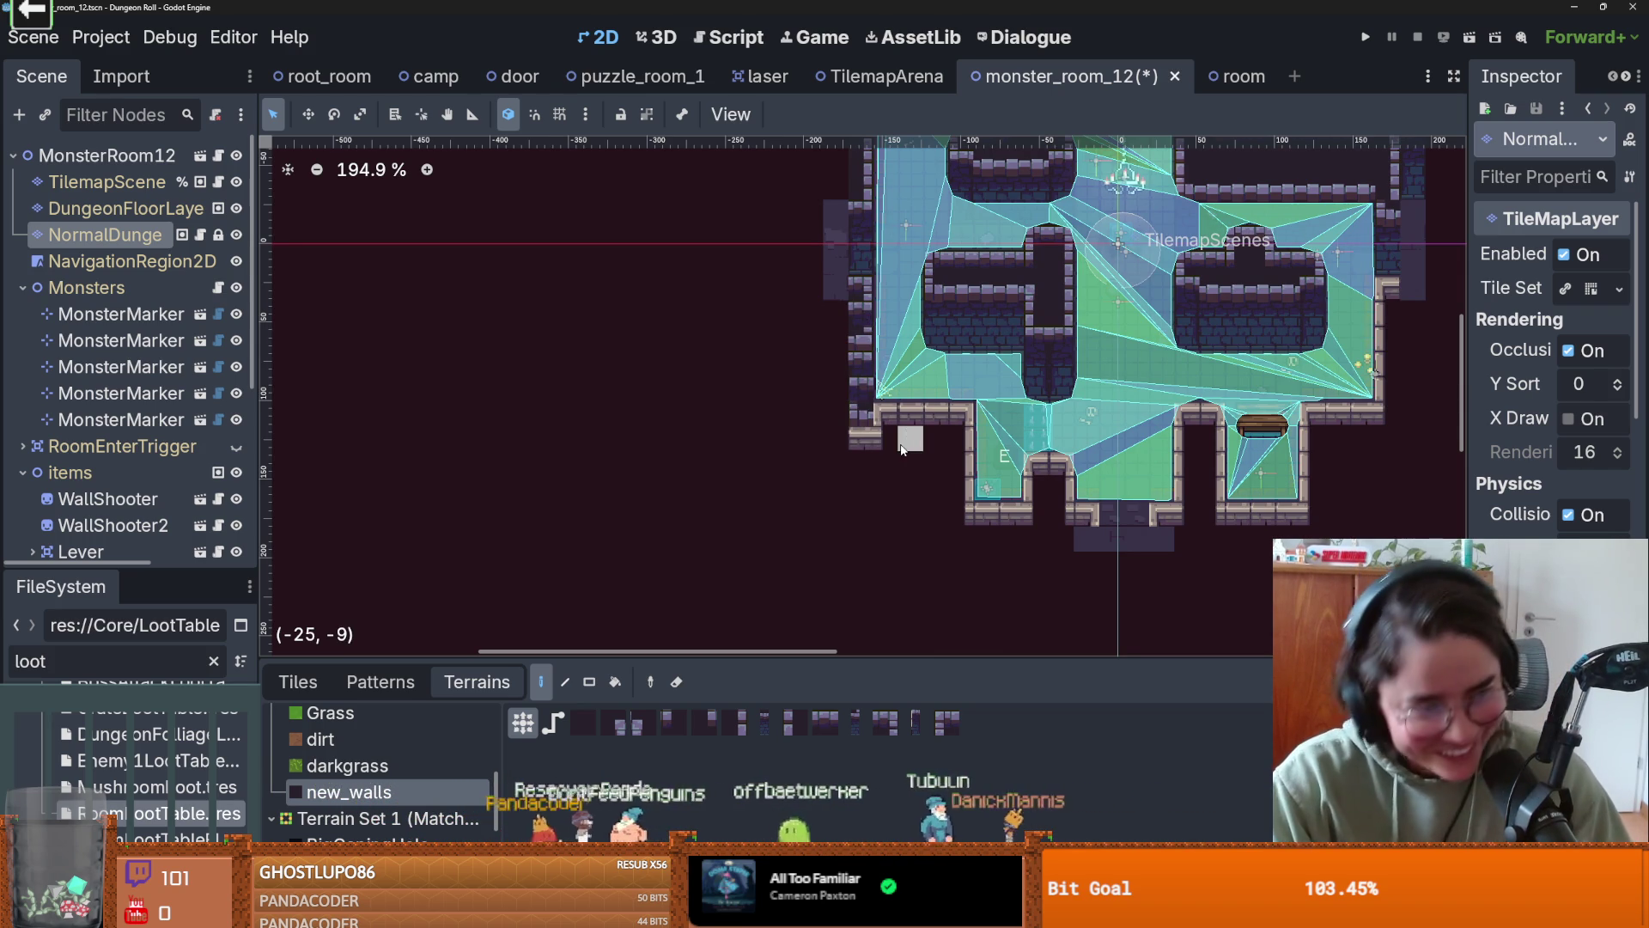
left_click_drag(888, 412, 964, 411)
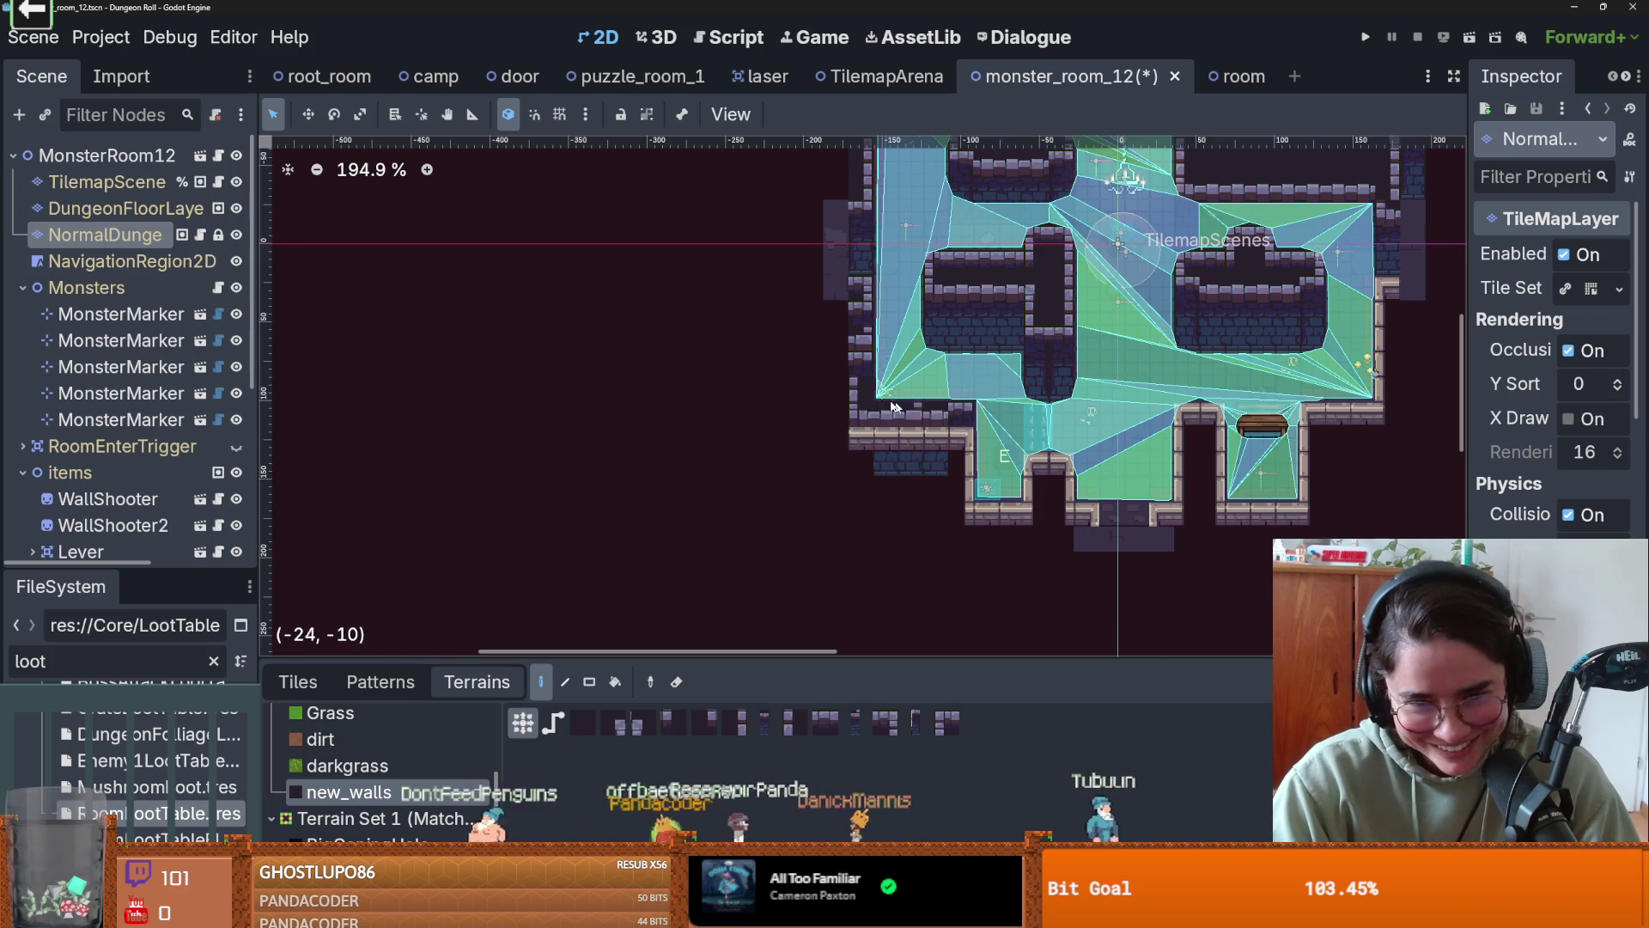
scroll(951, 415, "up", 1)
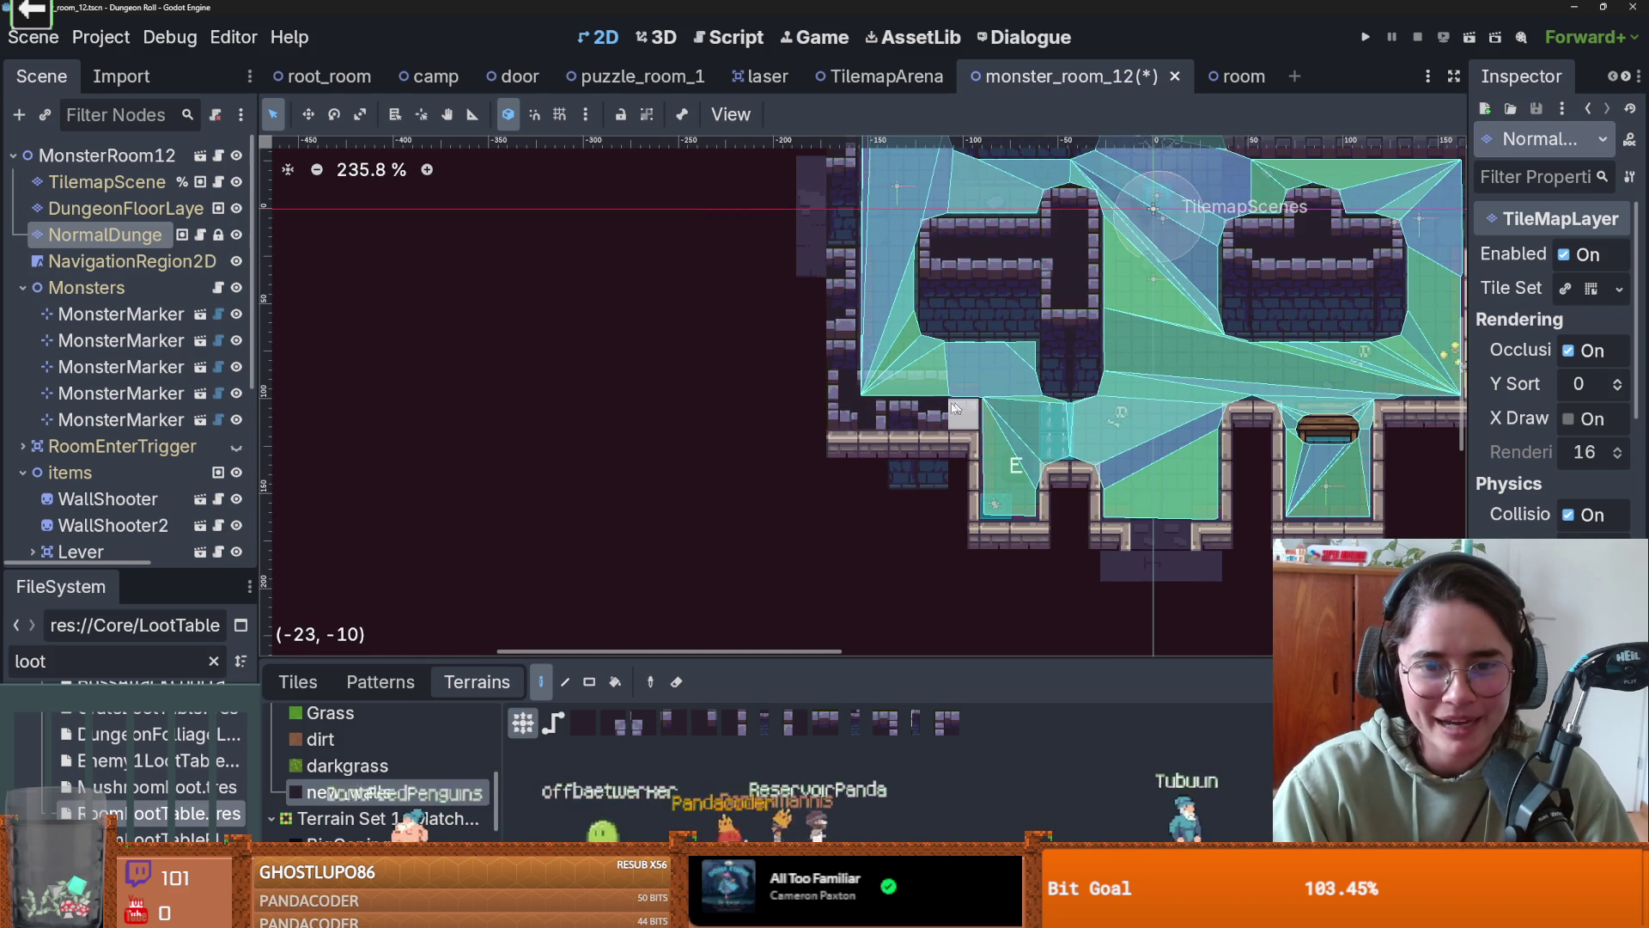
scroll(954, 404, "up", 1)
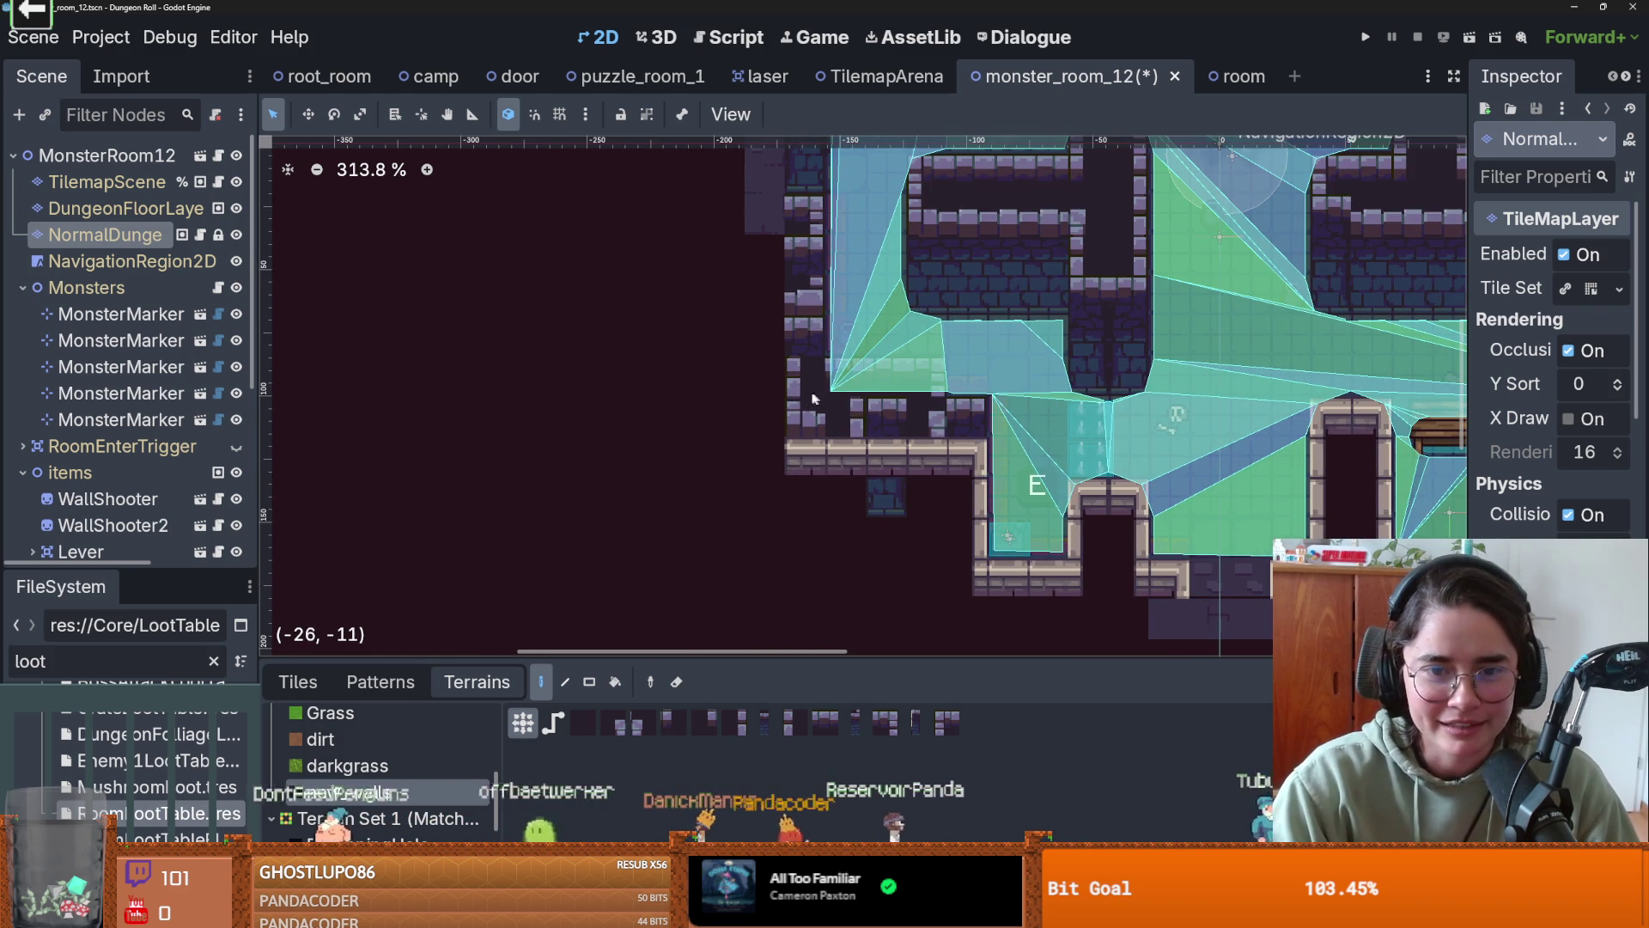
scroll(847, 414, "down", 1)
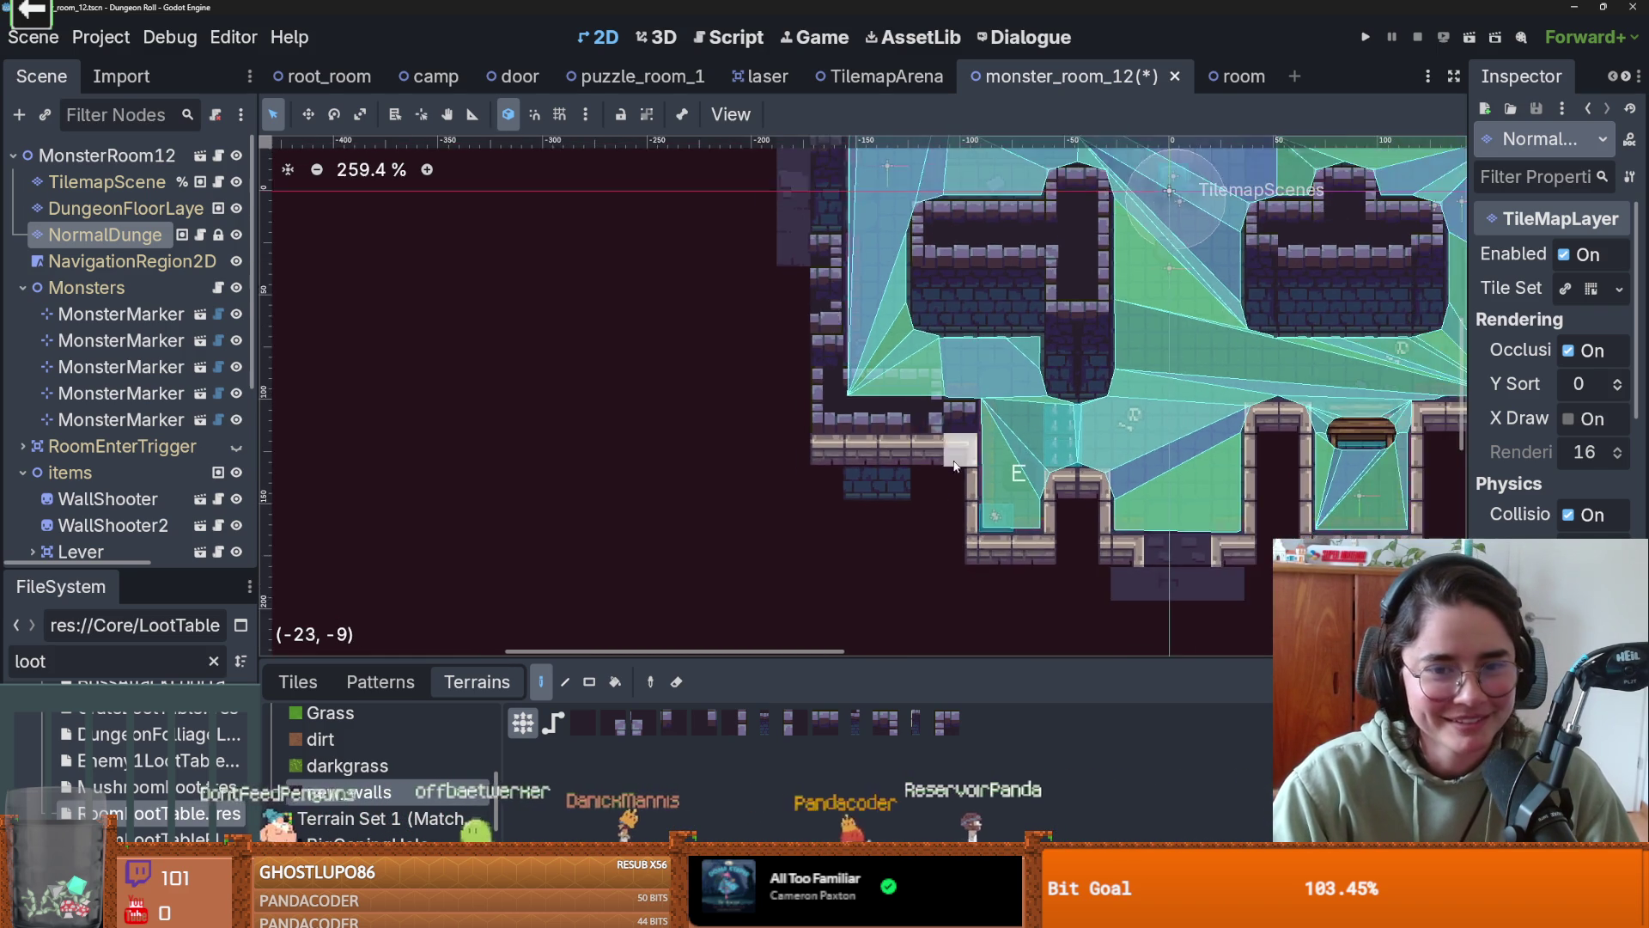
left_click_drag(918, 361, 919, 436)
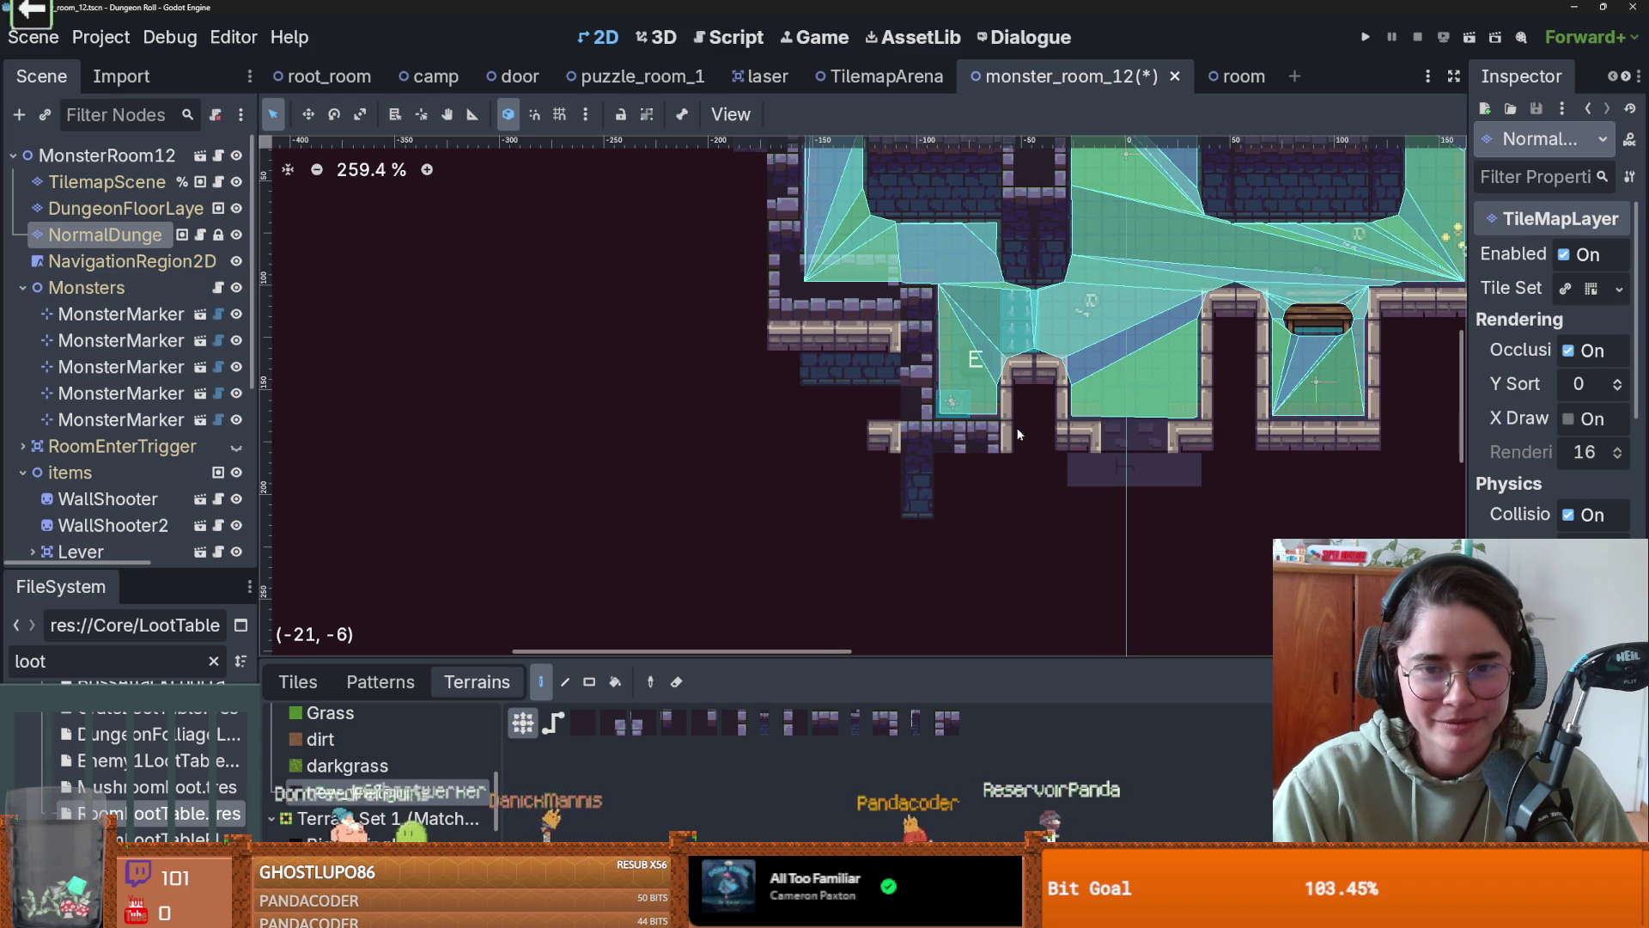
mouse_move(1018, 435)
left_mouse_down()
mouse_move(1035, 408)
mouse_move(1066, 408)
mouse_move(1040, 436)
mouse_move(1062, 445)
mouse_move(1050, 435)
mouse_move(1044, 507)
mouse_move(1005, 470)
mouse_move(913, 448)
mouse_move(1013, 434)
mouse_move(868, 403)
mouse_move(617, 440)
left_mouse_up()
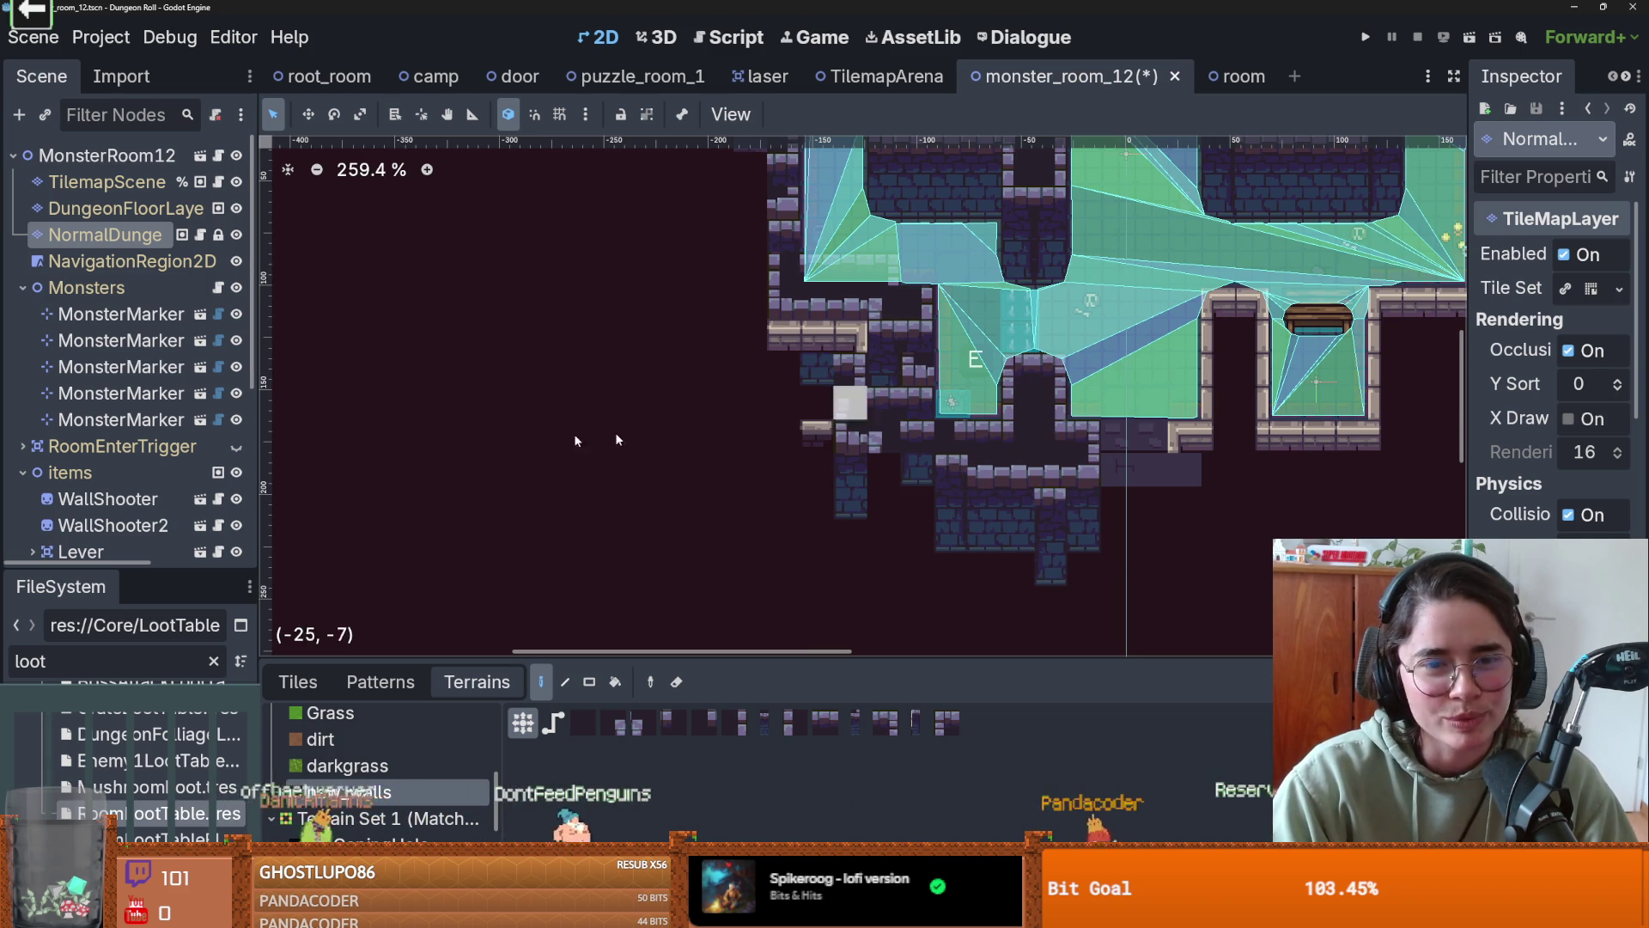
- Fill the lower arch openings with solid new_walls blocks and columns
left_click_drag(785, 311, 911, 420)
scroll(912, 425, "down", 2)
scroll(913, 425, "up", 2)
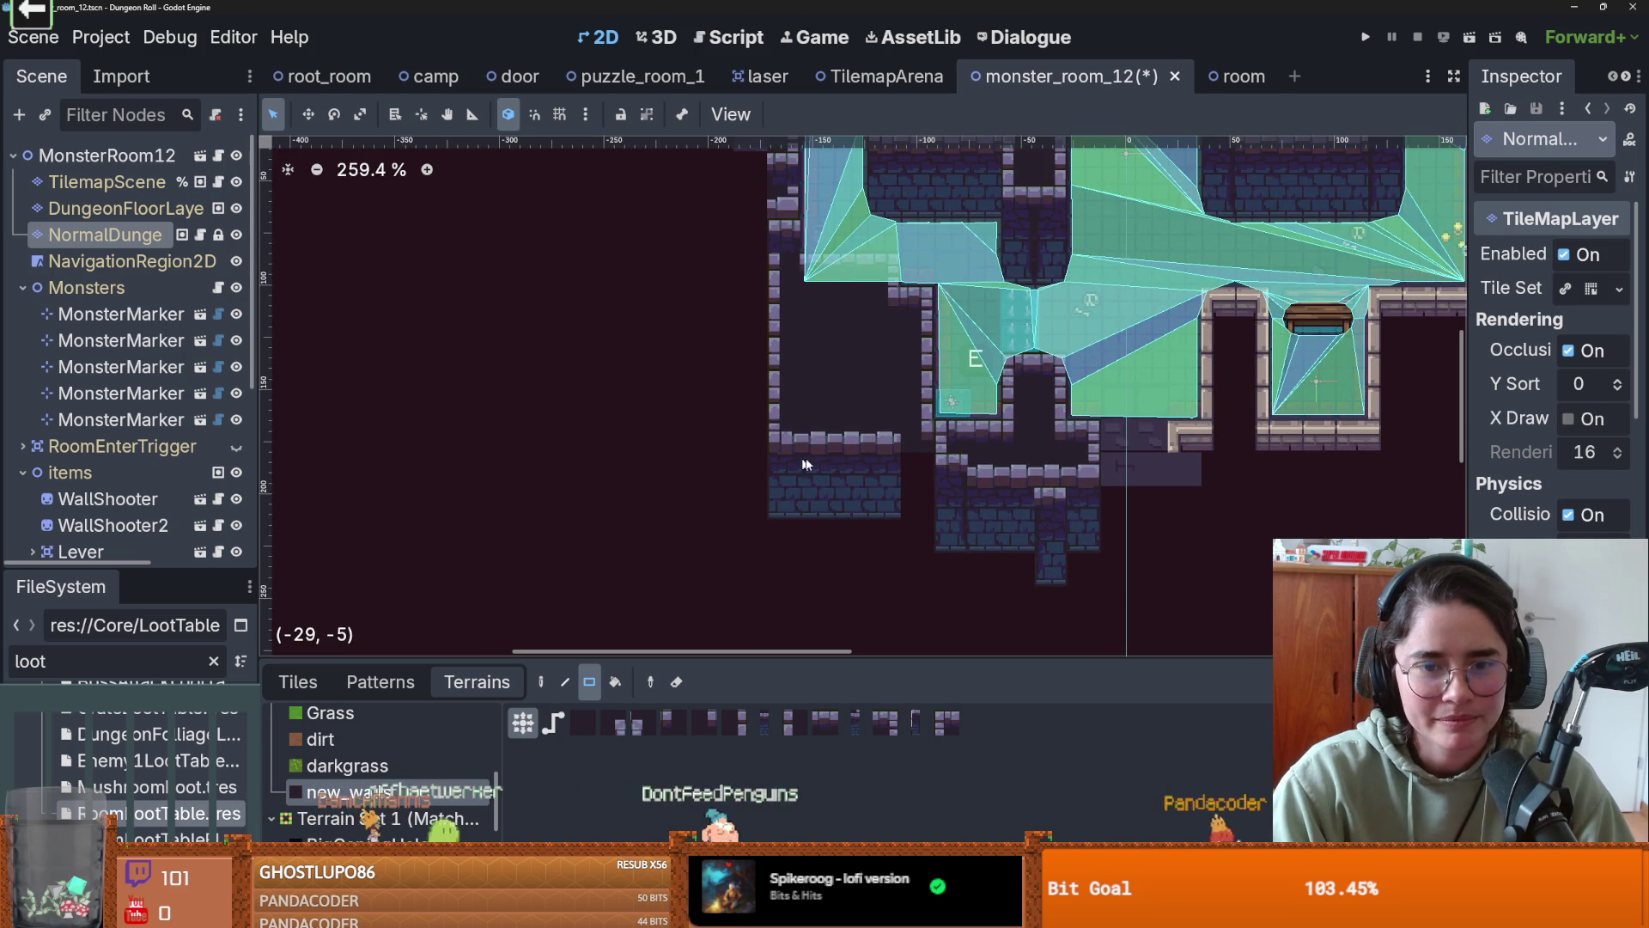
scroll(919, 477, "down", 2)
left_click_drag(901, 458, 736, 458)
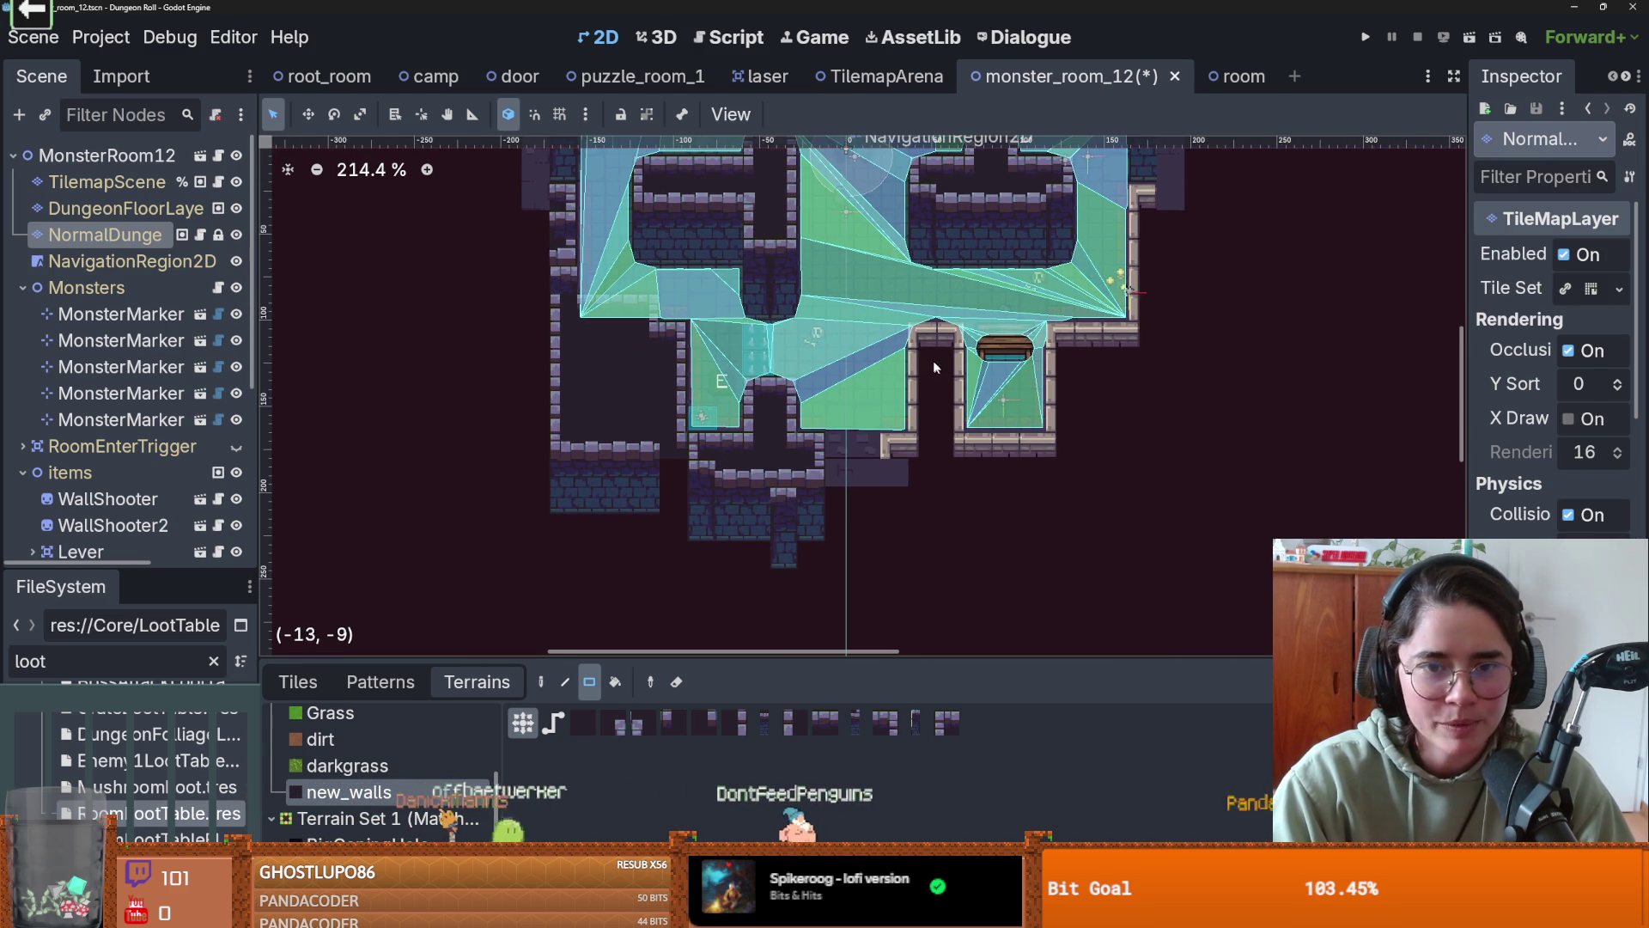
left_click_drag(932, 337, 932, 382)
mouse_move(909, 446)
left_mouse_down()
mouse_move(1046, 483)
mouse_move(1159, 378)
mouse_move(1130, 350)
mouse_move(1037, 472)
mouse_move(988, 361)
mouse_move(1007, 409)
left_mouse_up()
scroll(1099, 427, "up", 1)
scroll(1100, 427, "up", 1)
scroll(1130, 351, "down", 2)
- Draw a 6x4 wall block at top right, undo it, and draw a 1x2 strip instead
scroll(1007, 409, "down", 6)
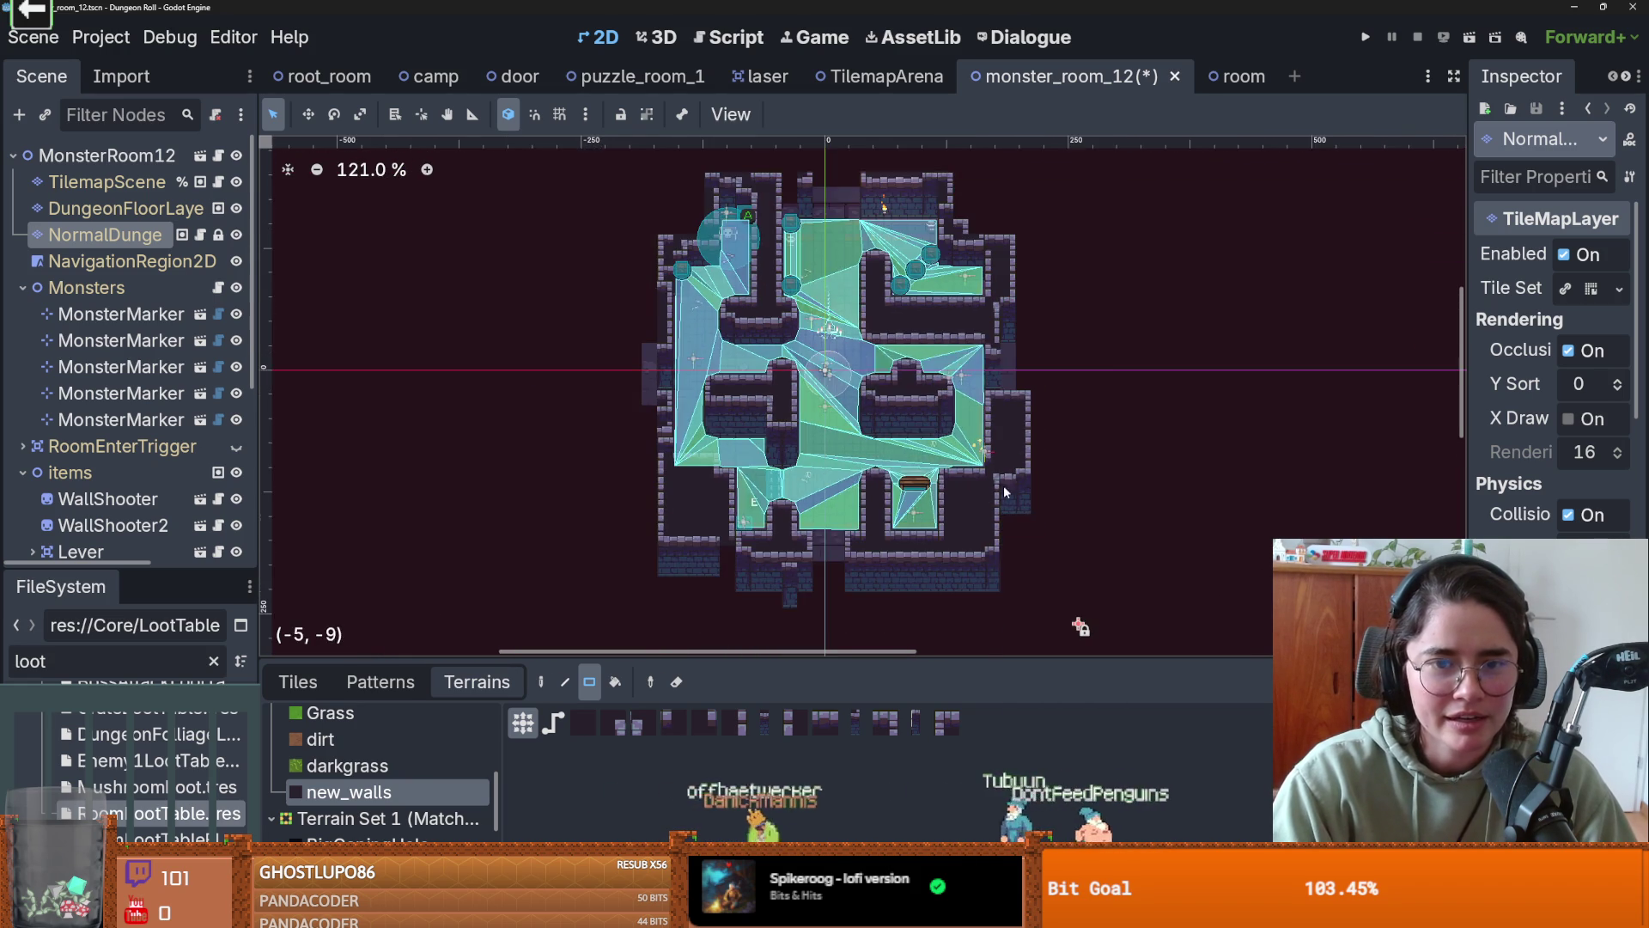
scroll(1108, 601, "up", 3)
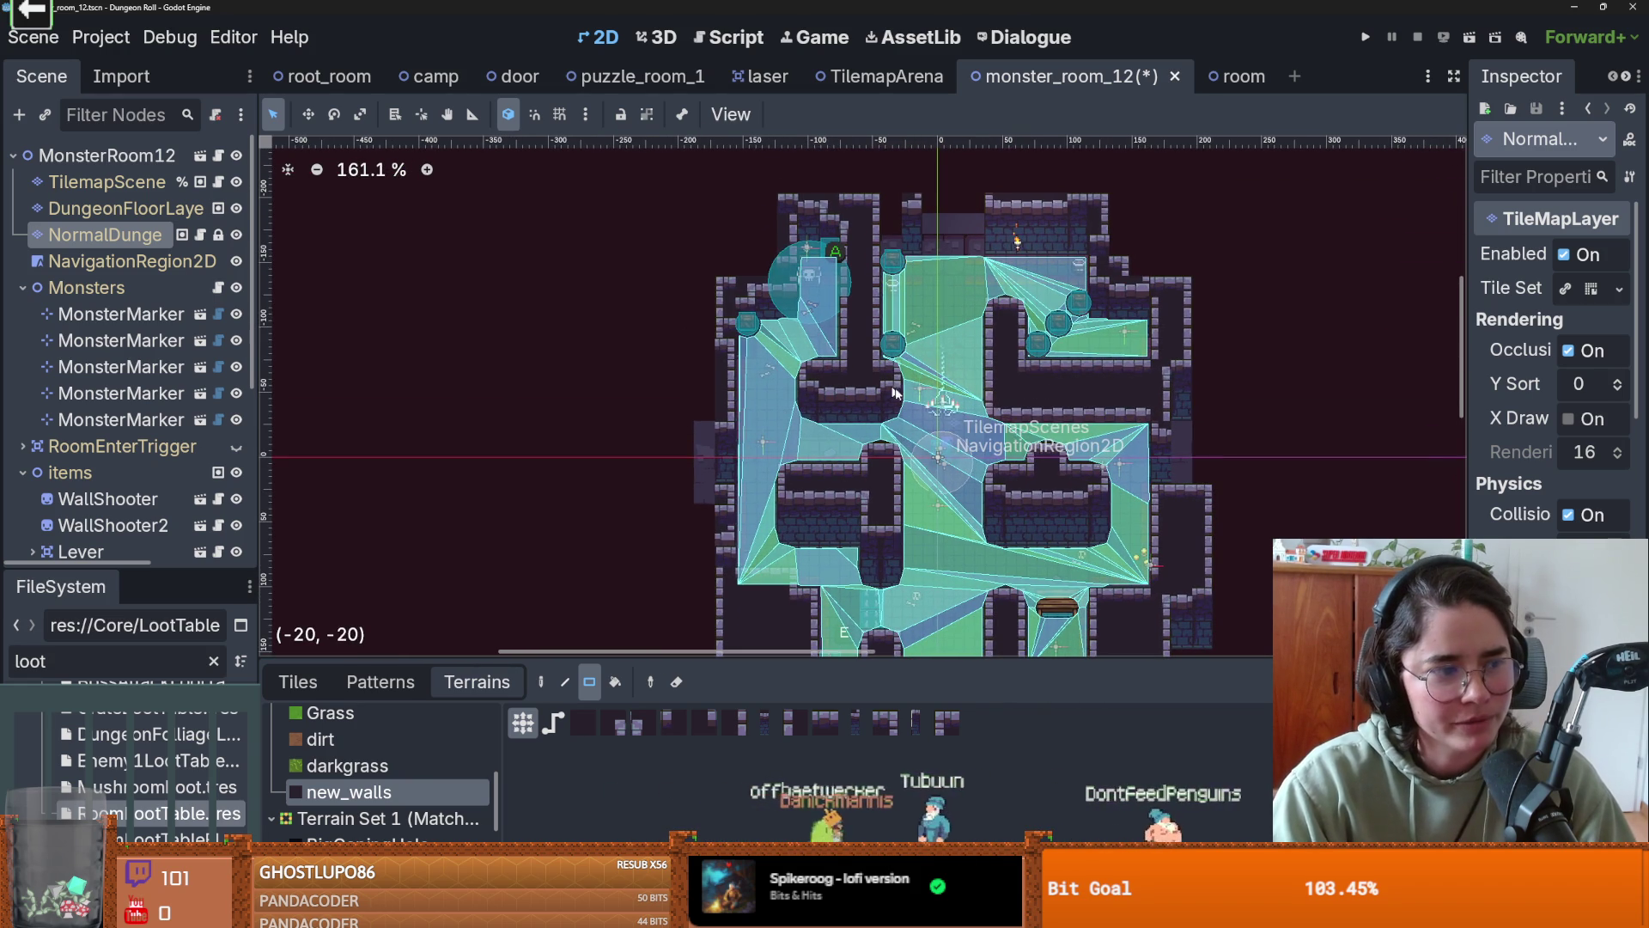
scroll(969, 388, "up", 1)
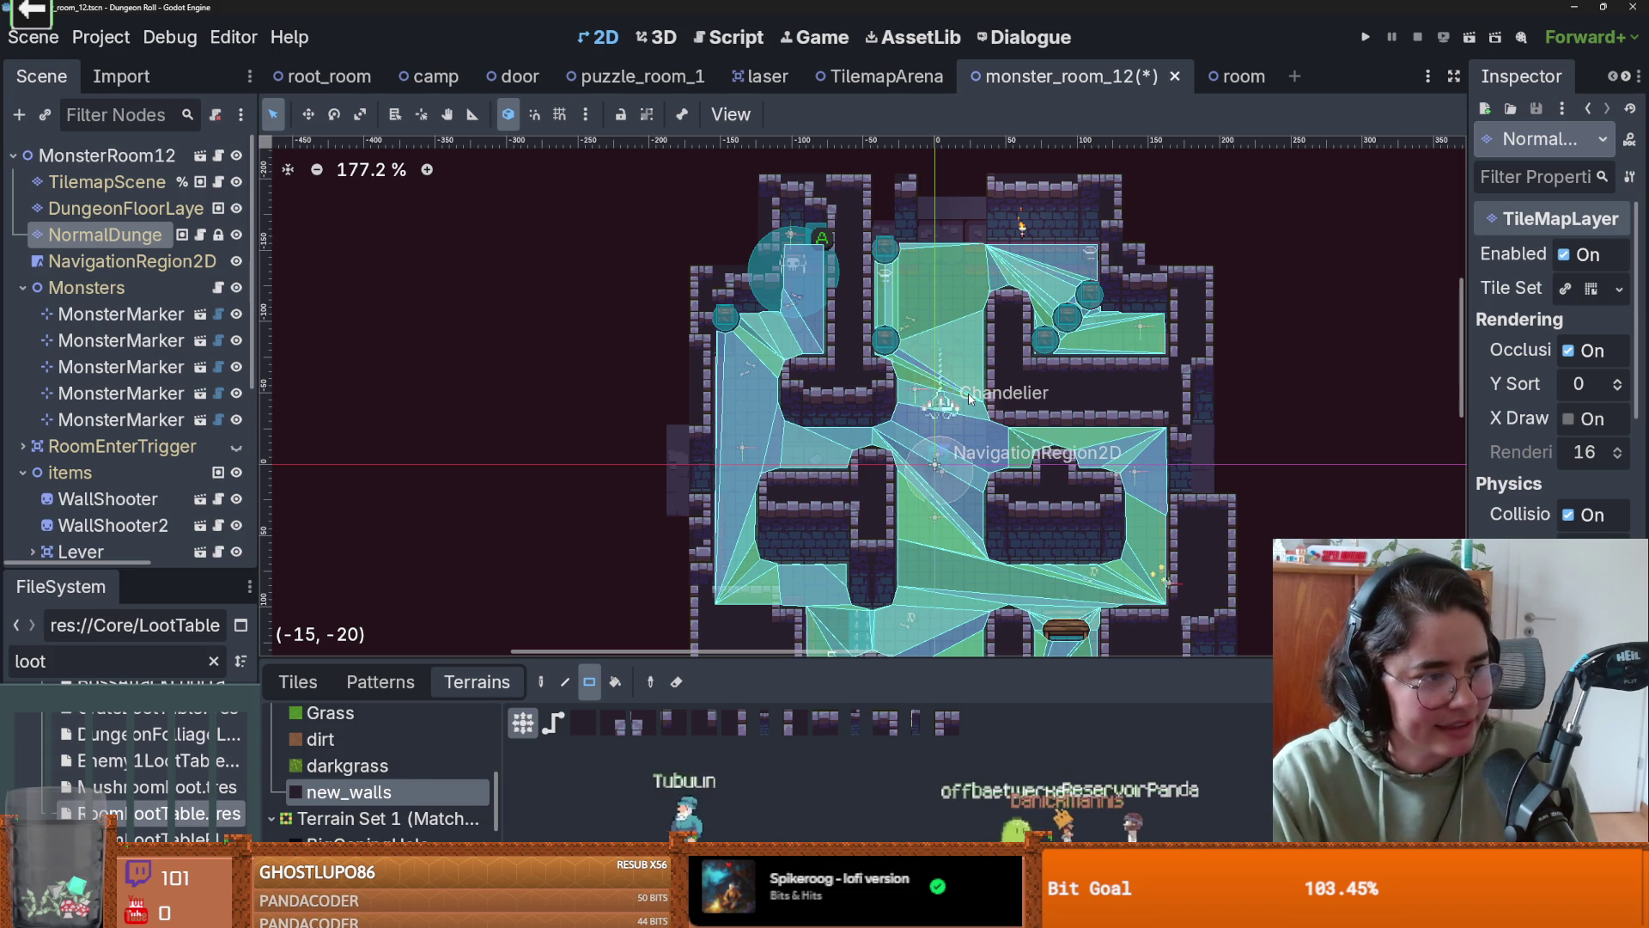
scroll(943, 383, "up", 2)
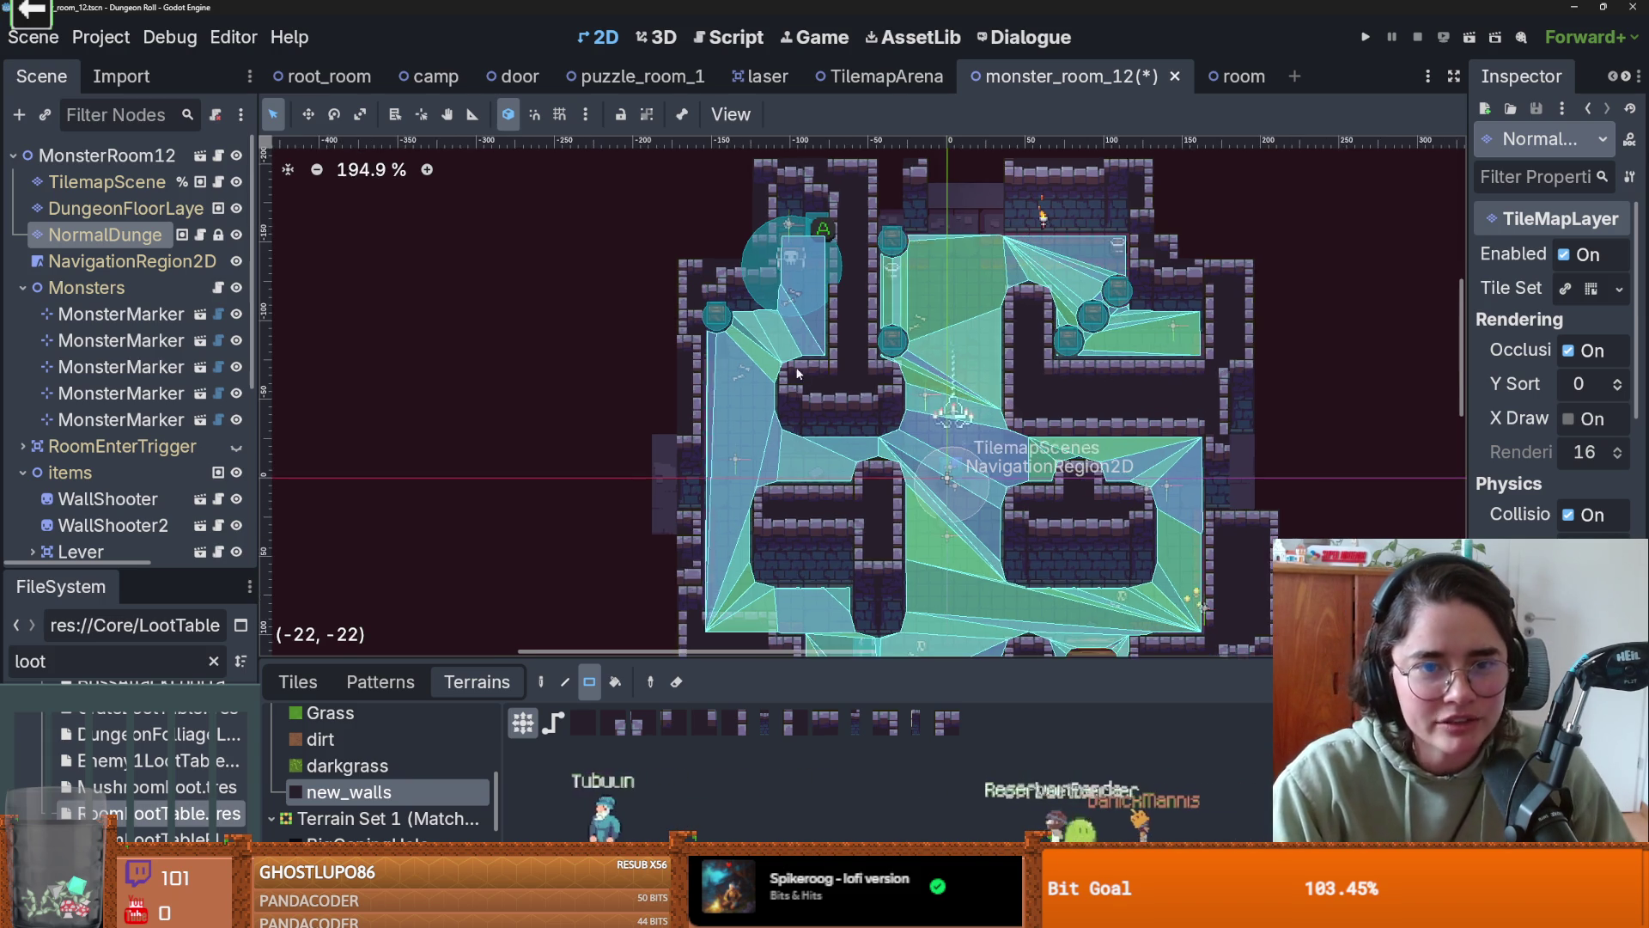
scroll(1024, 325, "down", 2)
scroll(1024, 325, "up", 2)
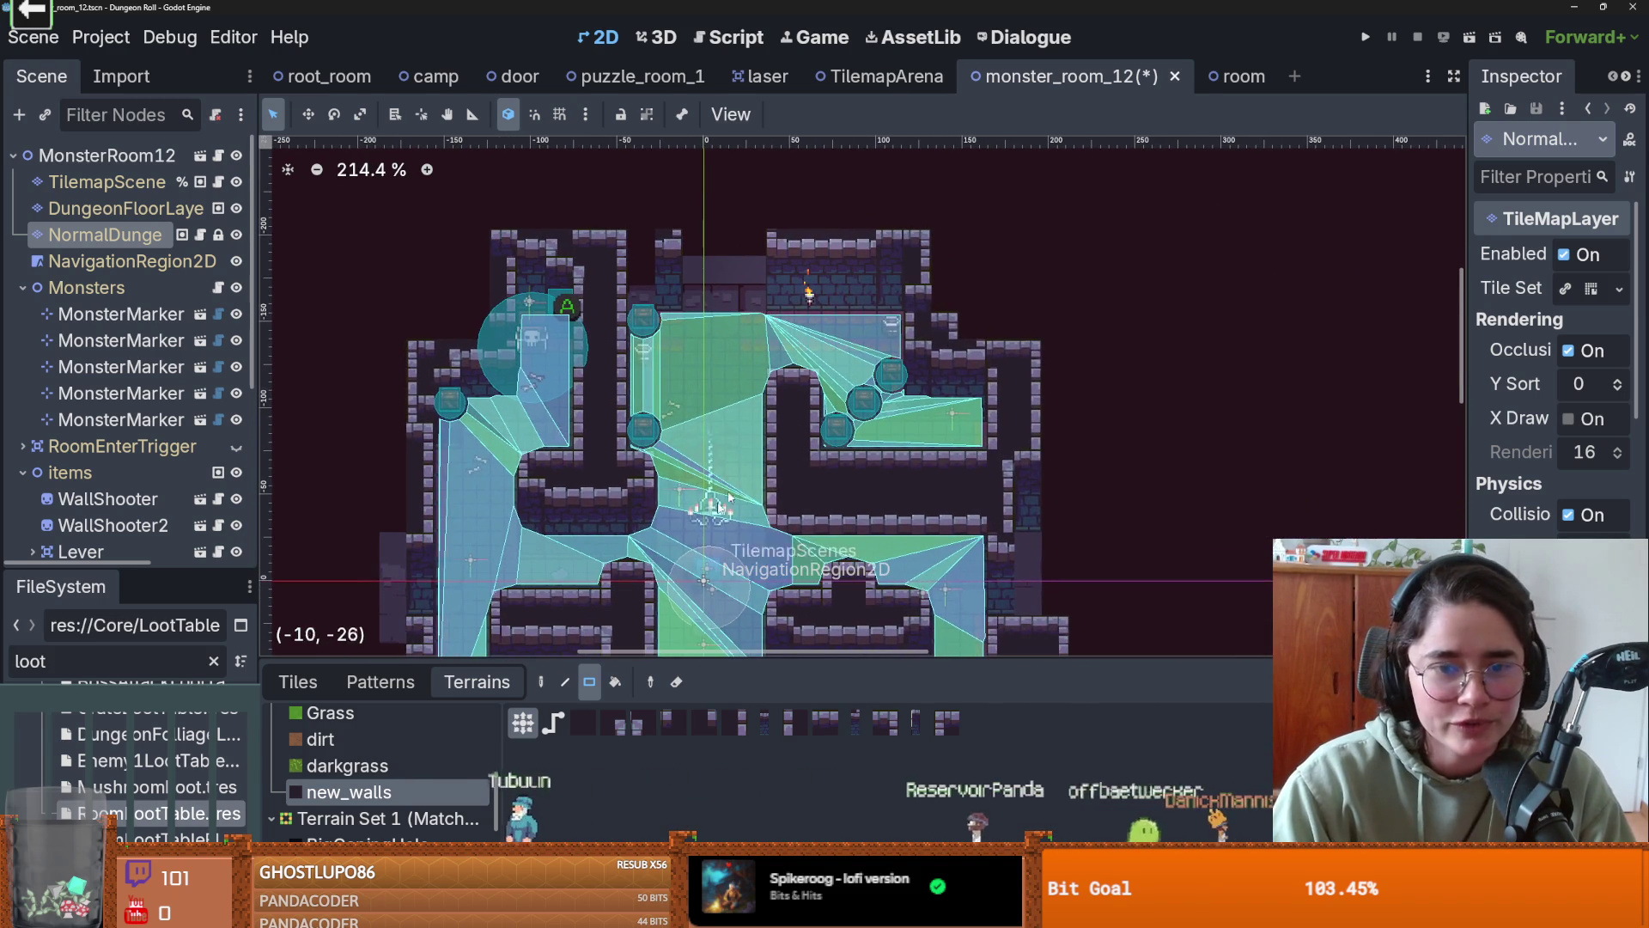
left_click_drag(913, 237, 1070, 340)
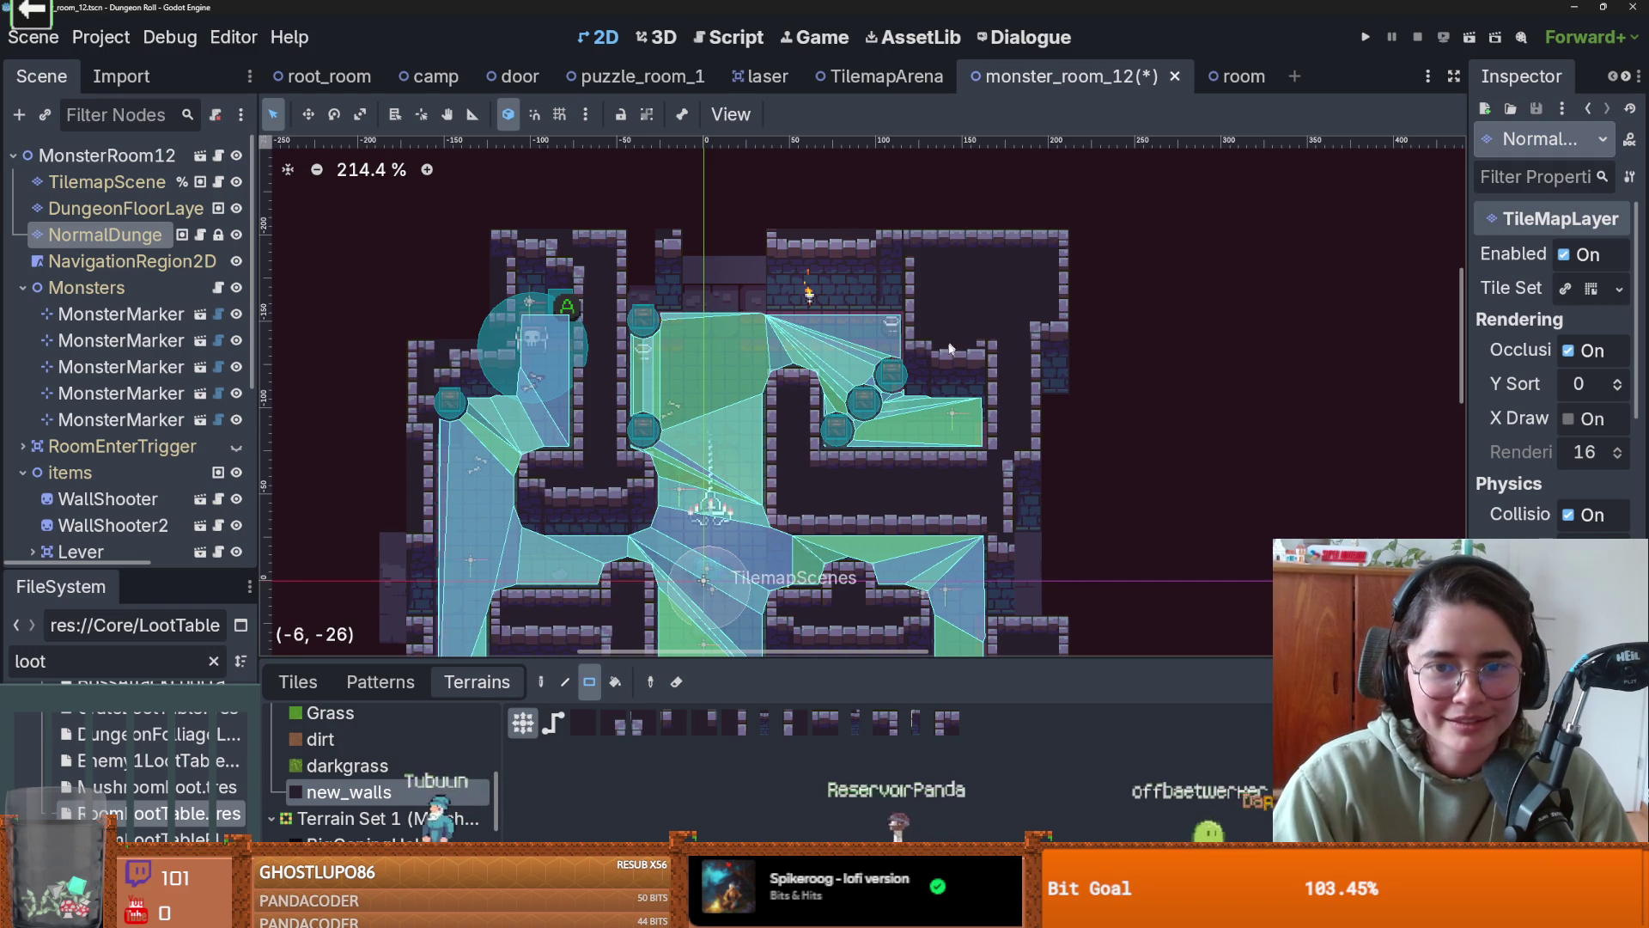
scroll(1070, 341, "up", 2)
key("ctrl+z")
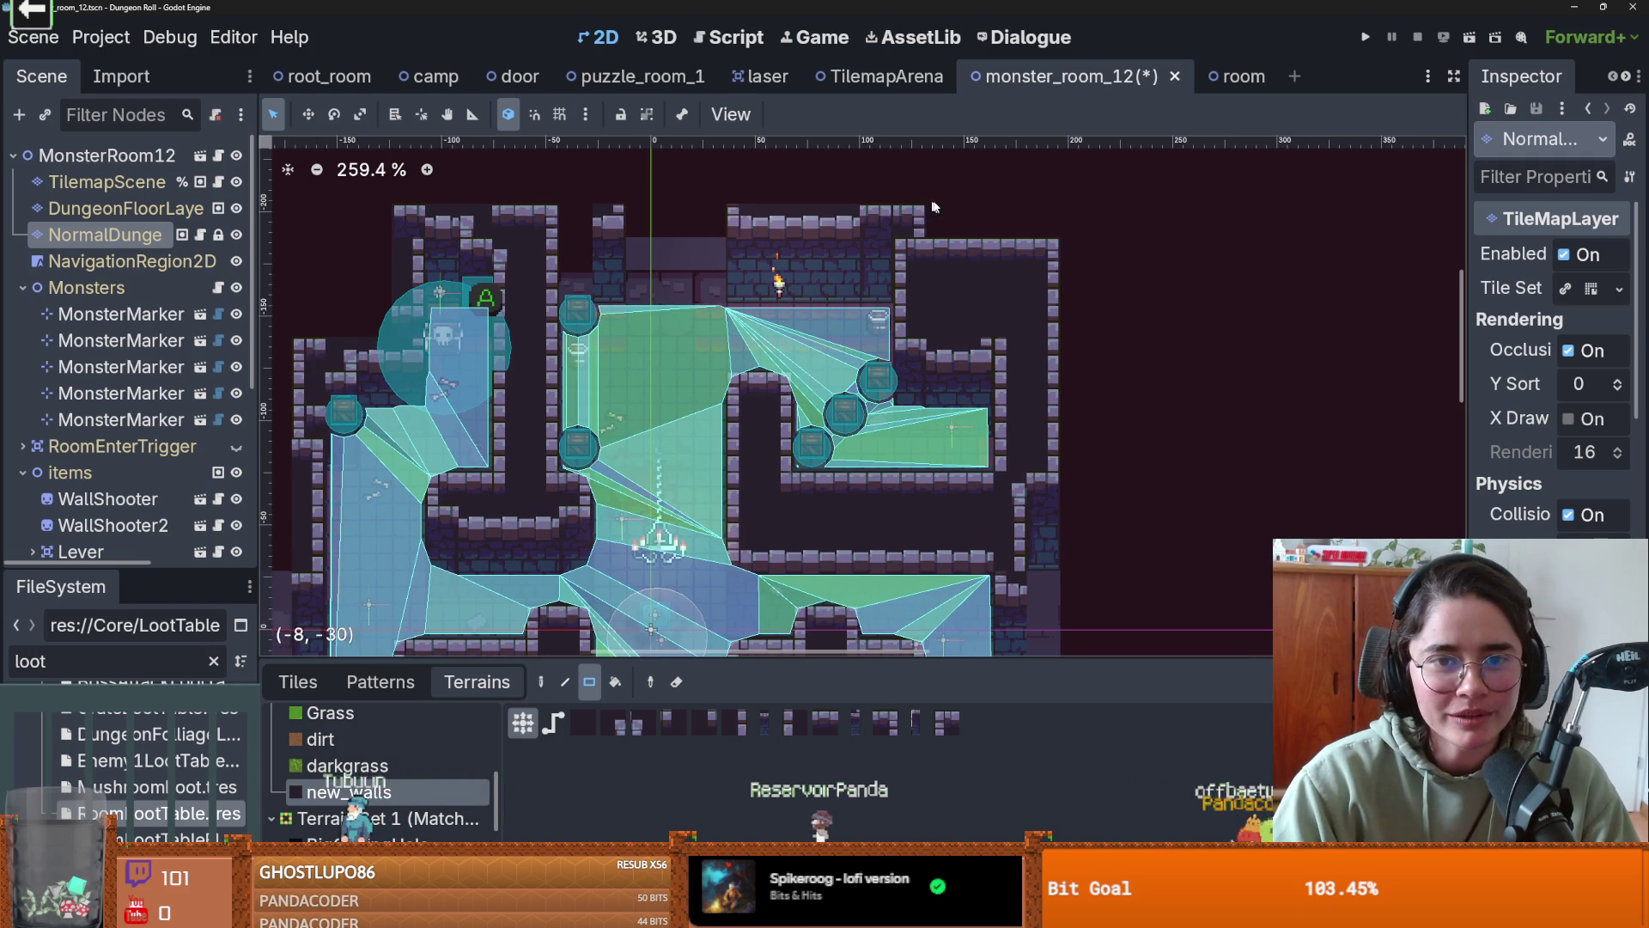
left_click_drag(909, 221, 910, 258)
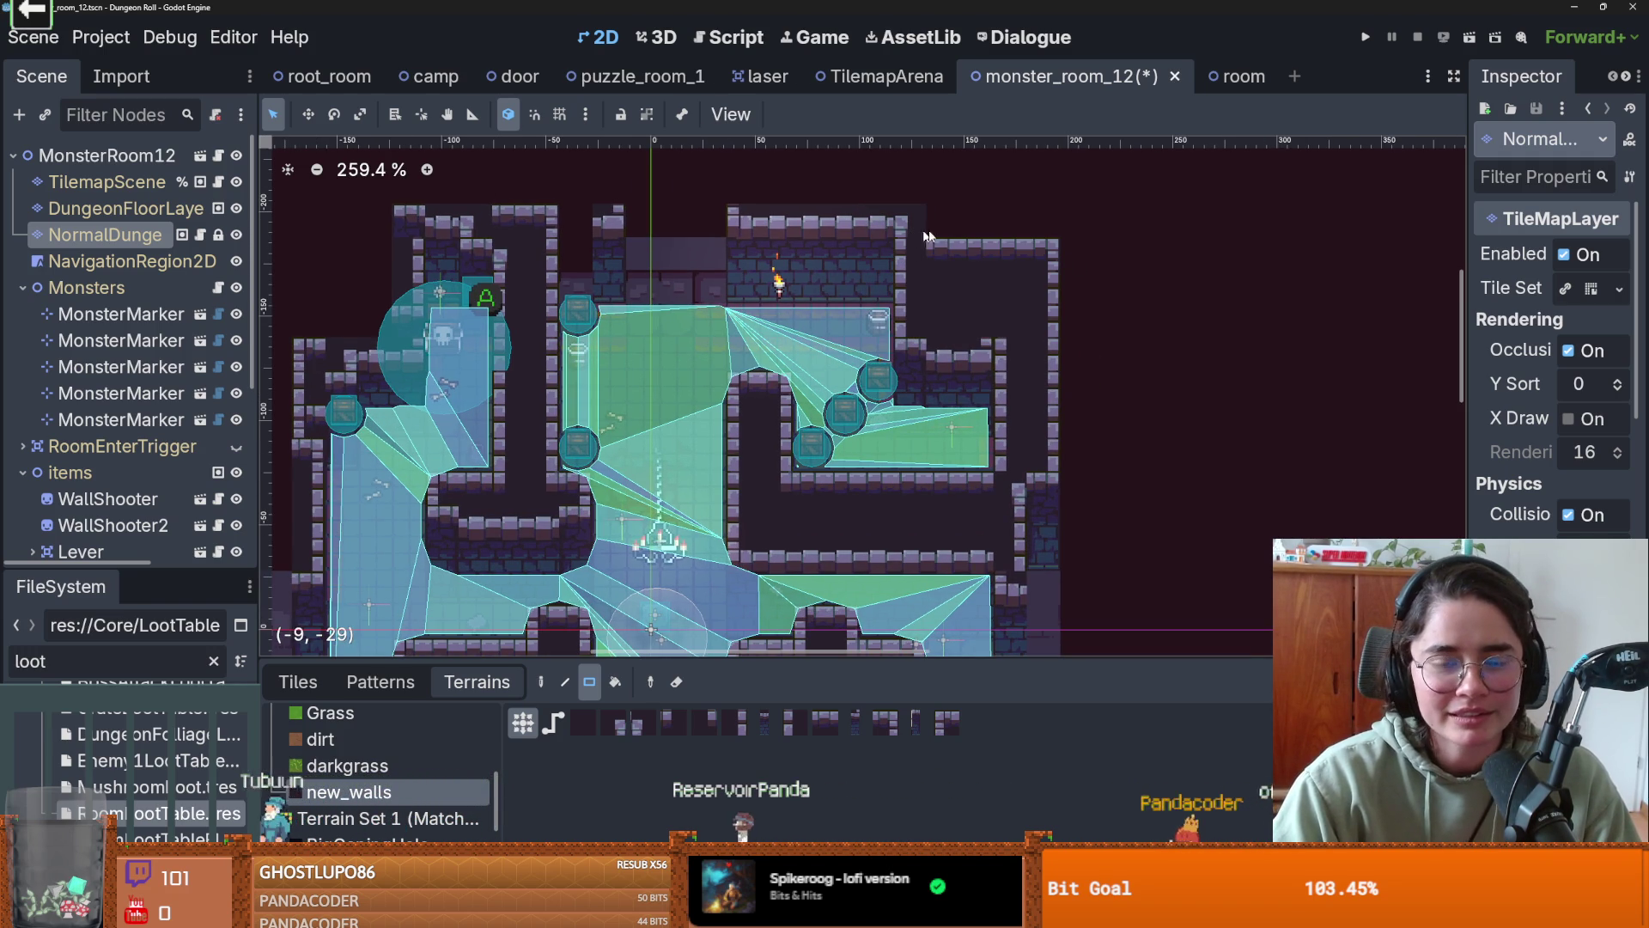
- Add small wall patches at the top right and save monster_room_12
scroll(773, 276, "down", 3)
scroll(795, 258, "up", 2)
scroll(996, 418, "down", 2)
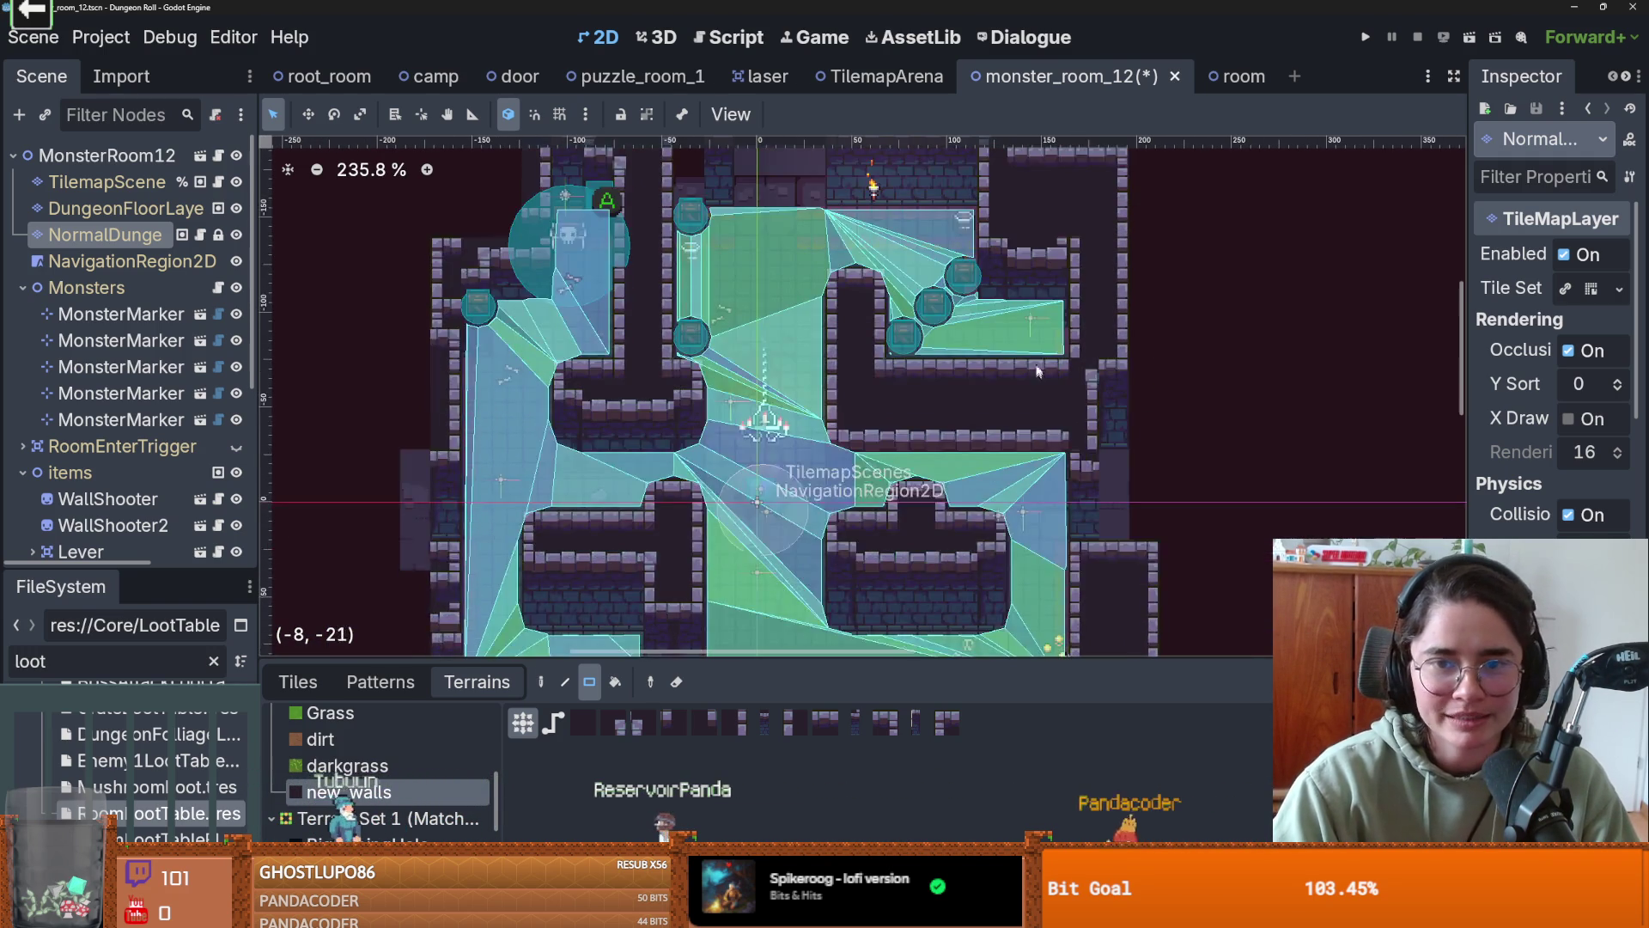
left_click(1001, 410)
left_click(1062, 247)
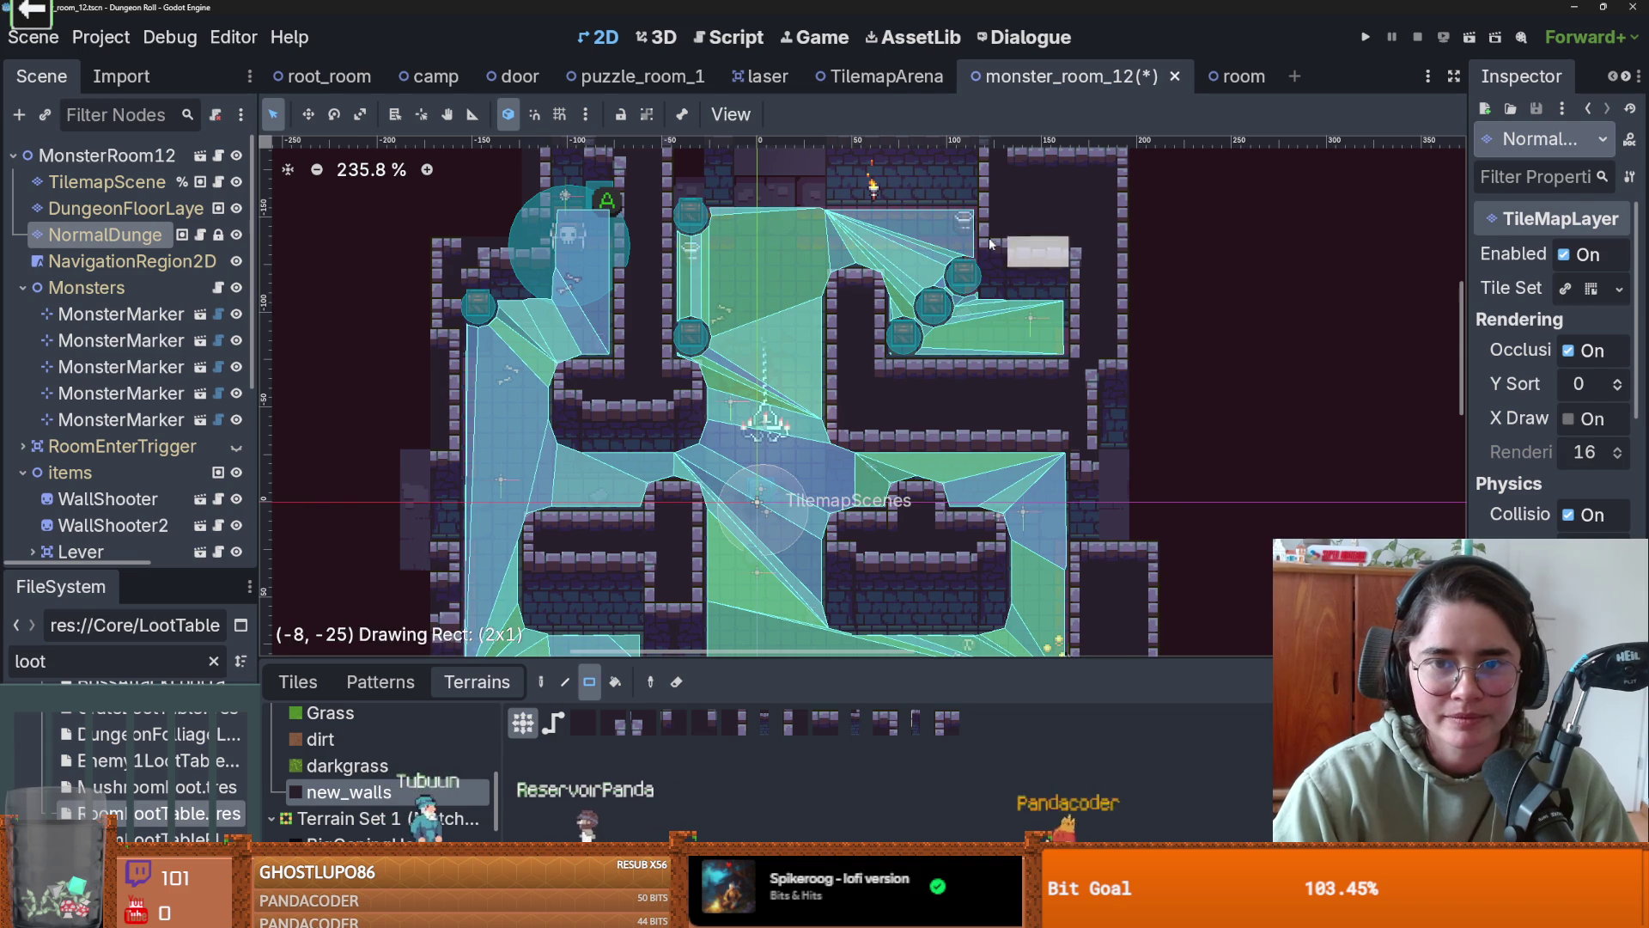
scroll(994, 342, "down", 2)
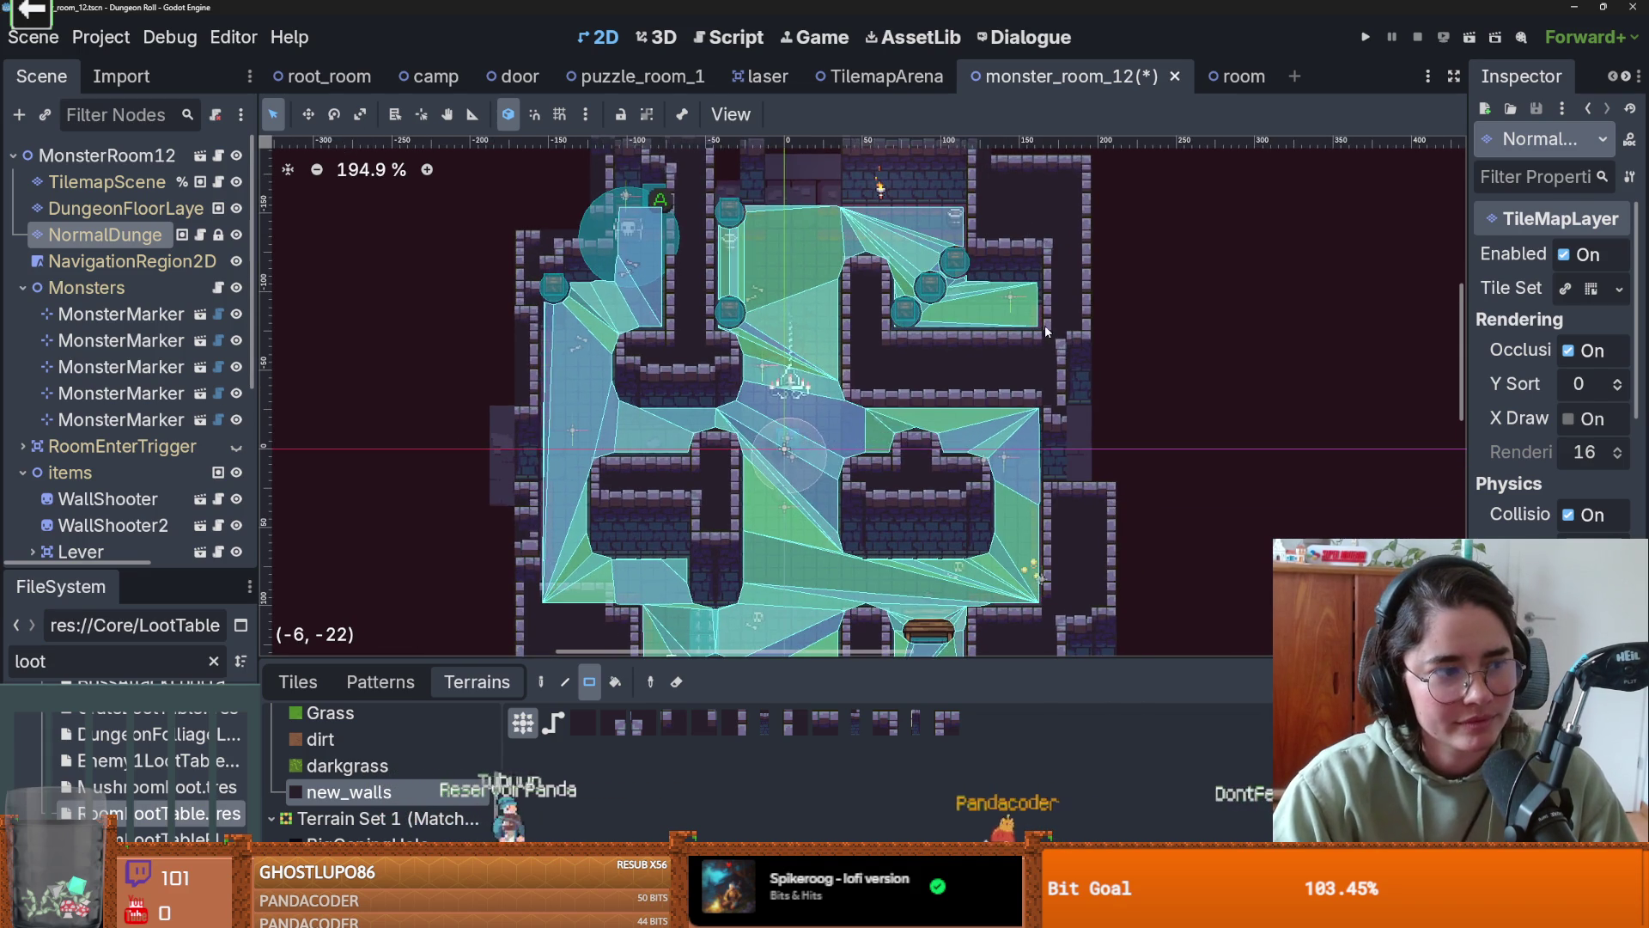
key("ctrl+s")
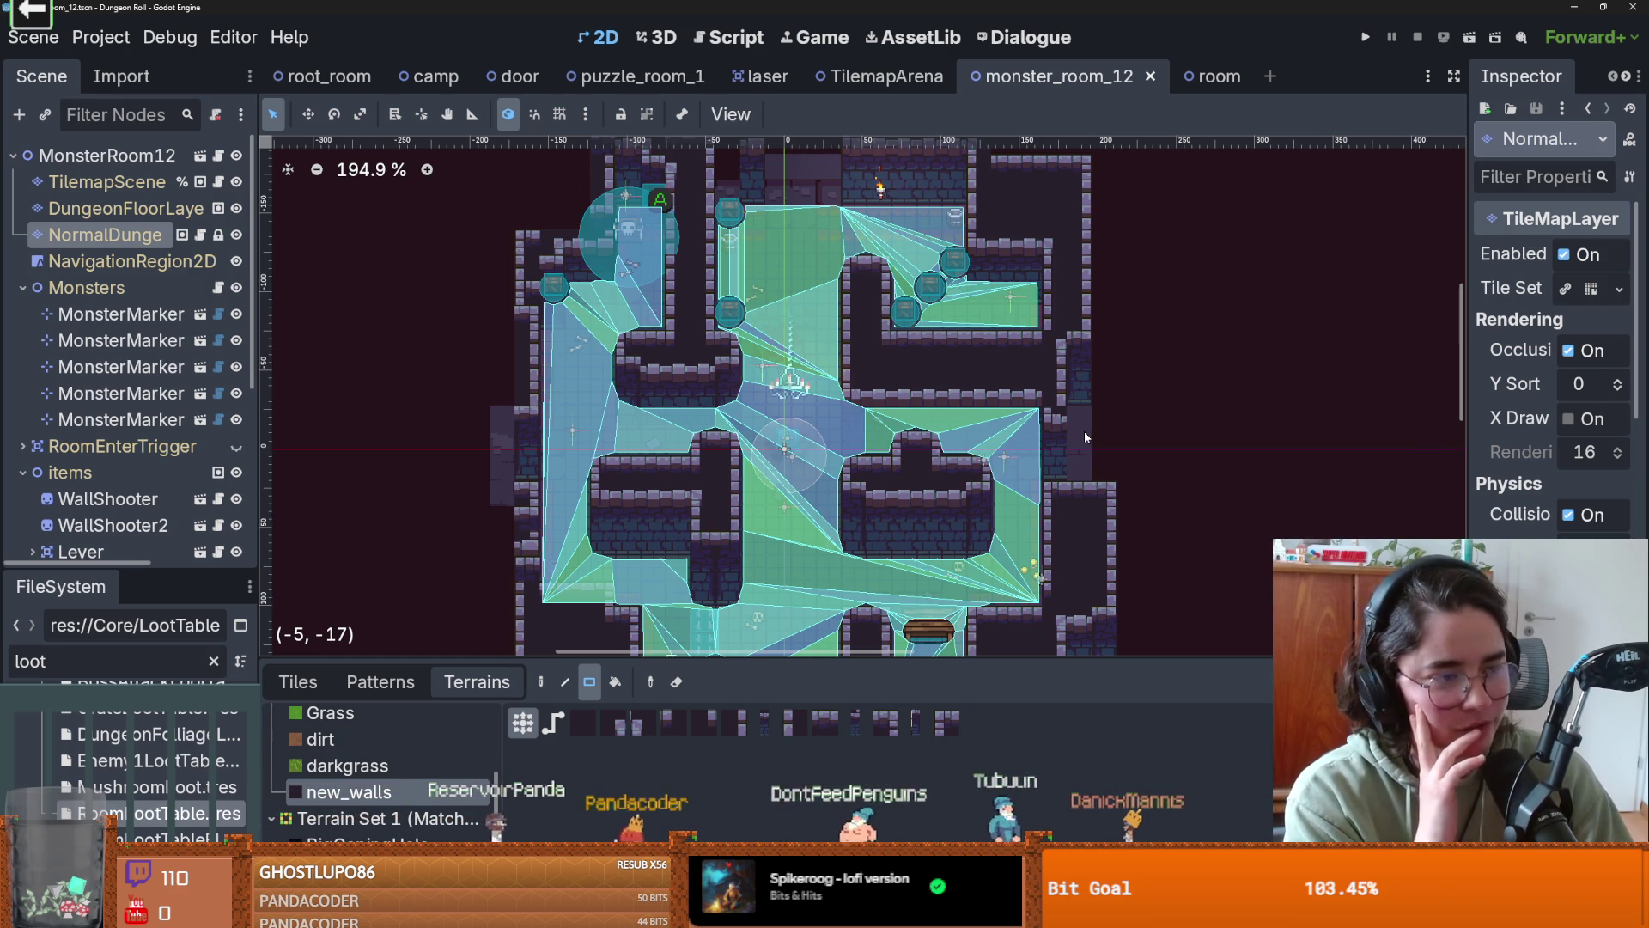
- Draw a 4x5 wall block and paint a wall column upward at the upper left
left_click_drag(1072, 377, 970, 440)
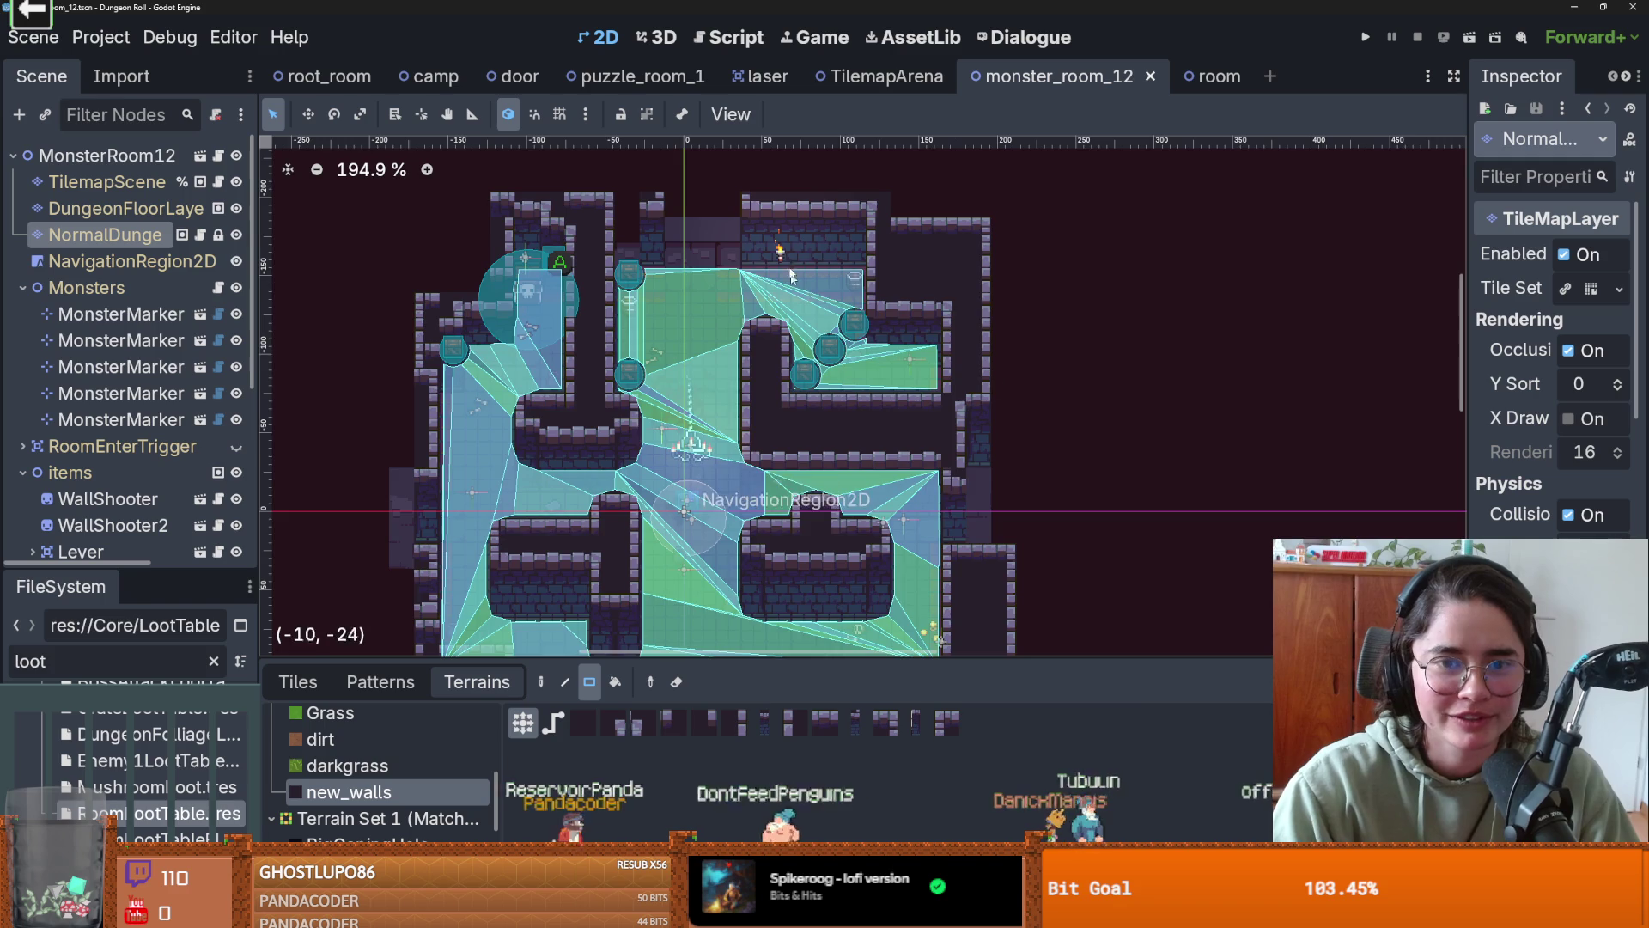
scroll(791, 275, "left", 5)
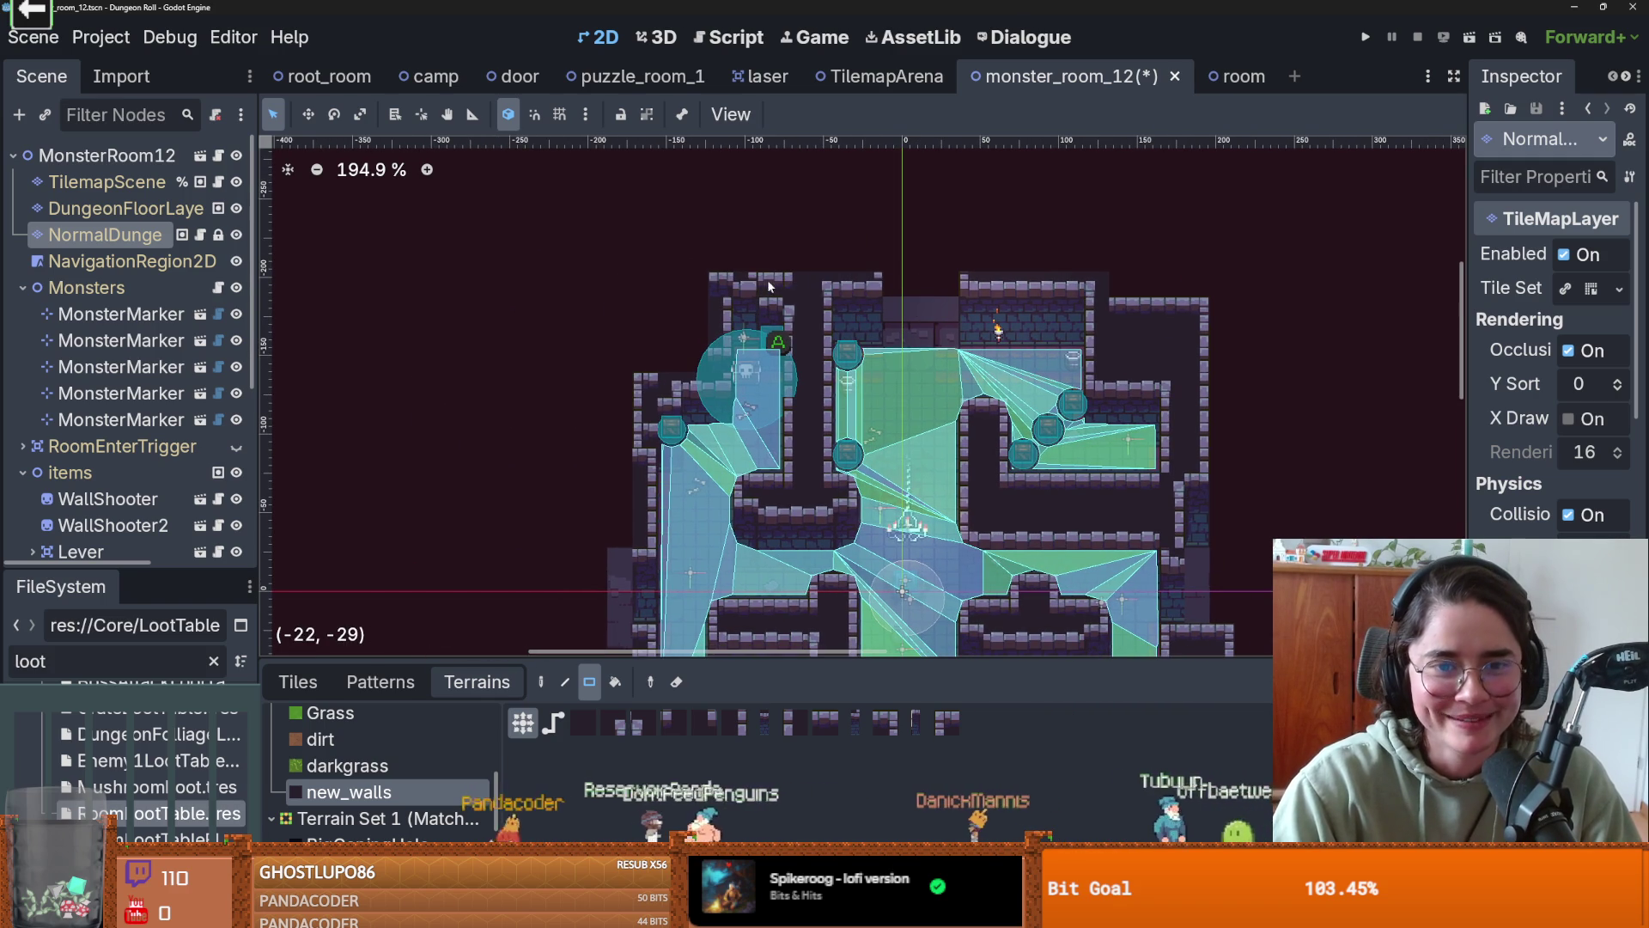
scroll(792, 230, "down", 2)
mouse_move(749, 222)
left_mouse_down()
mouse_move(730, 268)
mouse_move(659, 333)
left_mouse_up()
scroll(705, 348, "up", 2)
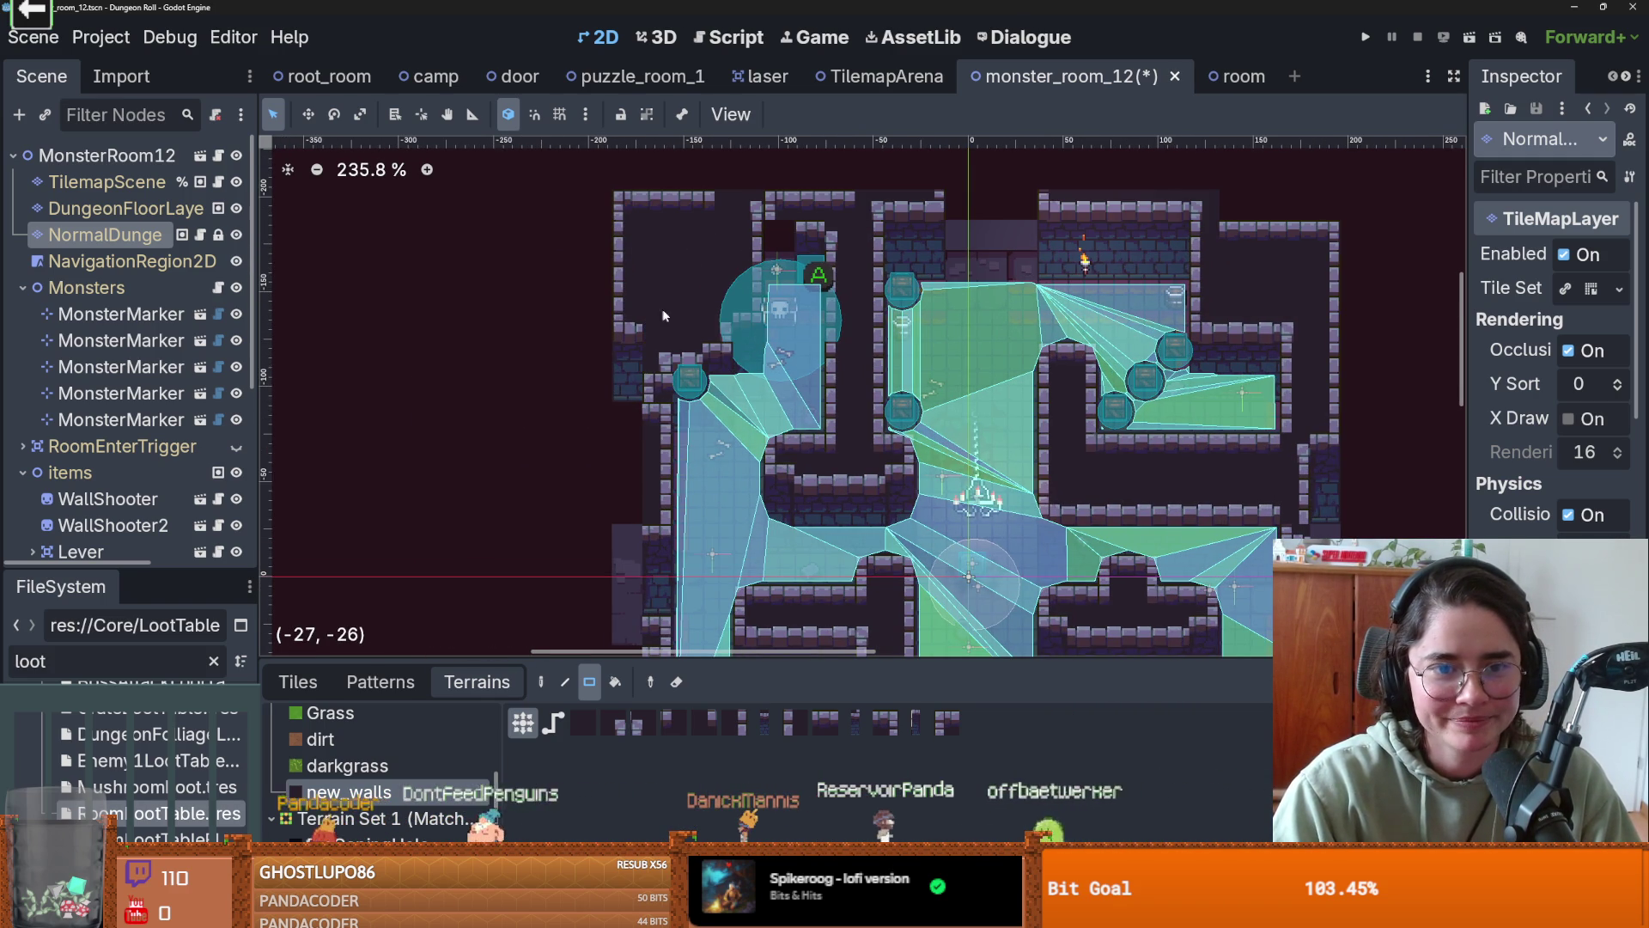
scroll(731, 352, "up", 2)
mouse_move(751, 337)
left_mouse_down()
mouse_move(751, 189)
mouse_move(710, 191)
left_mouse_up()
- Add an upper-left wall row and a 1x3 left strip, then show the tilemap.png tiles
left_click_drag(821, 198, 748, 207)
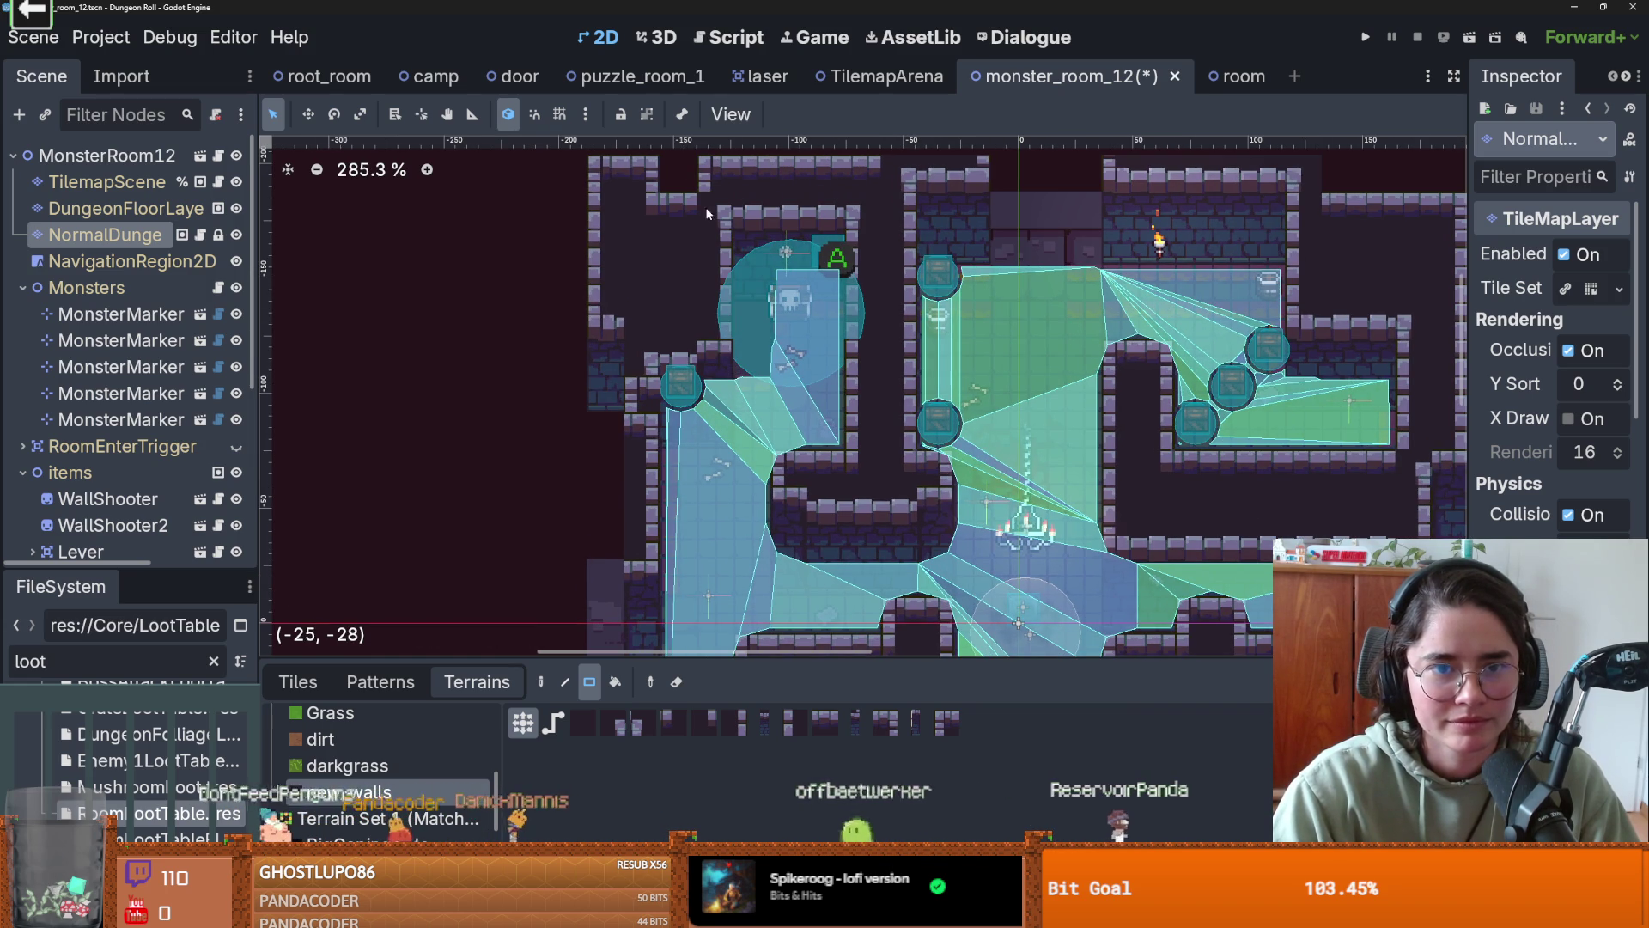
scroll(601, 314, "down", 2)
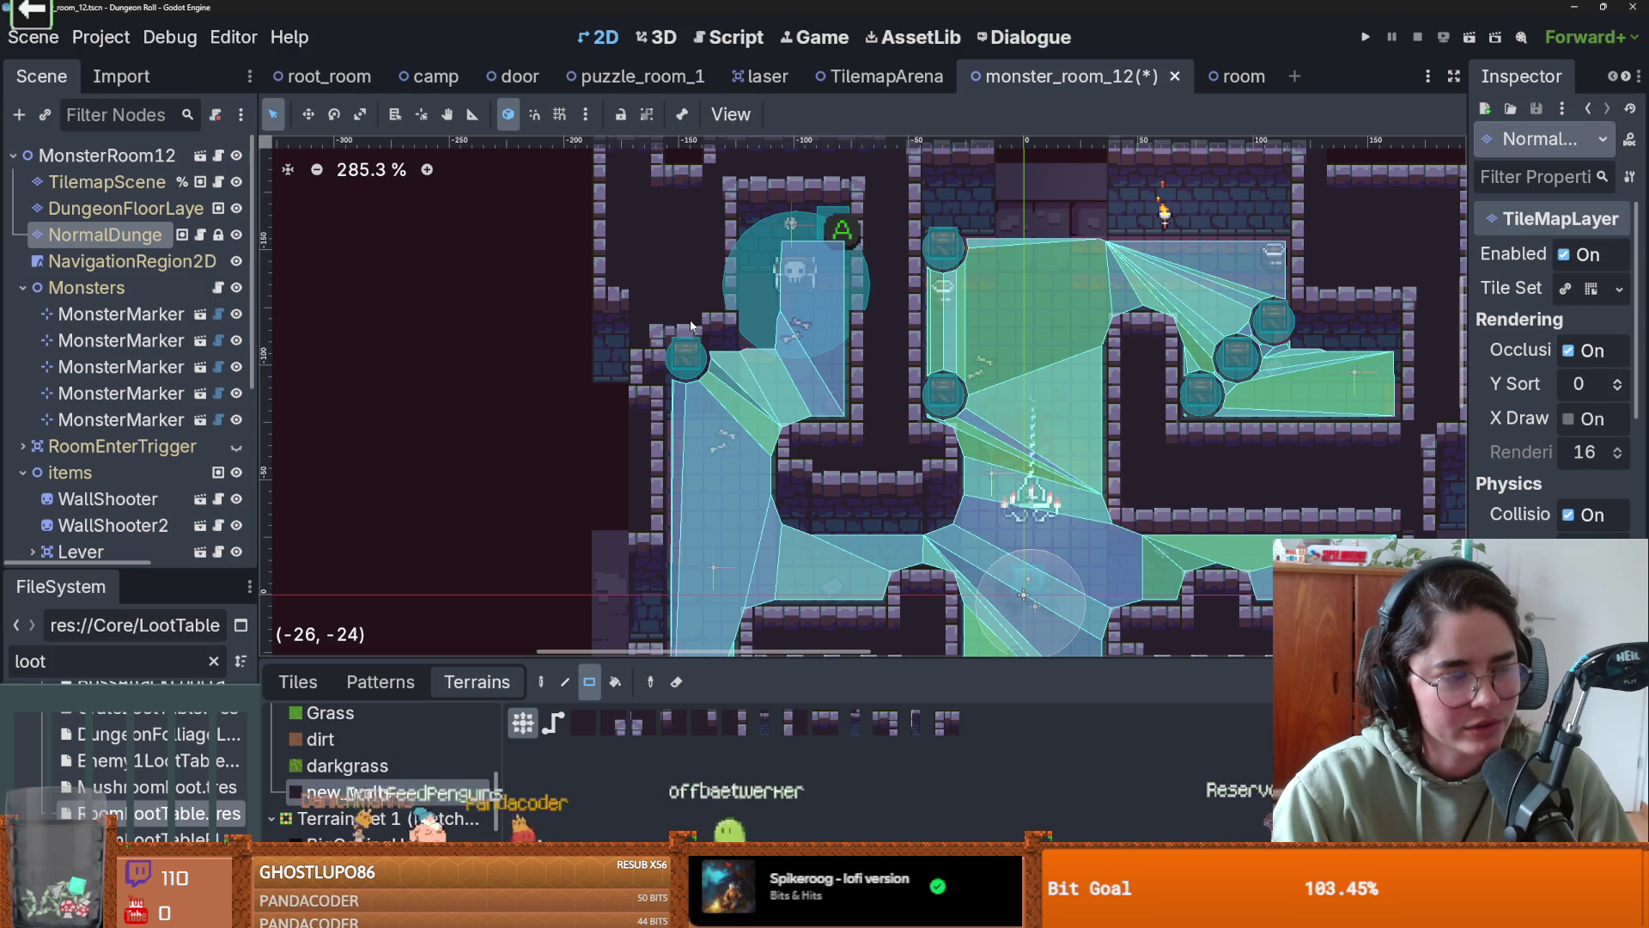
scroll(651, 378, "up", 1)
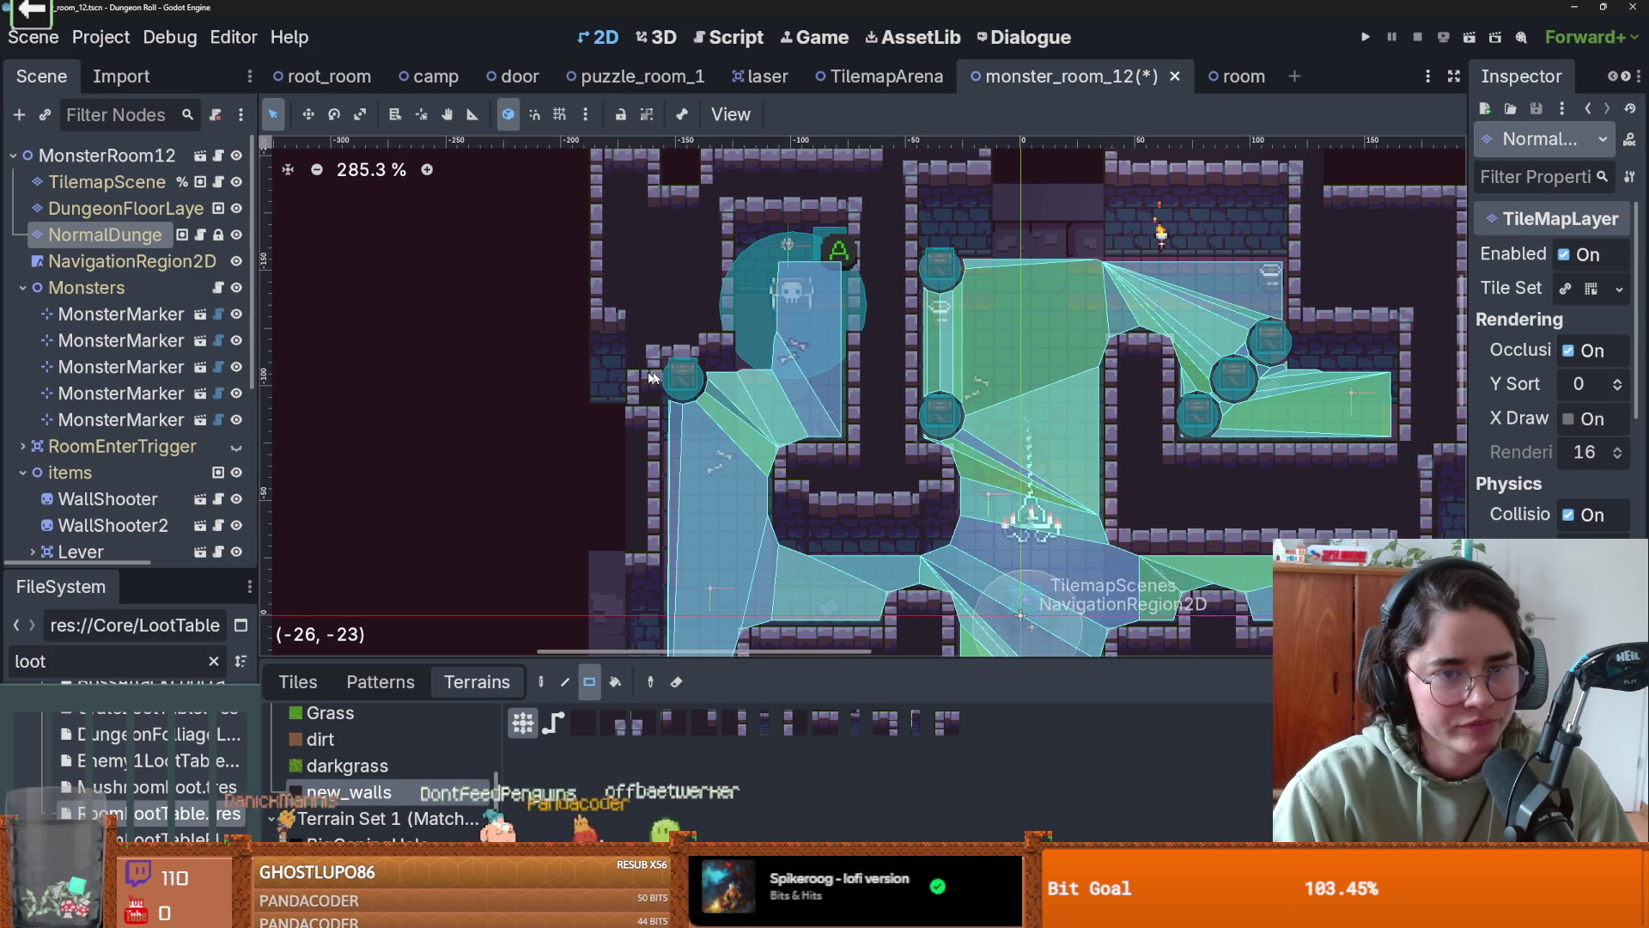
left_click_drag(646, 371, 651, 469)
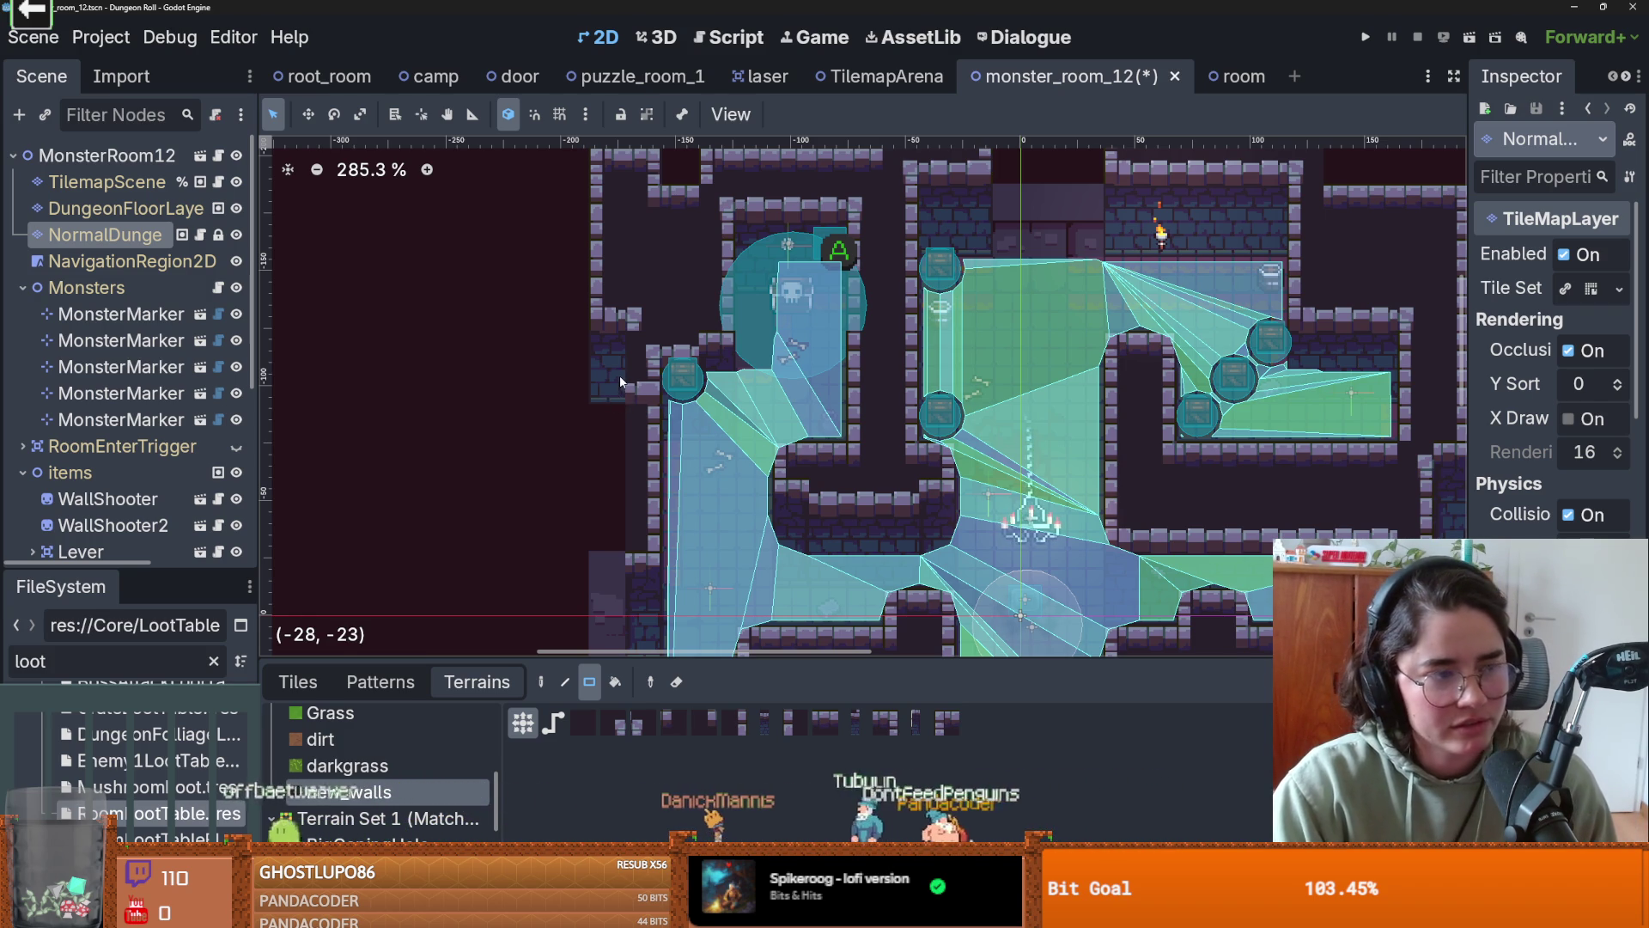
scroll(625, 323, "up", 2)
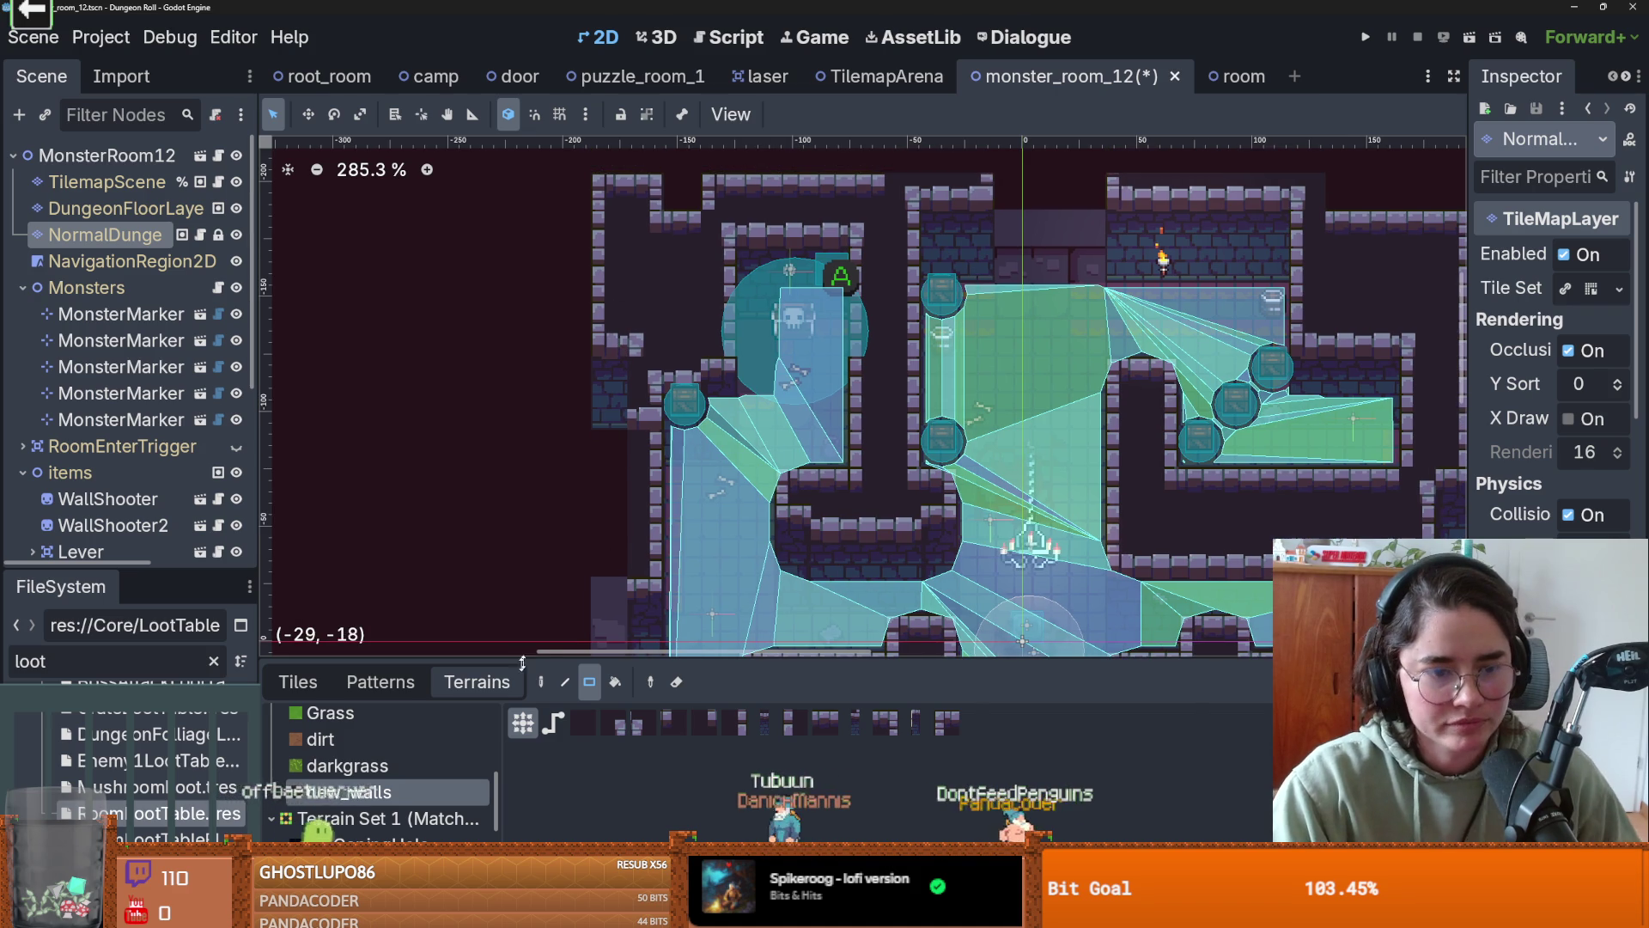
left_click(311, 679)
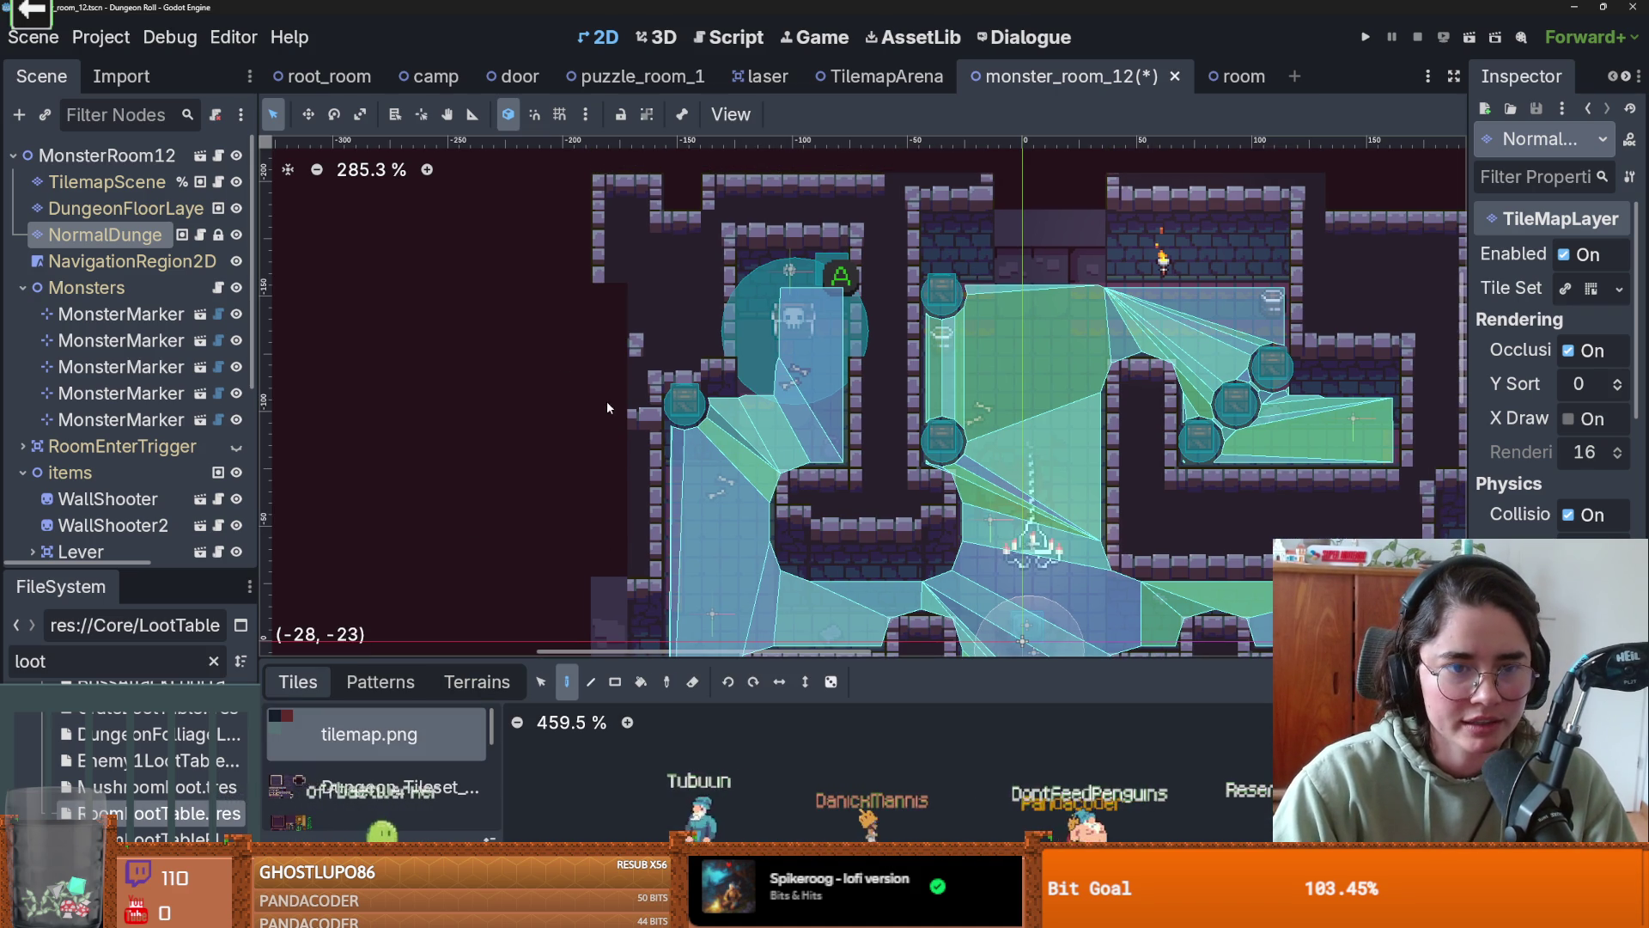
- Erase the upper-left corner walls and repaint the empty top-left area with new_walls terrain
mouse_move(606, 209)
left_mouse_down()
mouse_move(635, 258)
mouse_move(683, 232)
left_mouse_up()
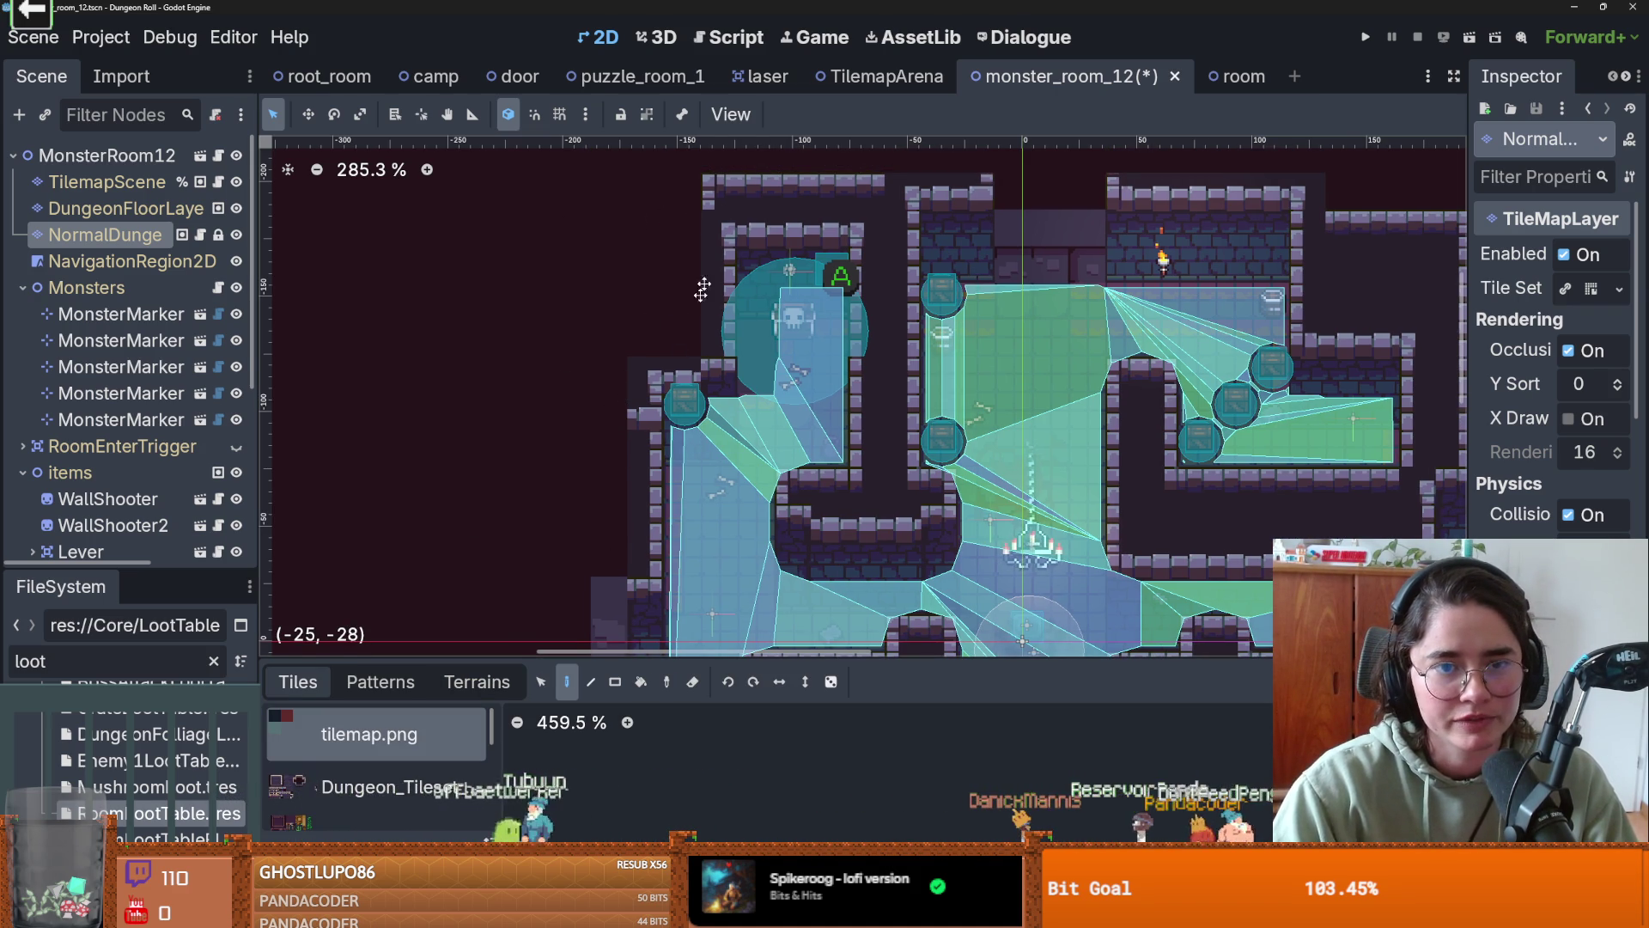
scroll(622, 396, "up", 3)
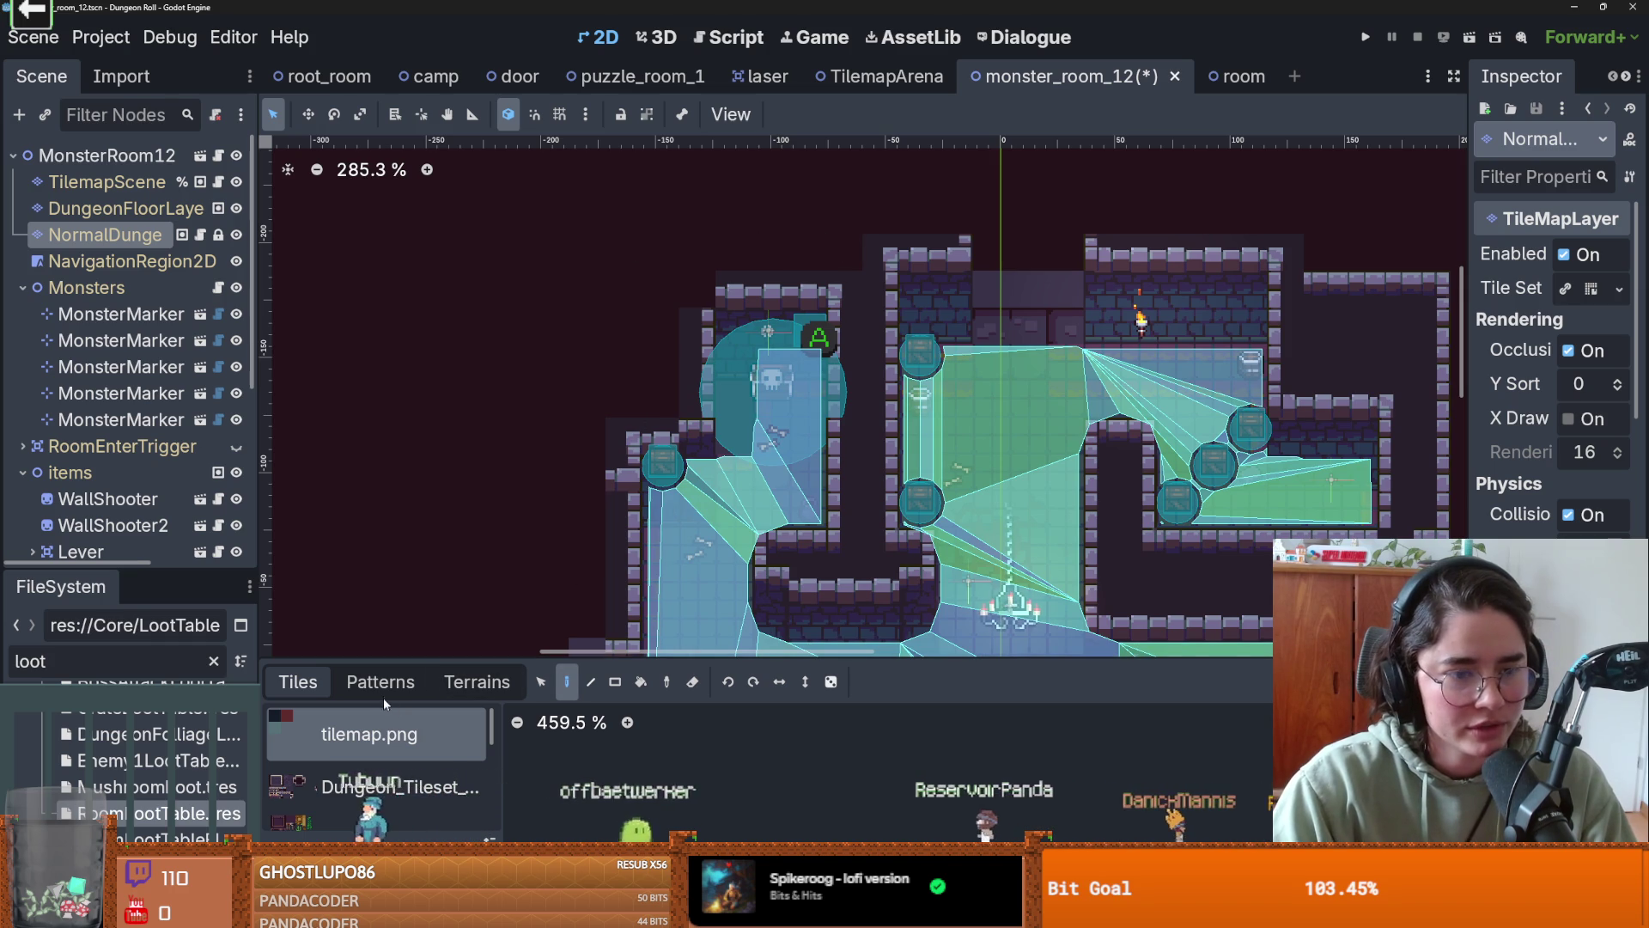
left_click(476, 682)
left_click(375, 764)
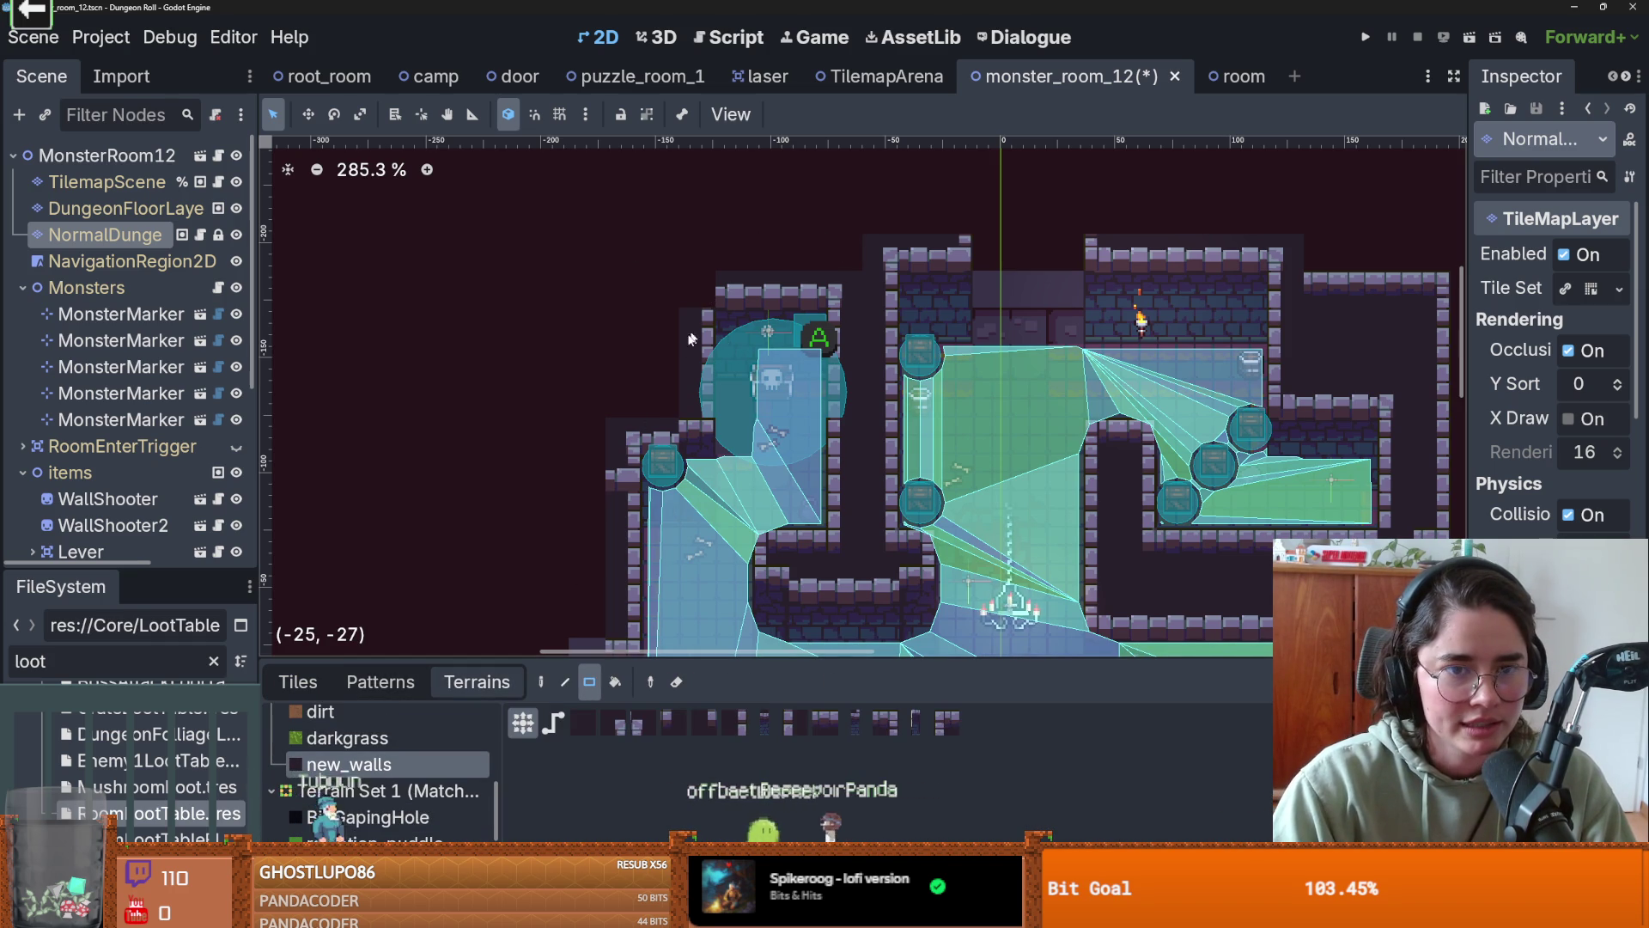
left_click_drag(686, 276, 744, 298)
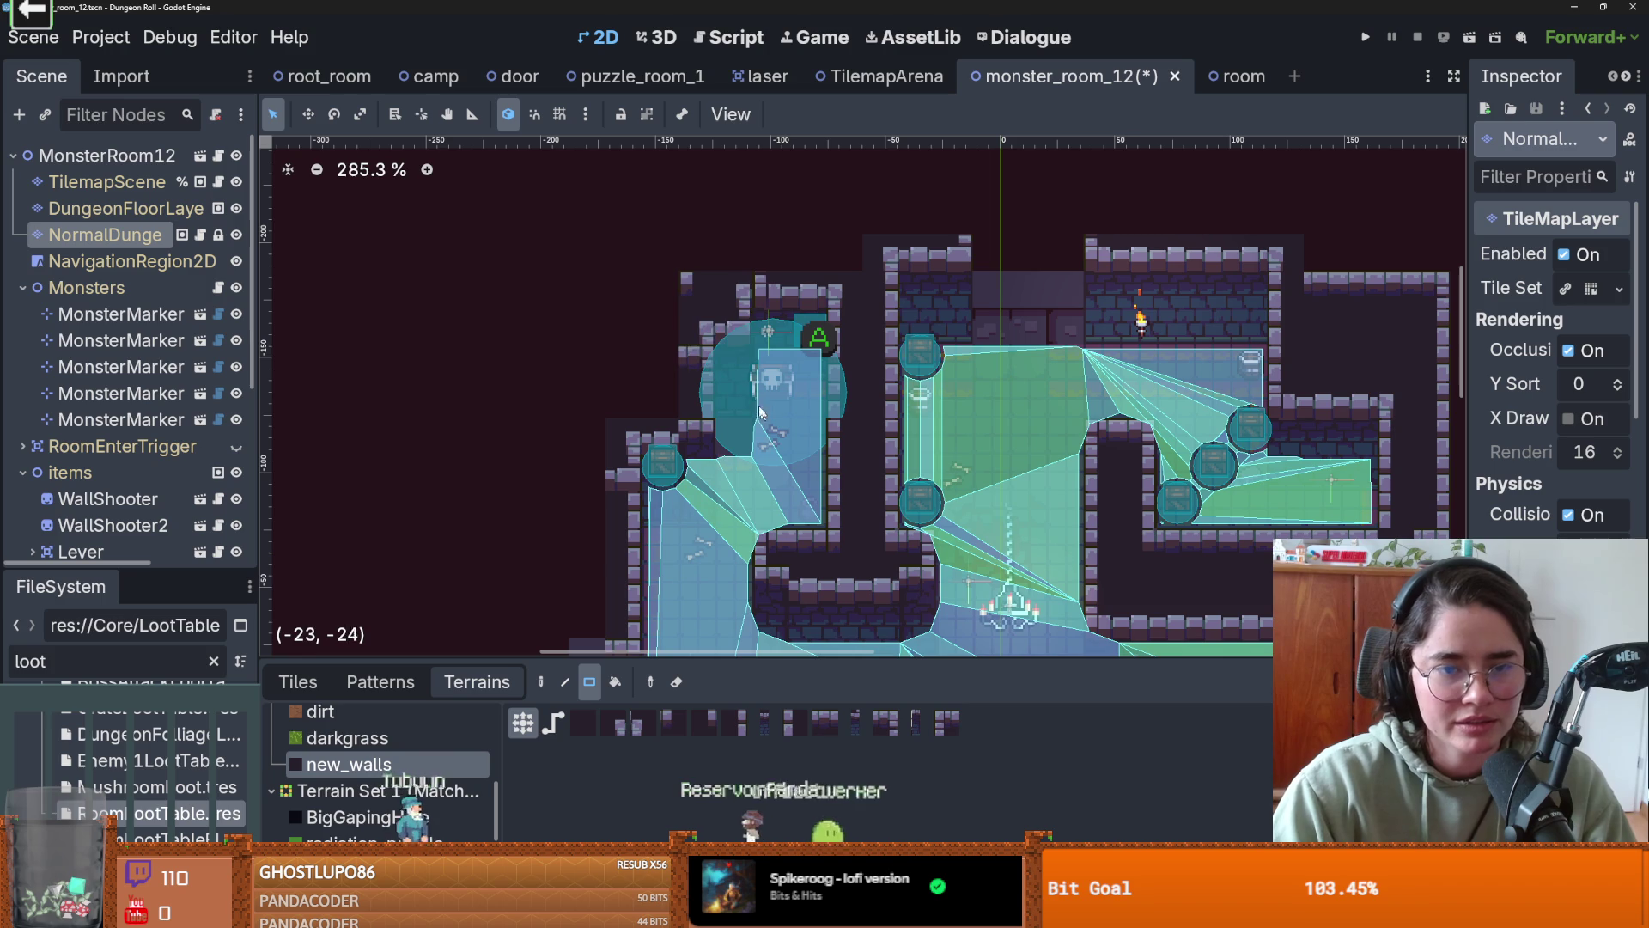
- Add a 2x1 new_walls patch near the top-left corner and save monster_room_12
scroll(730, 348, "up", 1)
scroll(732, 350, "up", 1)
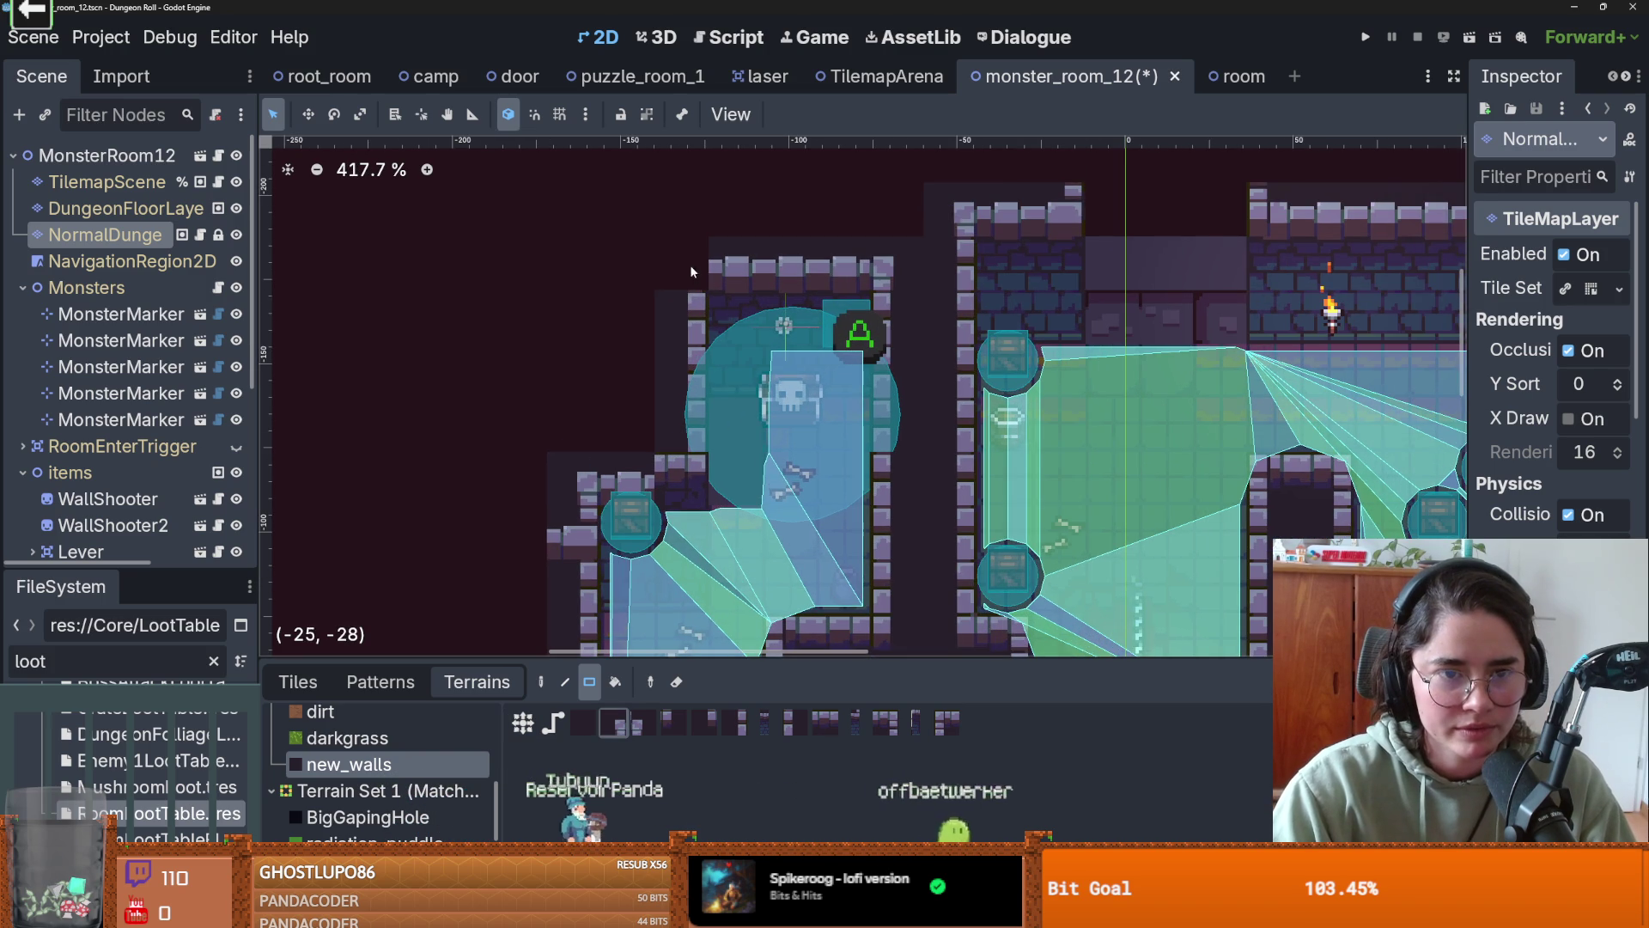
scroll(817, 514, "down", 1)
scroll(885, 474, "down", 1)
scroll(956, 395, "up", 1)
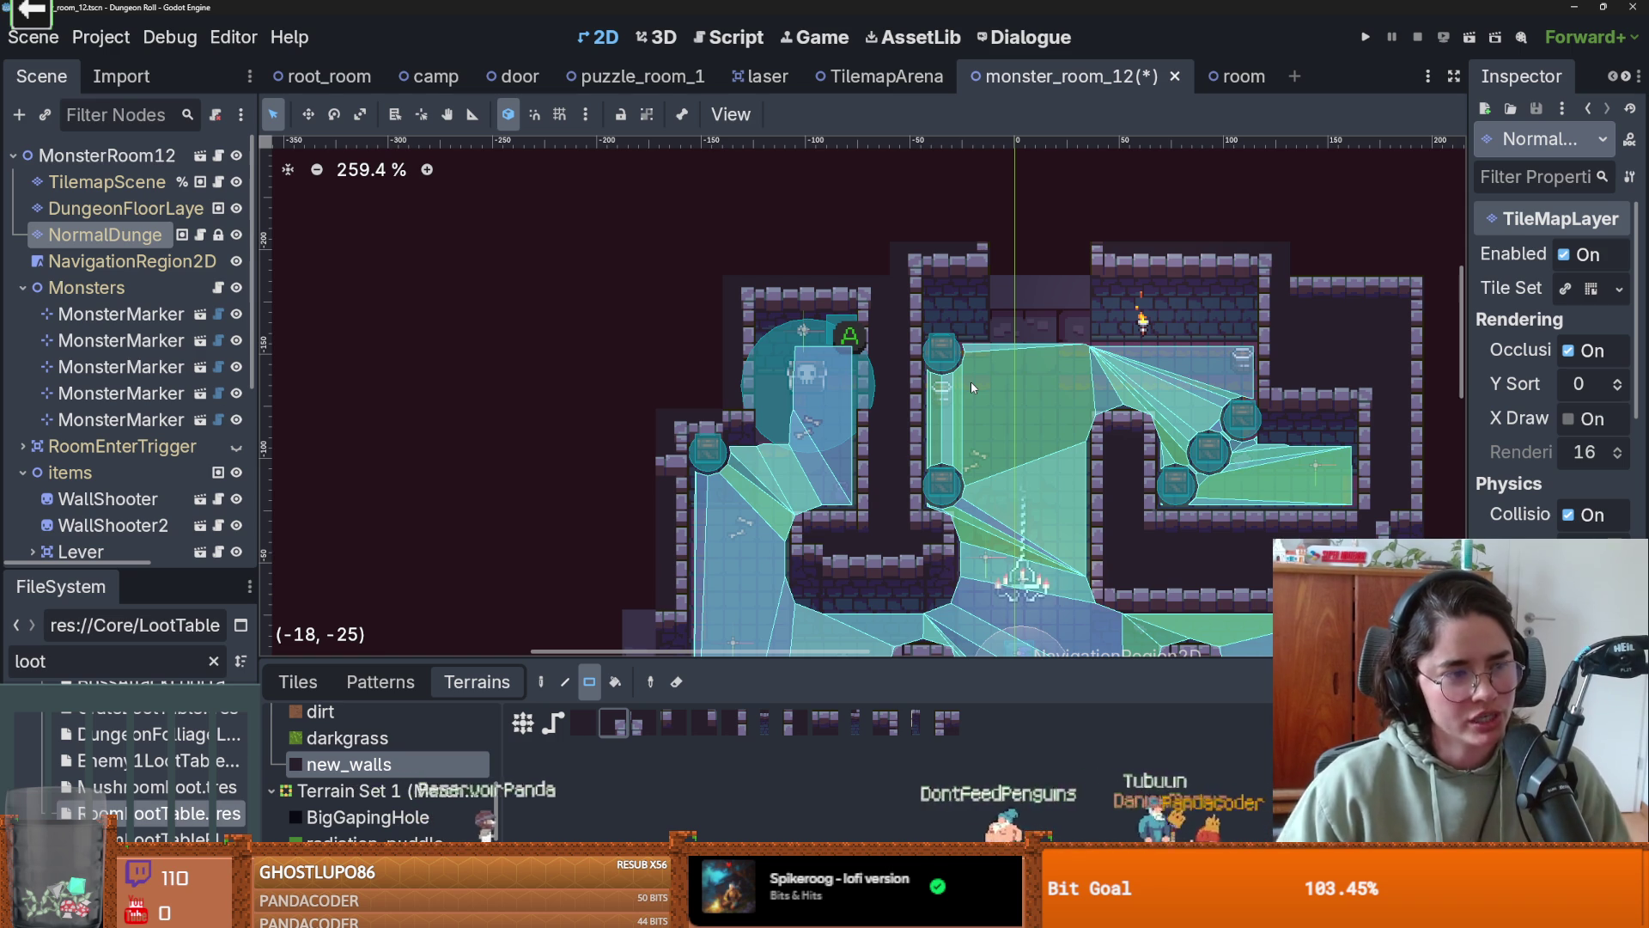
scroll(868, 412, "down", 2)
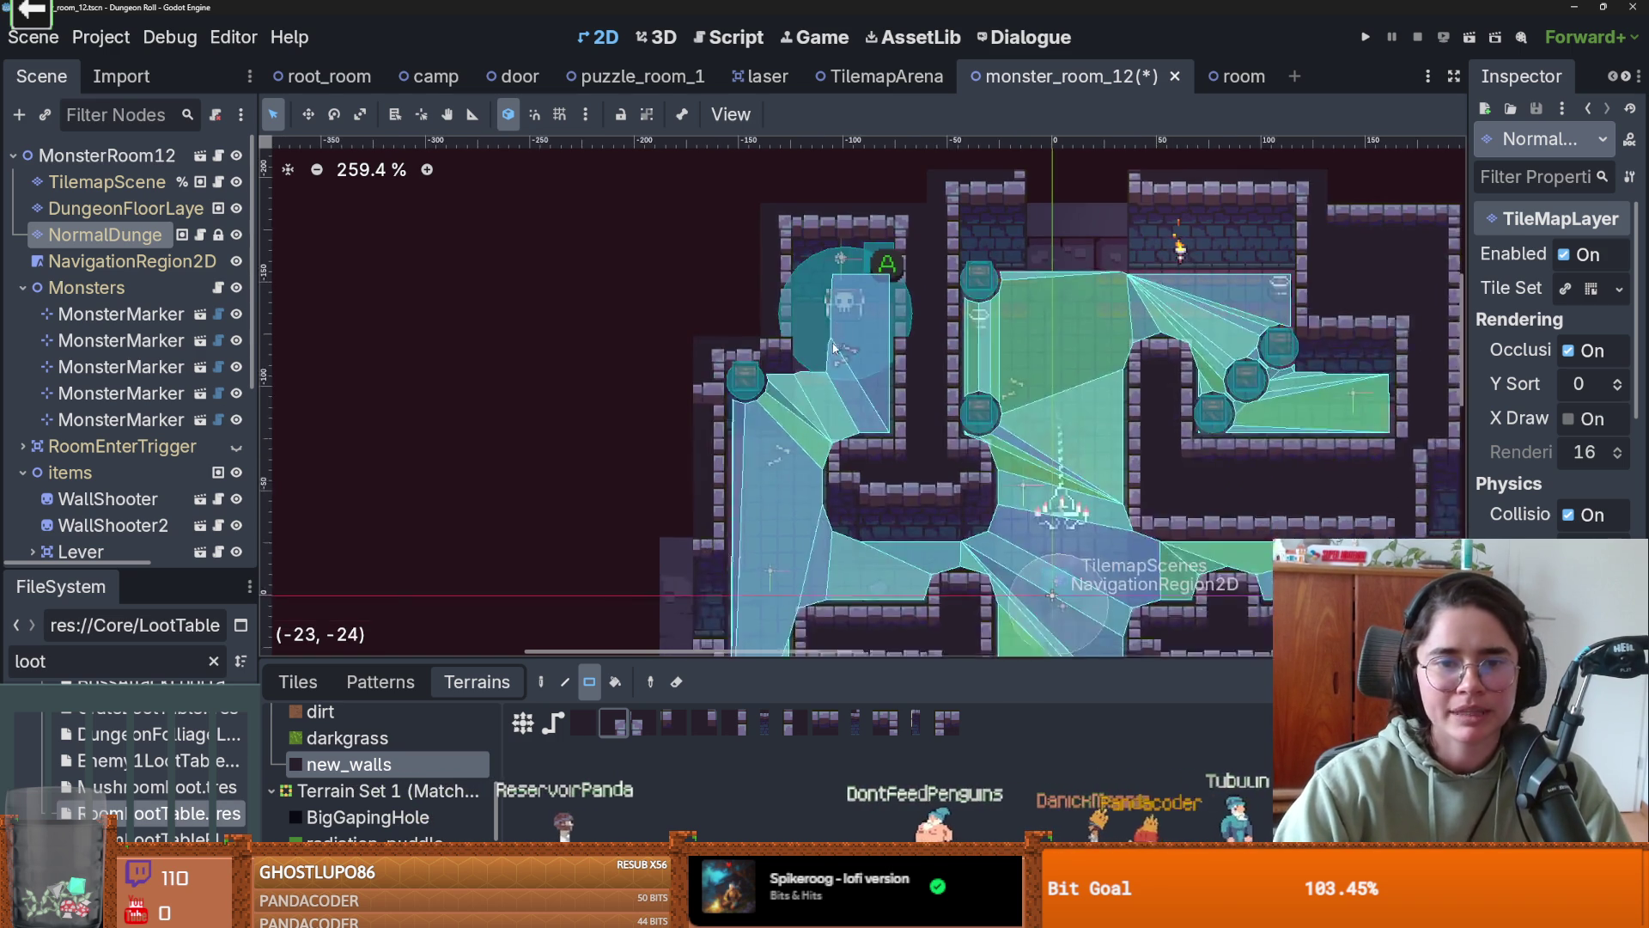
scroll(831, 388, "down", 2)
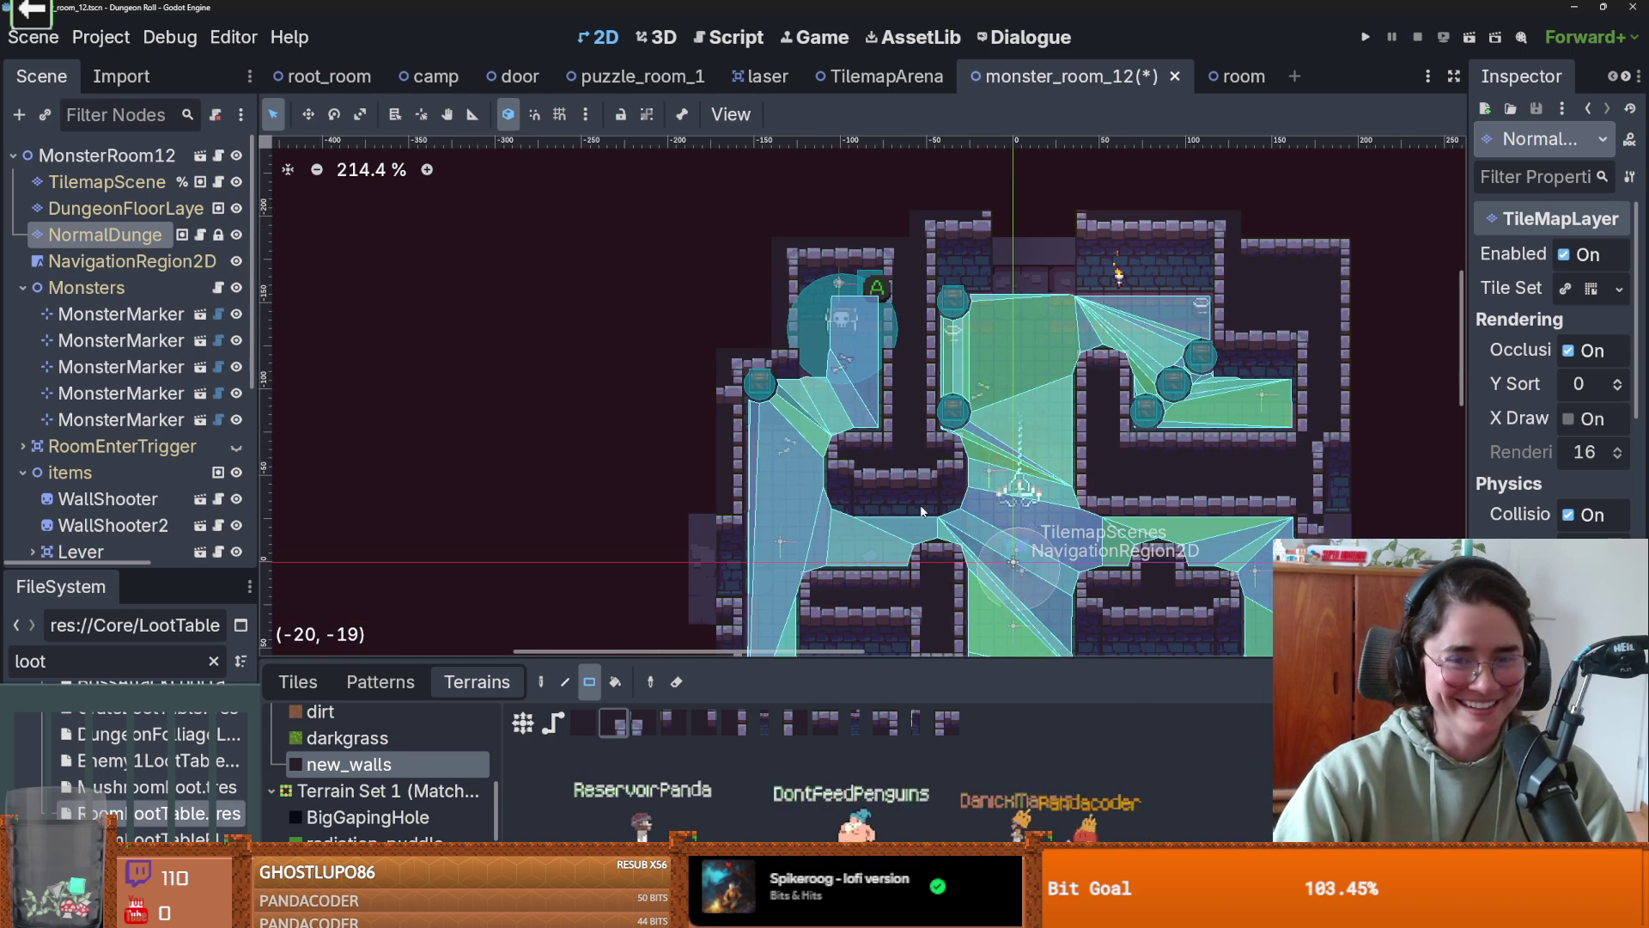
scroll(915, 516, "up", 1)
scroll(791, 309, "up", 6)
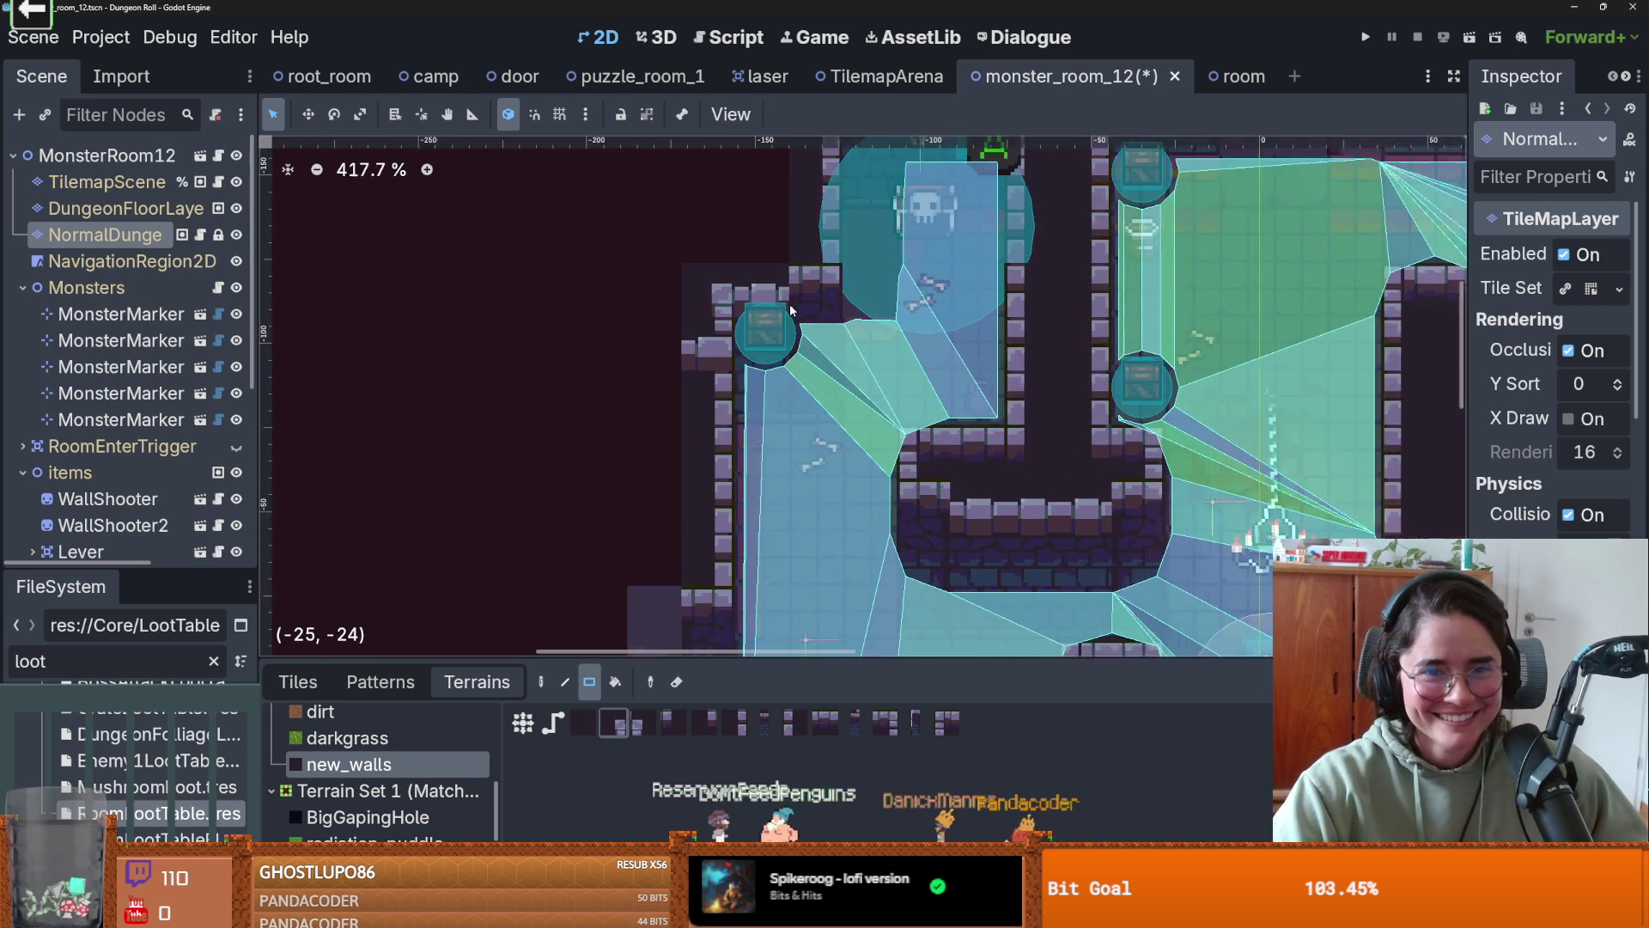
scroll(791, 302, "up", 1)
left_click_drag(791, 302, 806, 275)
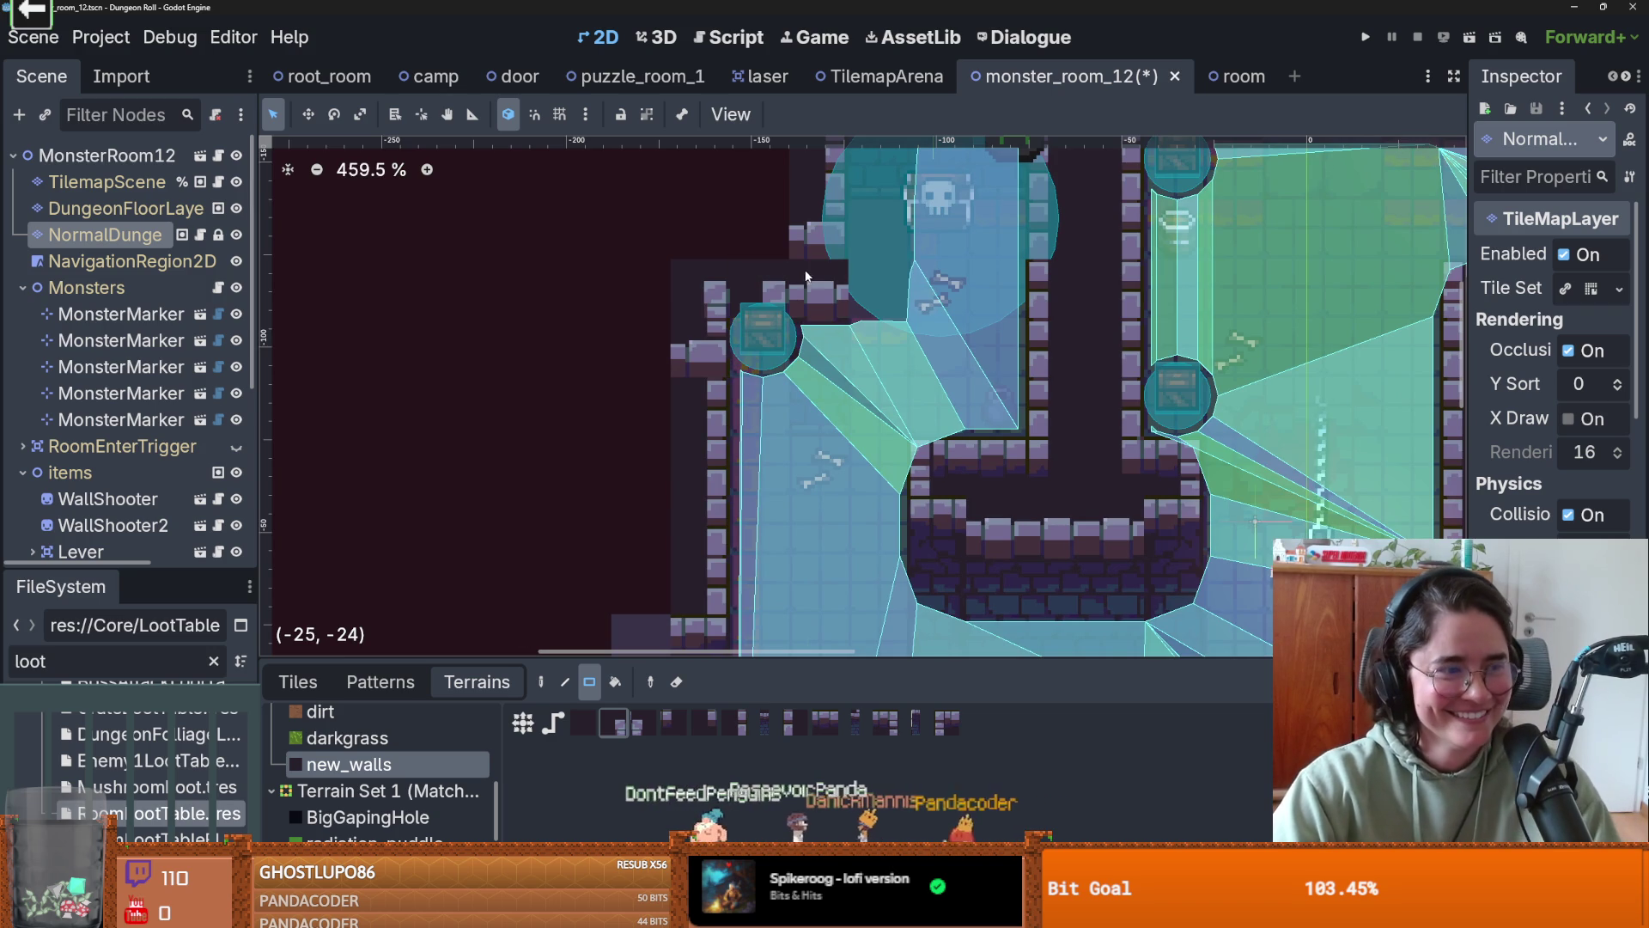
scroll(864, 335, "down", 6)
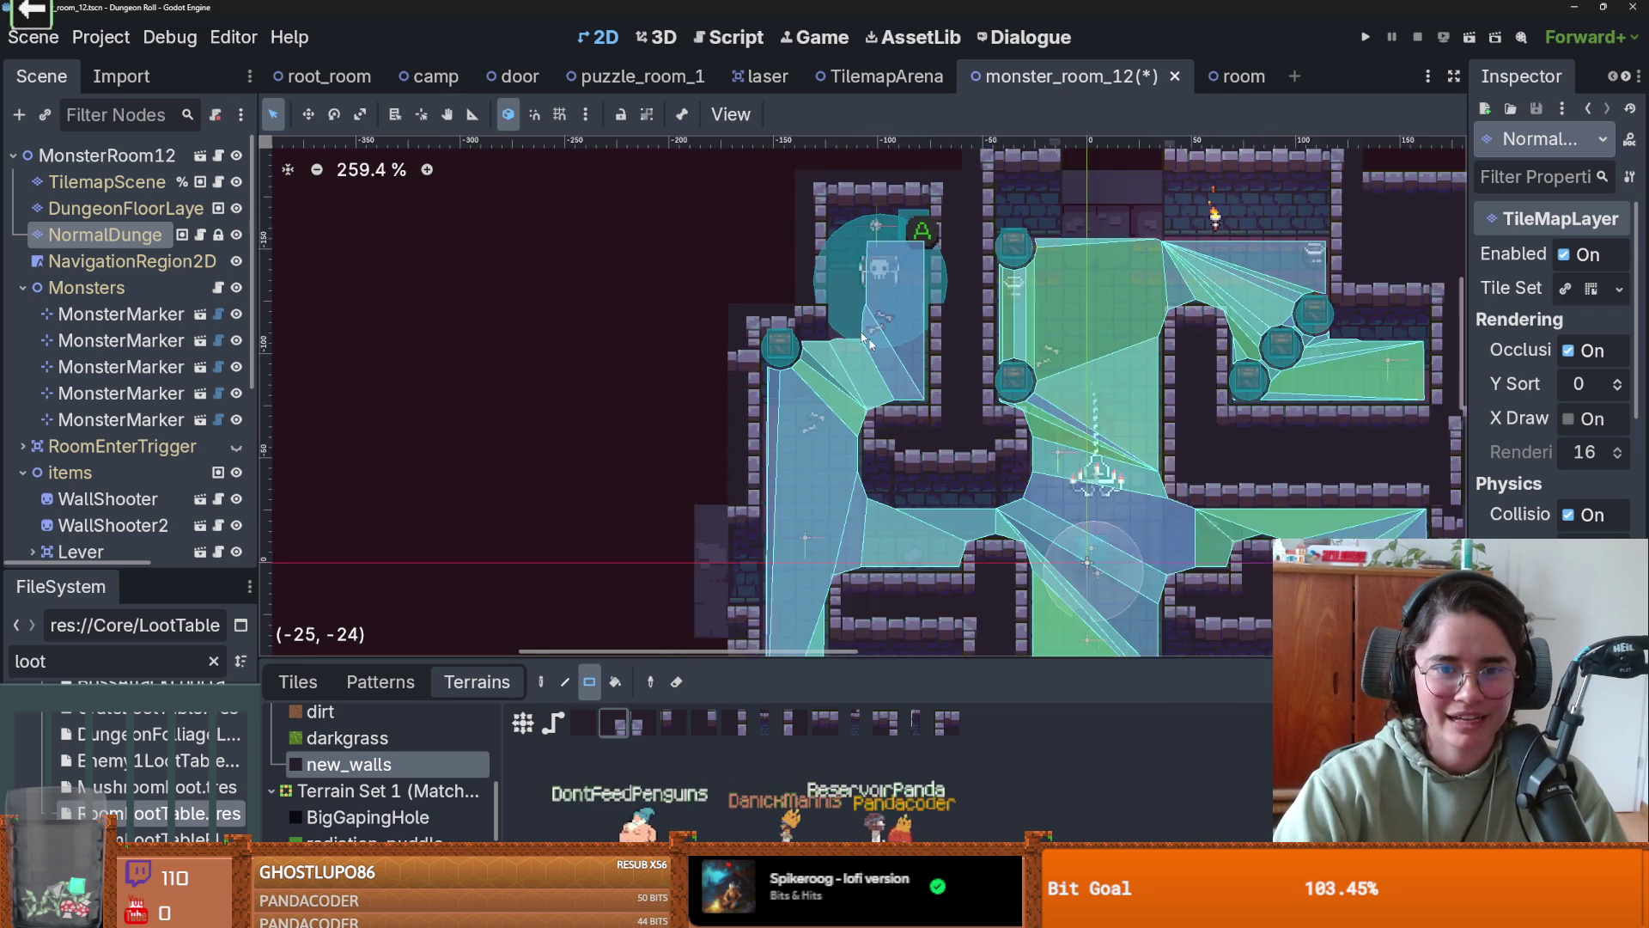
scroll(943, 342, "down", 2)
scroll(942, 342, "up", 3)
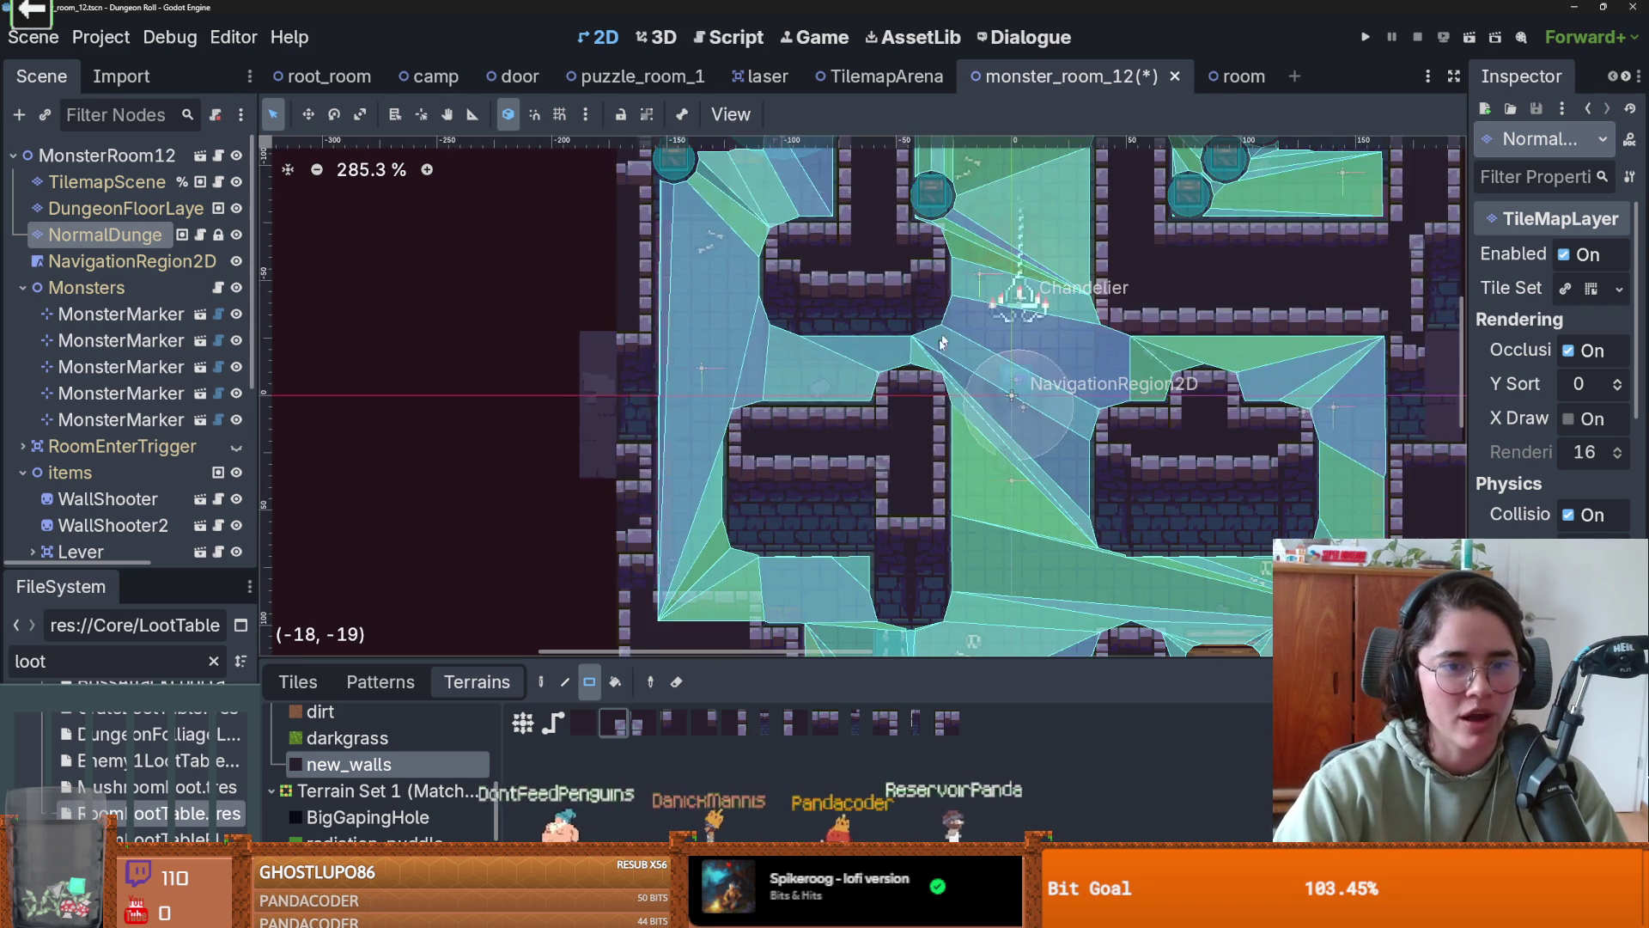
key("ctrl+s")
- Repaint the lower-left wall row, then undo that stroke with Ctrl+Z
scroll(954, 361, "down", 1)
scroll(1006, 409, "right", 5)
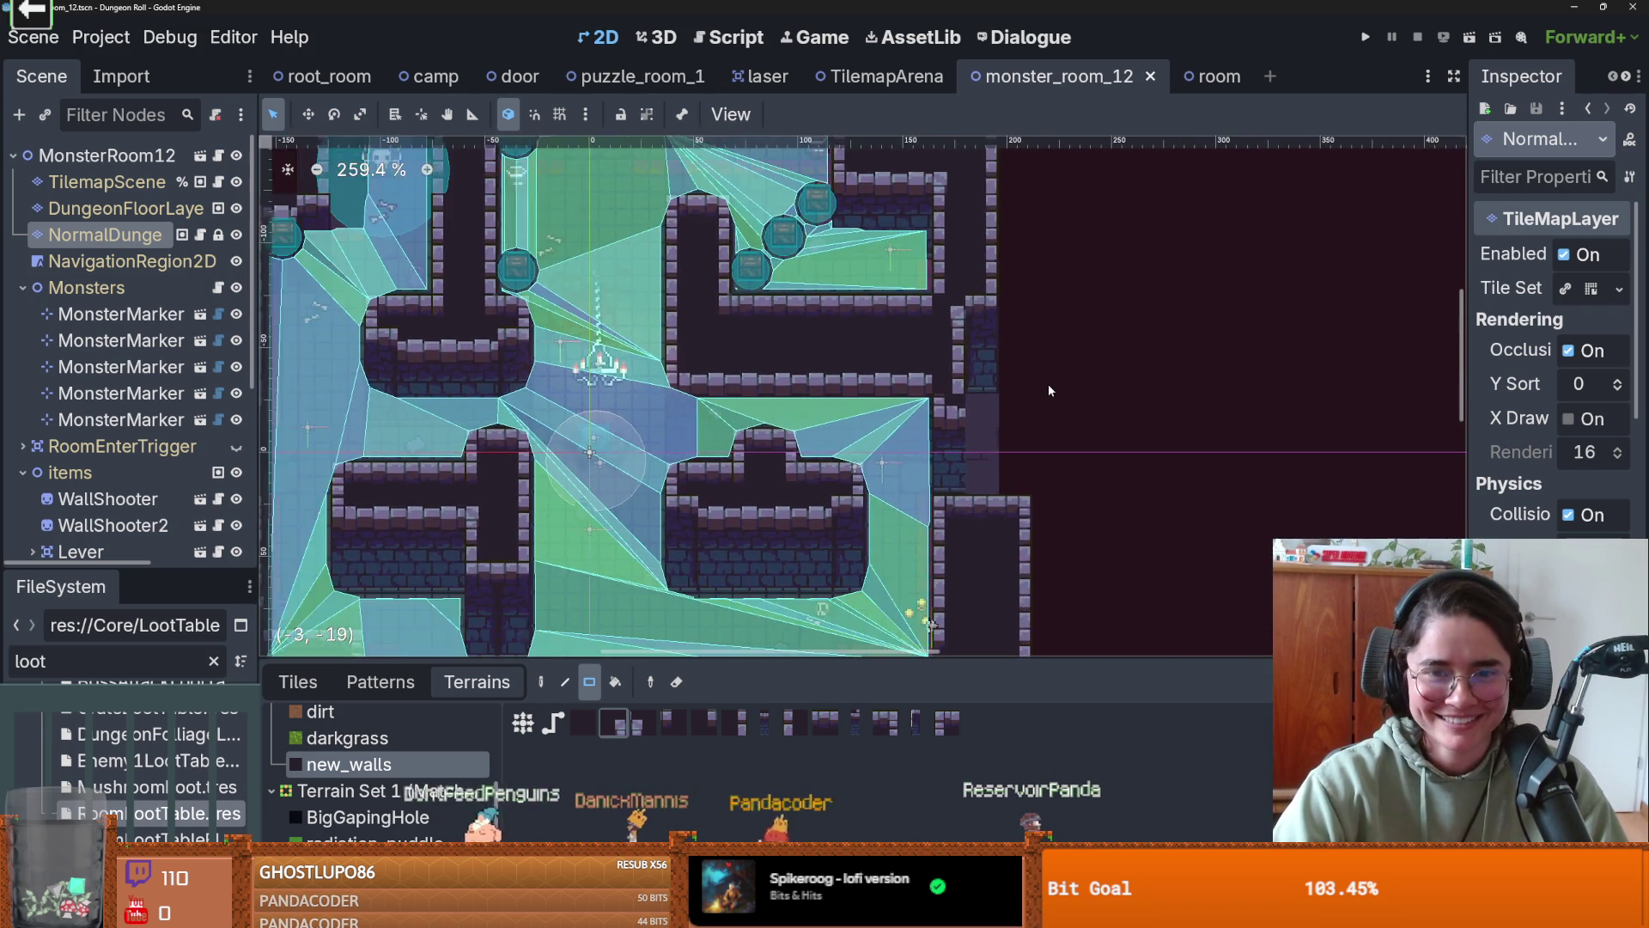
scroll(1048, 390, "down", 3)
scroll(1008, 423, "up", 4)
scroll(990, 519, "down", 5)
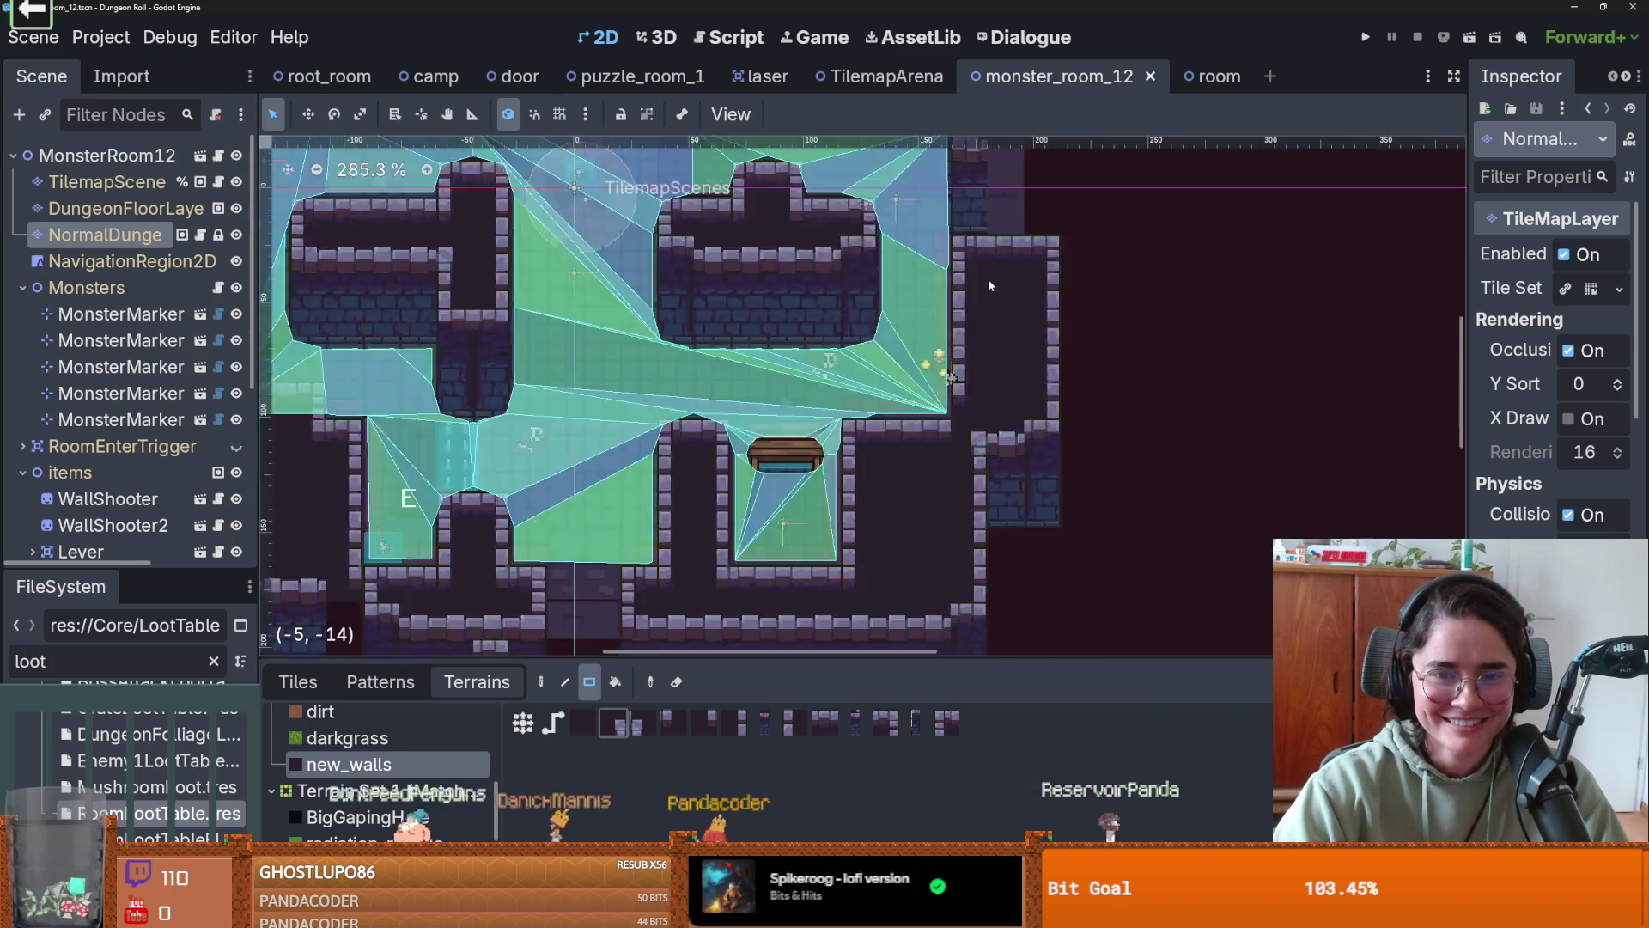
scroll(988, 278, "down", 3)
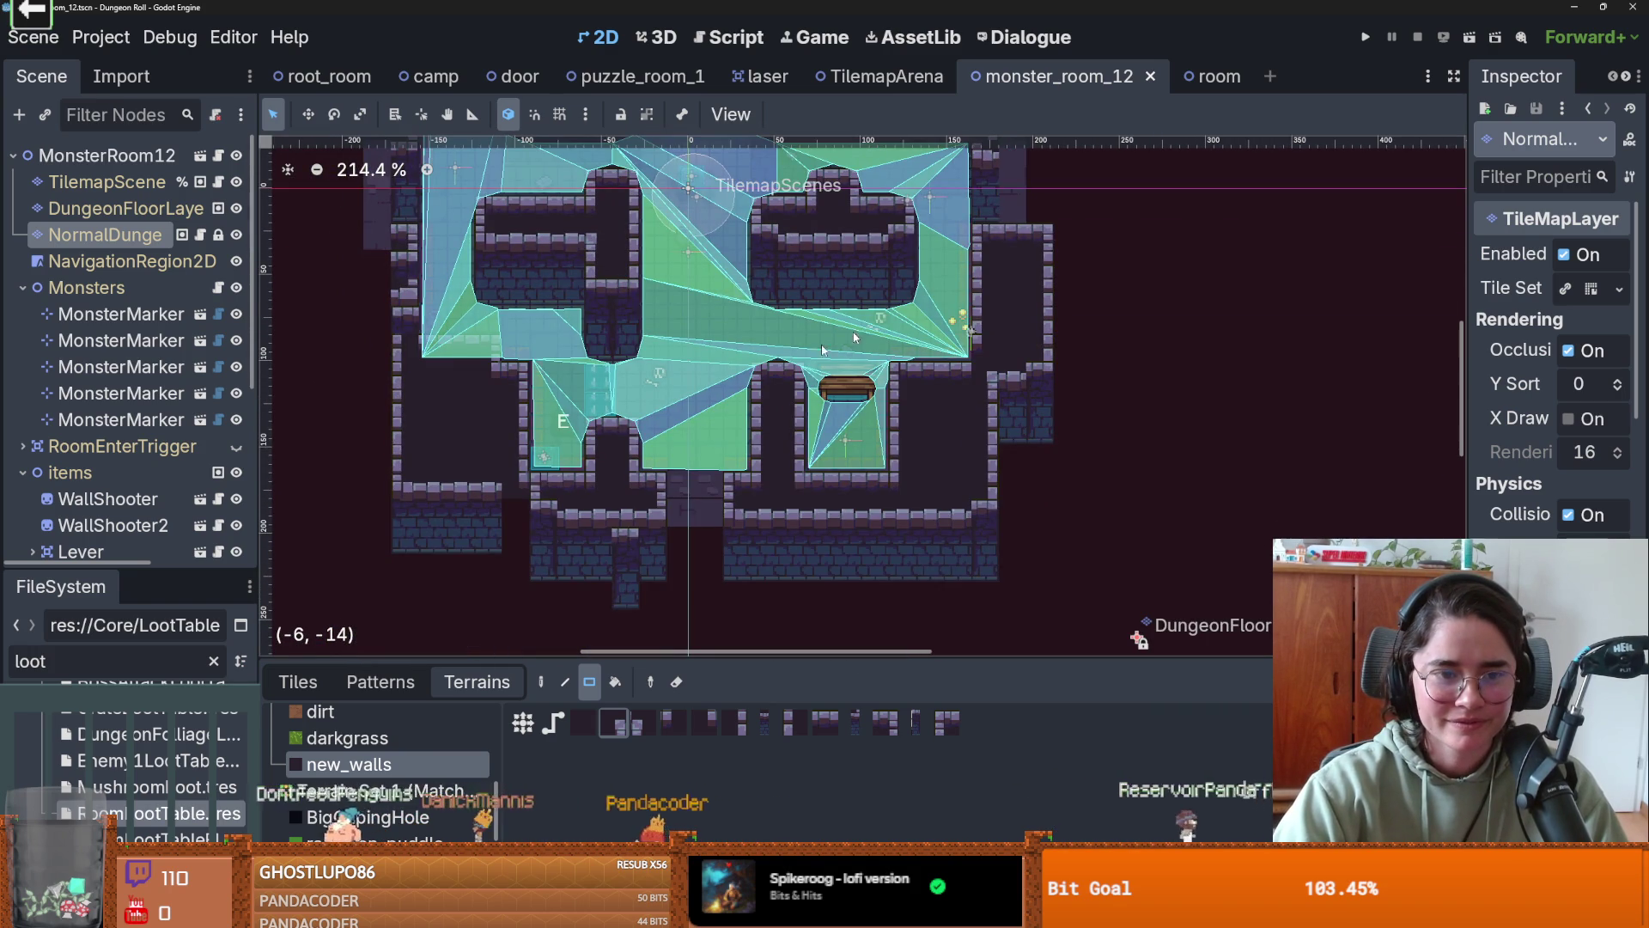
left_click_drag(576, 519, 384, 526)
scroll(407, 516, "up", 2)
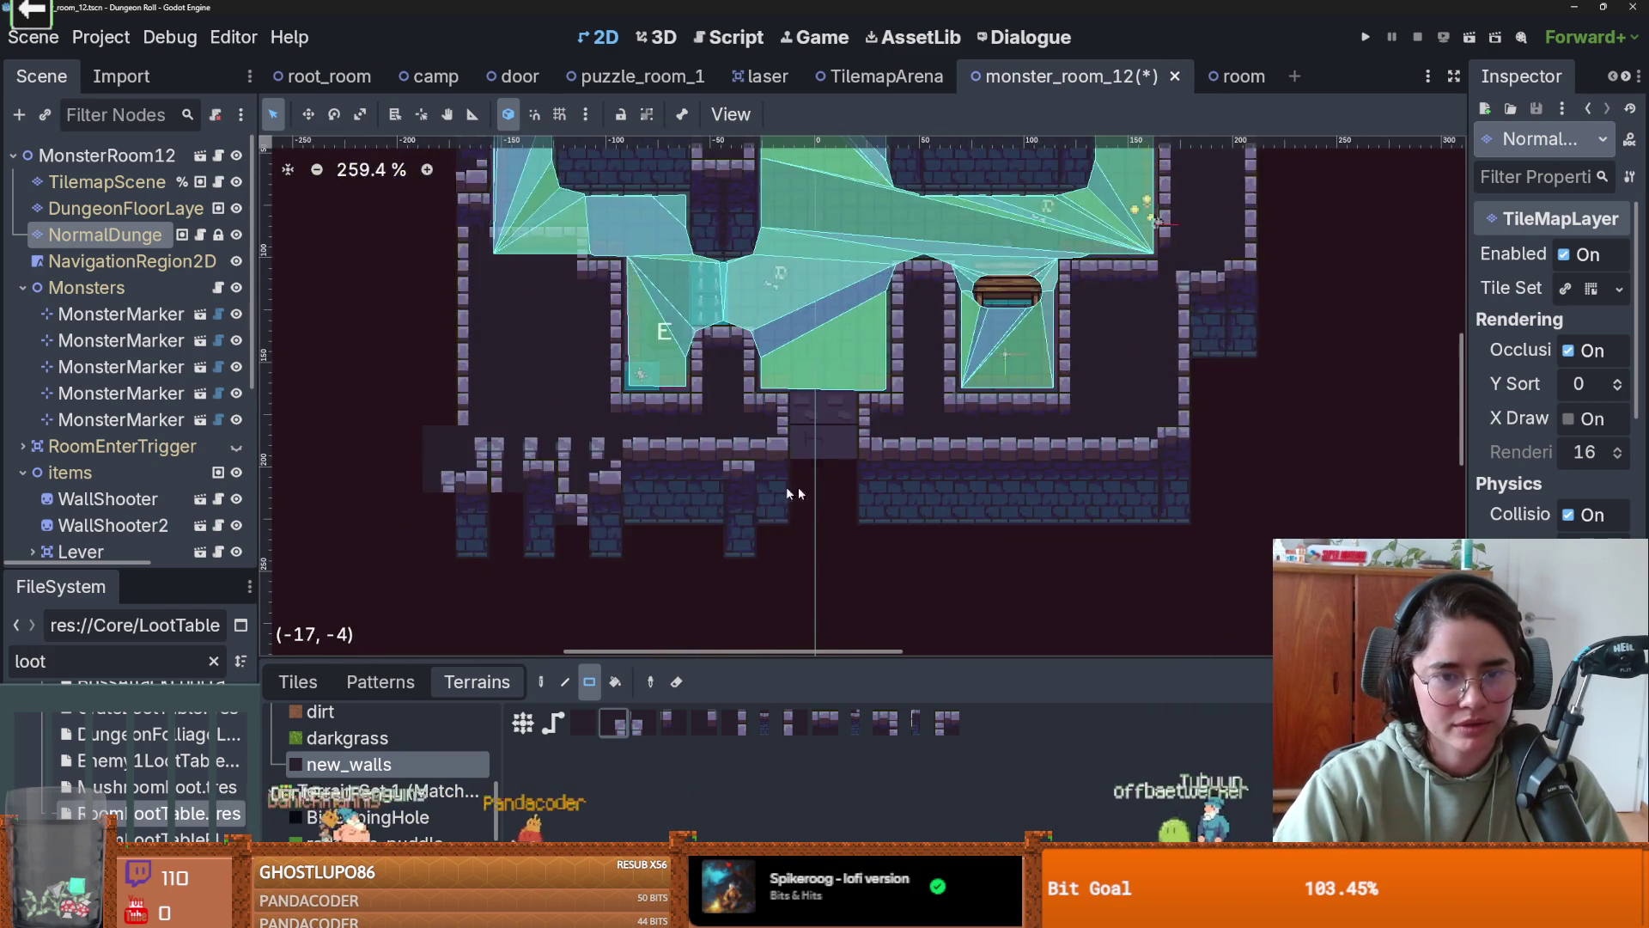
scroll(721, 508, "down", 4)
key("ctrl+z")
key("ctrl+z")
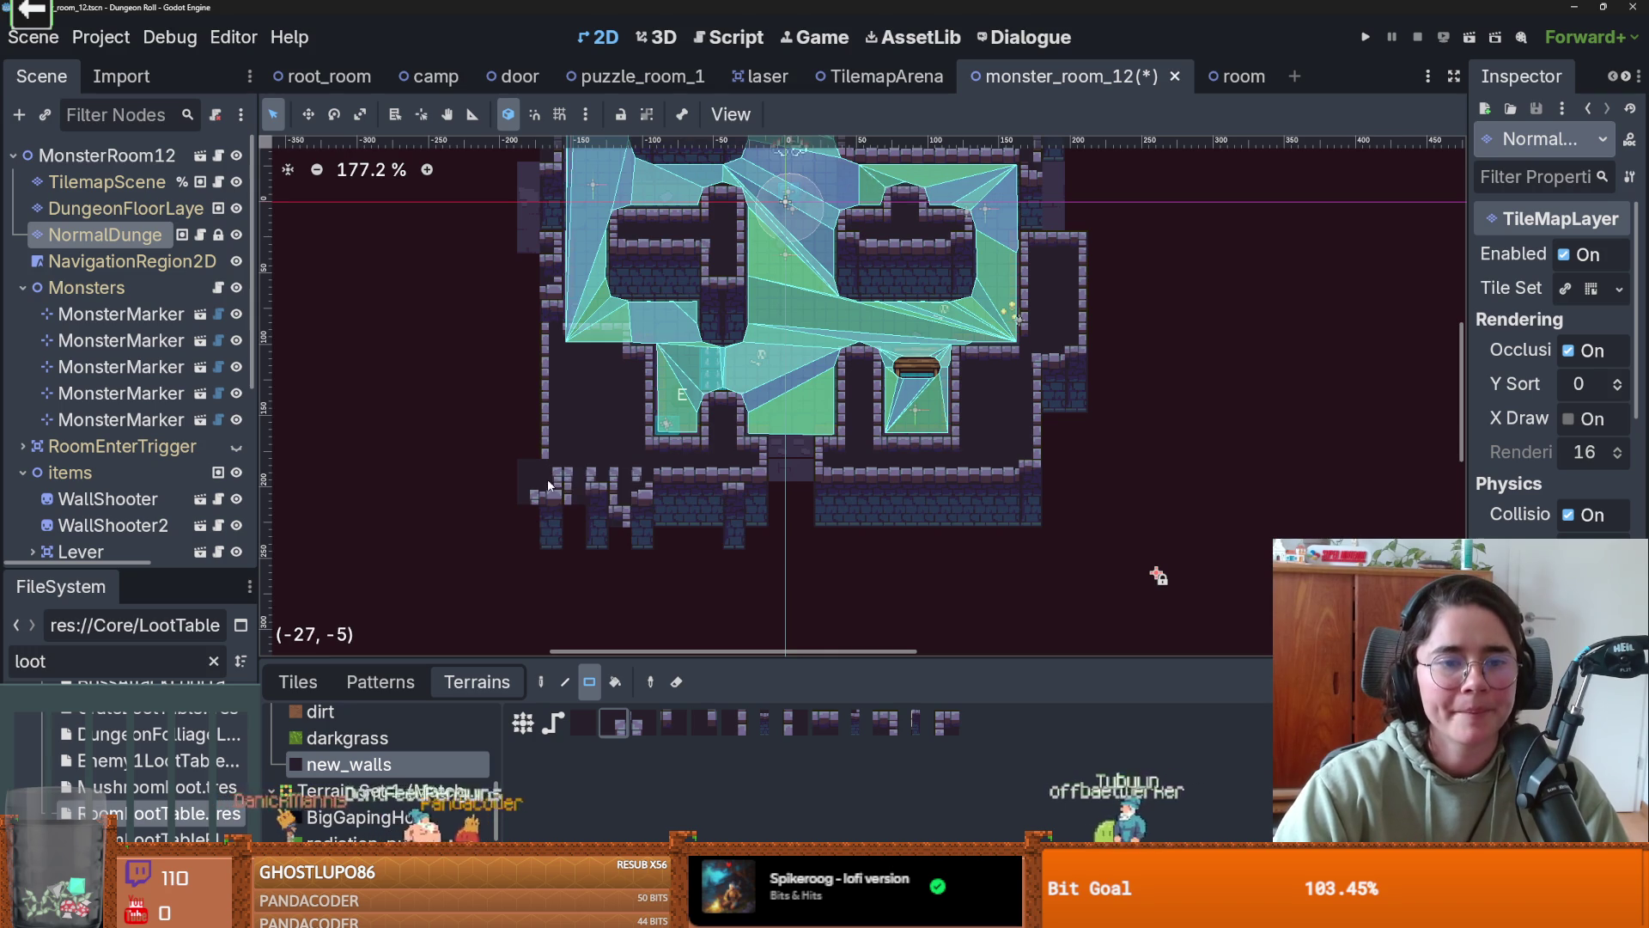
scroll(821, 478, "down", 1)
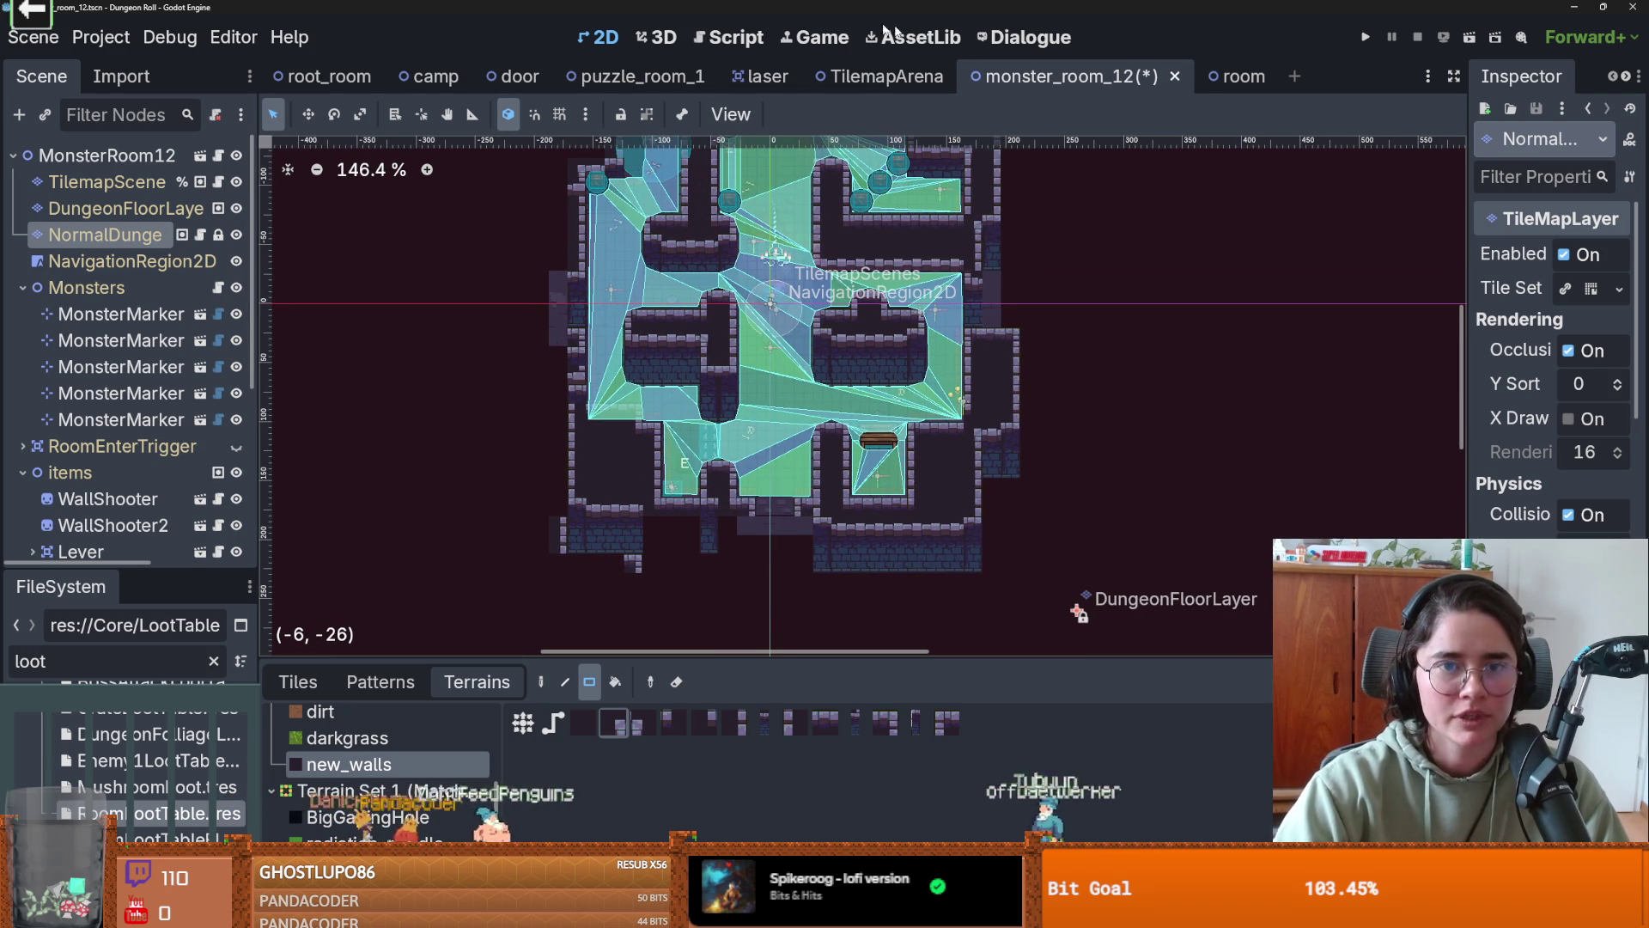
- Open the root_room scene and select its NormalDungeon tile layer
left_click(329, 76)
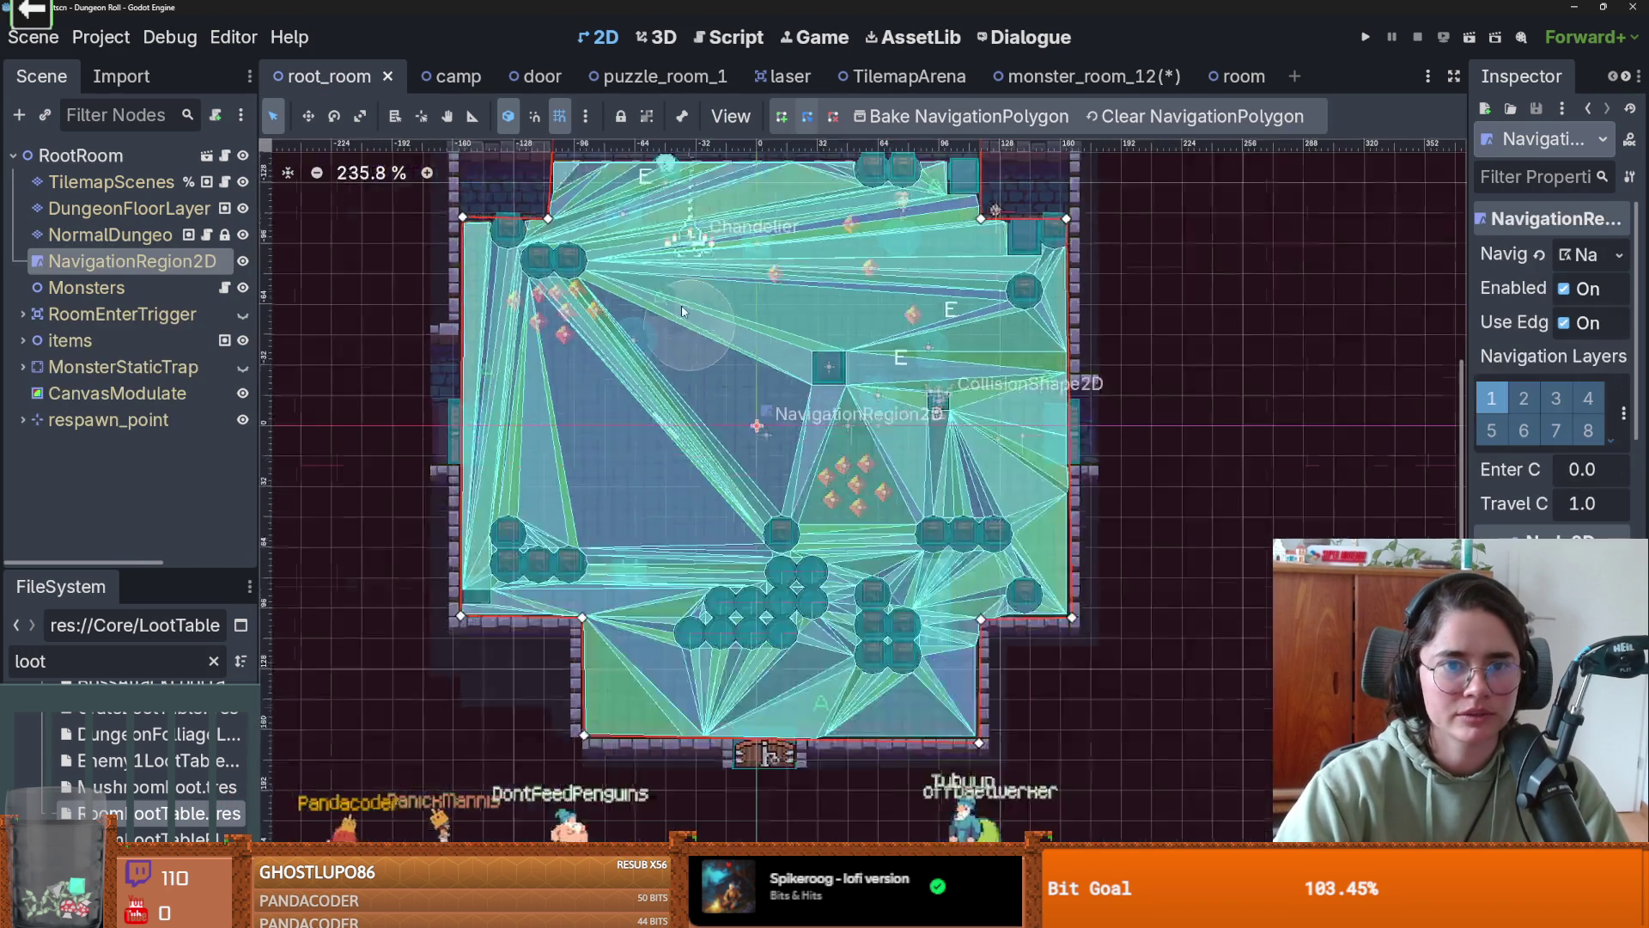
scroll(636, 369, "down", 4)
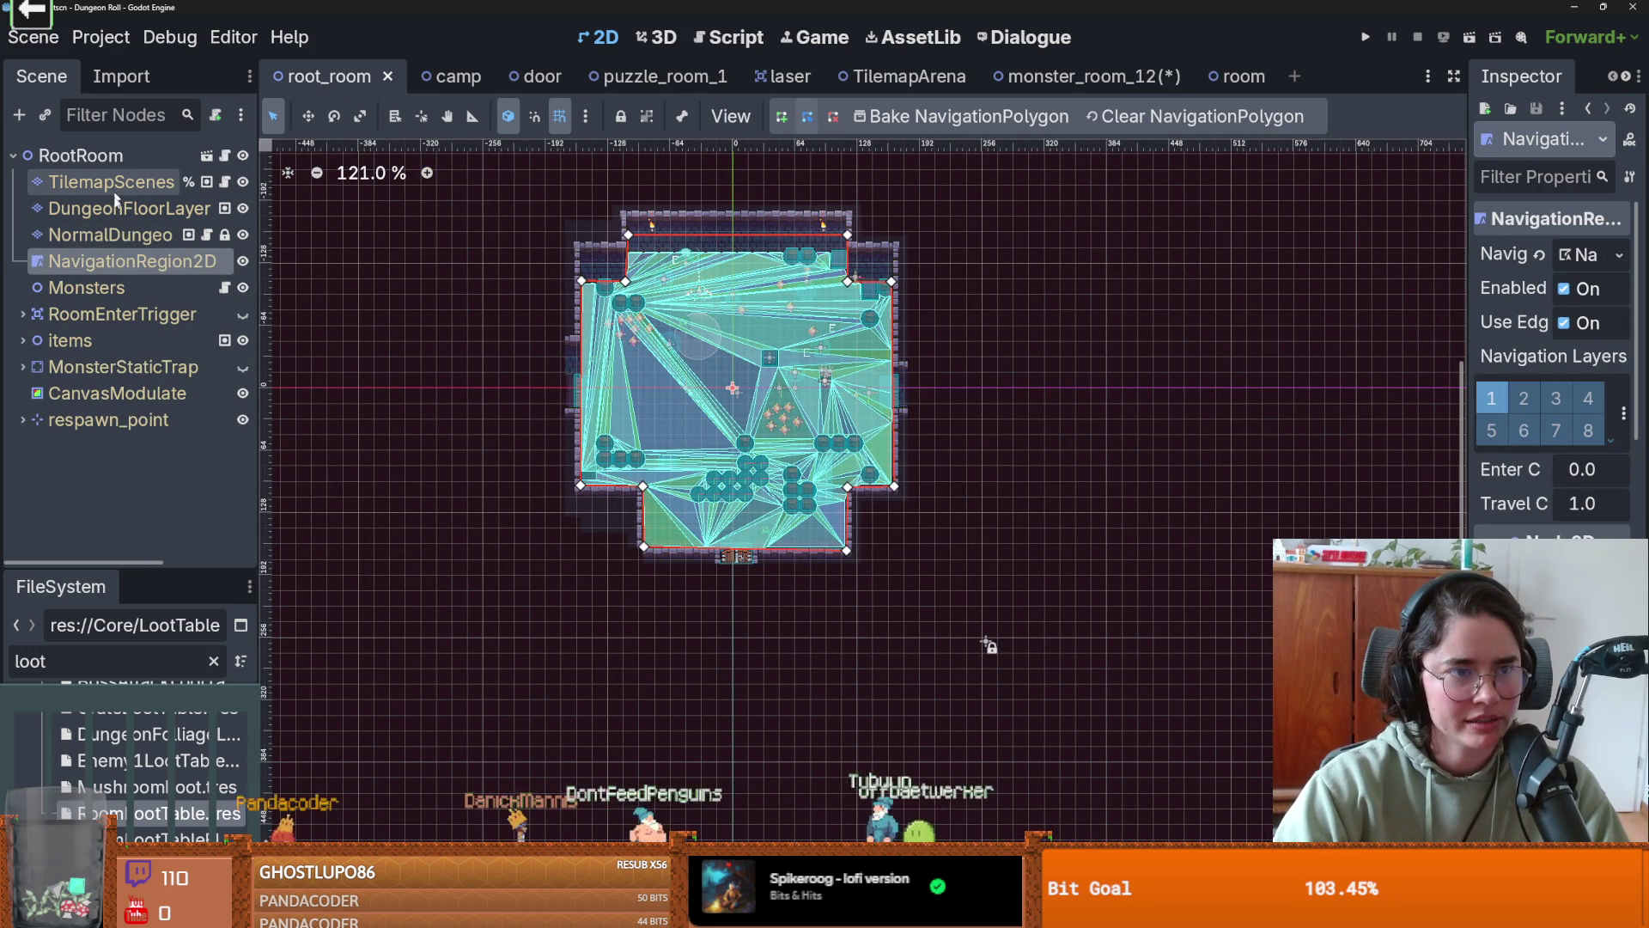
left_click(127, 232)
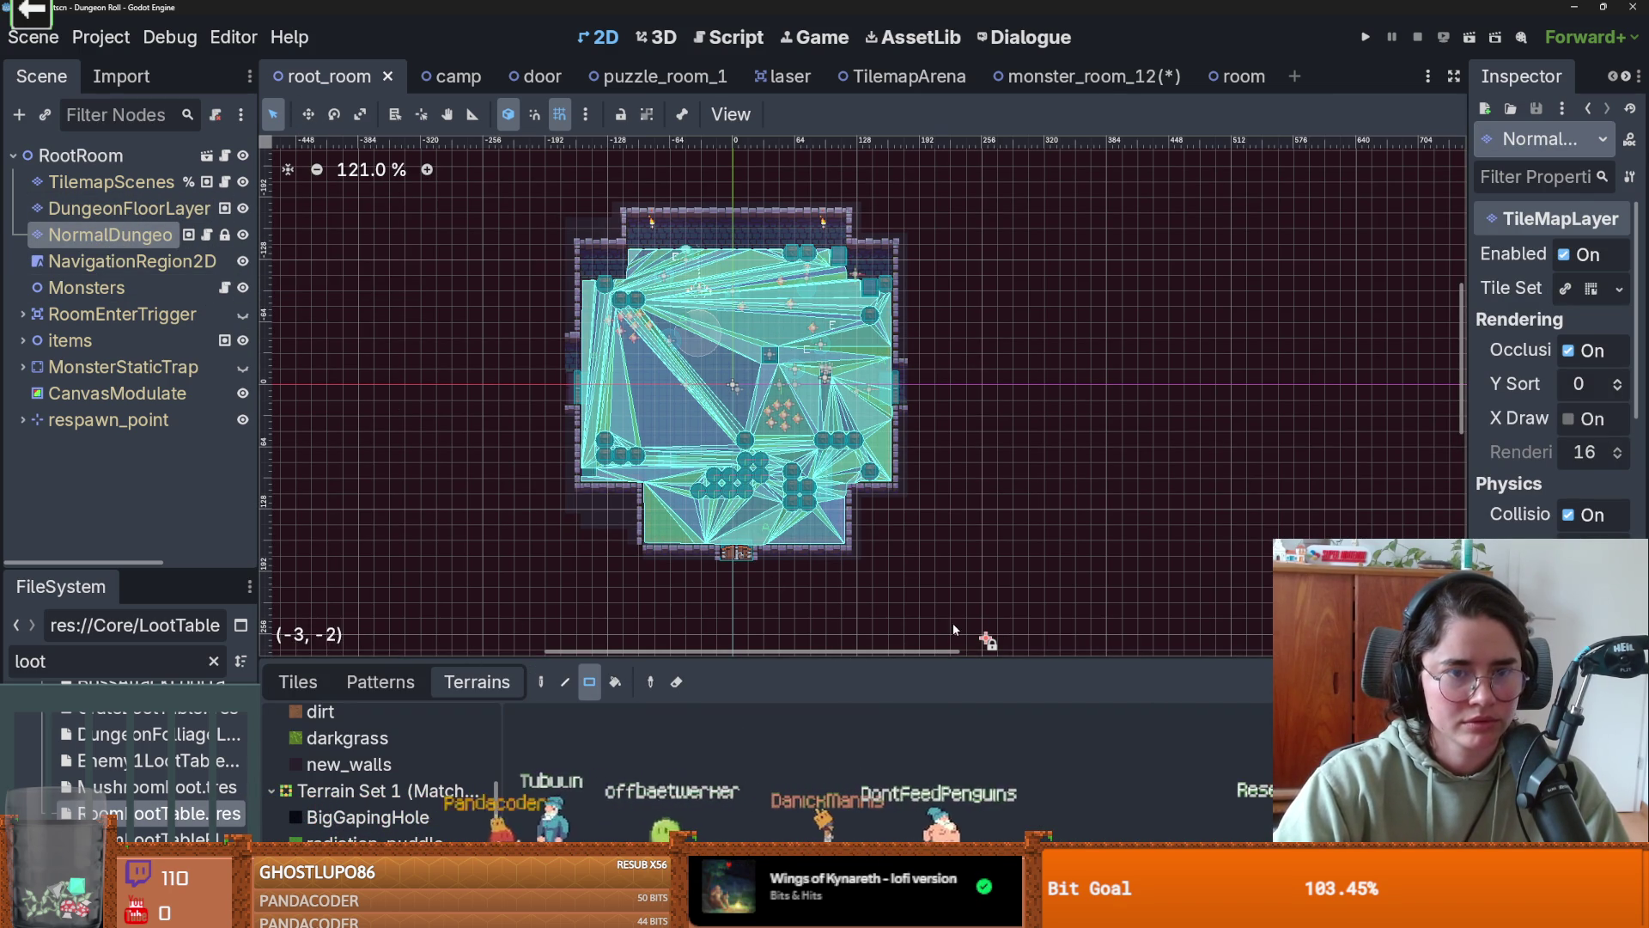
- Select the tile cells covering root_room's room, clear the selection, and return to monster_room_12
key("s")
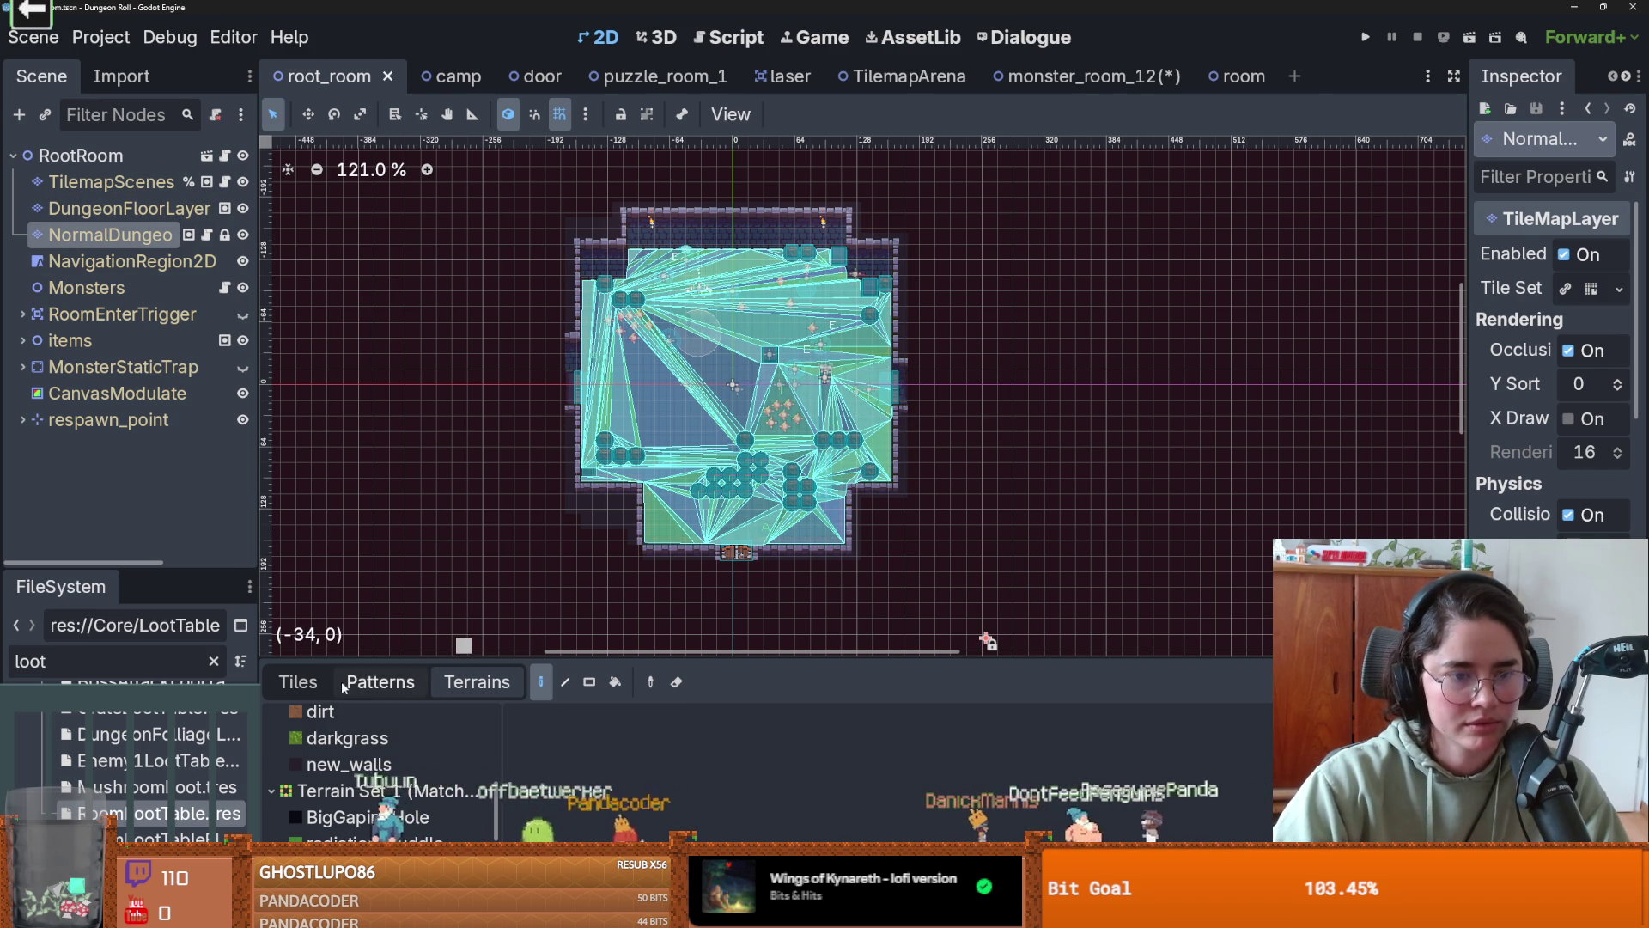
left_click(298, 682)
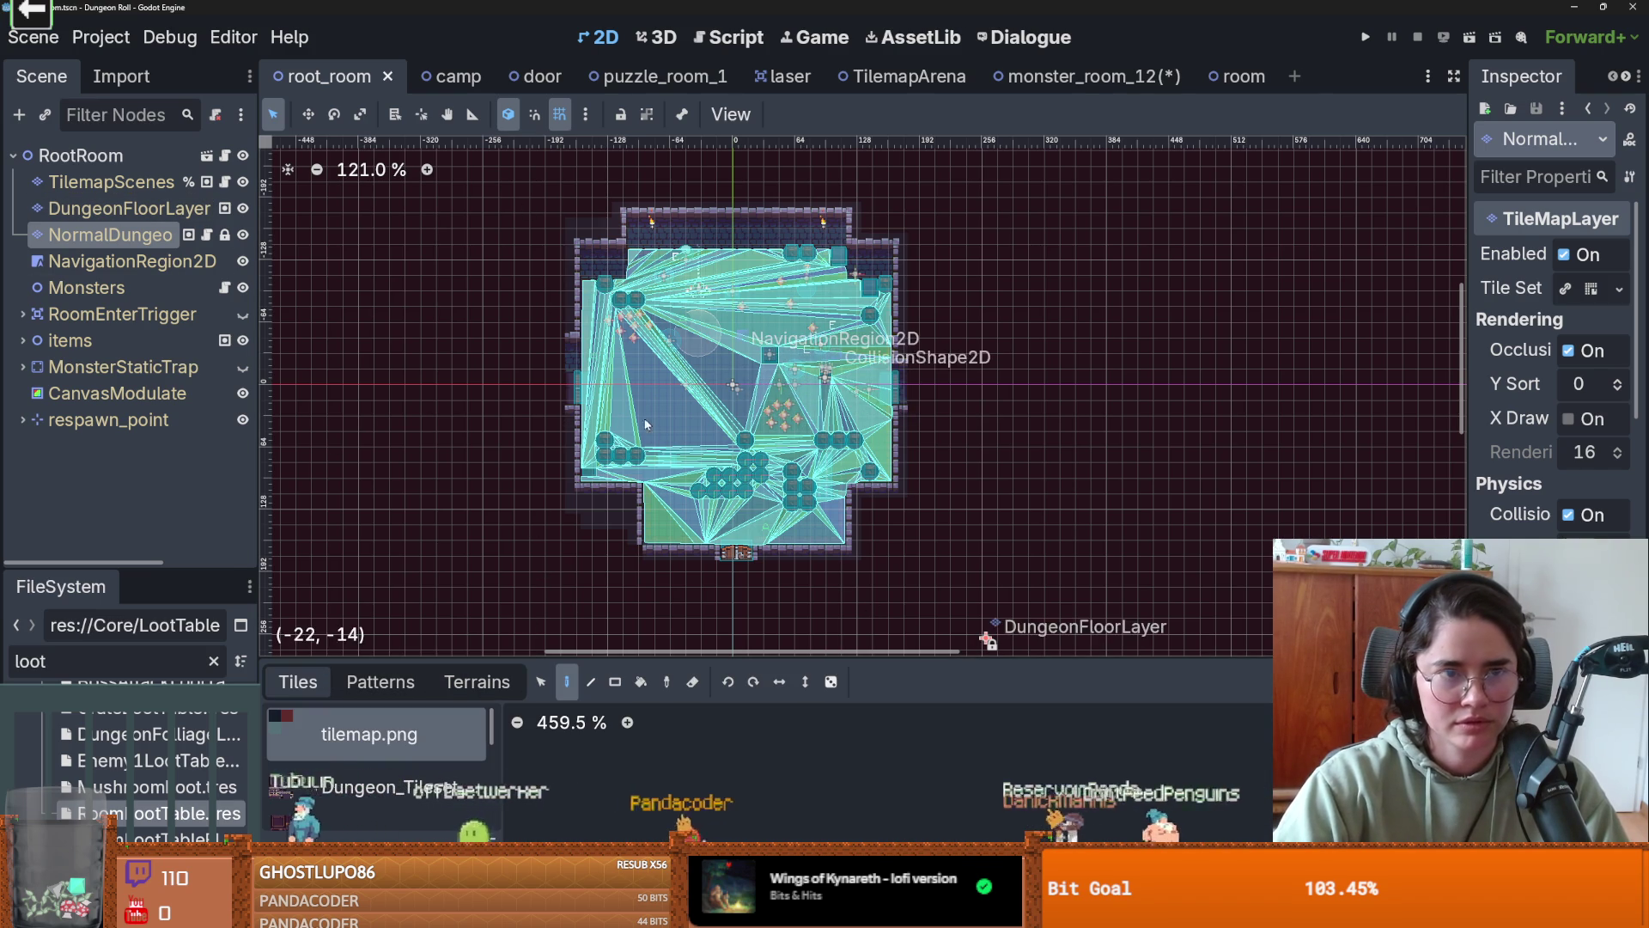
key("s")
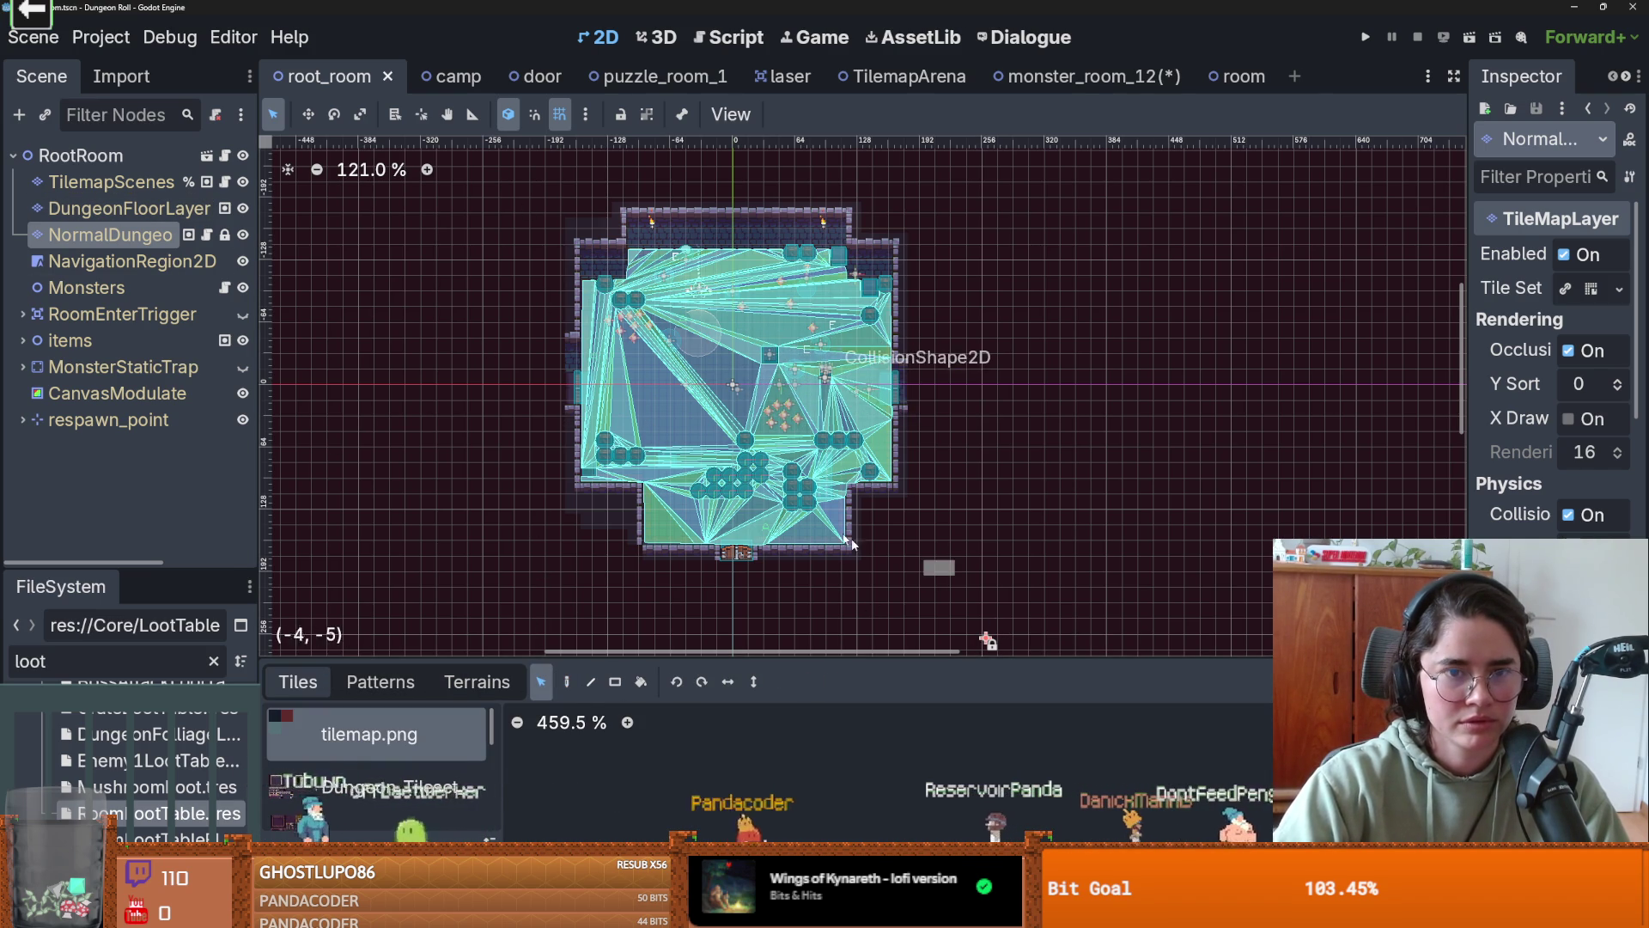
left_click_drag(949, 570, 525, 210)
left_click(524, 204)
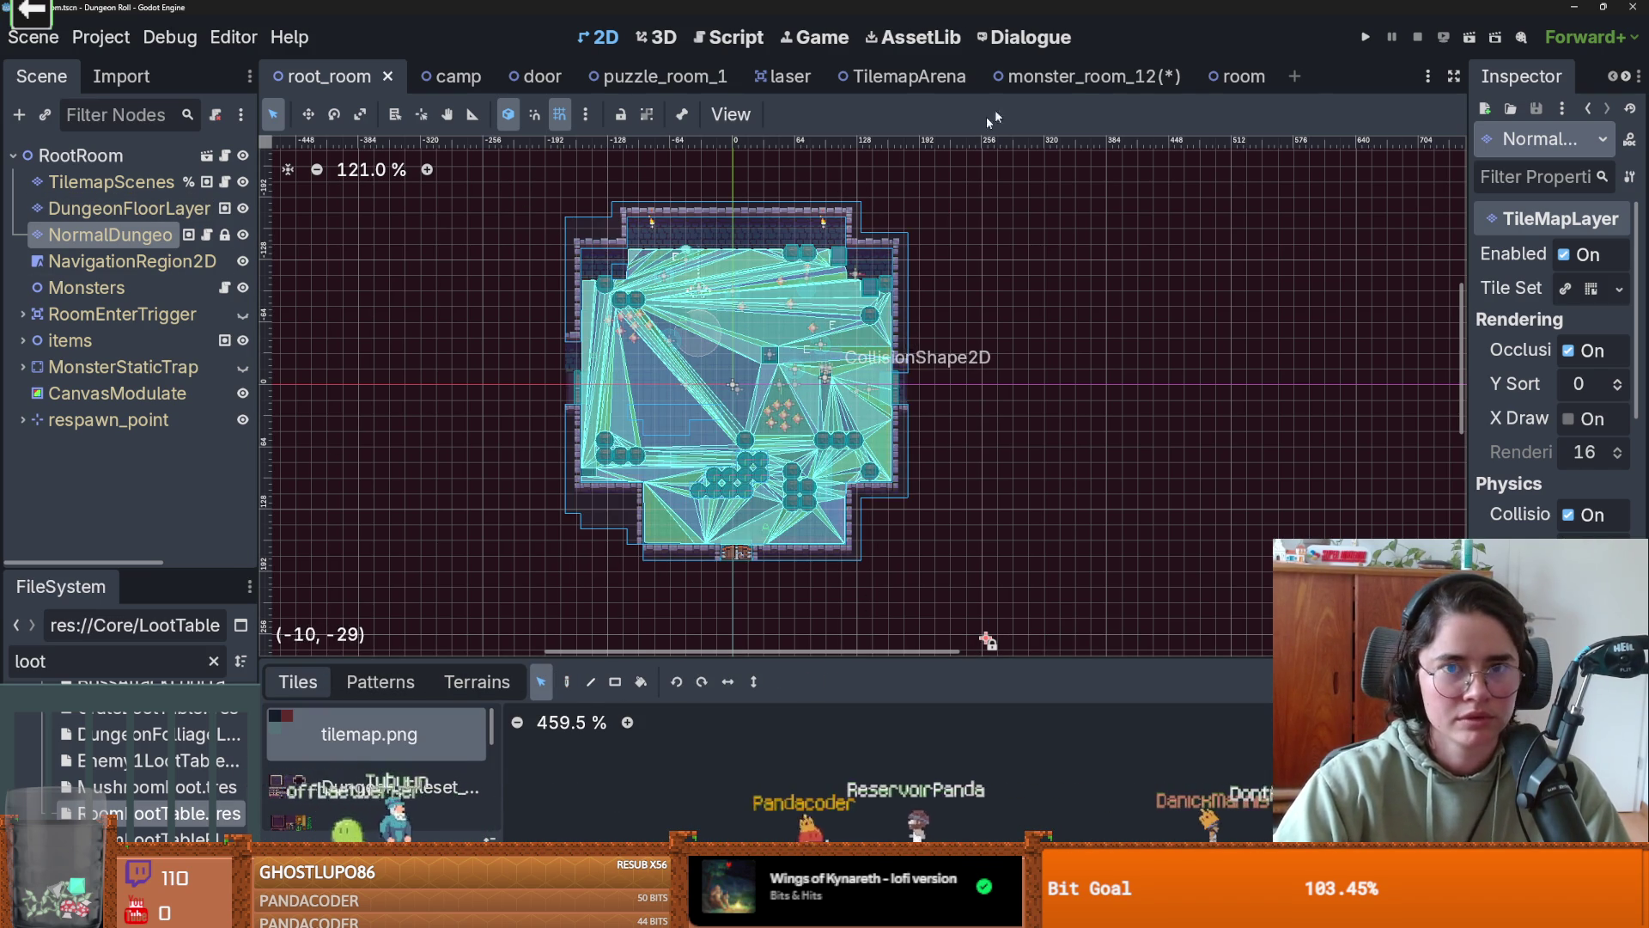
left_click(1108, 80)
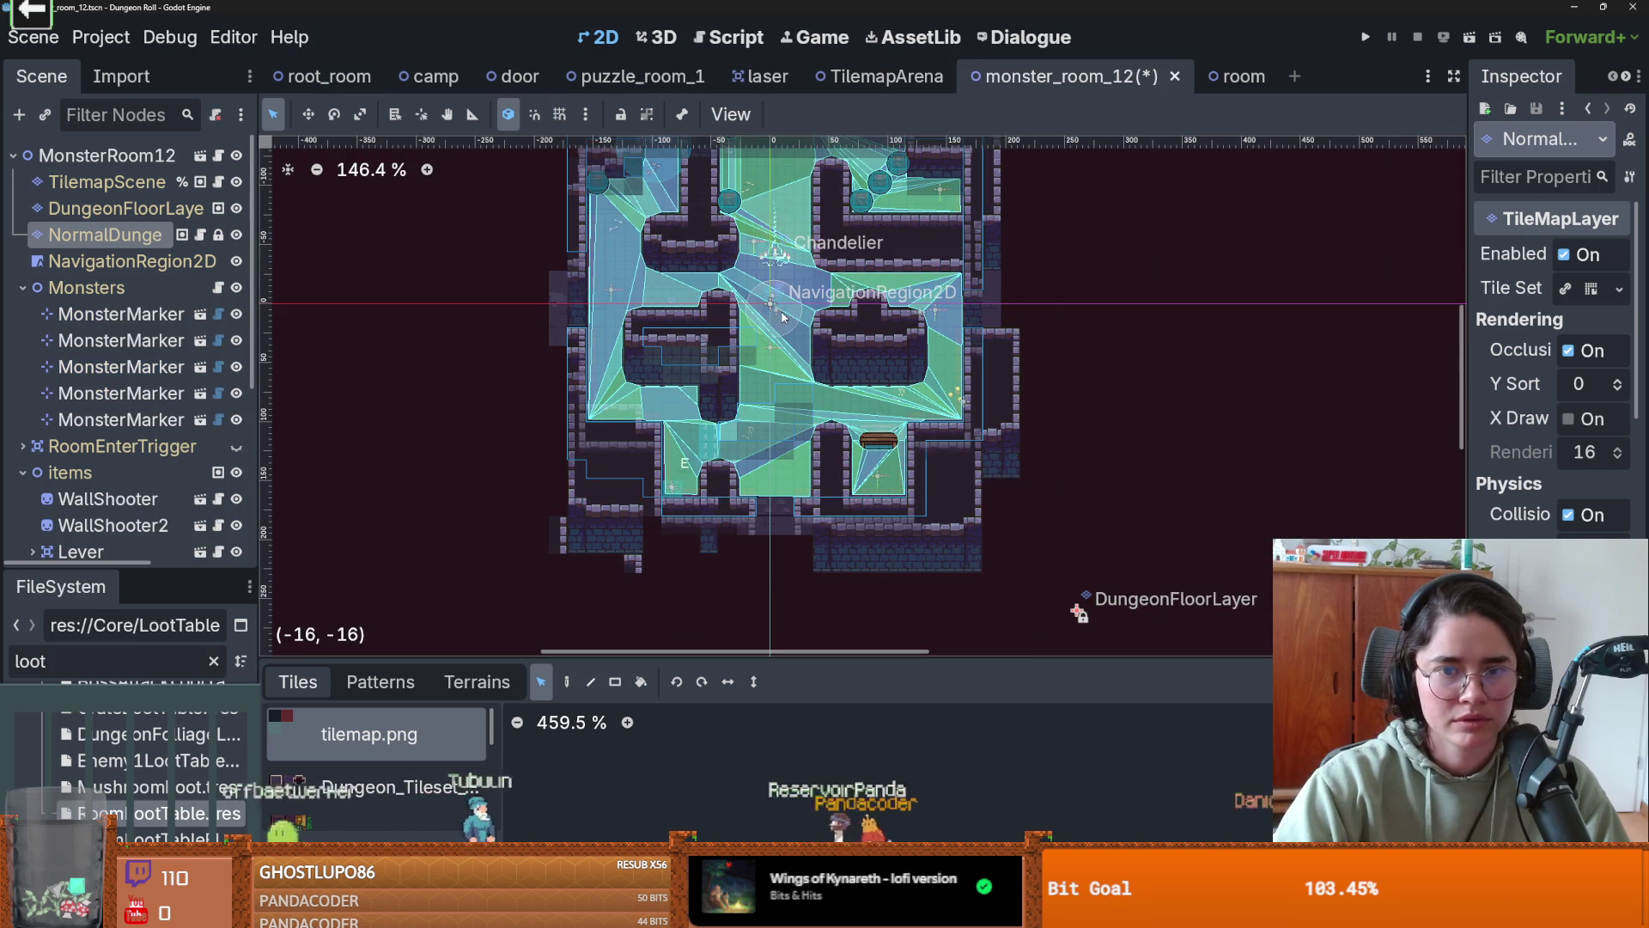
- Undo the last tile edit, then erase the extra bottom tile rows with the rectangle eraser
scroll(1113, 435, "up", 3)
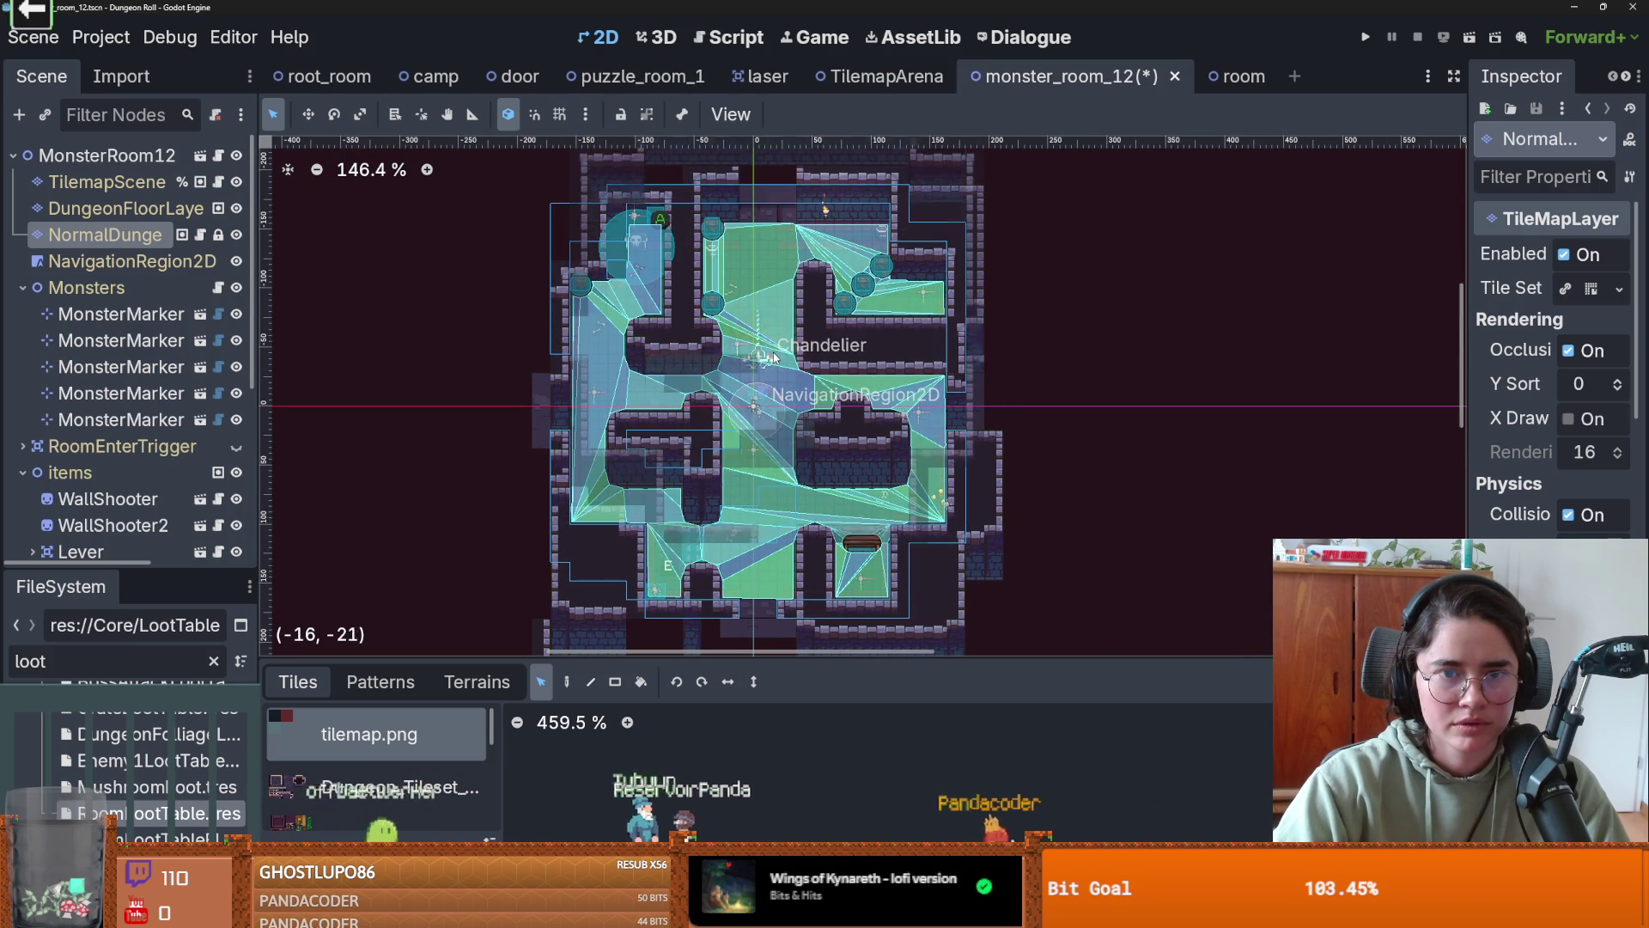
scroll(1079, 574, "down", 2)
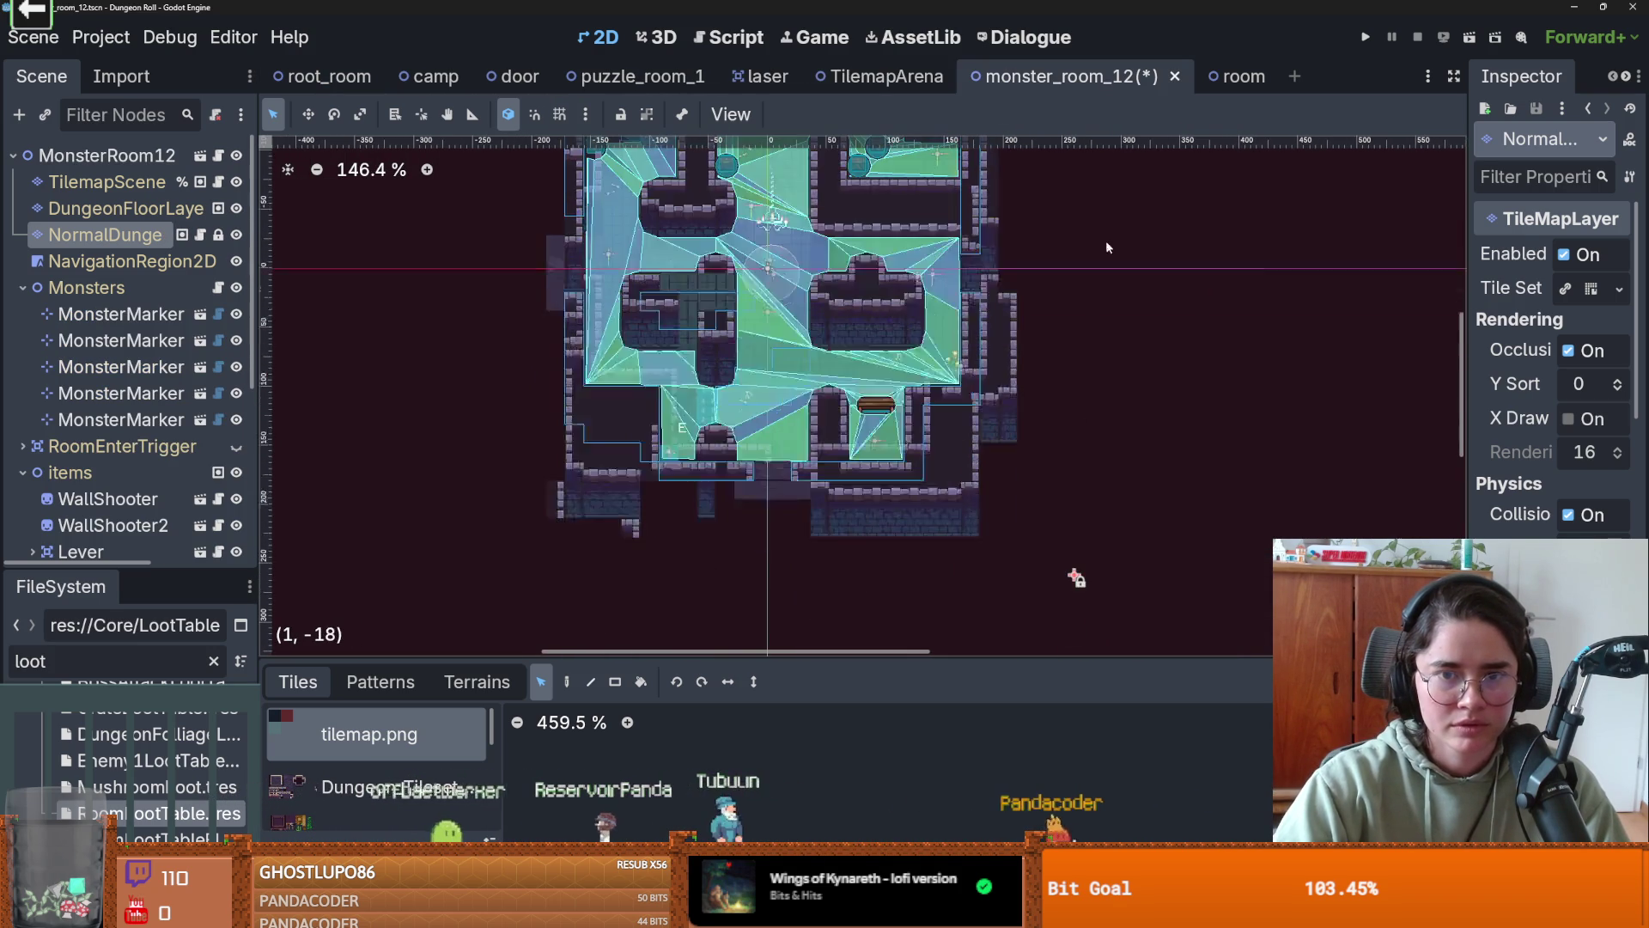
scroll(1024, 374, "up", 2)
key("ctrl+z")
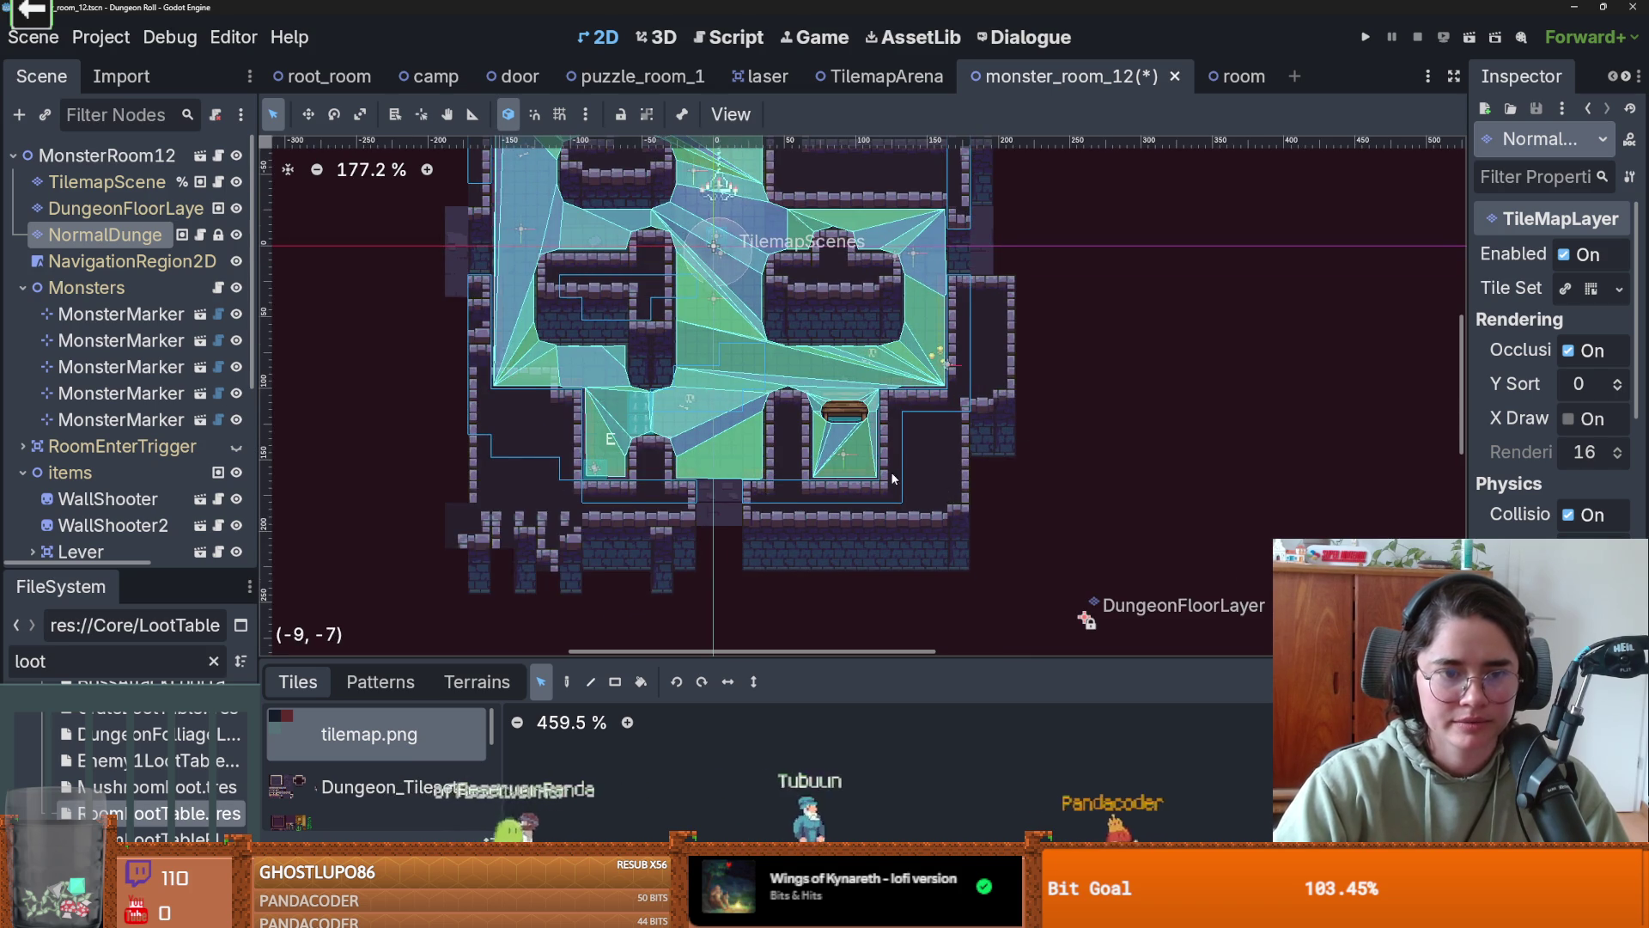
scroll(892, 477, "down", 2)
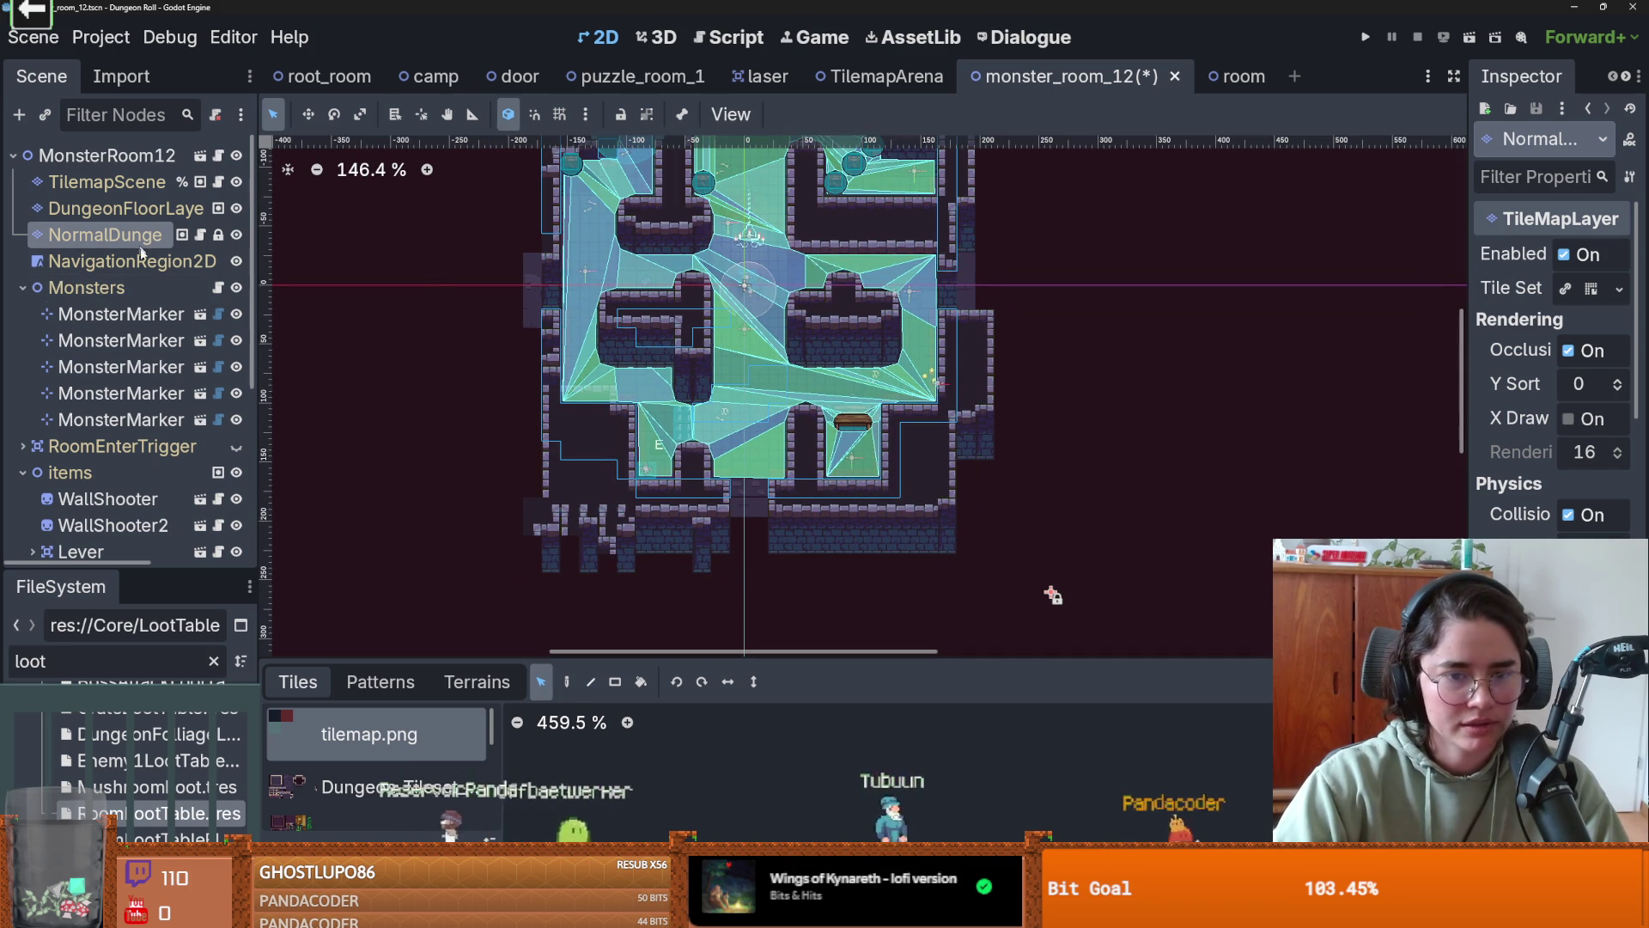
left_click(615, 682)
left_click(692, 681)
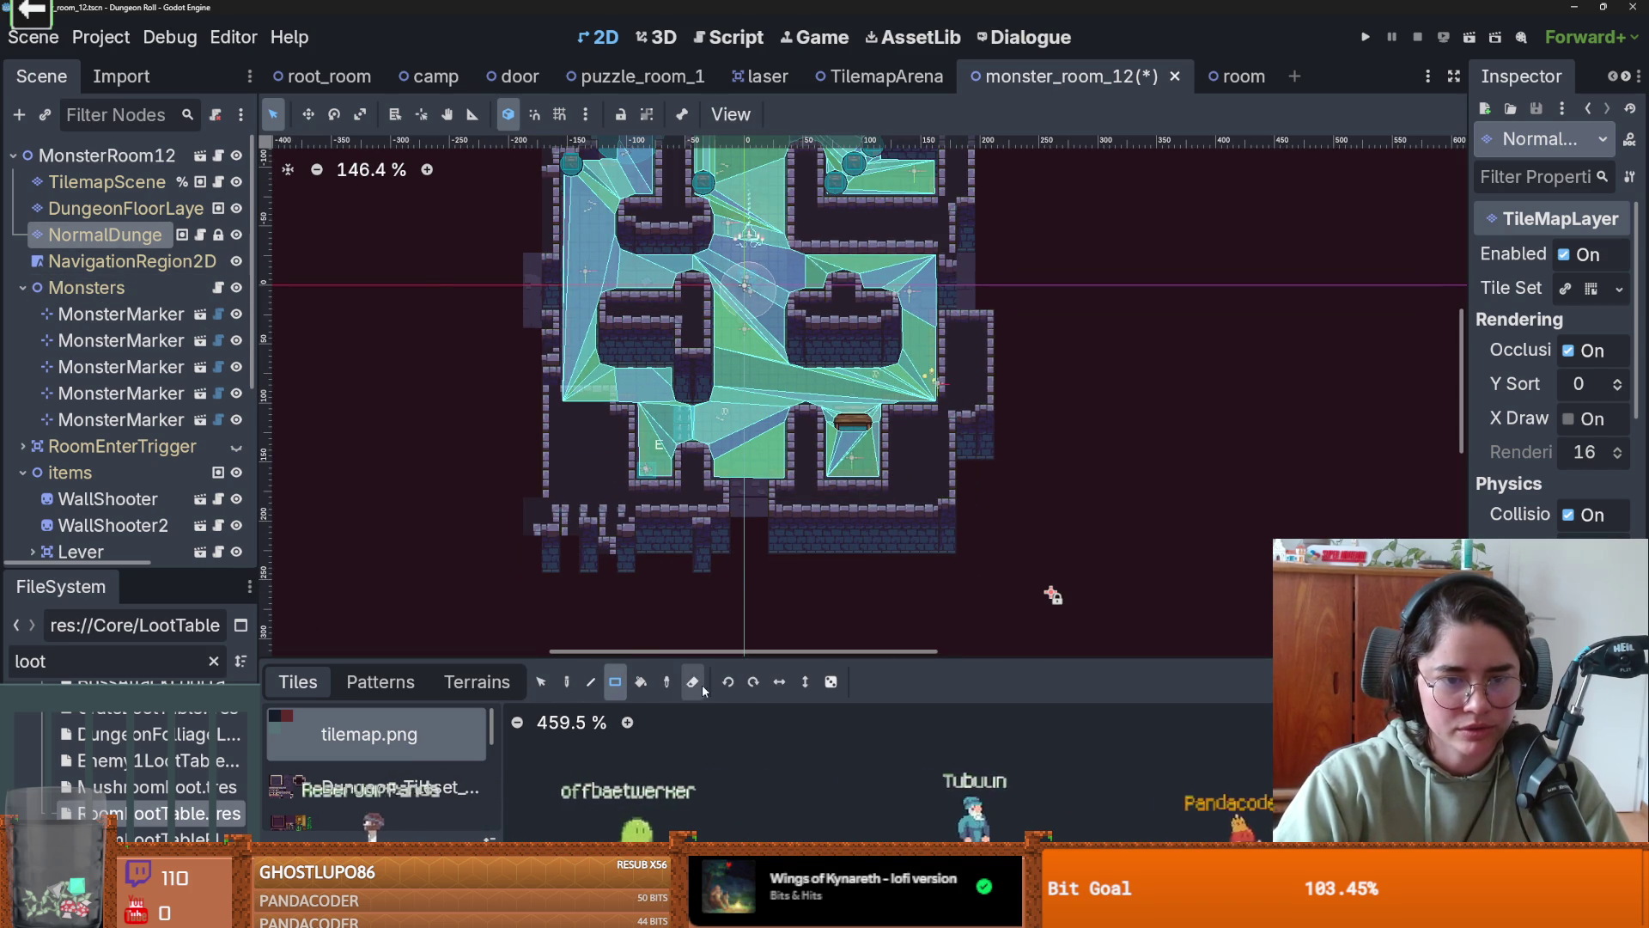
left_click_drag(538, 503, 975, 588)
- Erase the tiles at the lower-right edge and the stray wall column on the right
scroll(973, 512, "up", 2)
scroll(972, 512, "right", 2)
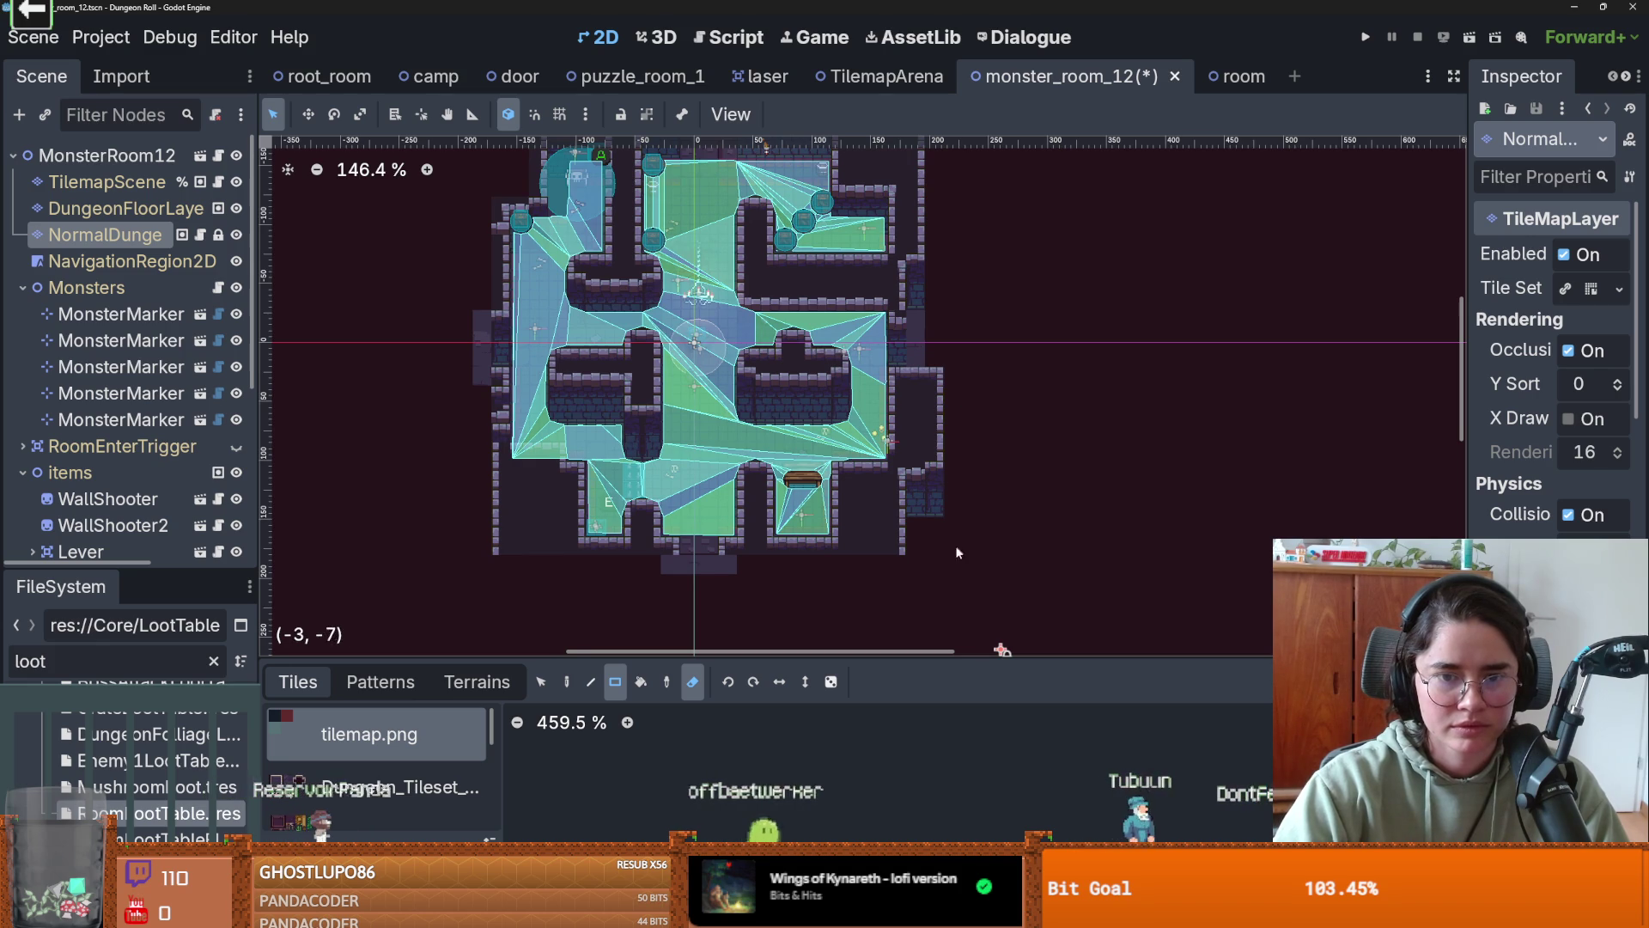
scroll(893, 577, "up", 2)
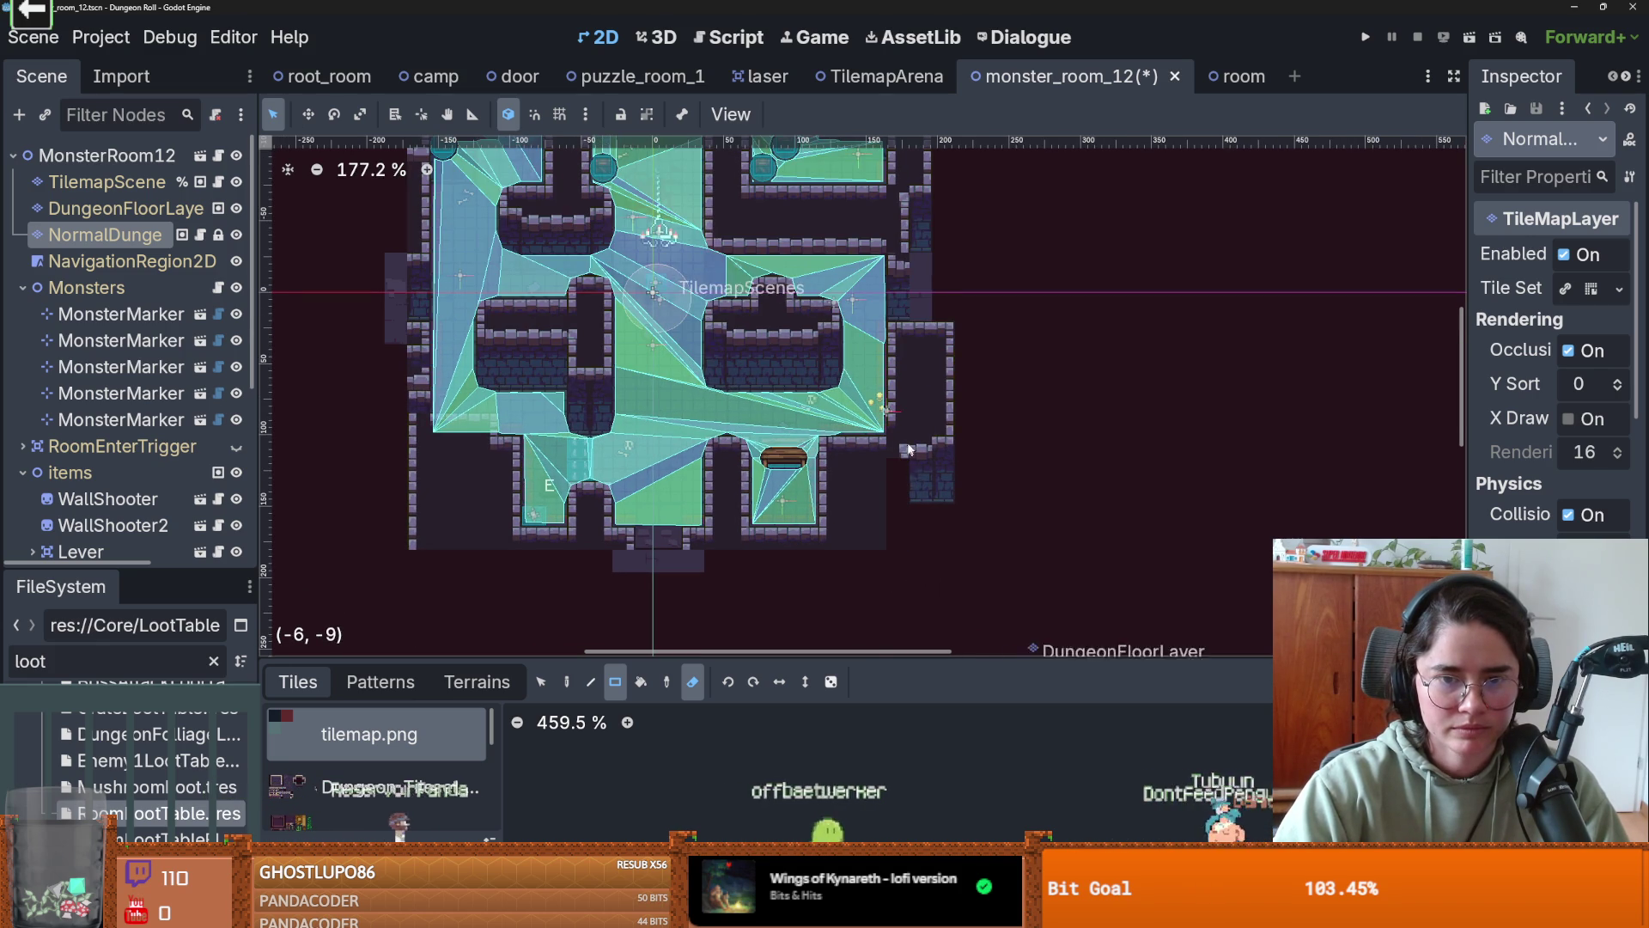
mouse_move(902, 471)
left_mouse_down()
mouse_move(1010, 513)
mouse_move(928, 454)
left_mouse_up()
scroll(949, 516, "up", 2)
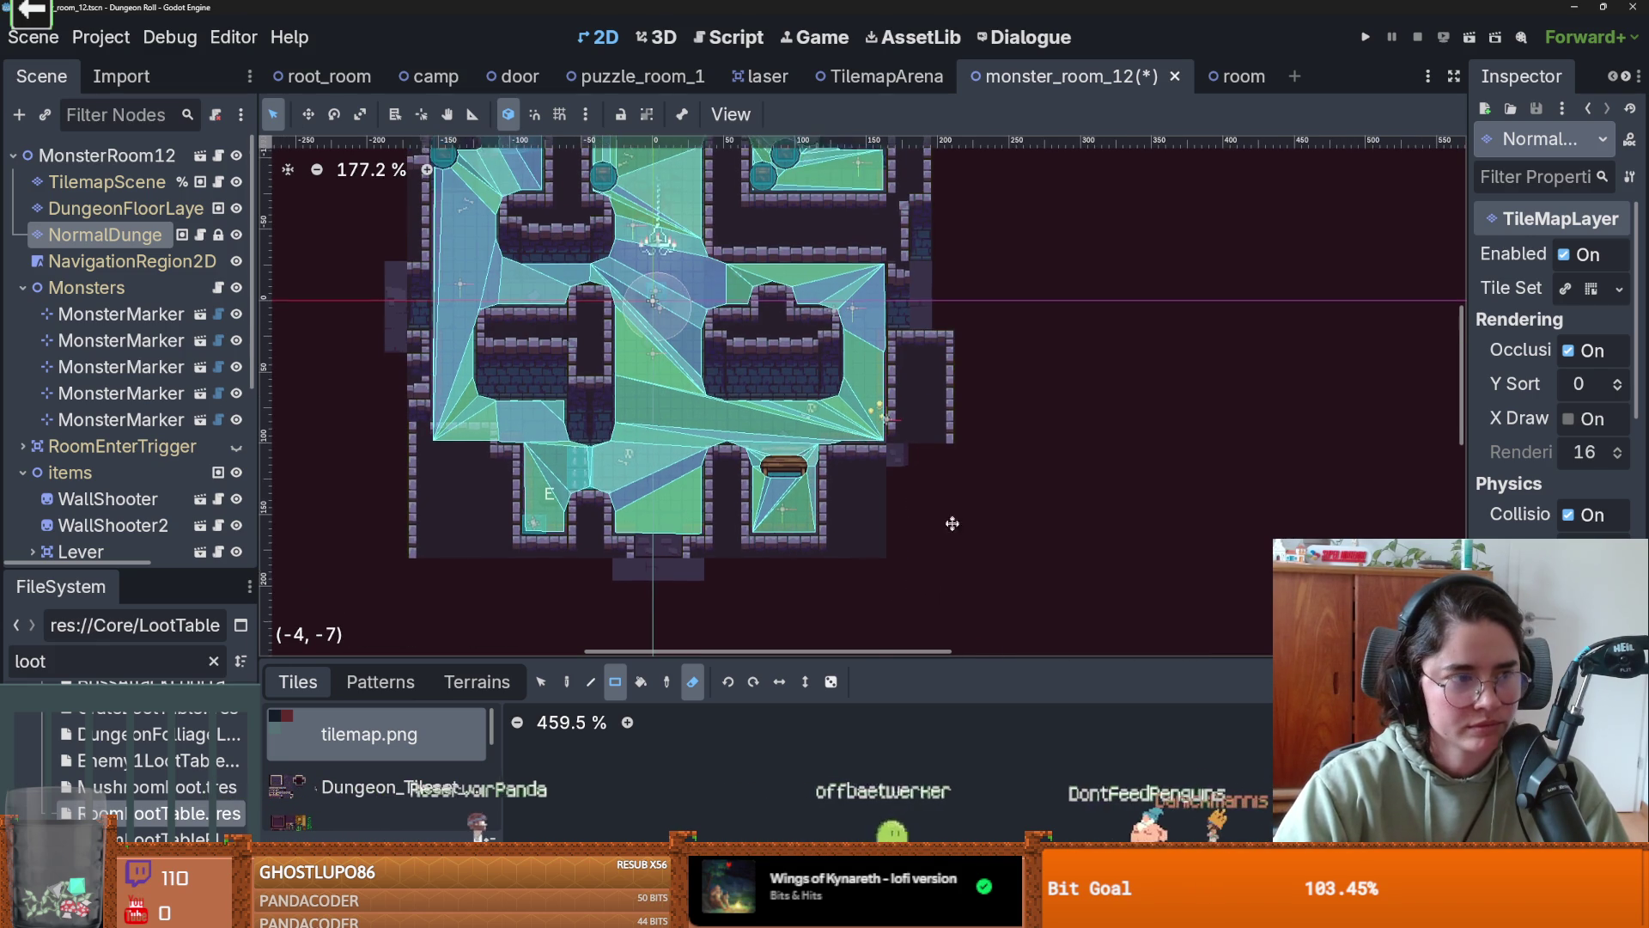
scroll(936, 503, "up", 3)
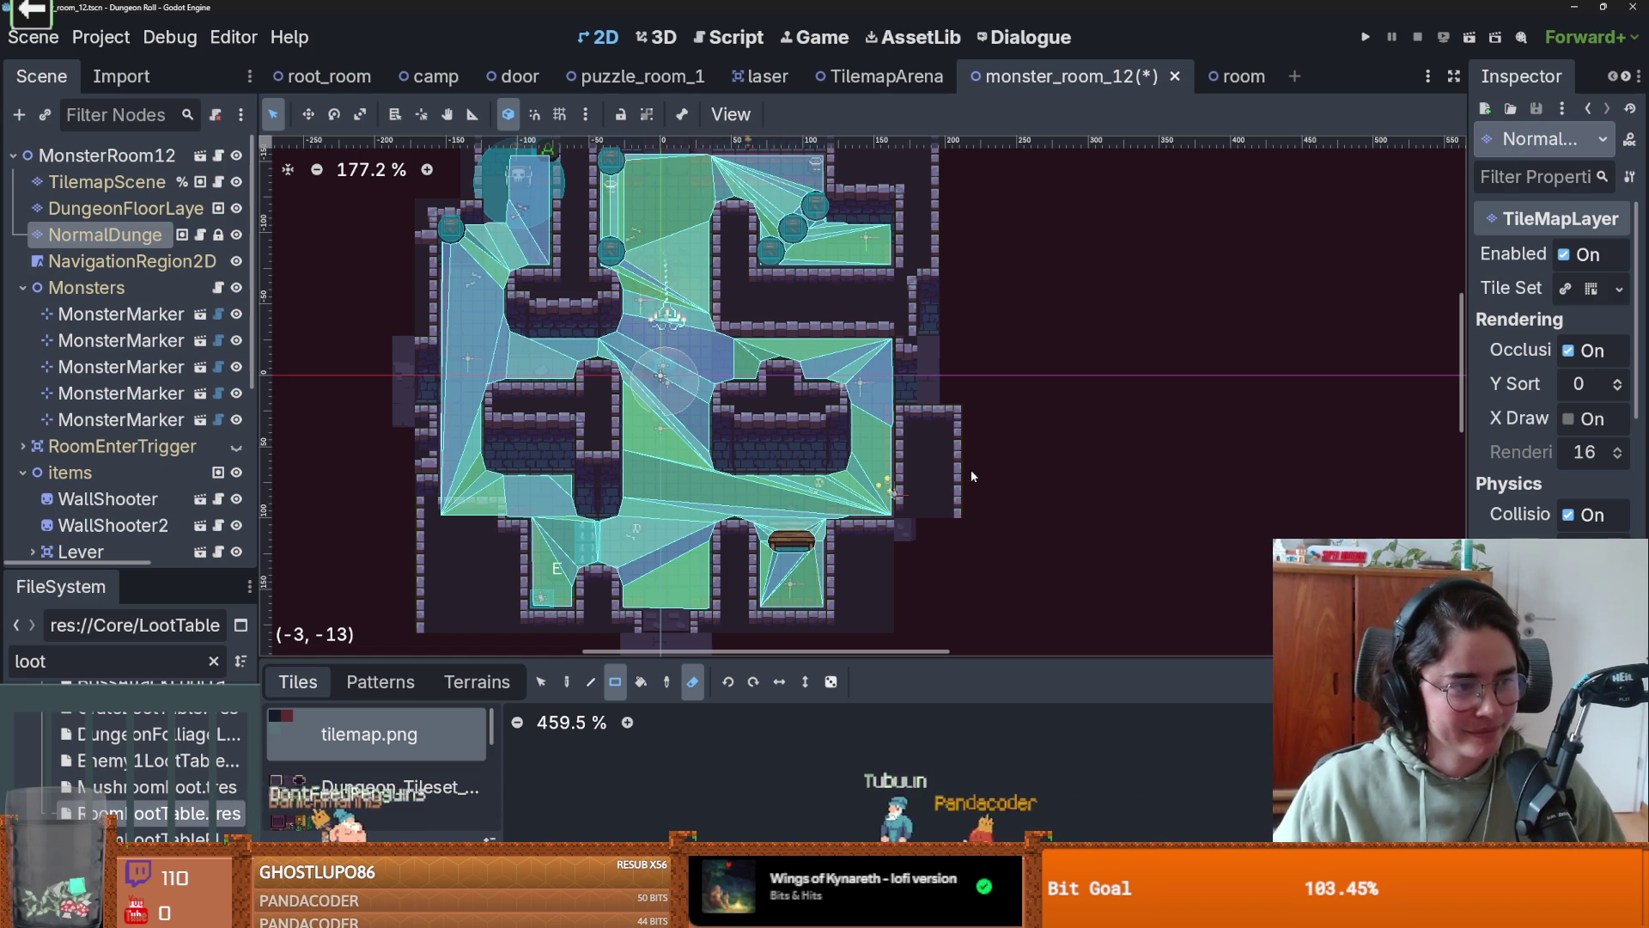
mouse_move(969, 395)
left_mouse_down()
mouse_move(966, 512)
mouse_move(981, 499)
left_mouse_up()
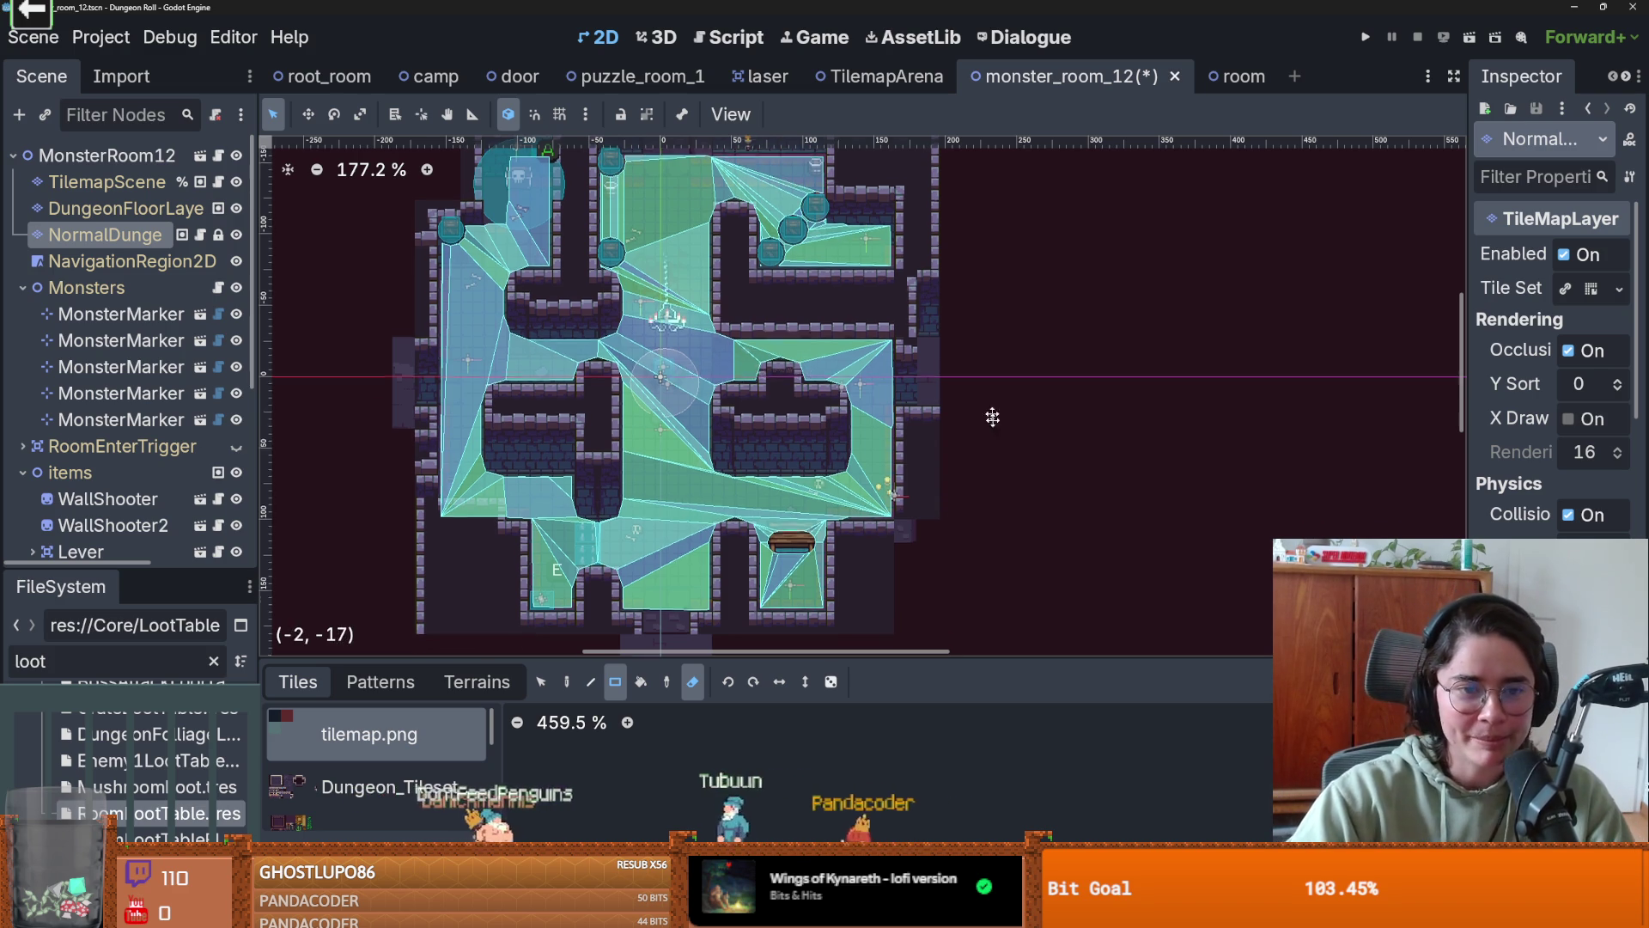
scroll(986, 404, "up", 3)
scroll(910, 258, "up", 12)
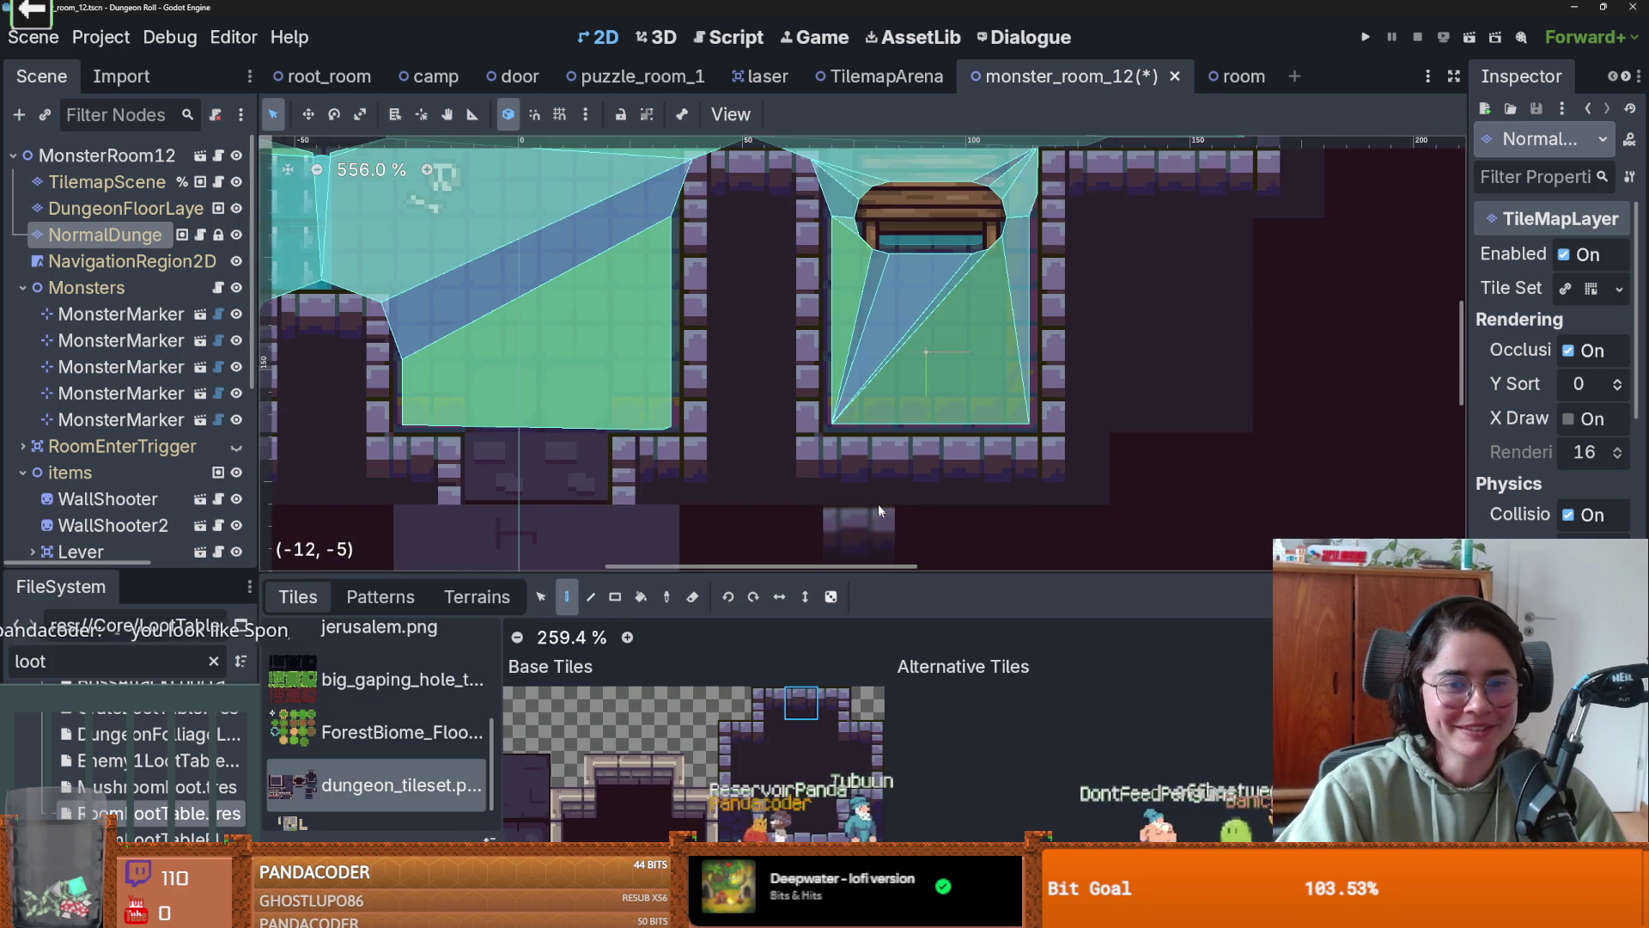
scroll(669, 477, "down", 1)
left_click_drag(607, 467, 802, 468)
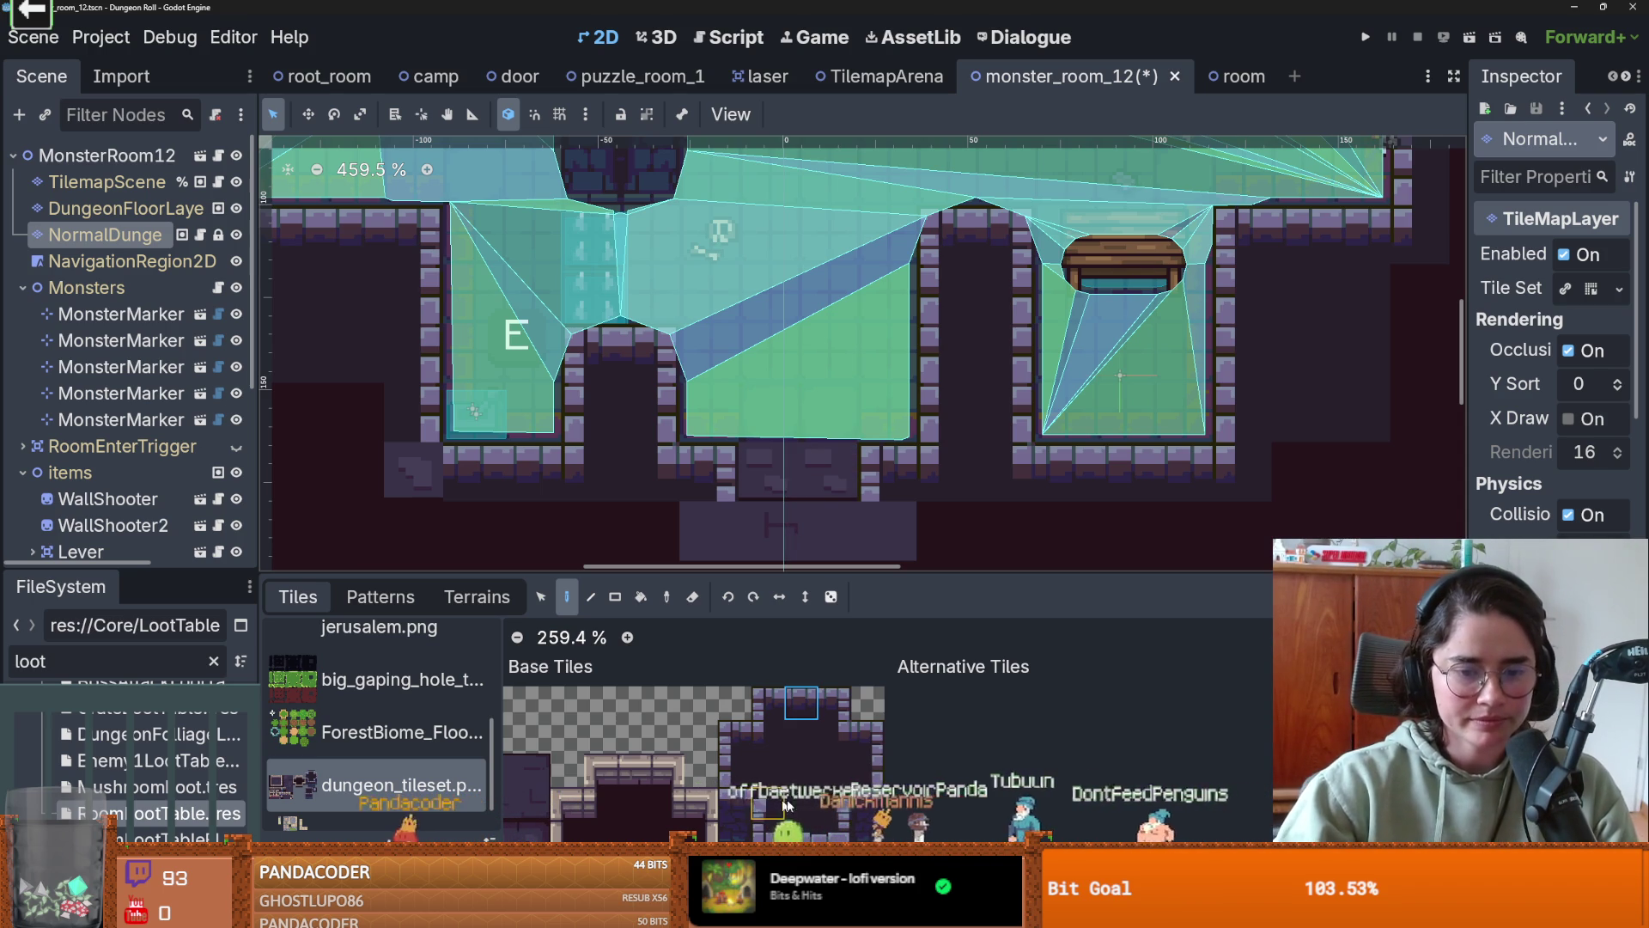
- Save monster_room_12 and paint new_walls terrain across the top-left room
scroll(843, 386, "down", 9)
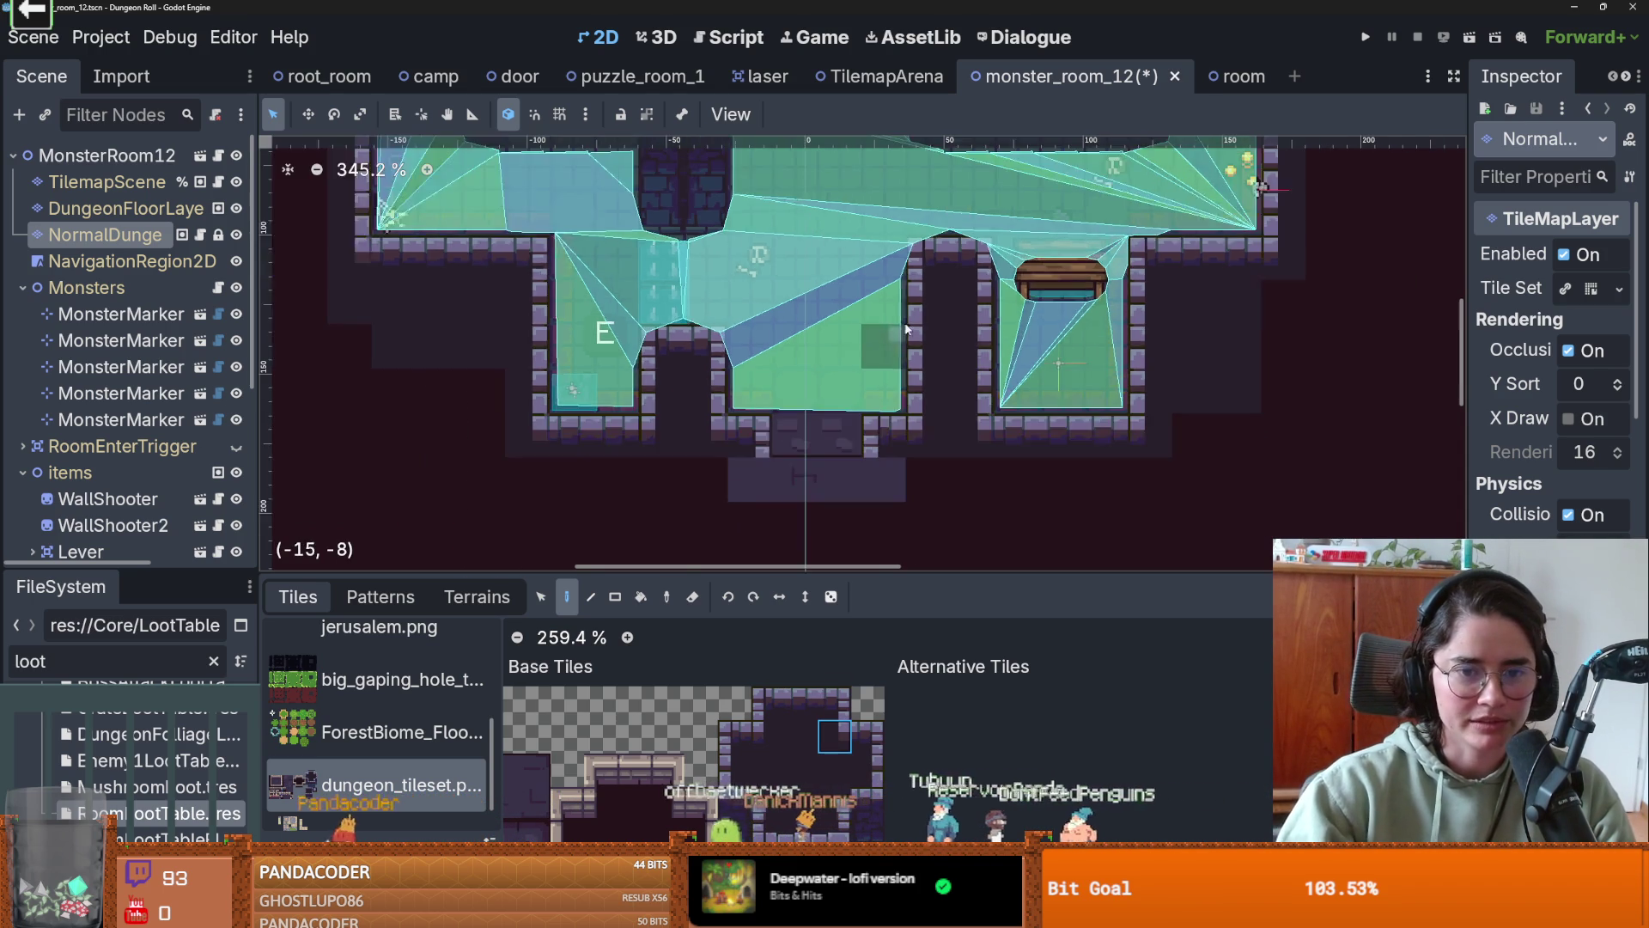
key("ctrl+s")
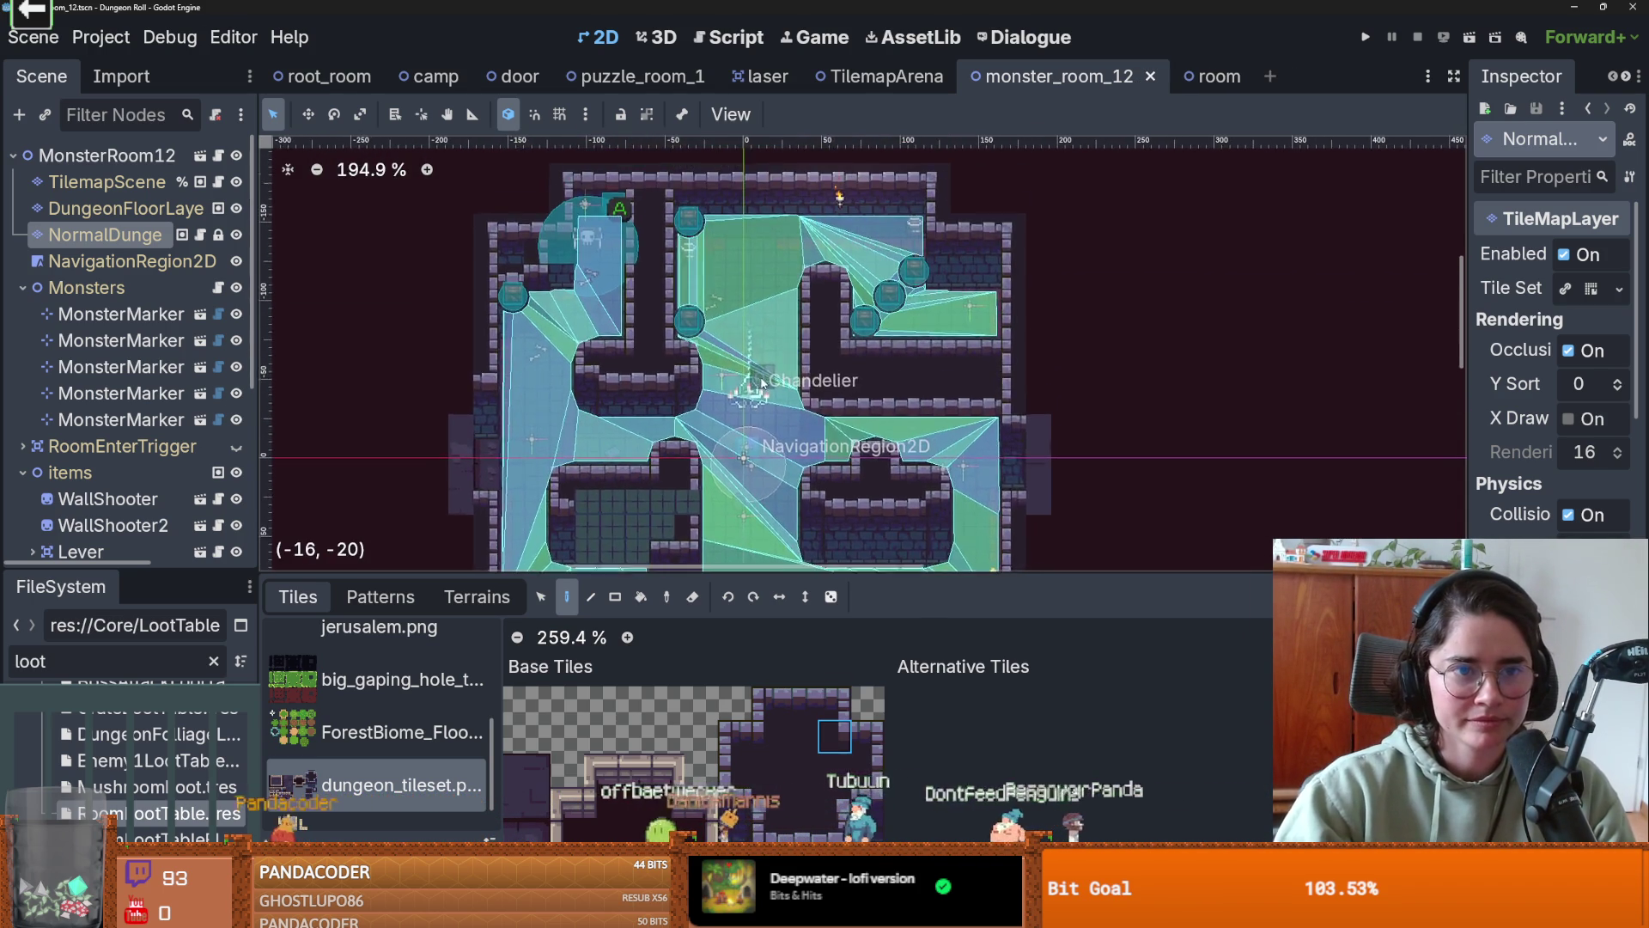
scroll(555, 320, "up", 7)
scroll(621, 368, "down", 3)
scroll(621, 368, "up", 3)
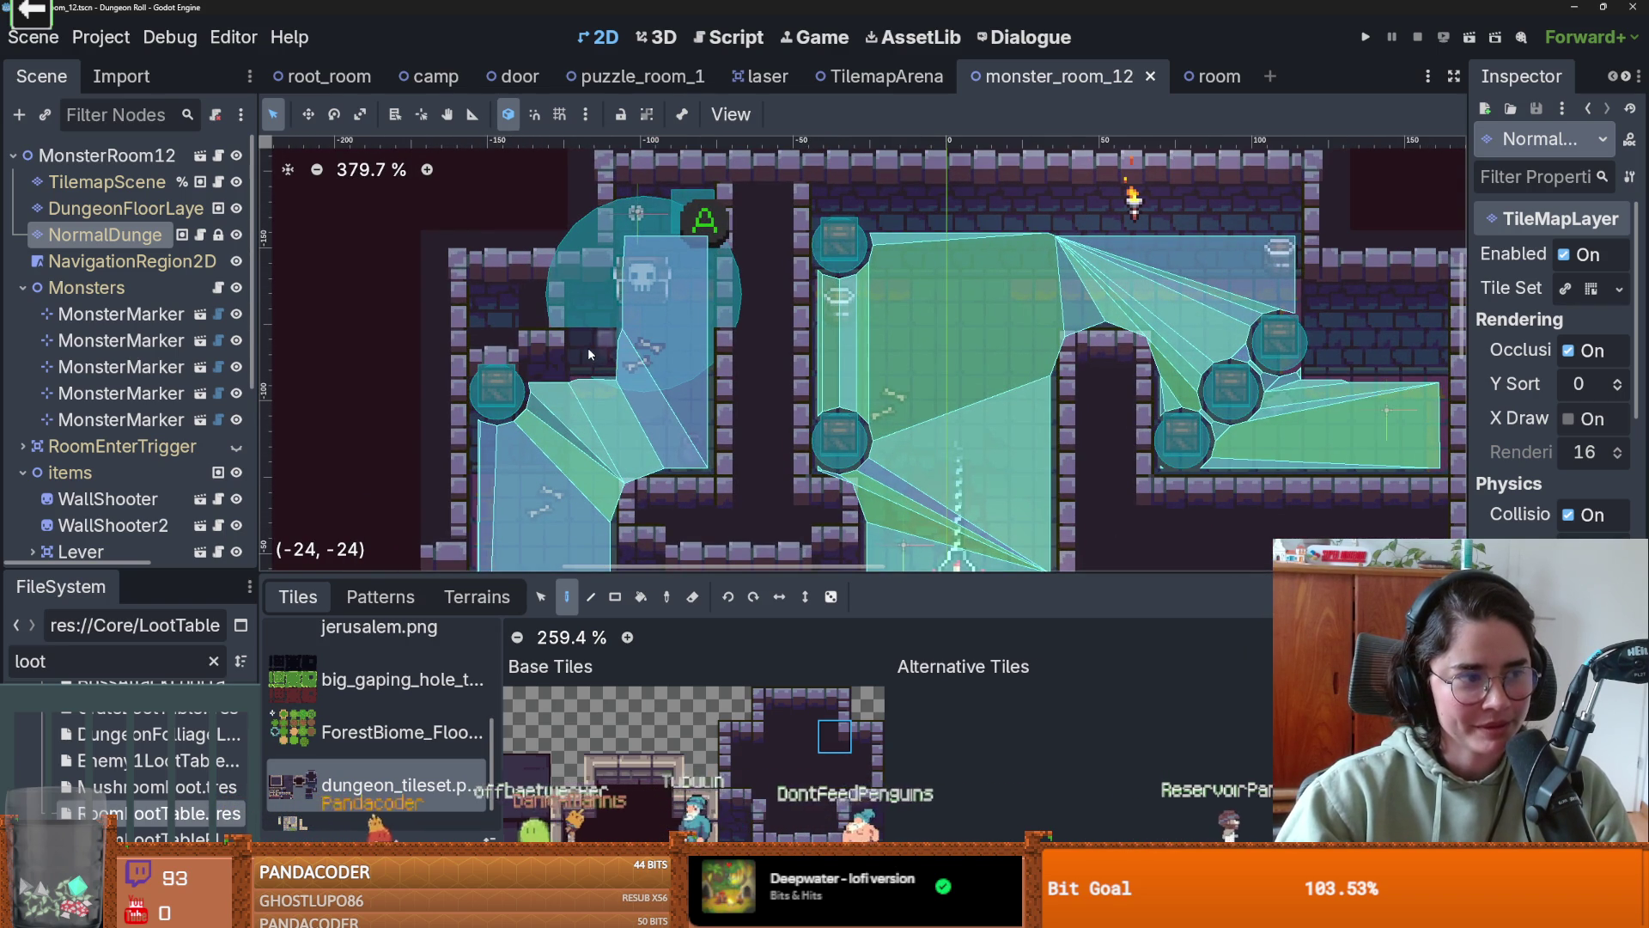
scroll(670, 336, "down", 1)
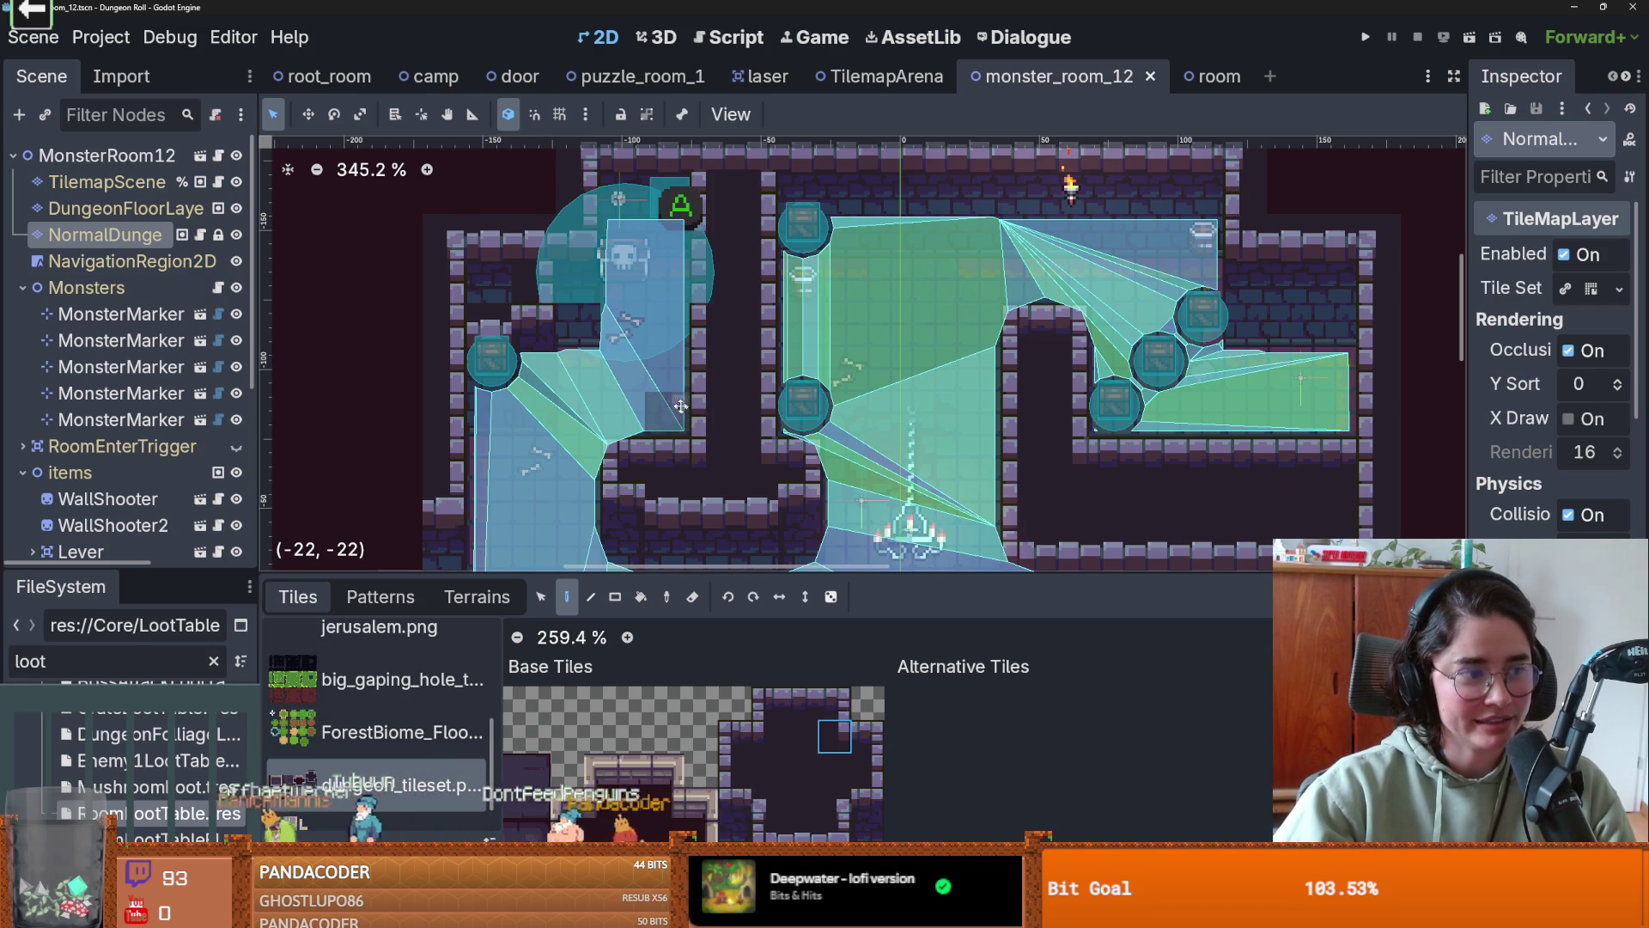
left_click_drag(680, 406, 640, 390)
left_click(477, 596)
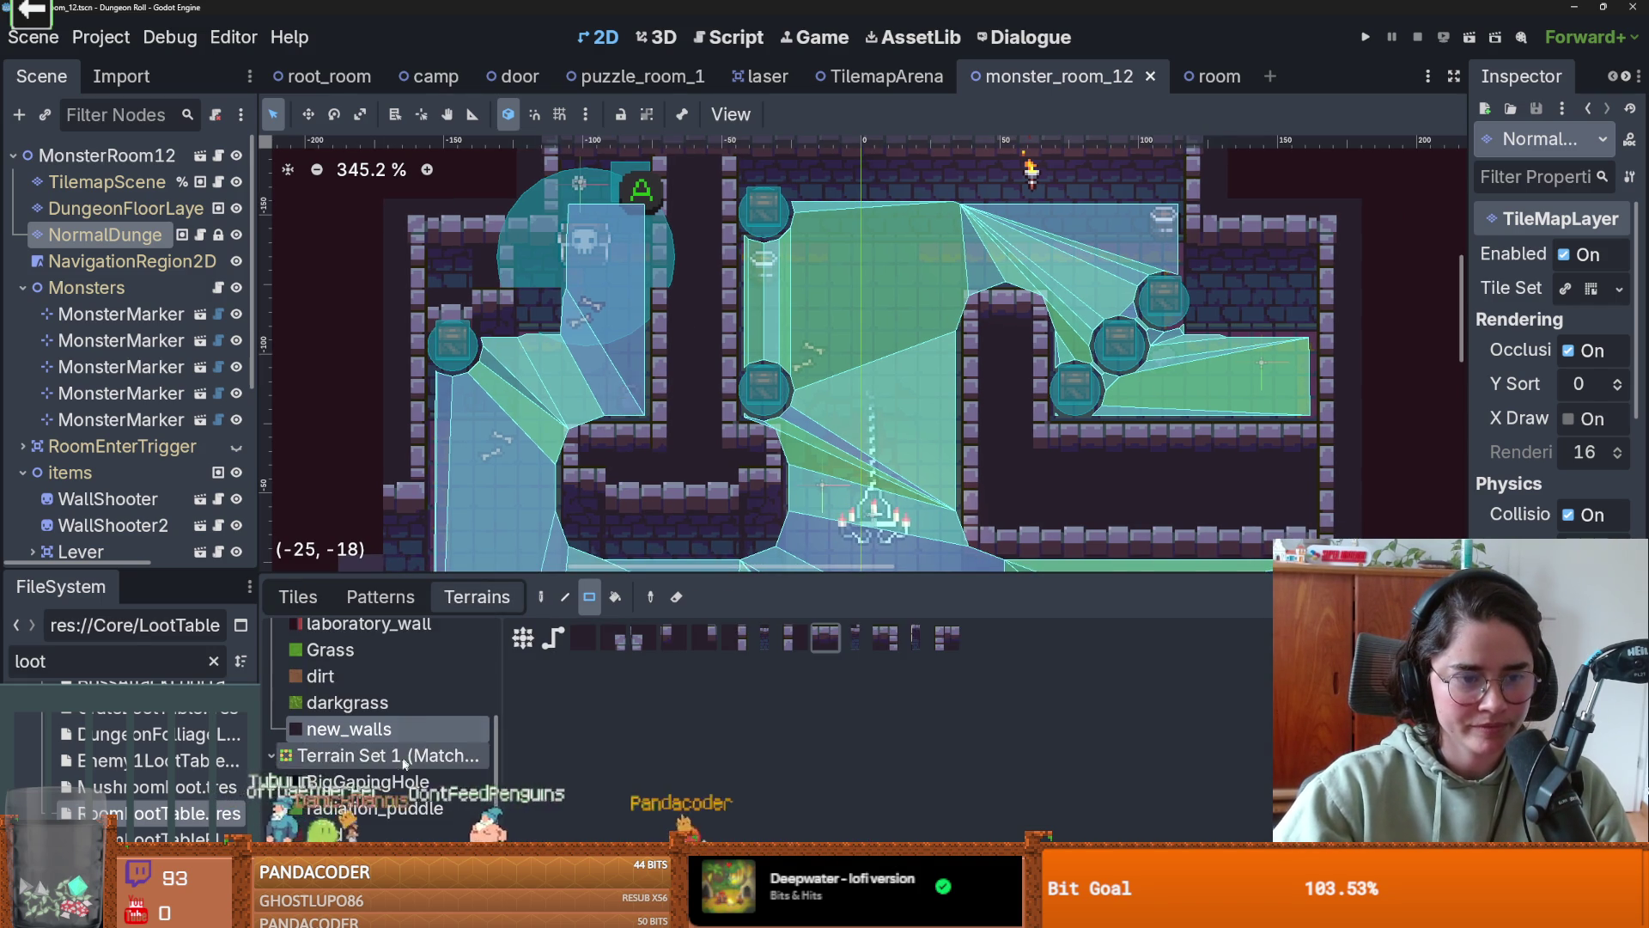
mouse_move(388, 205)
left_mouse_down()
mouse_move(486, 272)
mouse_move(530, 244)
mouse_move(537, 327)
mouse_move(534, 208)
mouse_move(533, 250)
left_mouse_up()
scroll(533, 250, "up", 3)
scroll(574, 300, "down", 1)
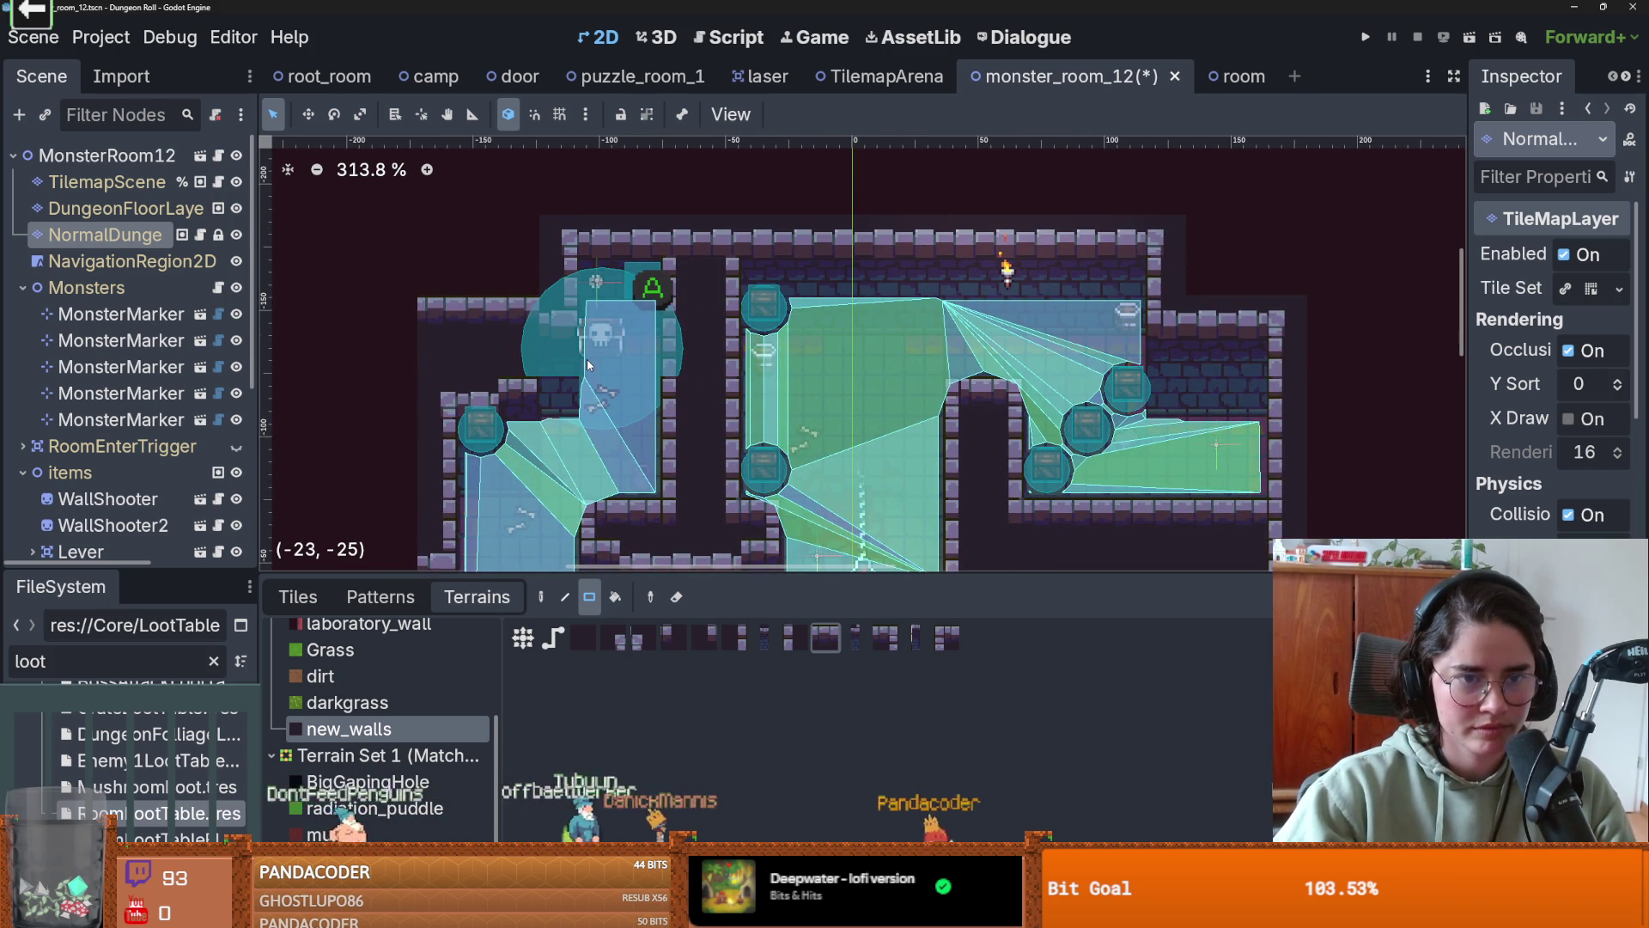
key("ctrl+s")
- Paint a single wall tile and a 2x2 wall block in the left room, undoing the bad brick row
scroll(586, 359, "up", 2)
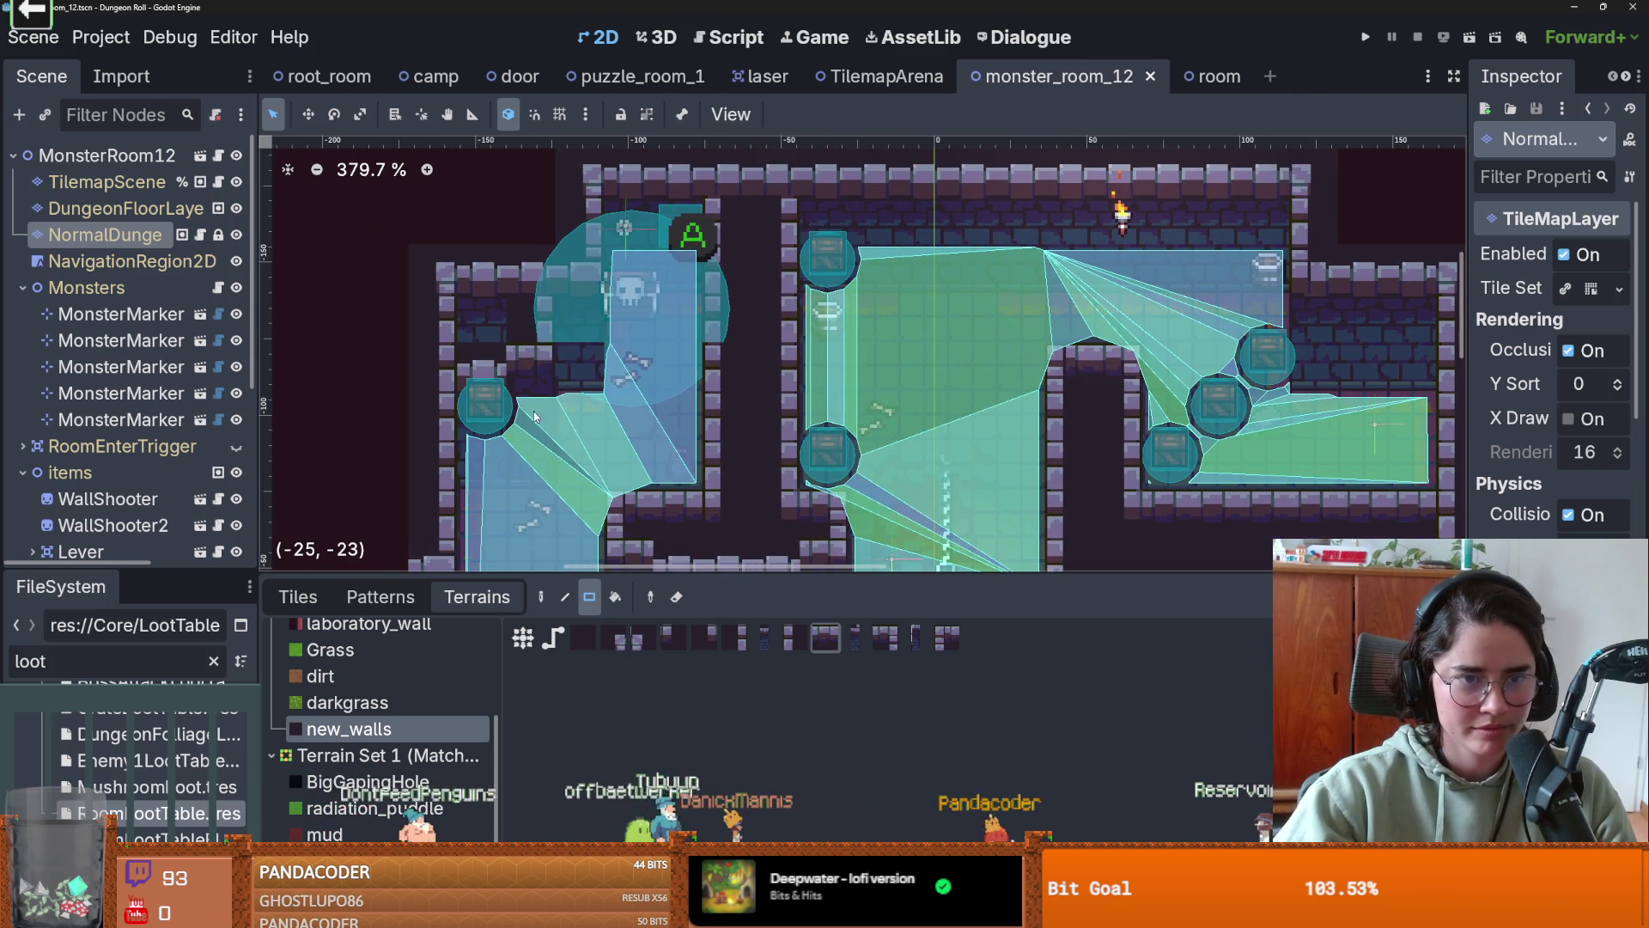
left_click_drag(528, 376, 526, 344)
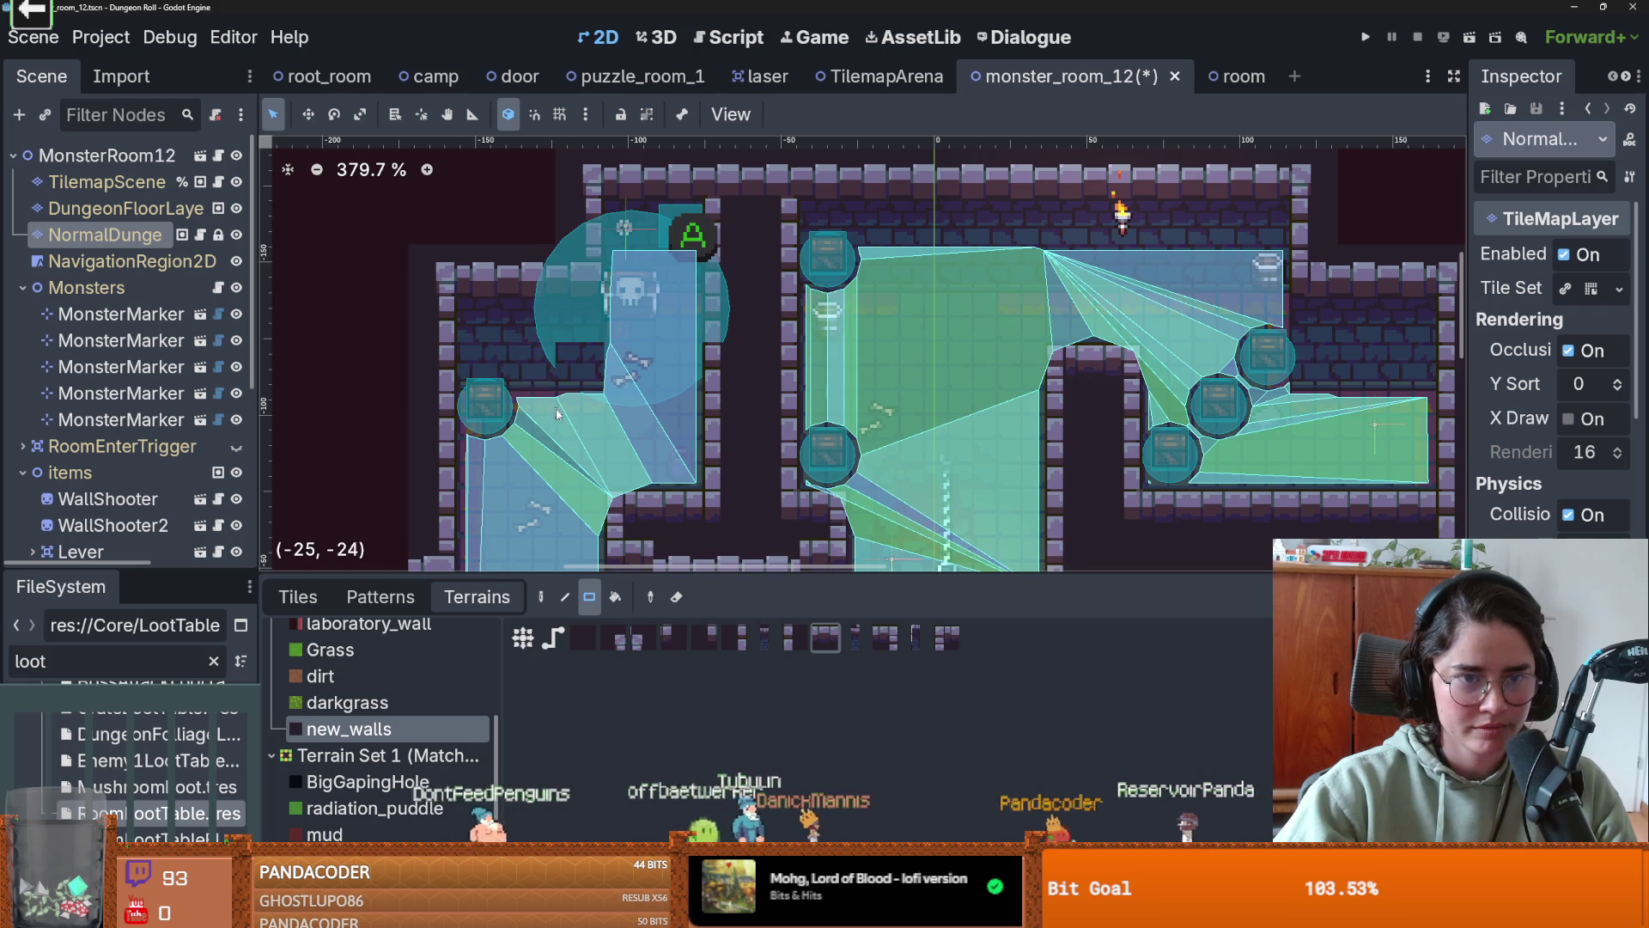
scroll(627, 356, "down", 4)
key("ctrl+s")
scroll(627, 356, "down", 4)
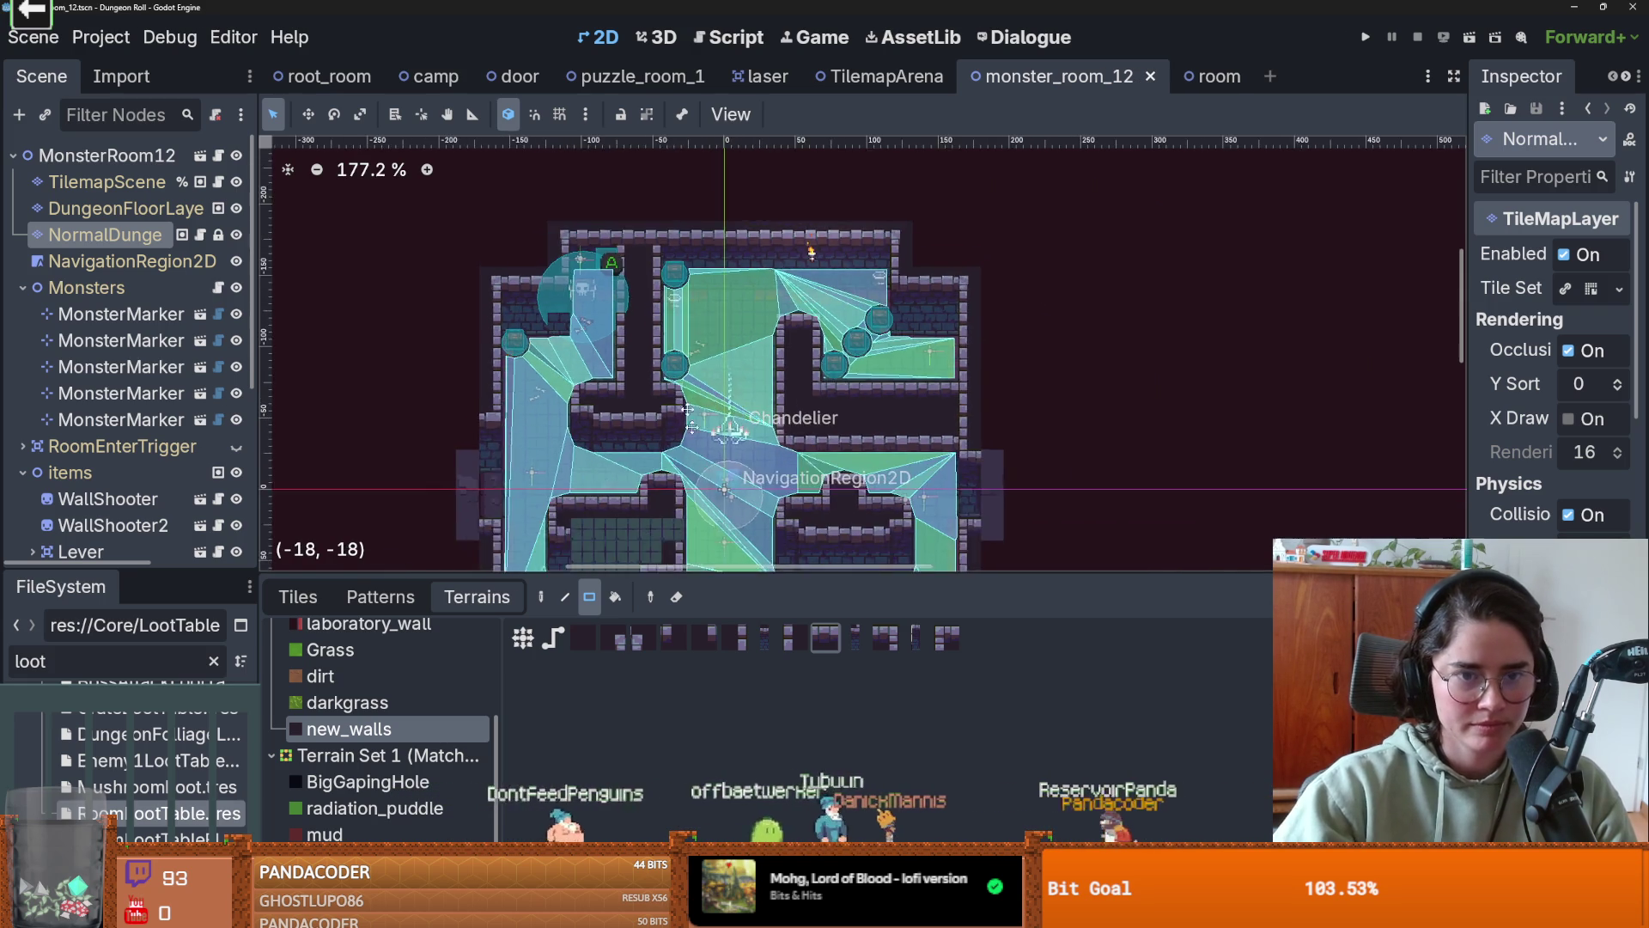
scroll(601, 361, "up", 2)
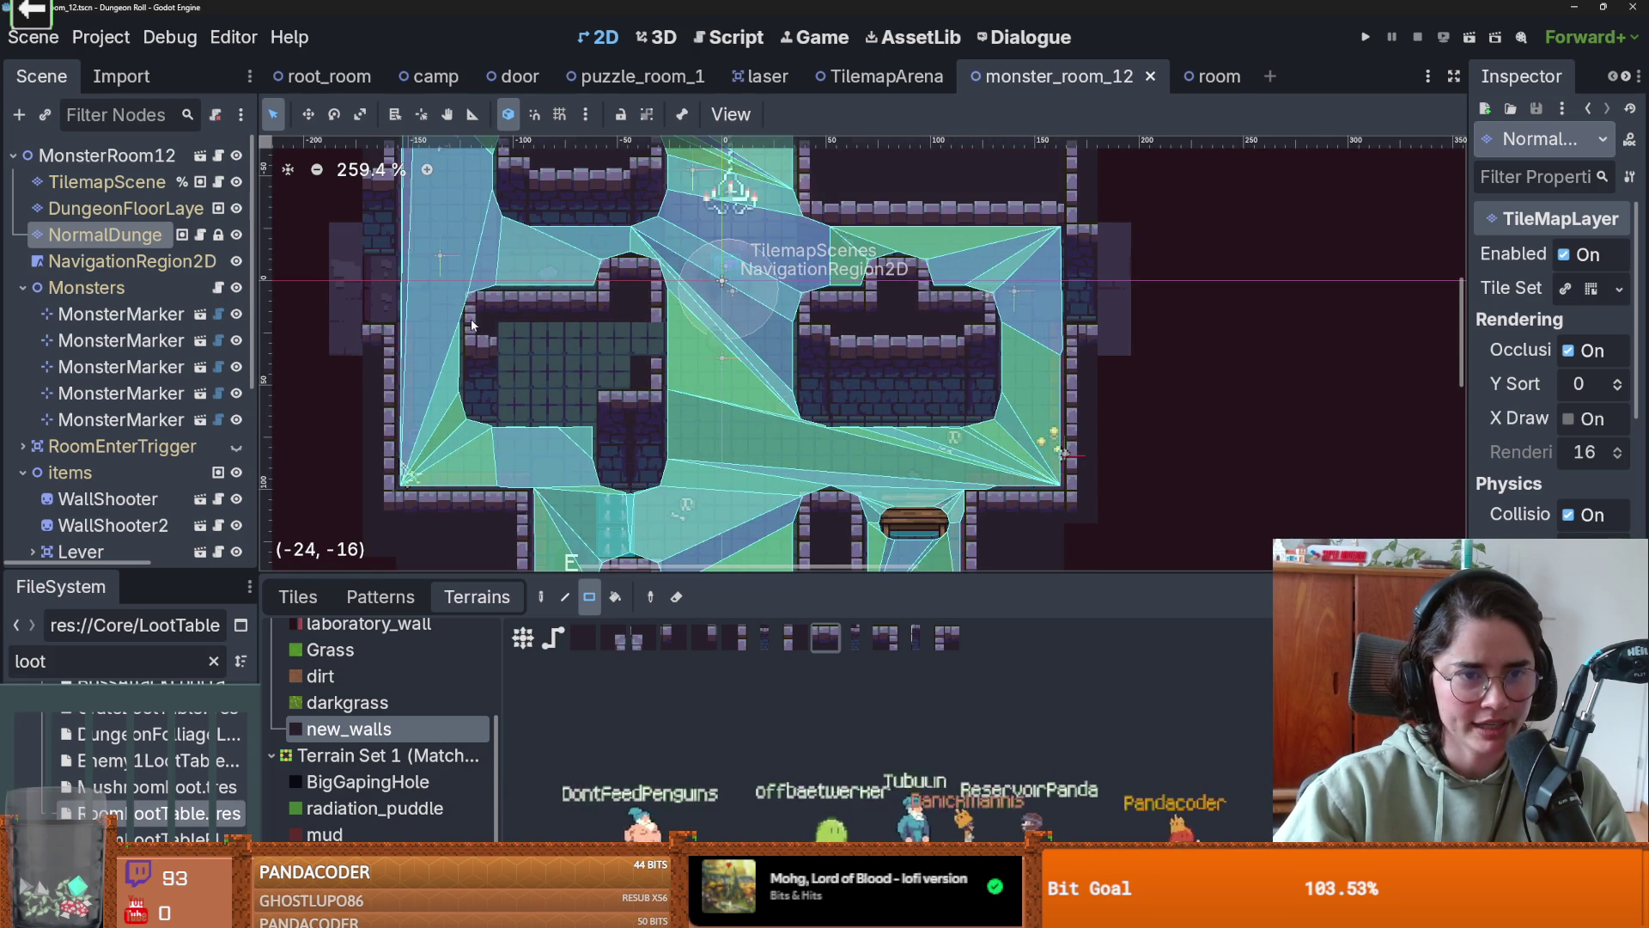
mouse_move(481, 307)
left_mouse_down()
mouse_move(562, 376)
mouse_move(628, 383)
mouse_move(502, 380)
left_mouse_up()
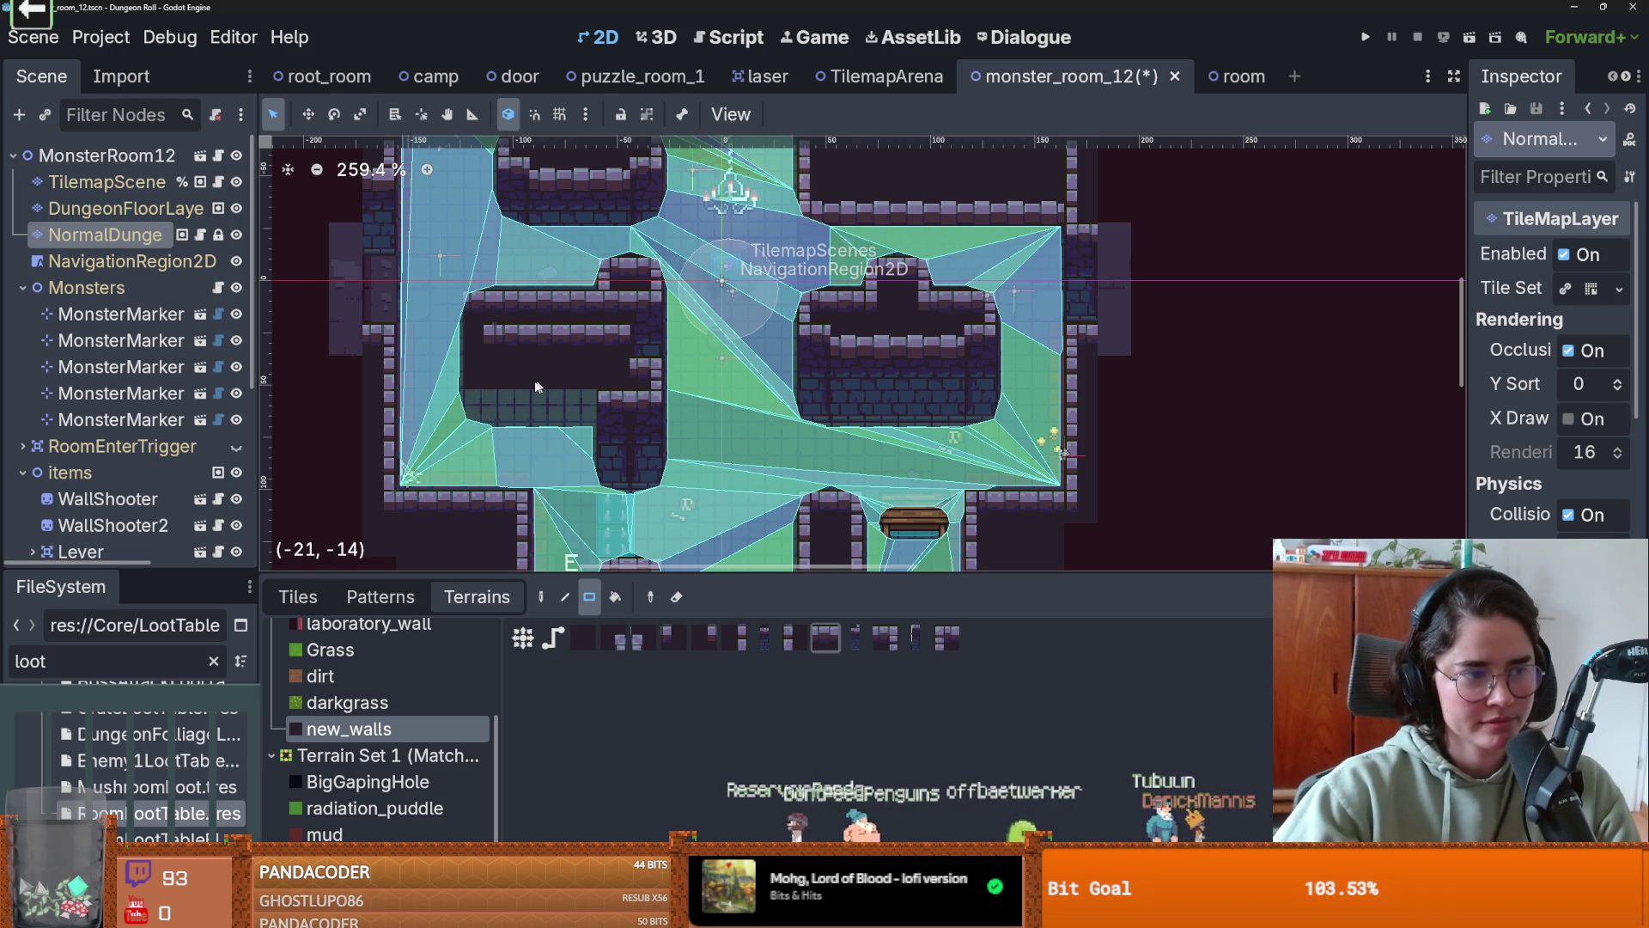
key("ctrl+z")
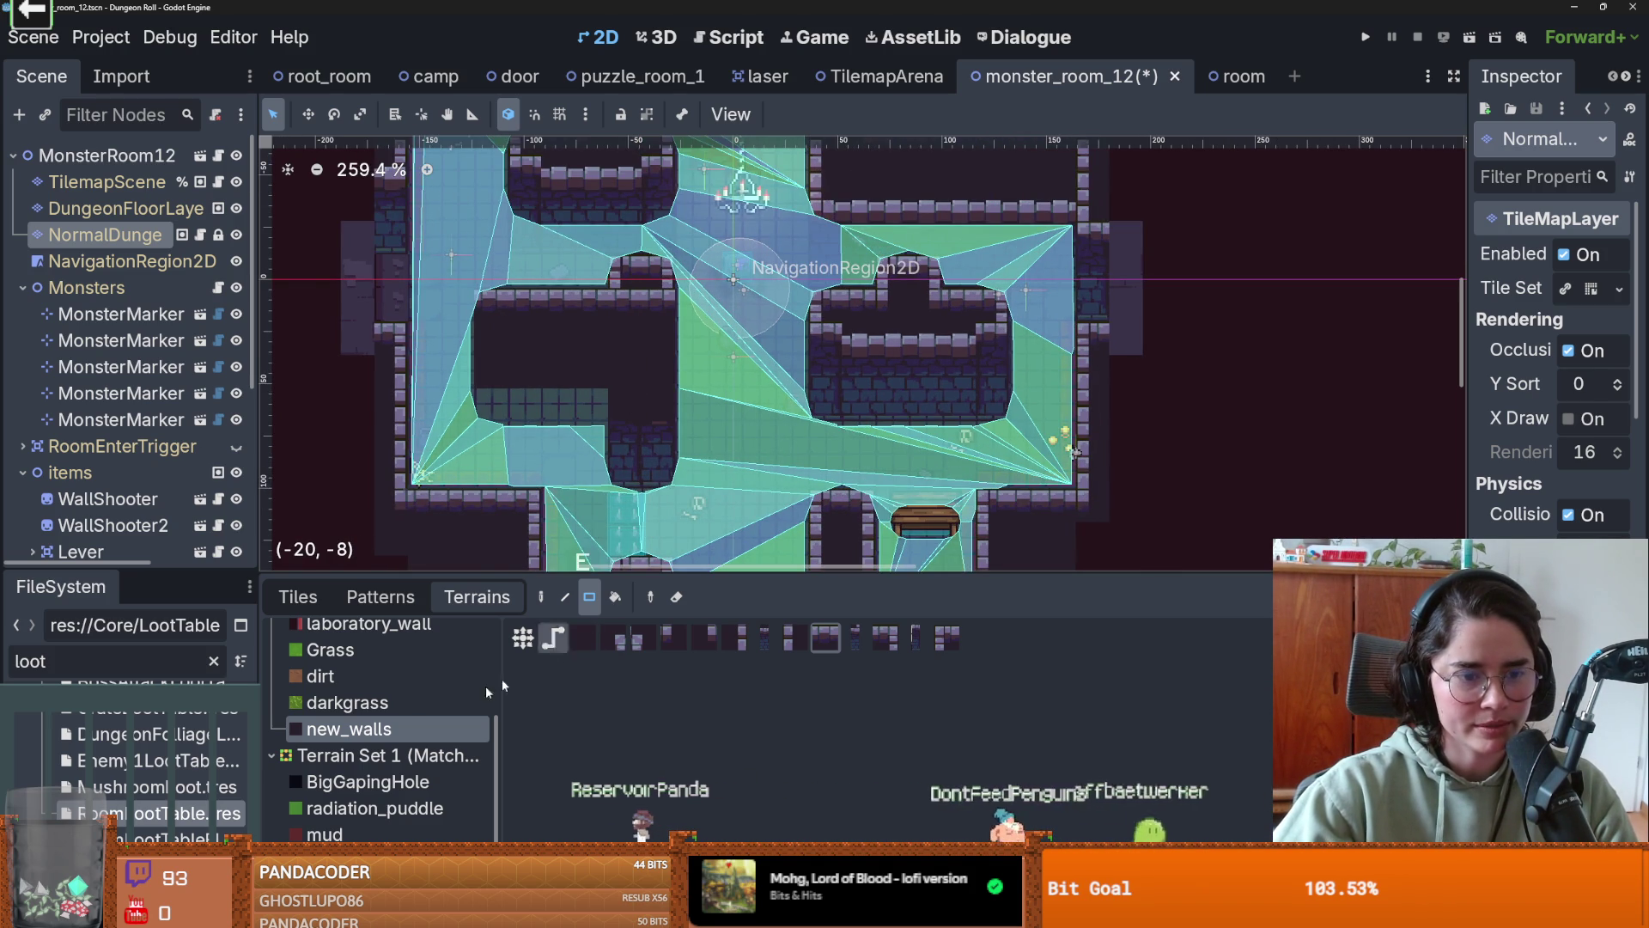
- With full-tile terrain painting, extend the pillar's walls and fill both bottom cells of its gap
left_click(523, 637)
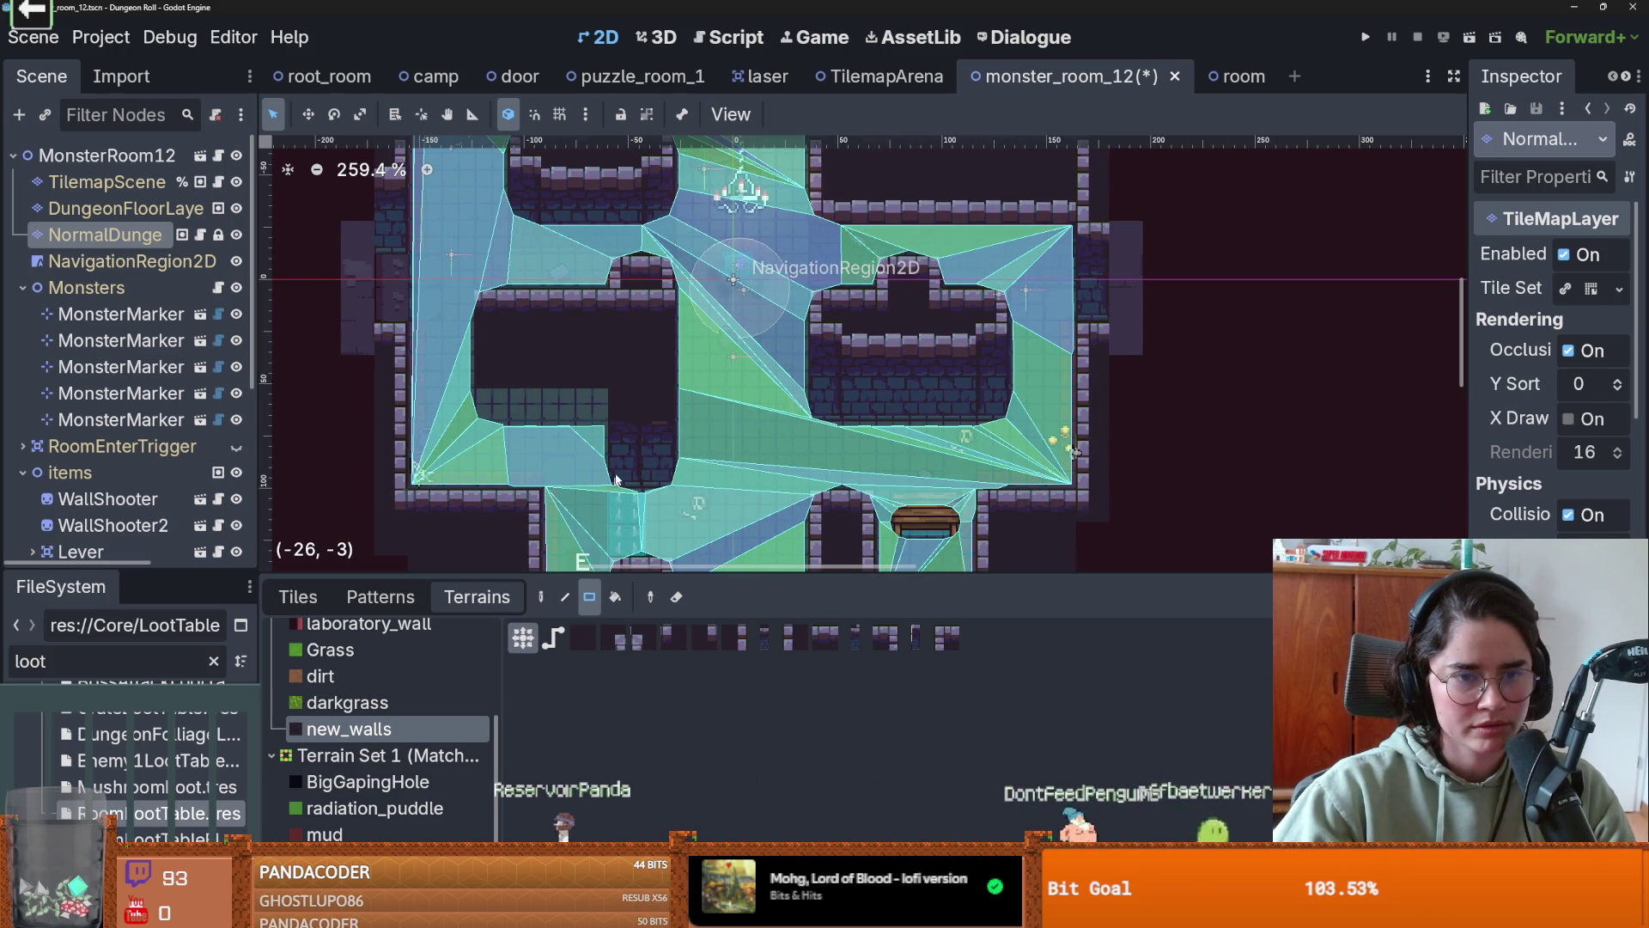
mouse_move(632, 389)
left_mouse_down()
mouse_move(519, 397)
mouse_move(579, 384)
mouse_move(481, 378)
mouse_move(529, 378)
mouse_move(545, 400)
left_mouse_up()
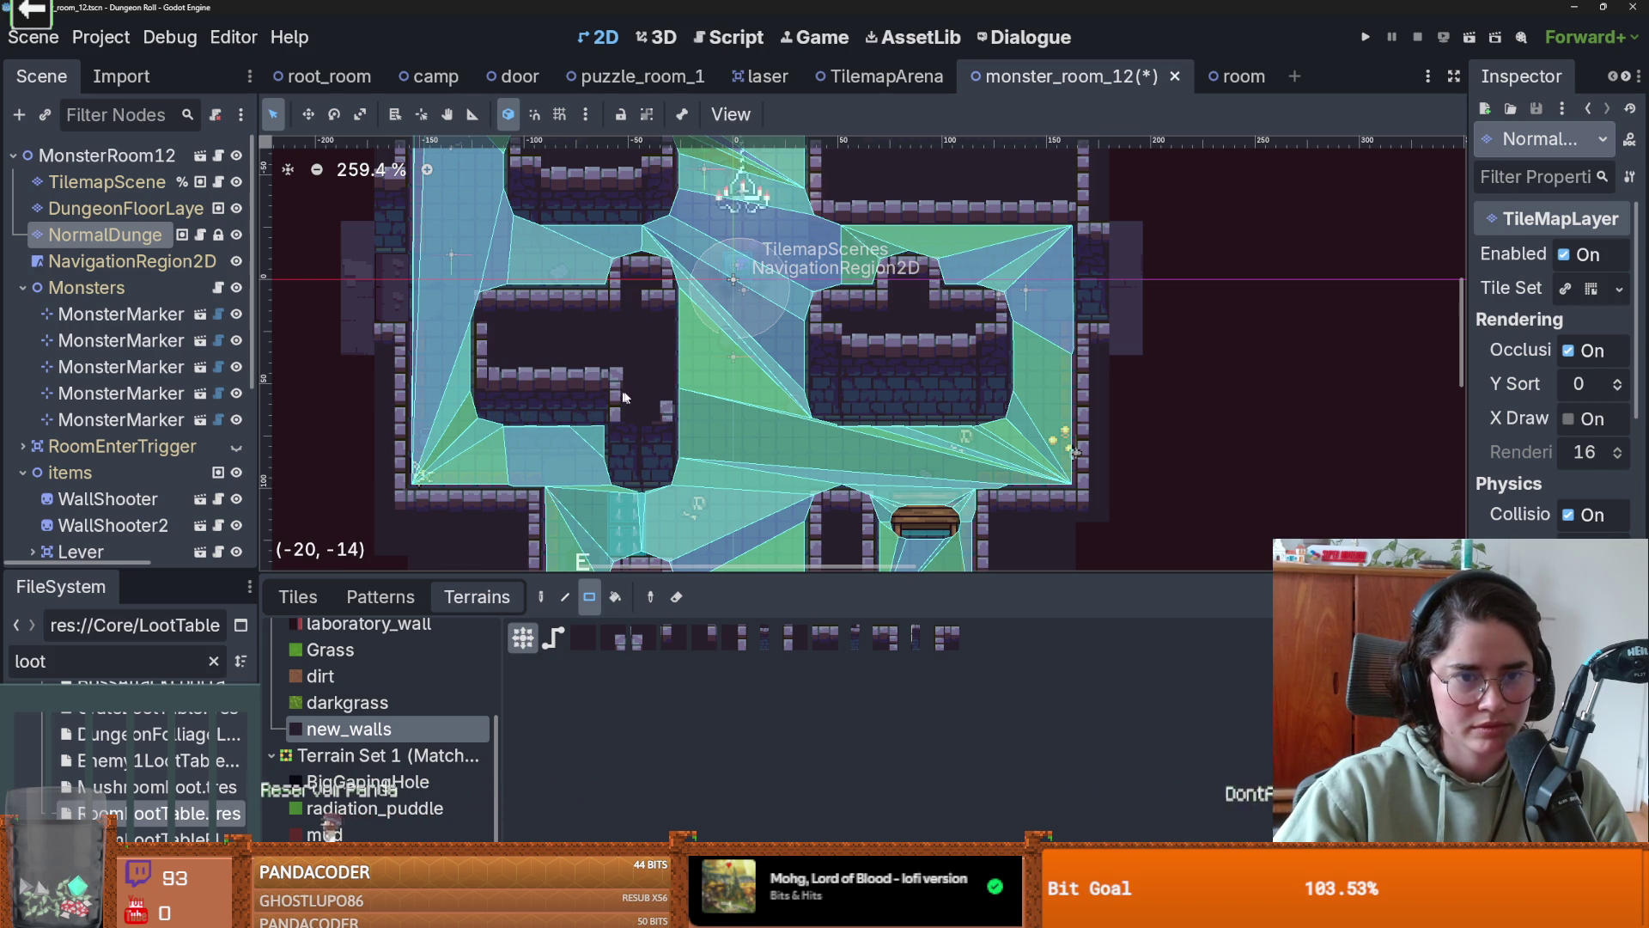
mouse_move(654, 314)
left_mouse_down()
mouse_move(663, 387)
mouse_move(665, 300)
left_mouse_up()
mouse_move(665, 423)
left_mouse_down()
mouse_move(663, 450)
mouse_move(658, 416)
left_mouse_up()
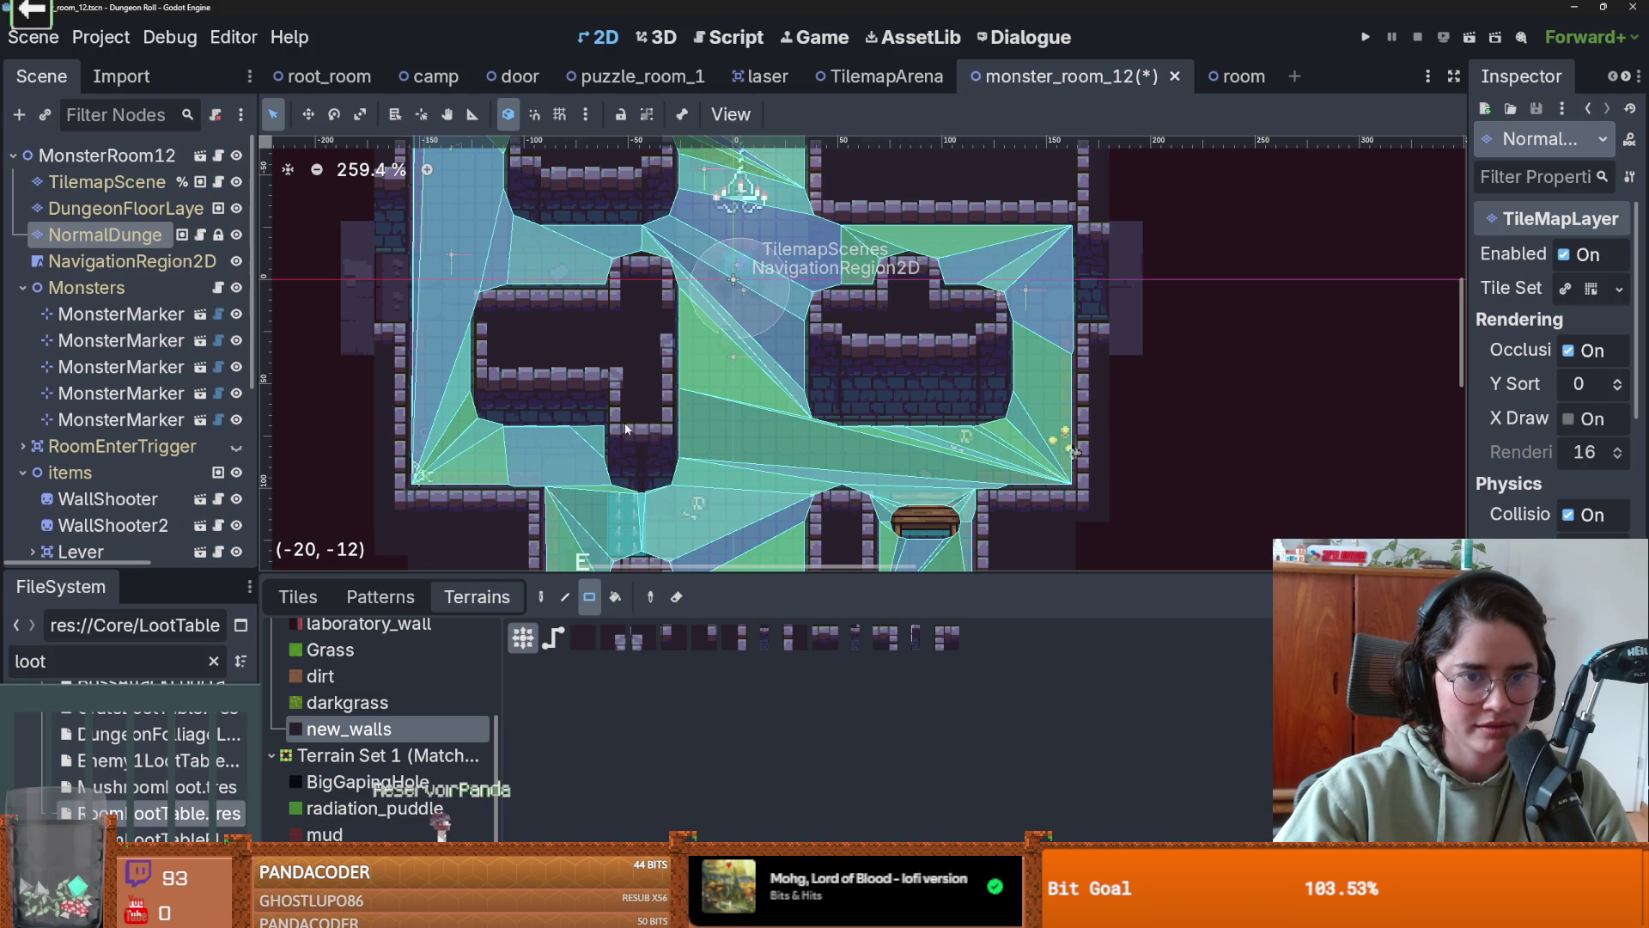
scroll(646, 384, "up", 5)
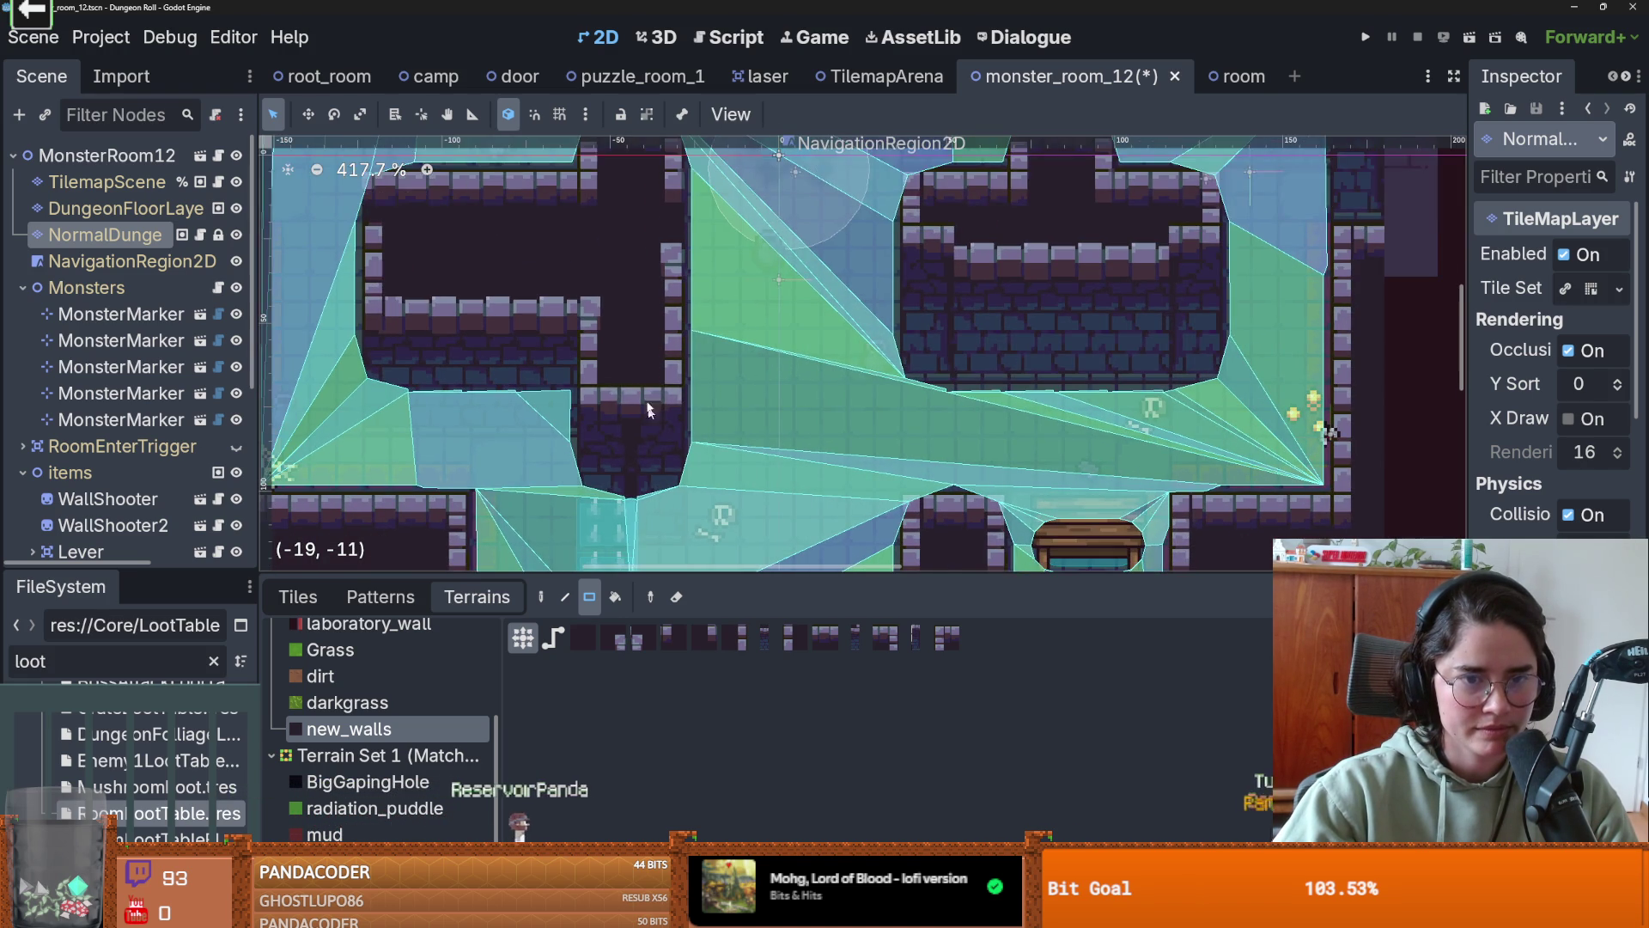
left_click(604, 309)
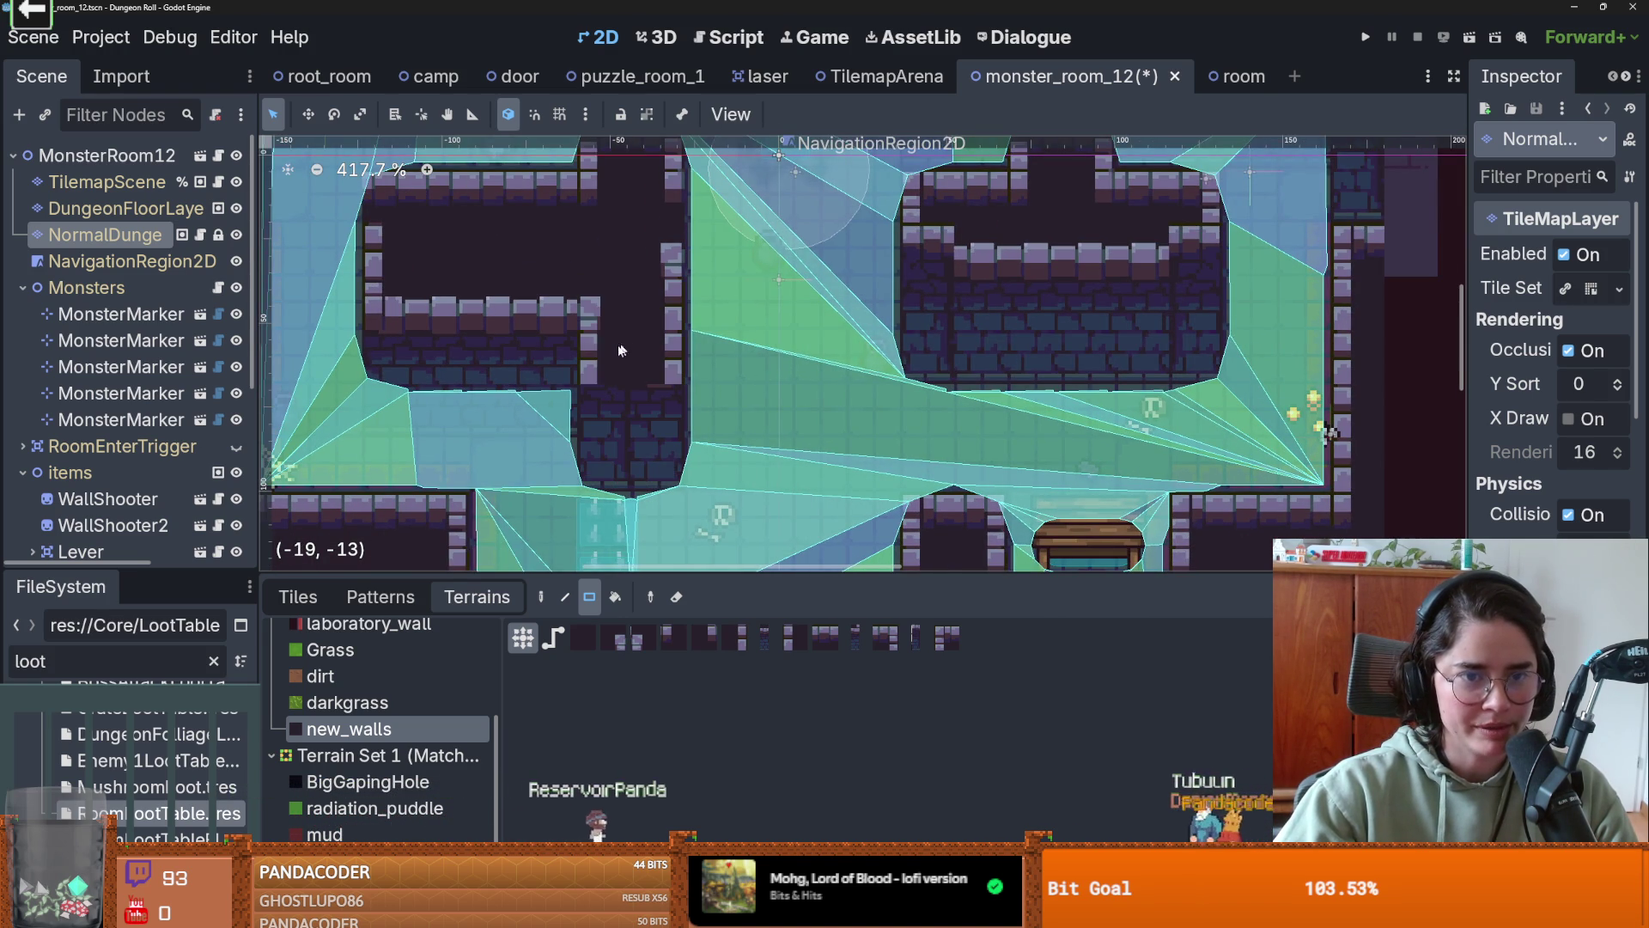
left_click(645, 394)
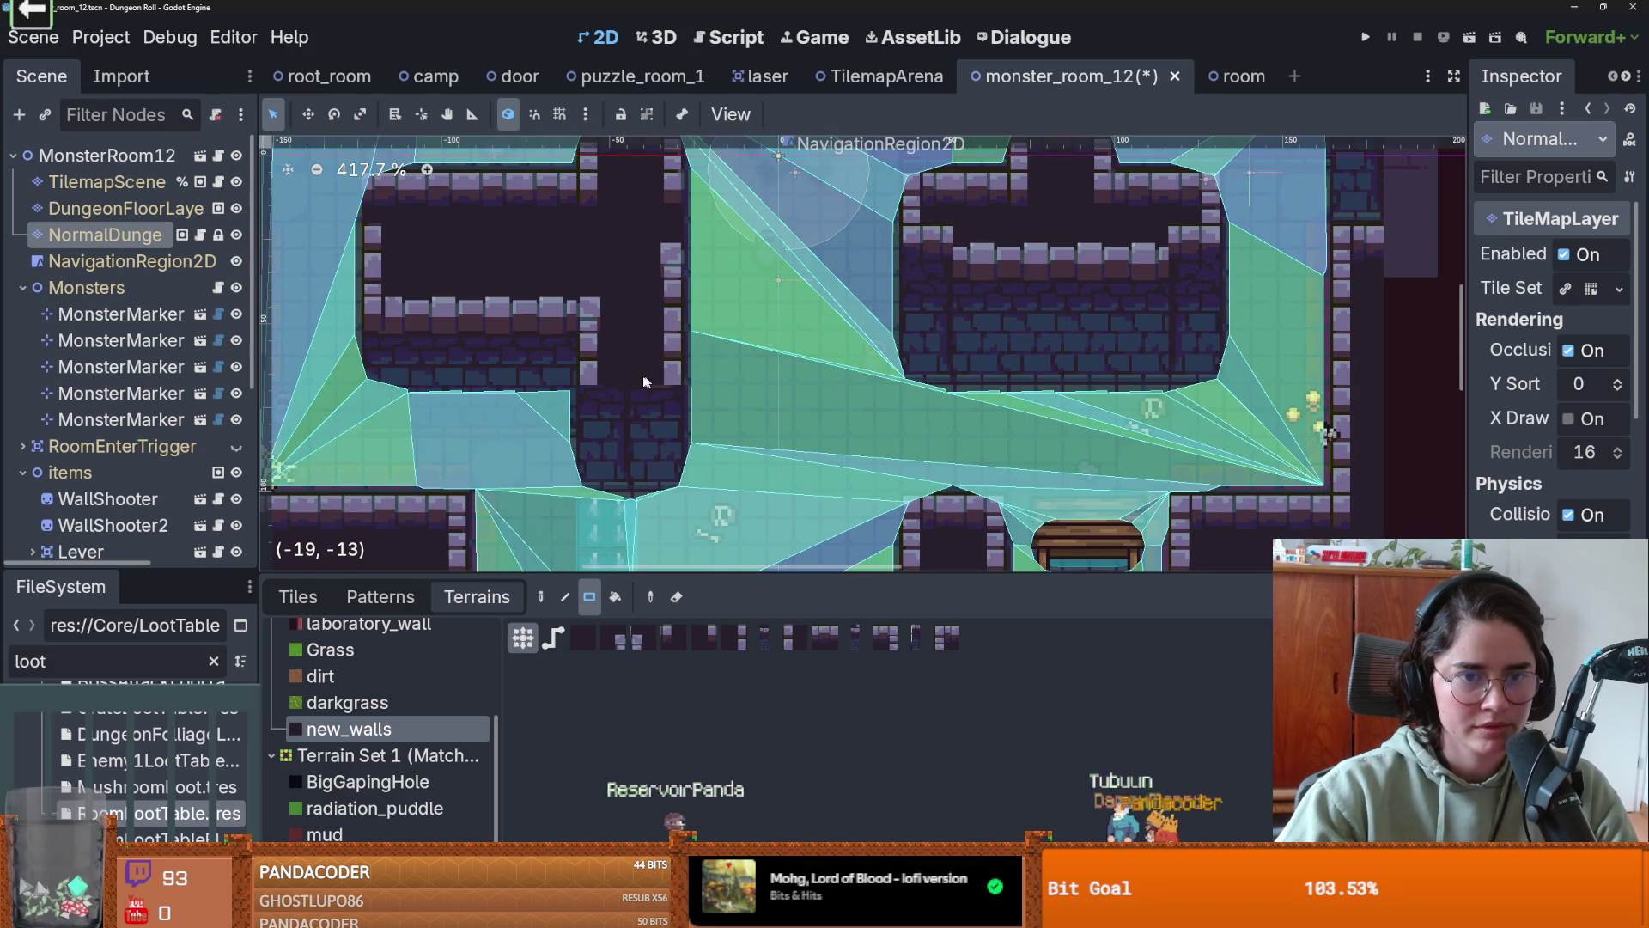
left_click(611, 377)
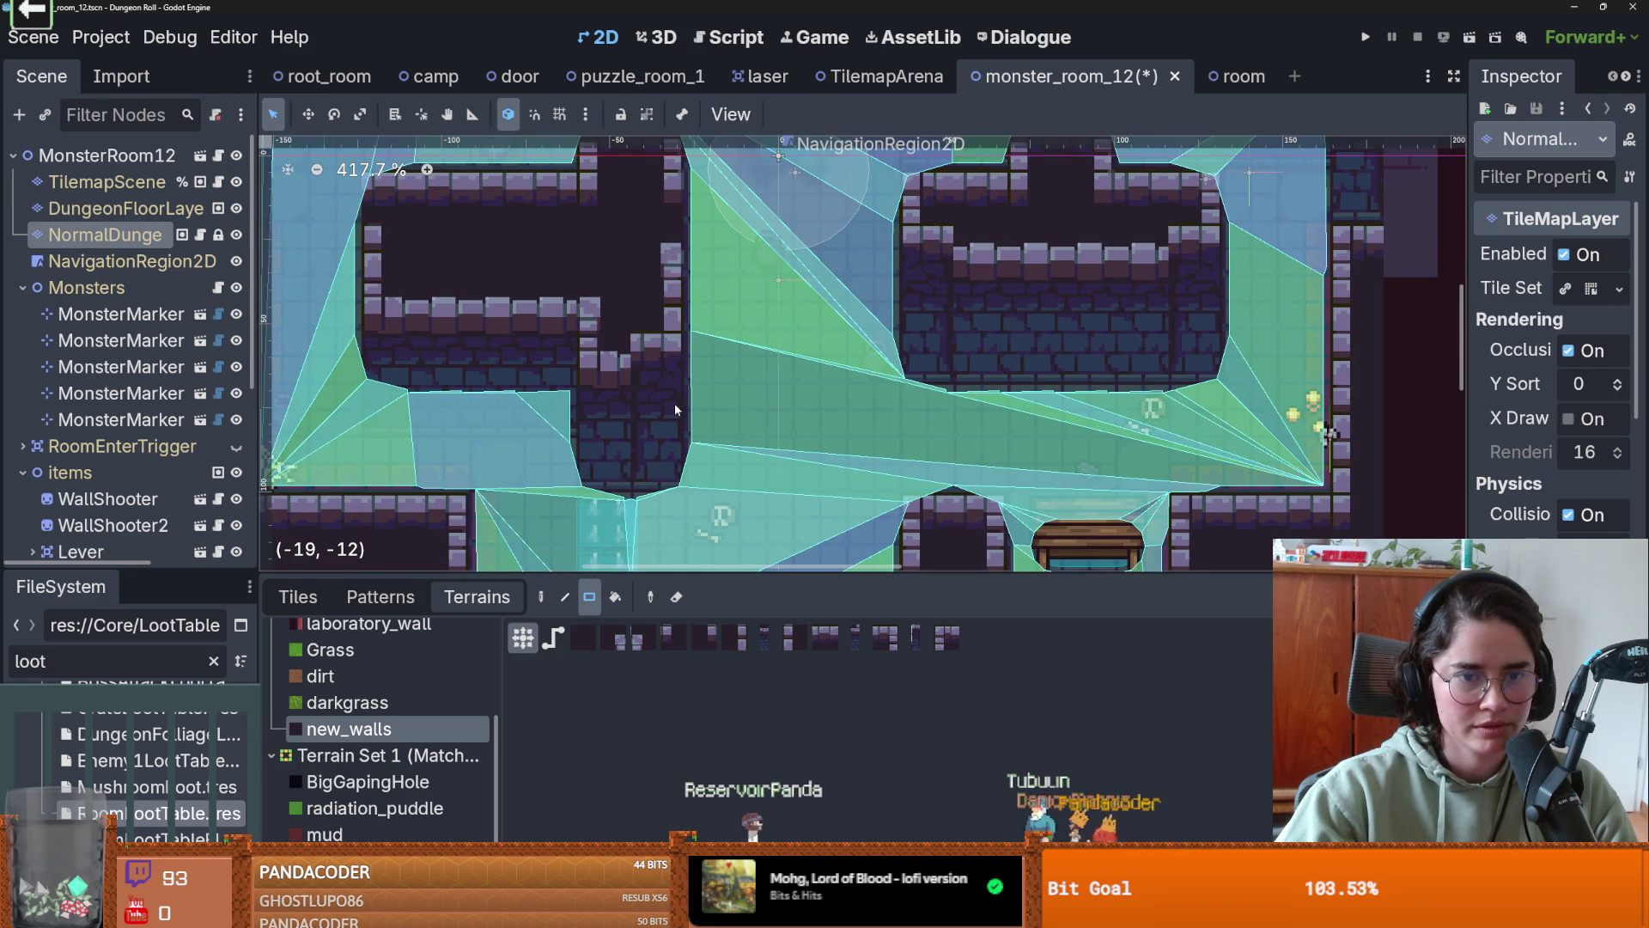
left_click(650, 363)
- Save the scene and inspect the NavigationRegion2D's nav polygon against the new walls
scroll(666, 331, "down", 1)
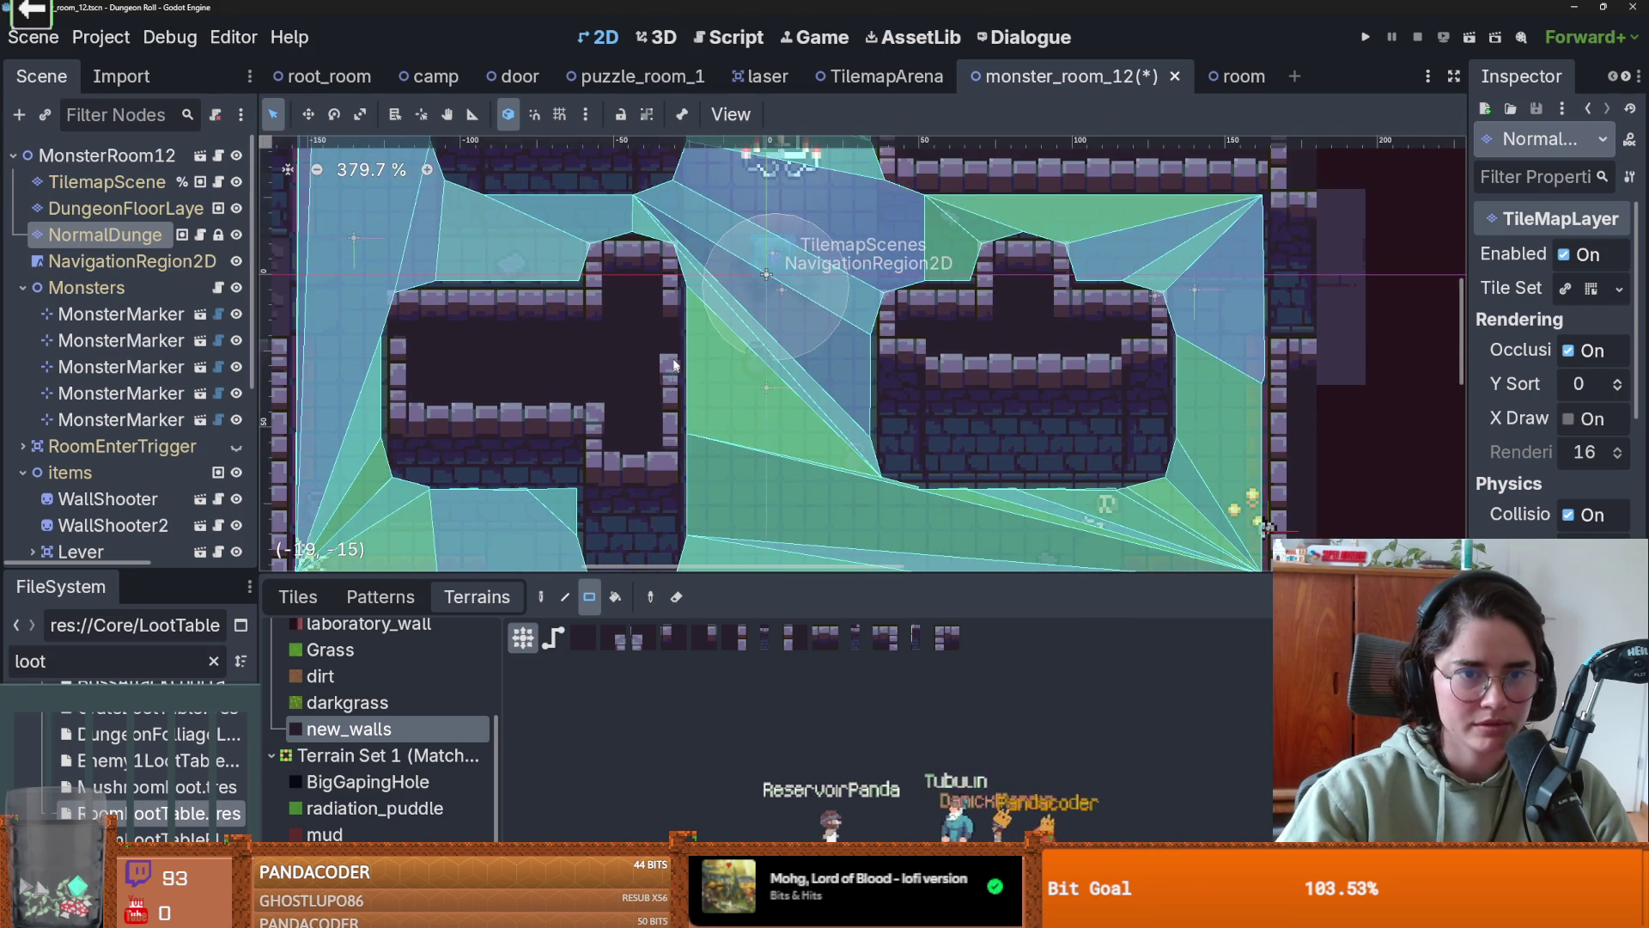
scroll(734, 172, "down", 3)
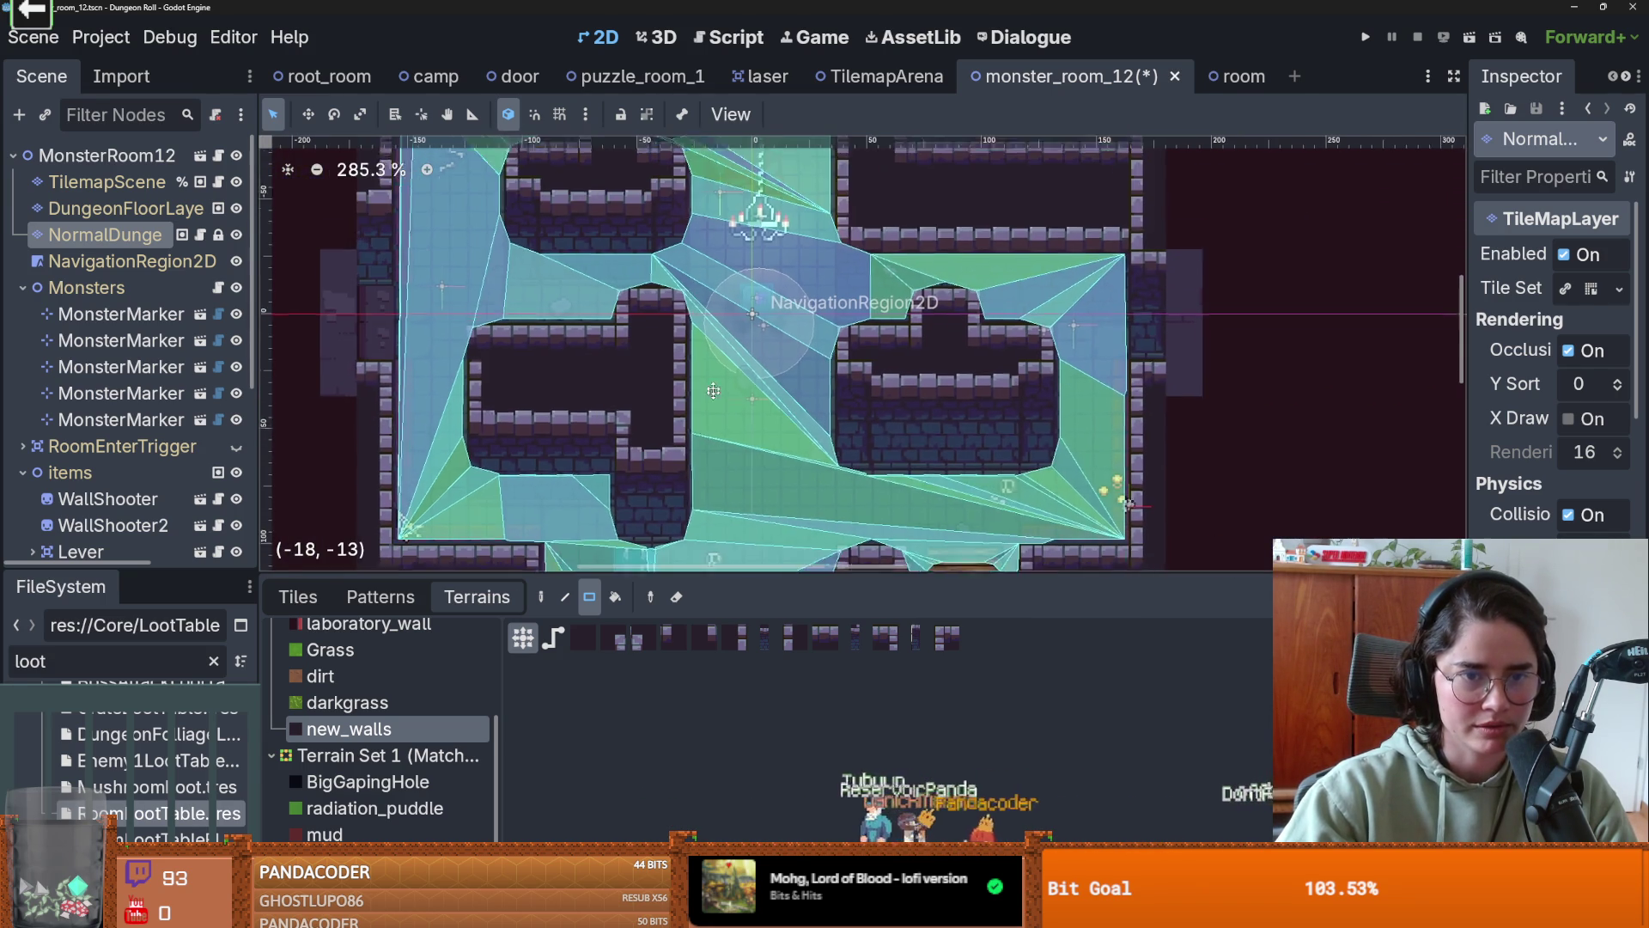
key("ctrl+s")
left_click(167, 262)
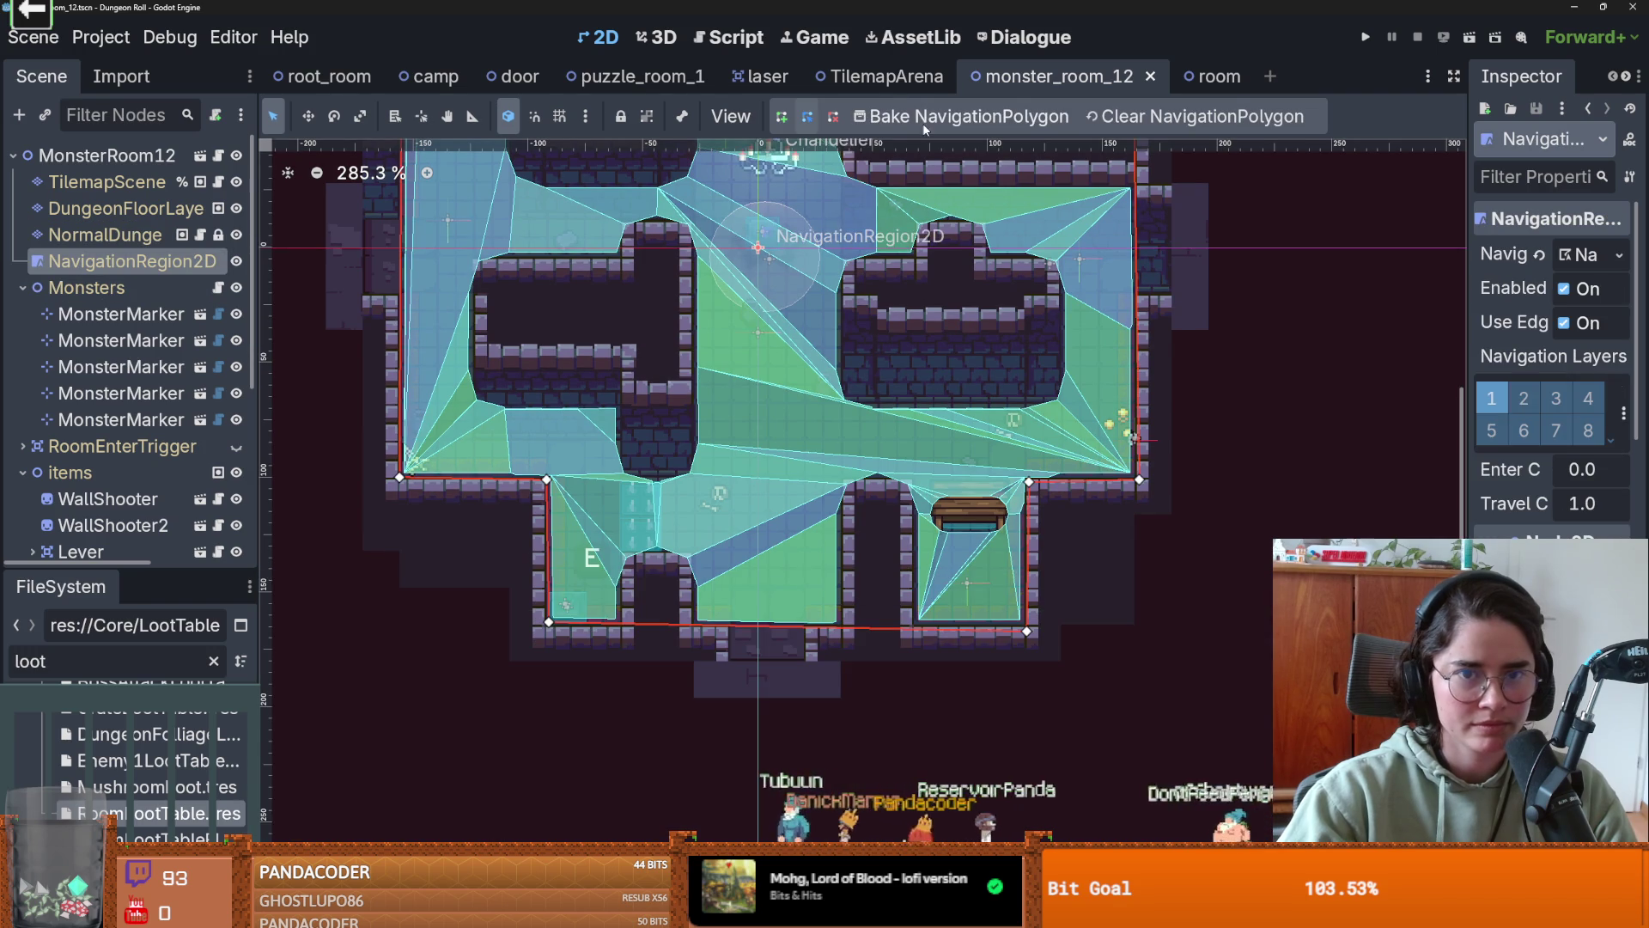
scroll(890, 328, "down", 5)
scroll(848, 436, "up", 1)
scroll(847, 436, "up", 5)
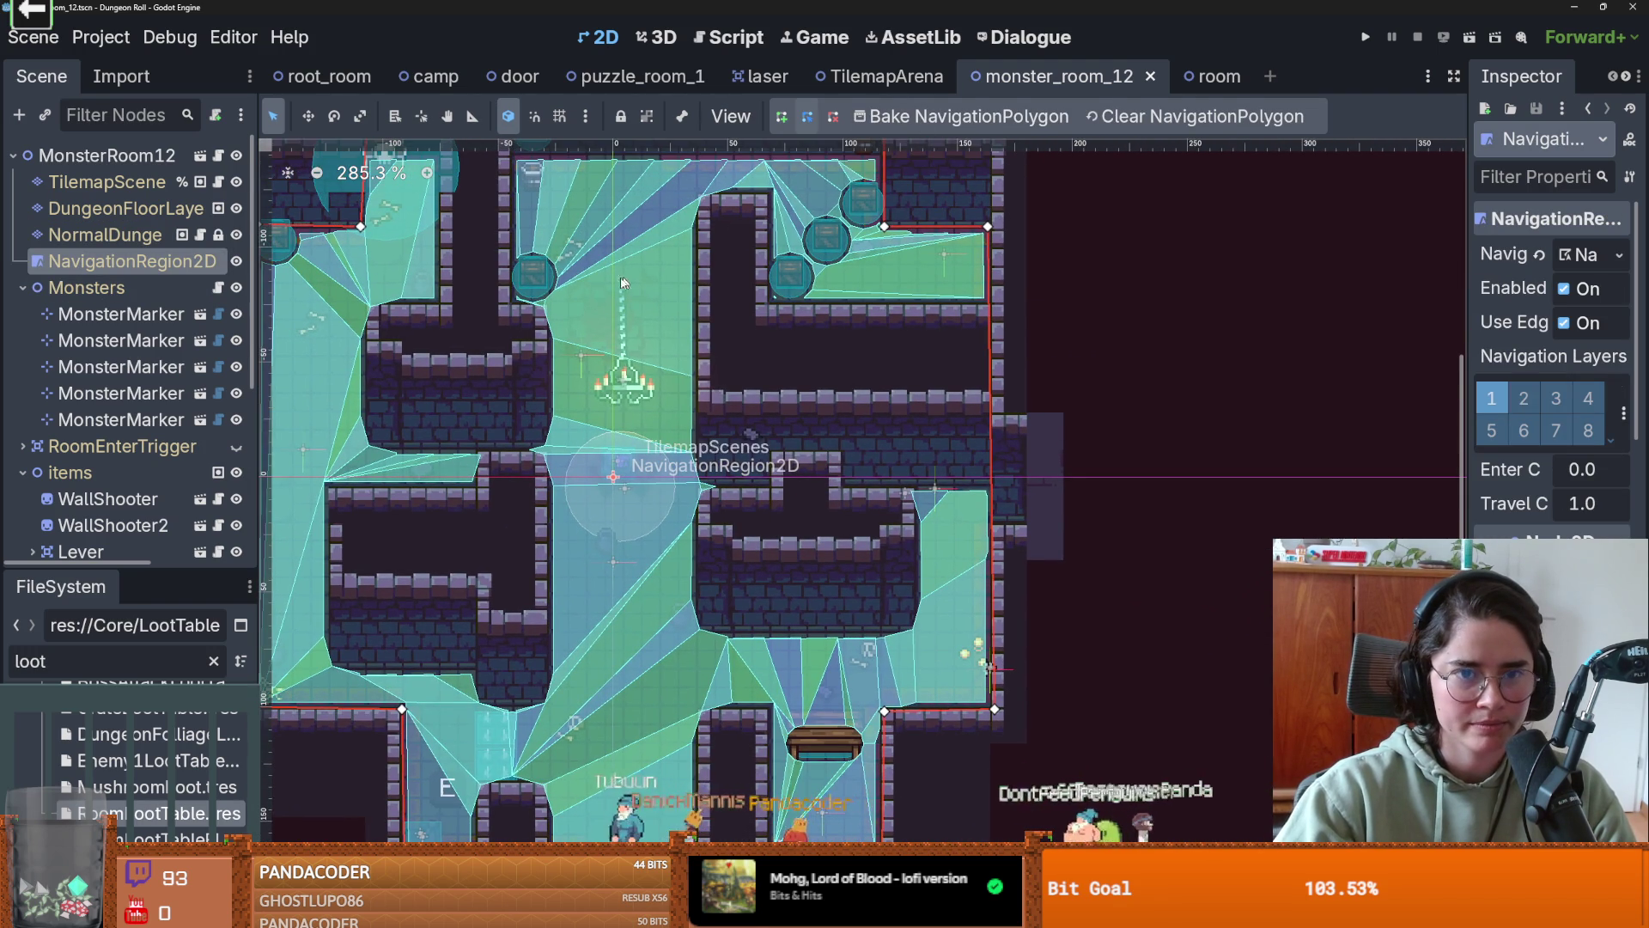
- Reselect the NormalDungeon tile layer and look over the reshaped walls
left_click(123, 234)
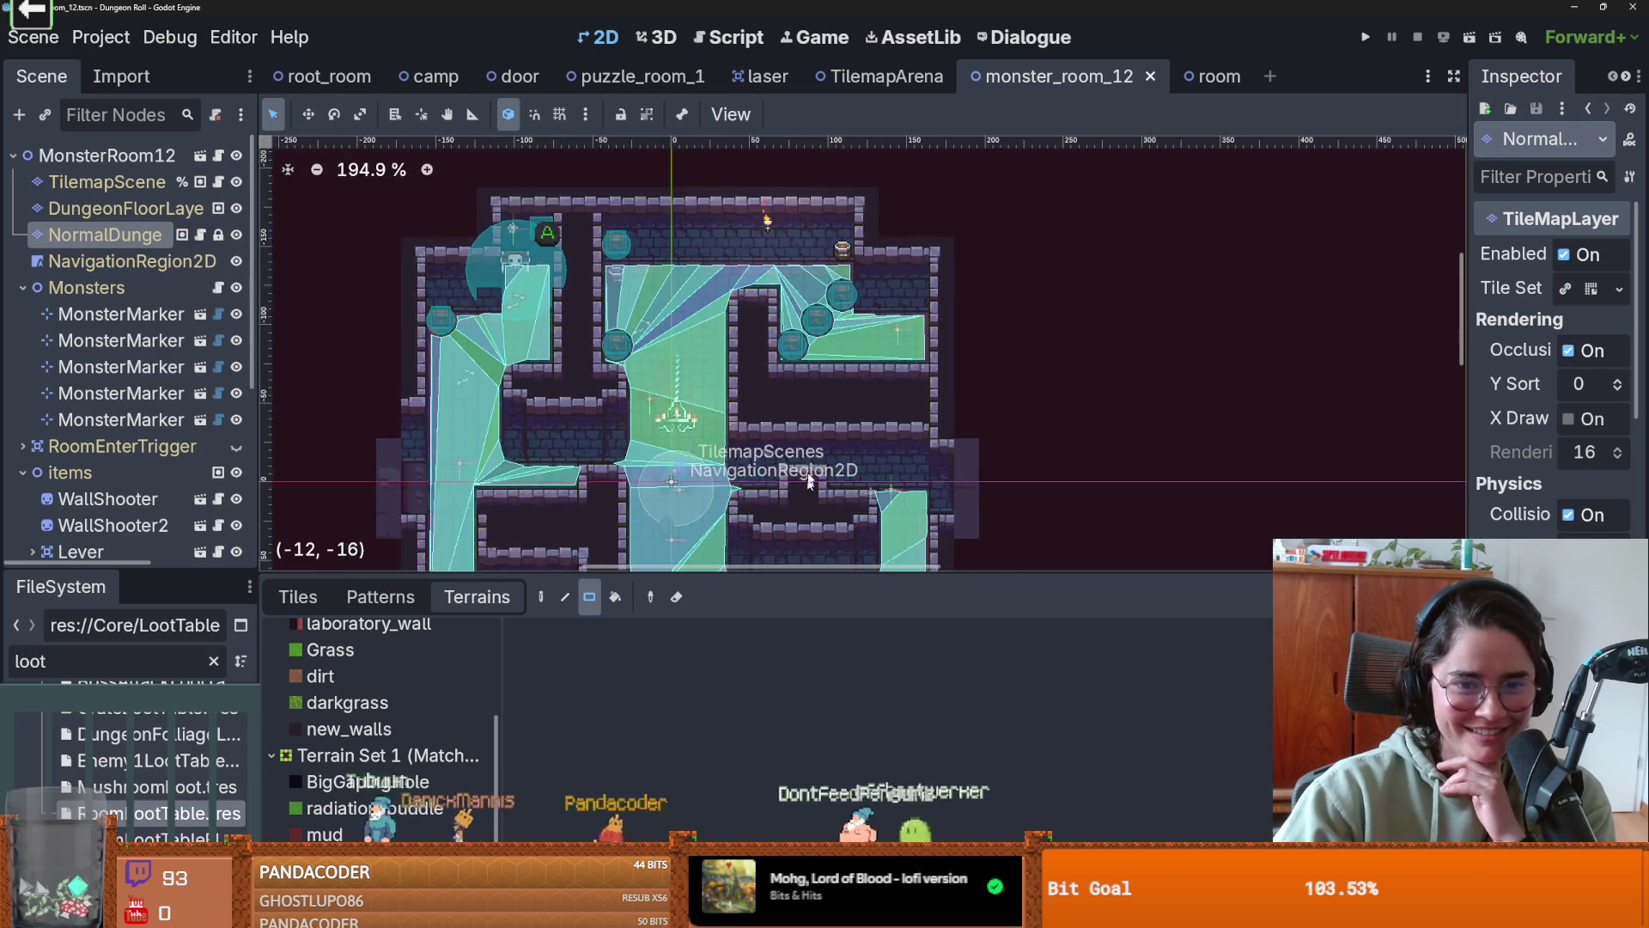
scroll(874, 402, "down", 3)
scroll(839, 457, "up", 4)
scroll(842, 440, "down", 1)
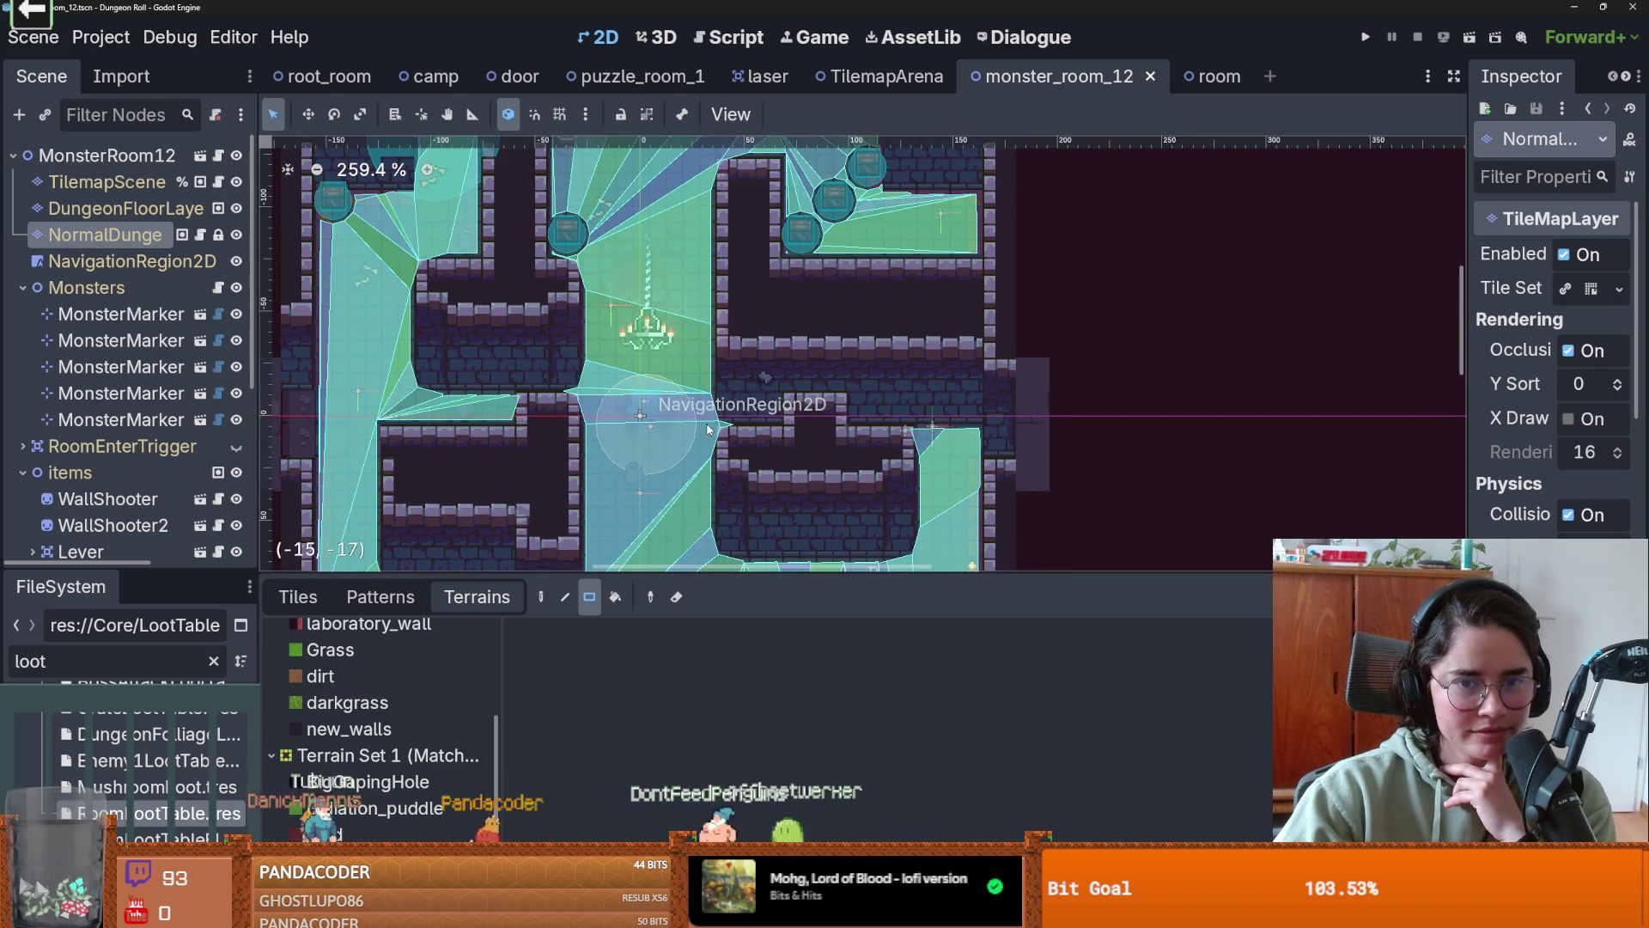
scroll(734, 436, "up", 1)
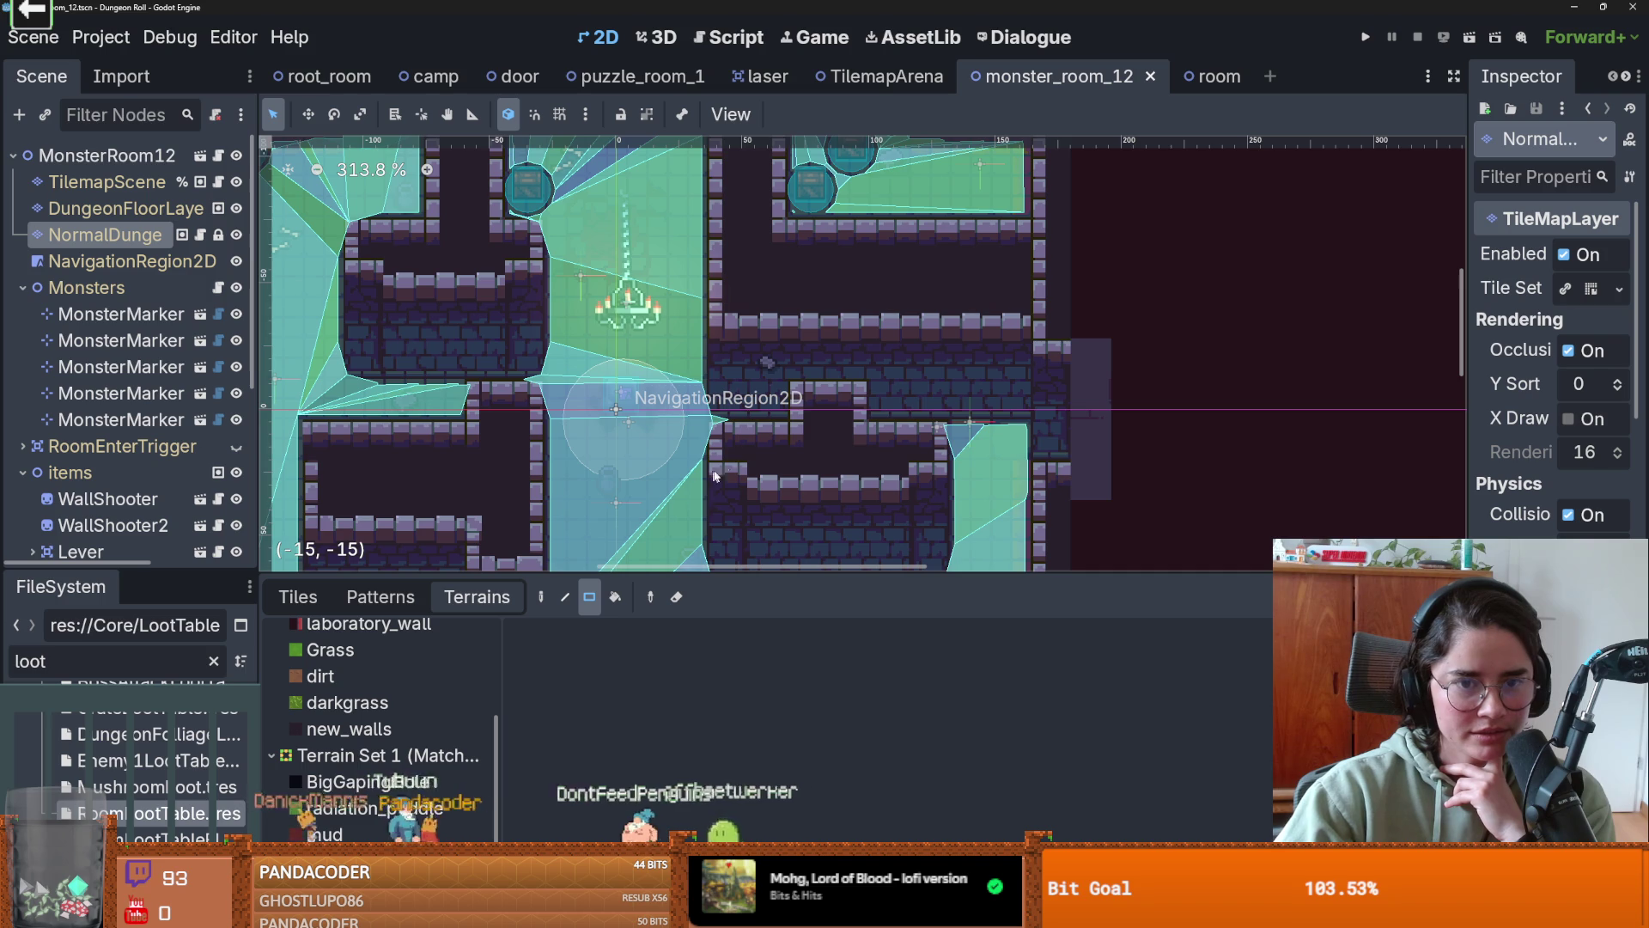
scroll(790, 440, "down", 2)
scroll(790, 440, "up", 1)
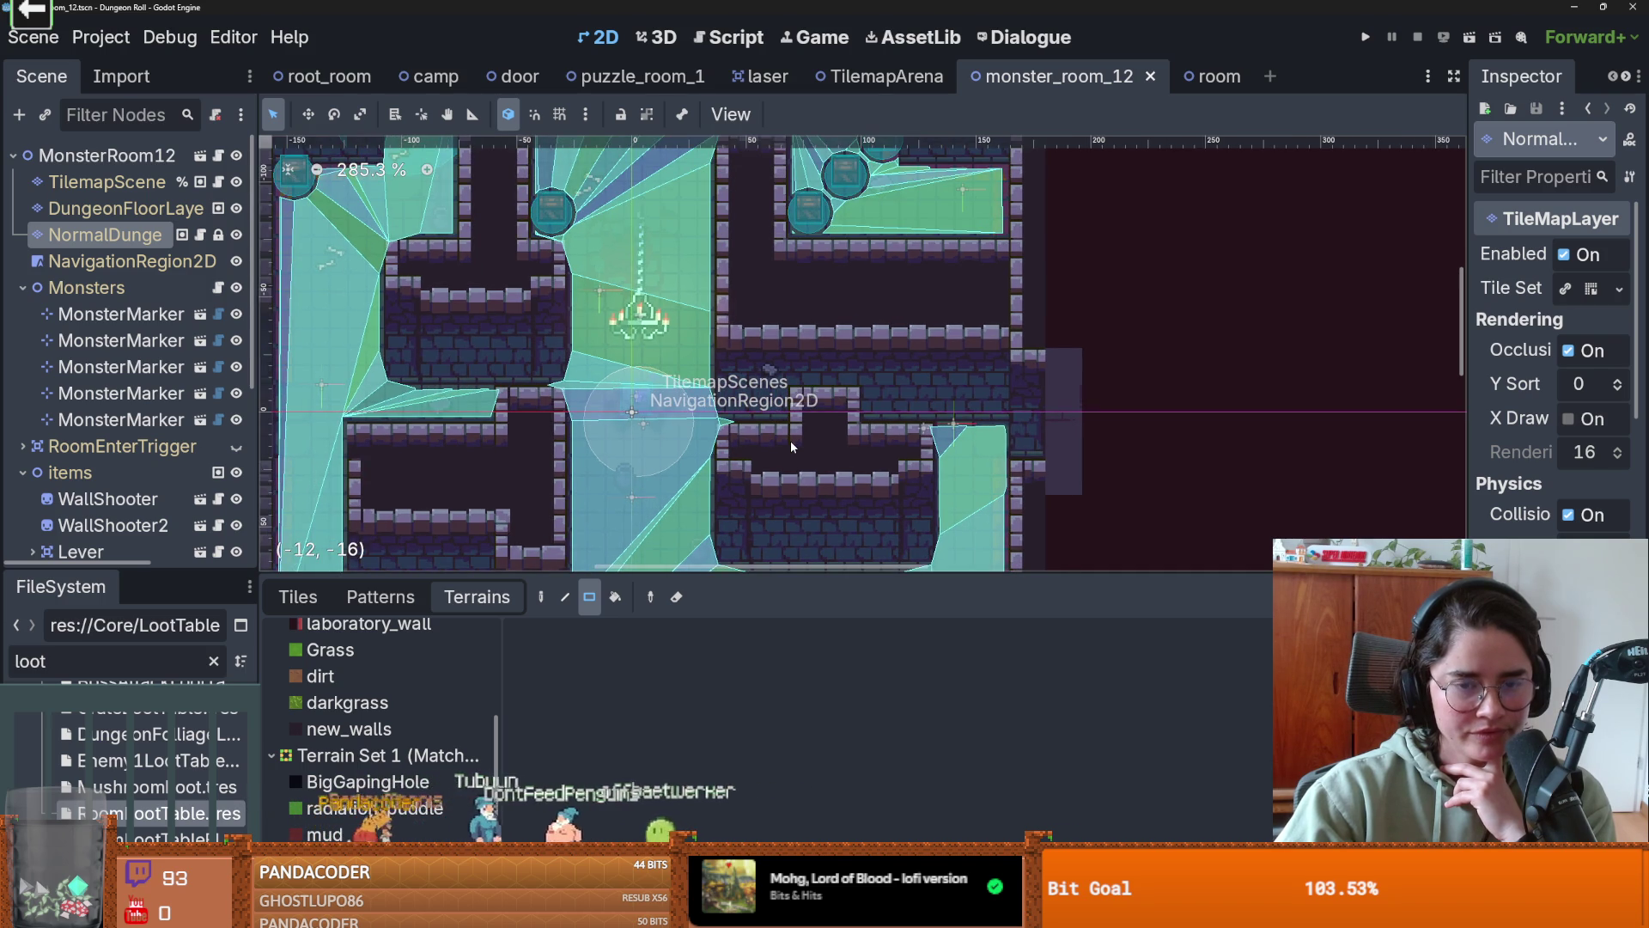
scroll(790, 441, "down", 1)
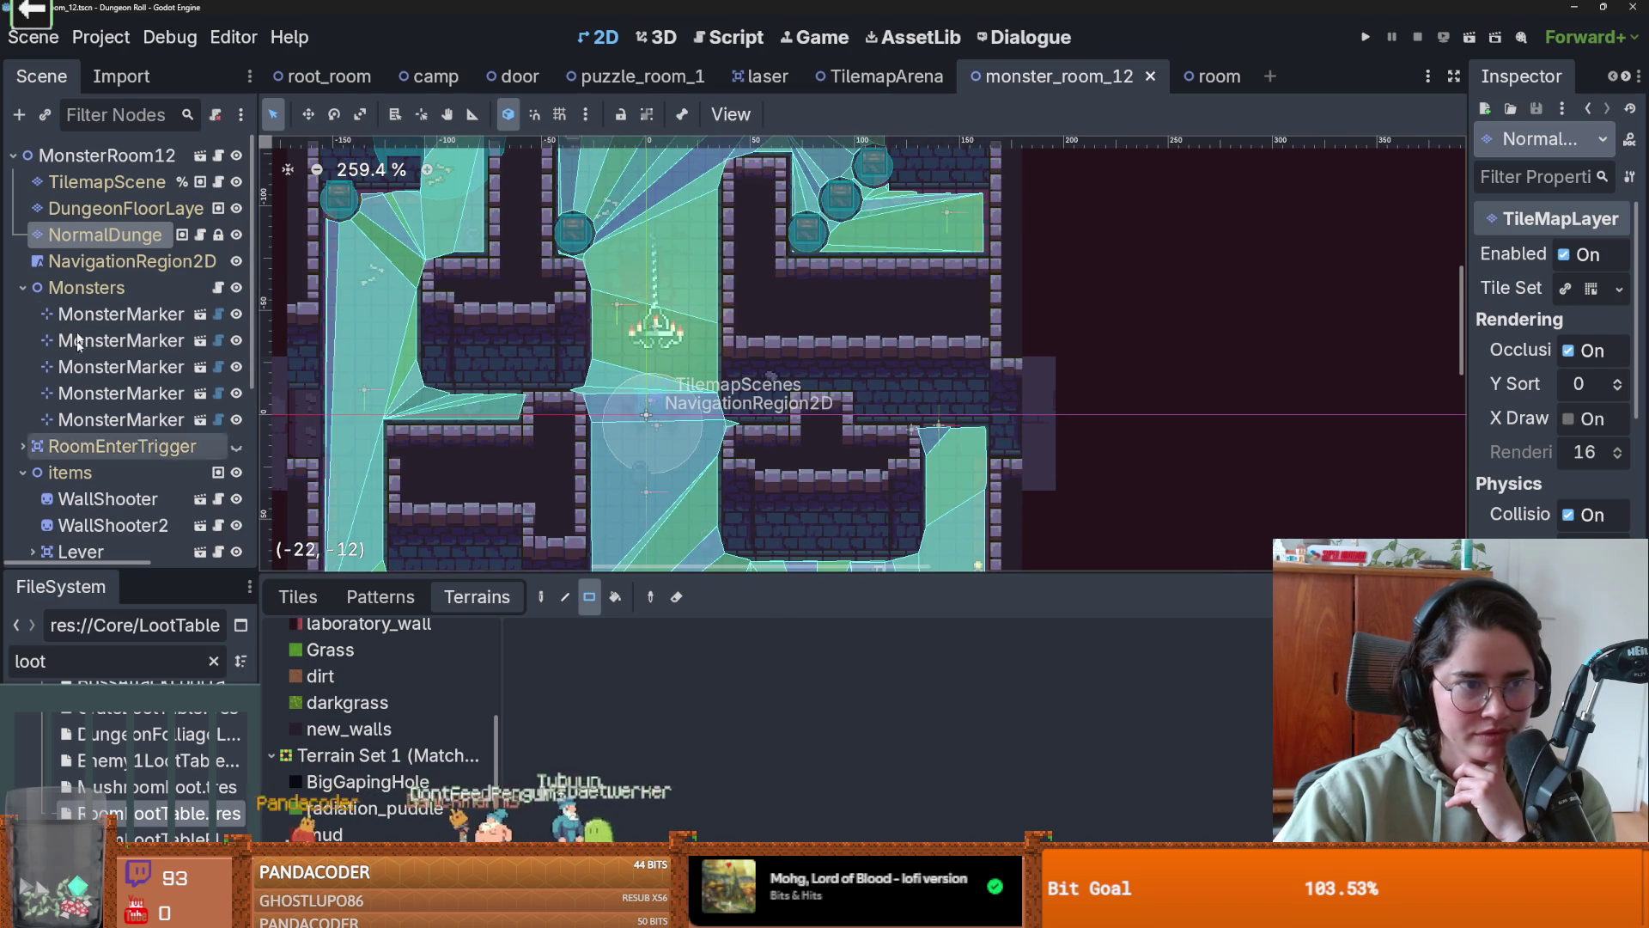
scroll(582, 453, "down", 4)
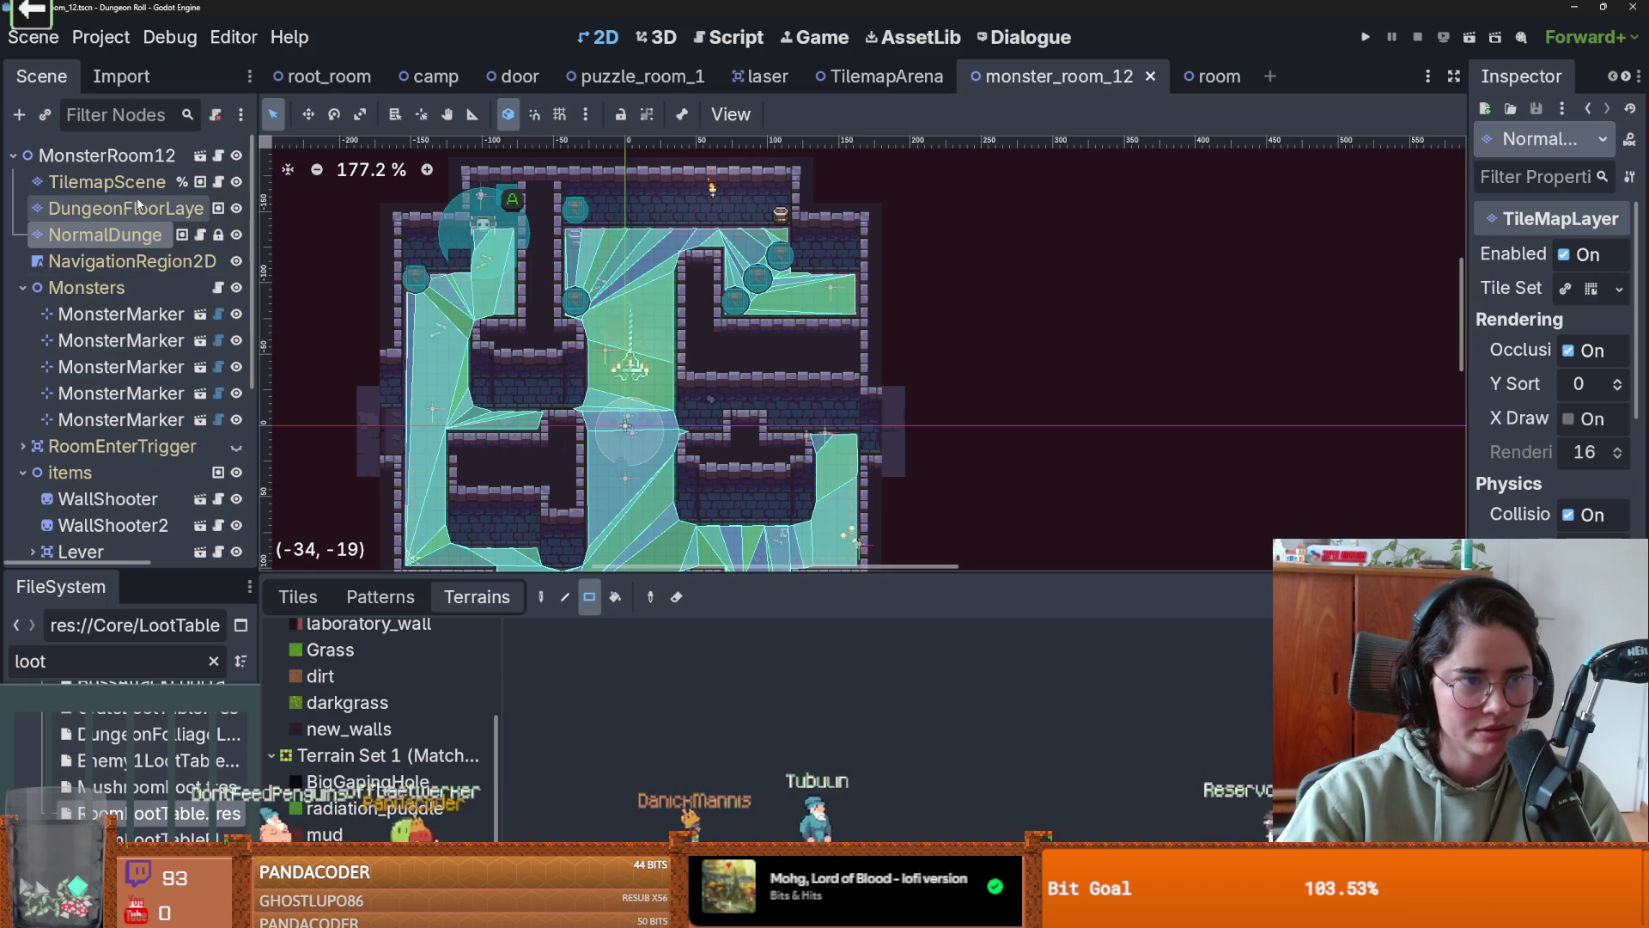
- Bring up the TileSet panel and enlarge it to show the dungeon_tileset.png source
left_click_drag(937, 573, 942, 683)
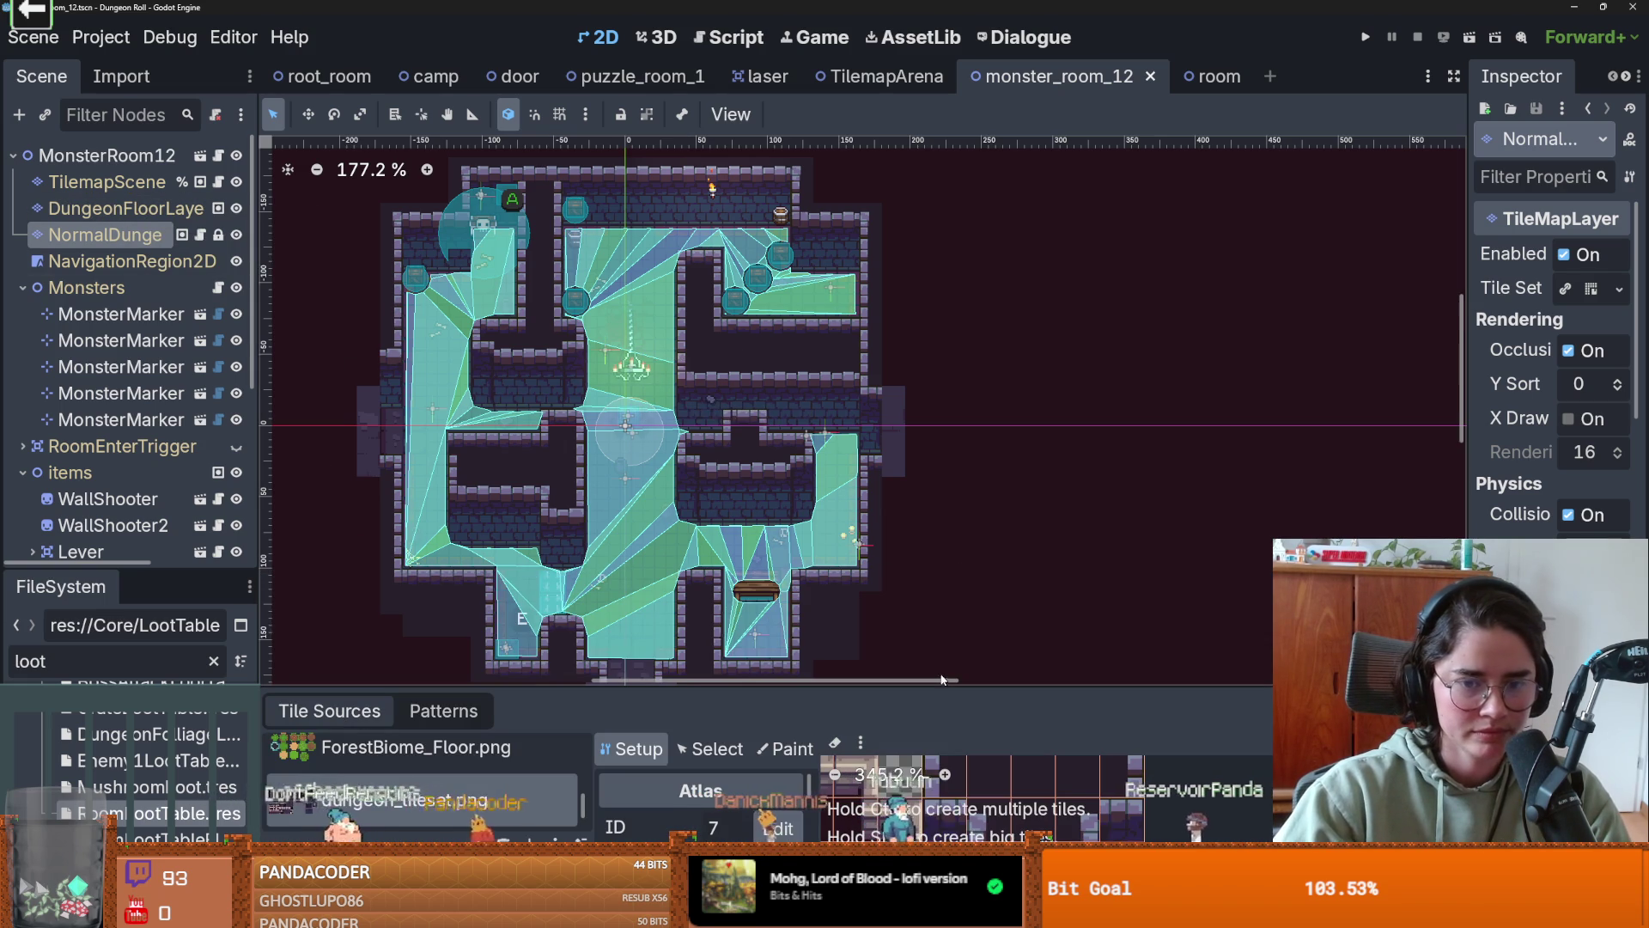
scroll(742, 463, "up", 4)
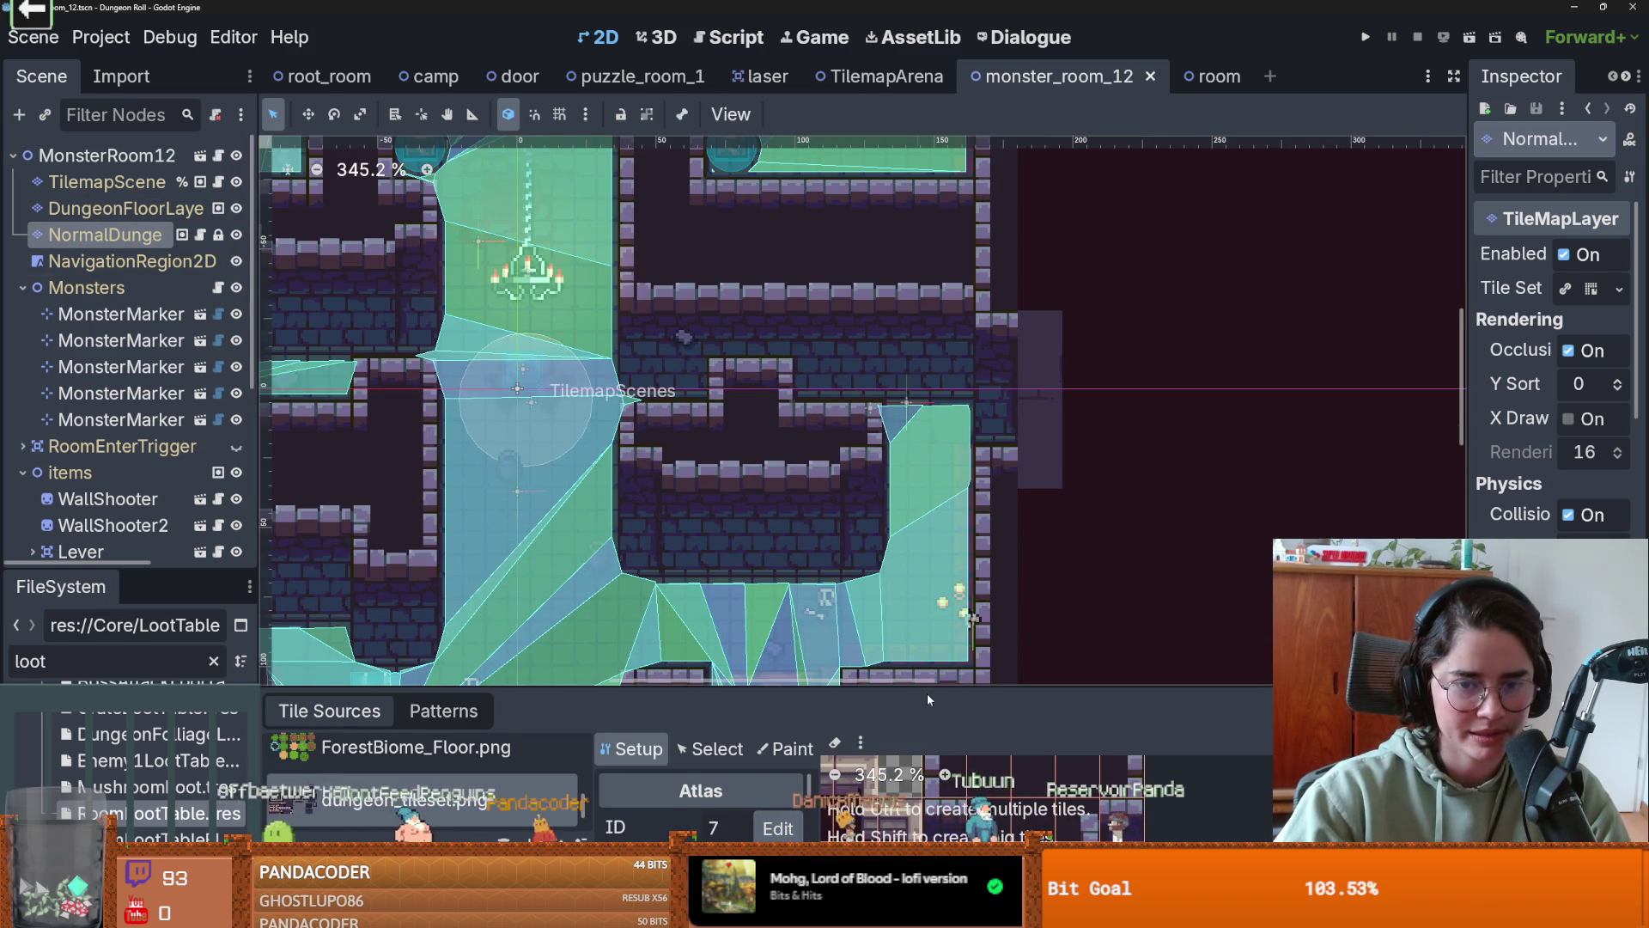
left_click_drag(928, 698, 937, 344)
scroll(981, 590, "up", 1)
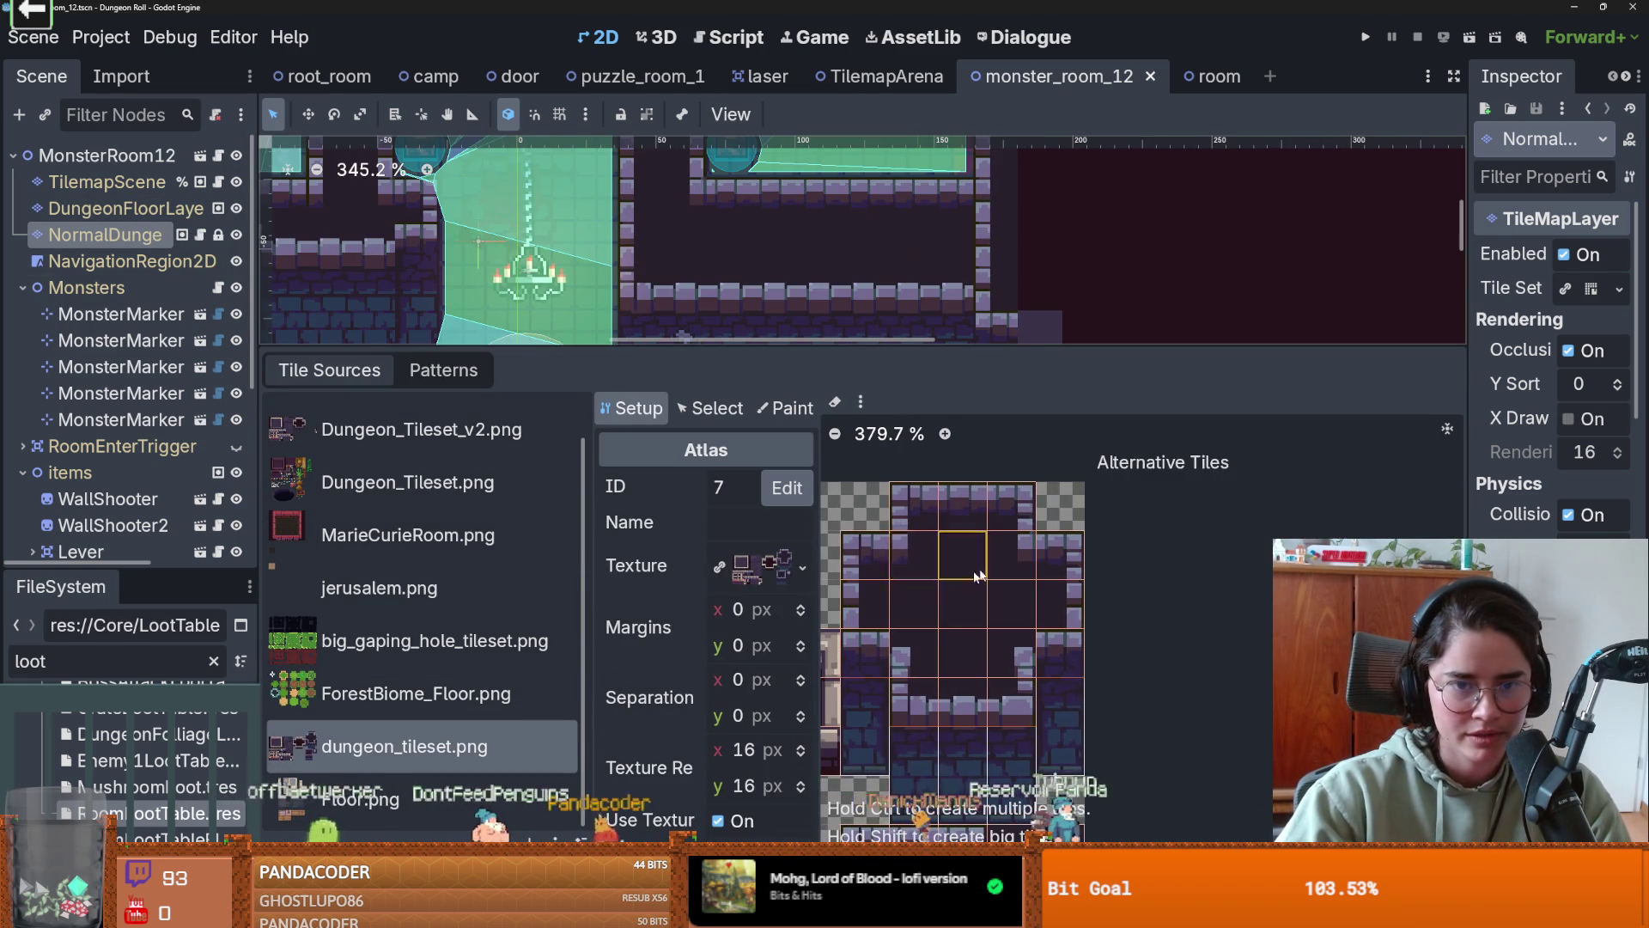
- Set Paint mode to Physics Layer 0 and pick a wall tile's collision shape
left_click(785, 408)
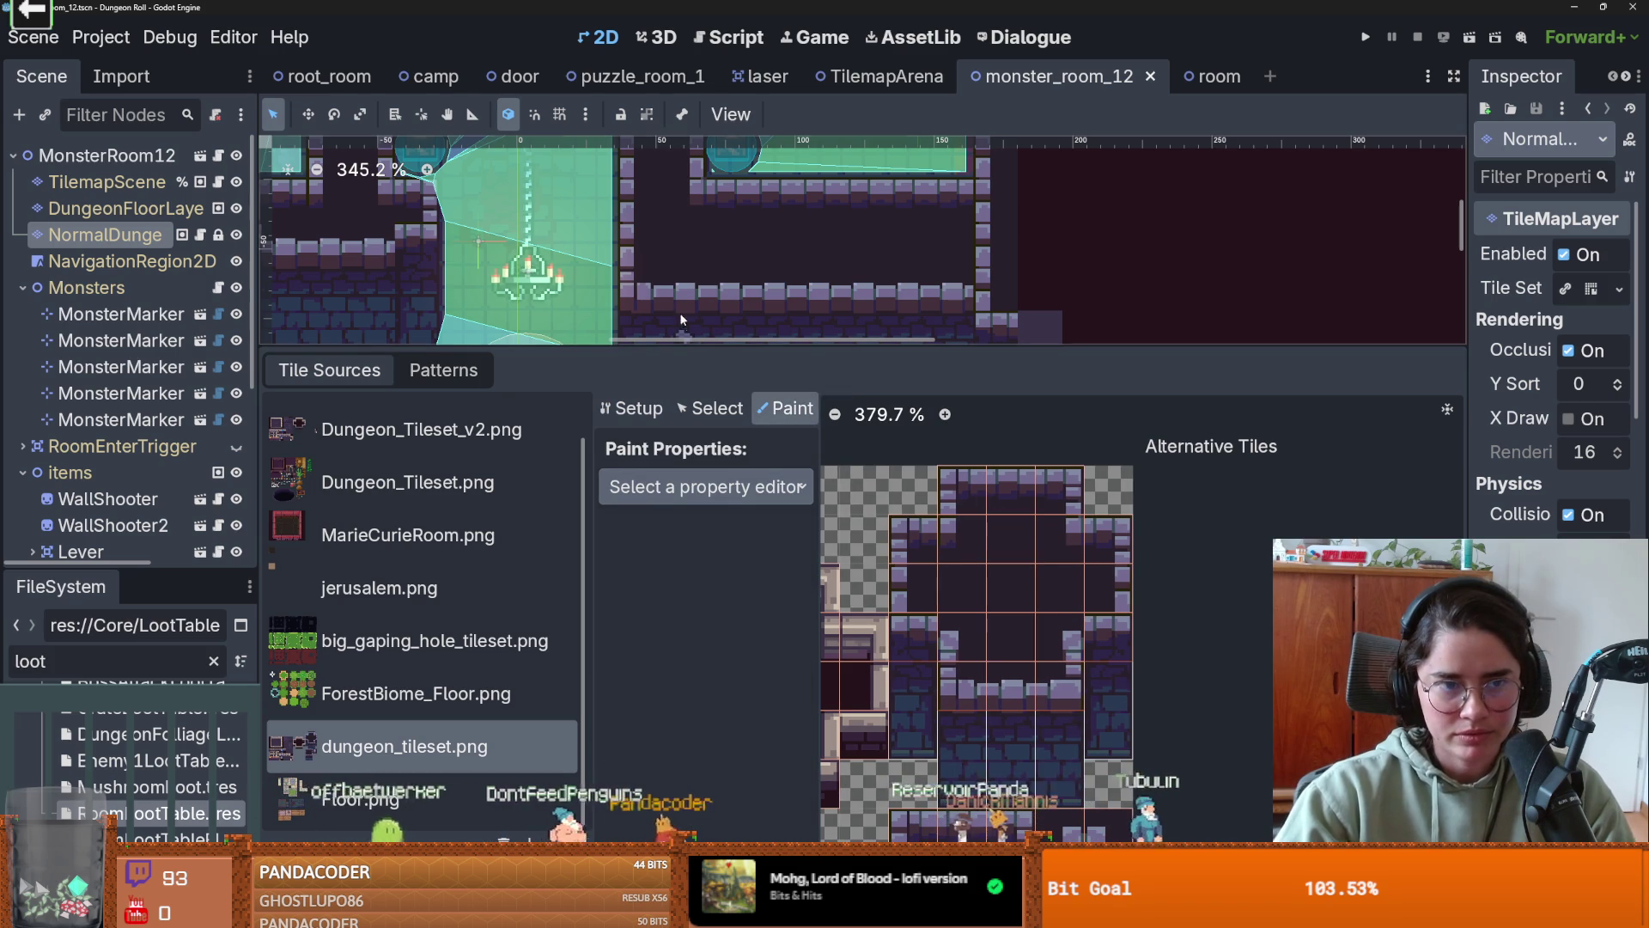
left_click(741, 487)
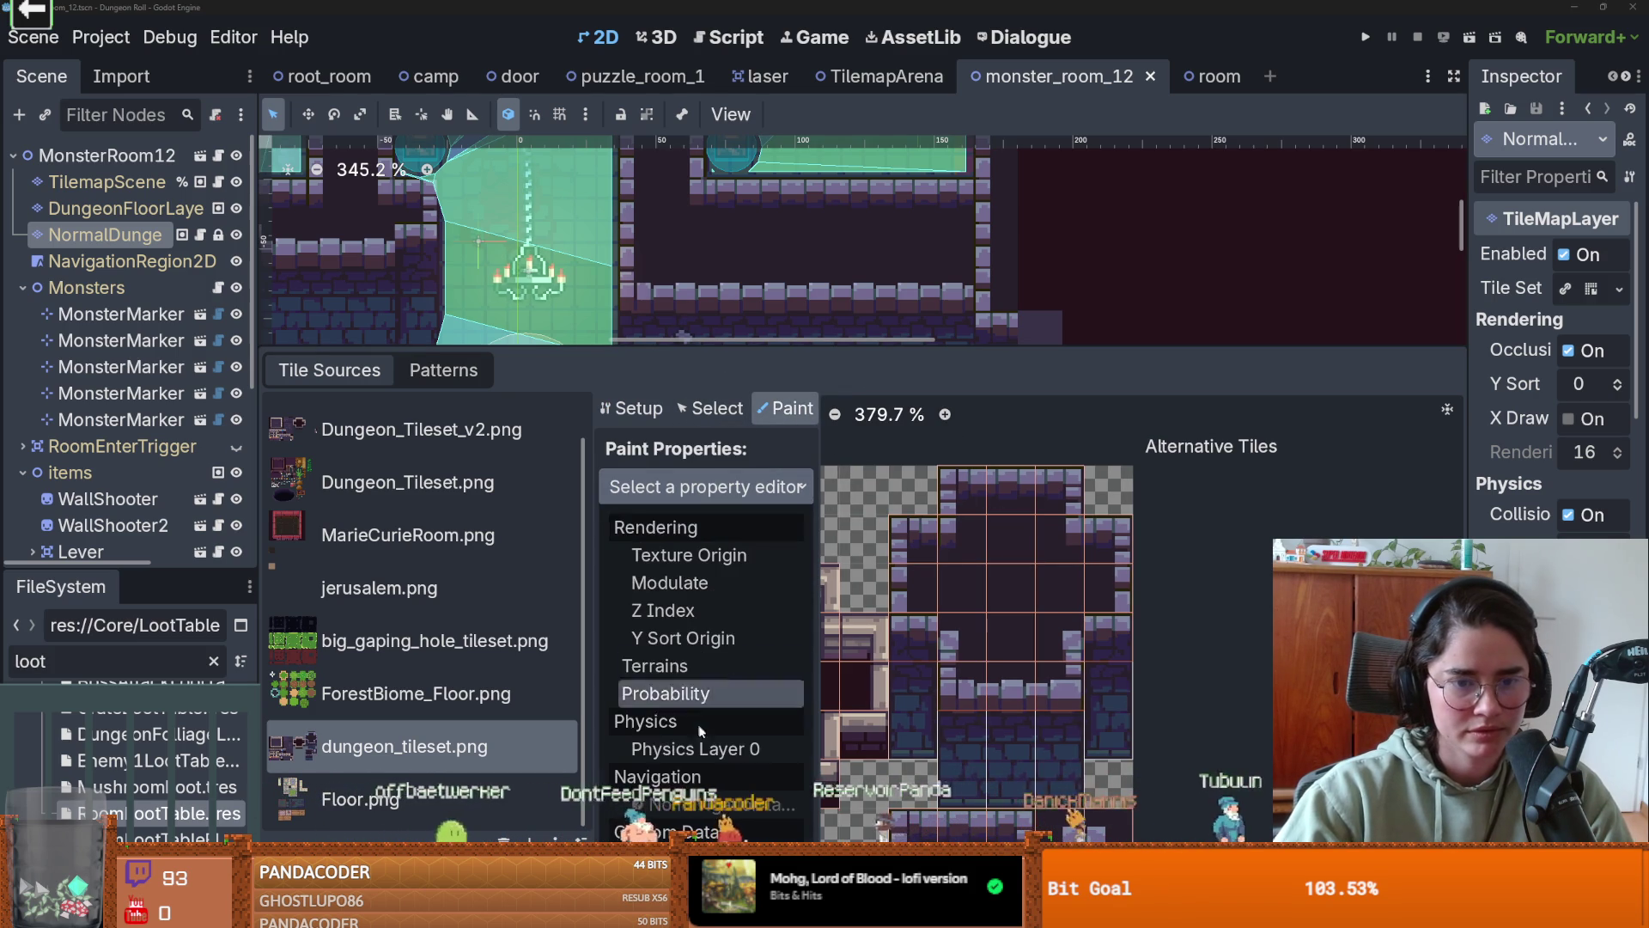
left_click(700, 747)
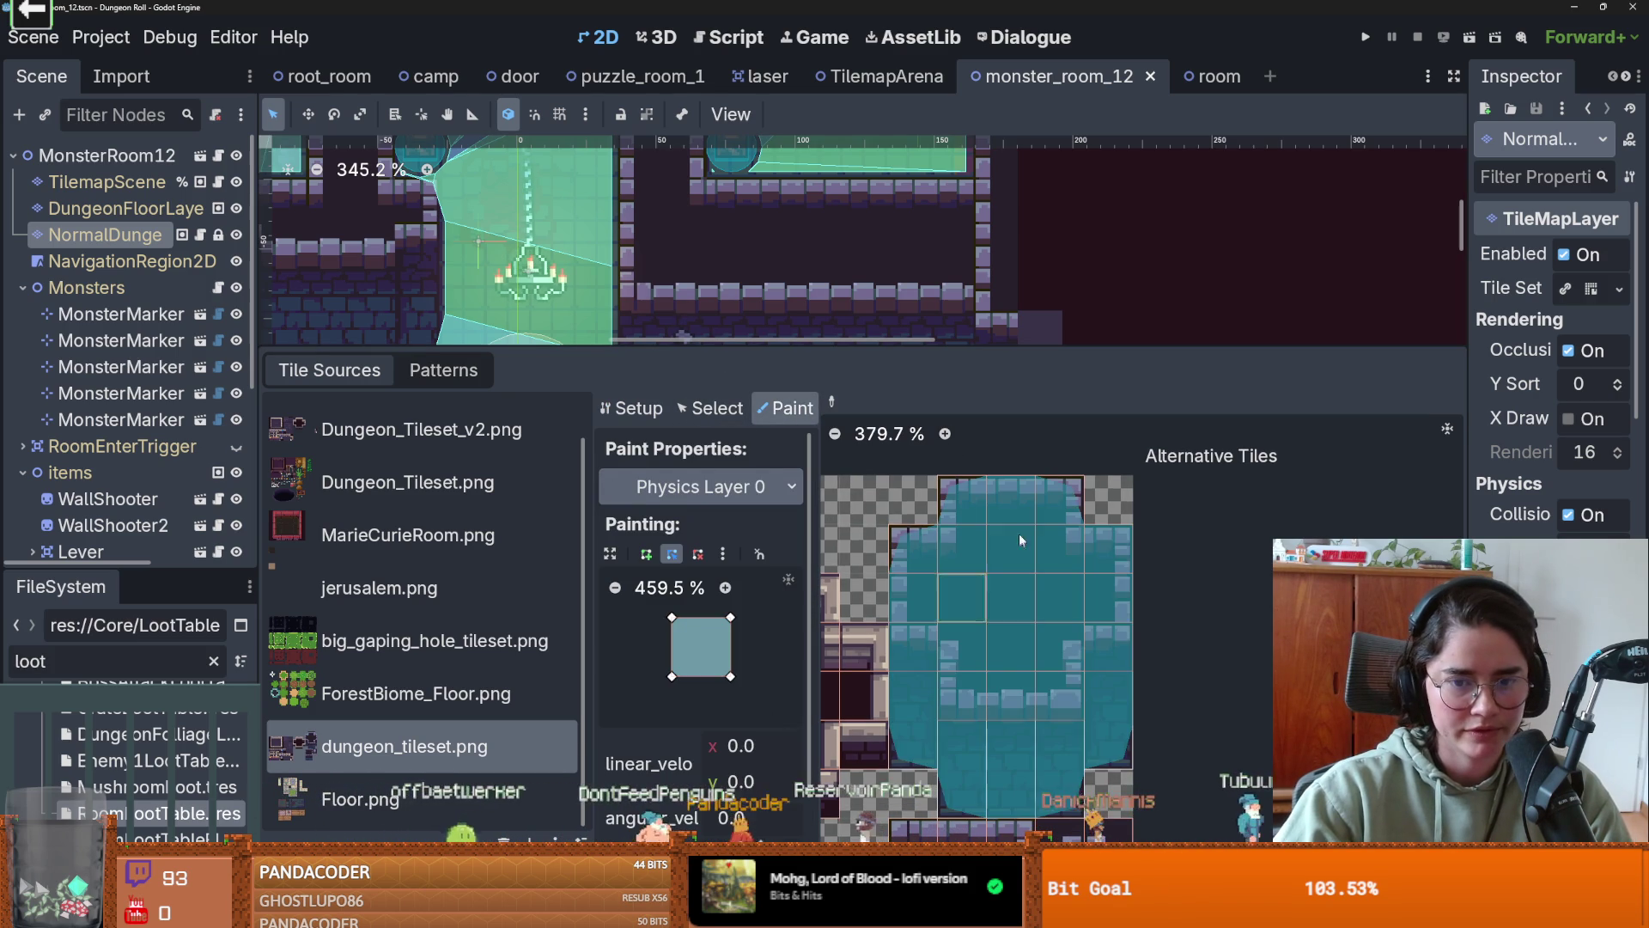
left_click(962, 547)
left_click(922, 541)
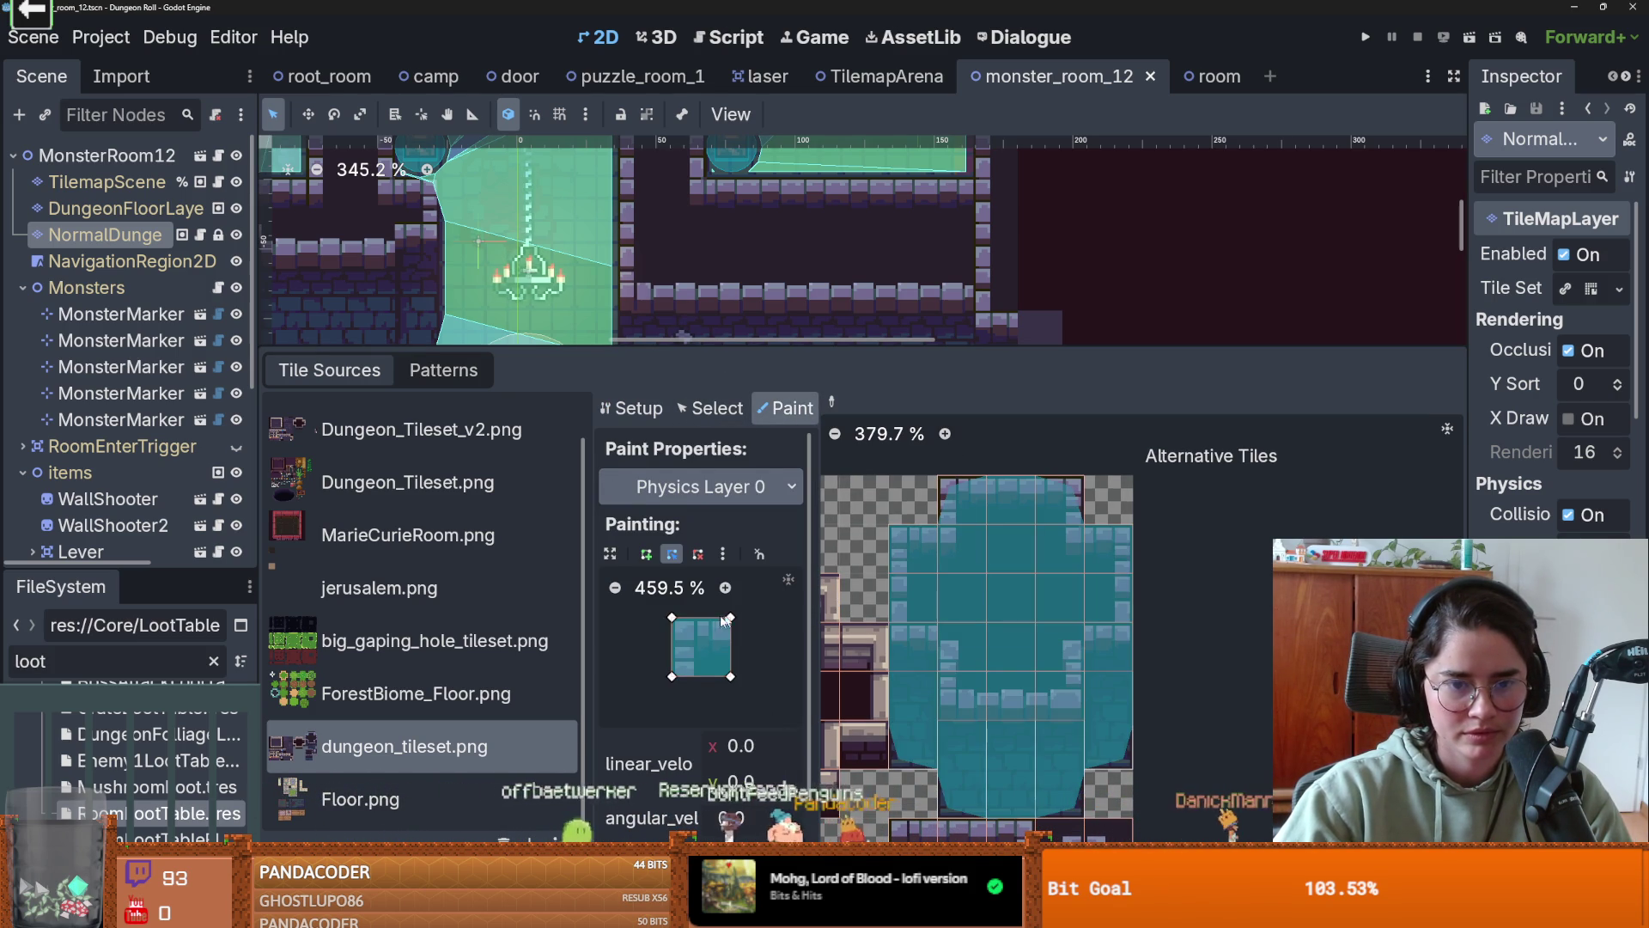
- Pull the collision polygon's top-left corner inward, mirror it horizontally, and paint it onto a wall tile
mouse_move(672, 618)
left_mouse_down()
mouse_move(690, 638)
mouse_move(731, 638)
left_mouse_up()
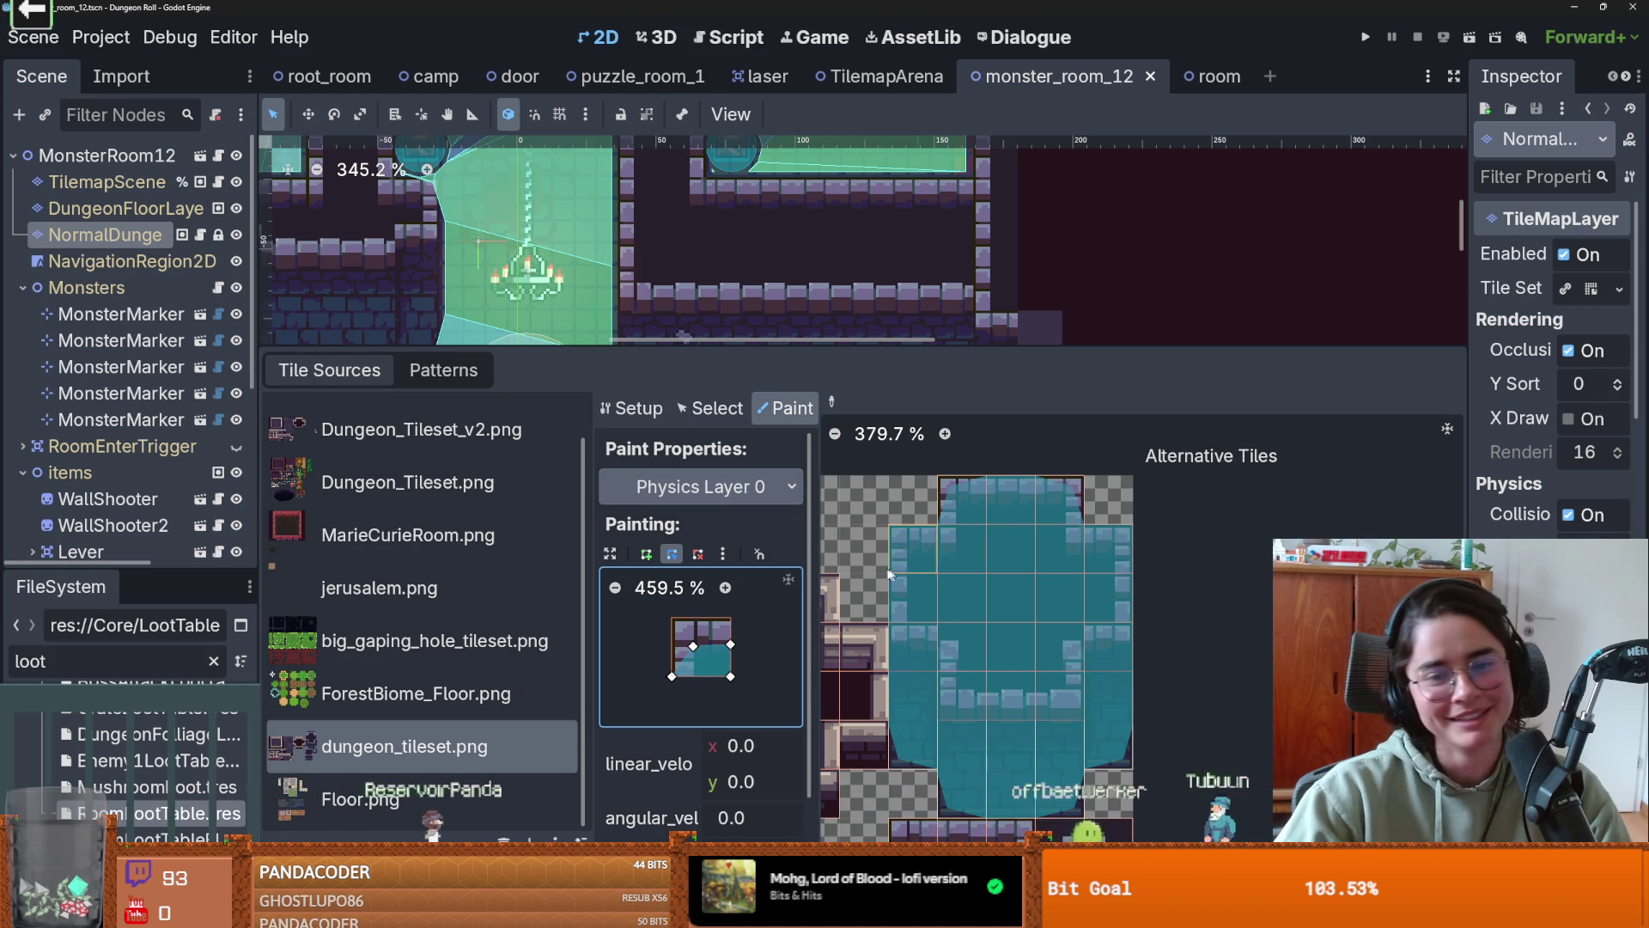
left_click_drag(934, 557, 875, 541)
scroll(876, 541, "up", 2)
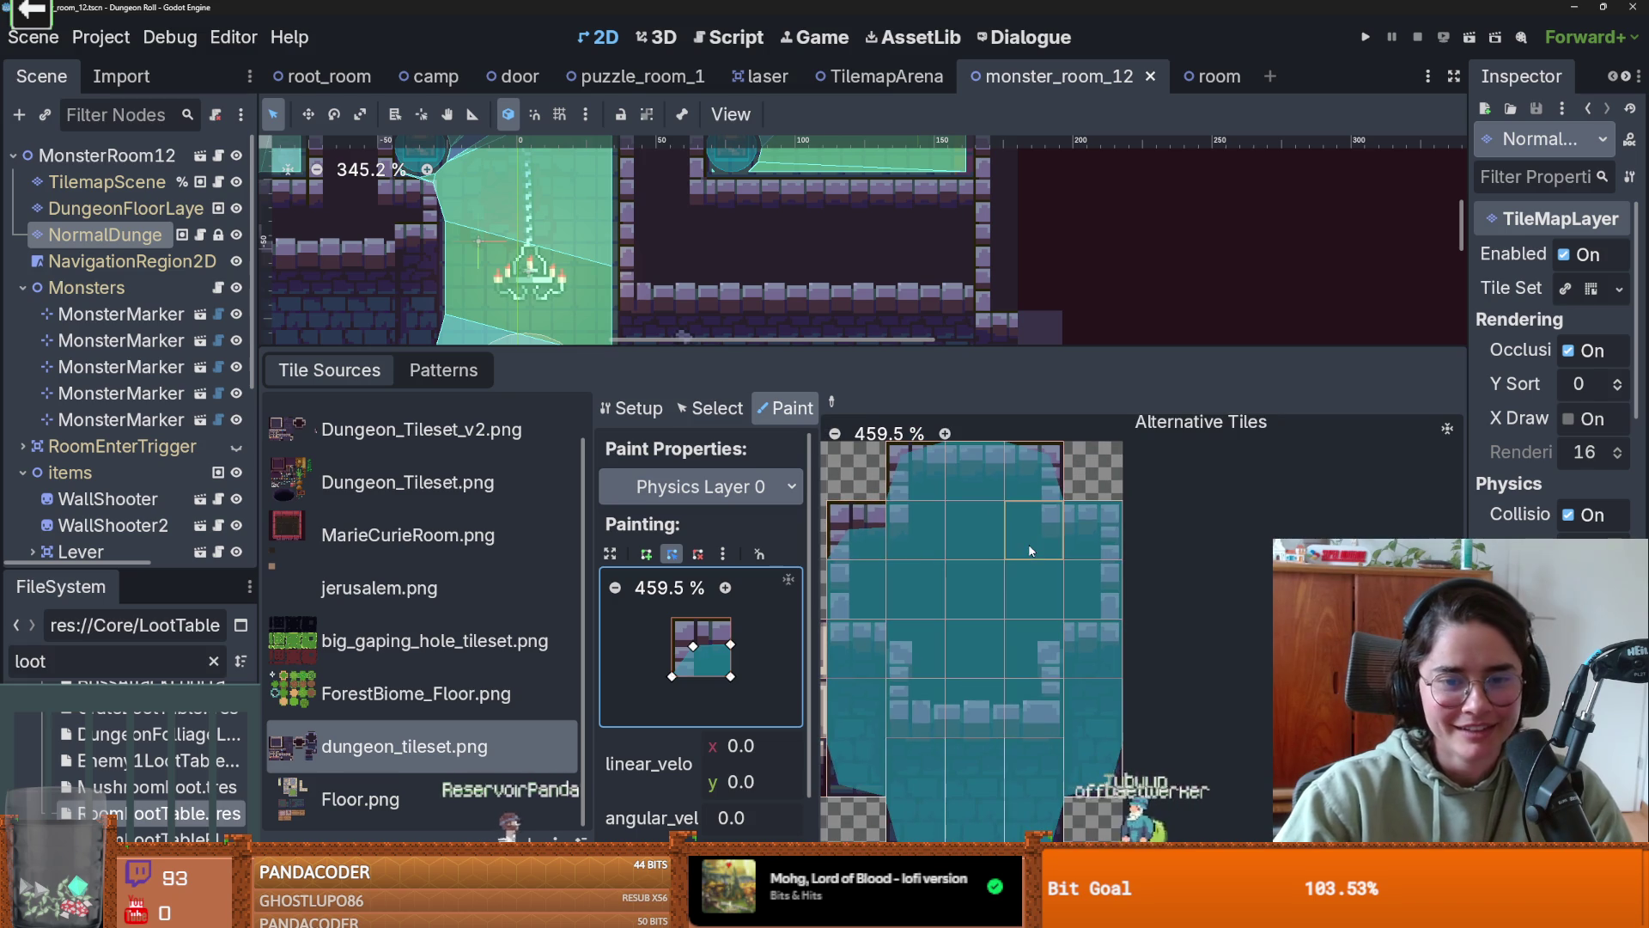
left_click(723, 553)
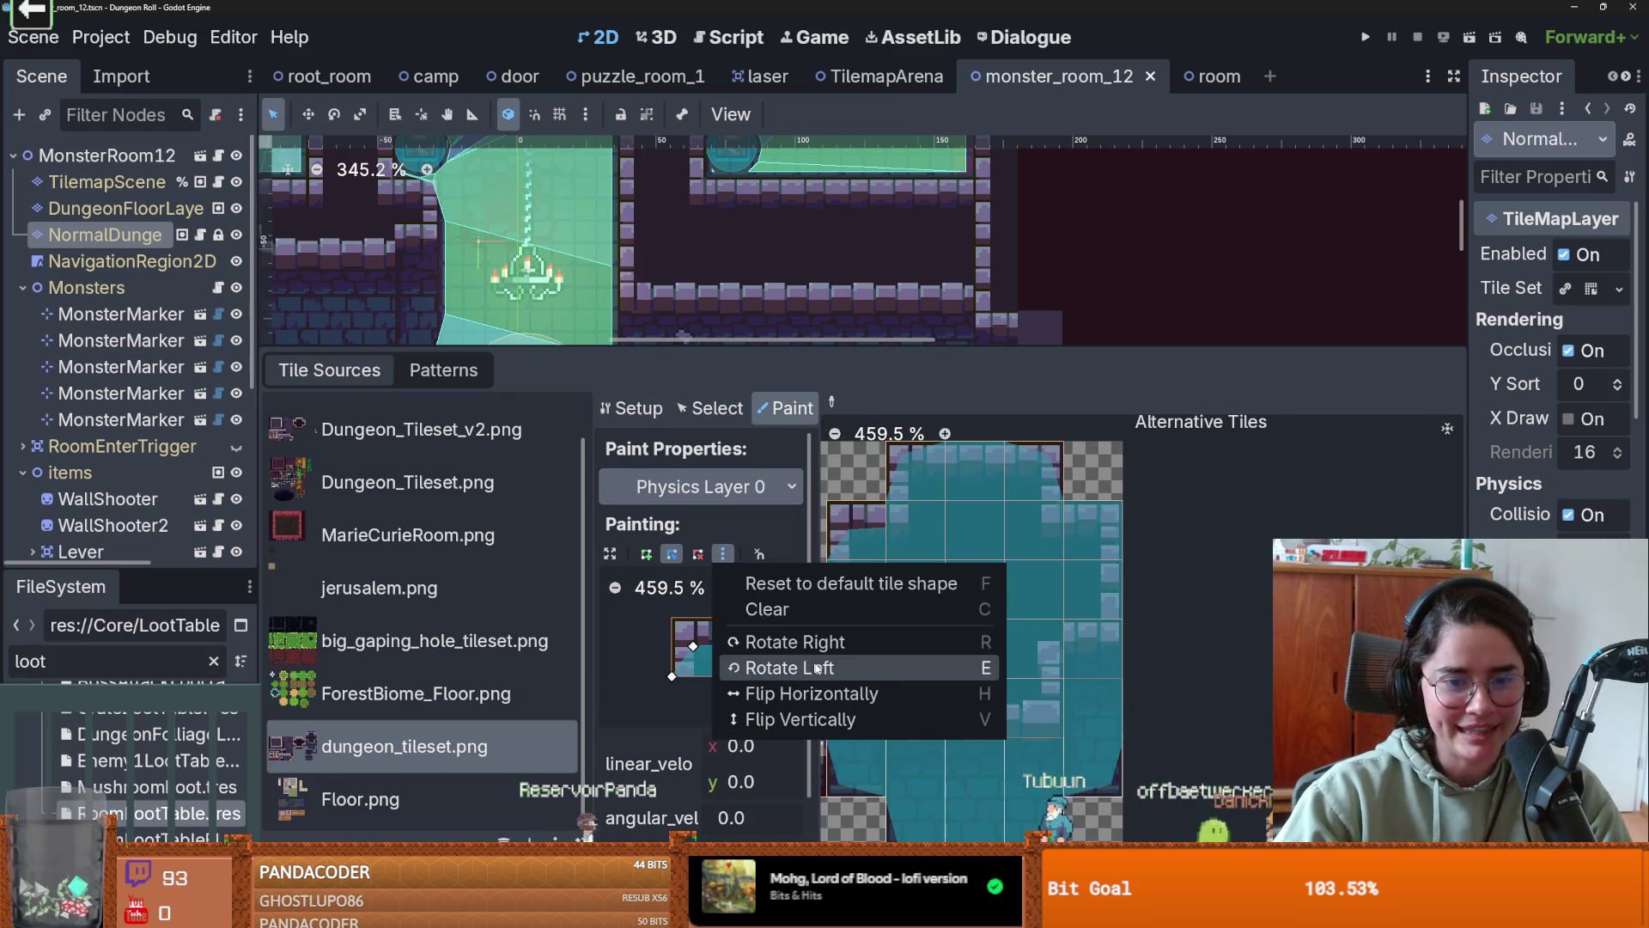
left_click(799, 689)
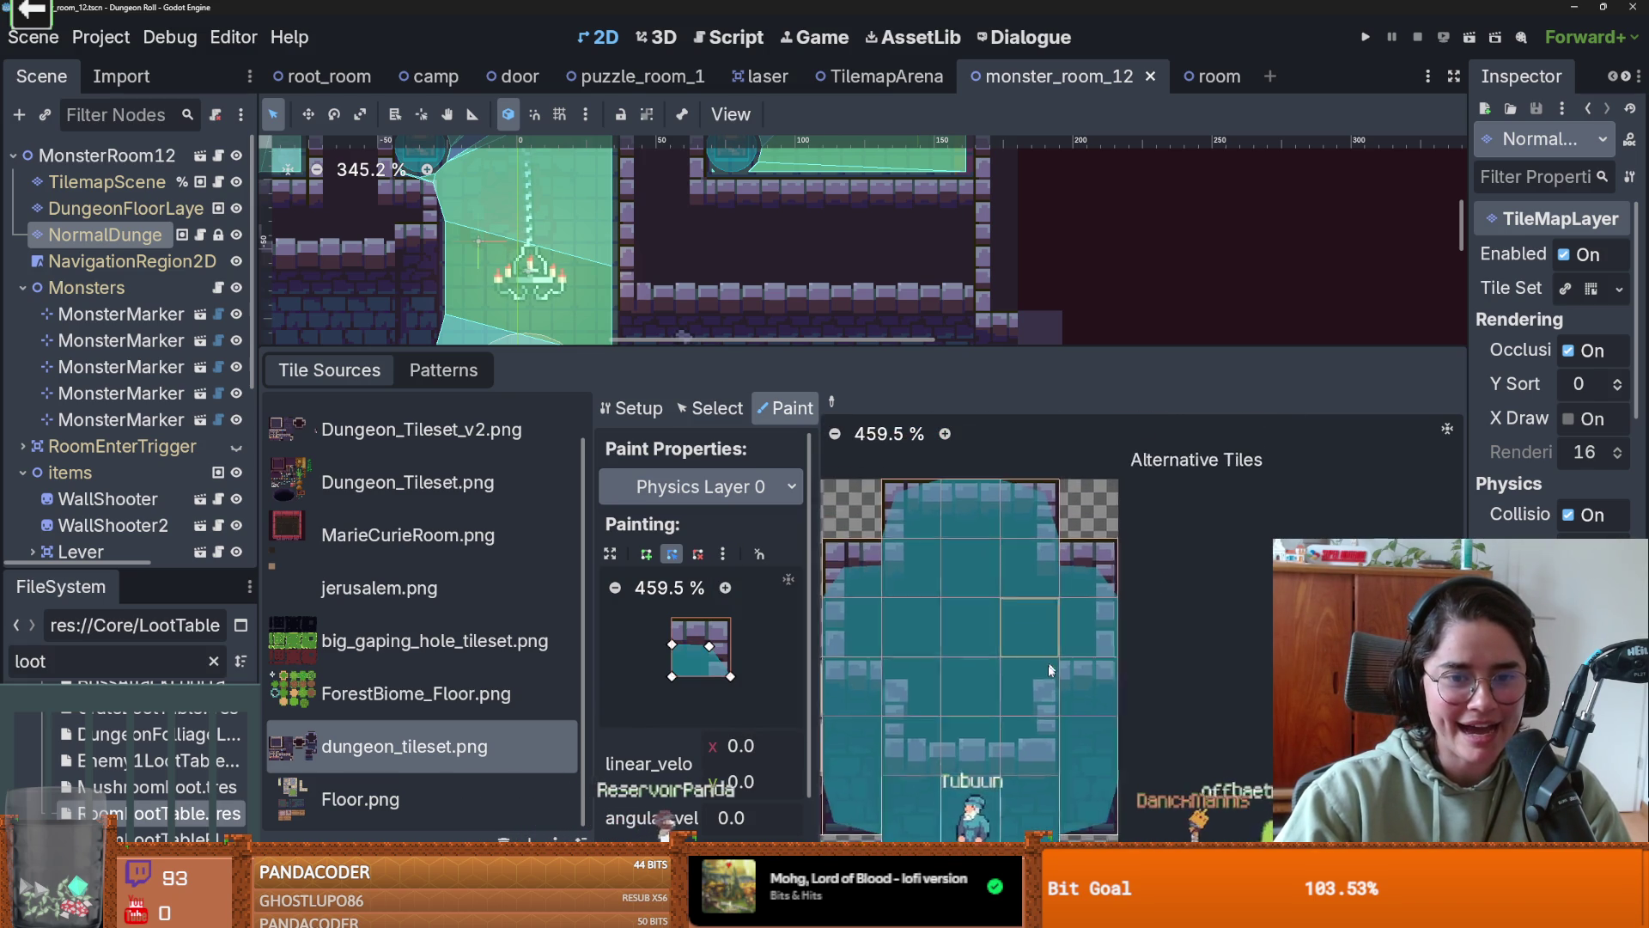
scroll(1042, 644, "up", 1)
scroll(1042, 645, "up", 1)
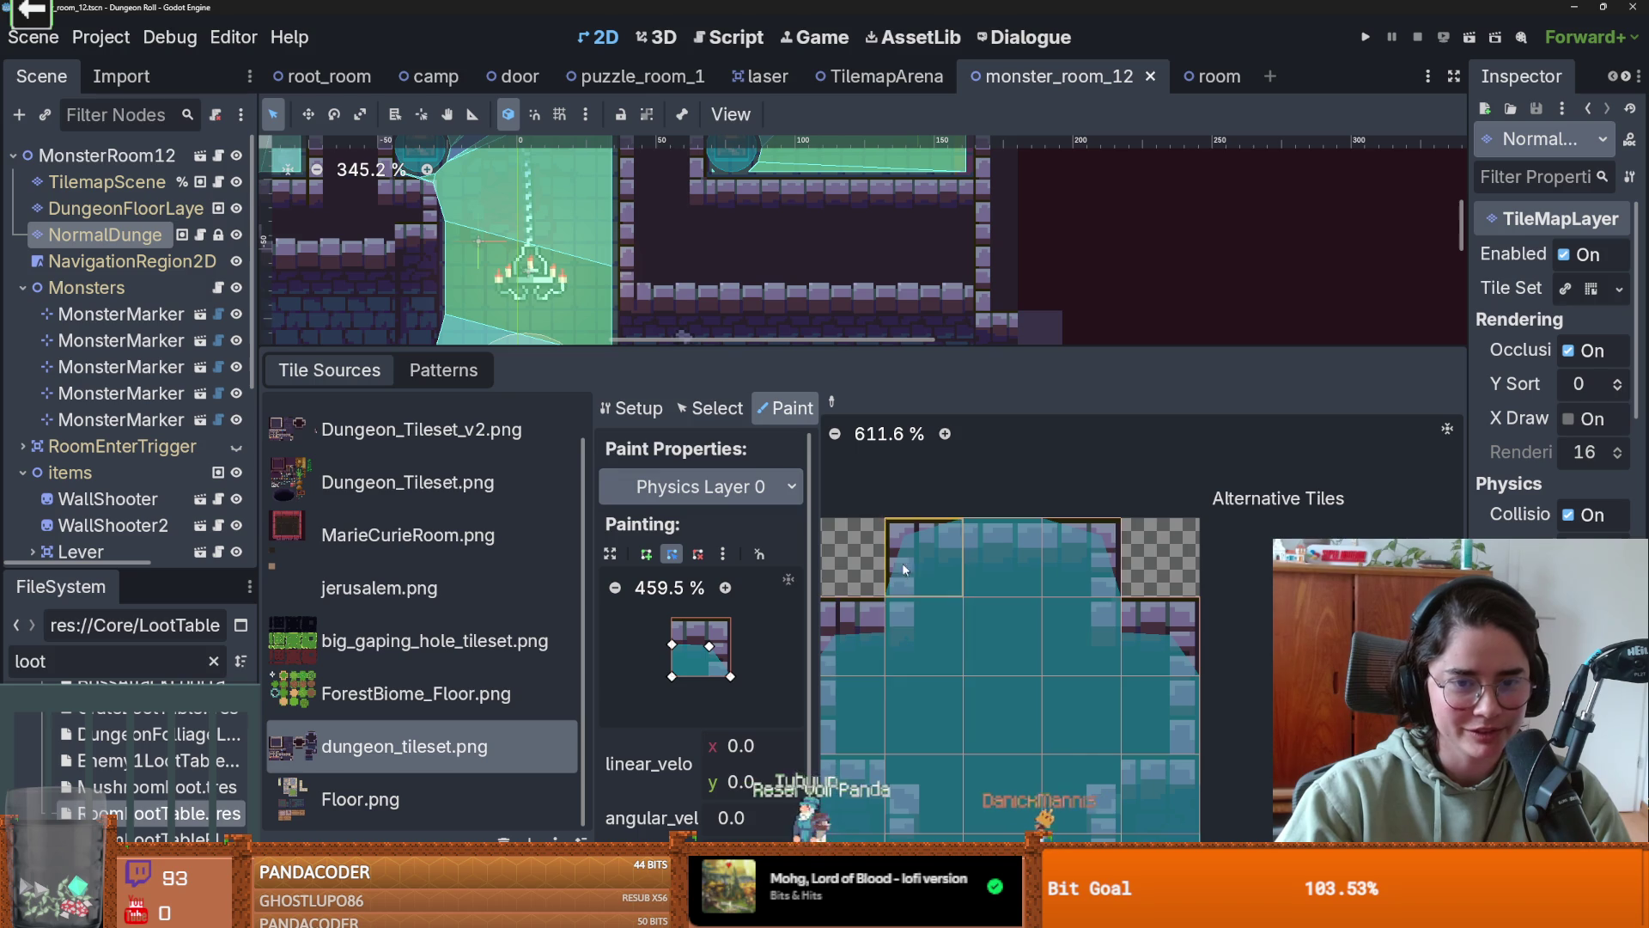
left_click(924, 633)
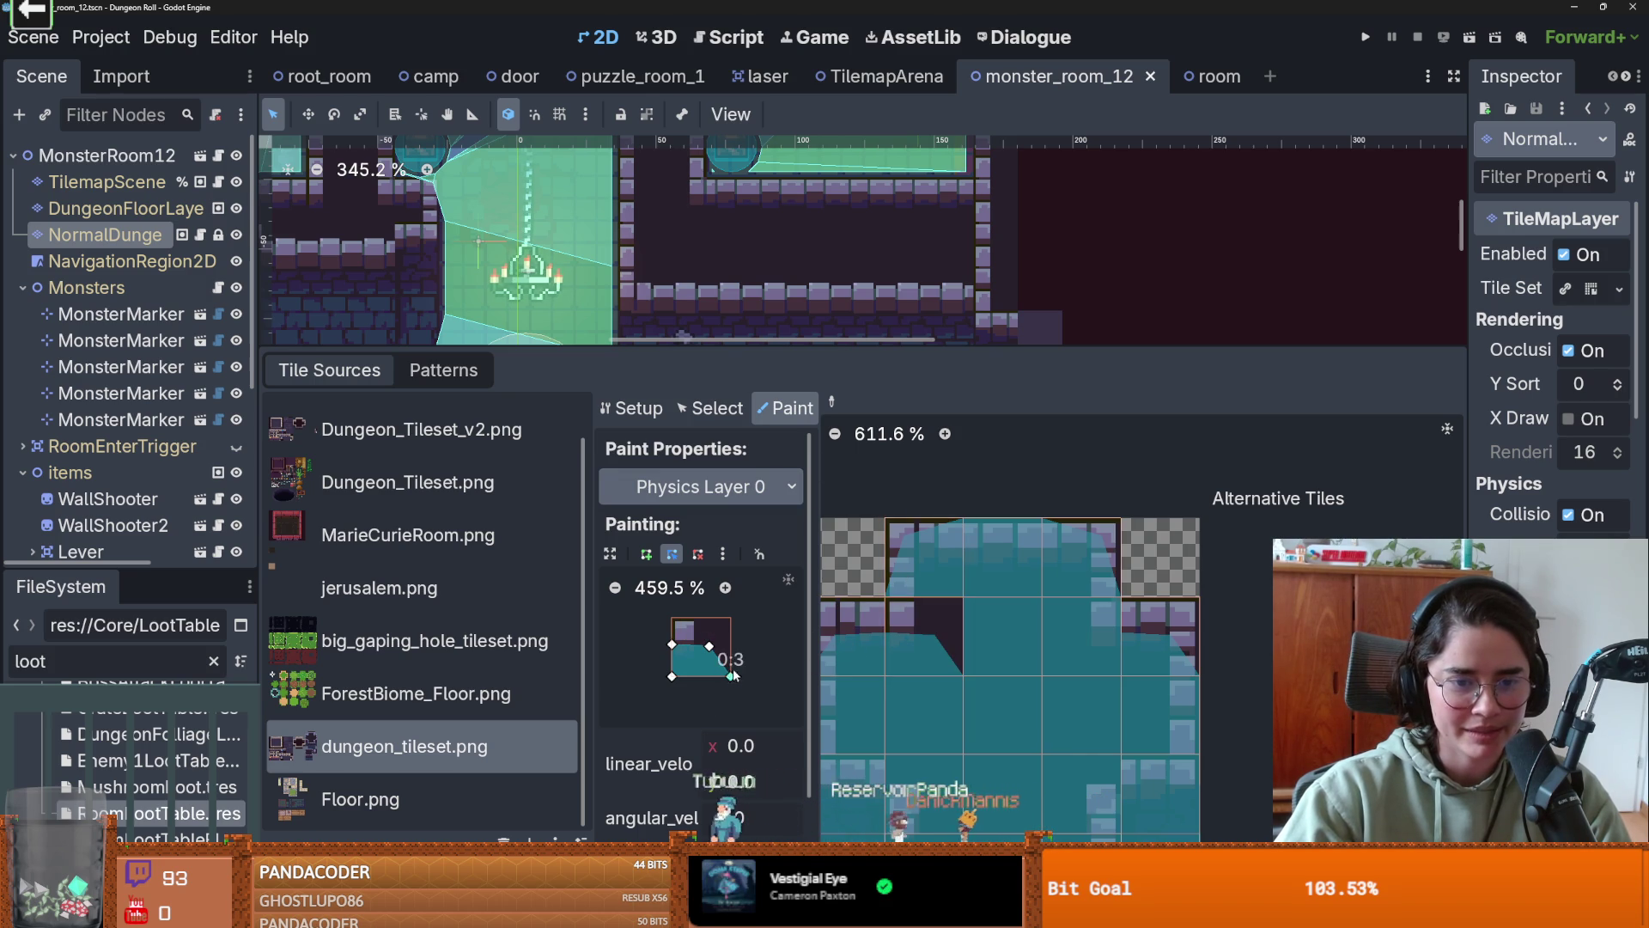
- Raise the shape's lower-right corner, drop a top vertex, and paint it across the top wall tiles
left_click_drag(732, 676, 732, 653)
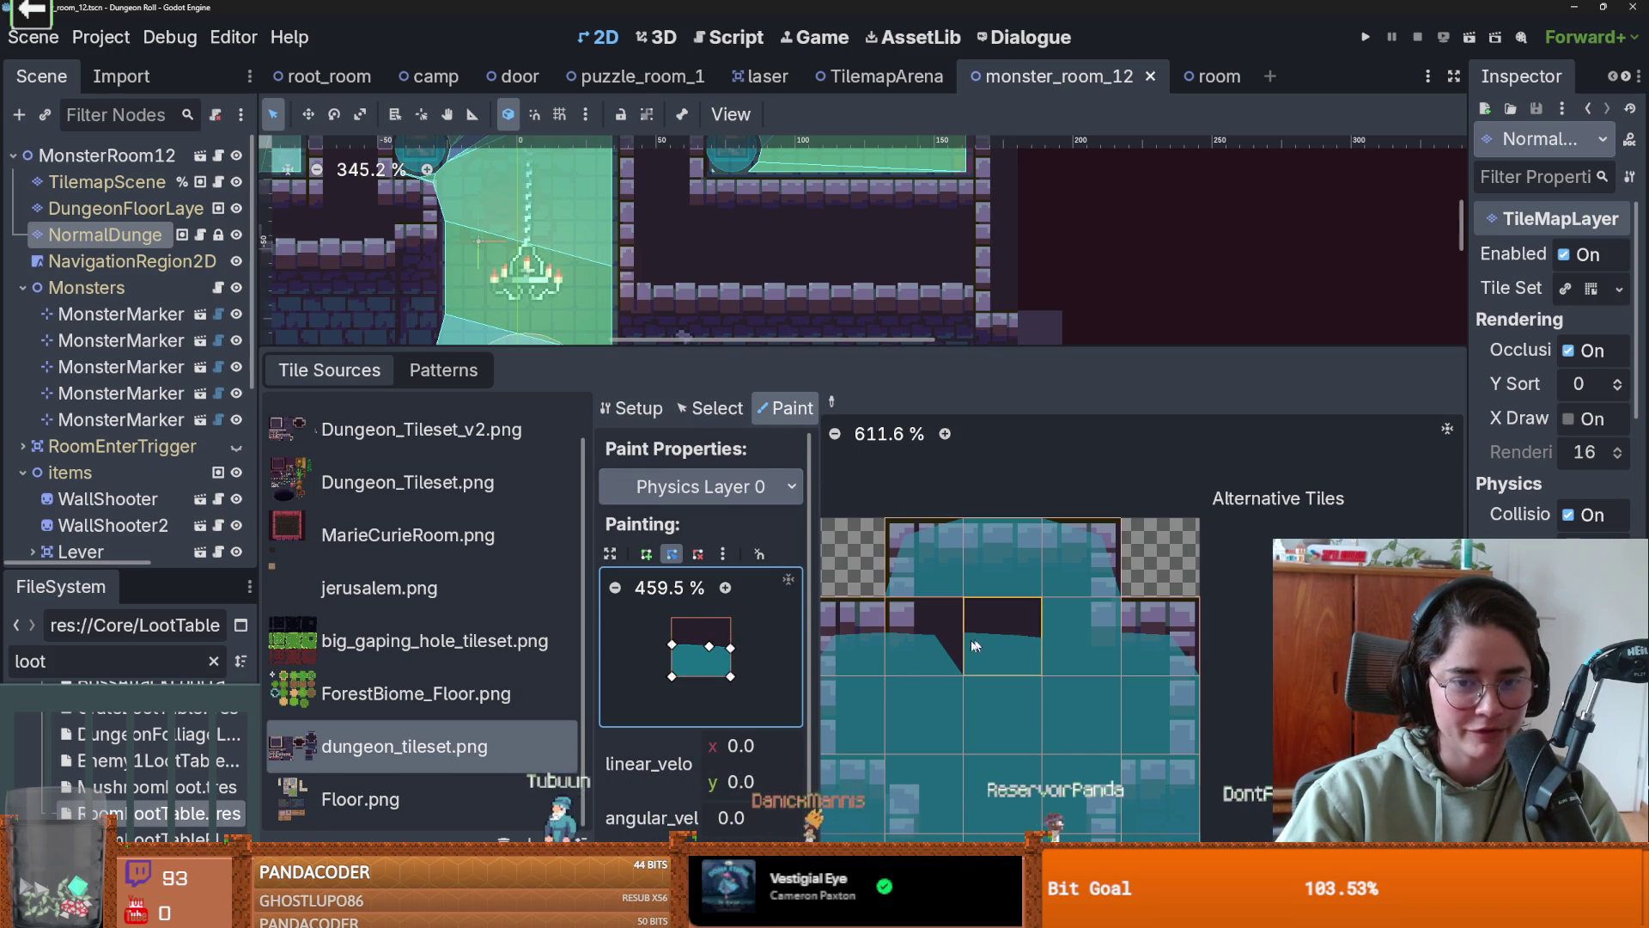
left_click_drag(925, 636, 1076, 649)
scroll(937, 651, "up", 2)
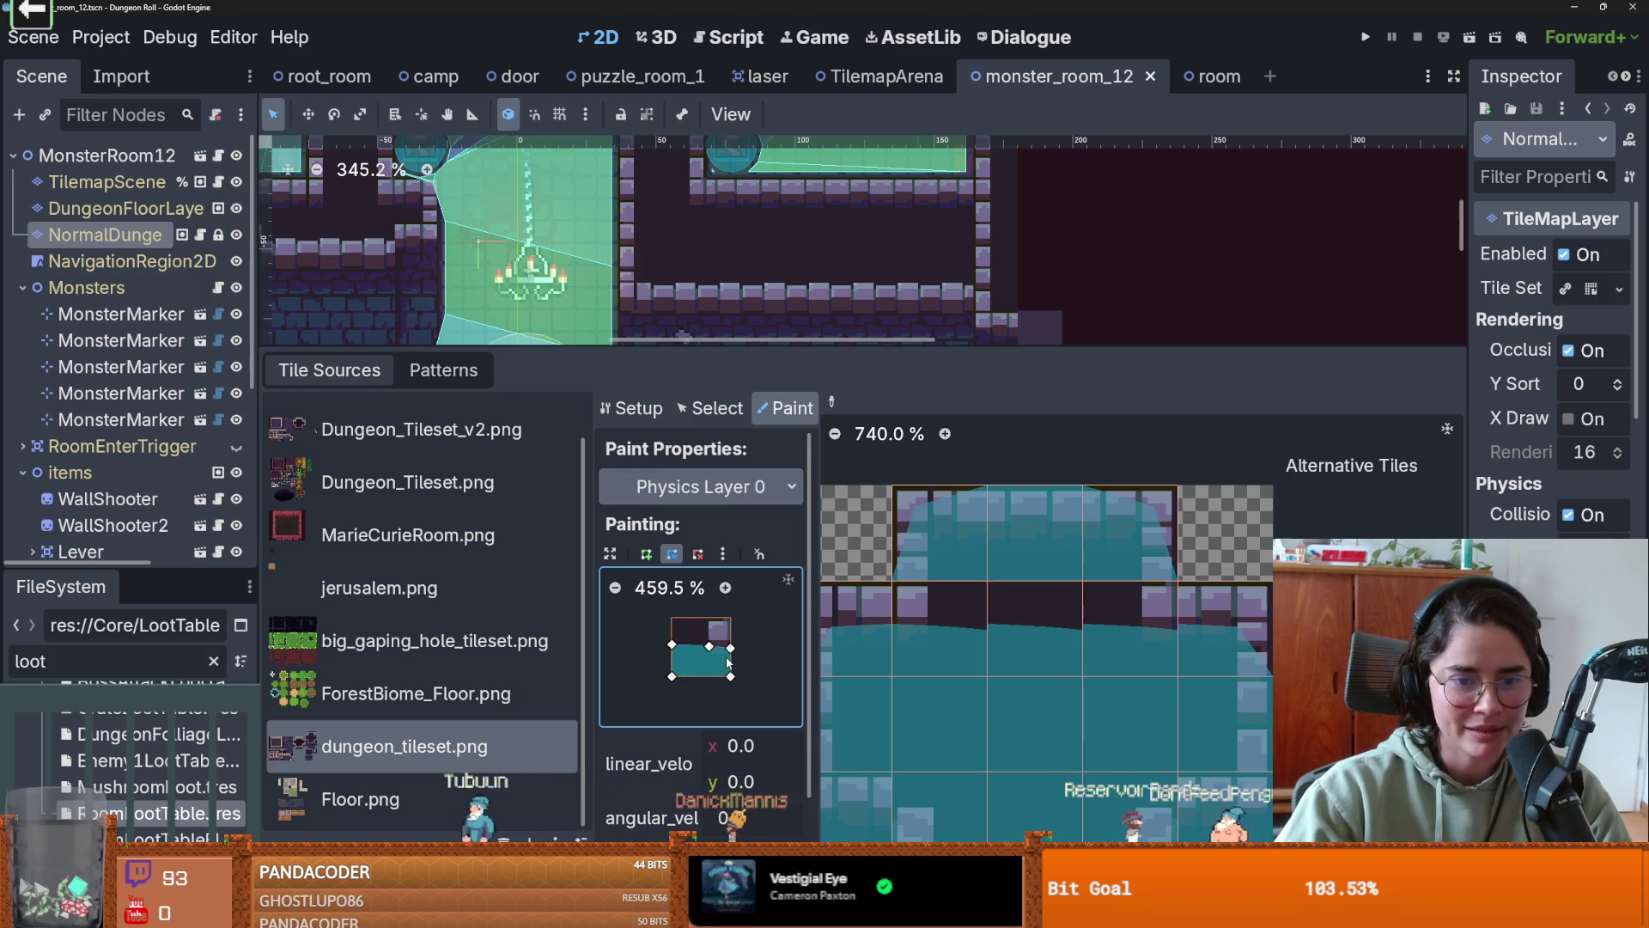
right_click(706, 646)
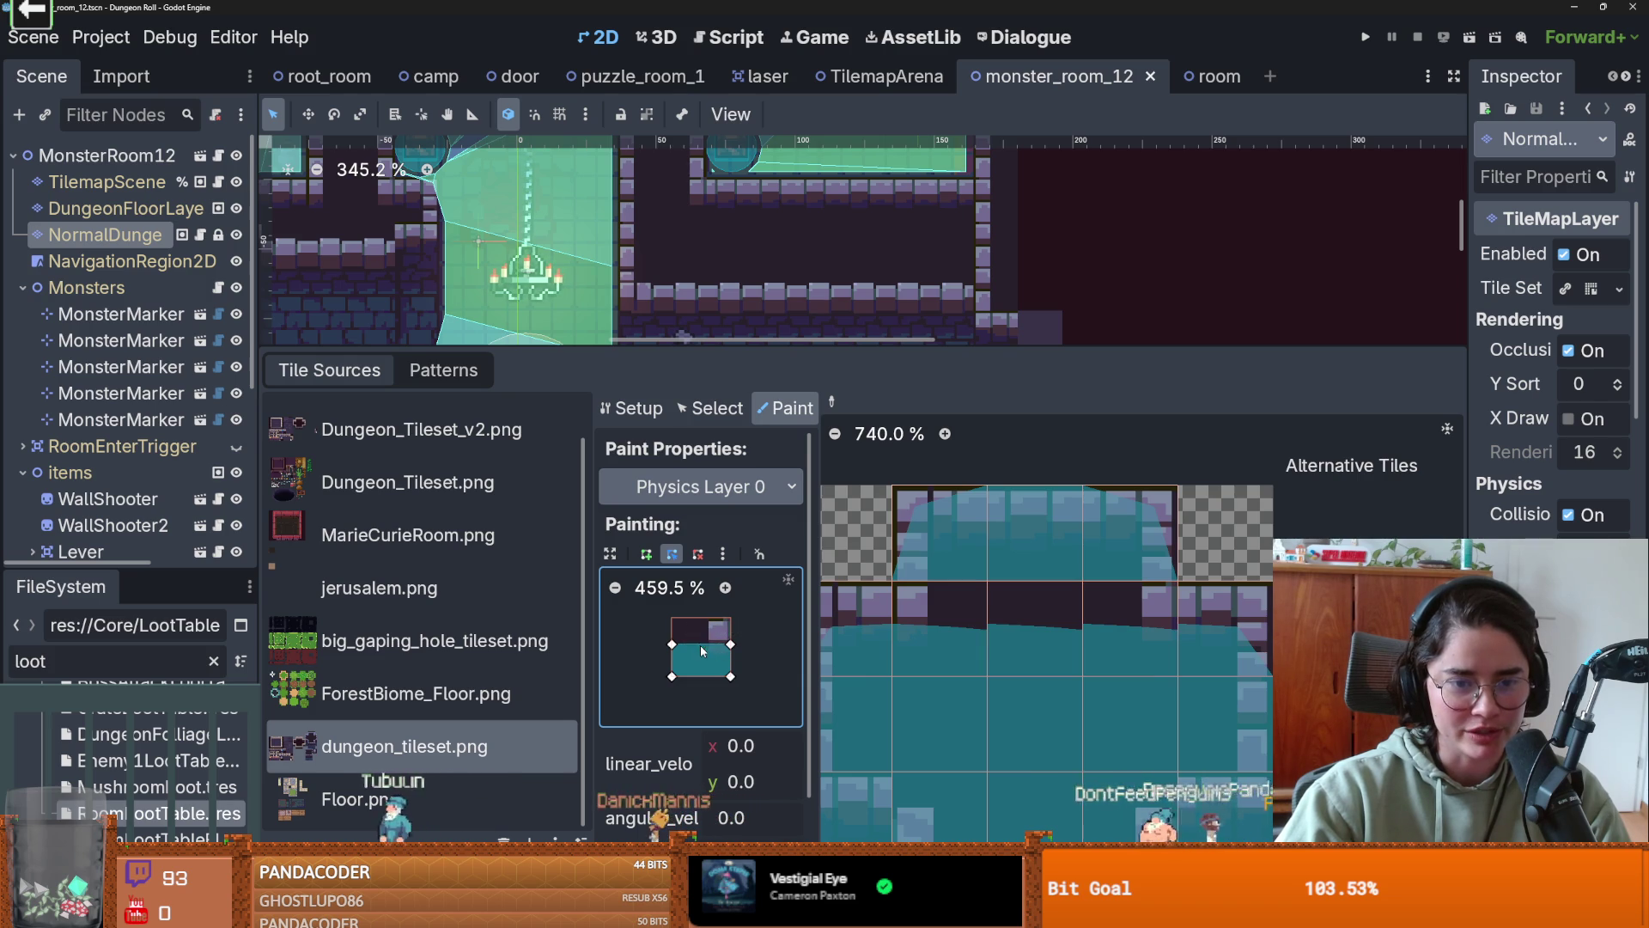
left_click_drag(1108, 634, 945, 641)
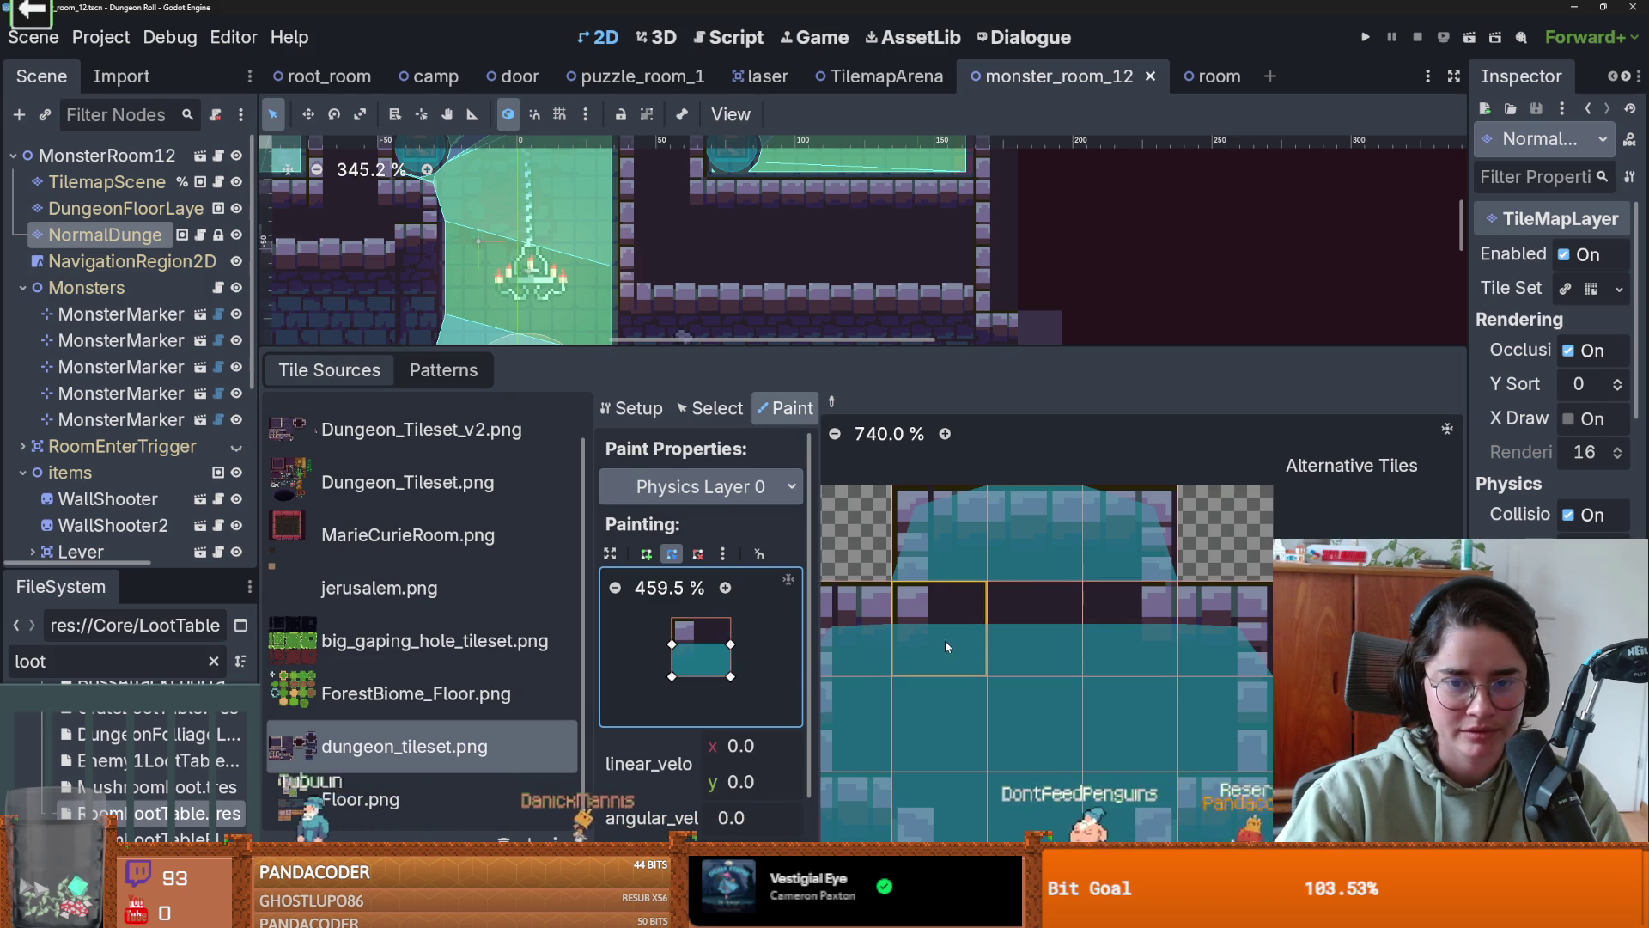
- Clear the collision shape from the brush, save the scene, and enlarge the room view
scroll(945, 641, "down", 2)
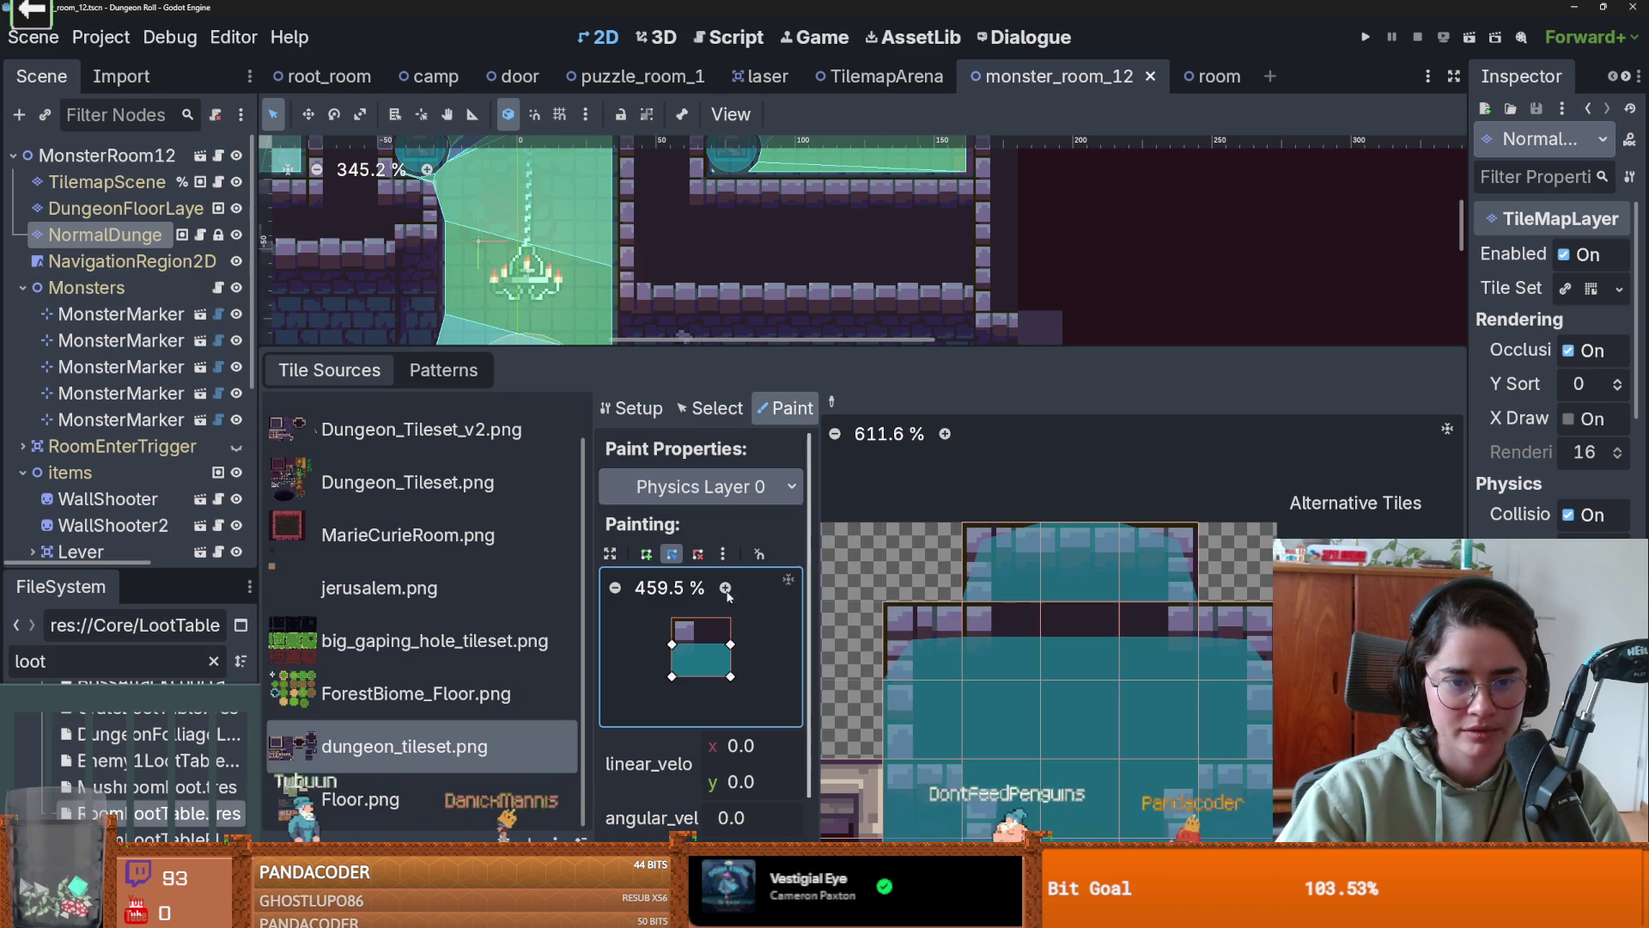
left_click(729, 558)
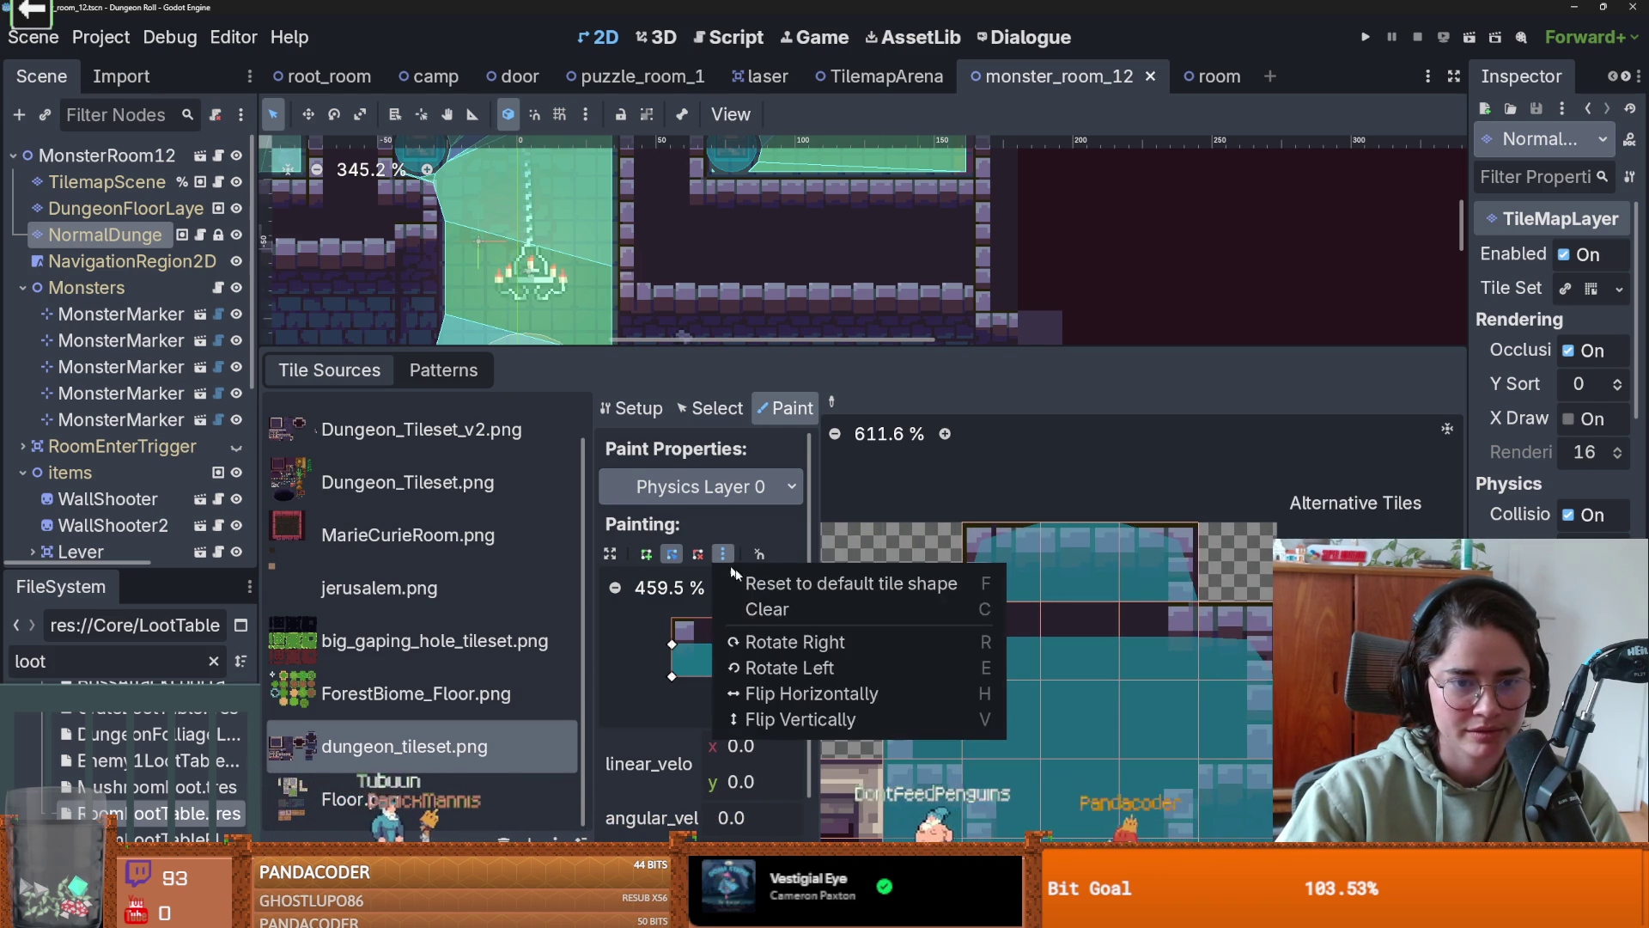
left_click(765, 607)
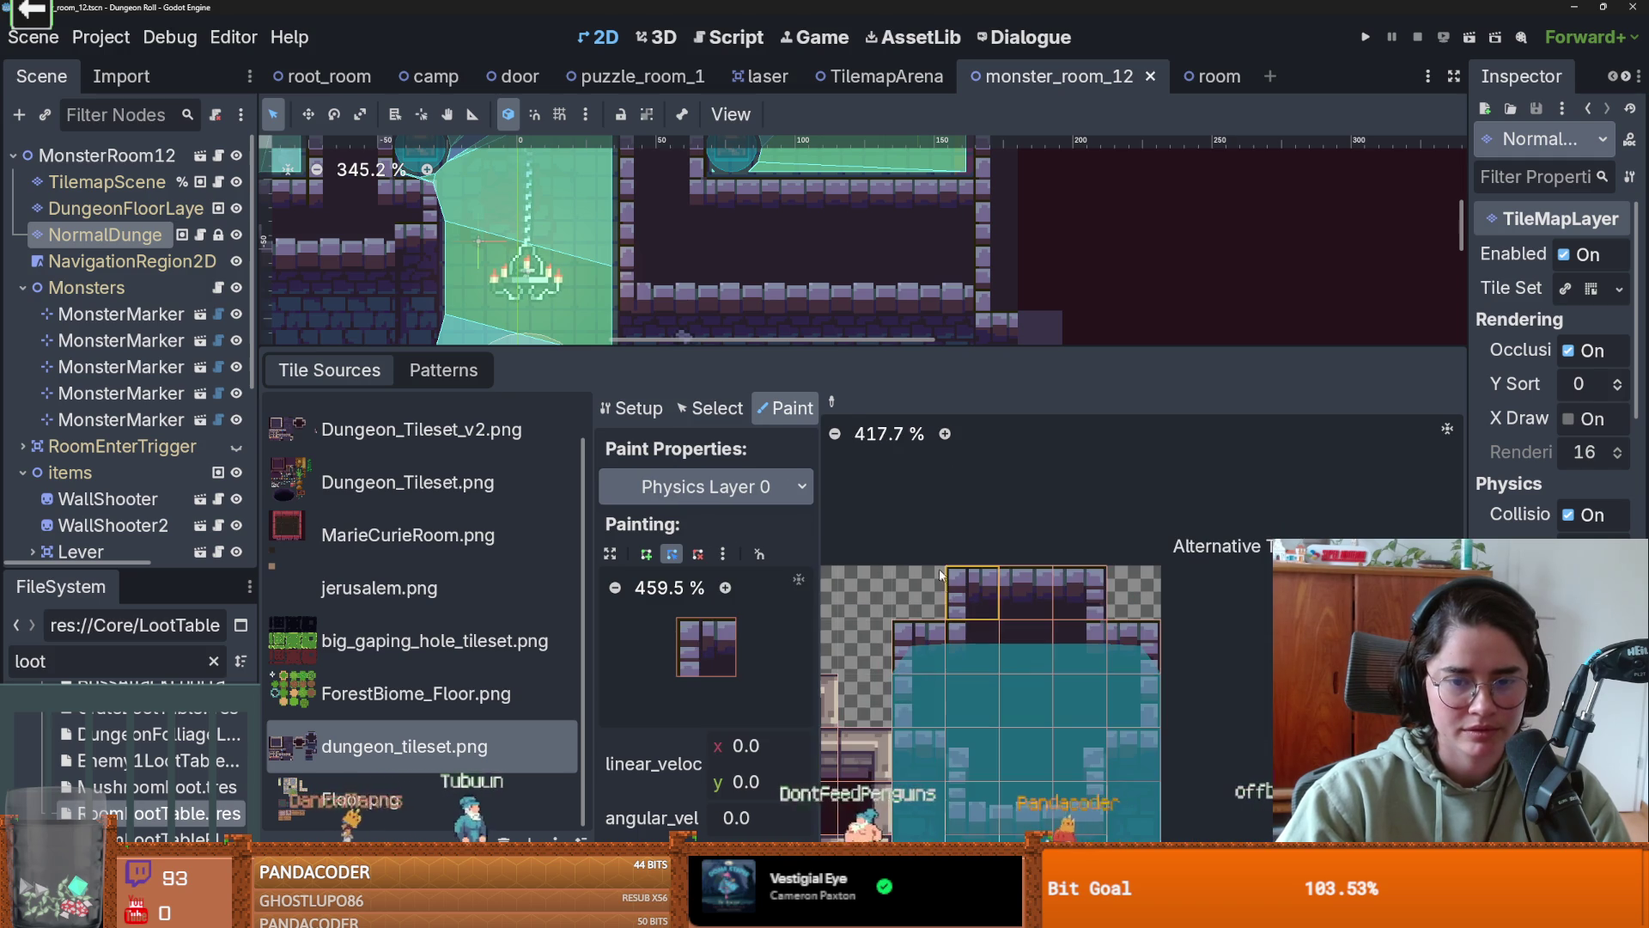
key("ctrl+s")
left_click_drag(982, 345, 859, 687)
scroll(800, 462, "down", 2)
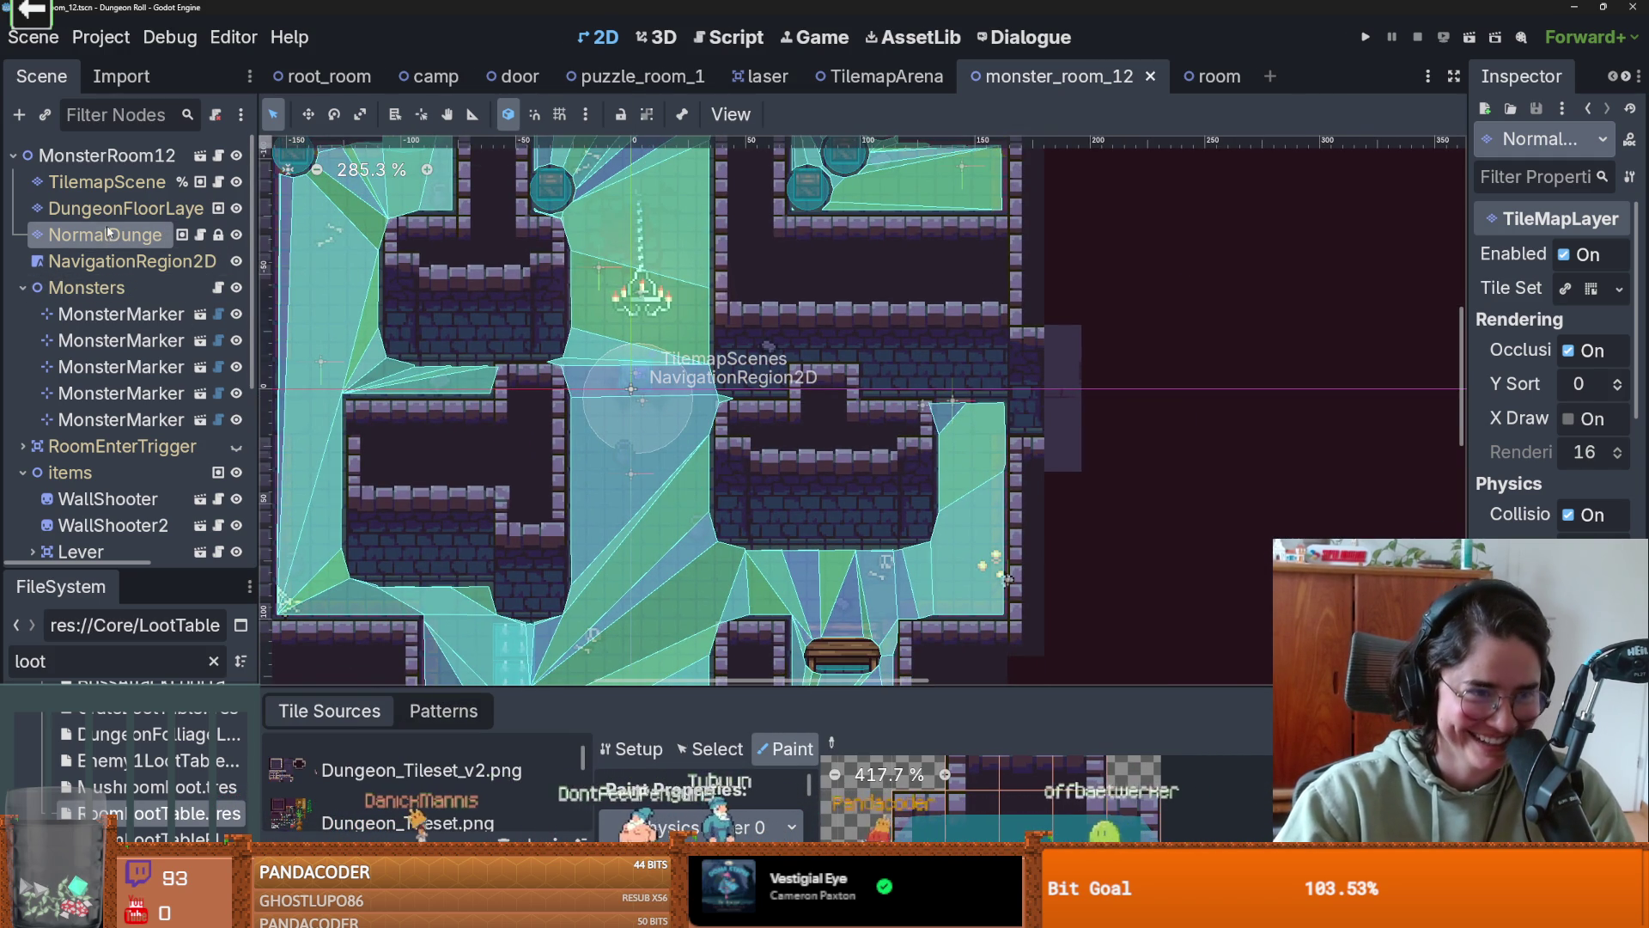
- Bake the NavigationRegion2D polygon, save monster_room_12, and reselect the NormalDungeon layer
left_click(129, 261)
left_click(914, 120)
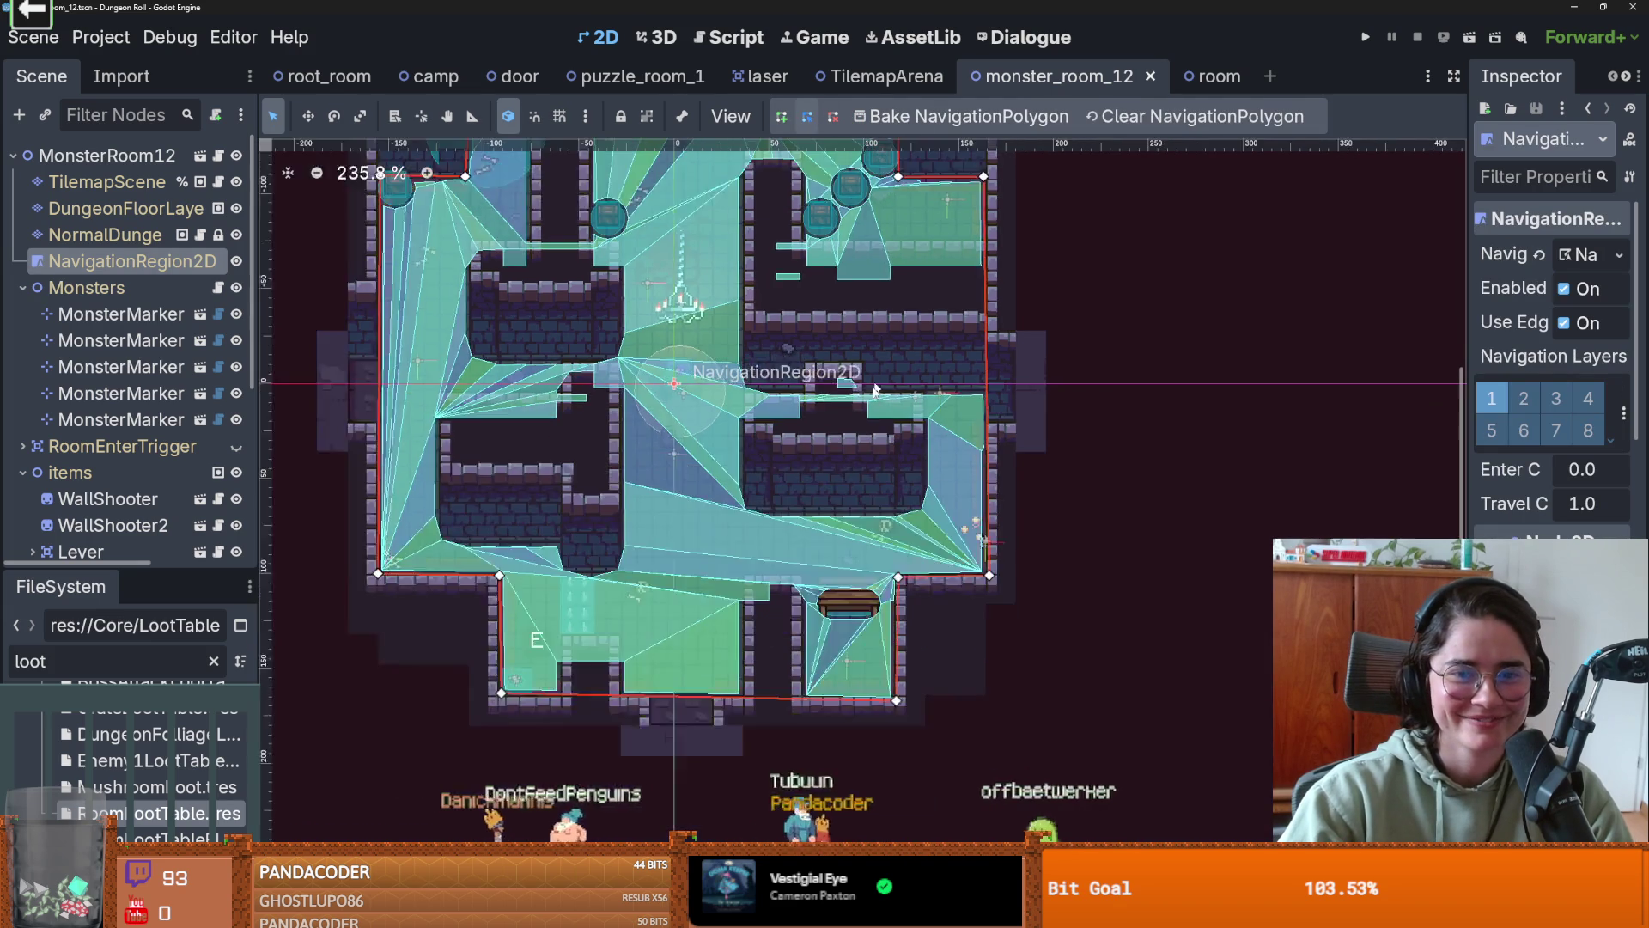
scroll(801, 369, "up", 3)
key("ctrl+s")
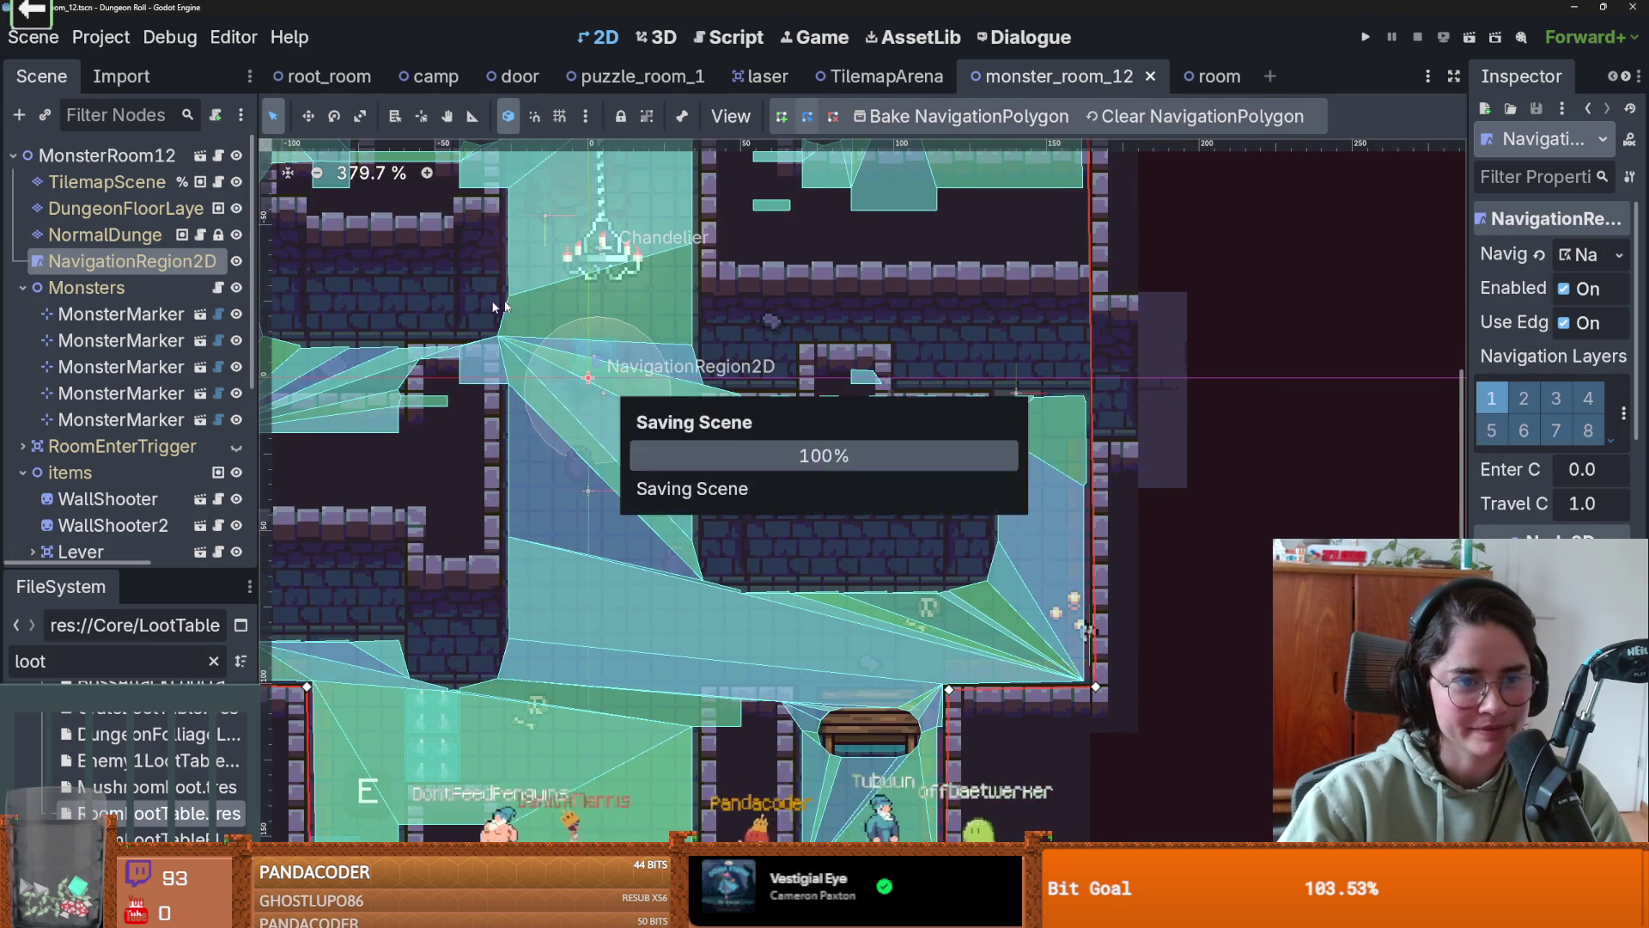
scroll(646, 378, "up", 1)
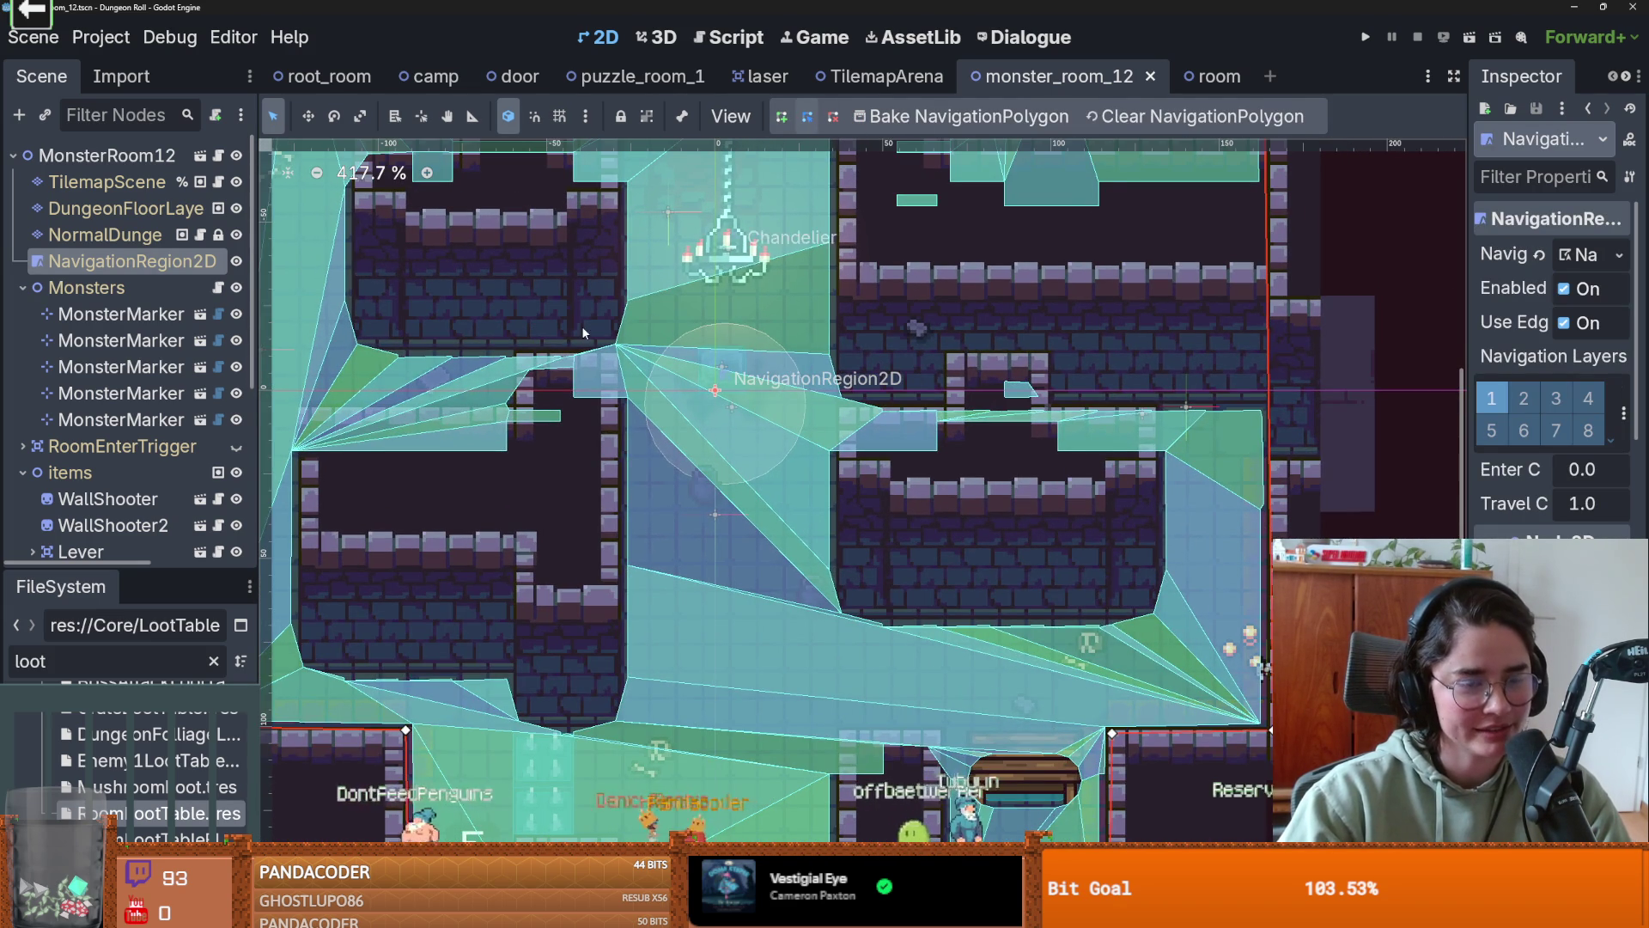
left_click(118, 230)
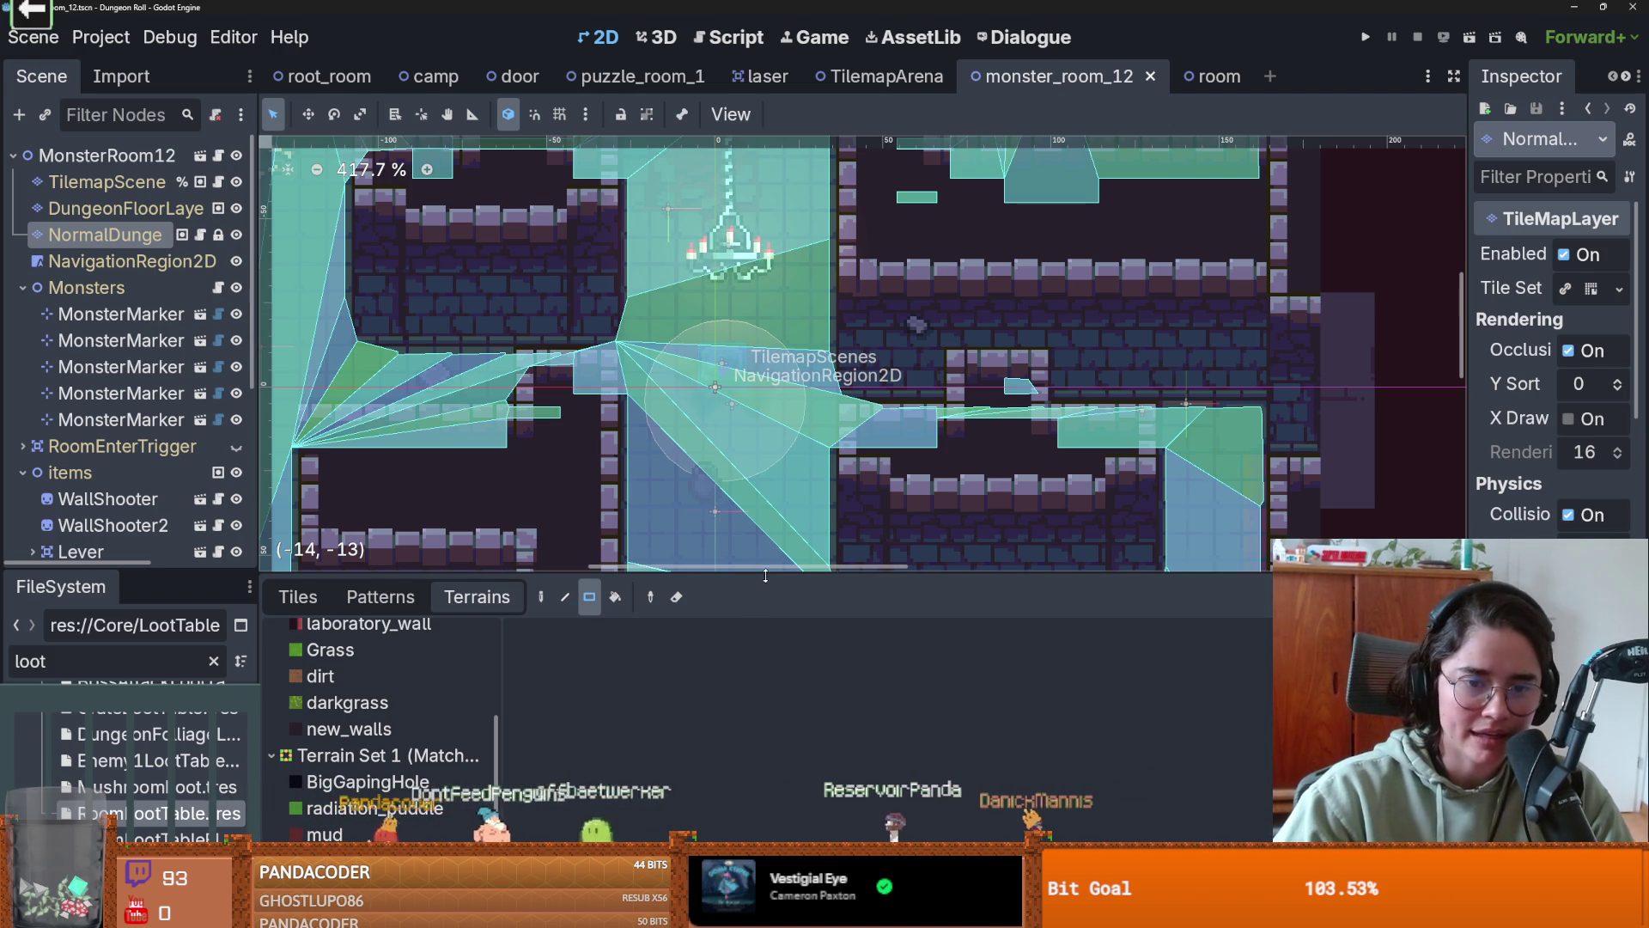
mouse_move(765, 576)
left_mouse_down()
mouse_move(766, 688)
mouse_move(765, 603)
mouse_move(766, 627)
left_mouse_up()
scroll(731, 509, "down", 2)
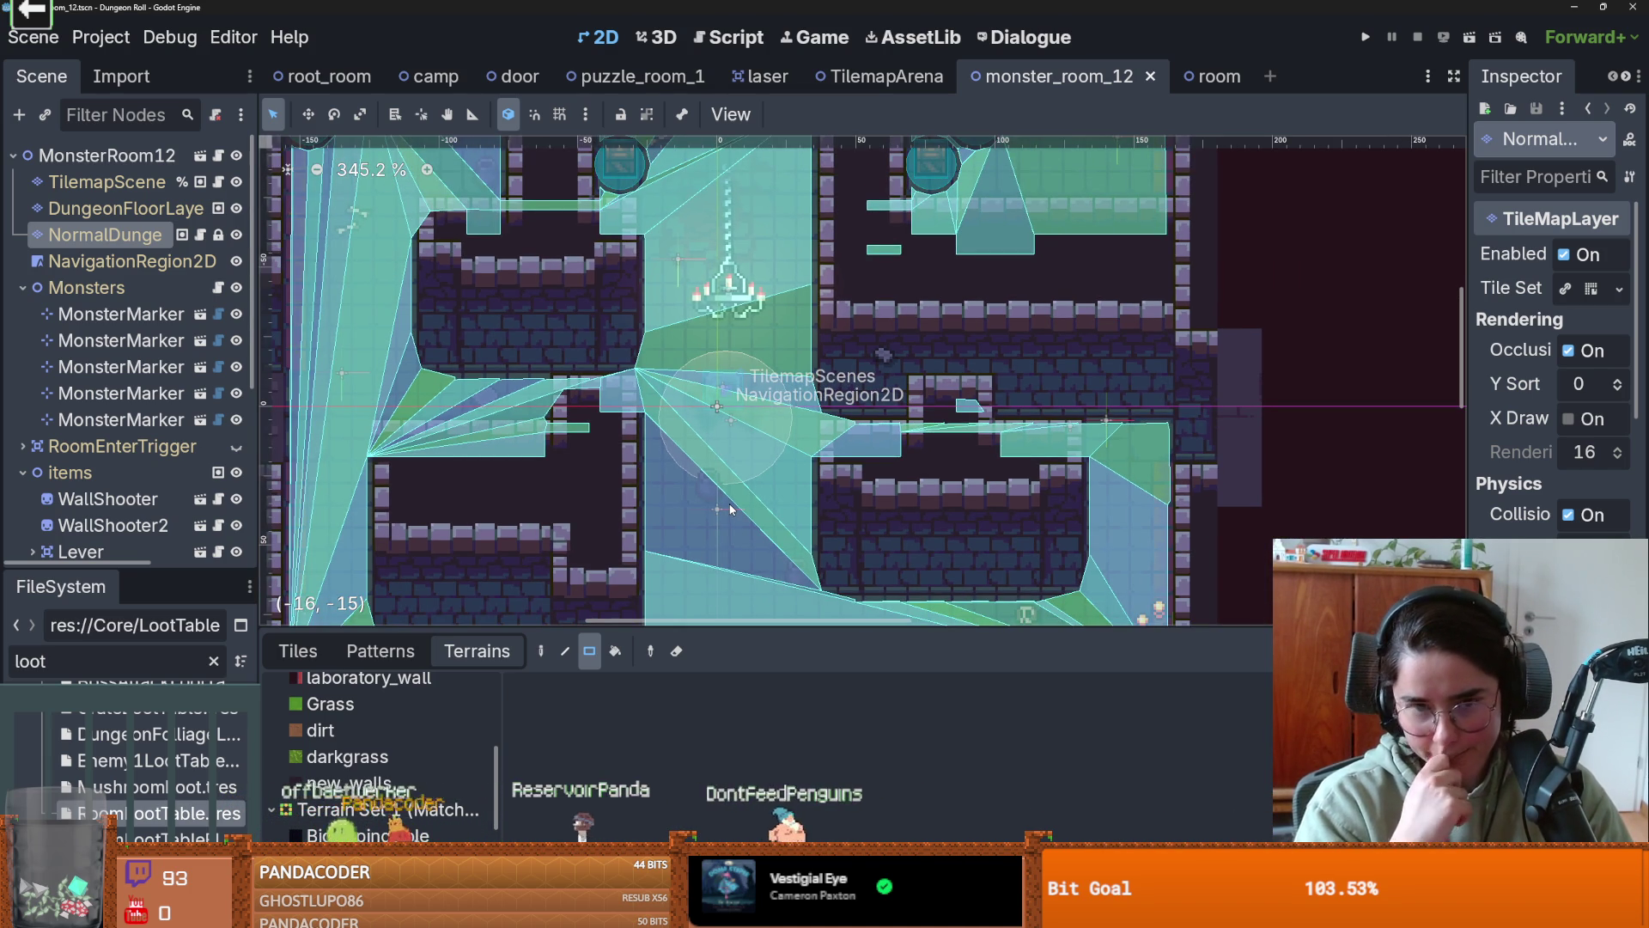
scroll(731, 509, "up", 2)
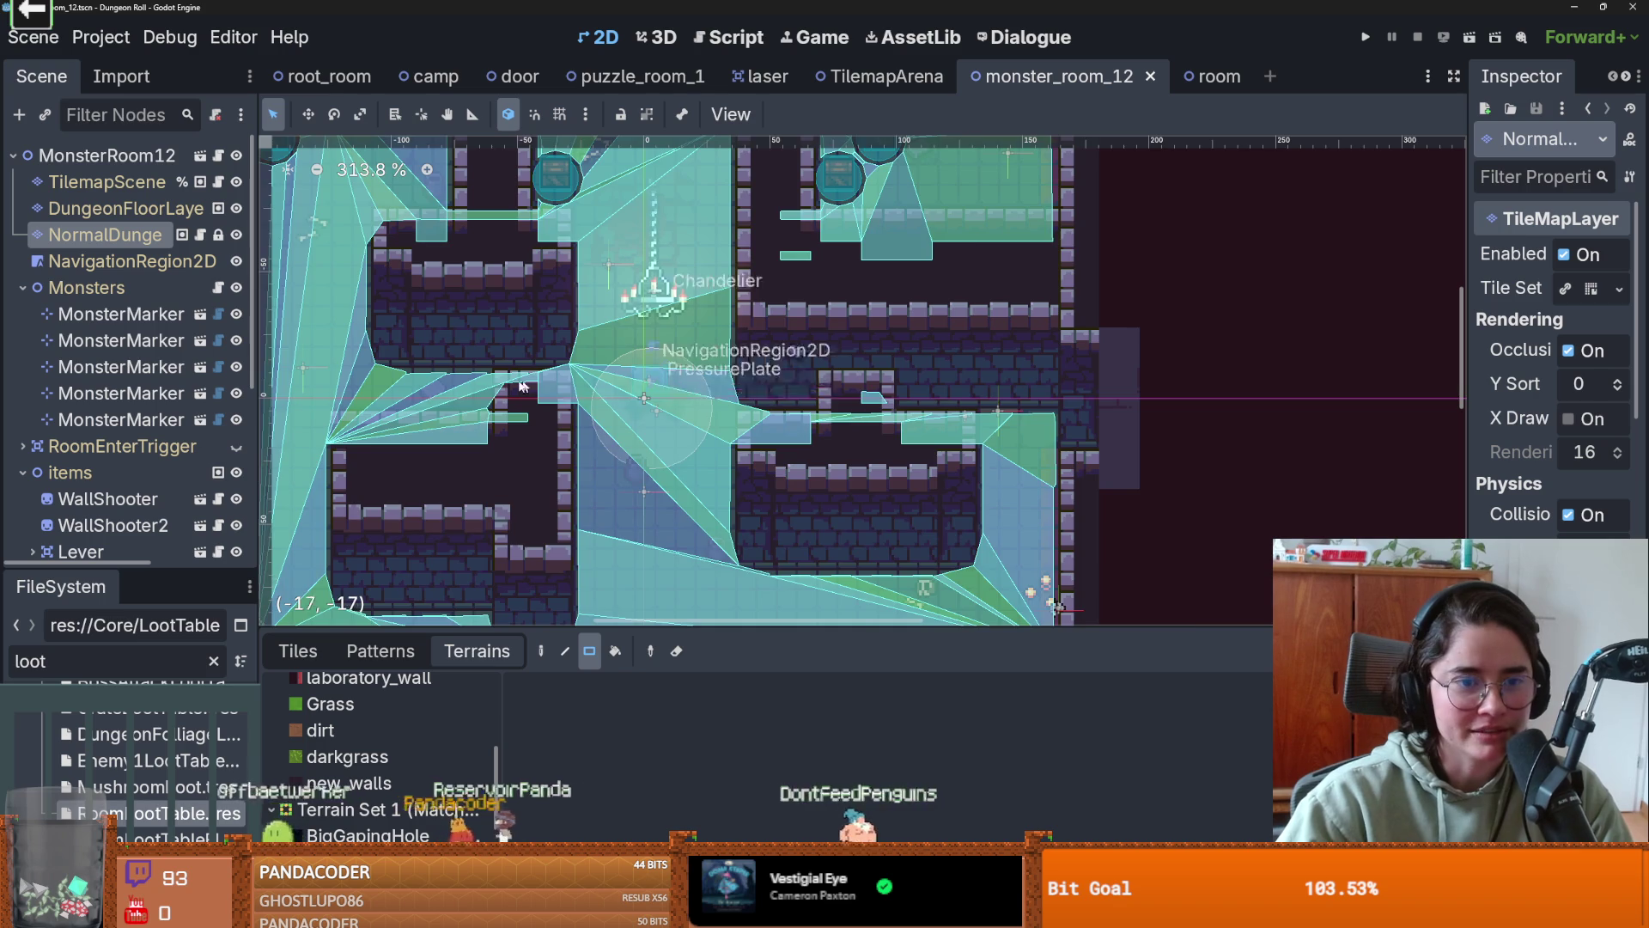
scroll(633, 416, "down", 5)
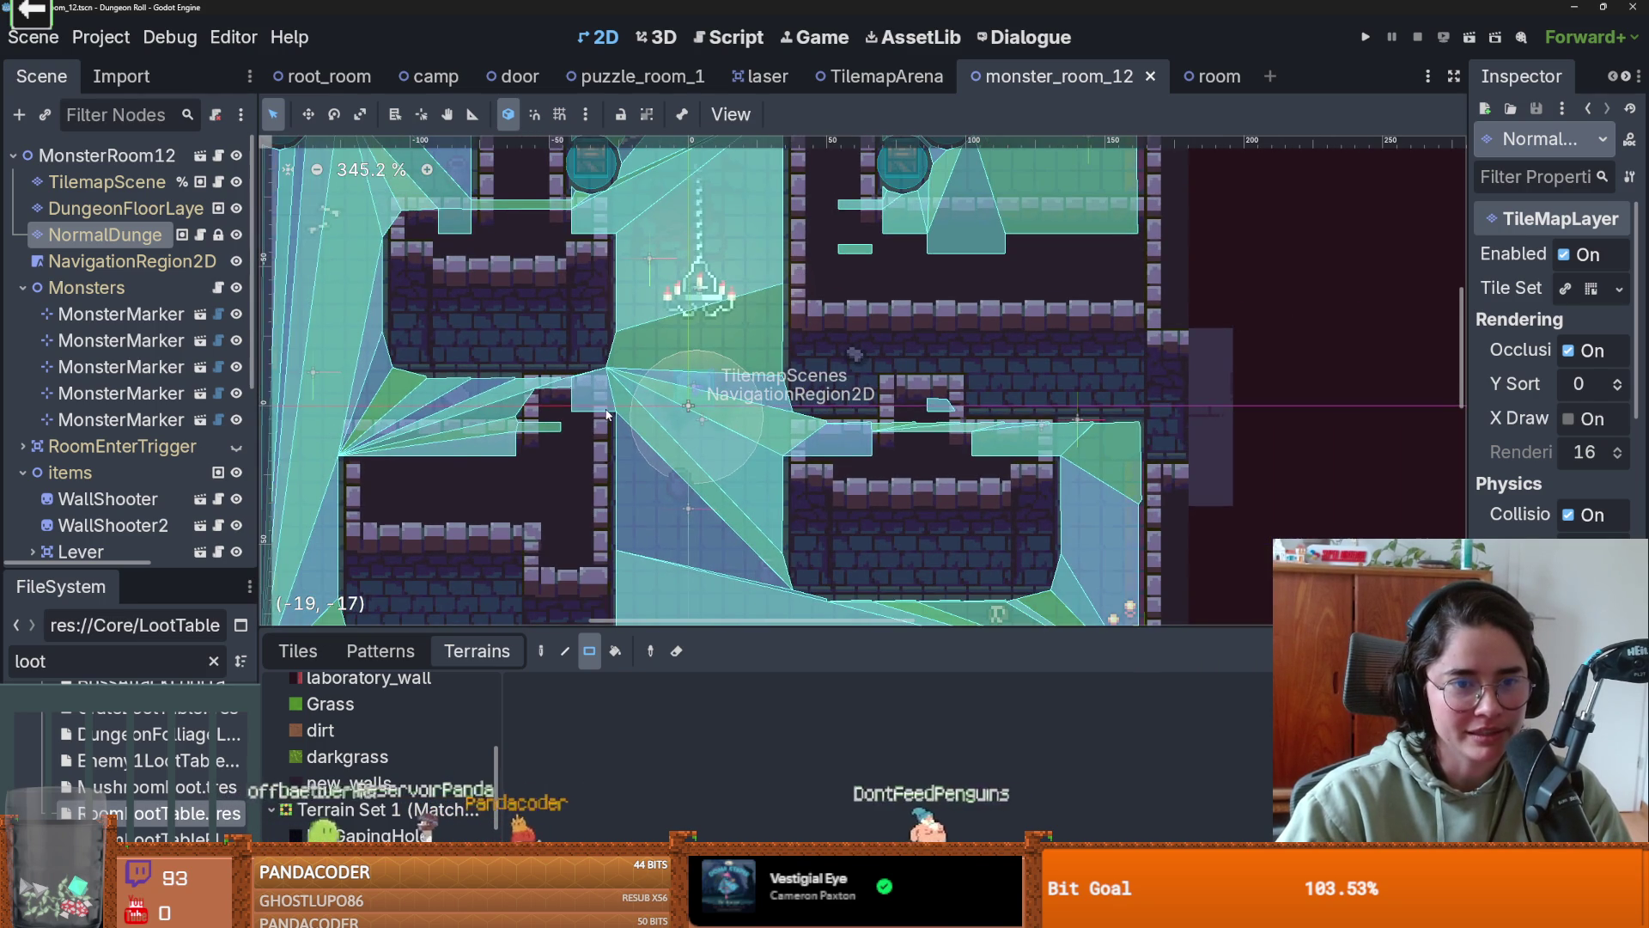
scroll(825, 451, "up", 3)
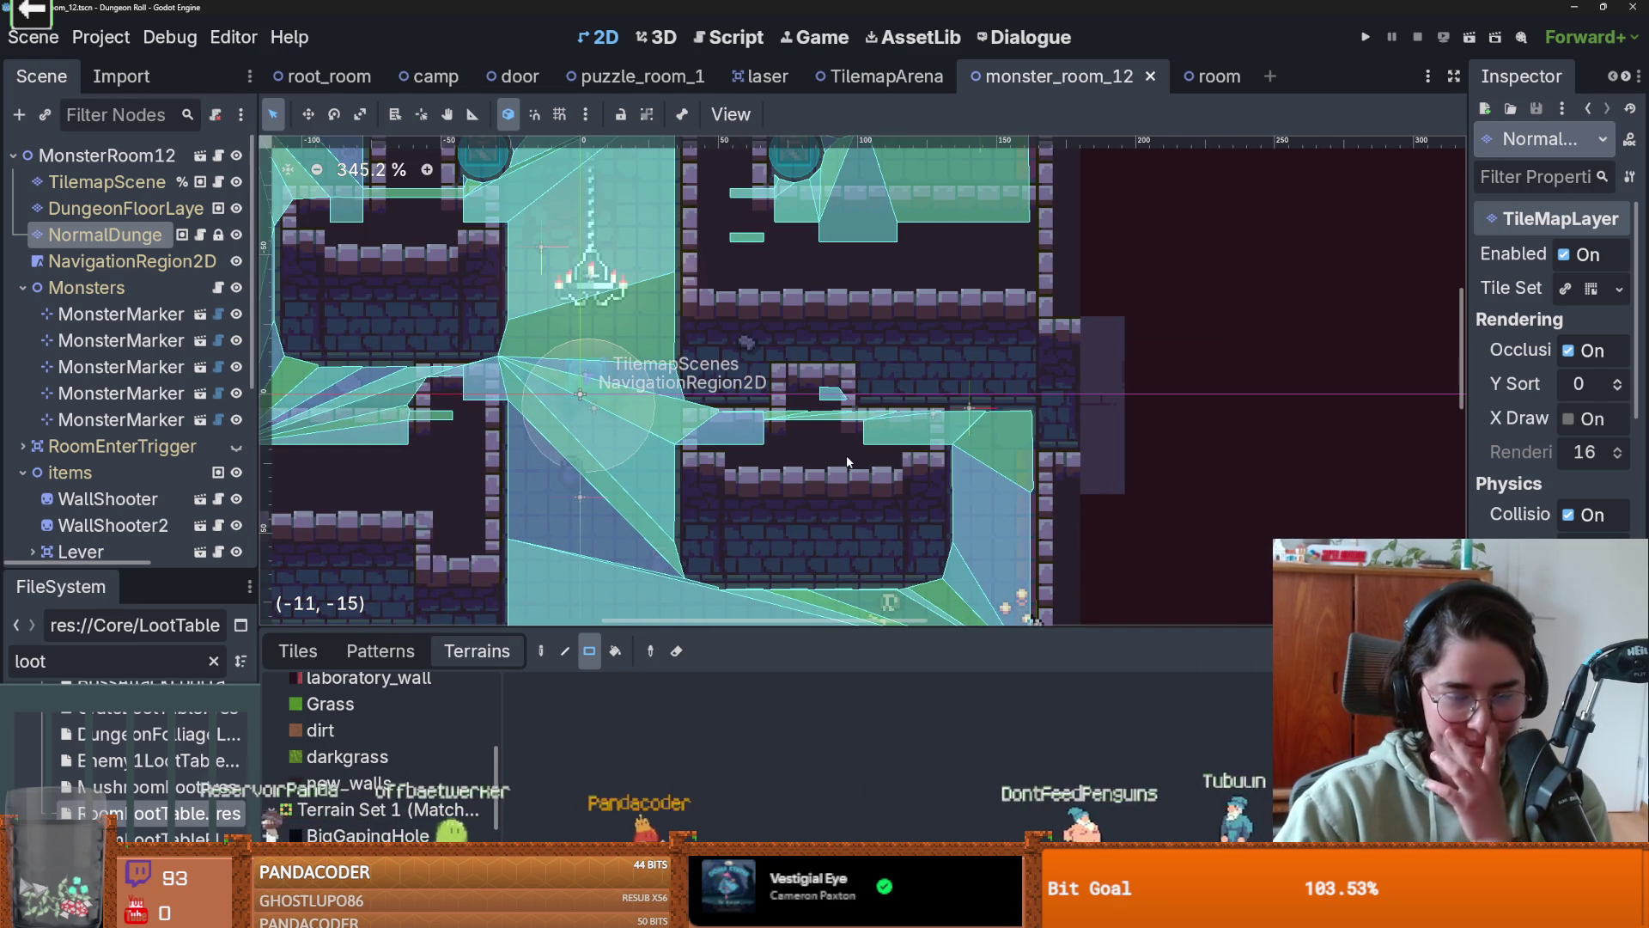
scroll(764, 447, "down", 2)
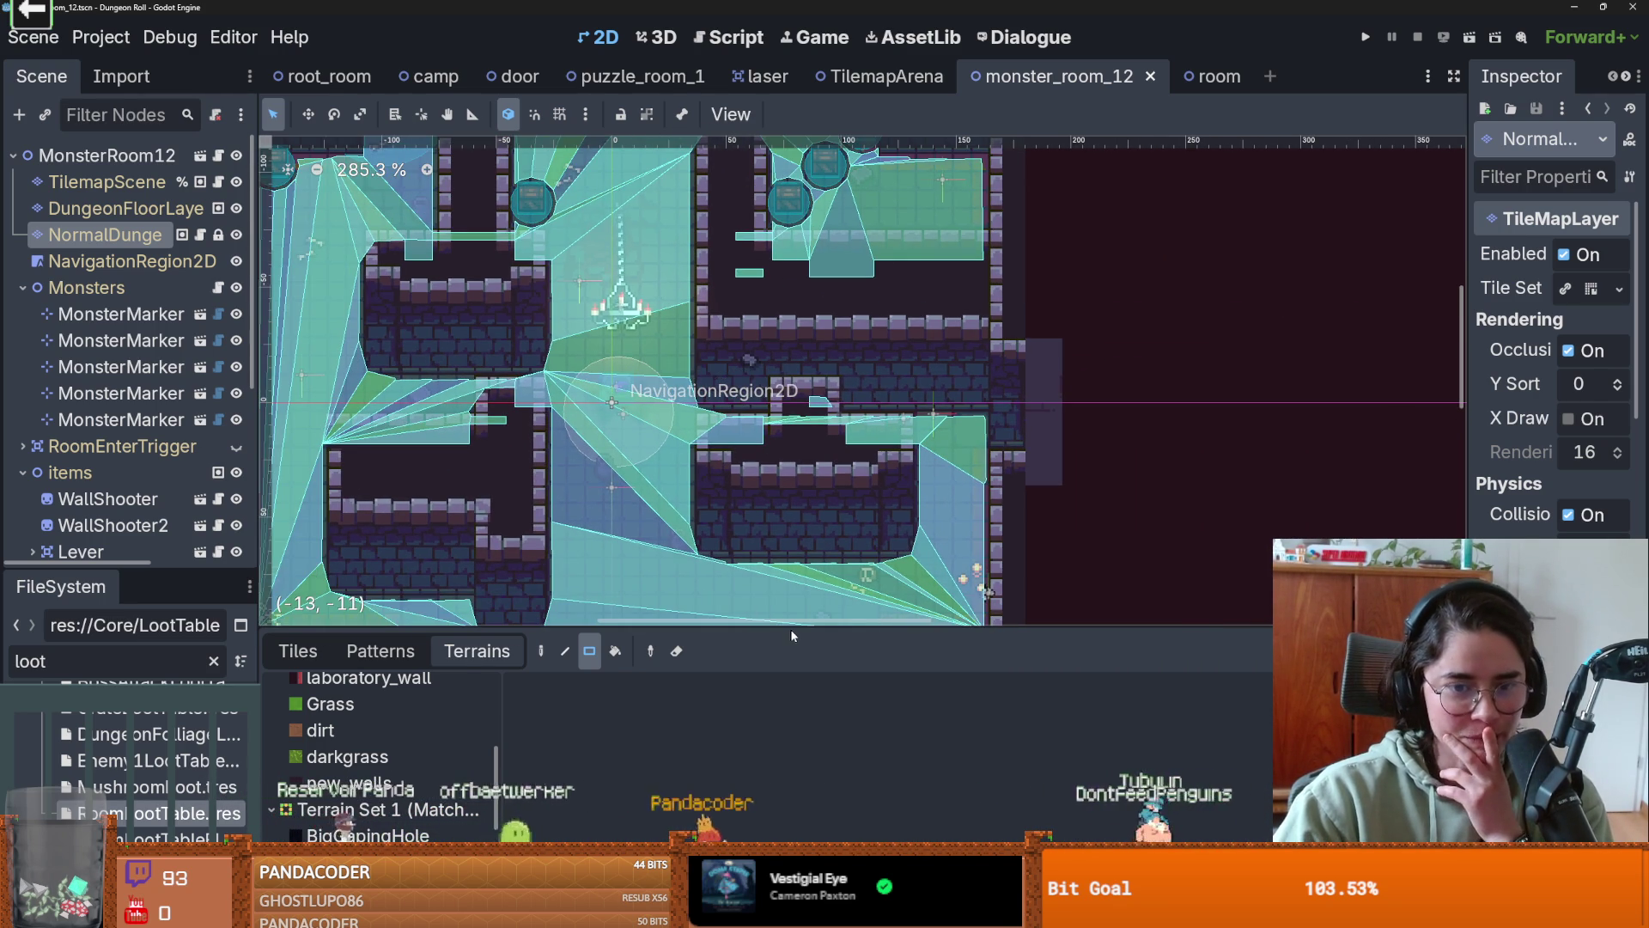
mouse_move(791, 629)
left_mouse_down()
mouse_move(789, 571)
mouse_move(783, 691)
left_mouse_up()
scroll(758, 567, "down", 1)
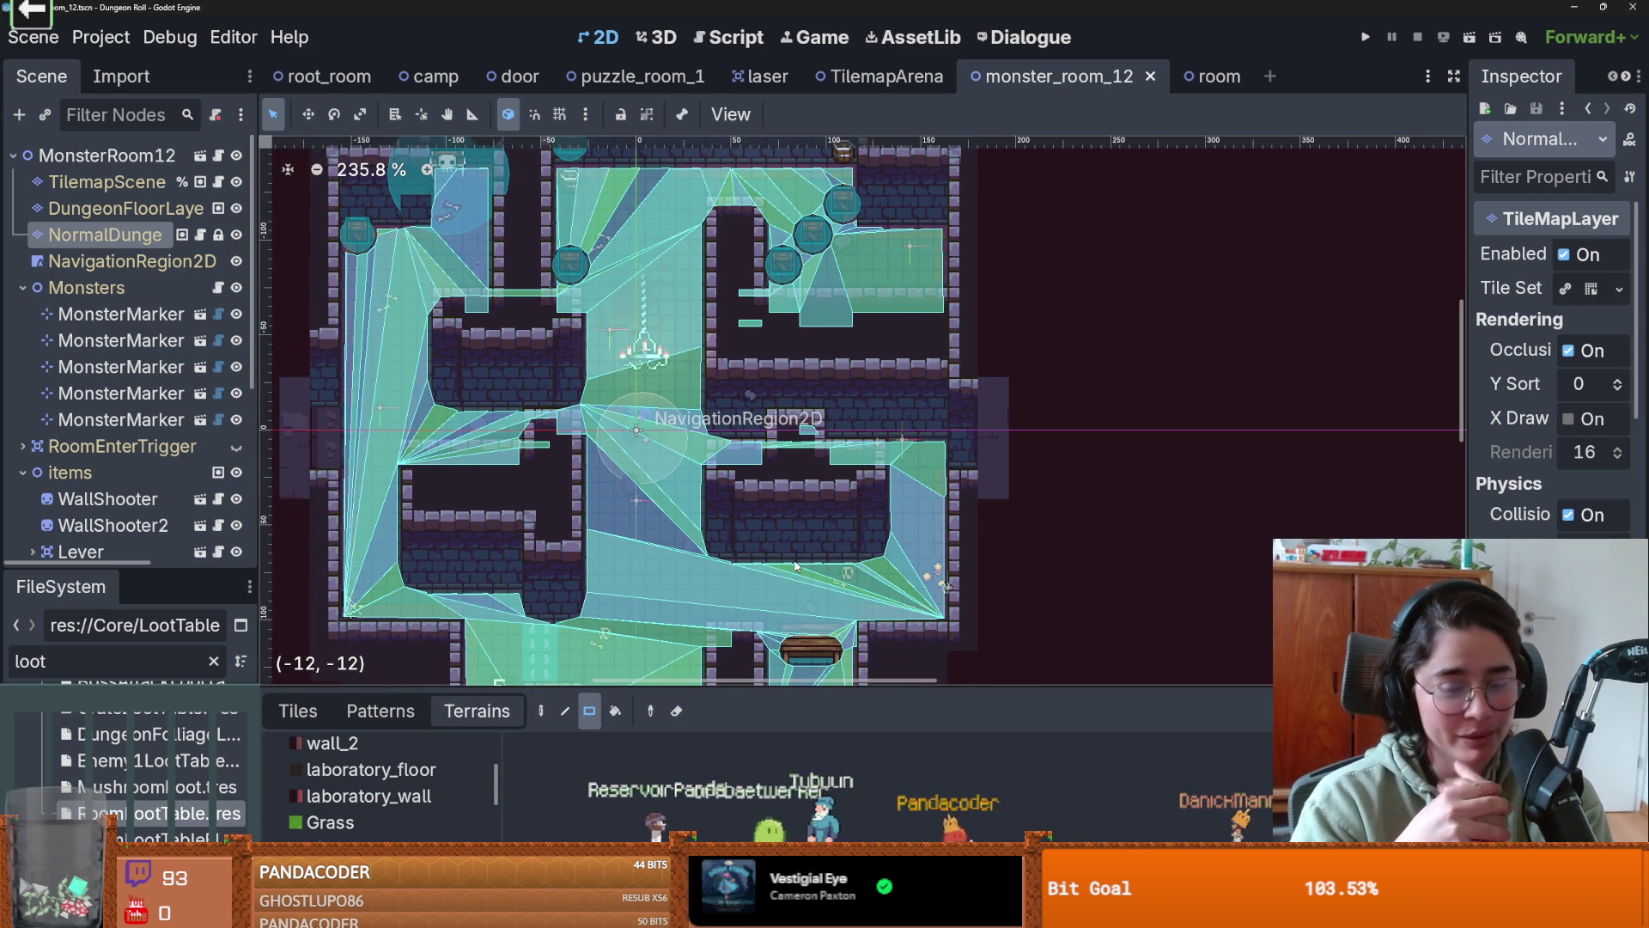
scroll(799, 550, "up", 2)
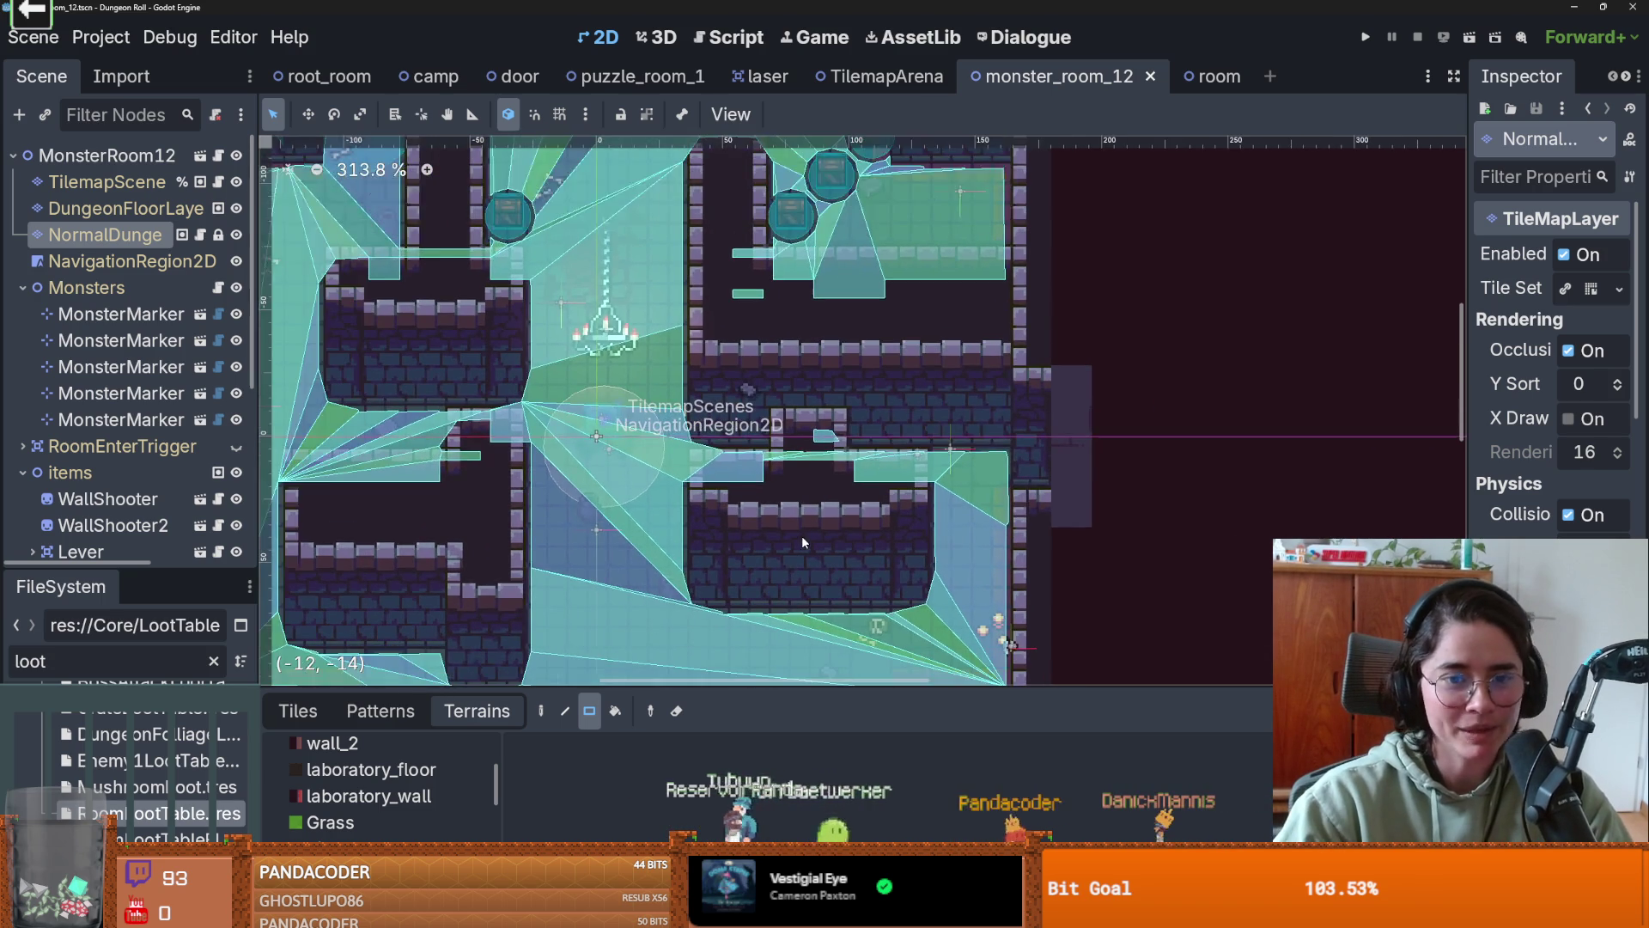
scroll(795, 541, "up", 1)
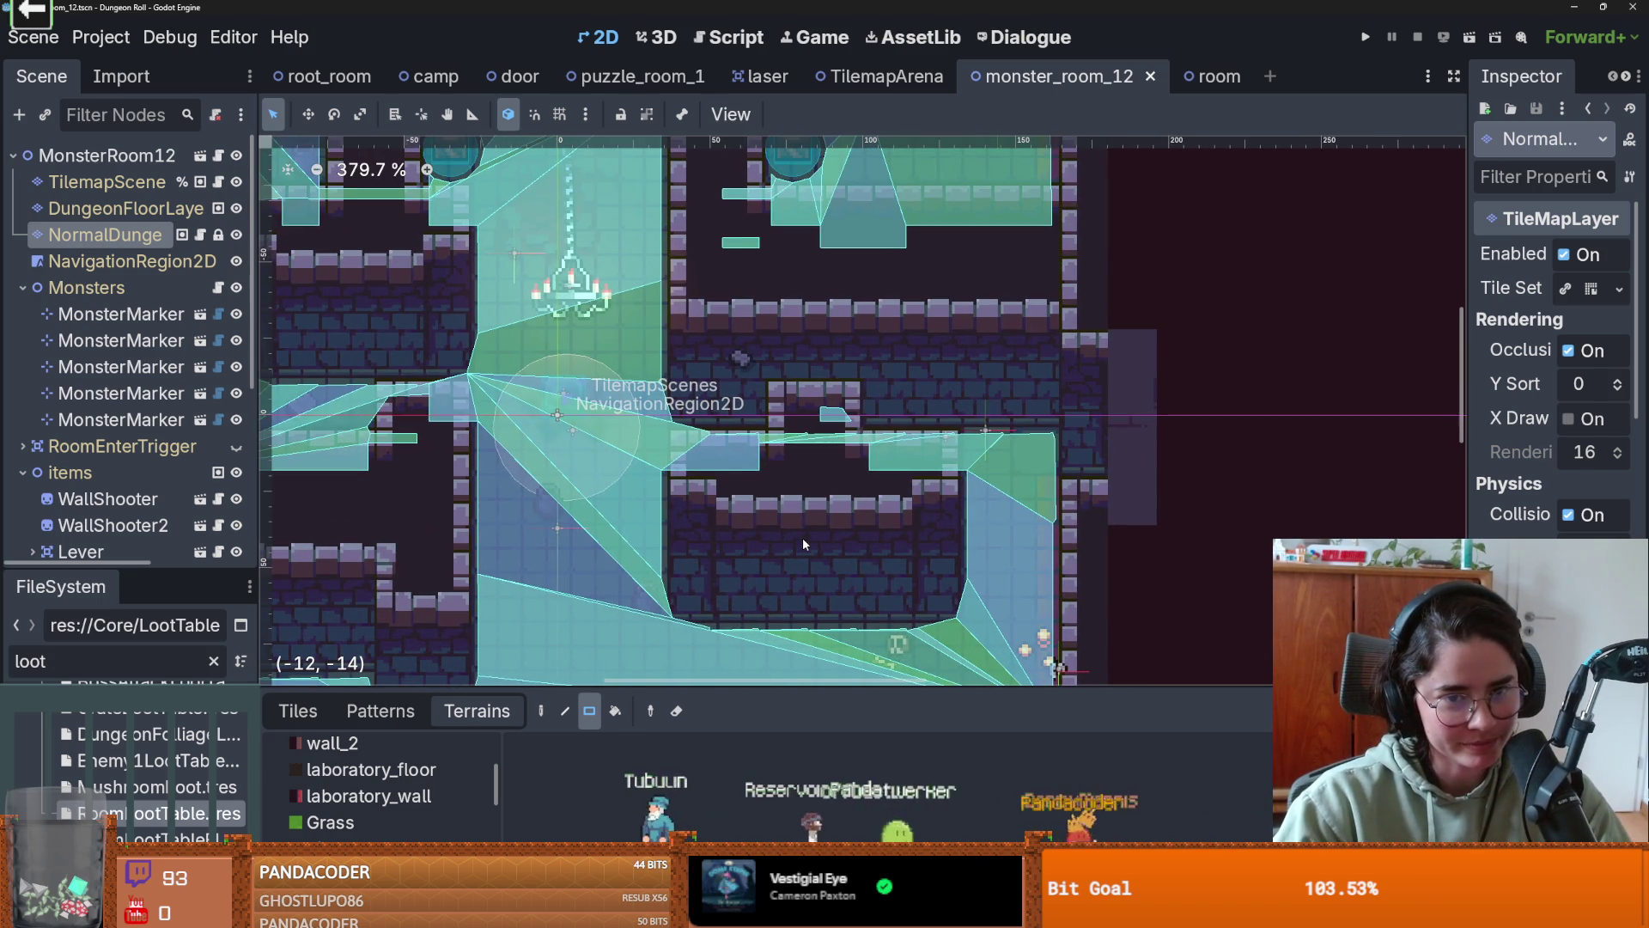